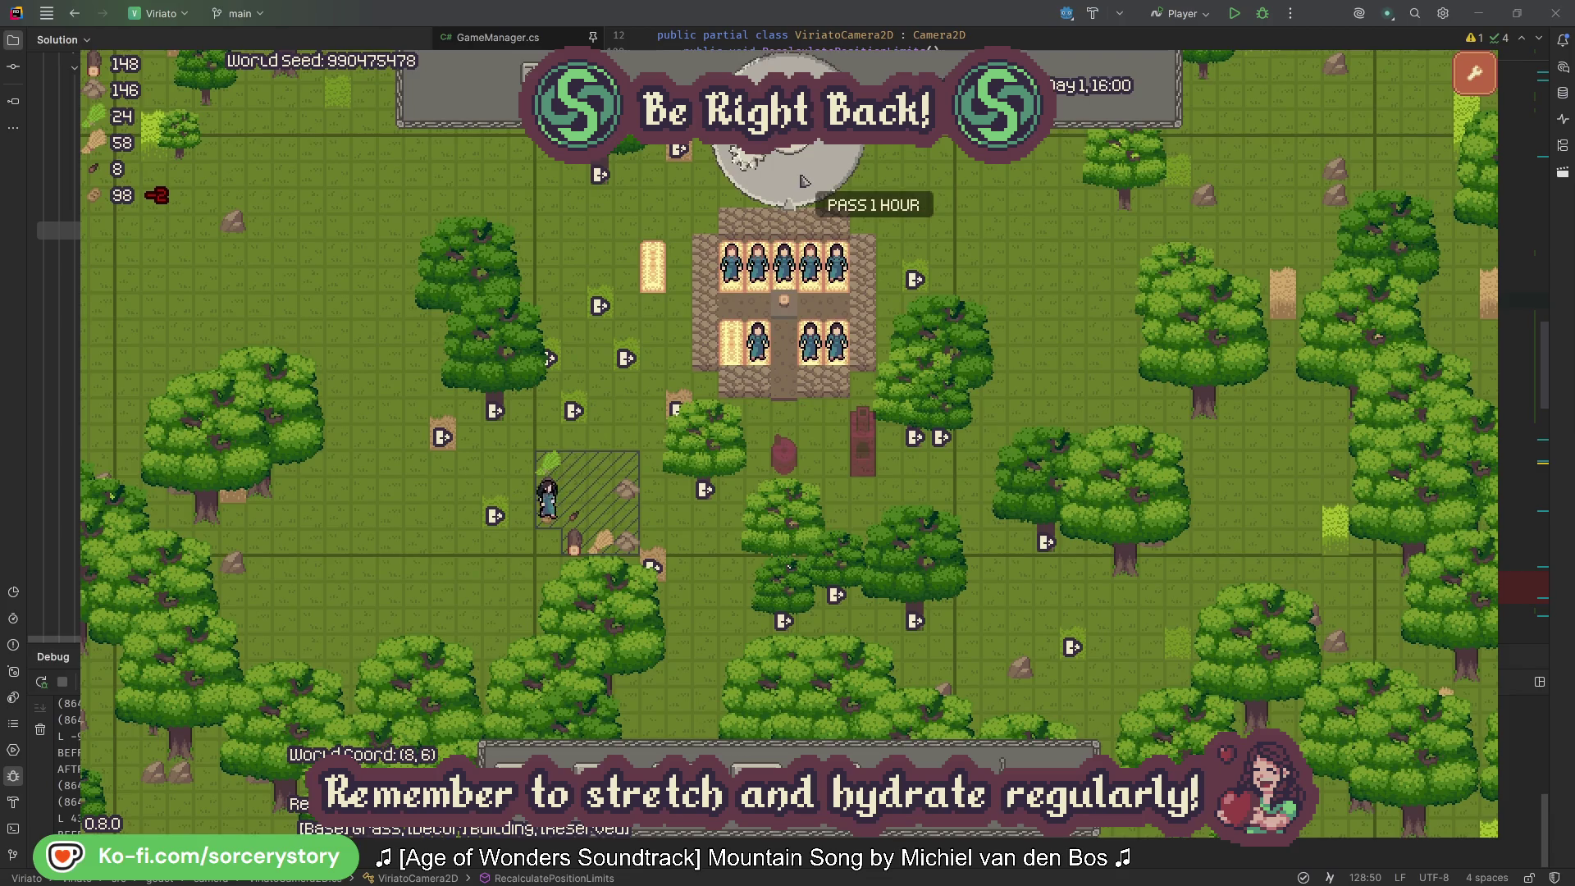
Step: Pass fourteen single hours, taking the colony clock from Day 1 16:00 overnight to Day 2 06:00
{"action": "left_click", "coordinate": [802, 180]}
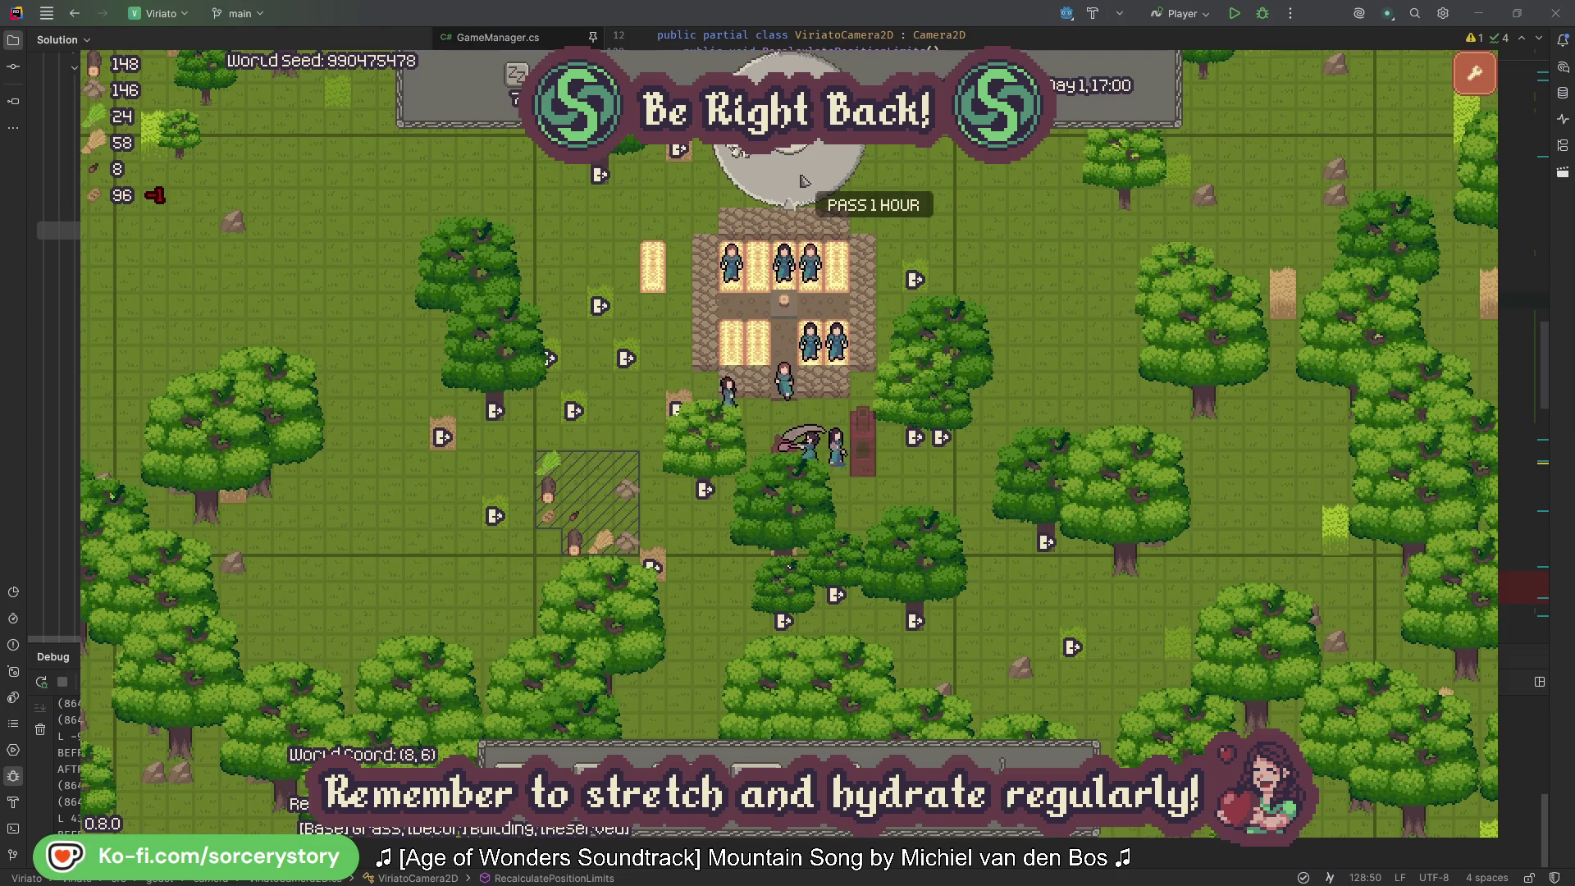
{"action": "left_click", "coordinate": [801, 180]}
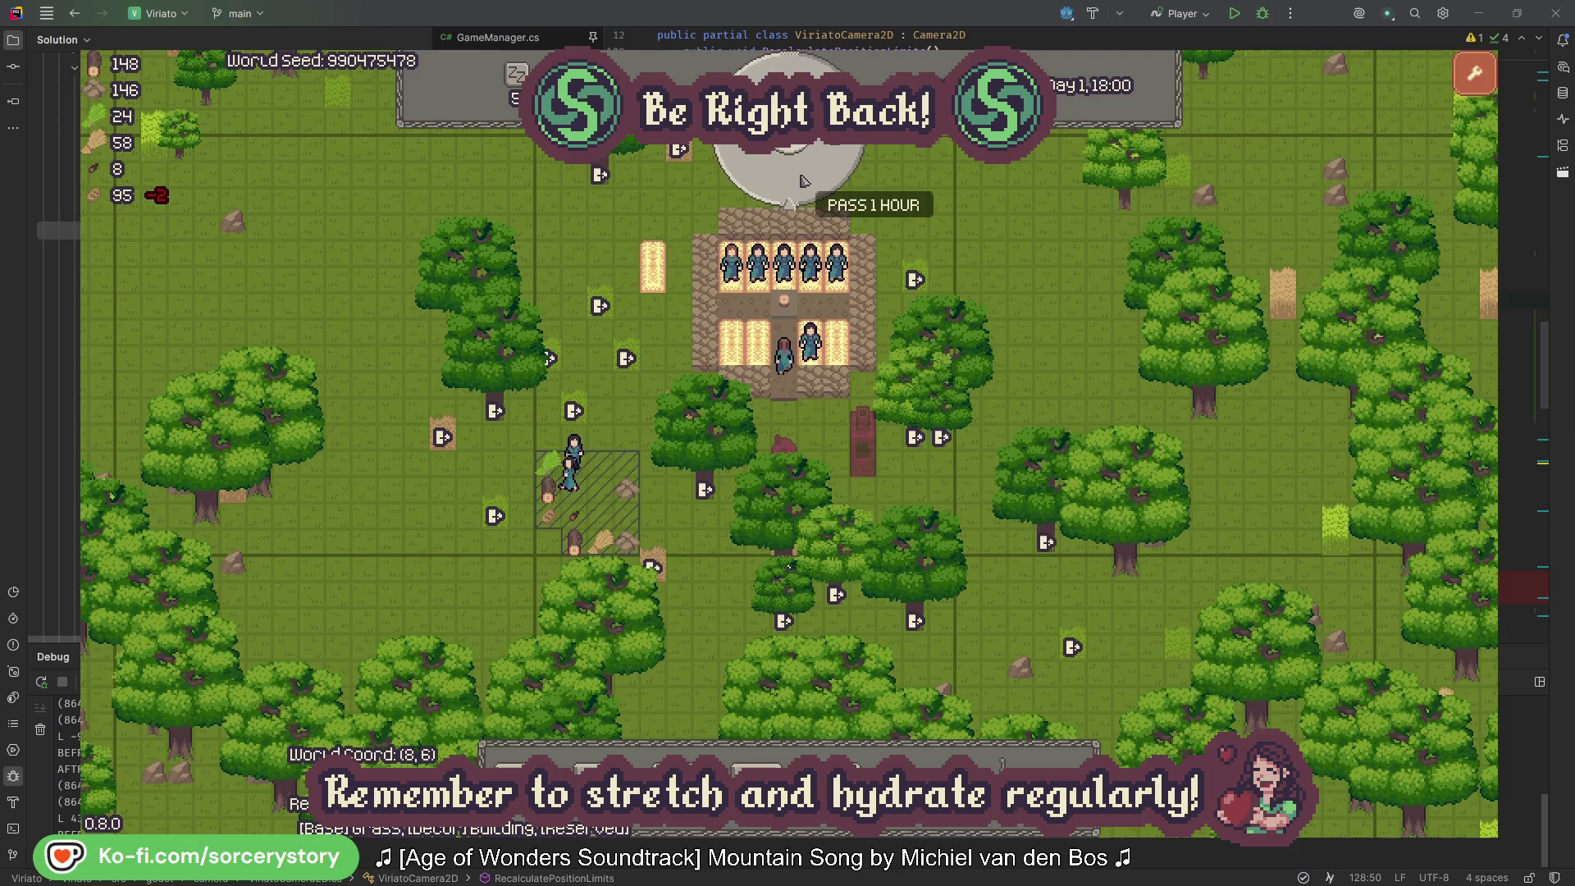
{"action": "left_click", "coordinate": [802, 180]}
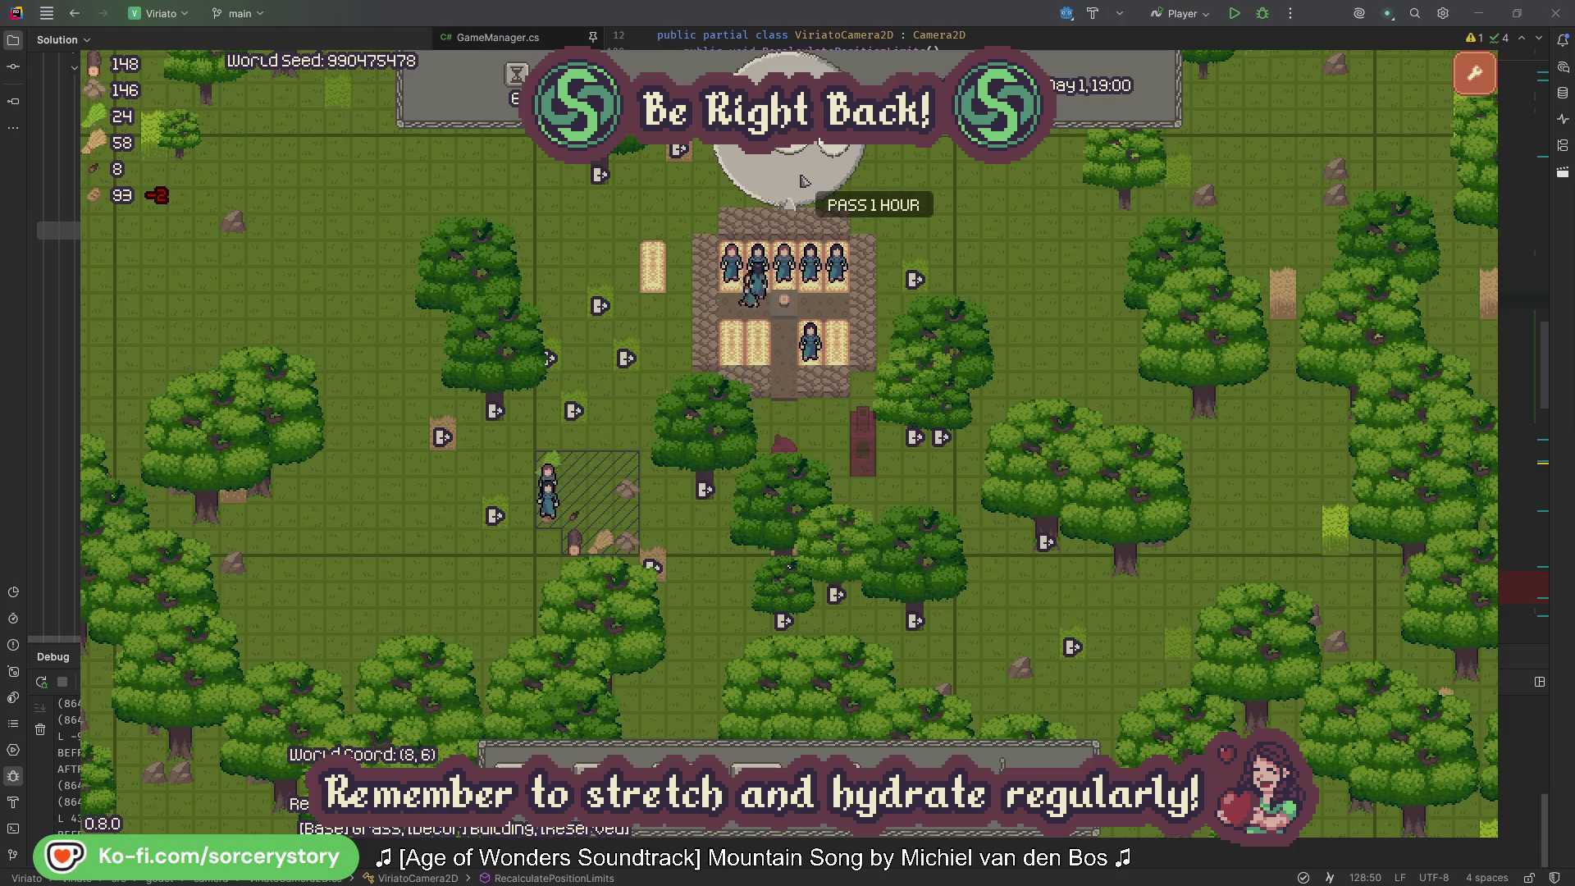
{"action": "left_click", "coordinate": [802, 180]}
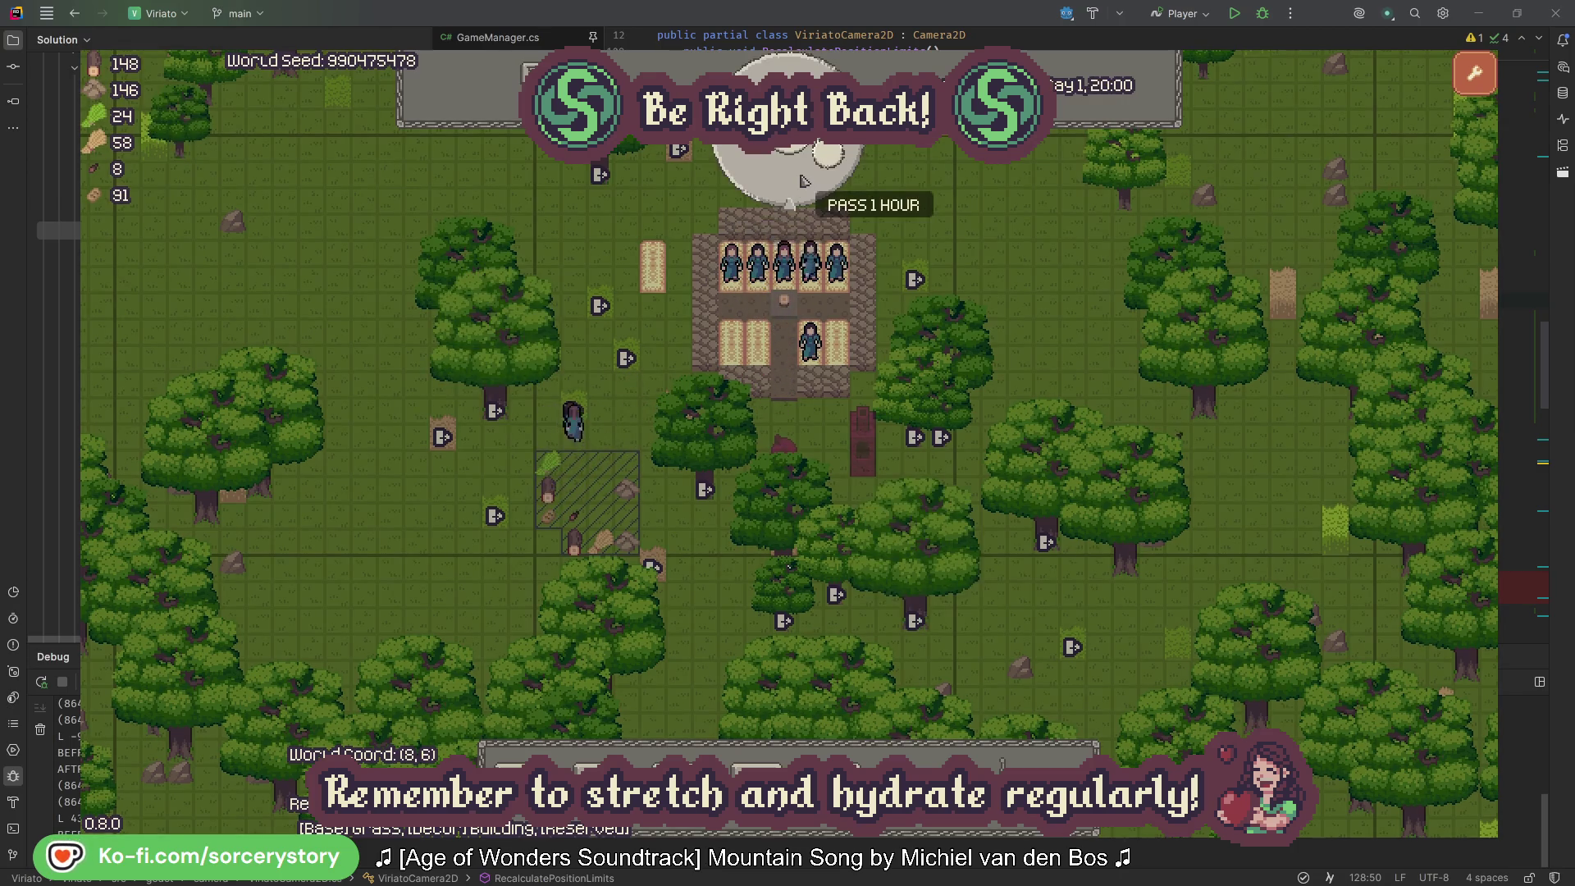
{"action": "left_click", "coordinate": [801, 181]}
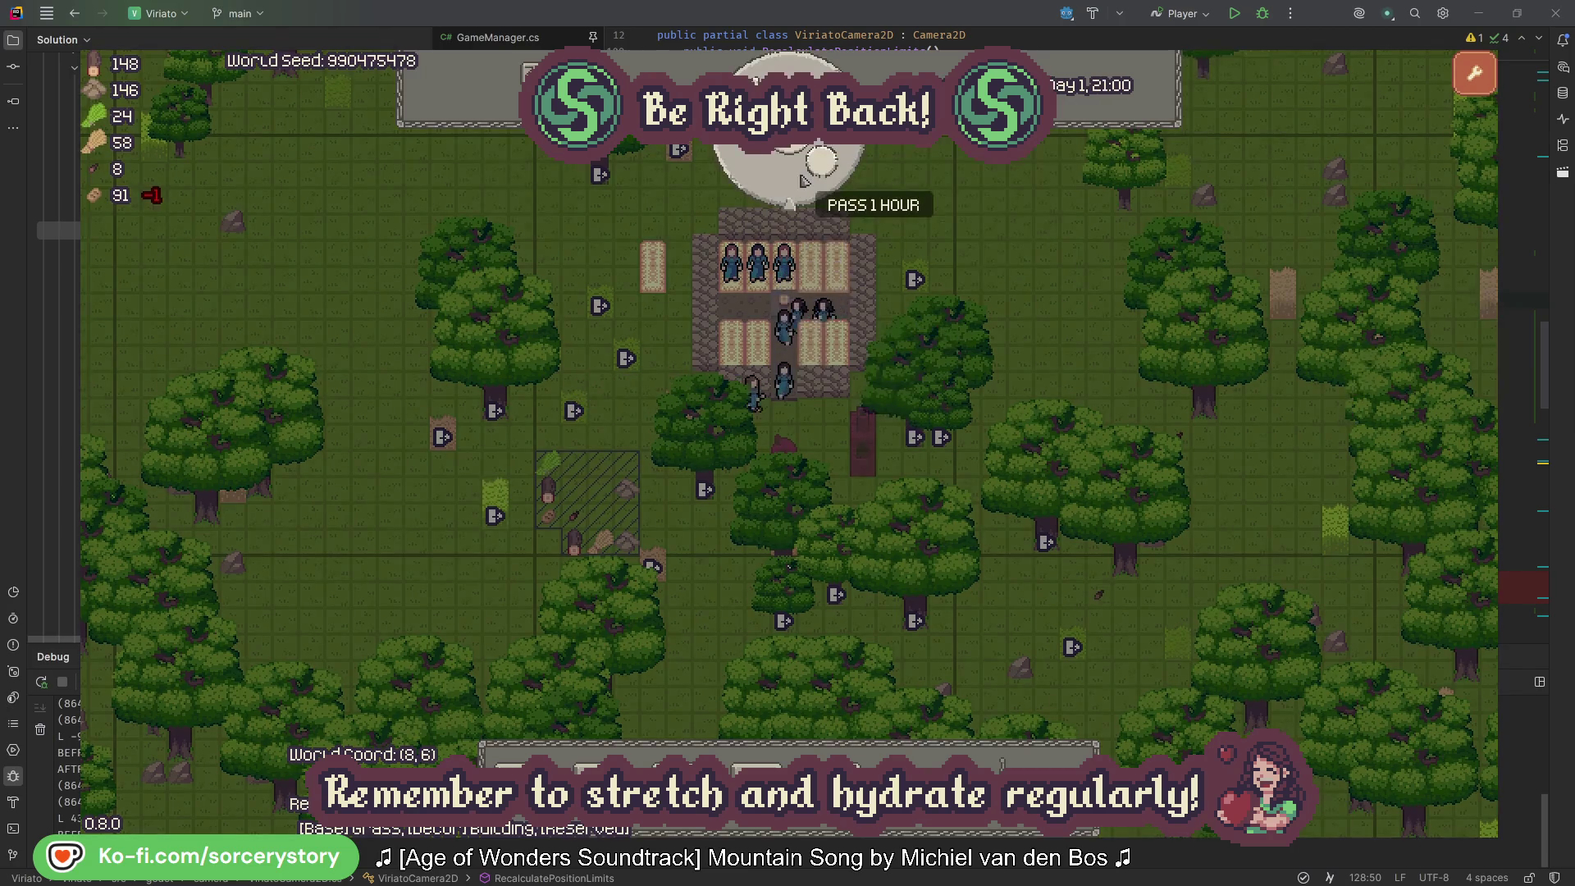
{"action": "left_click", "coordinate": [802, 181]}
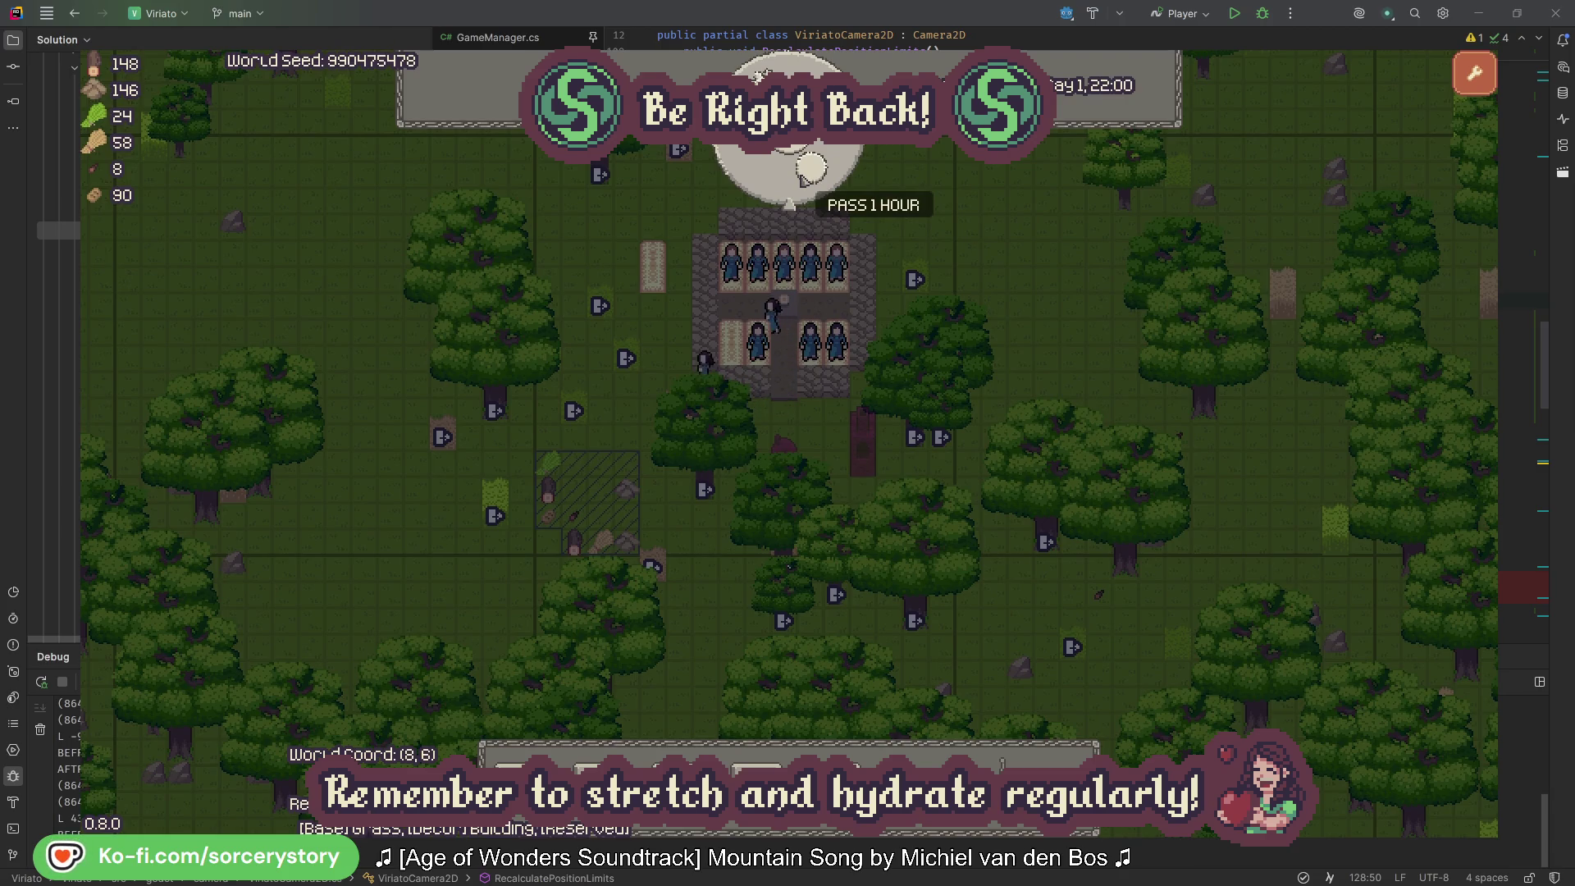
{"action": "left_click", "coordinate": [804, 174]}
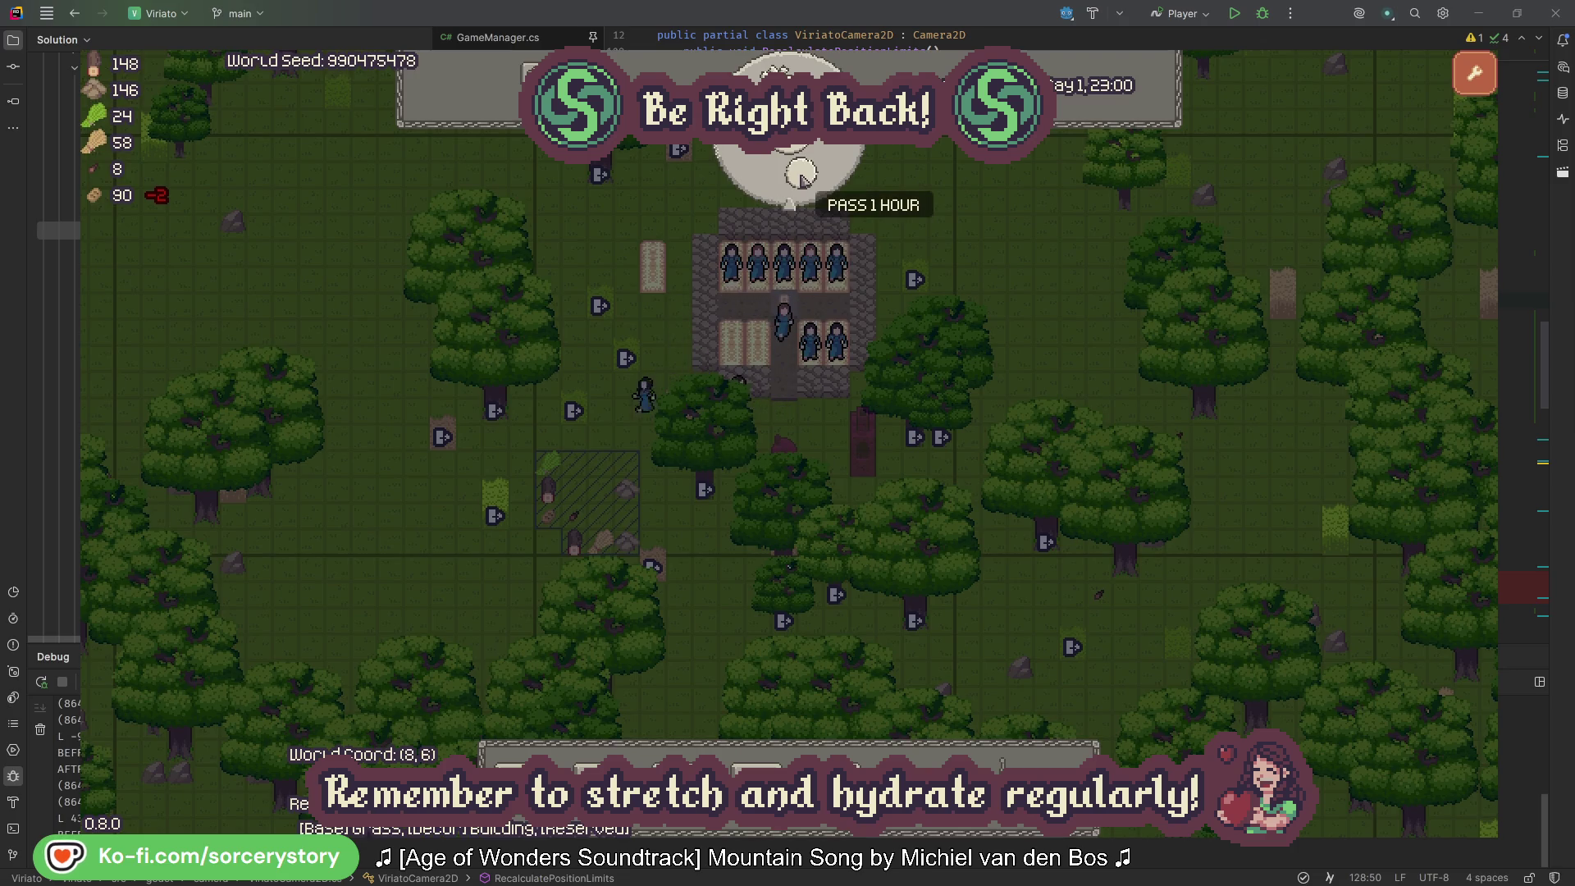
{"action": "left_click", "coordinate": [803, 178]}
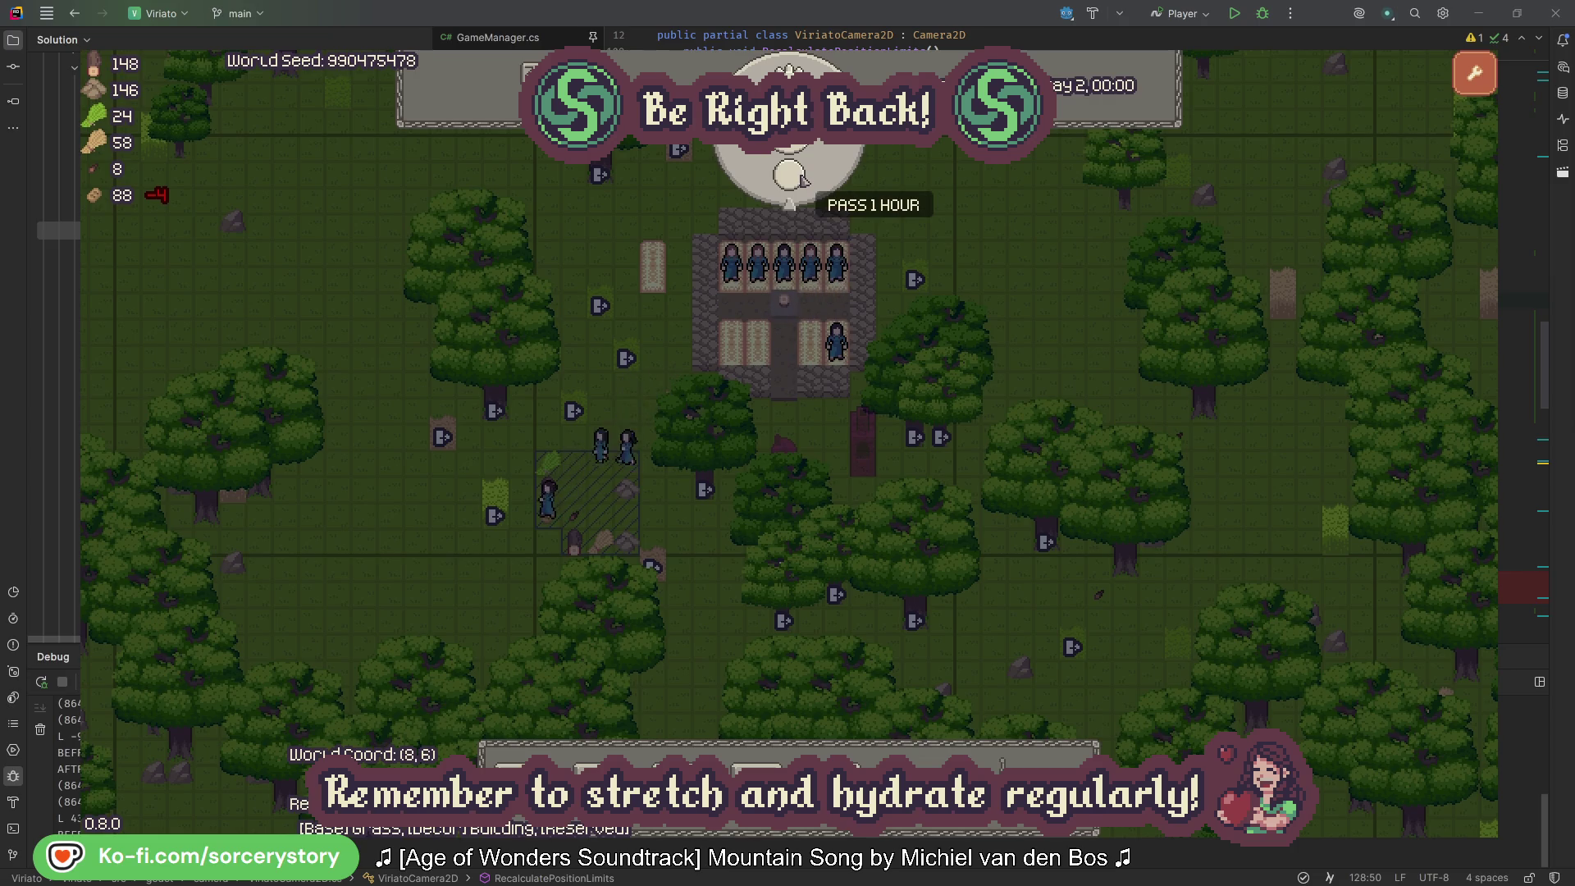
{"action": "left_click", "coordinate": [803, 178]}
{"action": "left_click", "coordinate": [804, 181]}
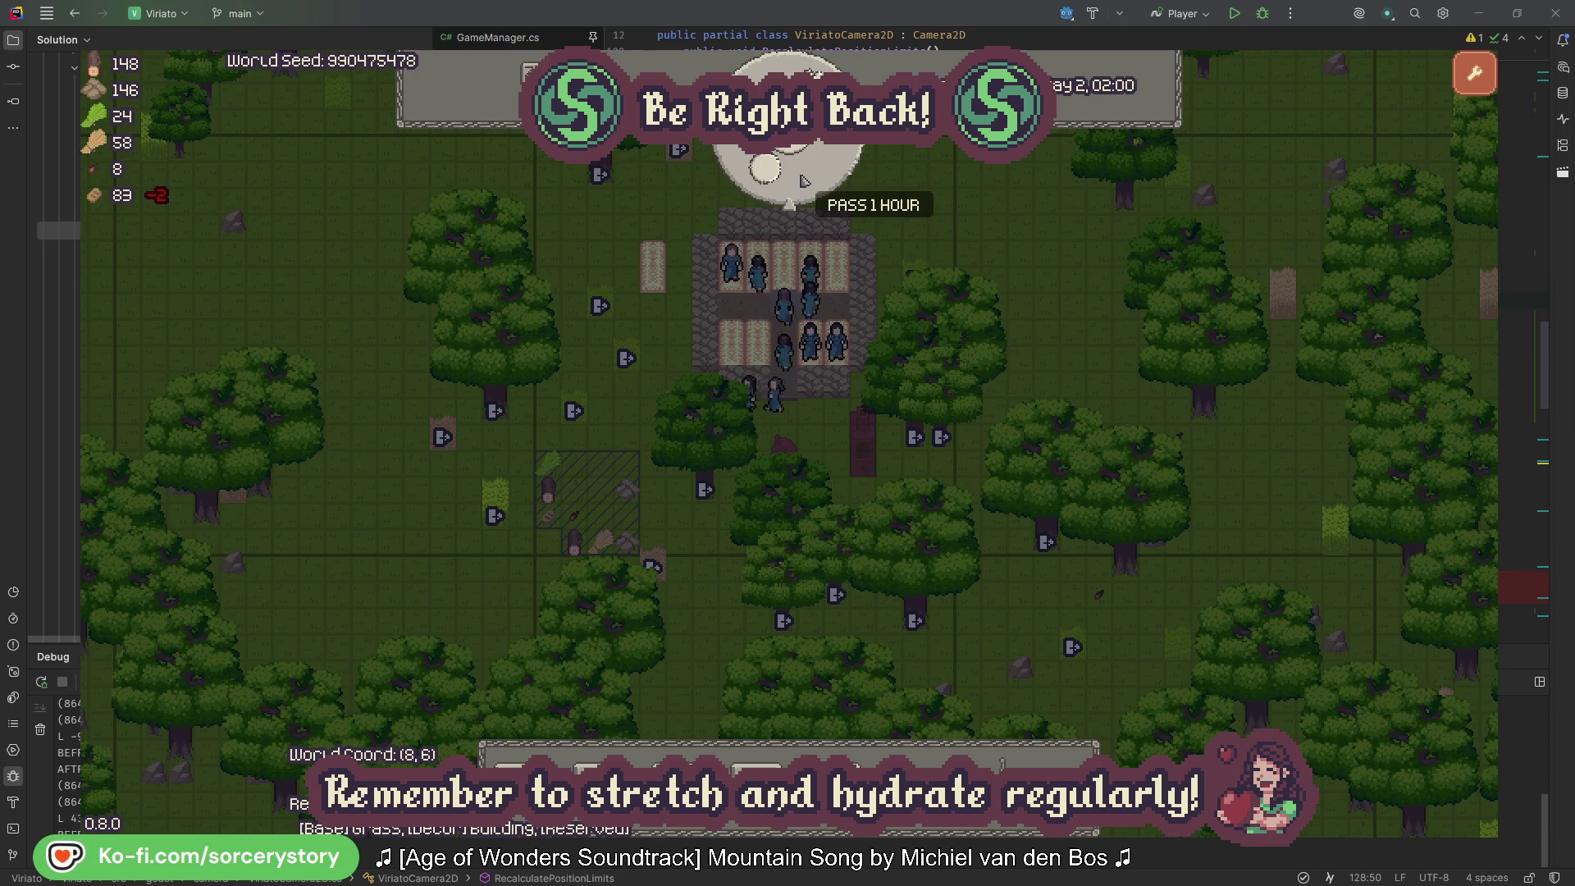
{"action": "left_click", "coordinate": [802, 179]}
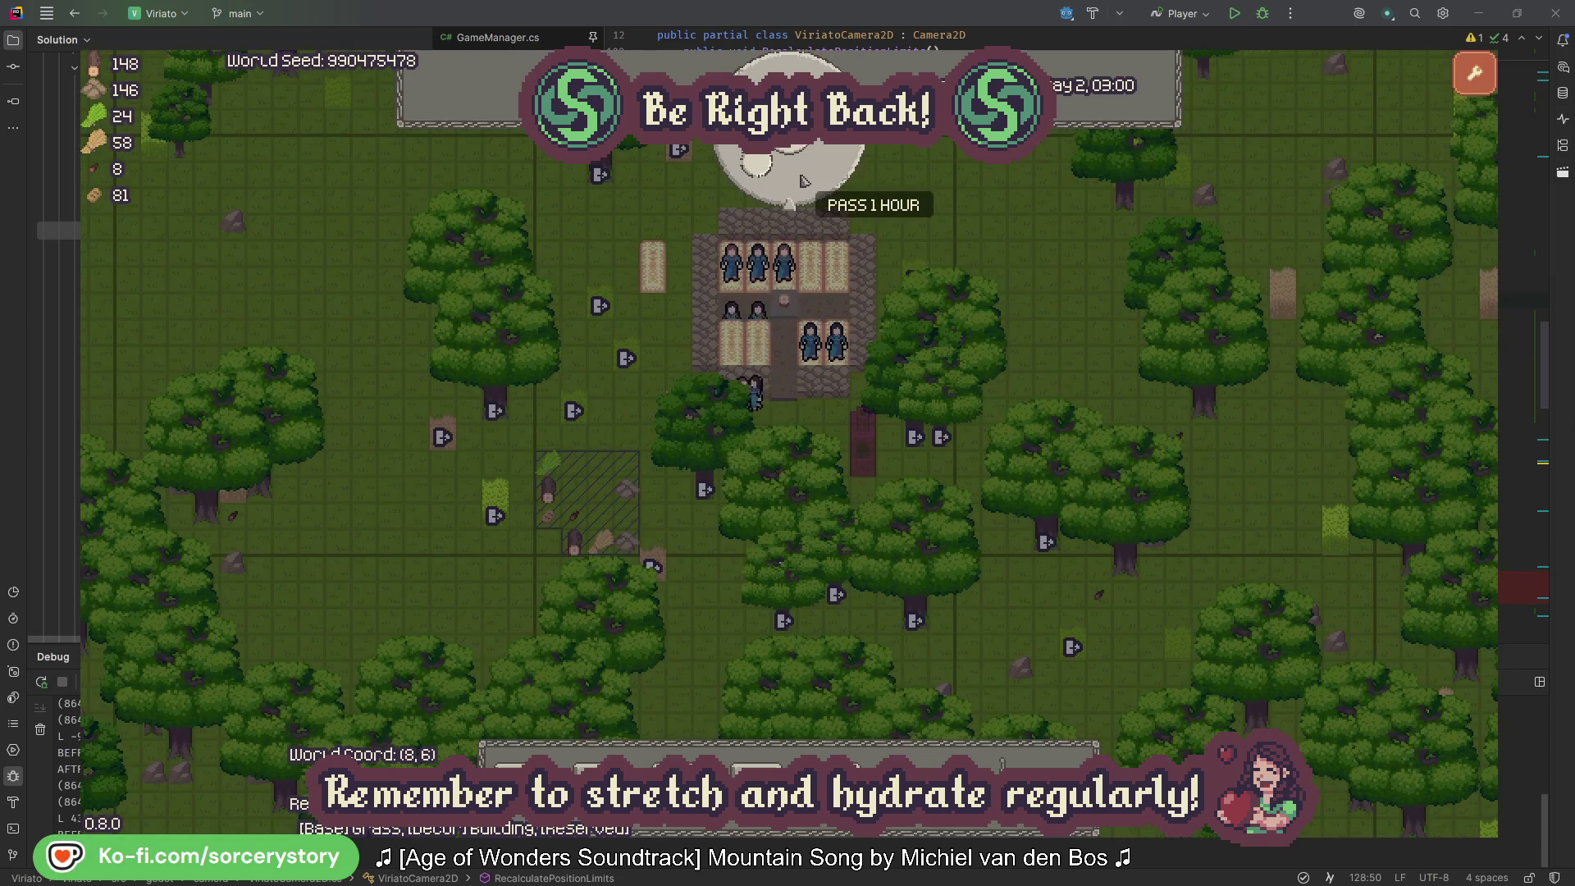
{"action": "left_click", "coordinate": [803, 180]}
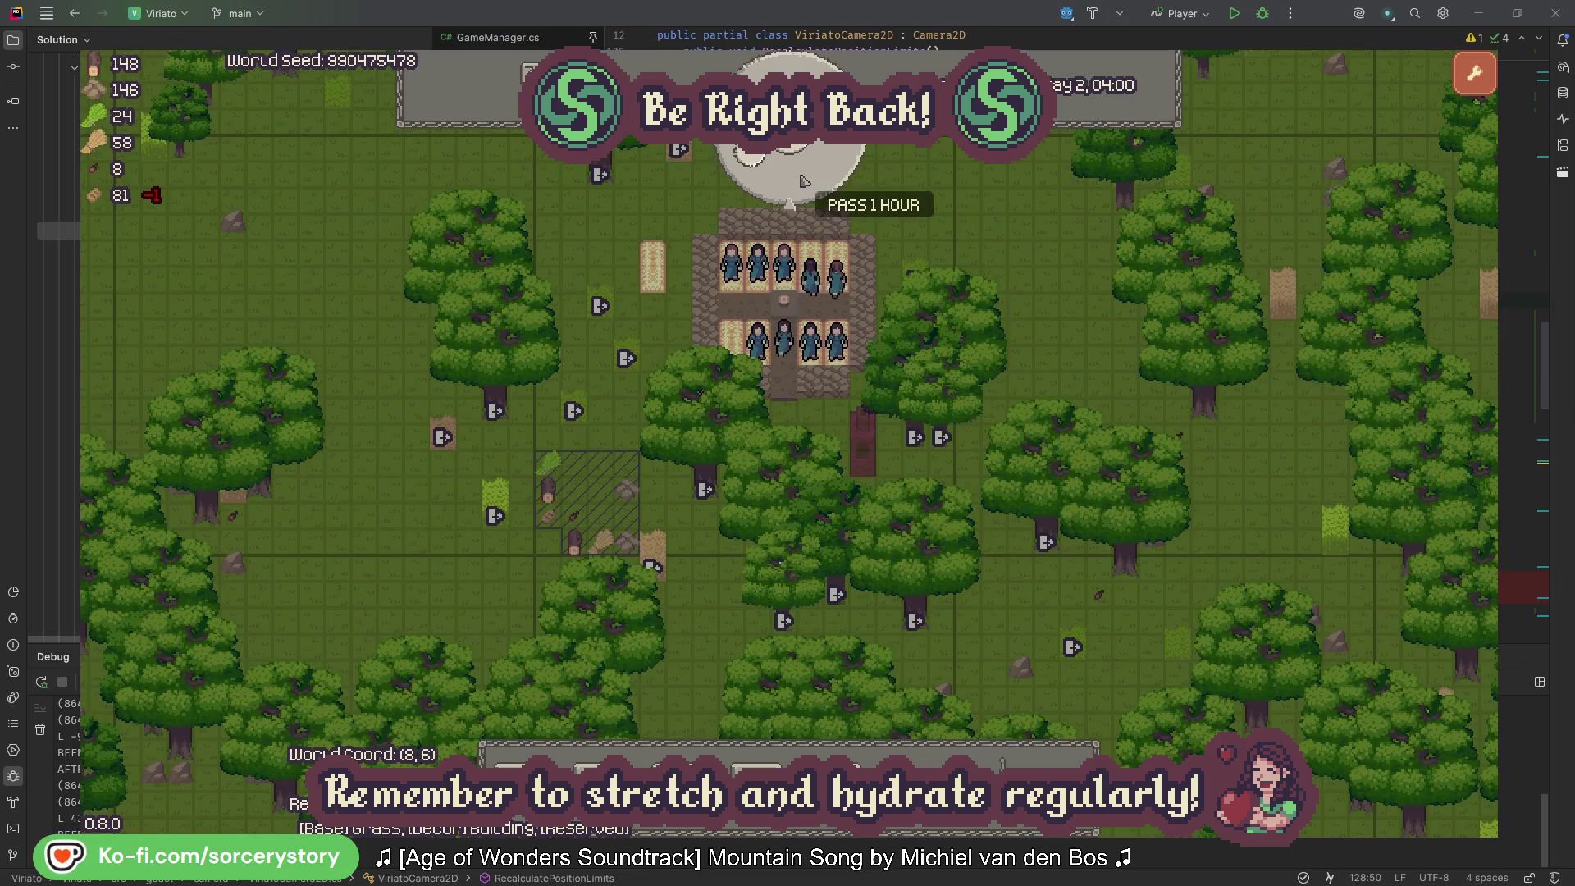
{"action": "left_click", "coordinate": [802, 180]}
{"action": "left_click", "coordinate": [802, 180]}
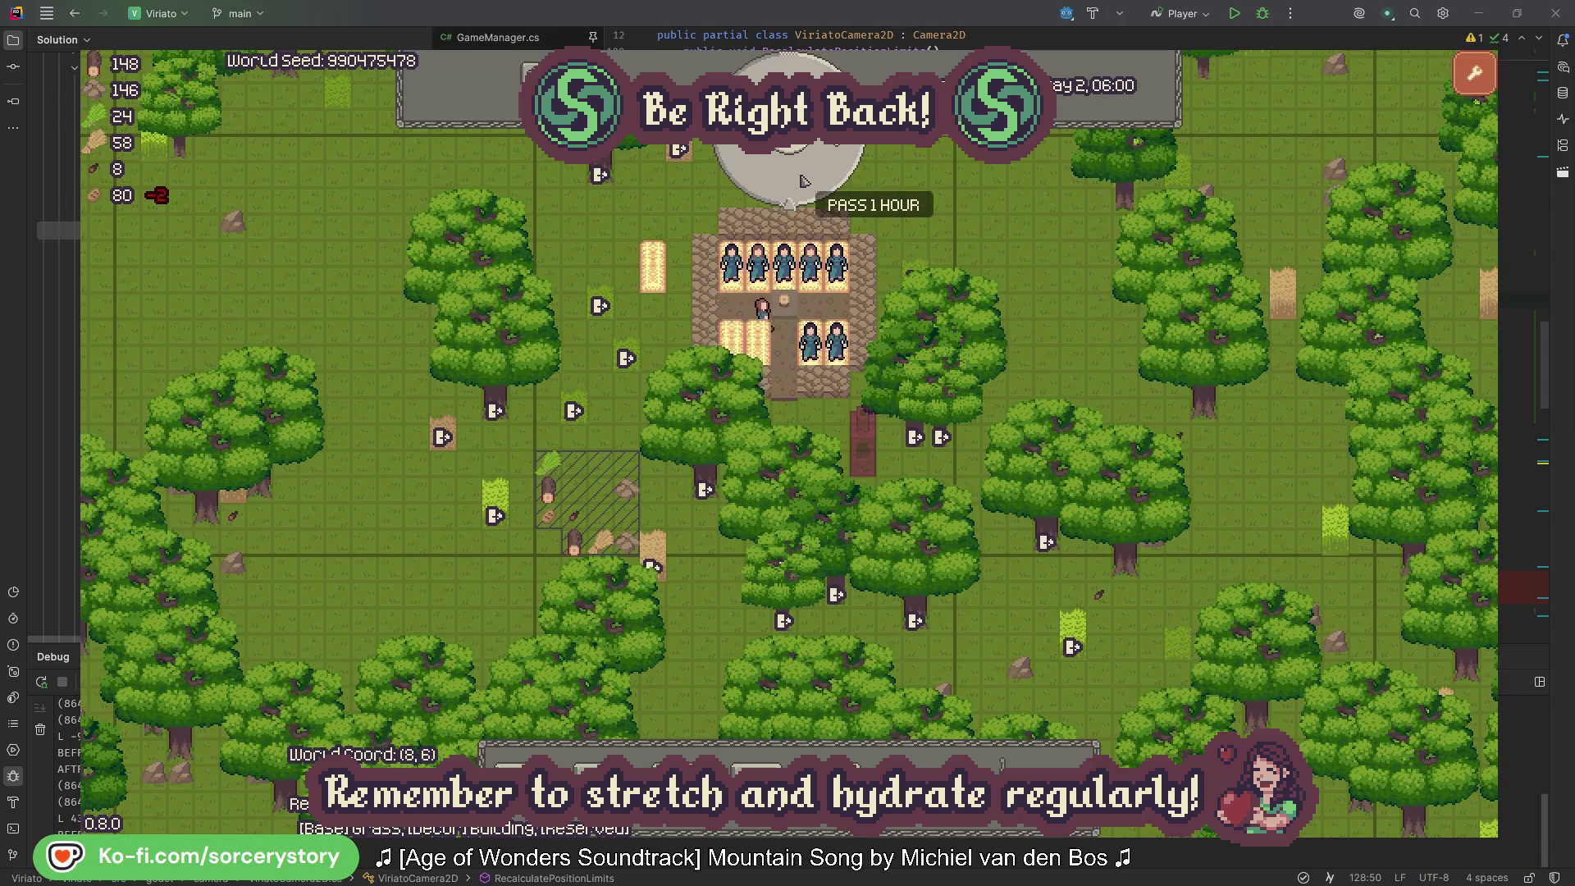
Step: Pass thirteen more single hours, from Day 2 06:00 to 19:00, while villagers chop trees
{"action": "left_click", "coordinate": [802, 180]}
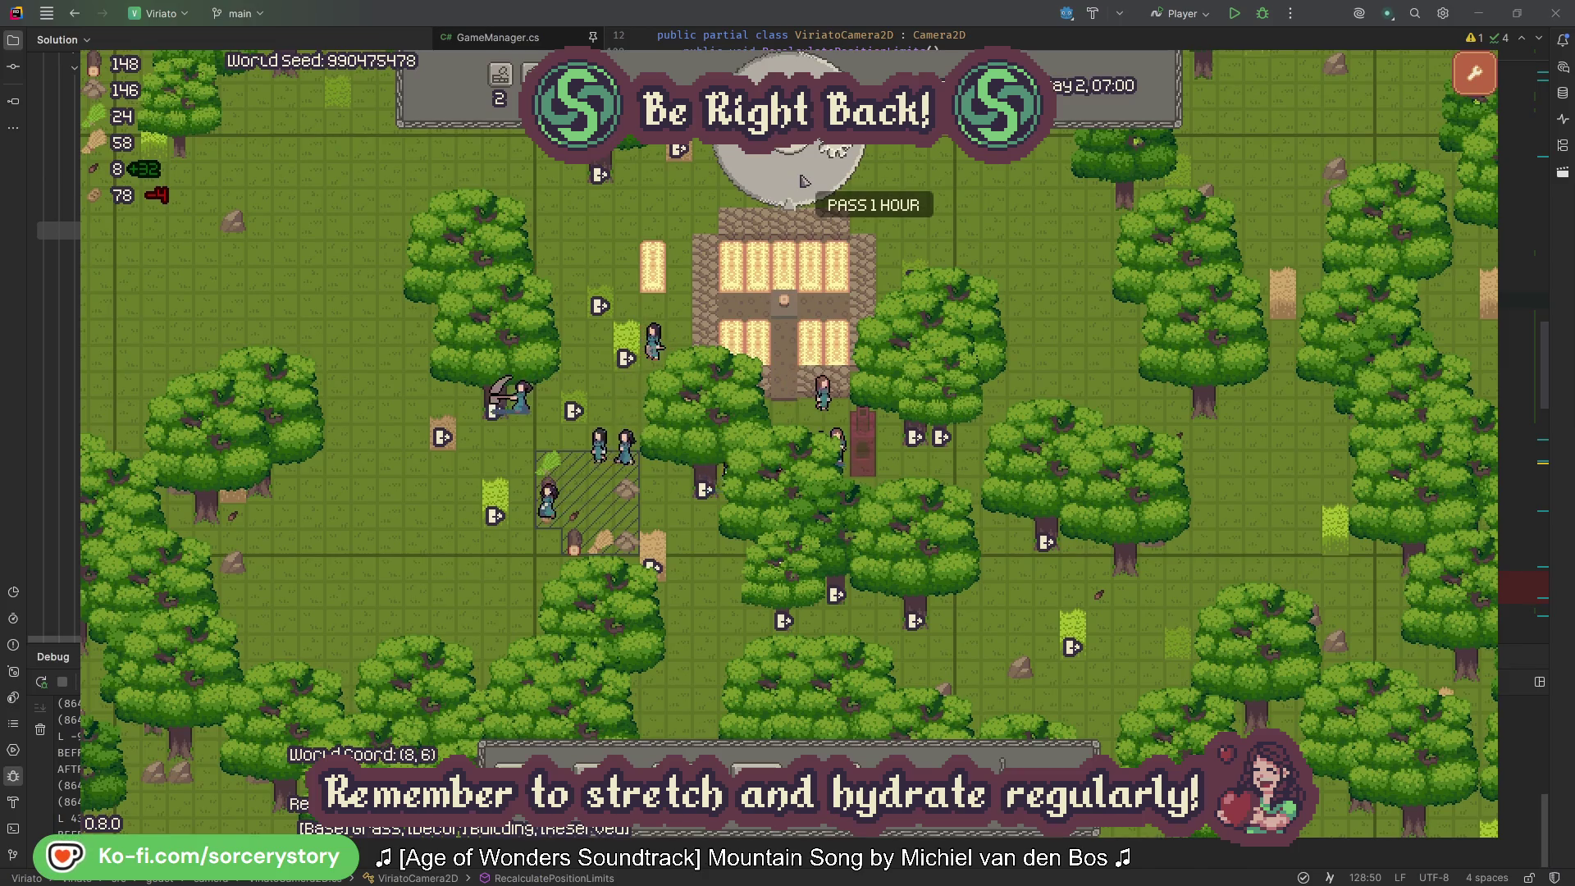
{"action": "left_click", "coordinate": [803, 180]}
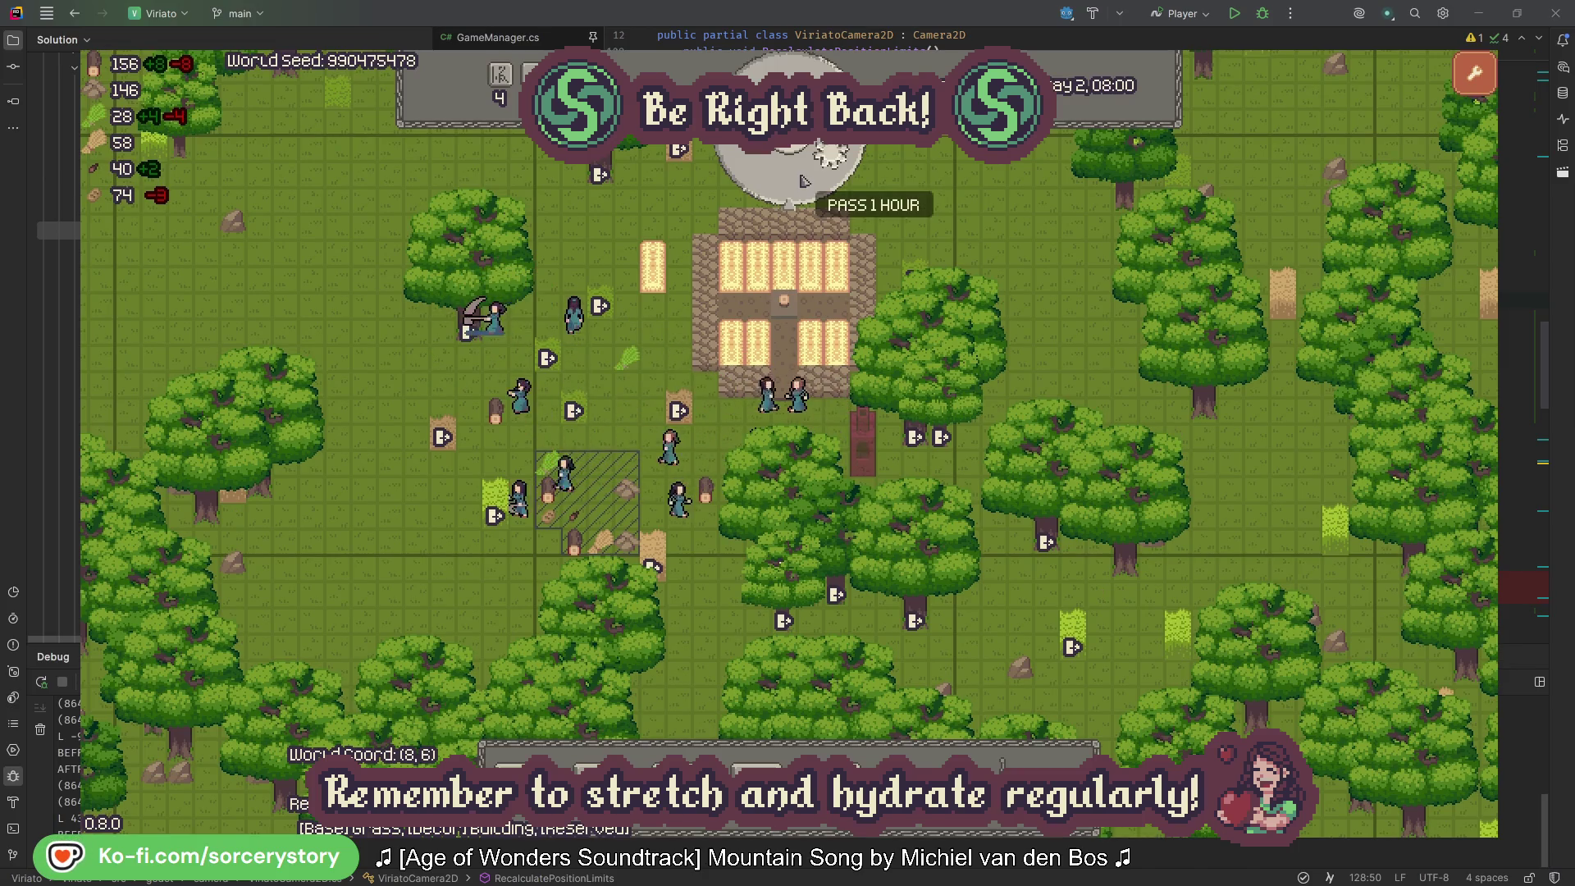
{"action": "left_click", "coordinate": [802, 180]}
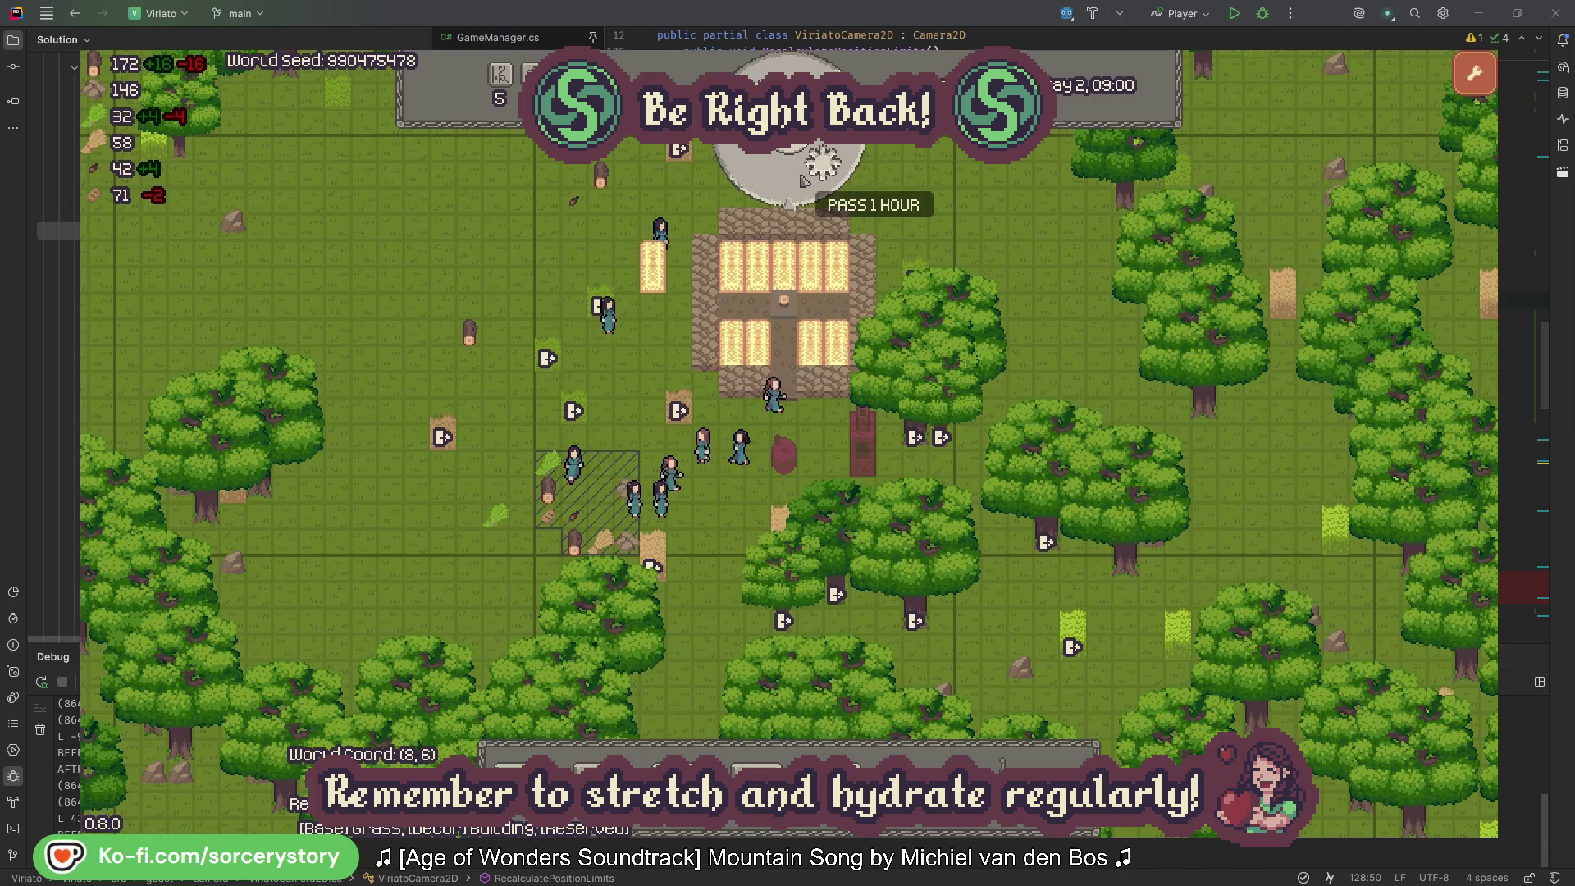
{"action": "left_click", "coordinate": [803, 180]}
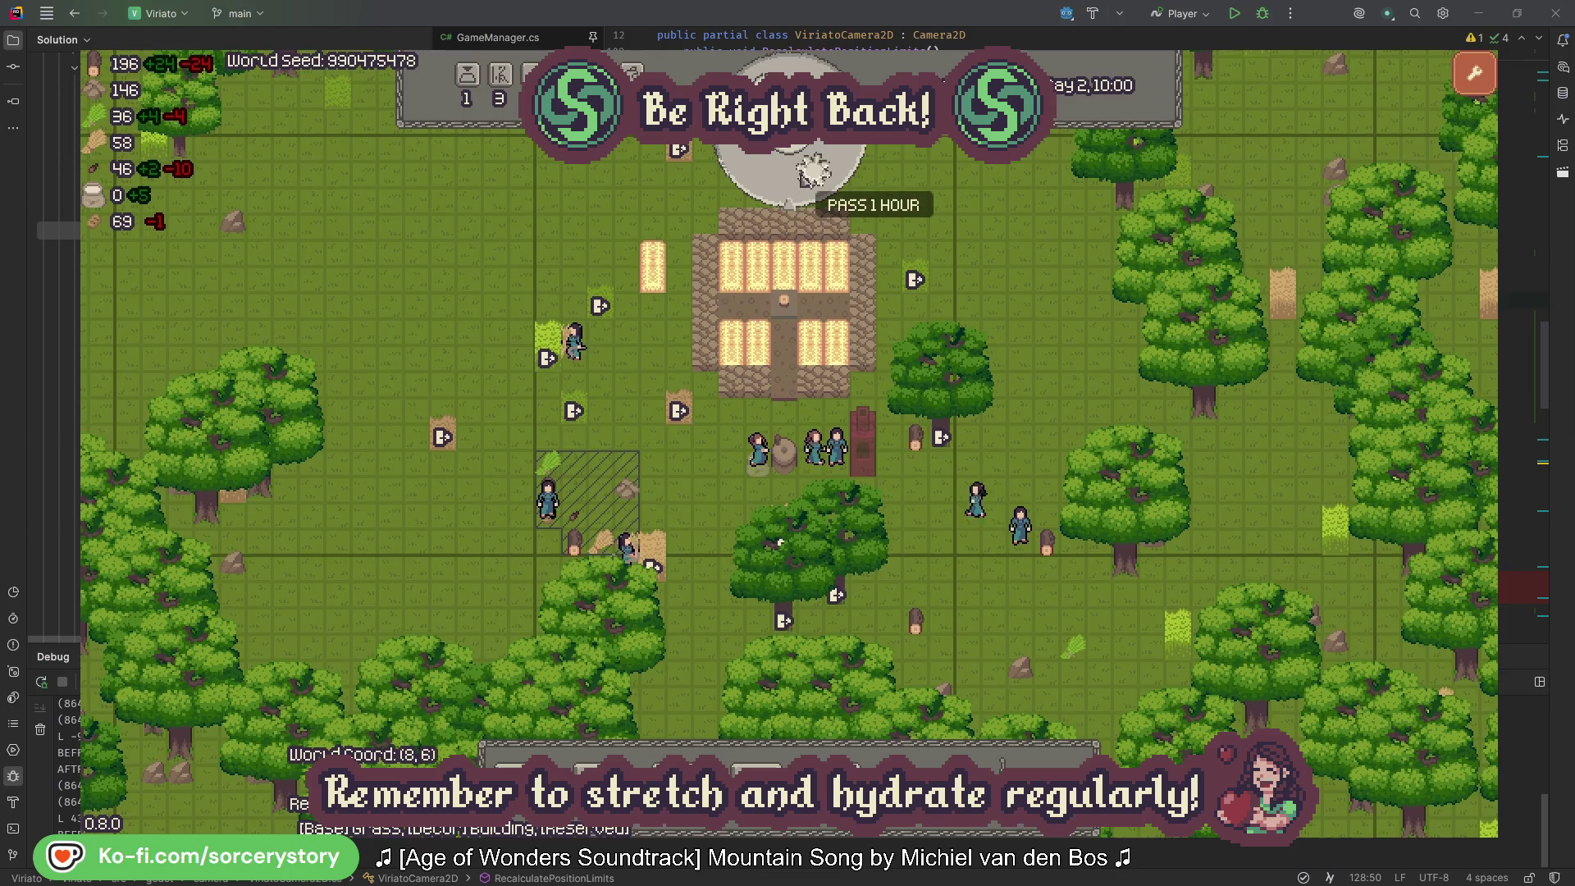
{"action": "left_click", "coordinate": [804, 171]}
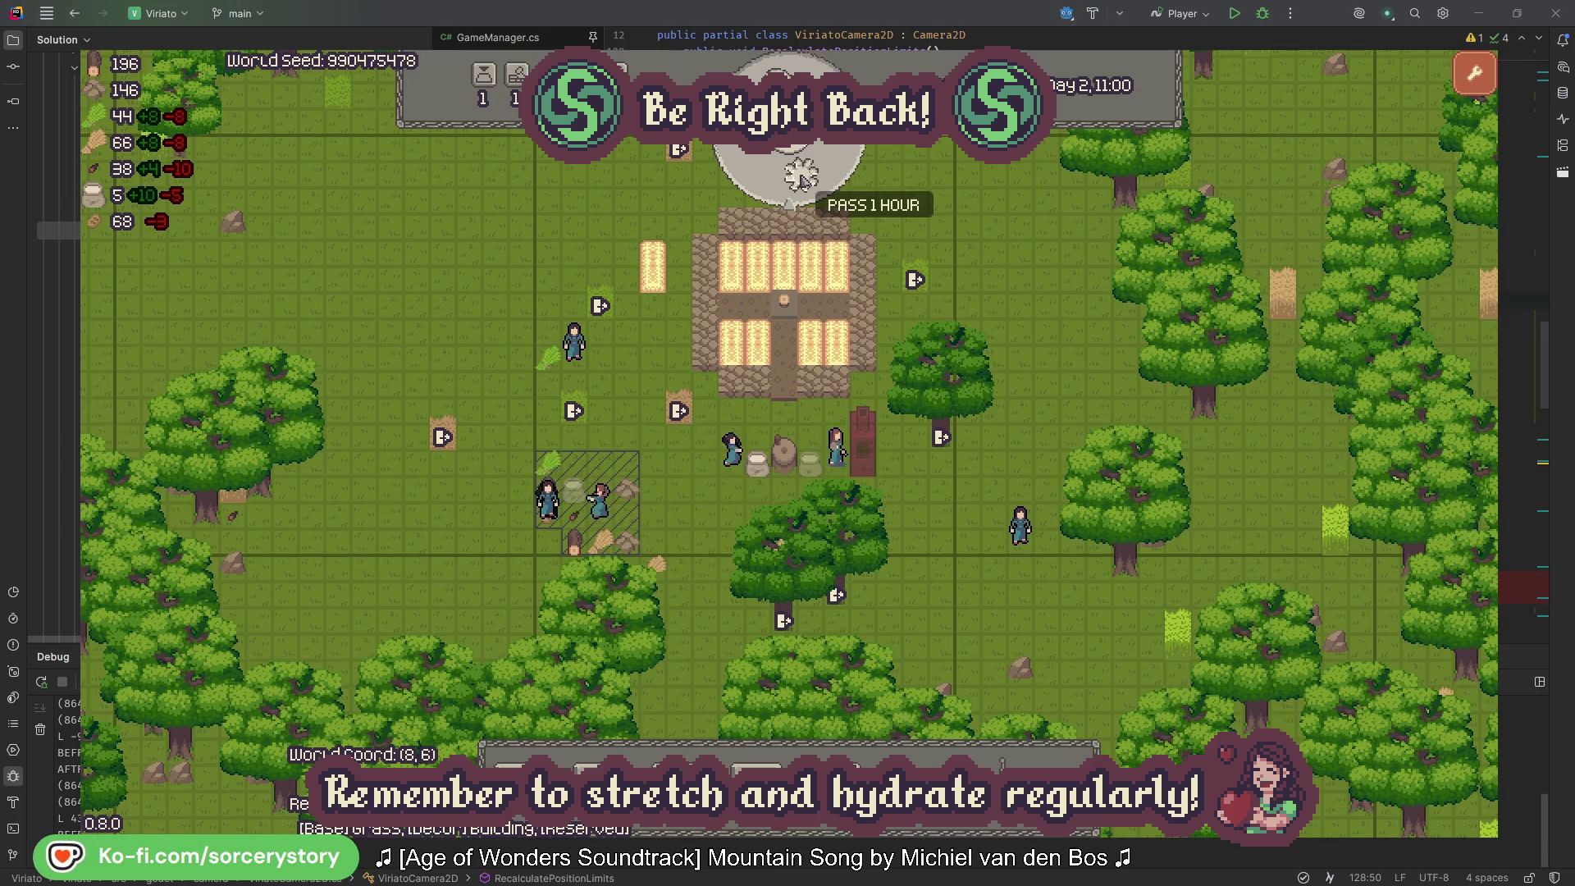
{"action": "left_click", "coordinate": [803, 177]}
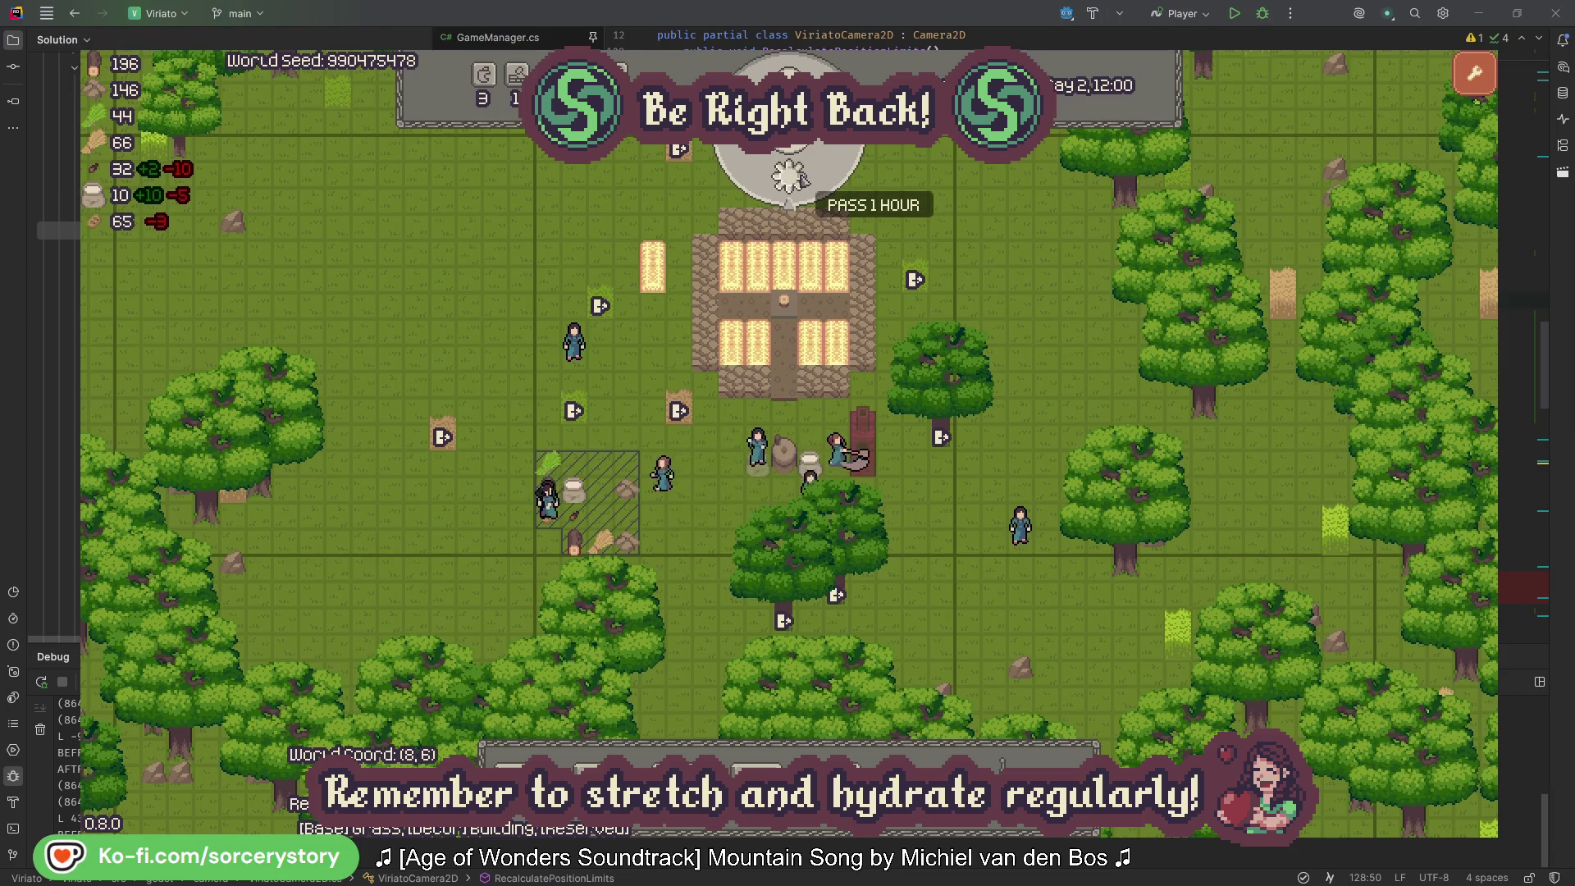
{"action": "left_click", "coordinate": [803, 179]}
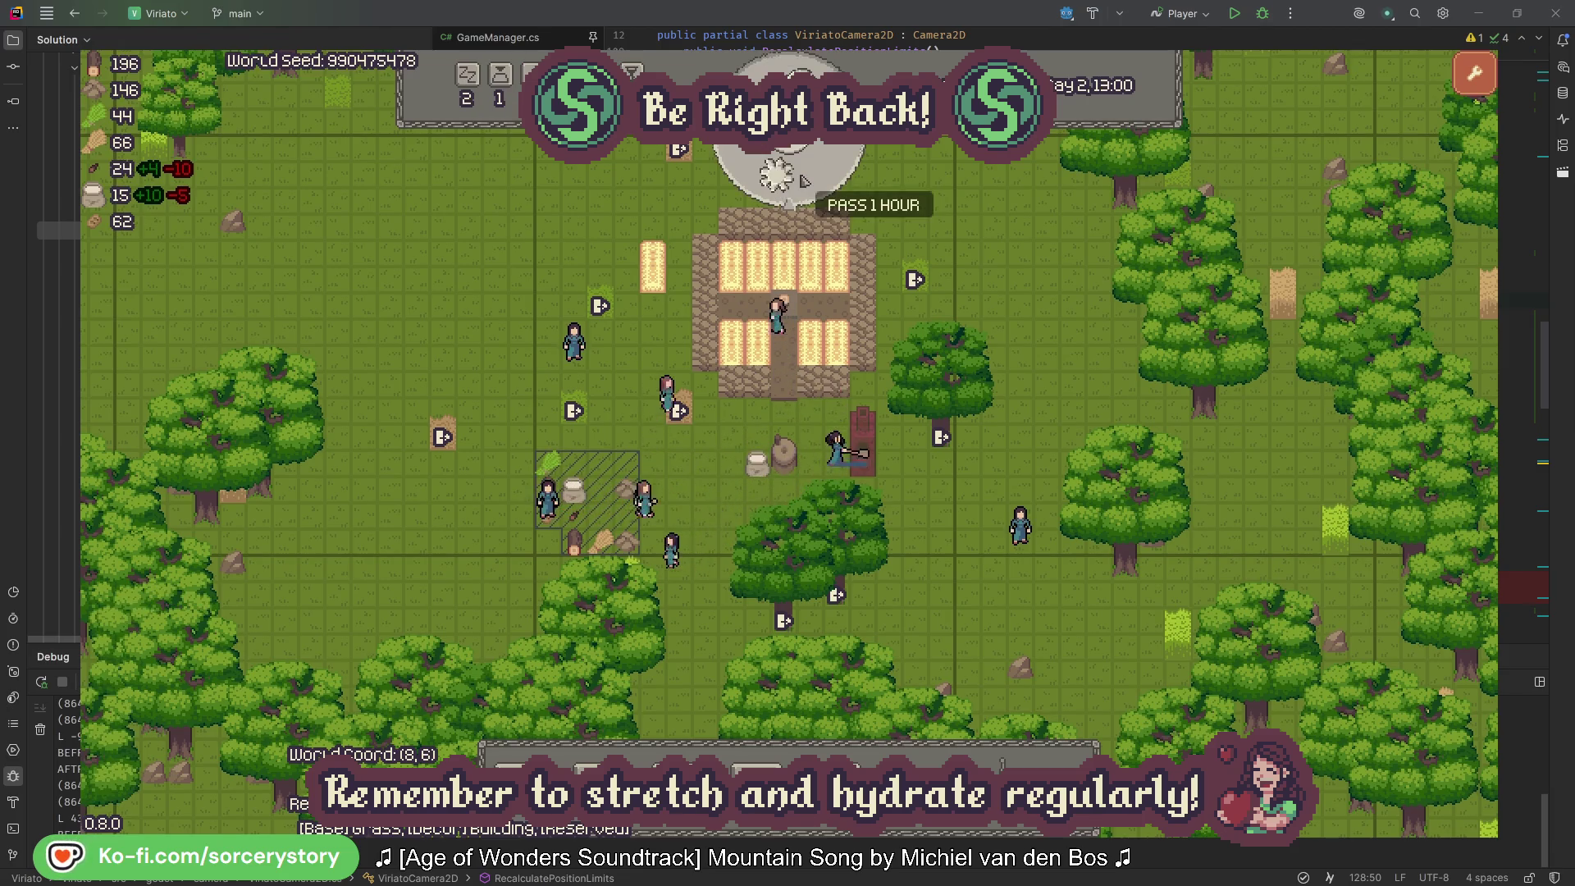
{"action": "left_click", "coordinate": [803, 179]}
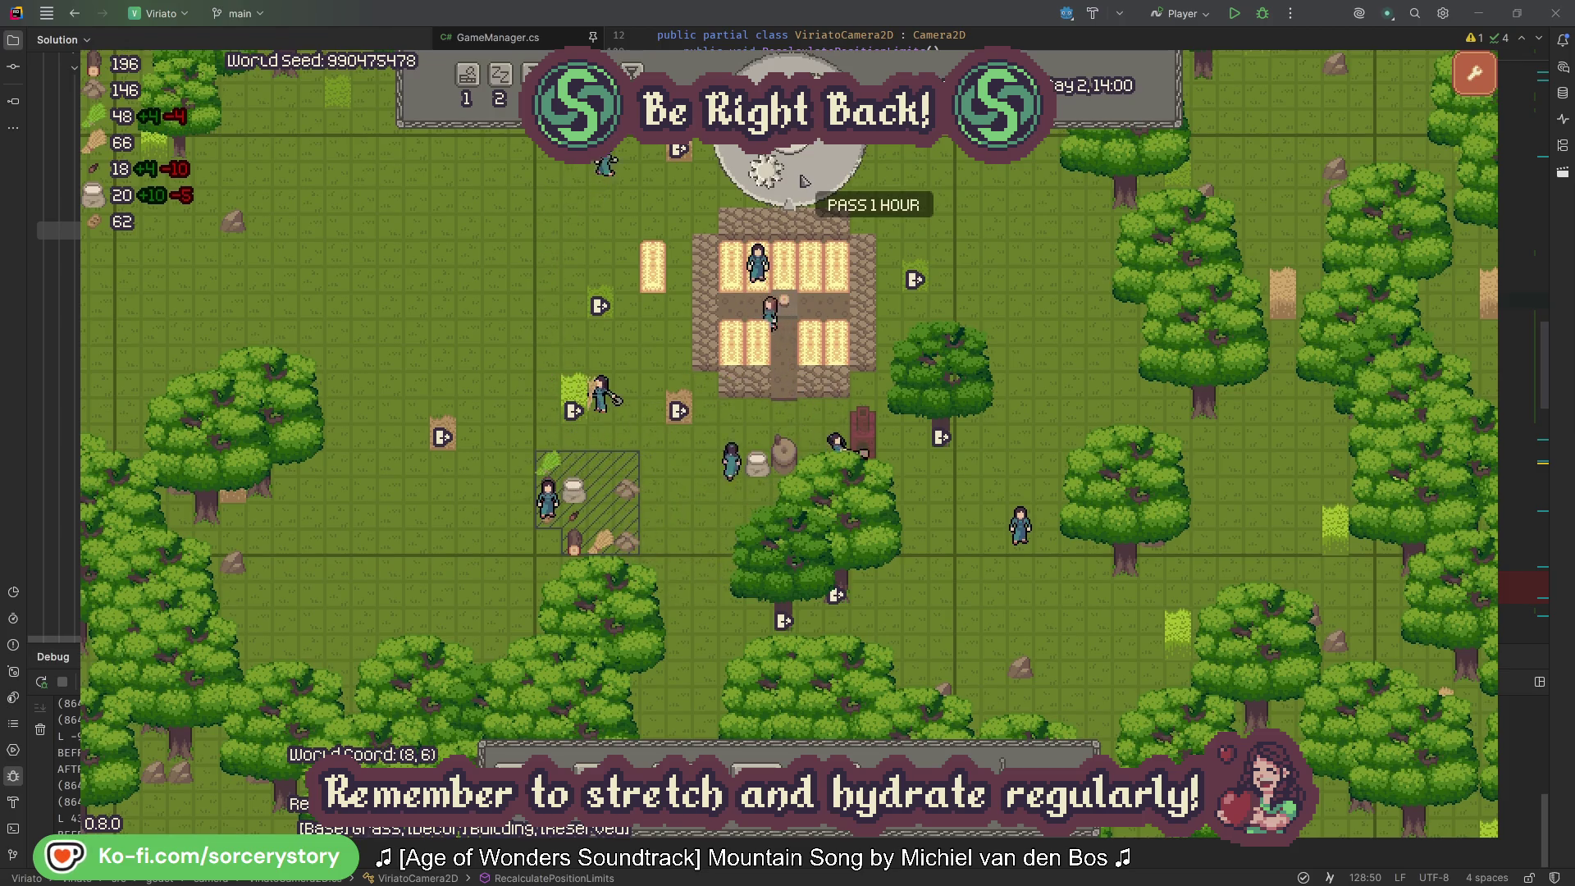
{"action": "left_click", "coordinate": [803, 179]}
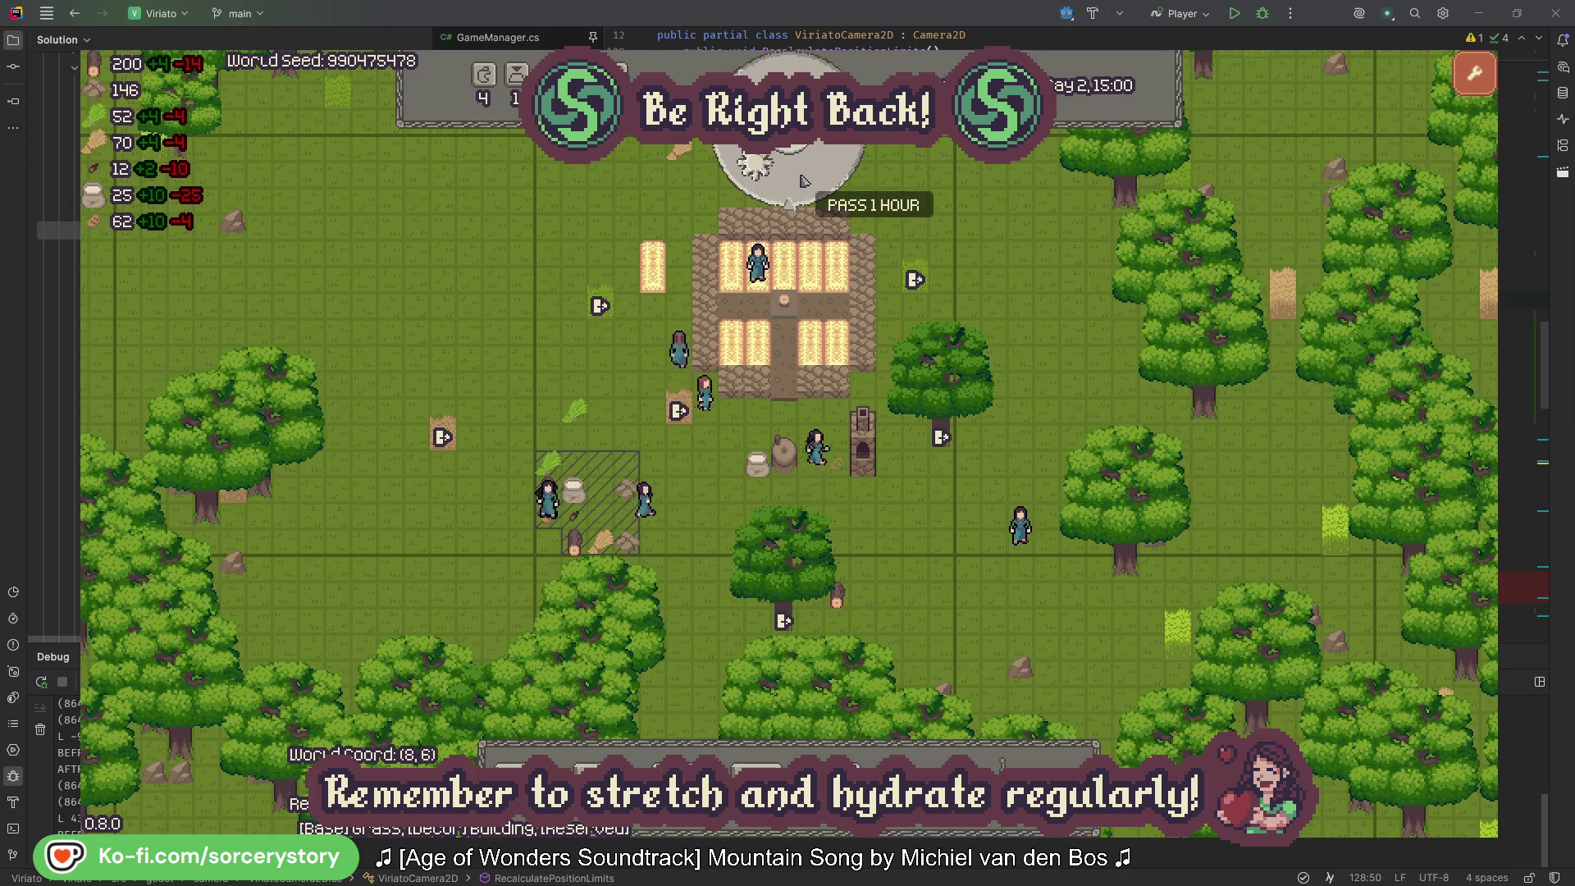
{"action": "left_click", "coordinate": [803, 180]}
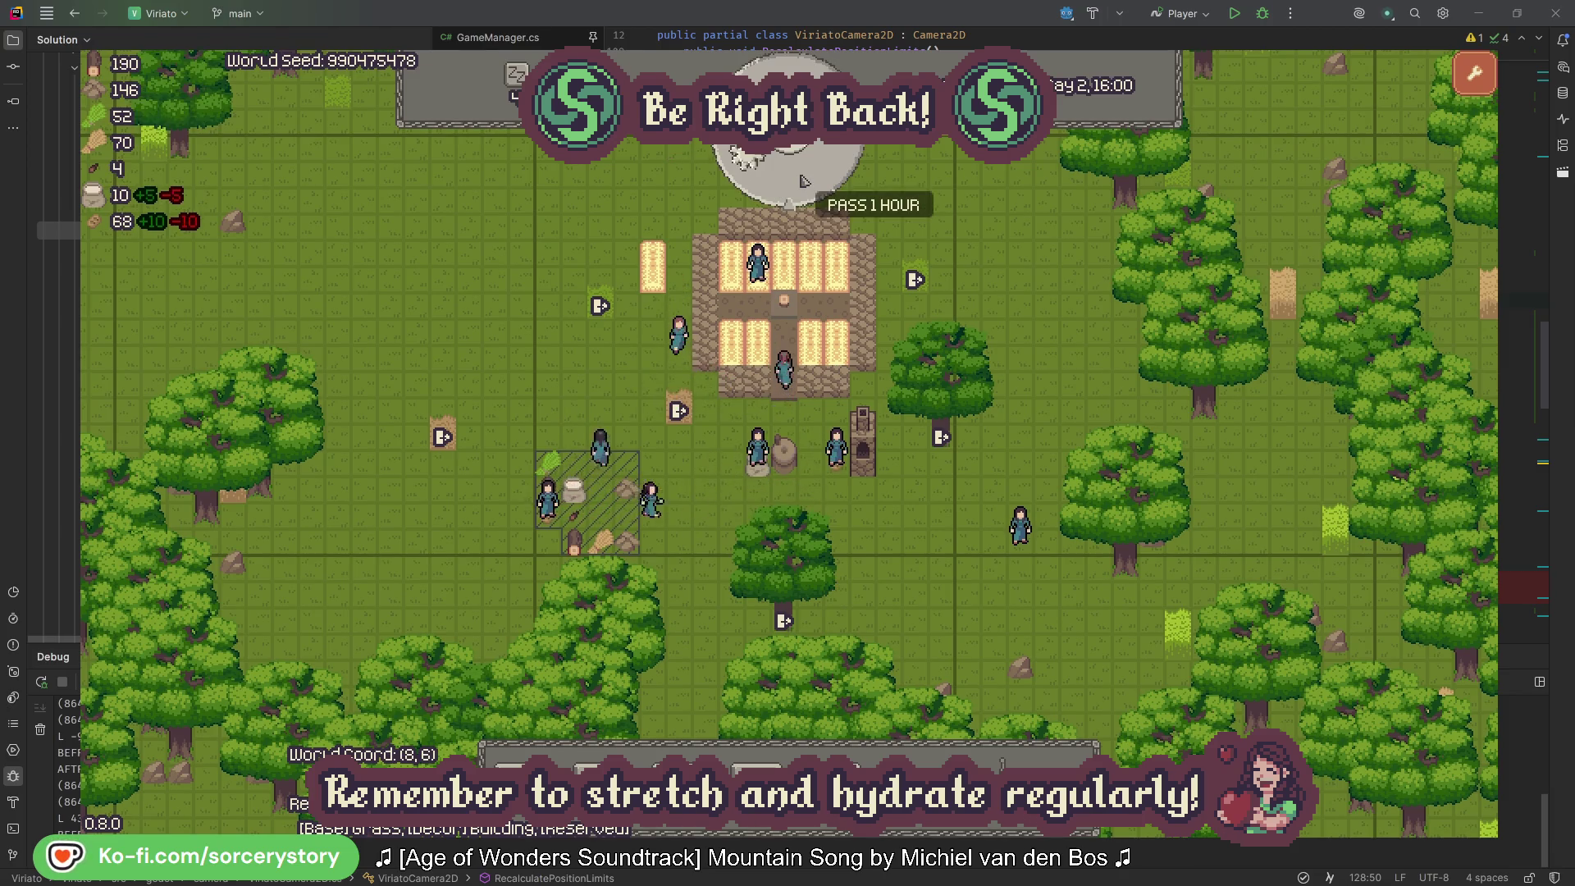
{"action": "left_click", "coordinate": [803, 180]}
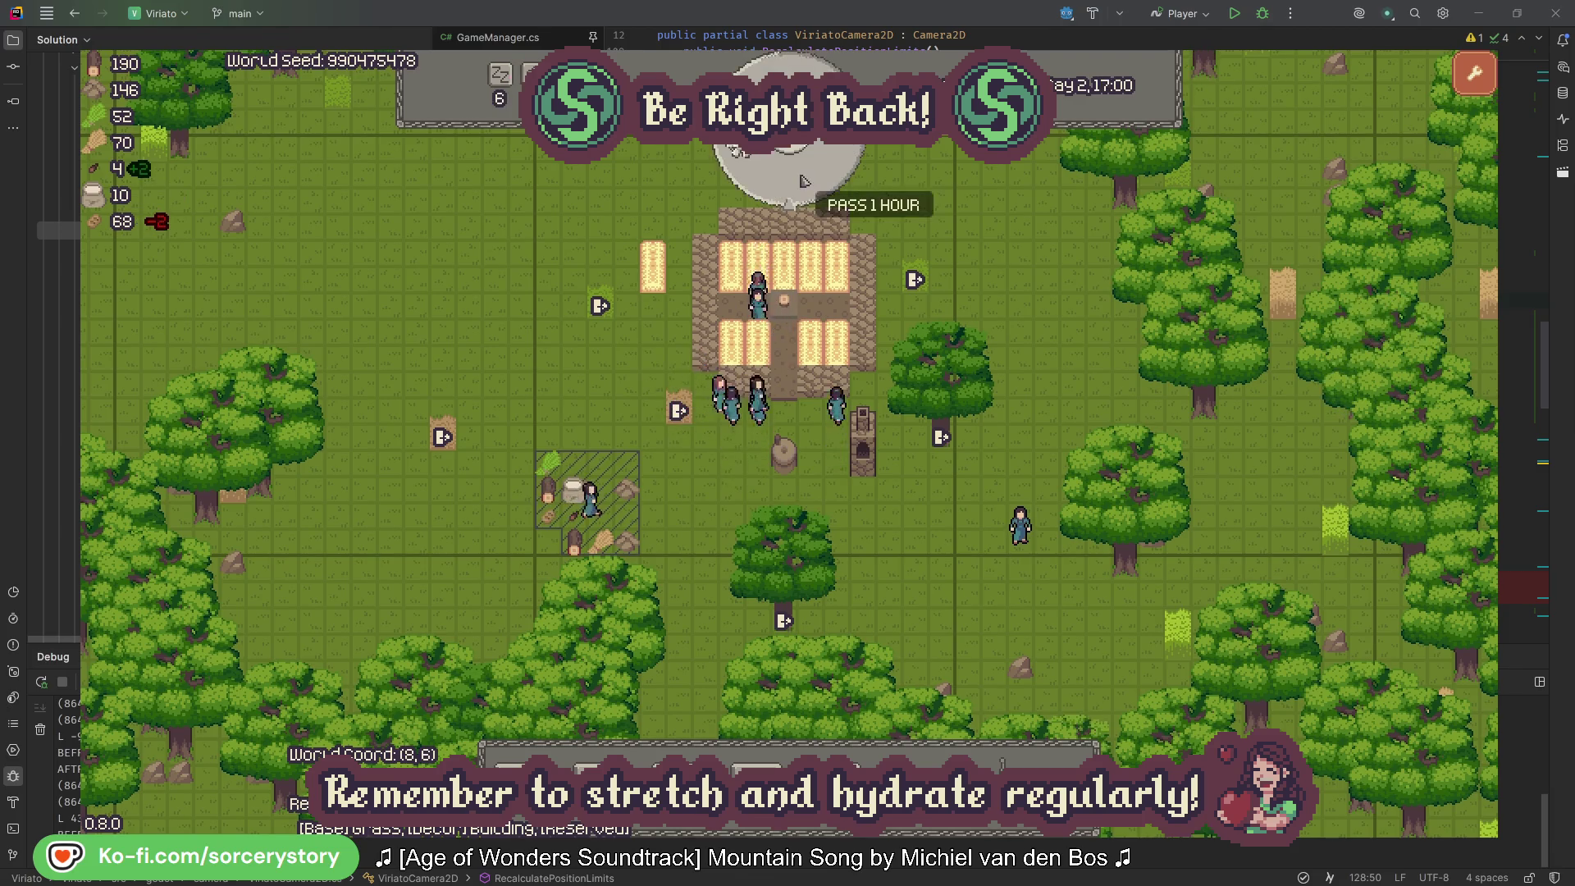
{"action": "left_click", "coordinate": [803, 180]}
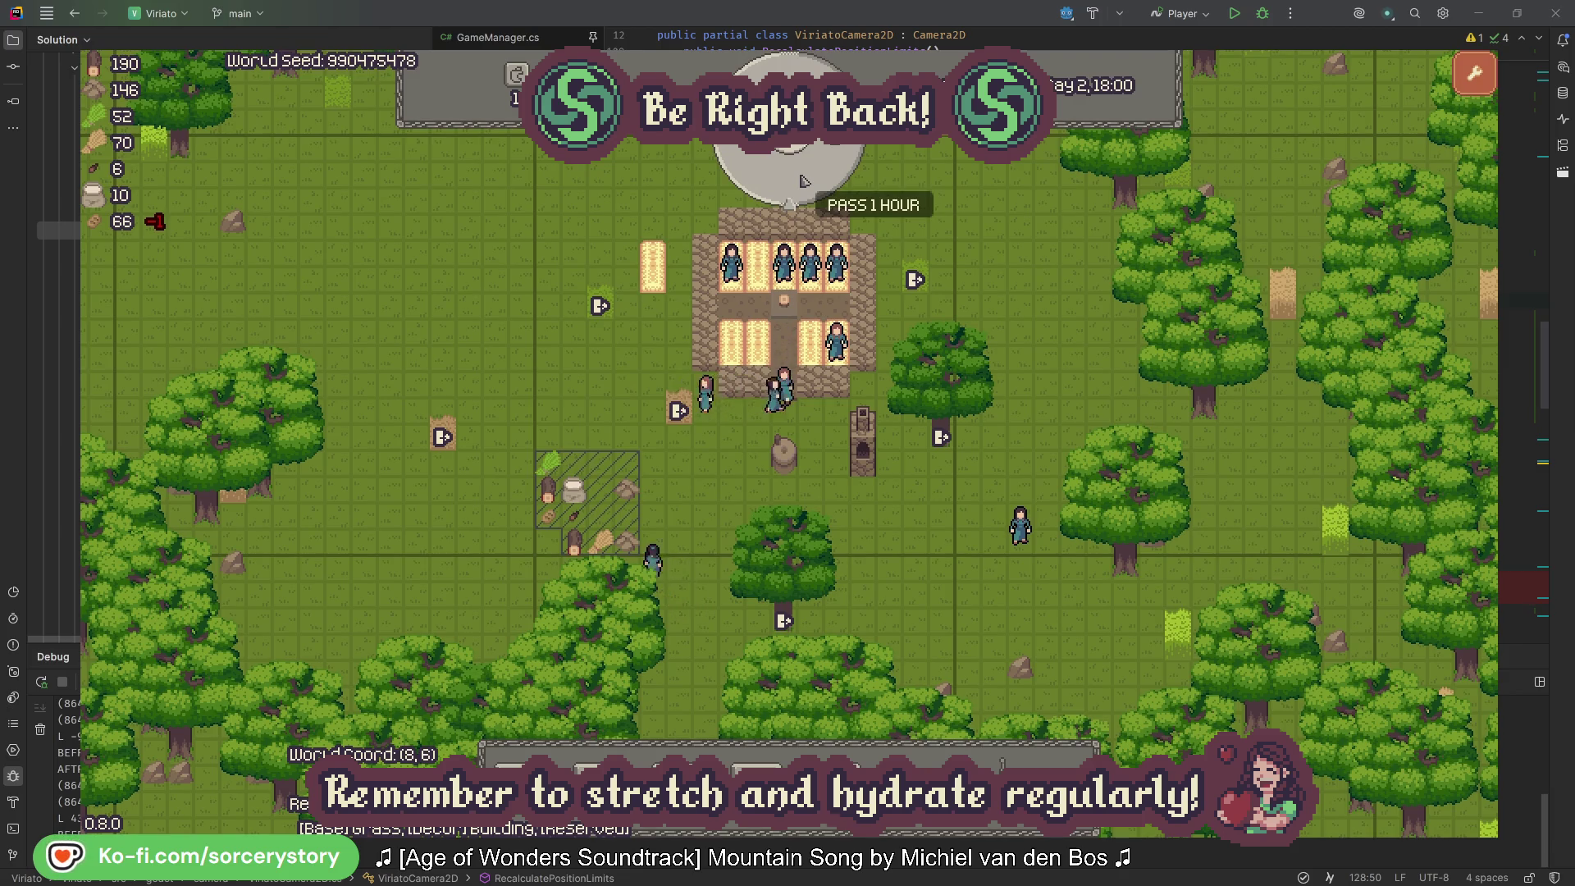
{"action": "left_click", "coordinate": [803, 180]}
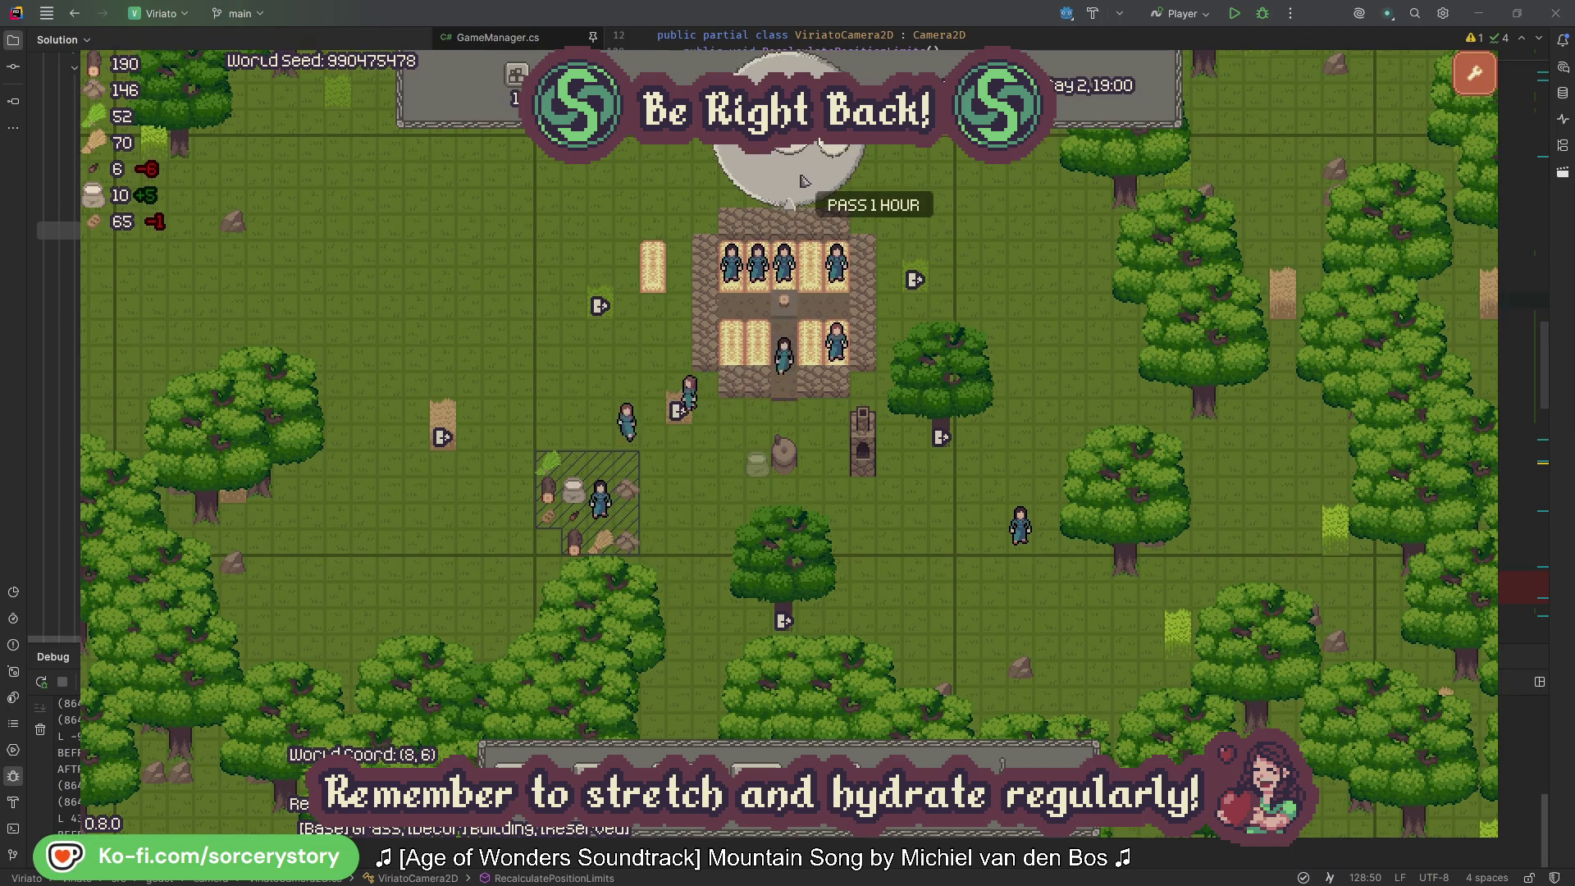
Step: Restart with a fresh world and designate the area around the building for extraction
{"action": "key", "text": "r"}
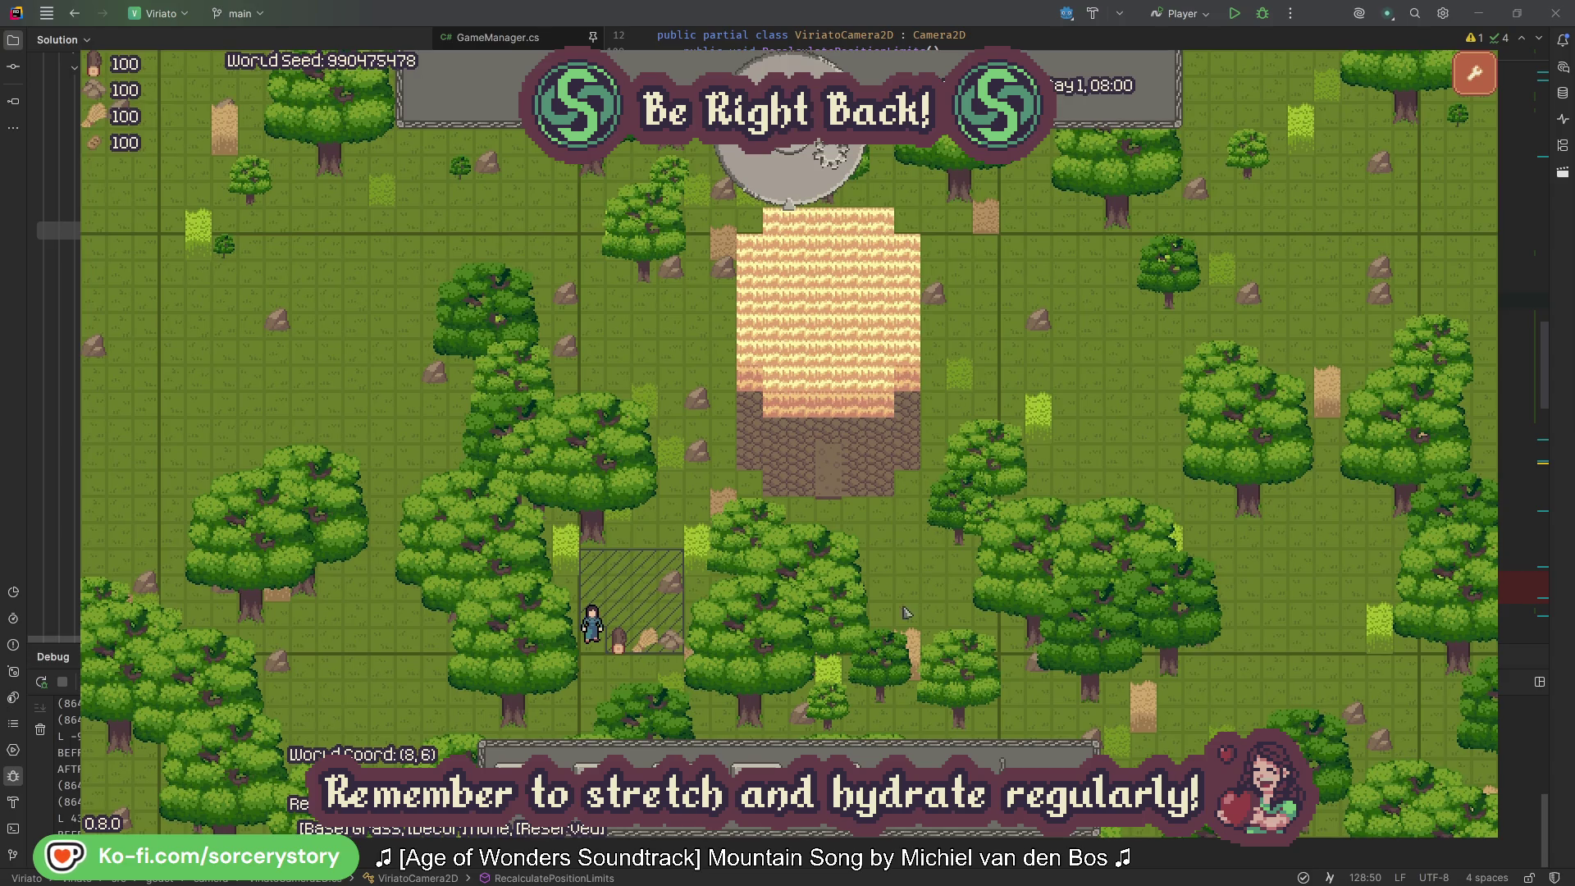
{"action": "left_click", "coordinate": [834, 743]}
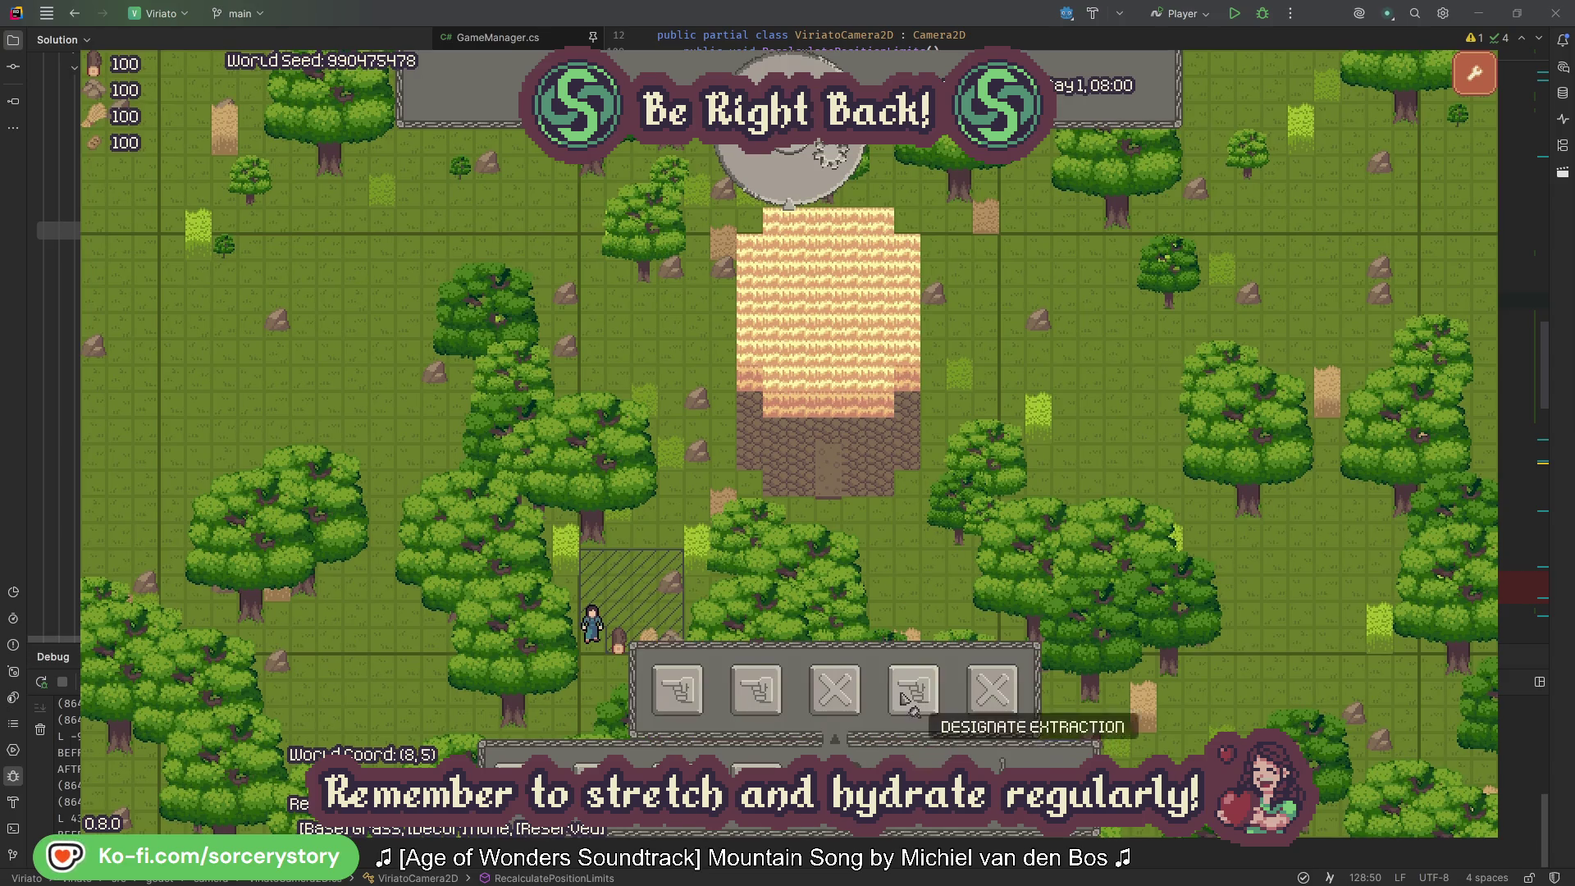
{"action": "left_click", "coordinate": [828, 484]}
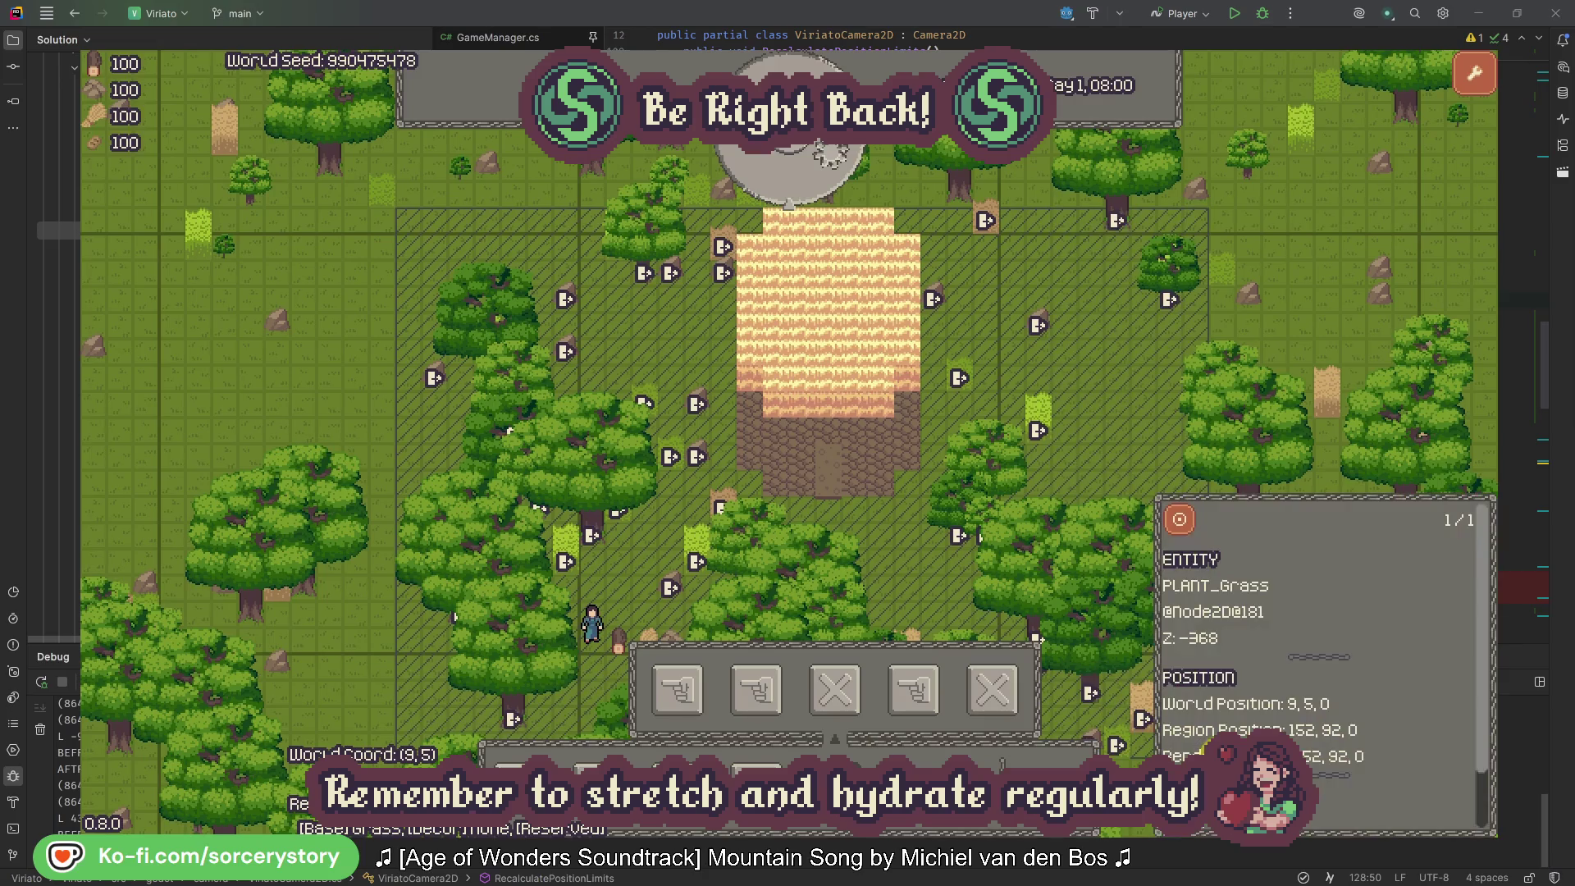
{"action": "left_click", "coordinate": [1144, 749]}
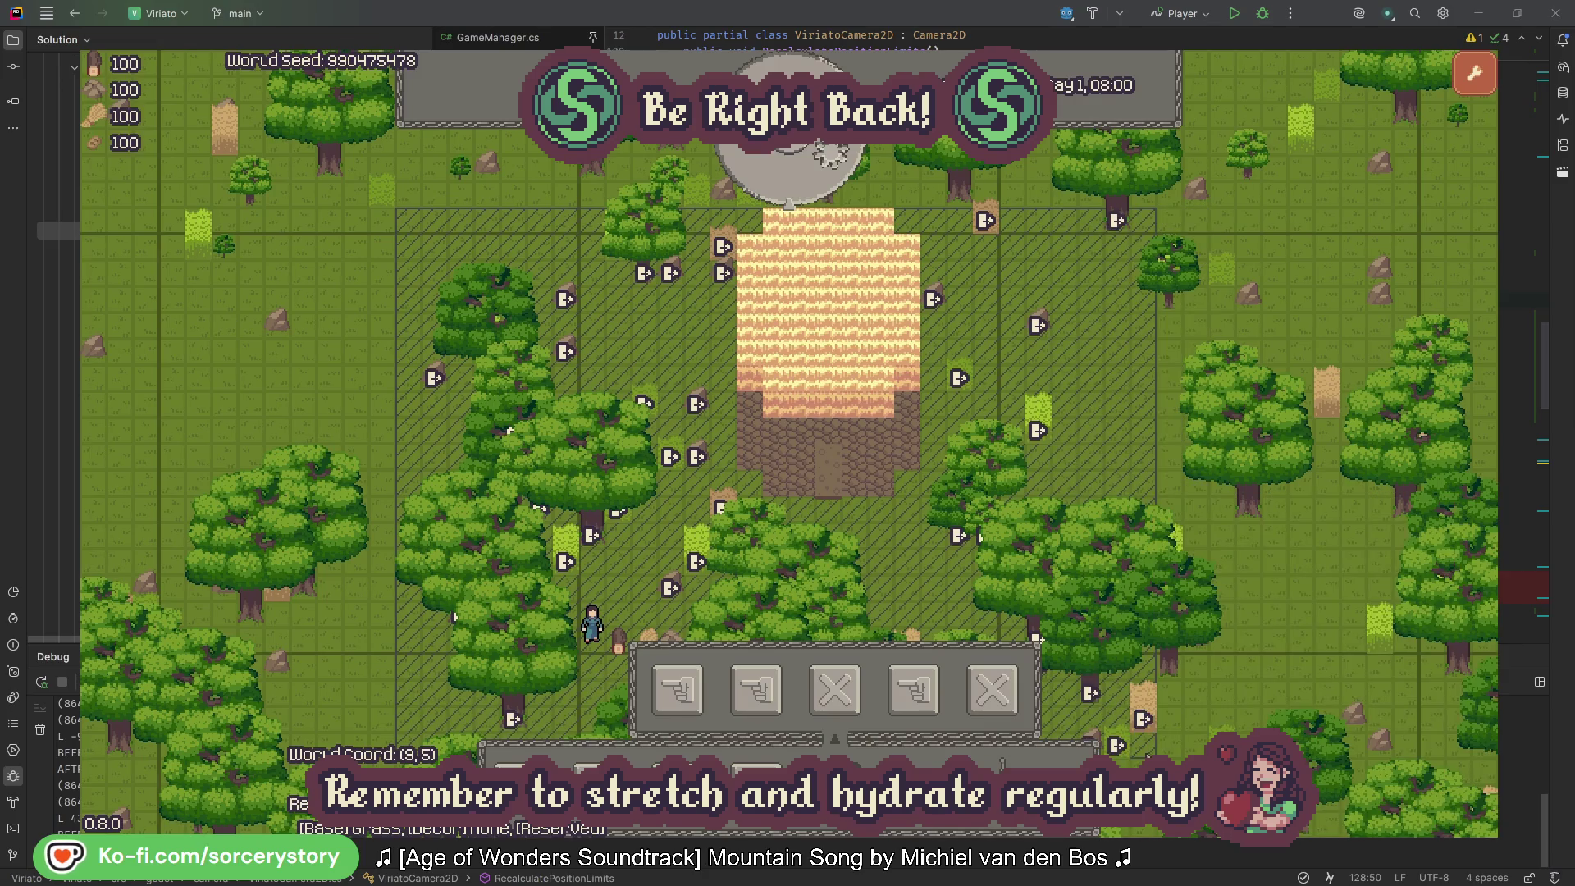
{"action": "left_click", "coordinate": [1129, 443]}
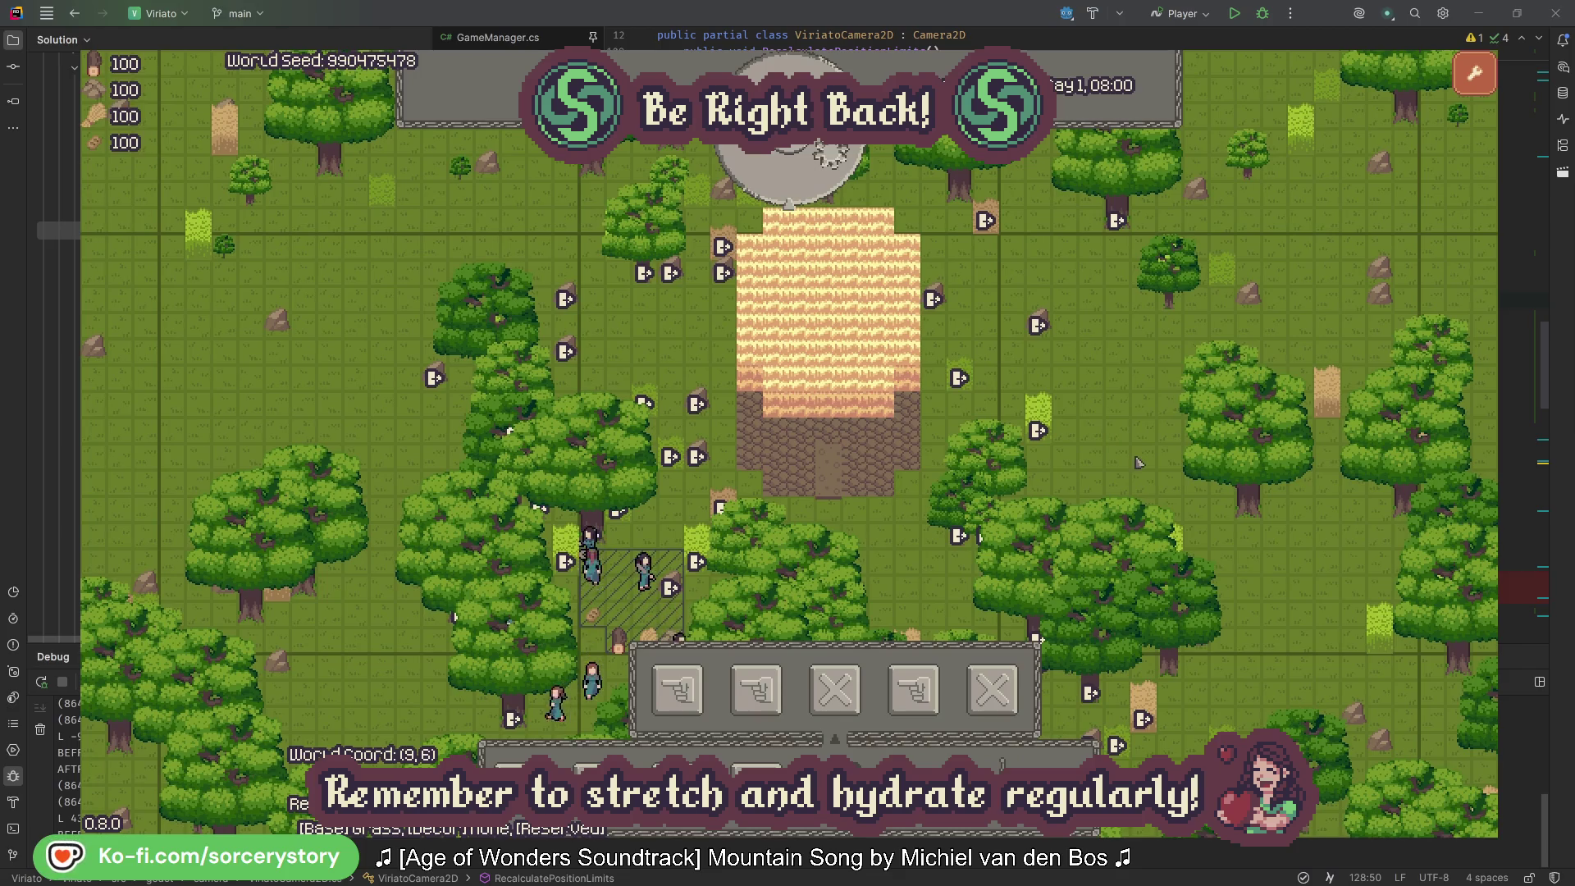
{"action": "key", "text": "Escape"}
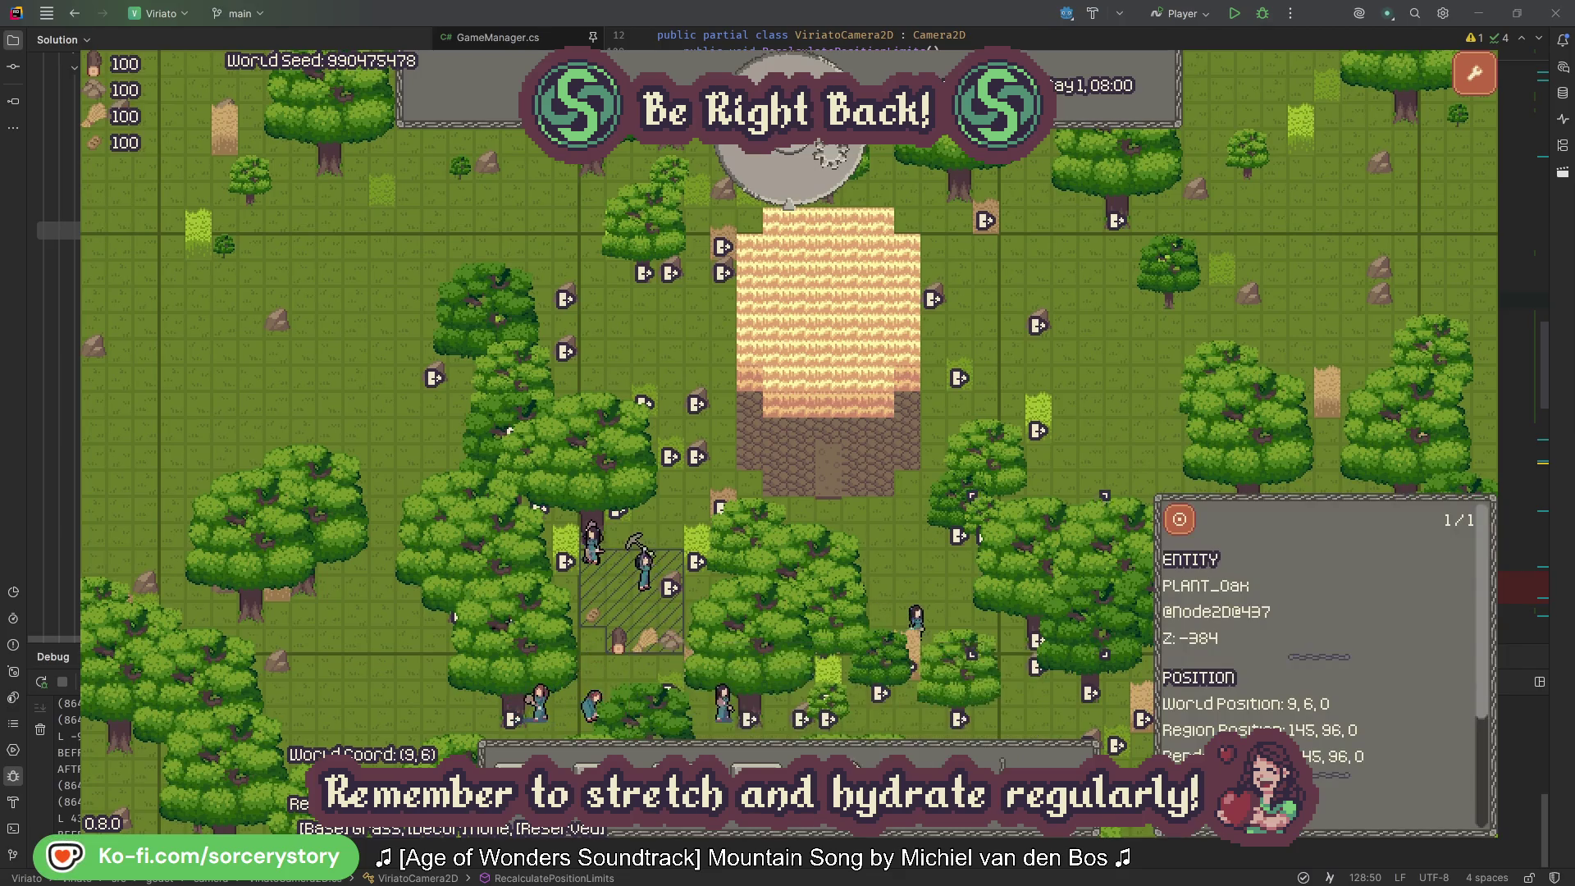
Step: Advance the clock five hours, one hour at a time, as villagers gather resources
{"action": "left_click", "coordinate": [836, 175]}
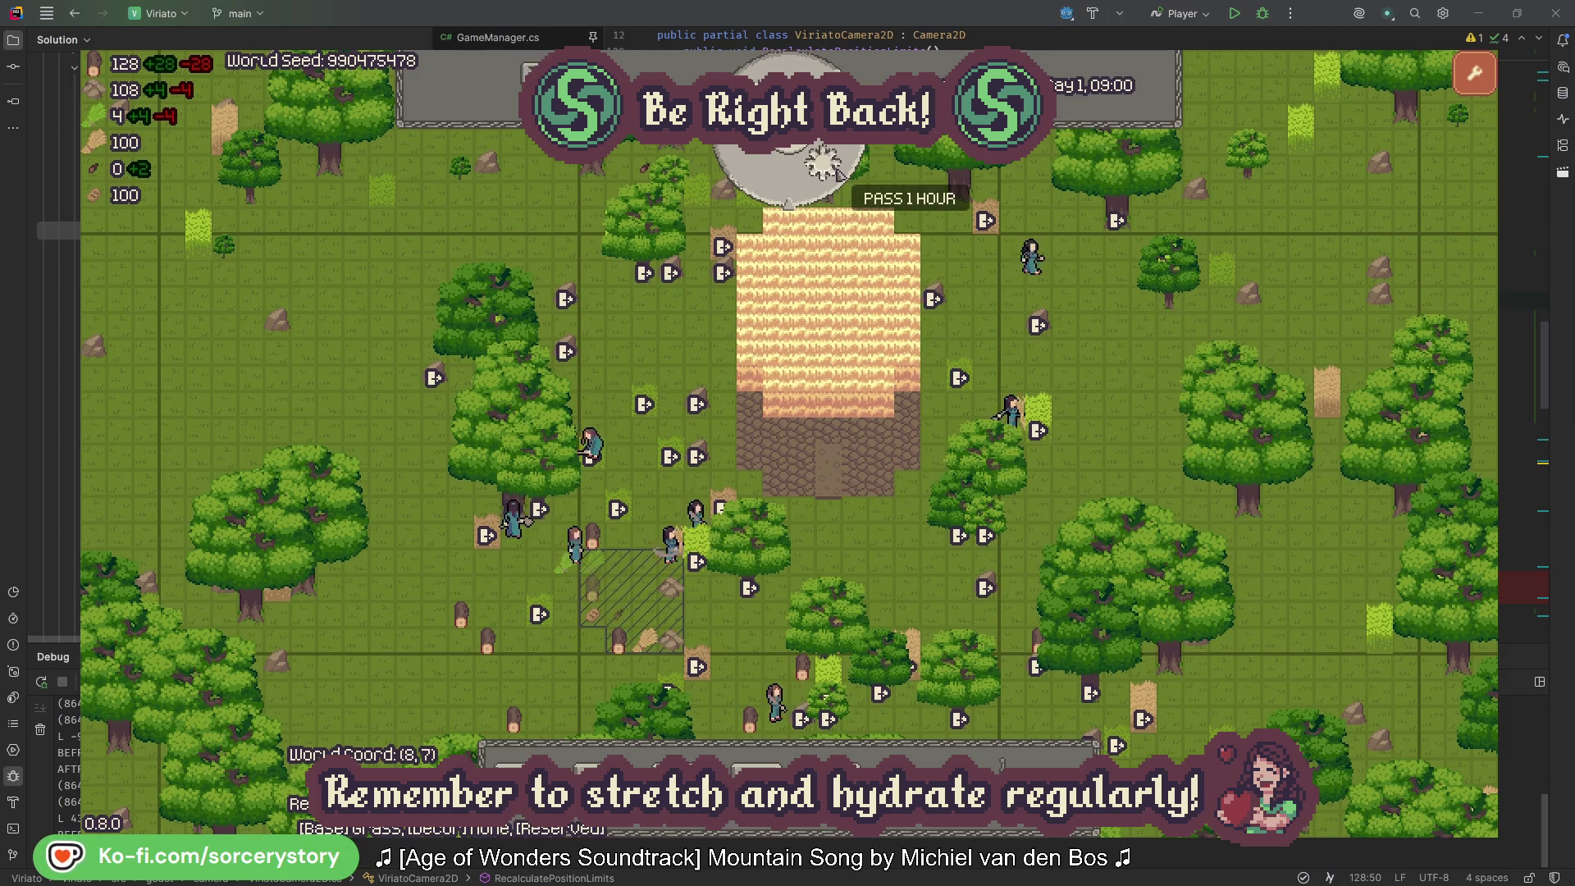
{"action": "left_click", "coordinate": [838, 175]}
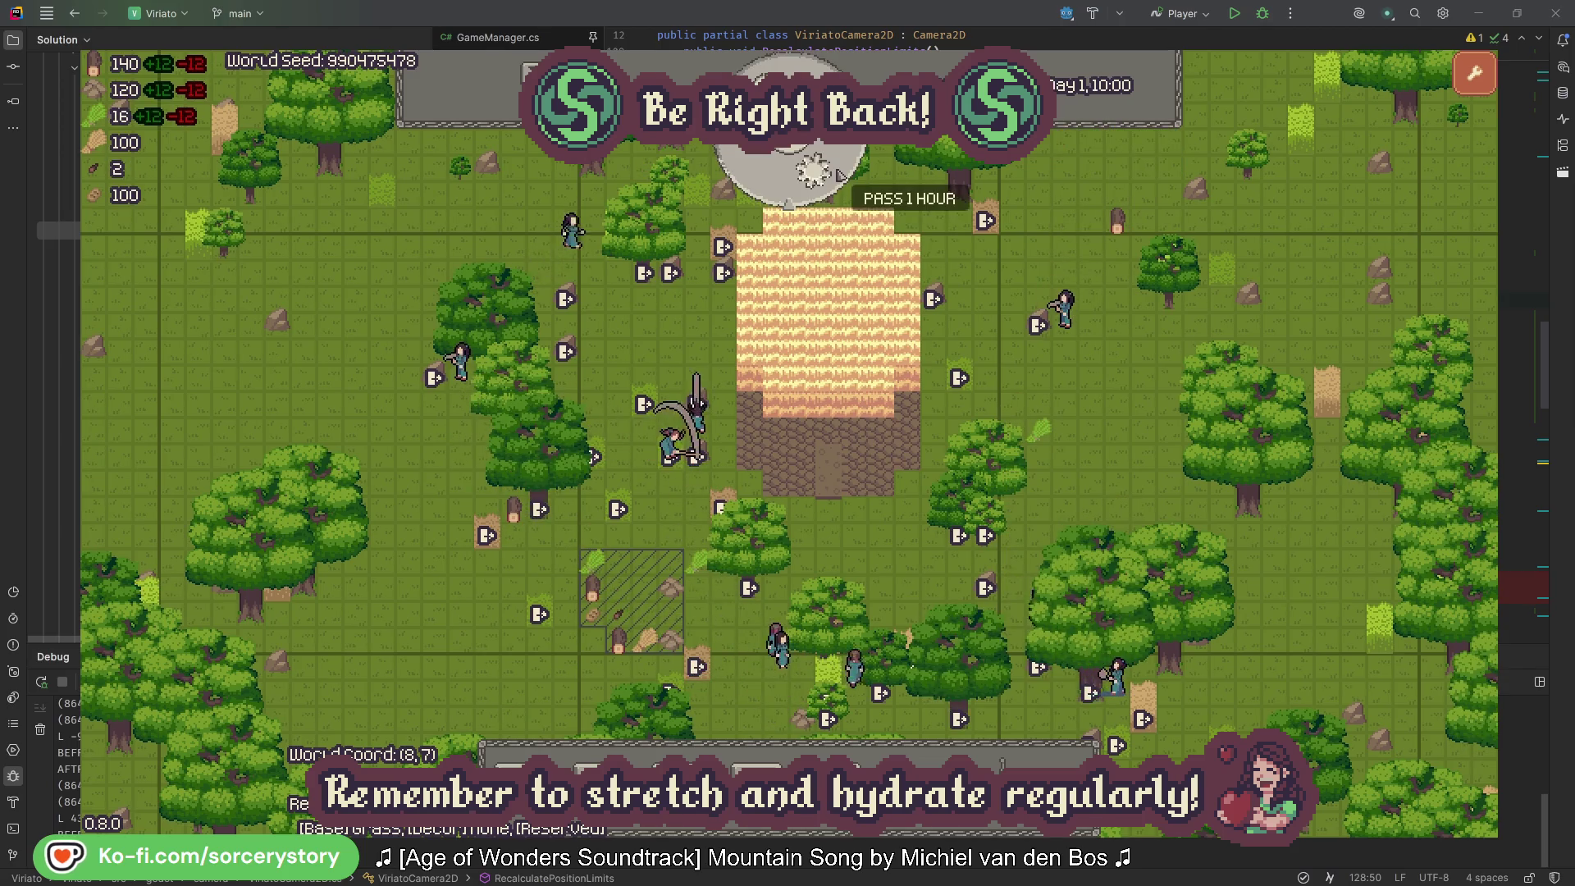
{"action": "left_click", "coordinate": [838, 175]}
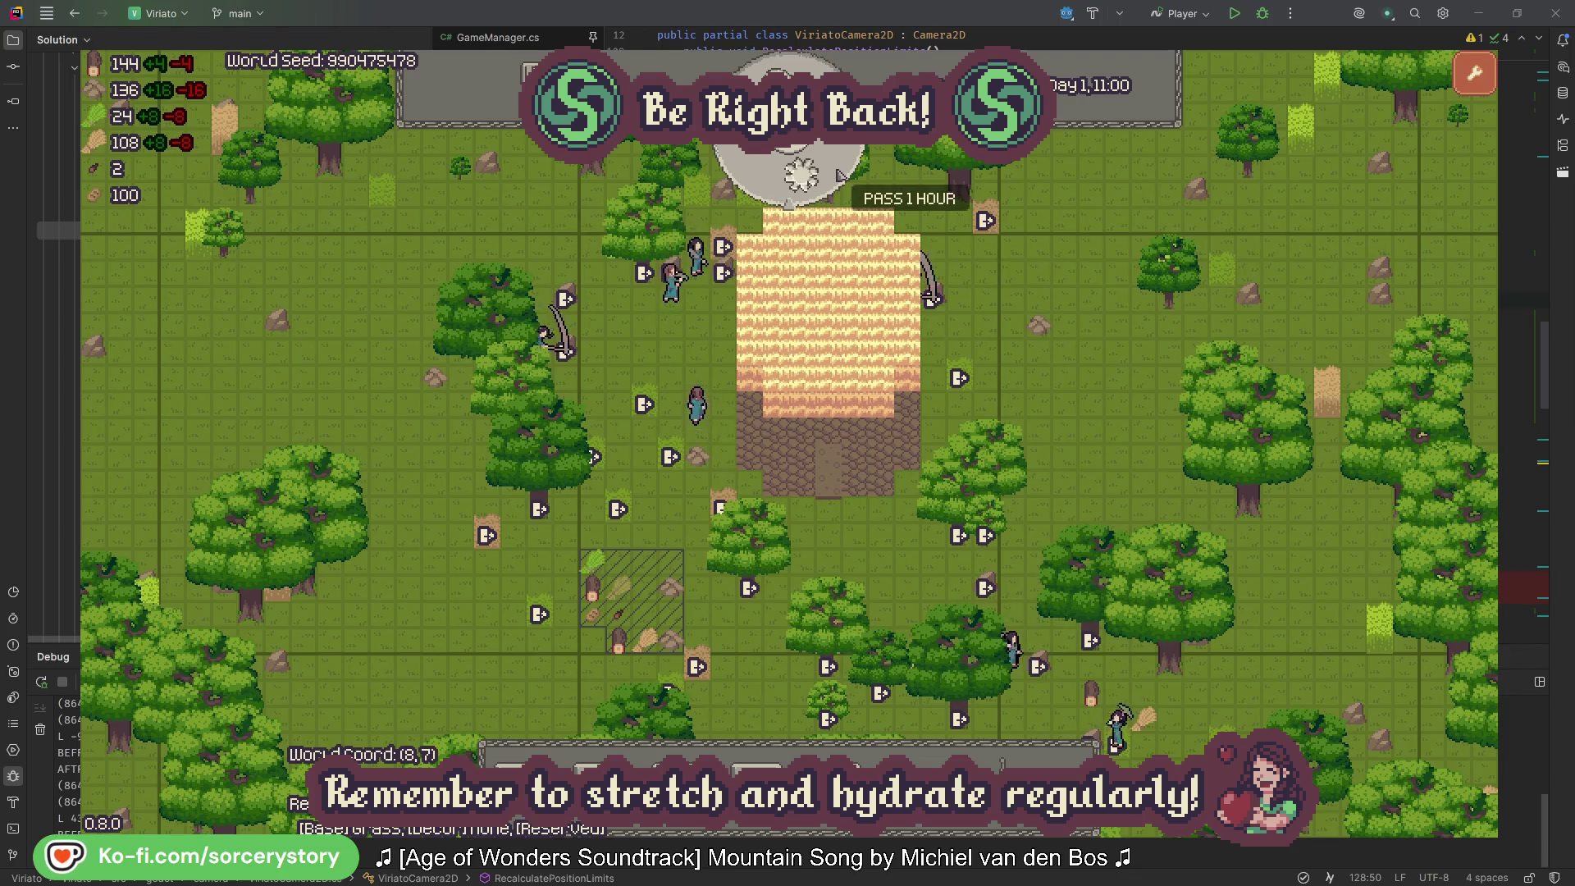
{"action": "left_click", "coordinate": [839, 174]}
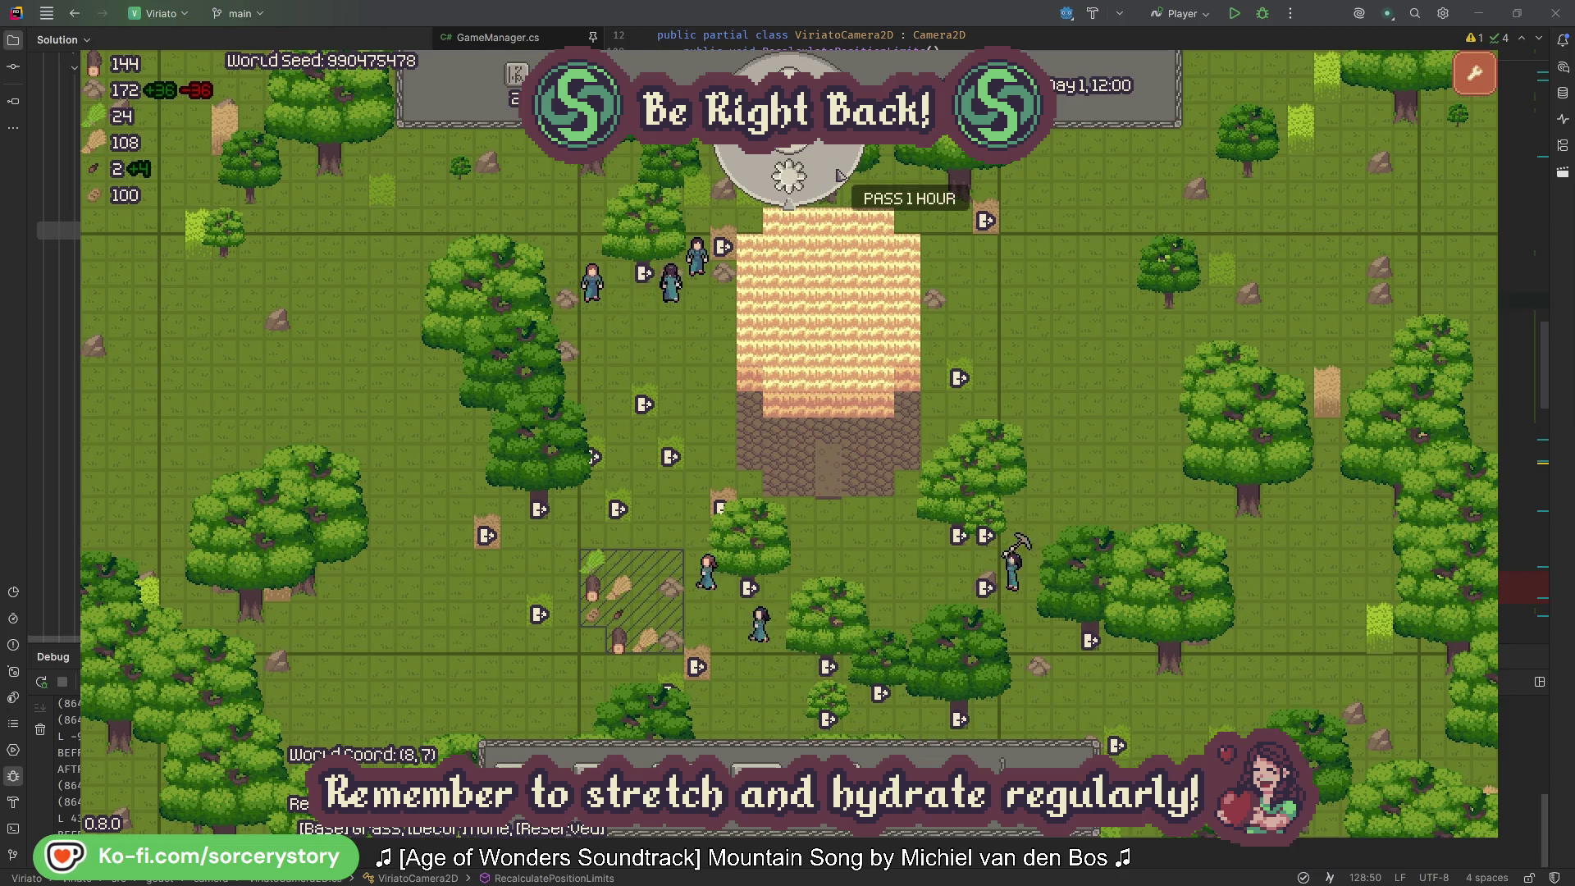
{"action": "left_click", "coordinate": [839, 175]}
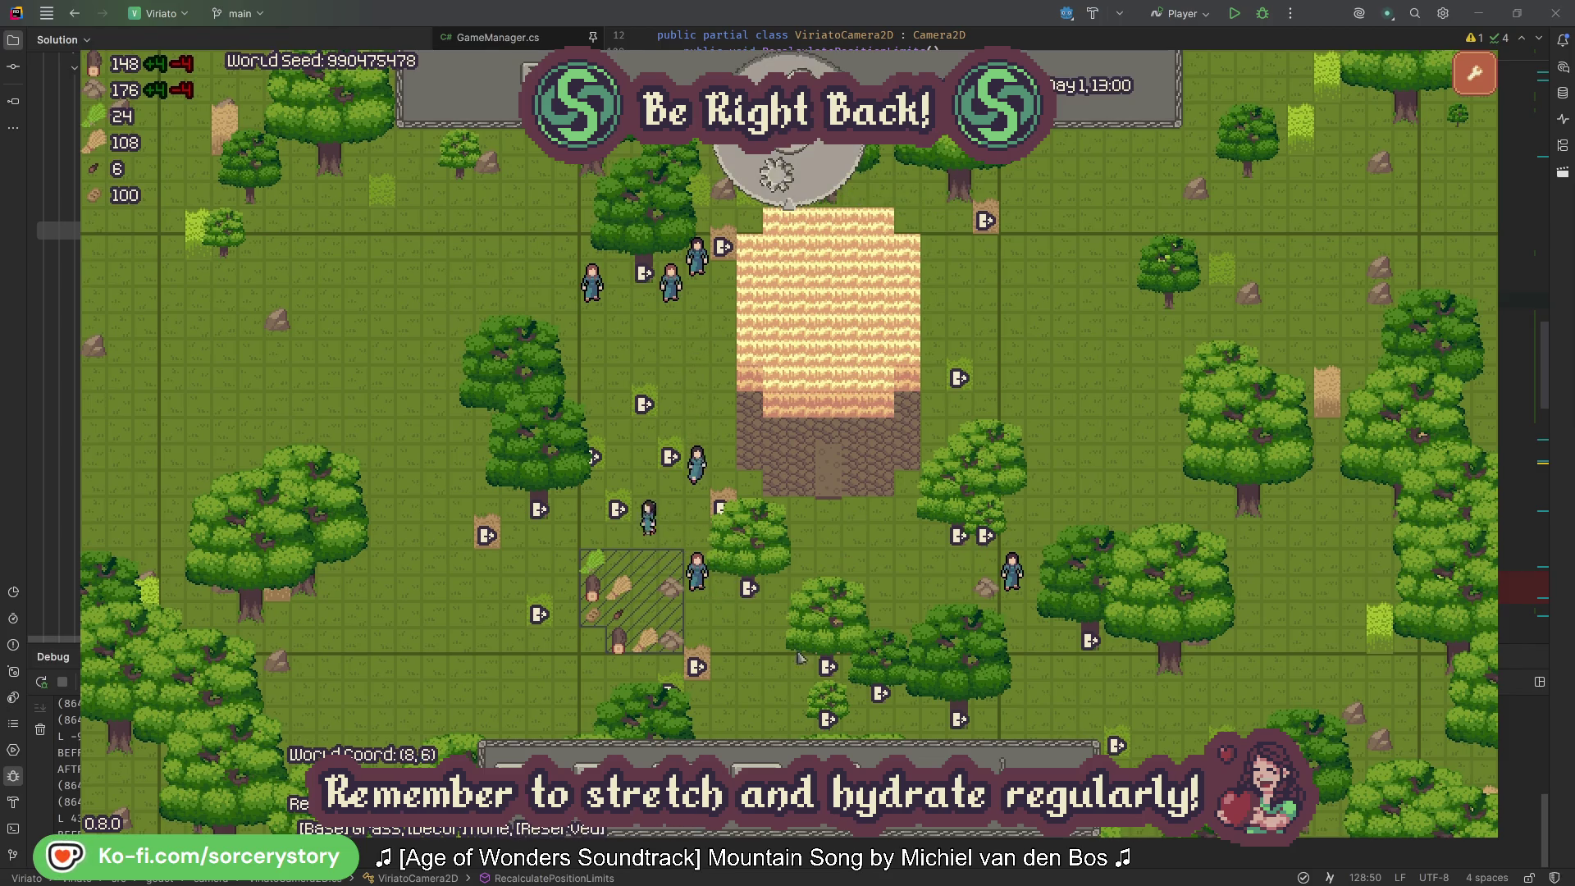
Step: Place bed blueprints along the house's top wall, inside it, and just left of it
{"action": "left_click", "coordinate": [677, 775]}
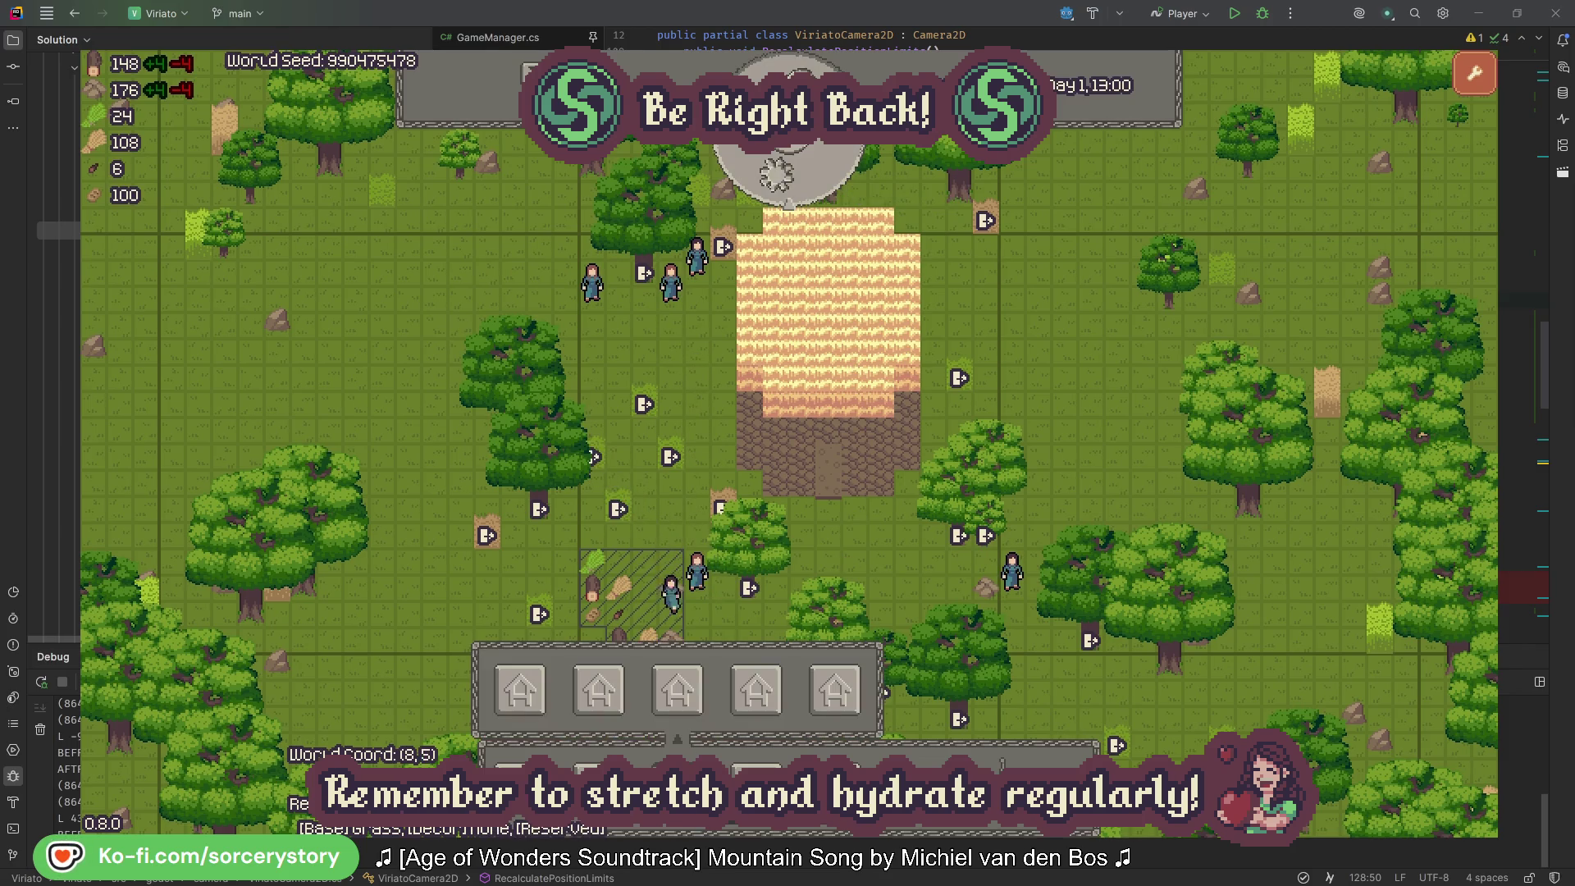
{"action": "left_click", "coordinate": [504, 700]}
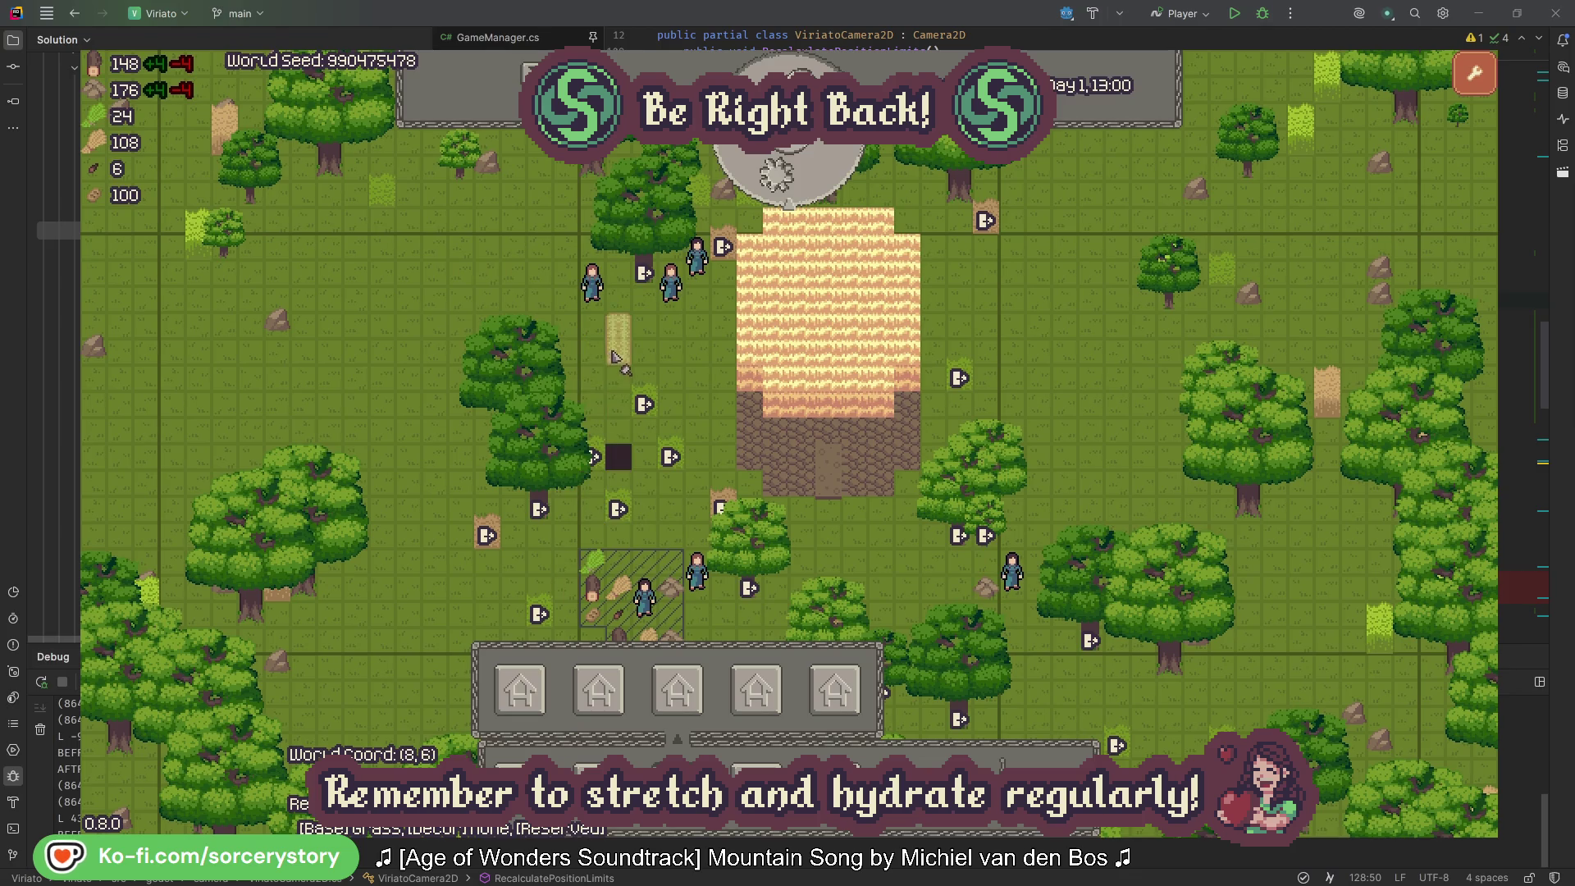
{"action": "left_click_drag", "start_coordinate": [776, 360], "coordinate": [890, 390]}
{"action": "left_click", "coordinate": [882, 449]}
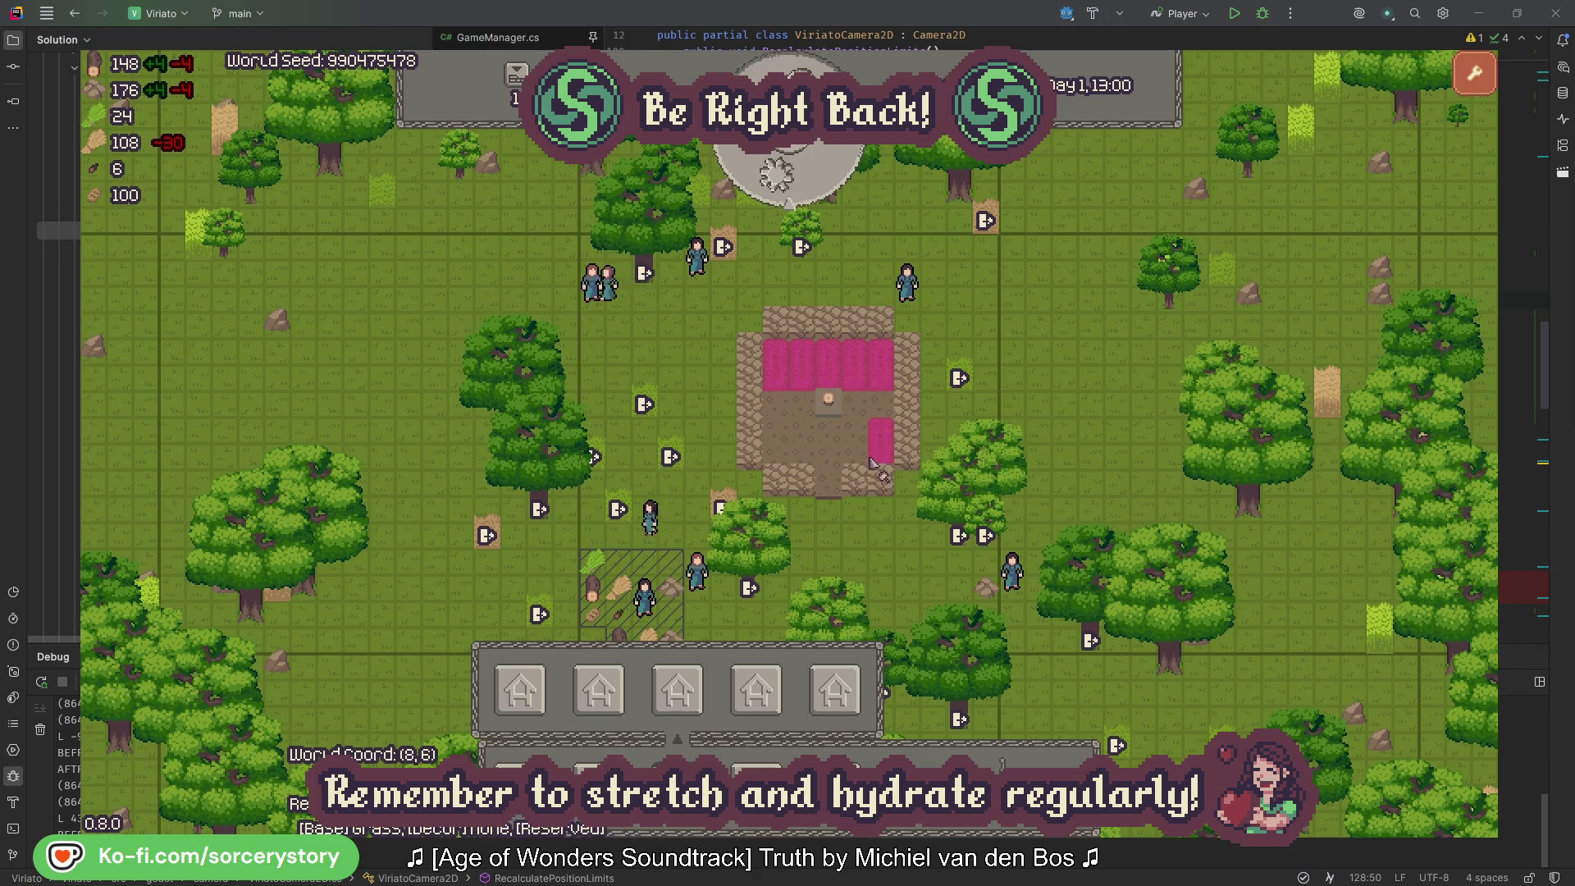
{"action": "left_click_drag", "start_coordinate": [789, 443], "coordinate": [868, 443]}
{"action": "left_click", "coordinate": [719, 504]}
{"action": "key", "text": "Escape"}
{"action": "left_click", "coordinate": [699, 386]}
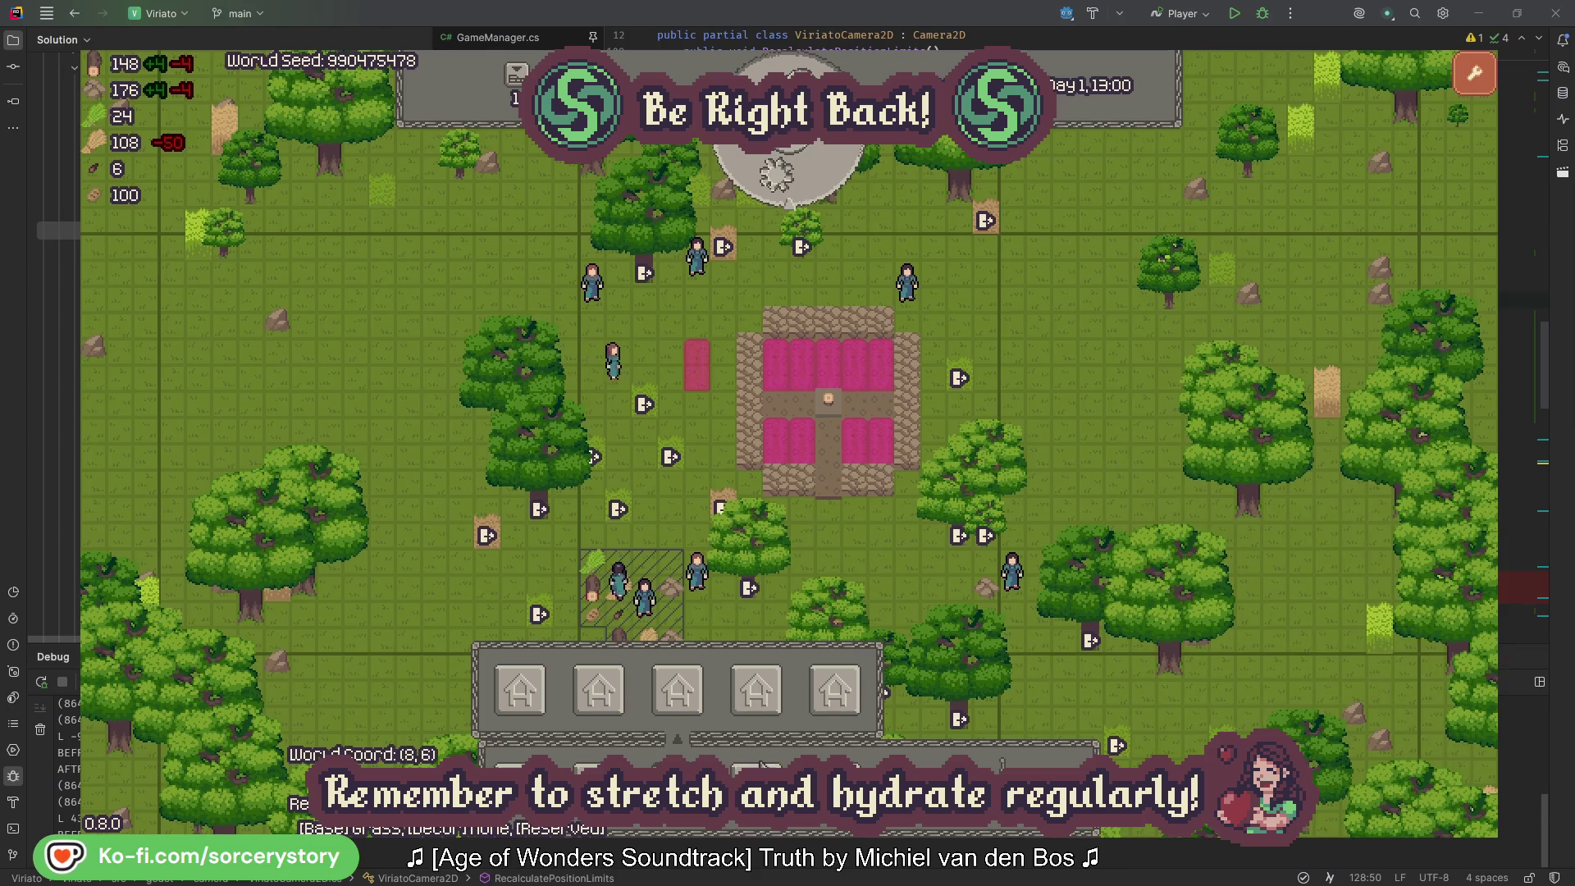
Step: Place two milling stones side by side below the house, then pass one hour
{"action": "left_click", "coordinate": [770, 706]}
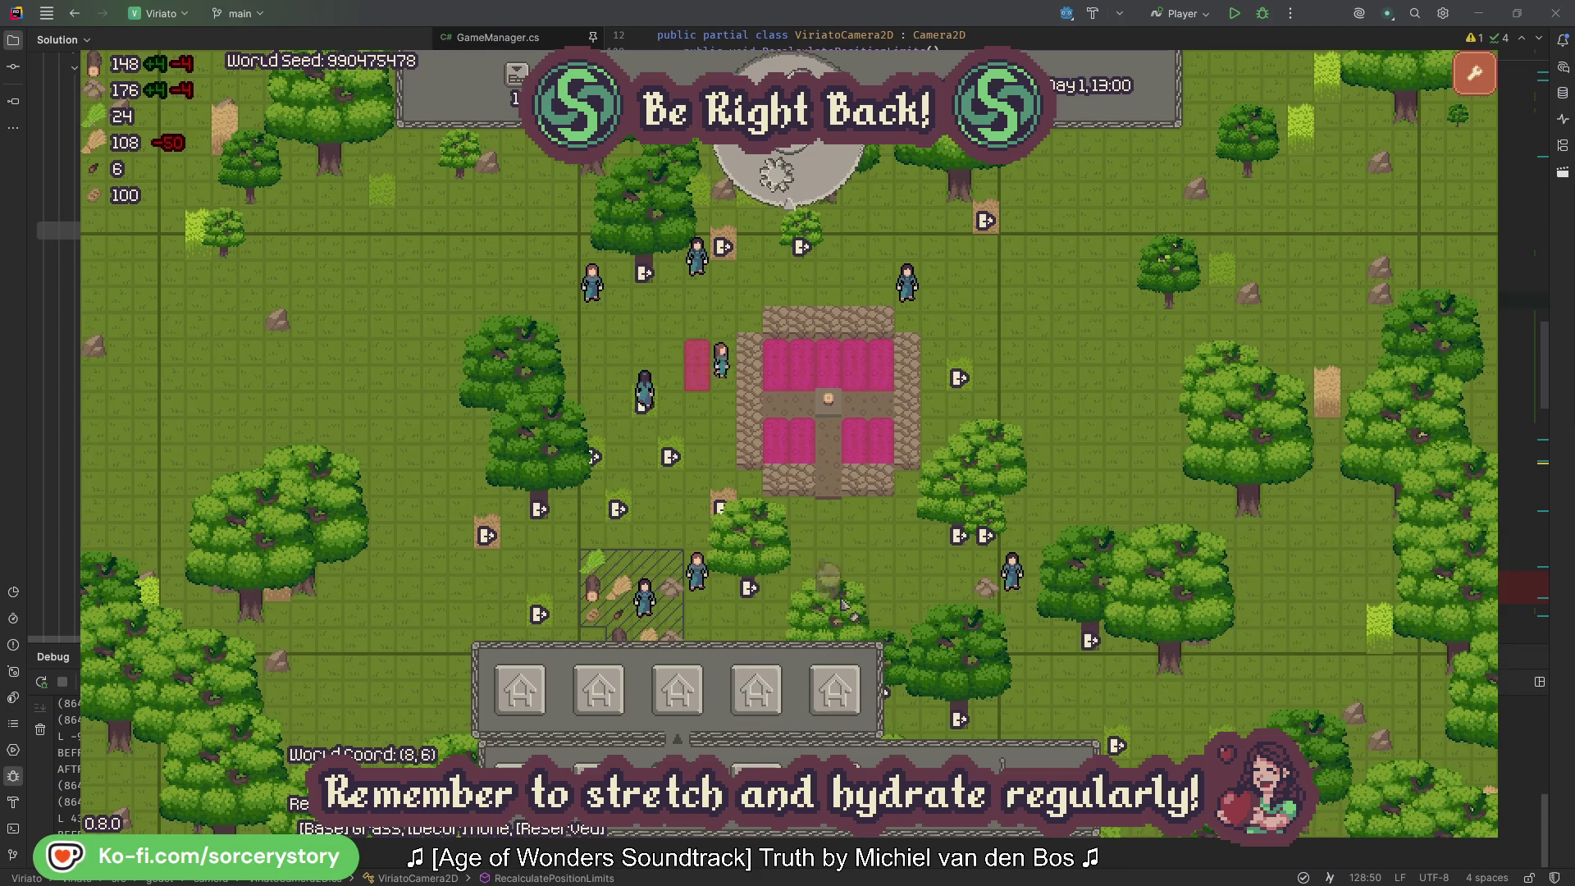
{"action": "left_click", "coordinate": [823, 569]}
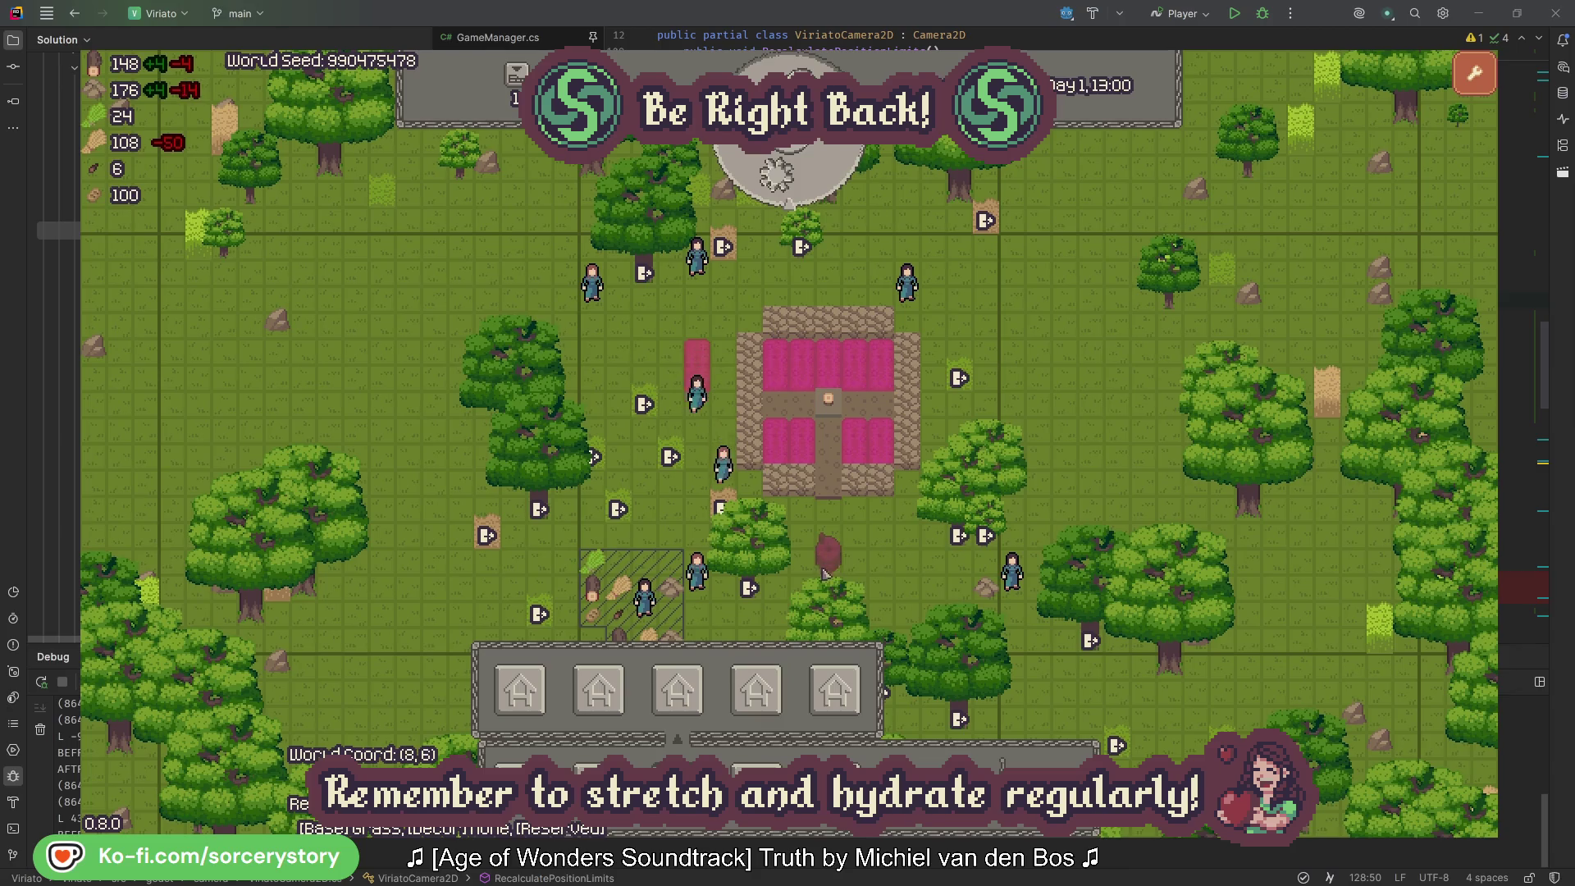
{"action": "left_click", "coordinate": [905, 572]}
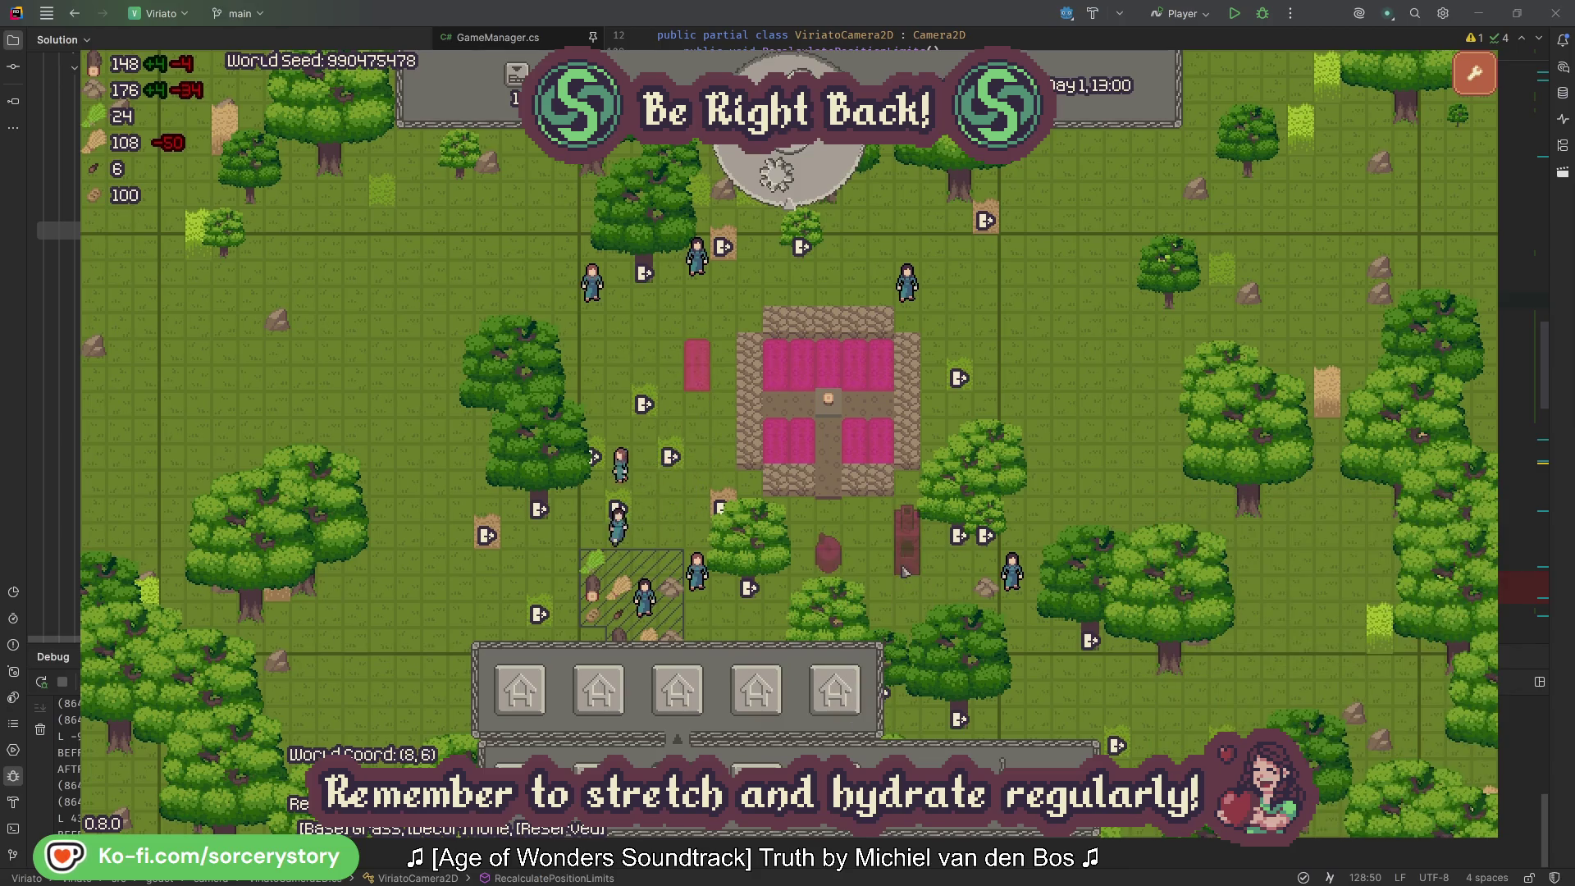
{"action": "right_click", "coordinate": [780, 728]}
{"action": "key", "text": "s"}
{"action": "key", "text": "d"}
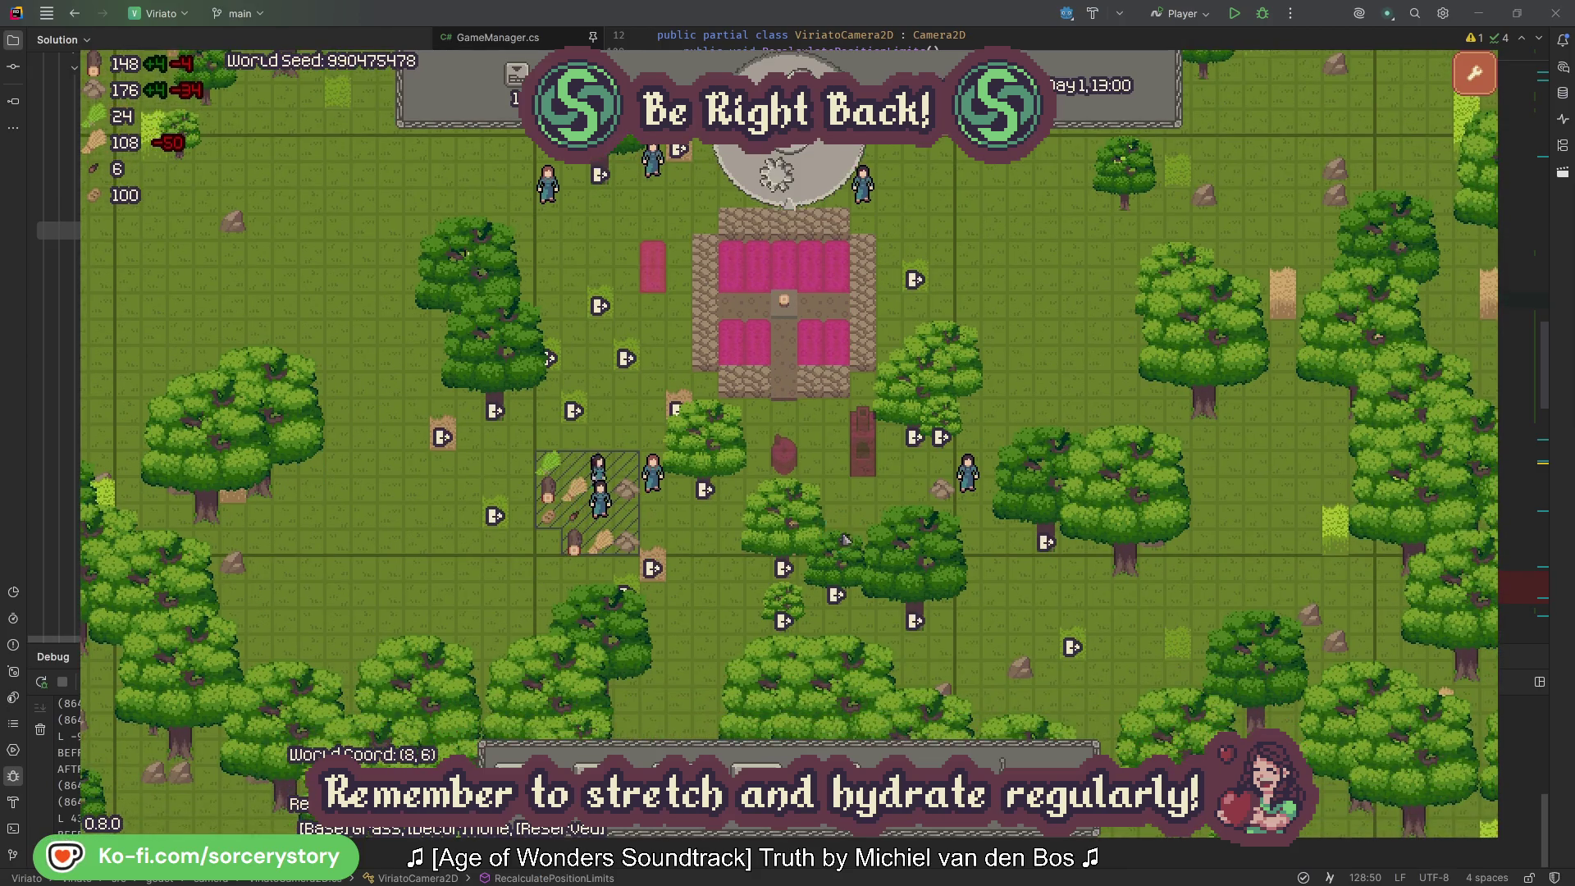
{"action": "left_click", "coordinate": [804, 180]}
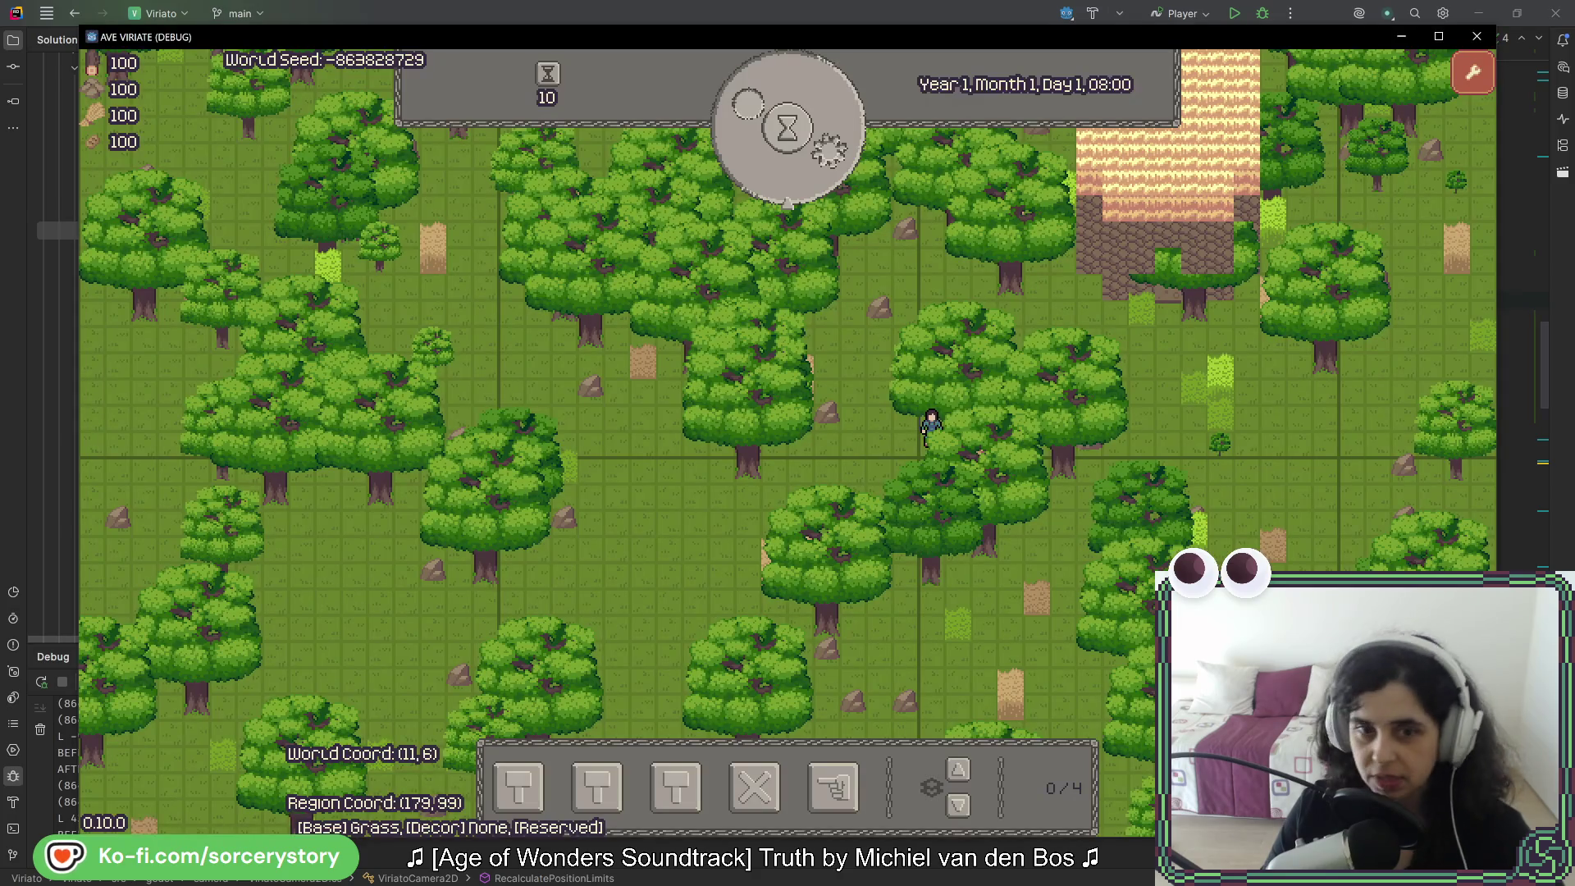
Step: Pan the camera down and then up across the forest map
{"action": "key", "text": "s"}
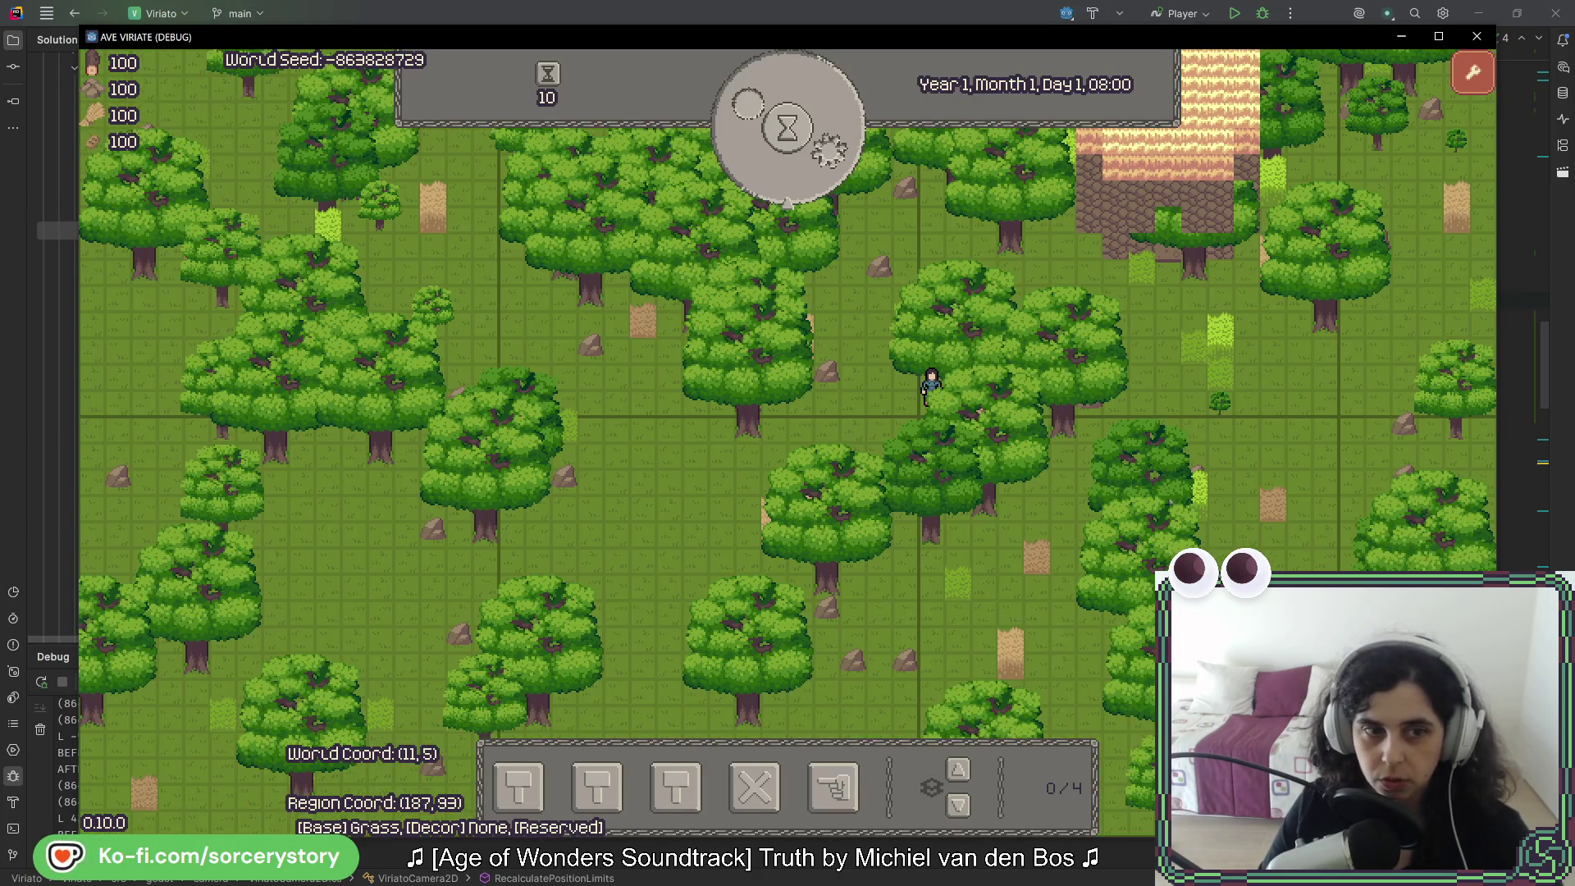
{"action": "key", "text": "w"}
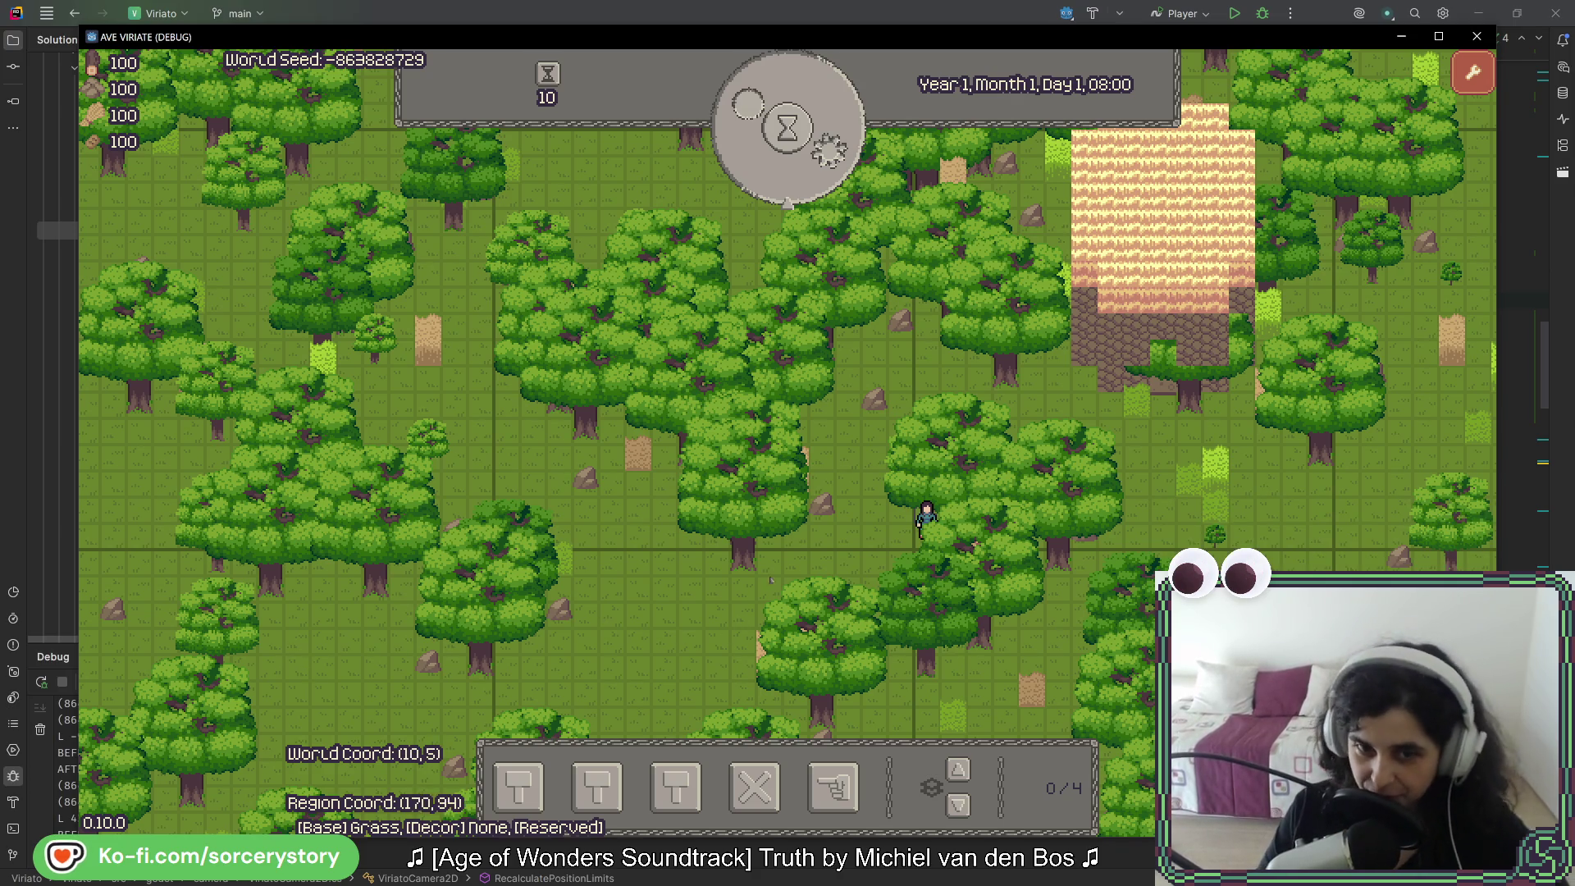
Step: Designate a block of central trees for extraction
{"action": "left_click", "coordinate": [834, 787]}
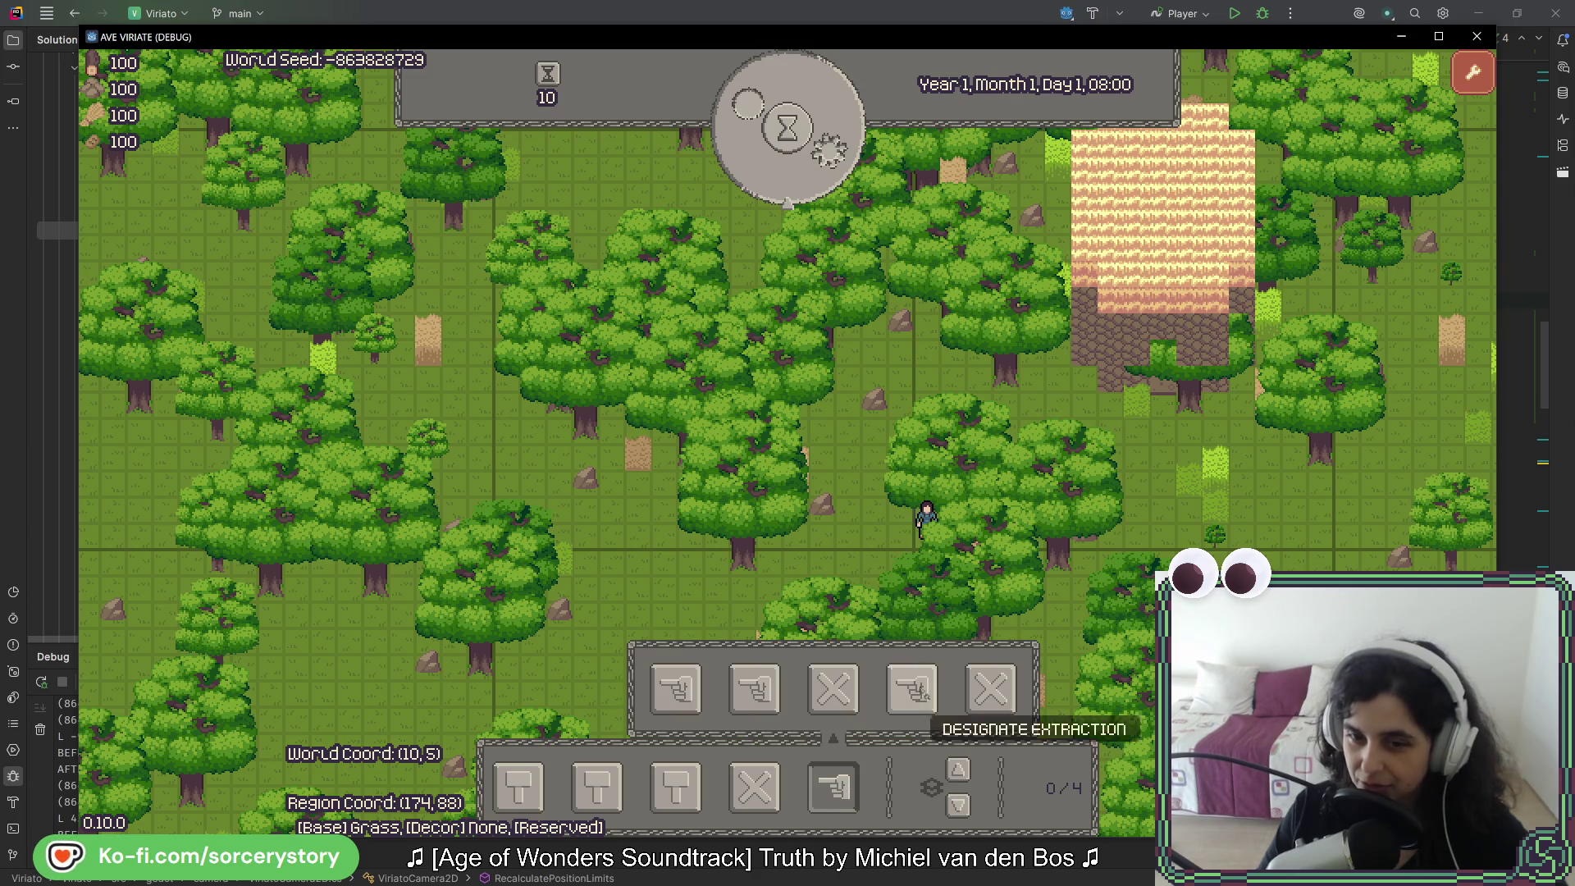
{"action": "key", "text": "d"}
{"action": "left_click_drag", "start_coordinate": [484, 275], "coordinate": [890, 529]}
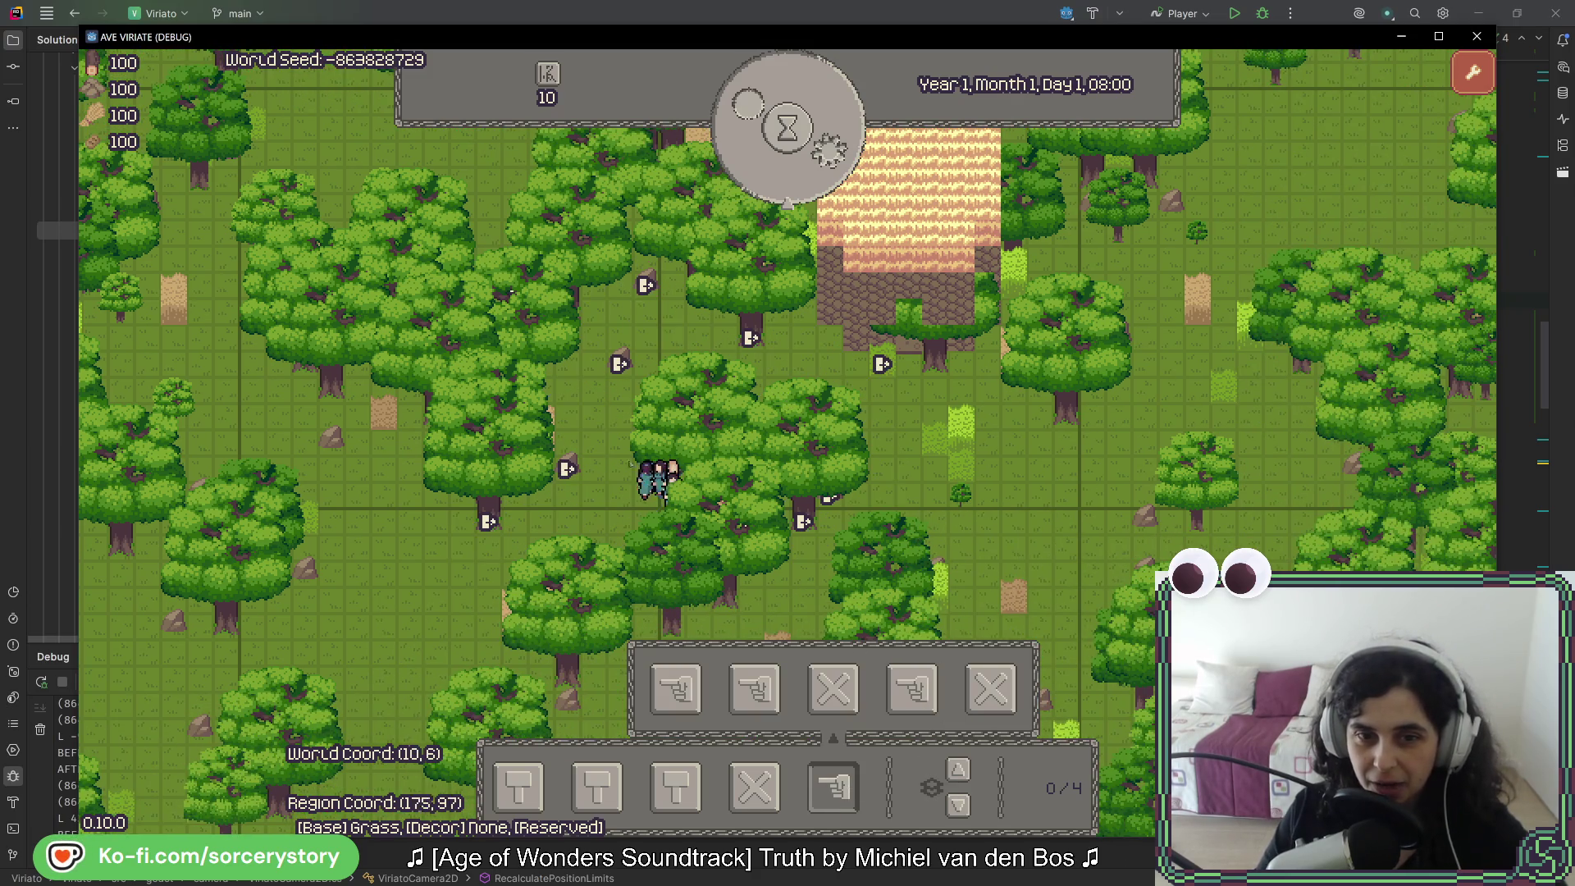
Step: Pan the camera left, down, up and right around the map, then close the game
{"action": "key", "text": "a"}
{"action": "key", "text": "s"}
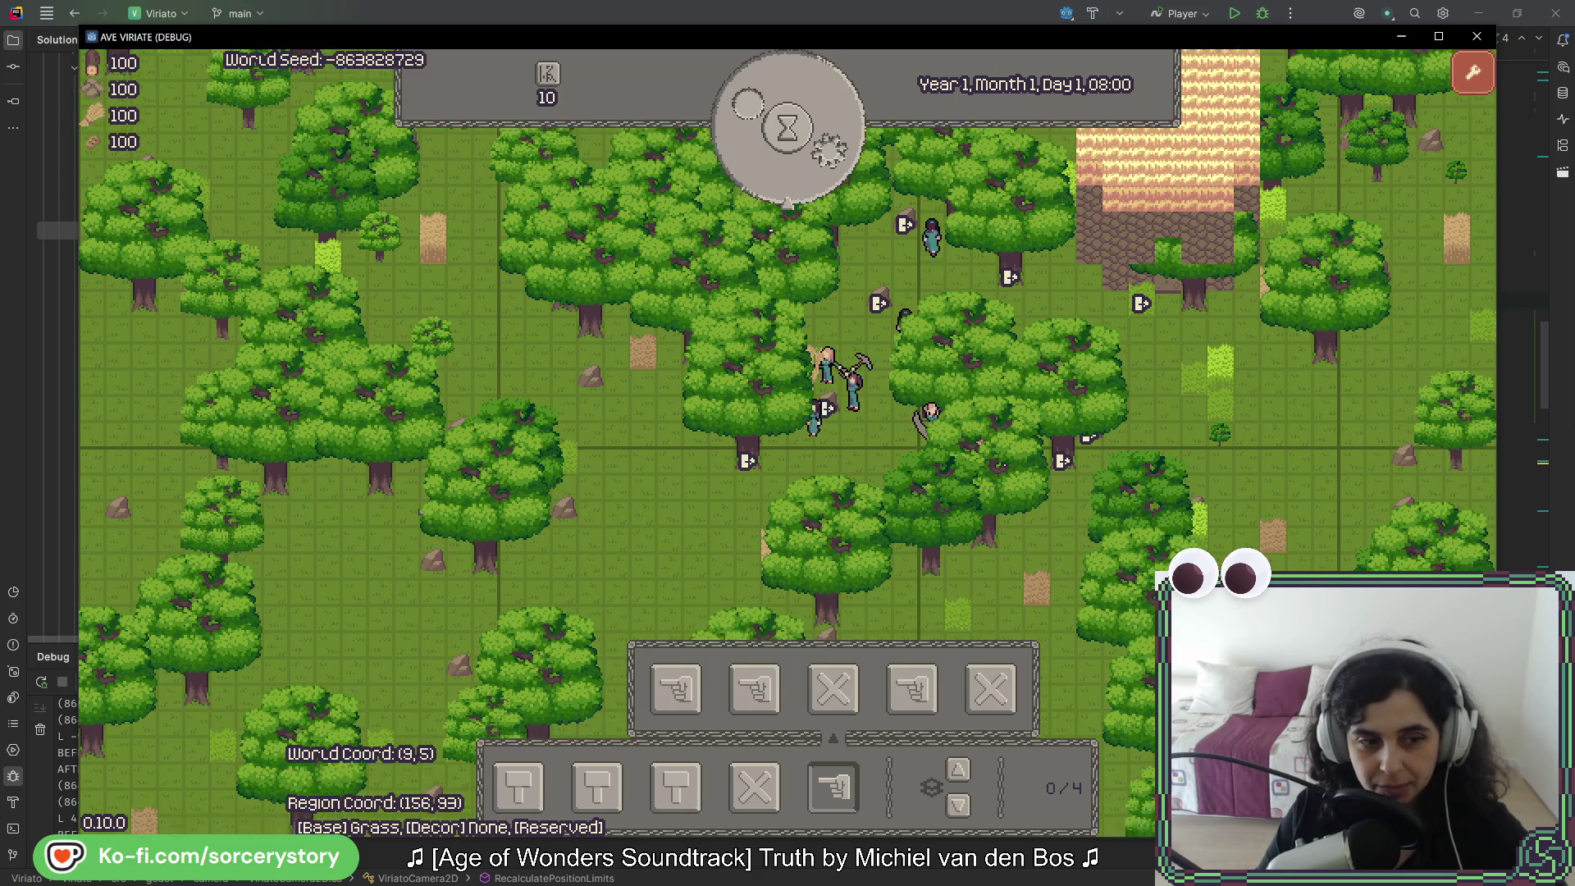
{"action": "key", "text": "w"}
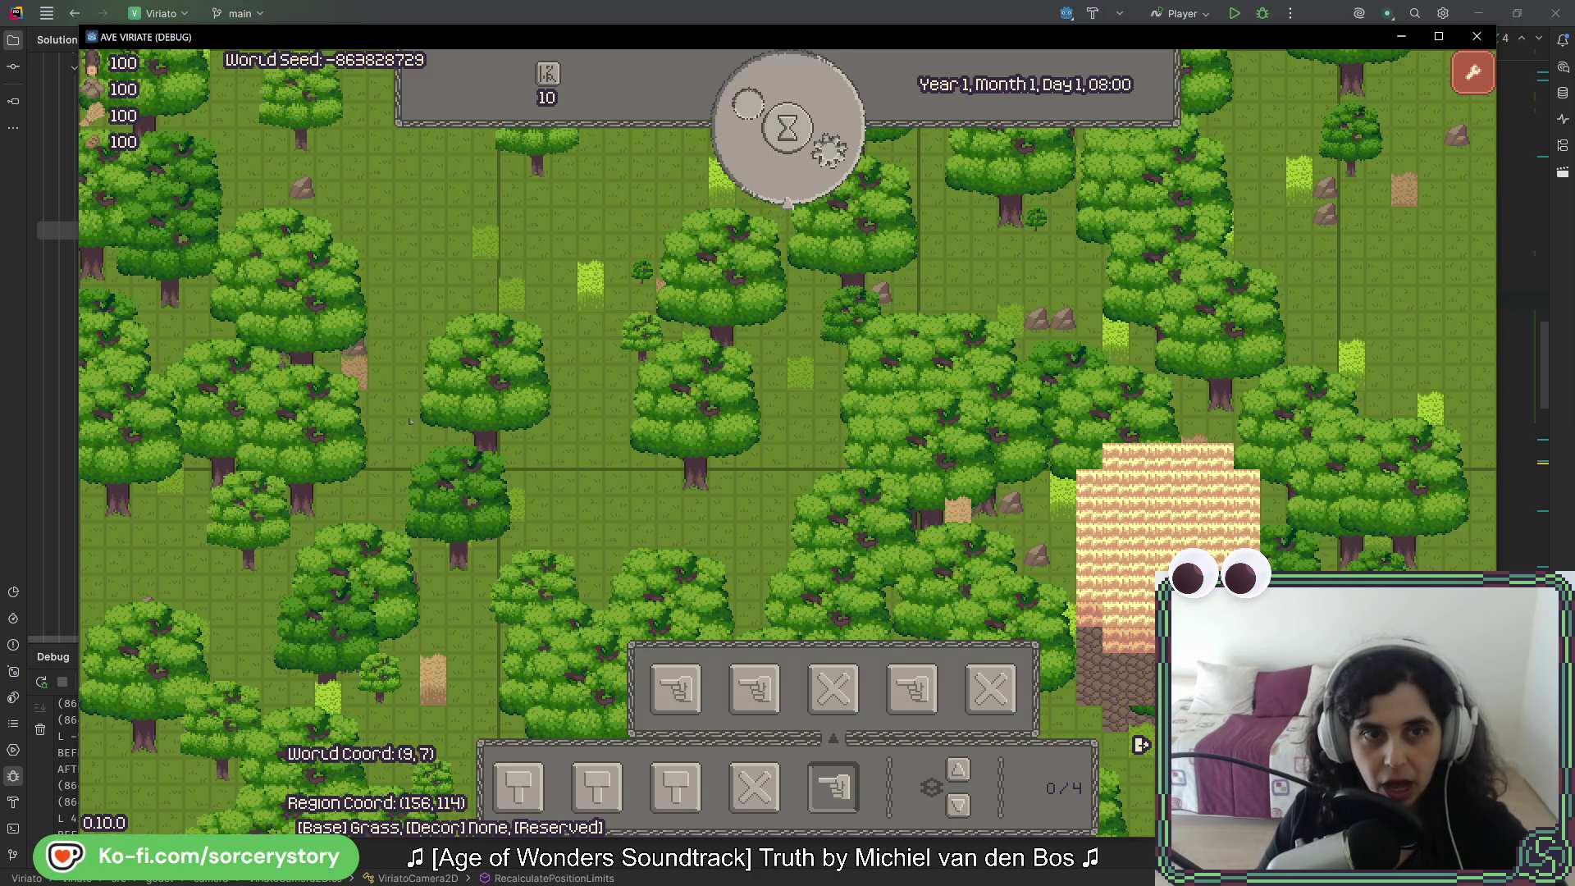
{"action": "key", "text": "d"}
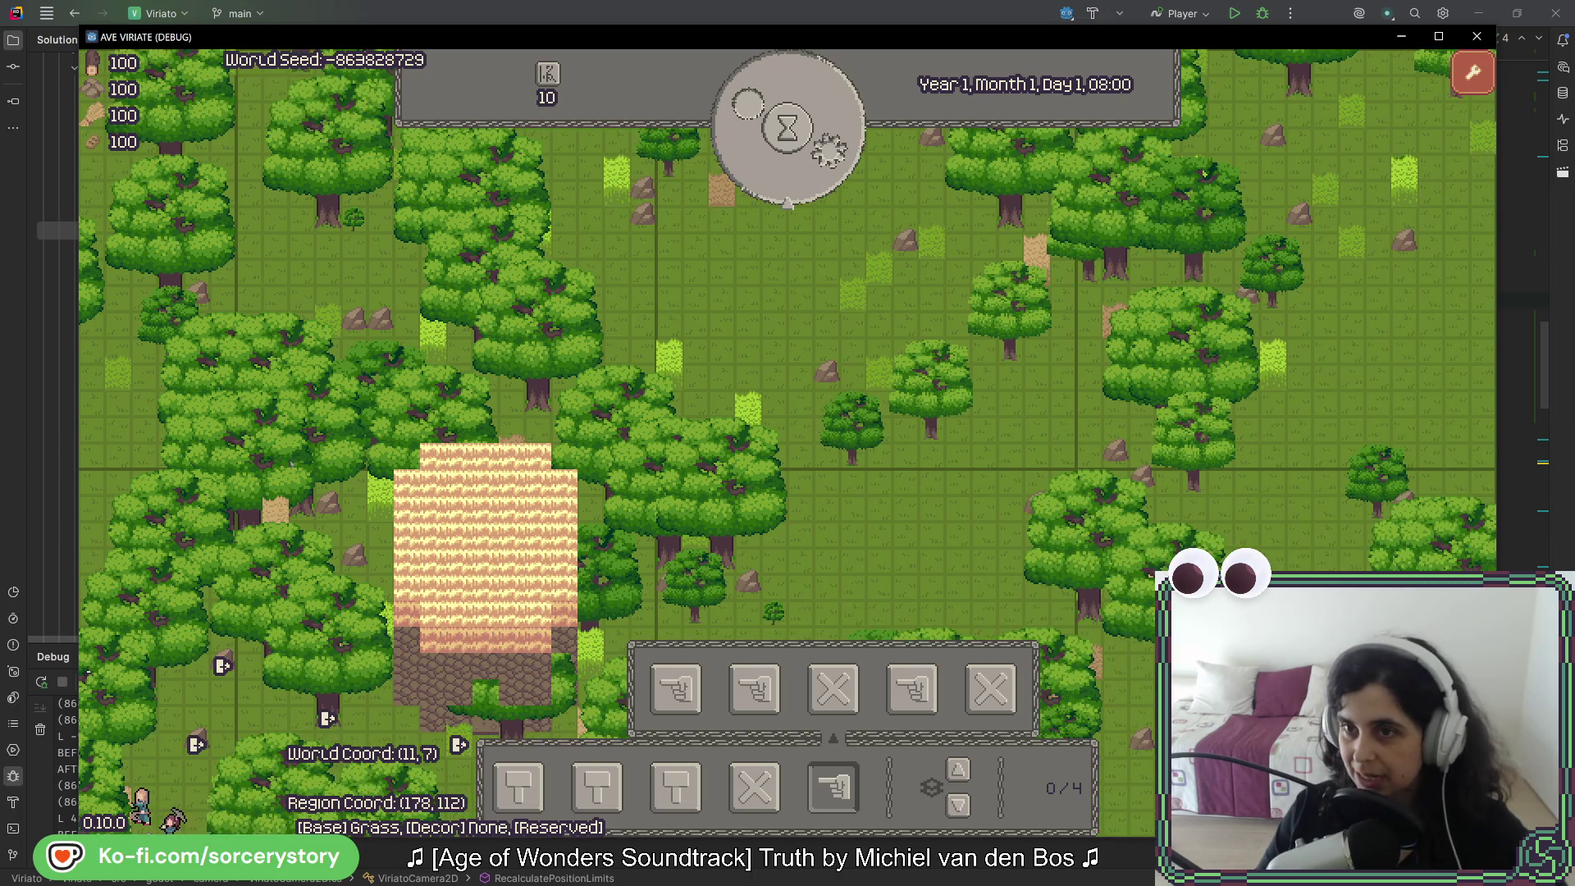
{"action": "key", "text": "s"}
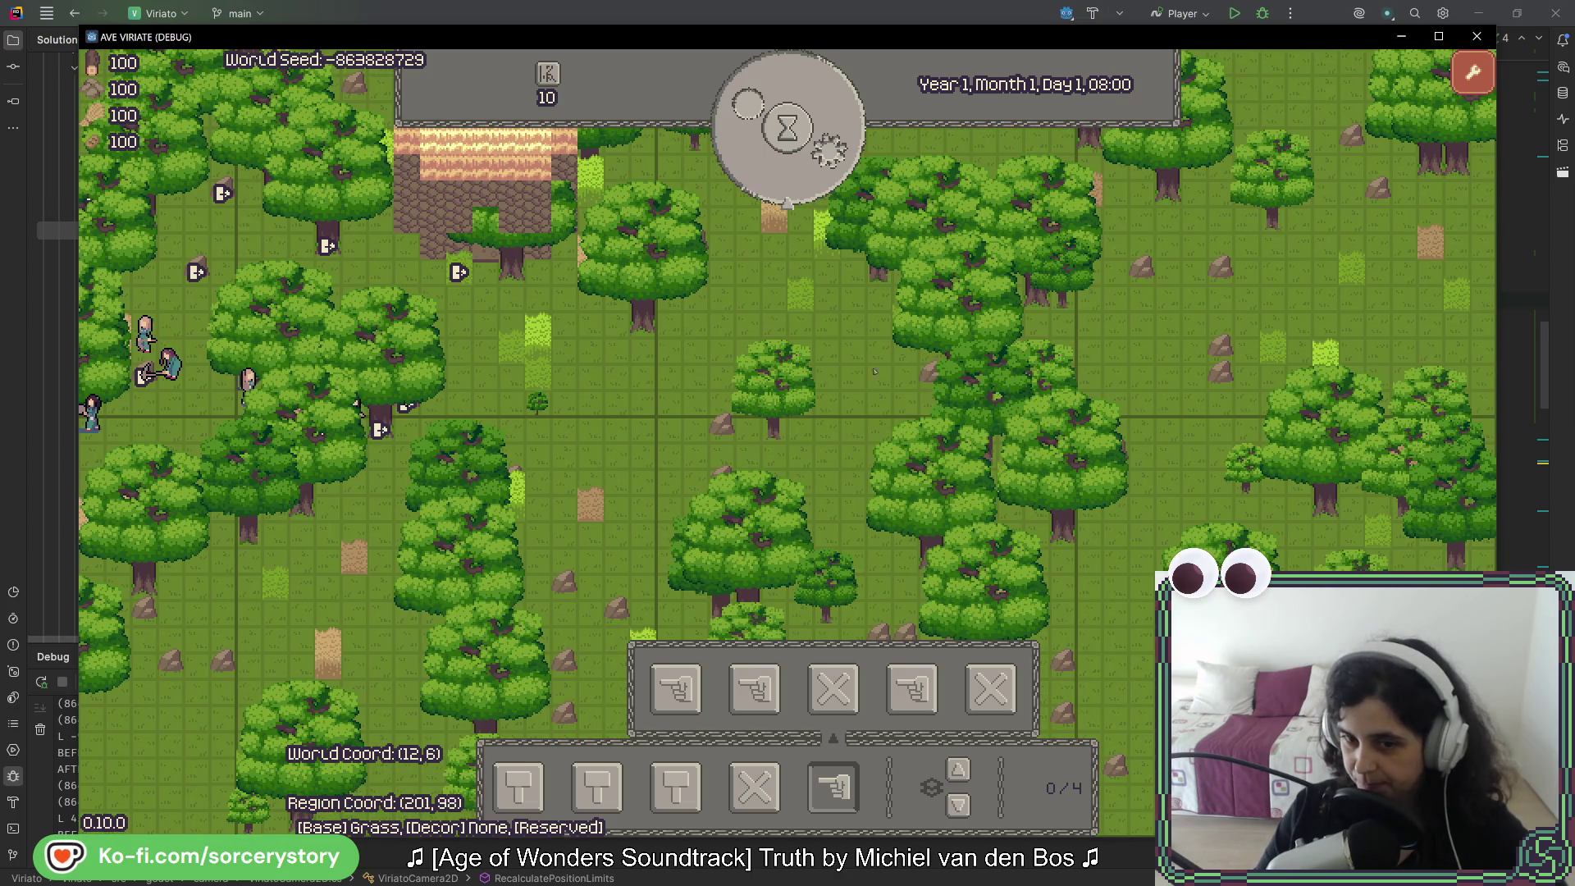
{"action": "key", "text": "a"}
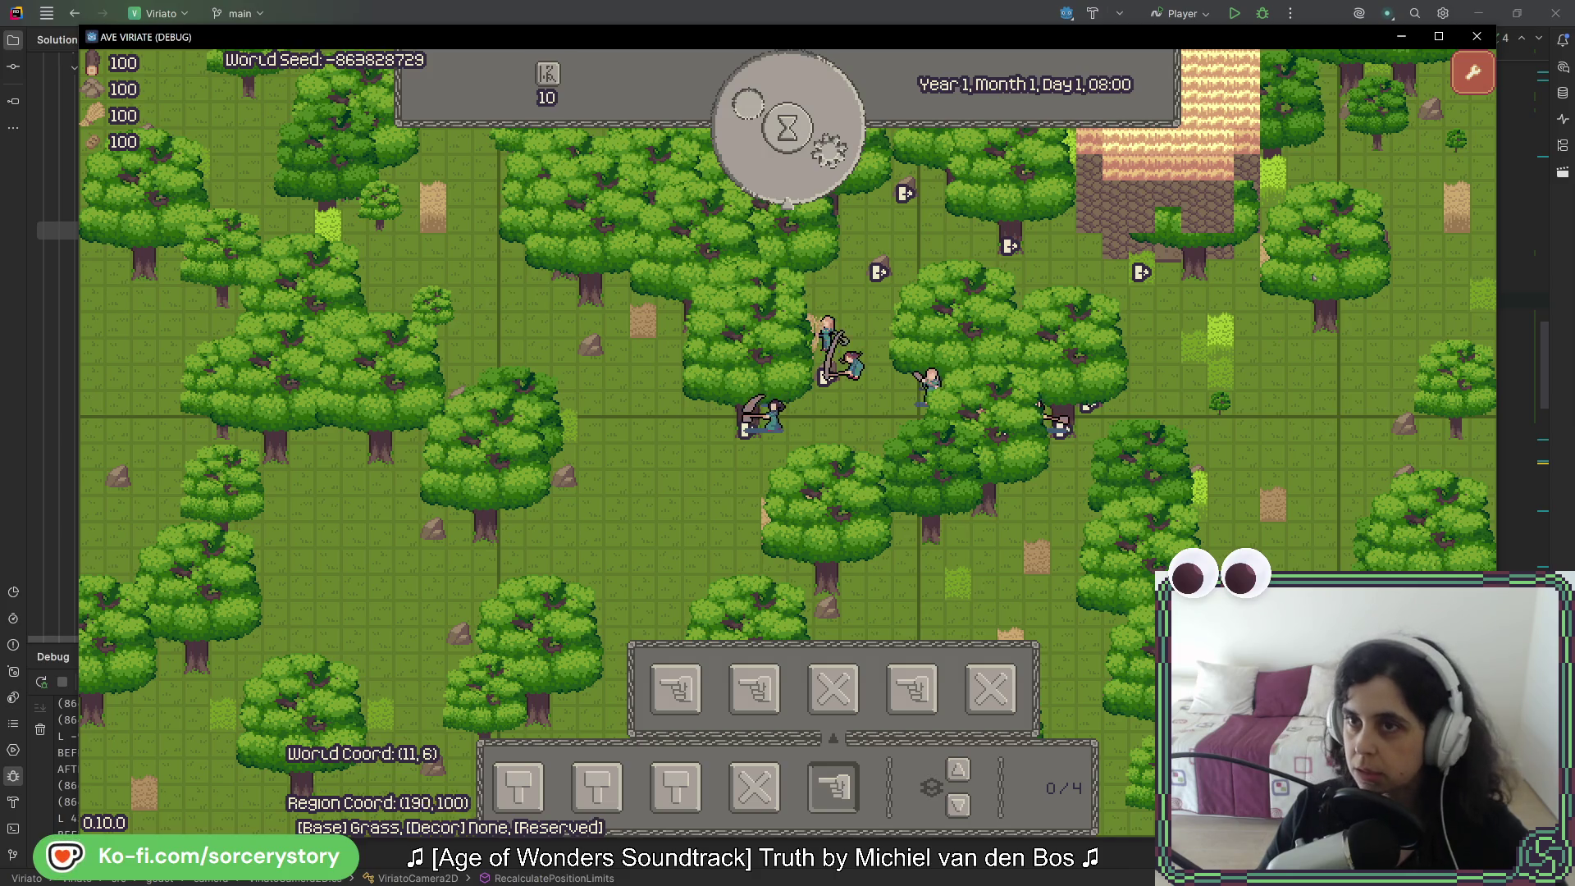
{"action": "left_click", "coordinate": [1477, 36]}
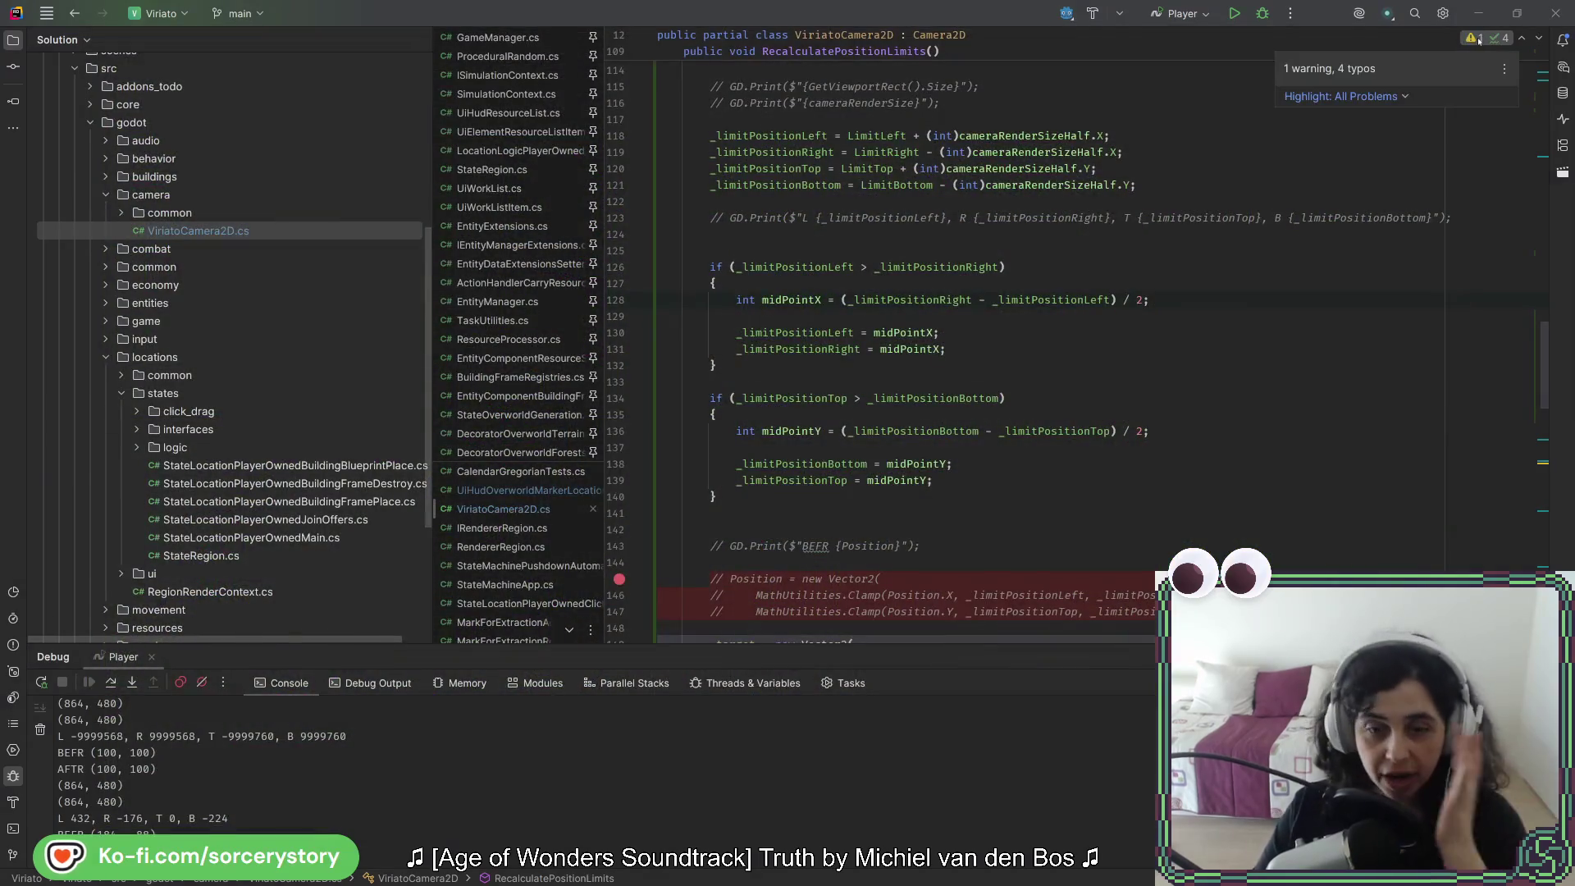
Step: Delete blank line 111 right after RecalculatePositionLimits' opening brace in ViriatoCamera2D.cs
{"action": "left_click", "coordinate": [1012, 363]}
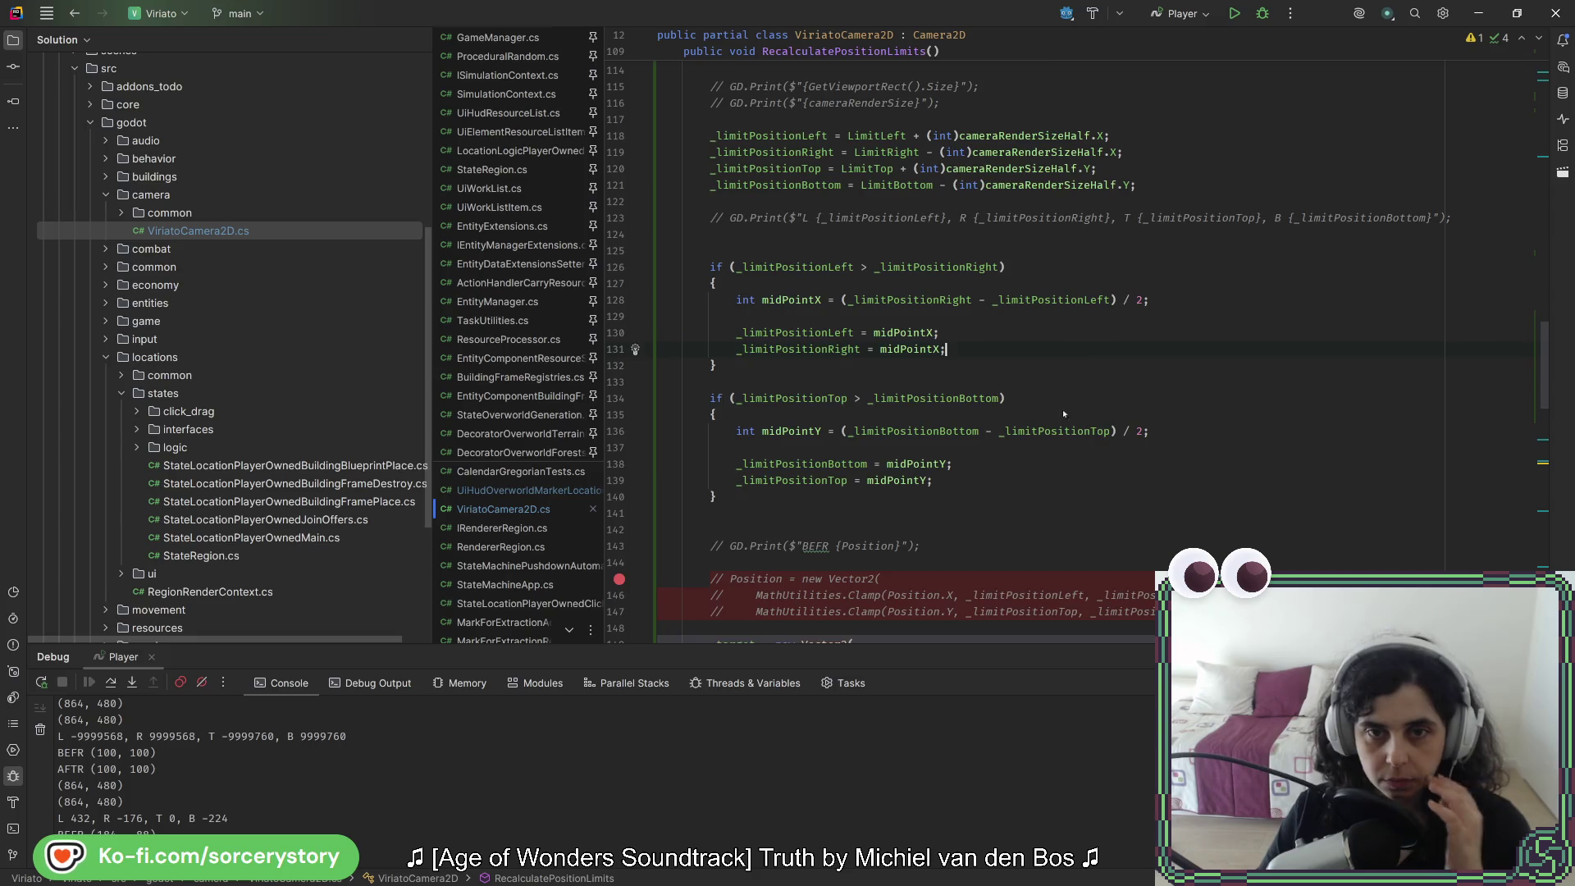
{"action": "scroll", "coordinate": [990, 475], "scroll_direction": "up", "scroll_amount": 6}
{"action": "left_click", "coordinate": [843, 316]}
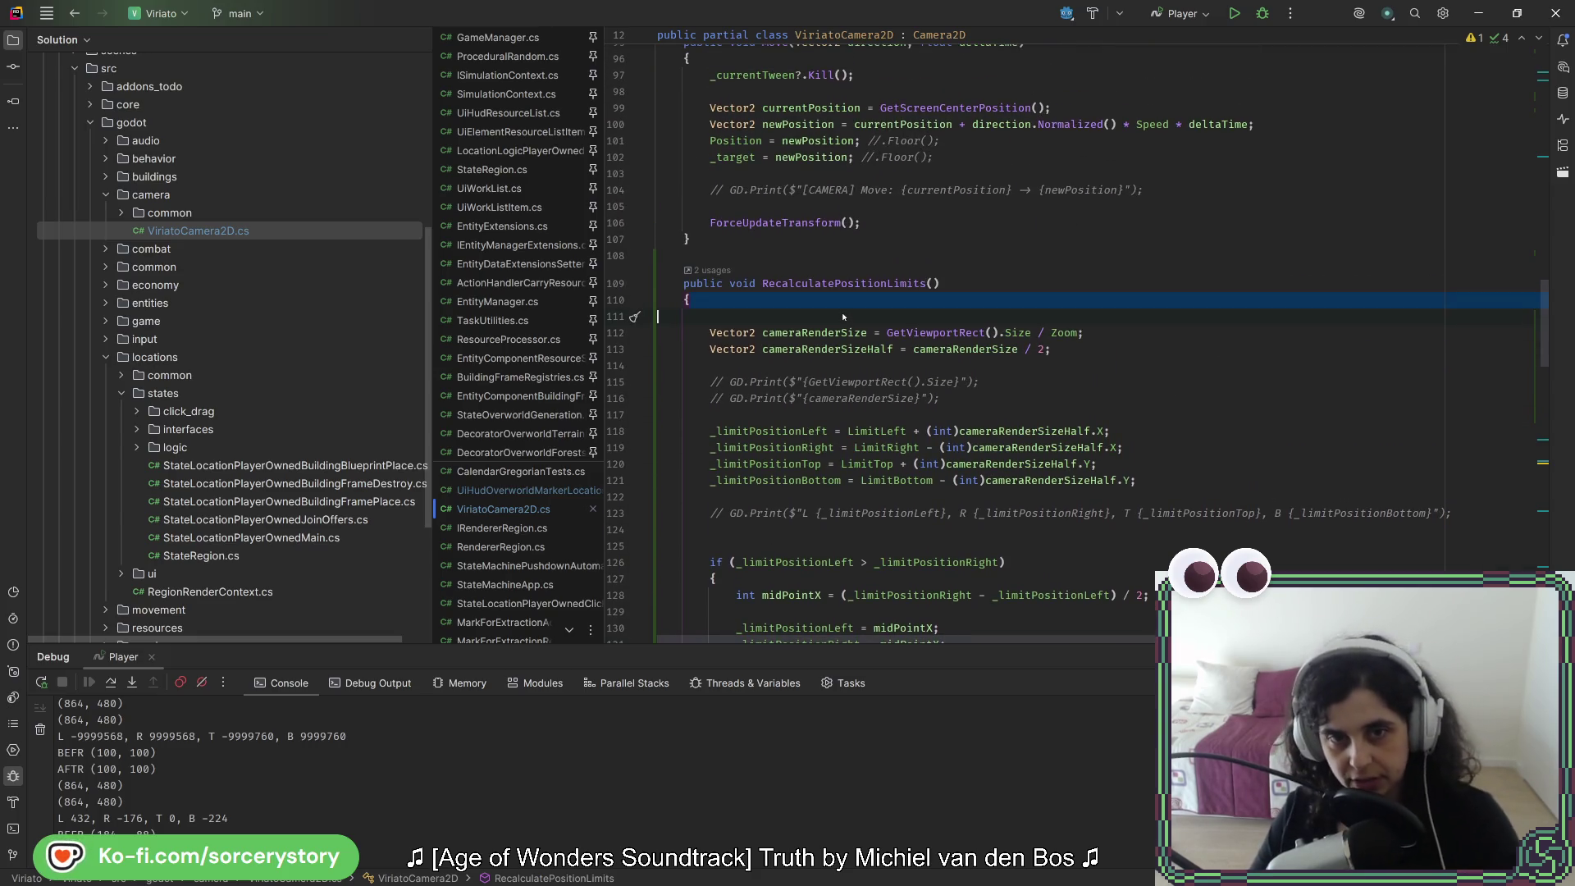
{"action": "key", "text": "BackSpace"}
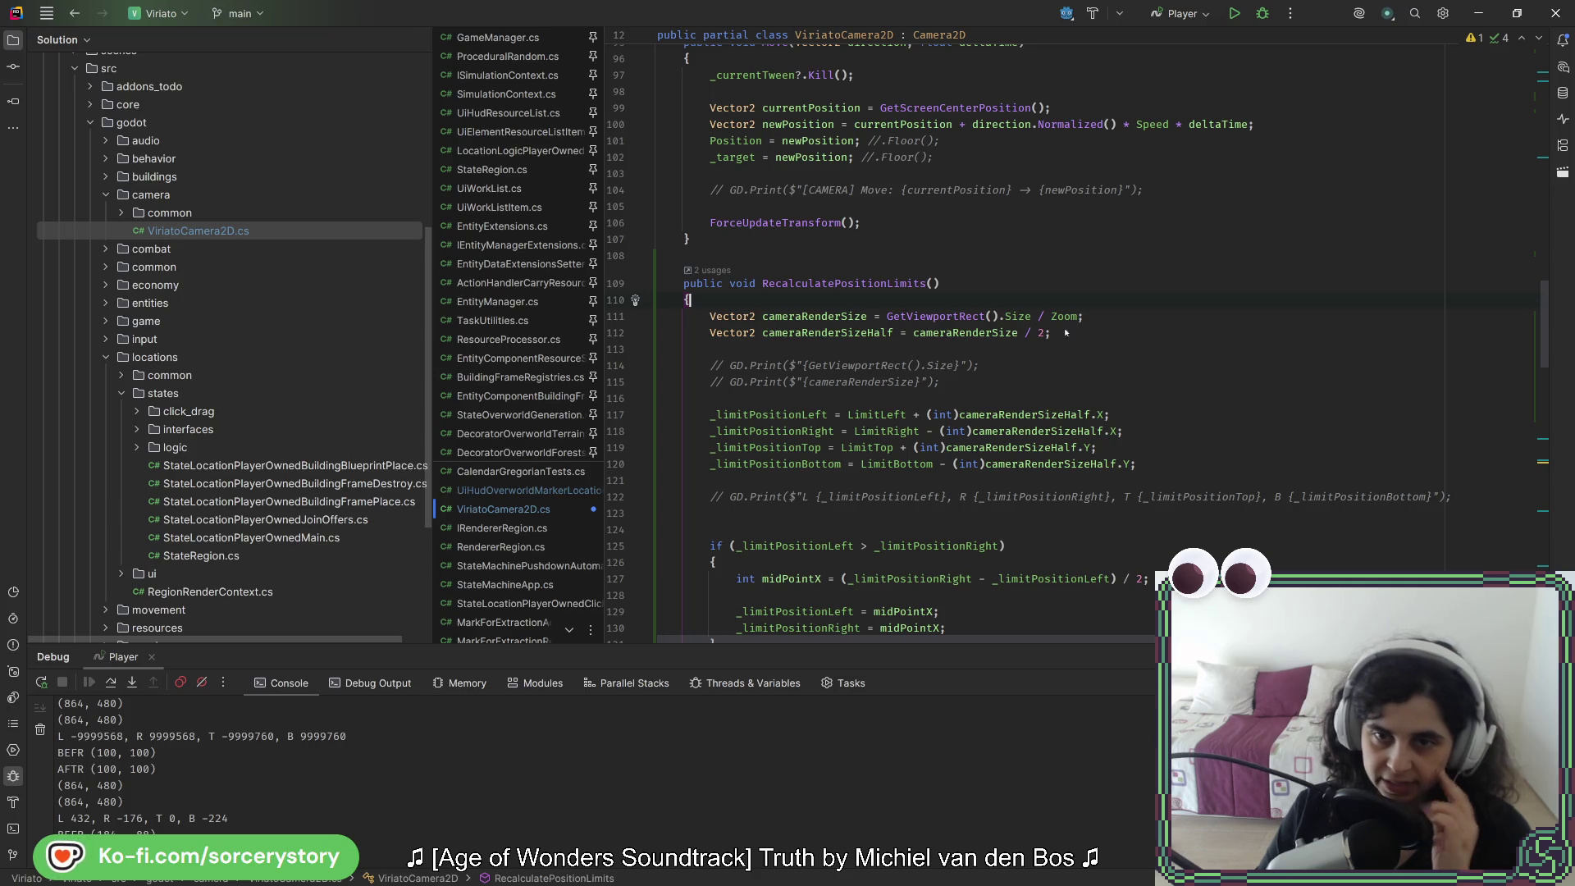
{"action": "left_click", "coordinate": [1113, 399]}
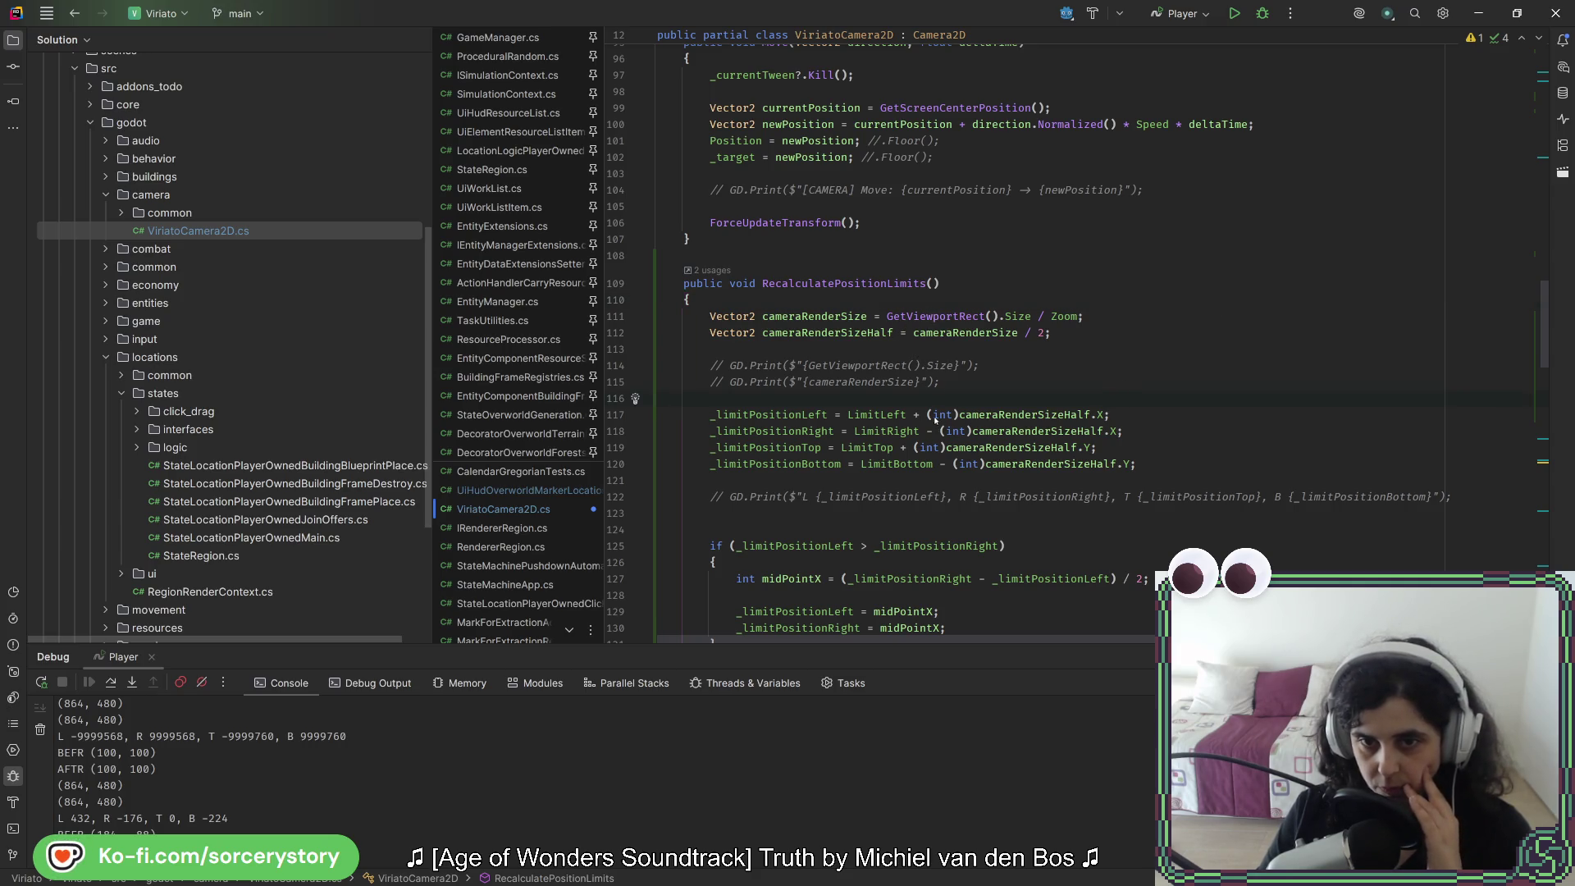
{"action": "left_click", "coordinate": [1074, 335]}
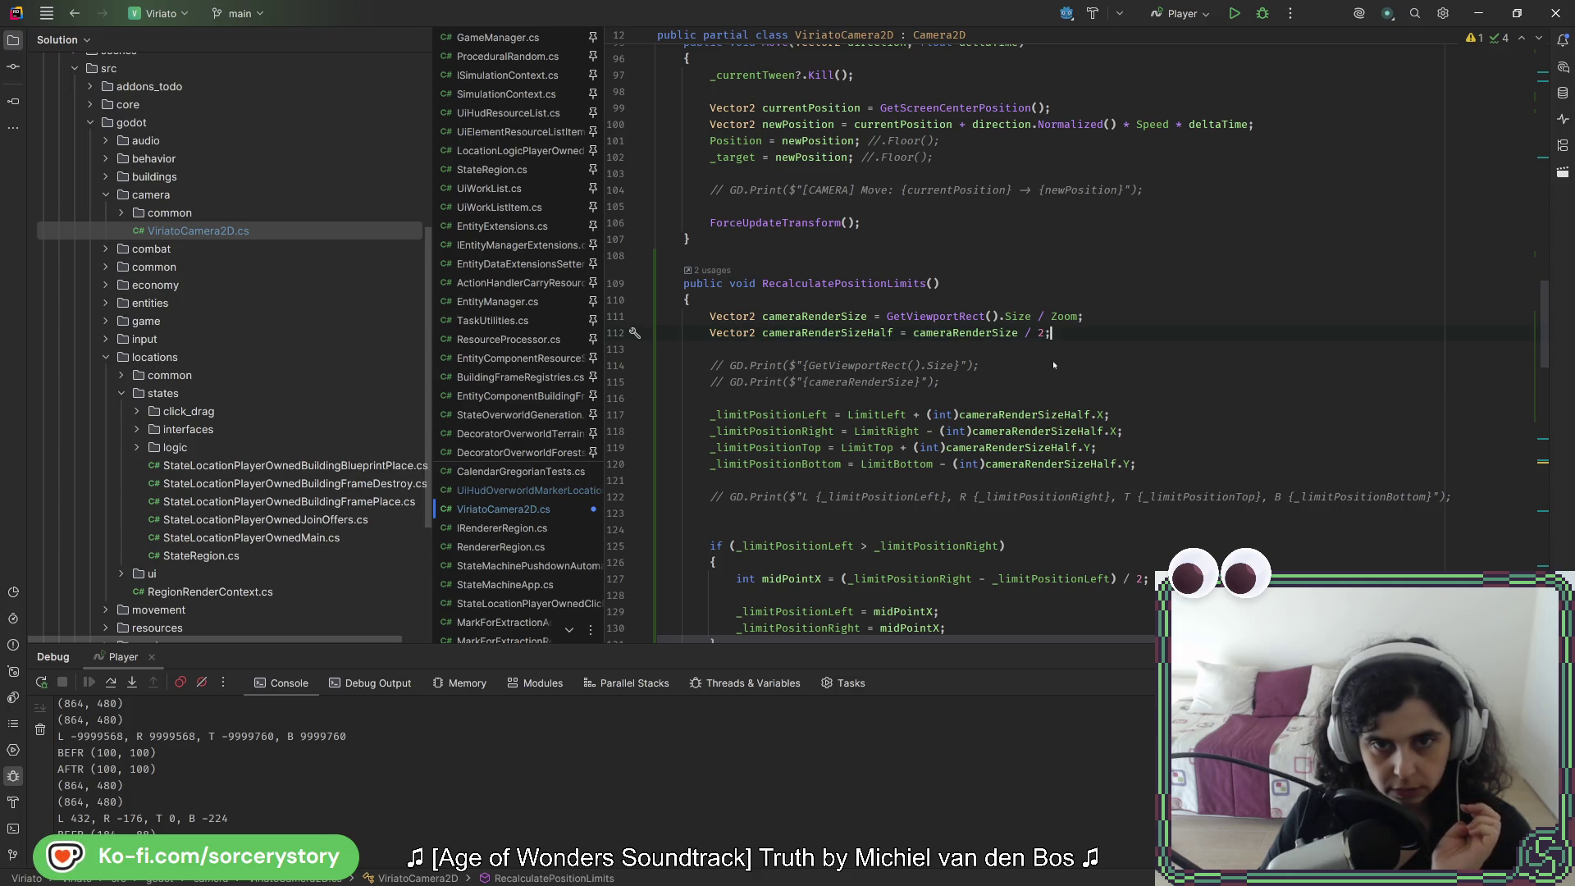
{"action": "scroll", "coordinate": [1048, 350], "scroll_direction": "down", "scroll_amount": 4}
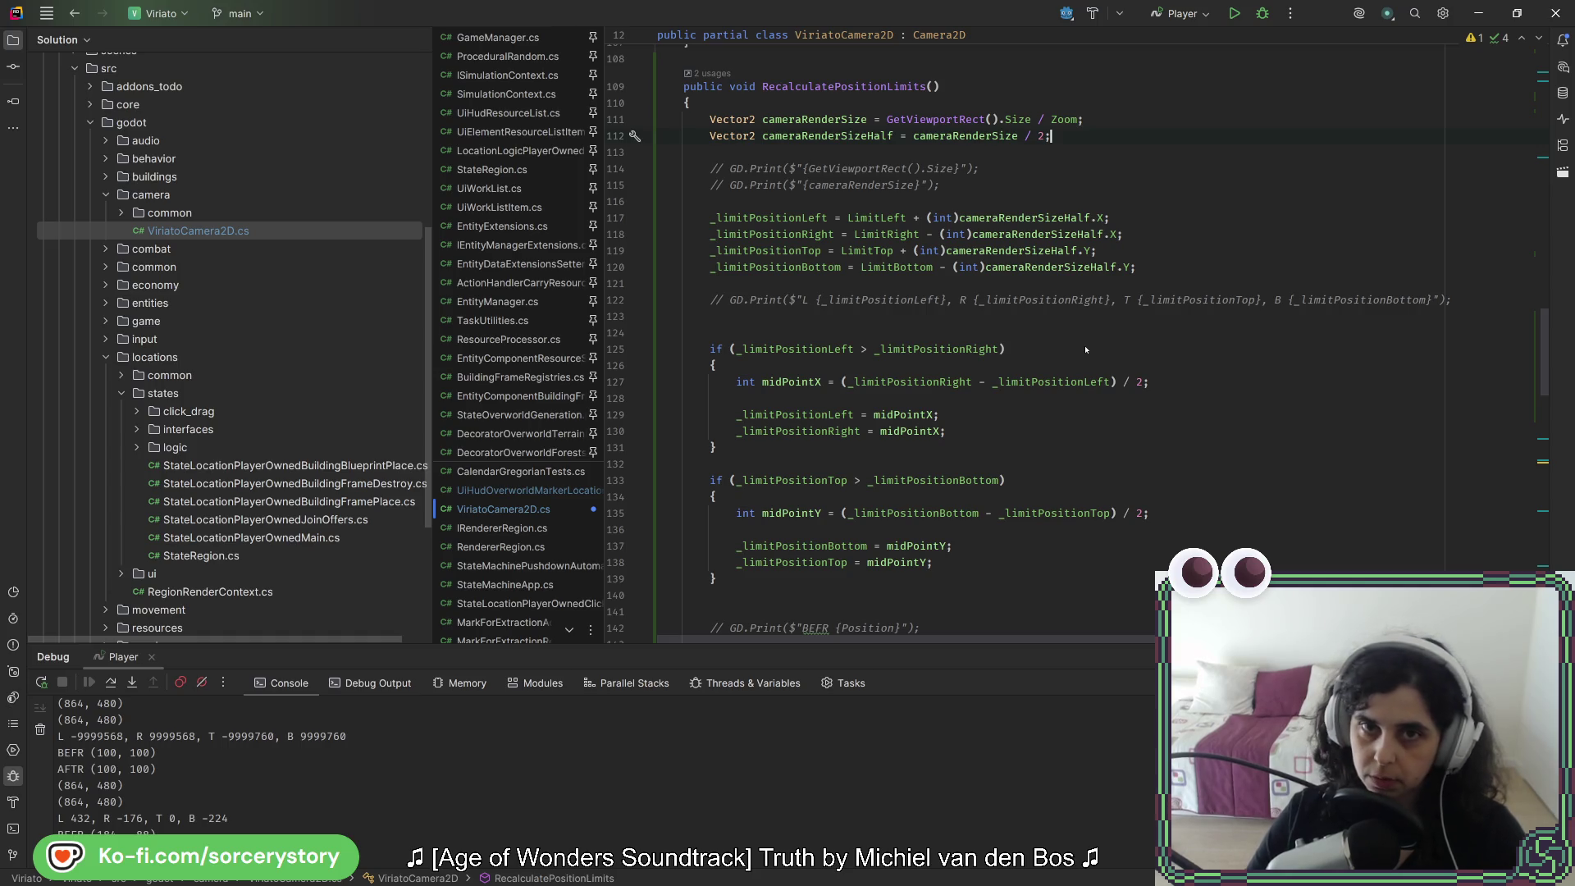
Step: Delete blank line 123 and the blank line after the closing brace on line 138
{"action": "left_click", "coordinate": [835, 86]}
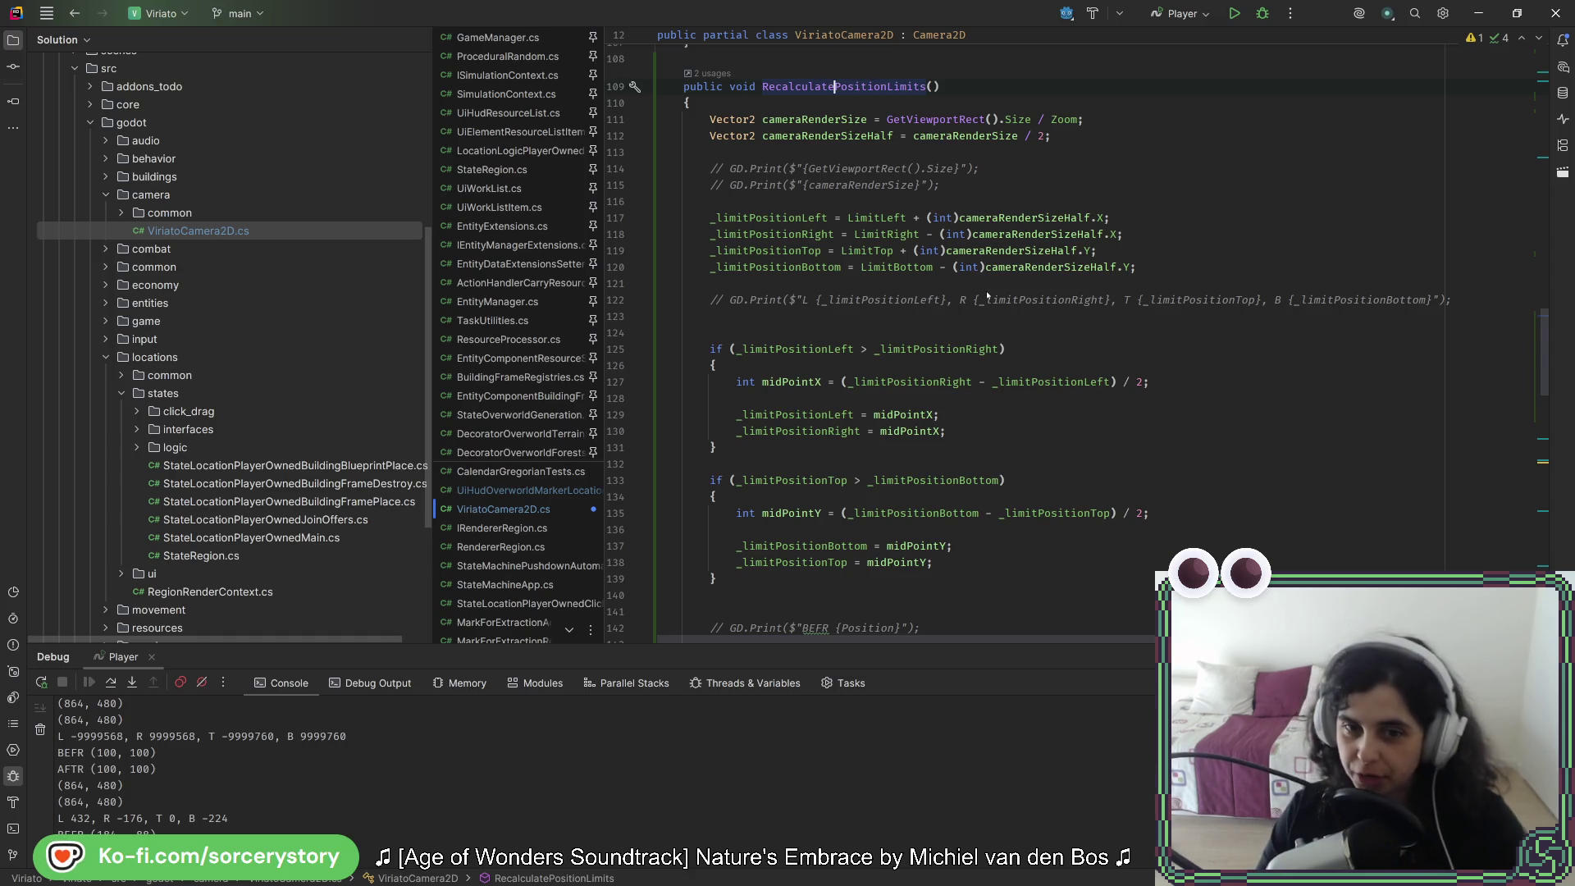
{"action": "left_click", "coordinate": [903, 316]}
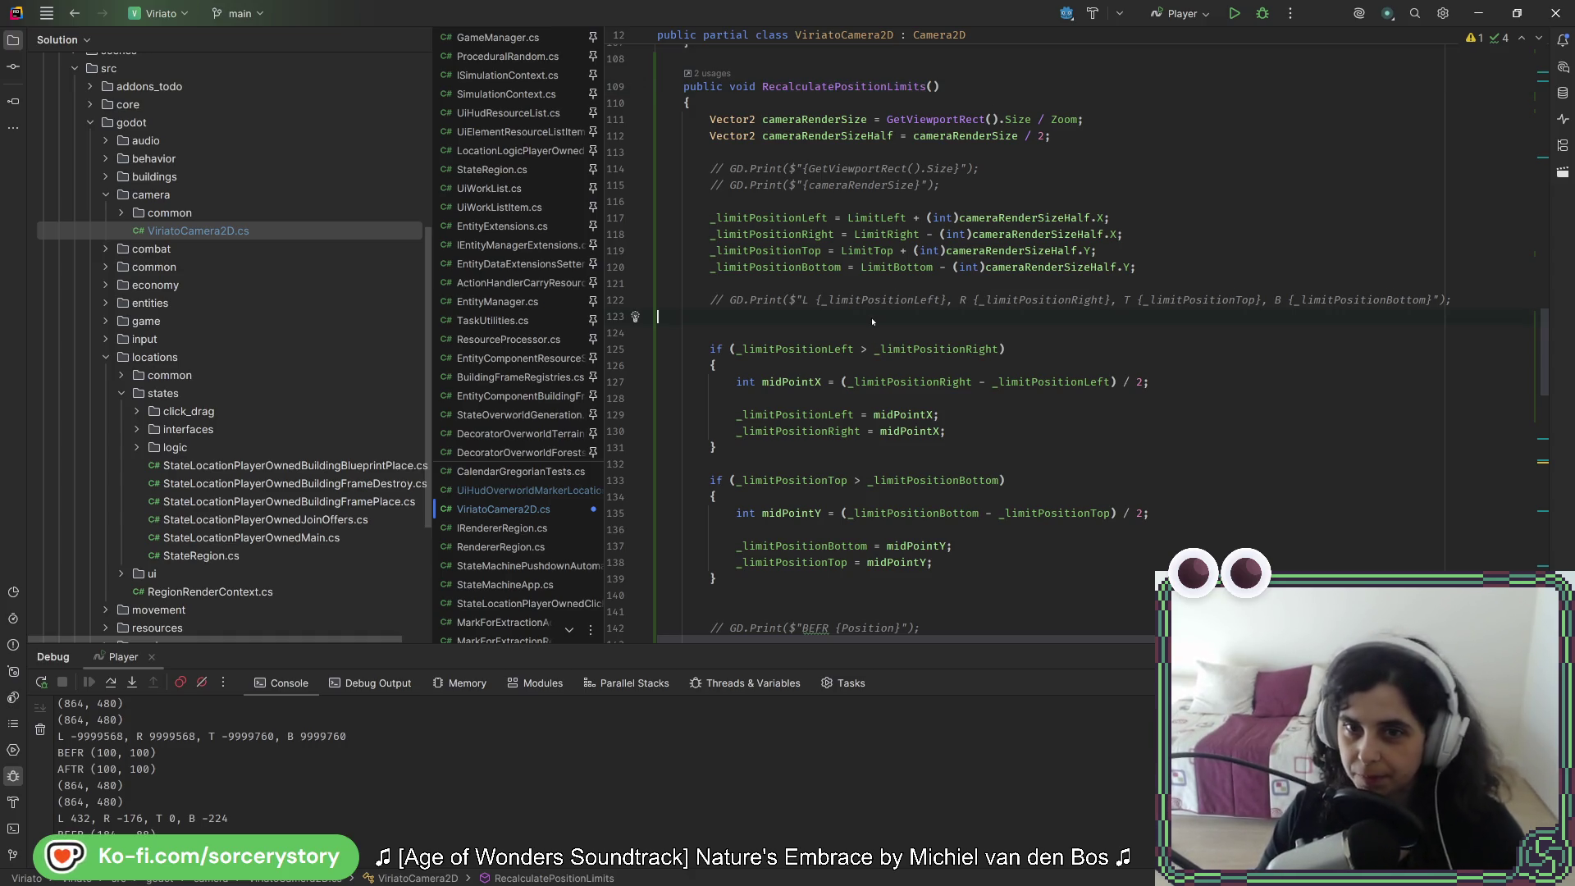
{"action": "key", "text": "BackSpace"}
{"action": "scroll", "coordinate": [738, 410], "scroll_direction": "down", "scroll_amount": 3}
{"action": "left_click", "coordinate": [737, 416]}
{"action": "key", "text": "Delete"}
Step: Jump from RecalculatePositionLimits' usages to its call inside SetToWorldPosition at line 230
{"action": "scroll", "coordinate": [777, 463], "scroll_direction": "down", "scroll_amount": 1}
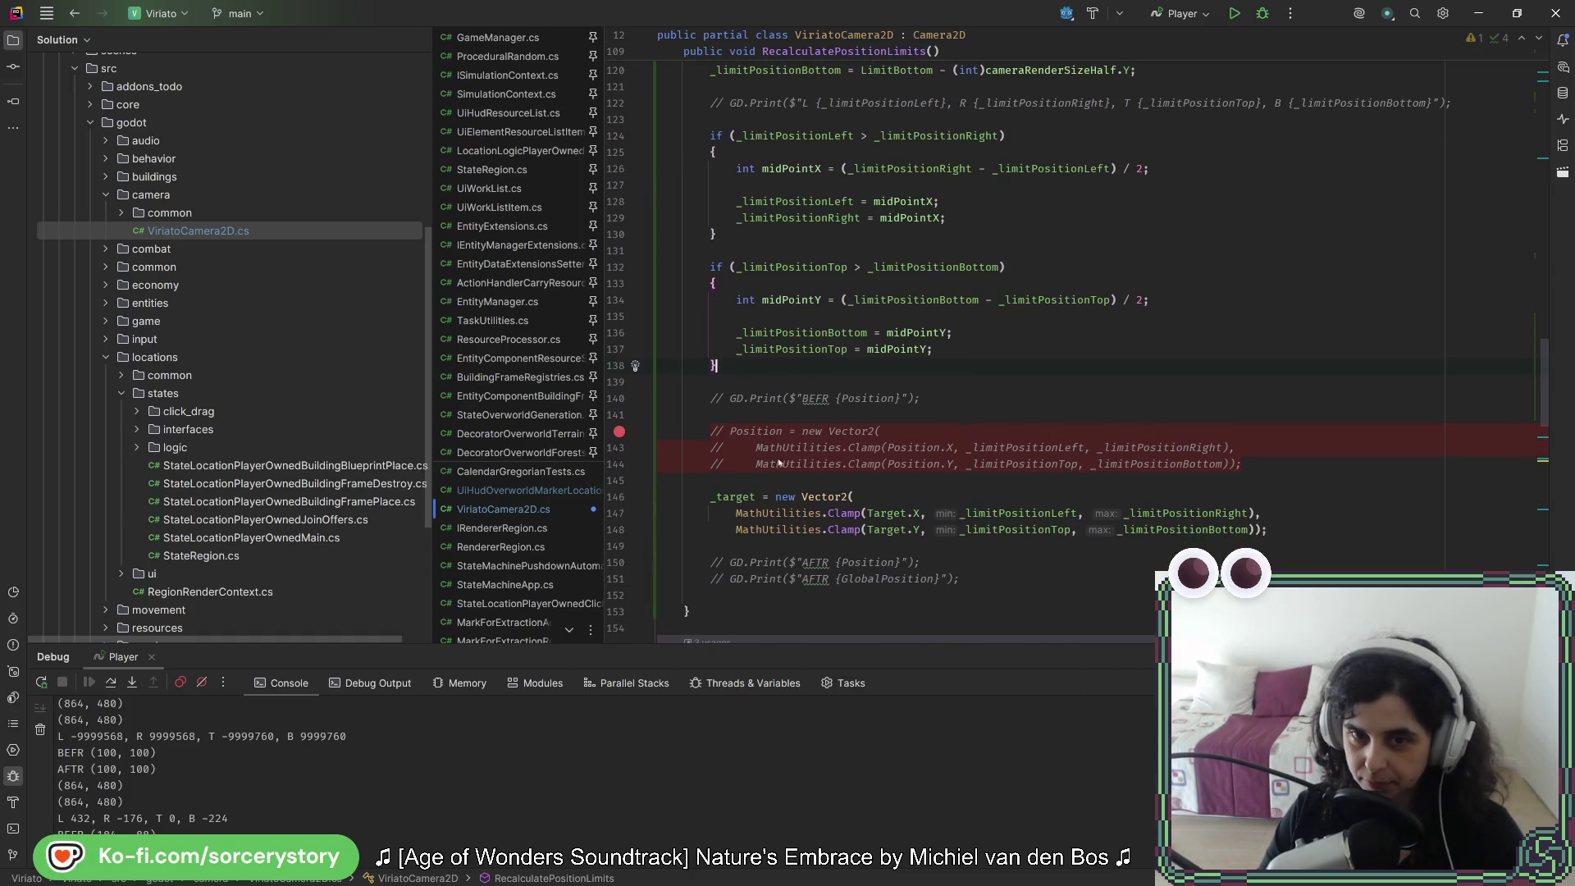
{"action": "left_click", "coordinate": [729, 496]}
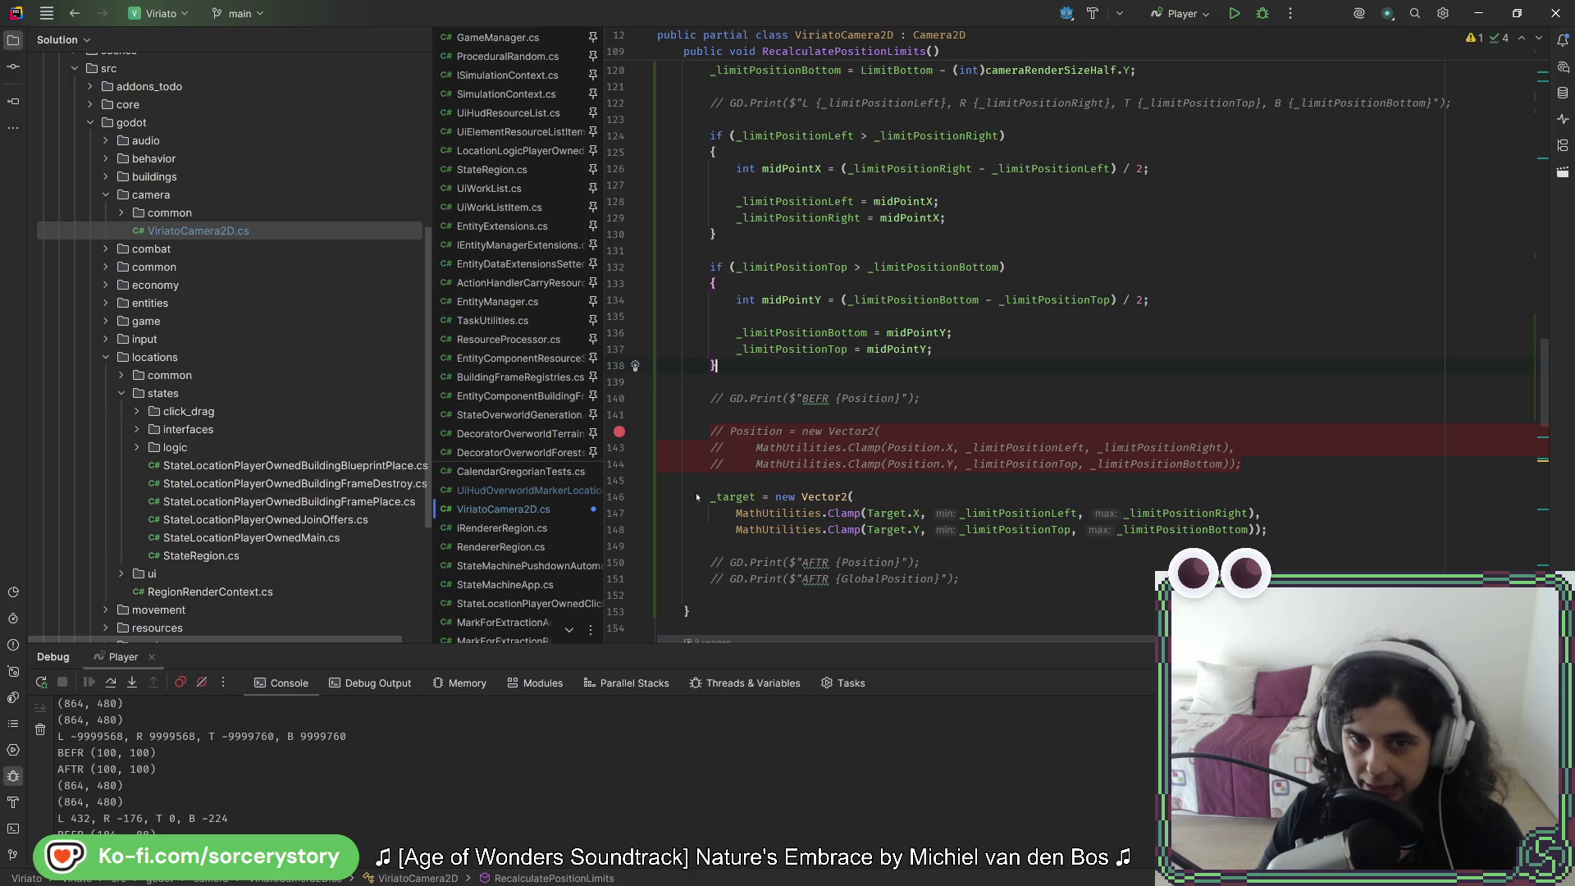
{"action": "scroll", "coordinate": [795, 345], "scroll_direction": "up", "scroll_amount": 7}
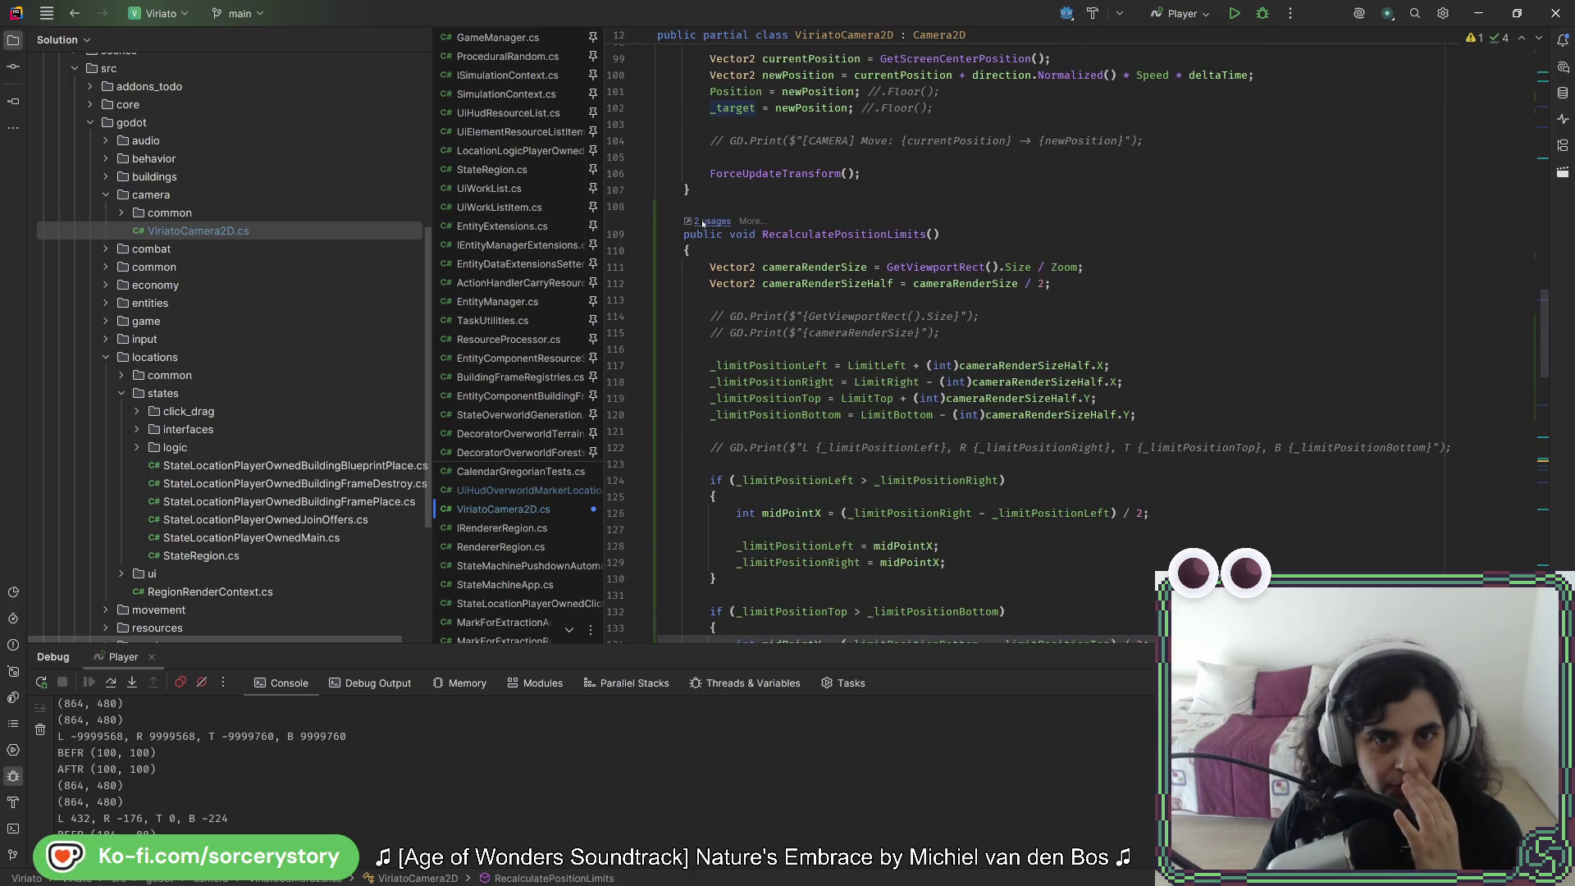
{"action": "left_click", "coordinate": [705, 222]}
{"action": "key", "text": "Return"}
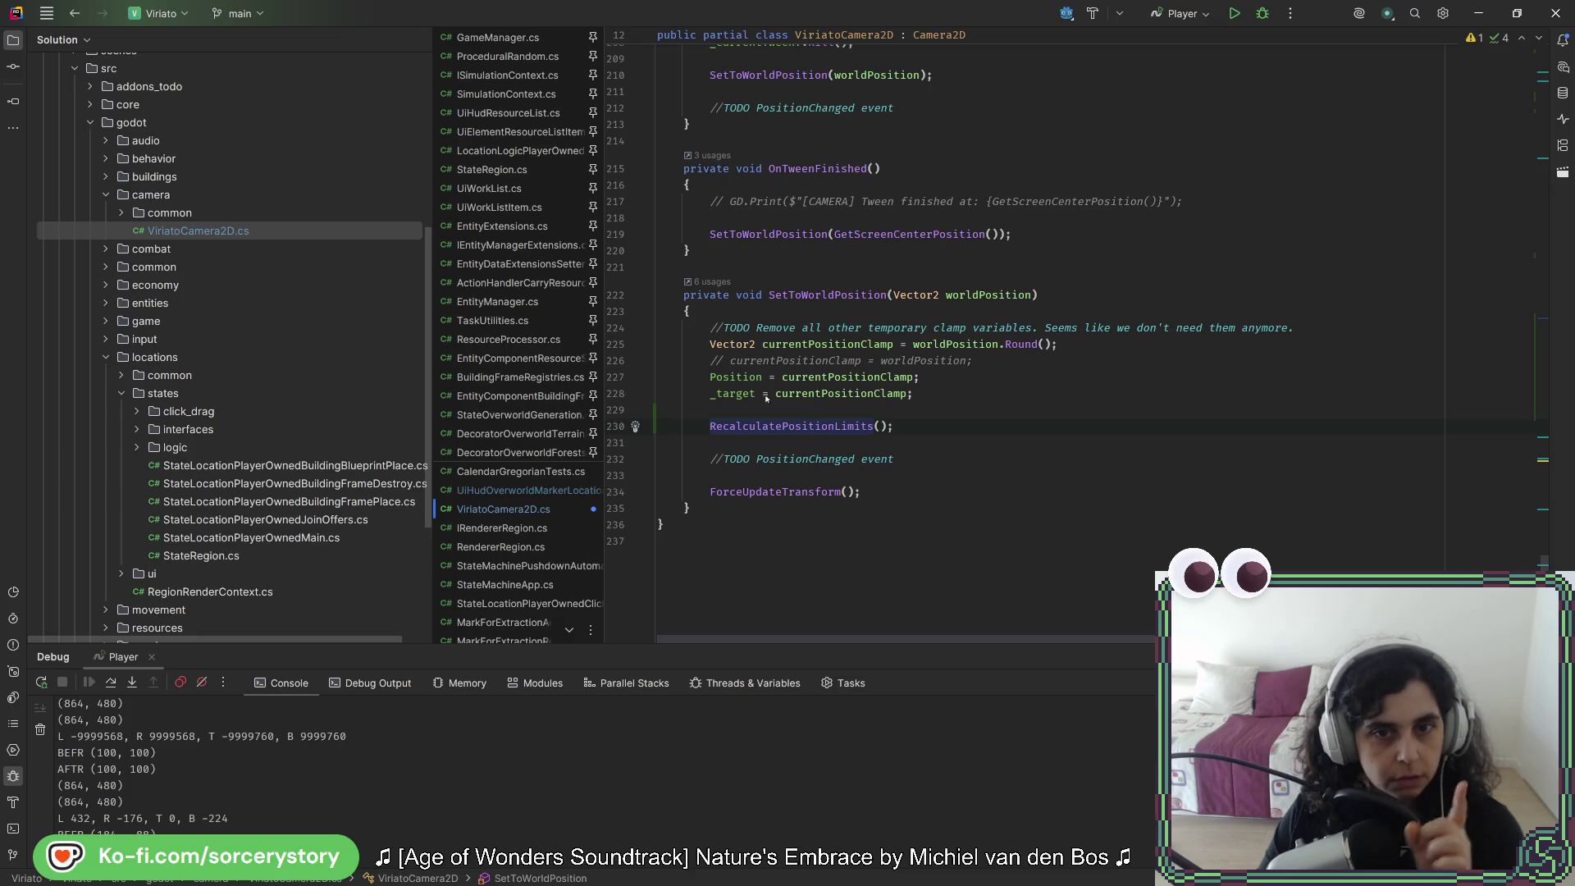
Step: Inspect the Position assignment and RecalculatePositionLimits call in SetToWorldPosition
{"action": "left_click", "coordinate": [735, 379]}
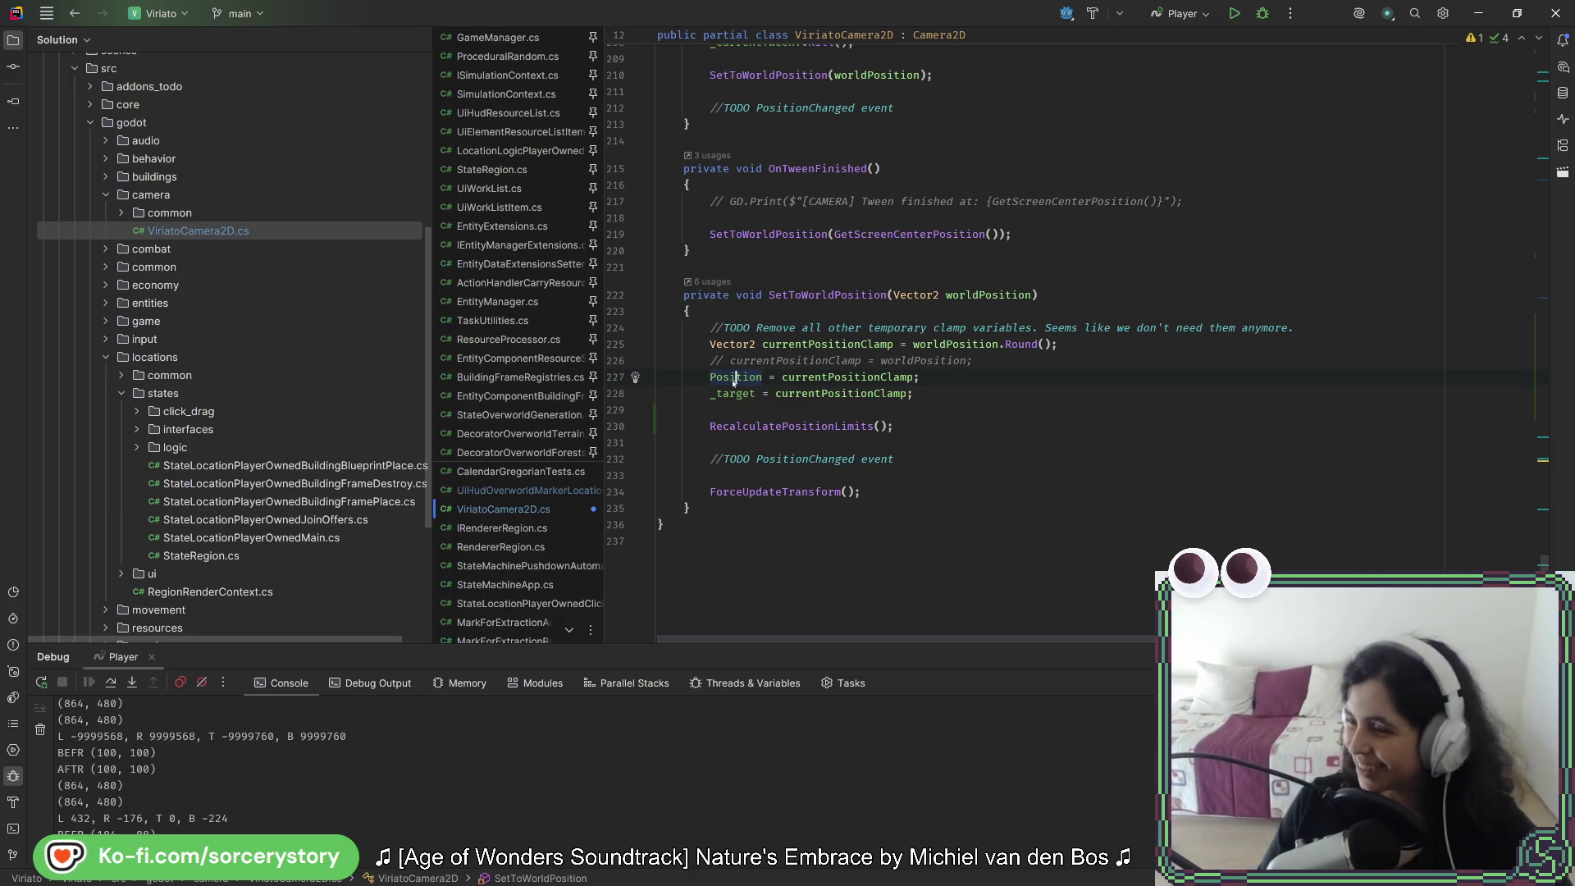
{"action": "left_click", "coordinate": [923, 394]}
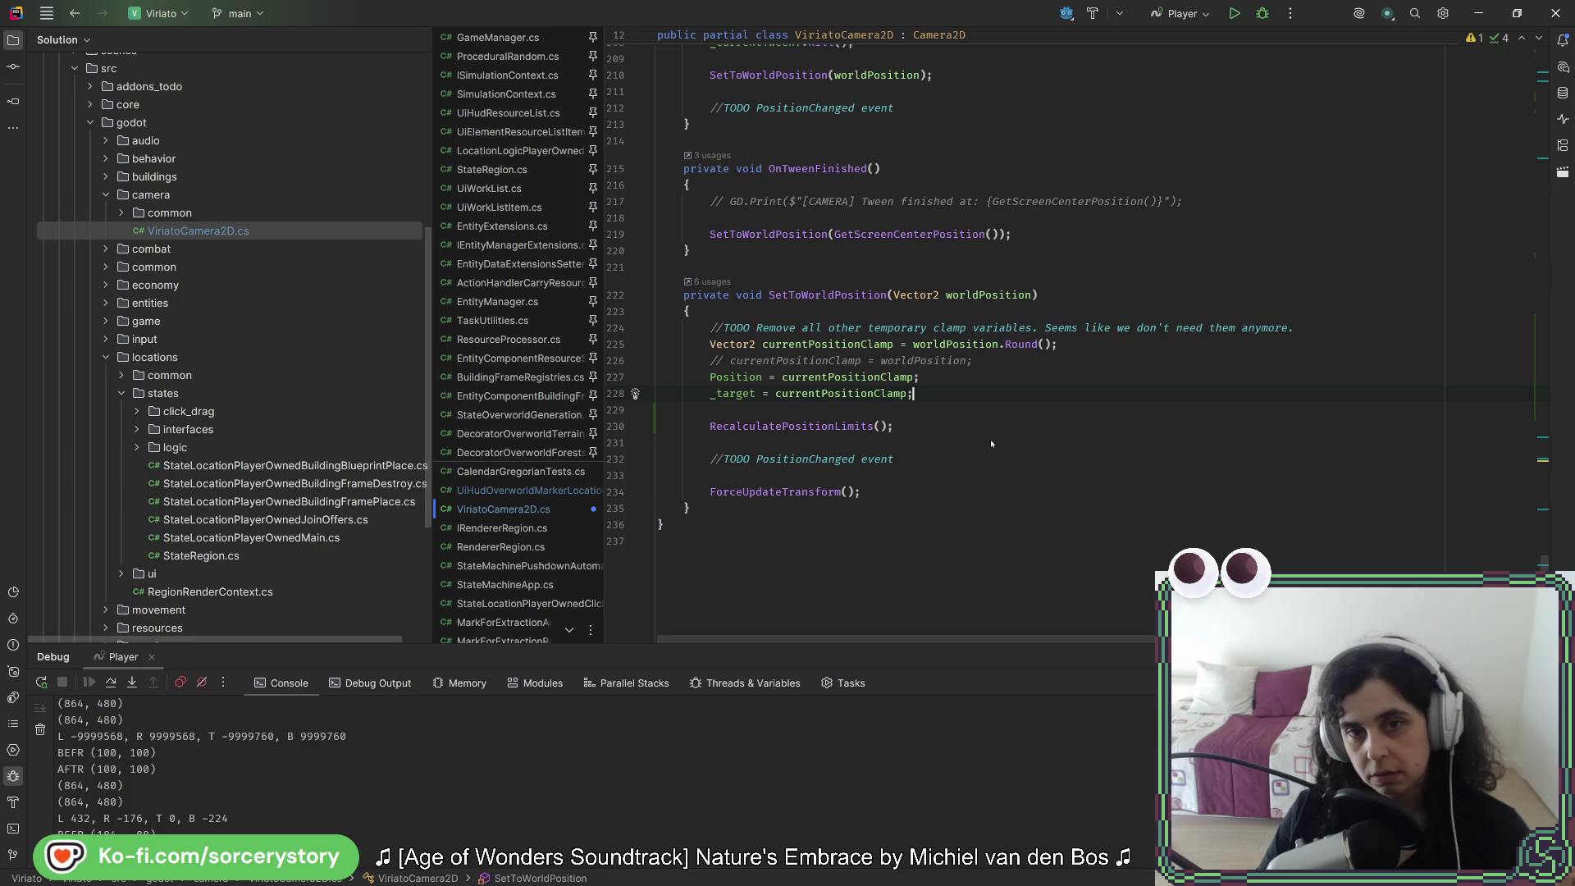
{"action": "left_click", "coordinate": [802, 427]}
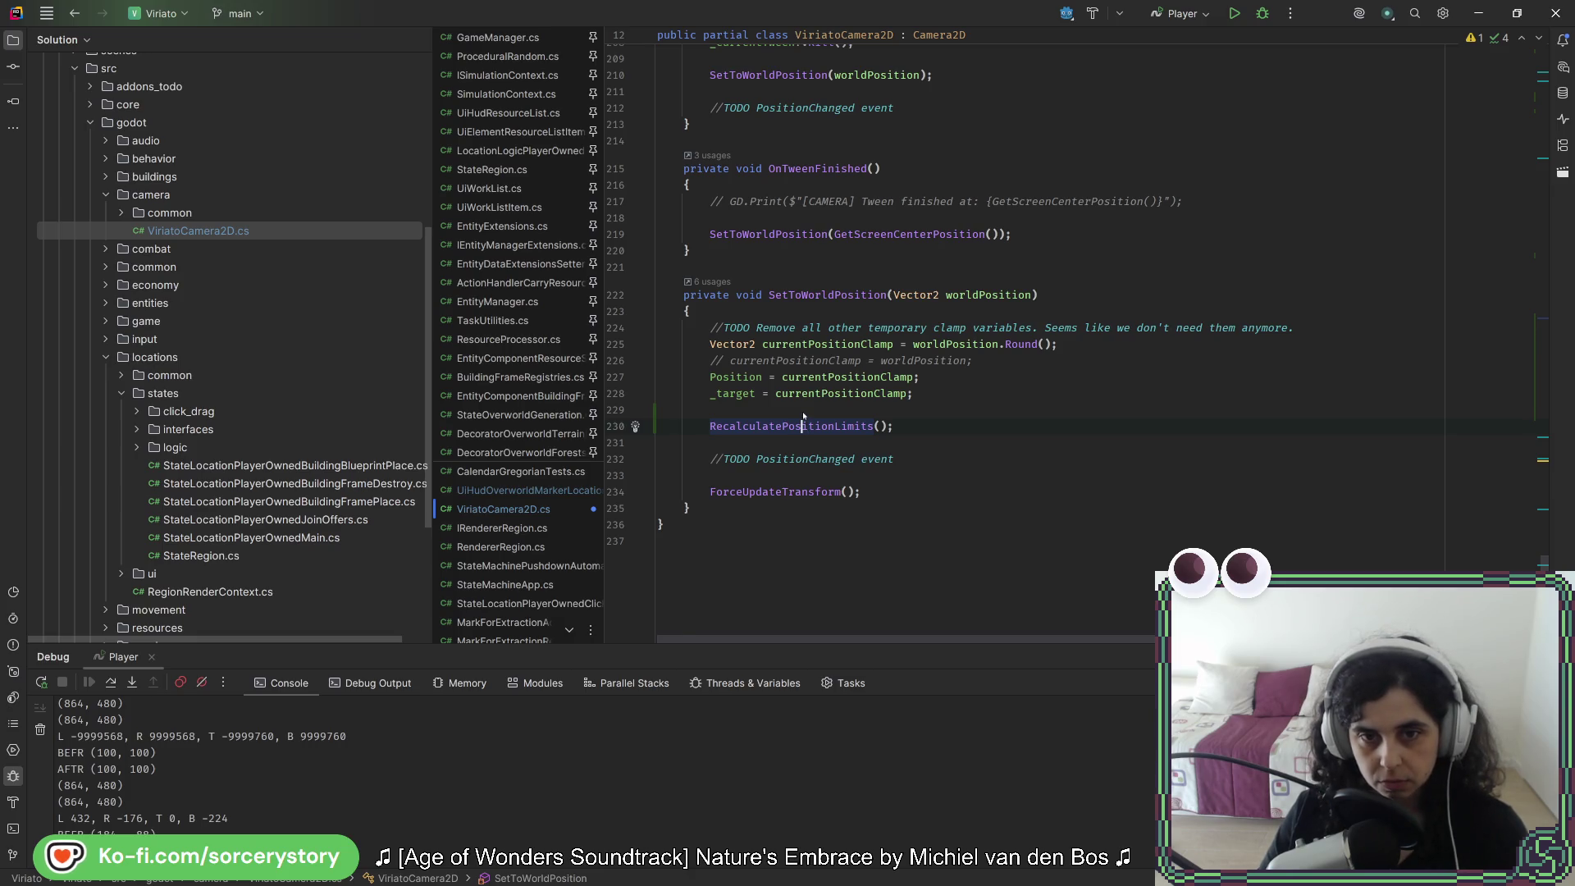
Step: Review RecalculatePositionLimits' clamp code, then run the project from the Godot editor
{"action": "left_click", "coordinate": [804, 420], "text": "ctrl"}
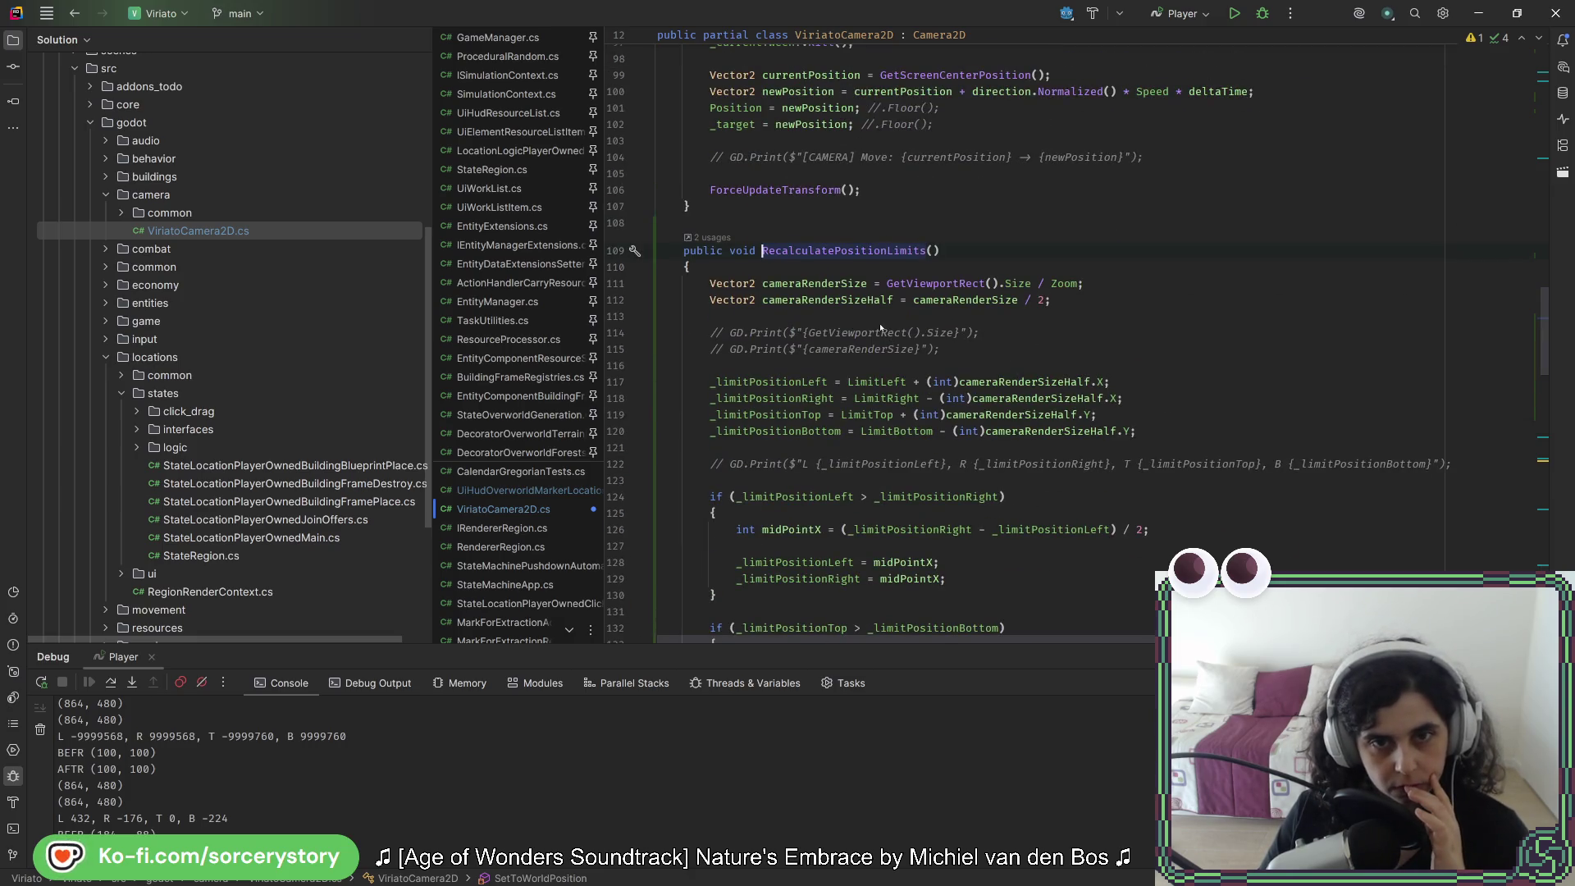
{"action": "scroll", "coordinate": [880, 328], "scroll_direction": "down", "scroll_amount": 10}
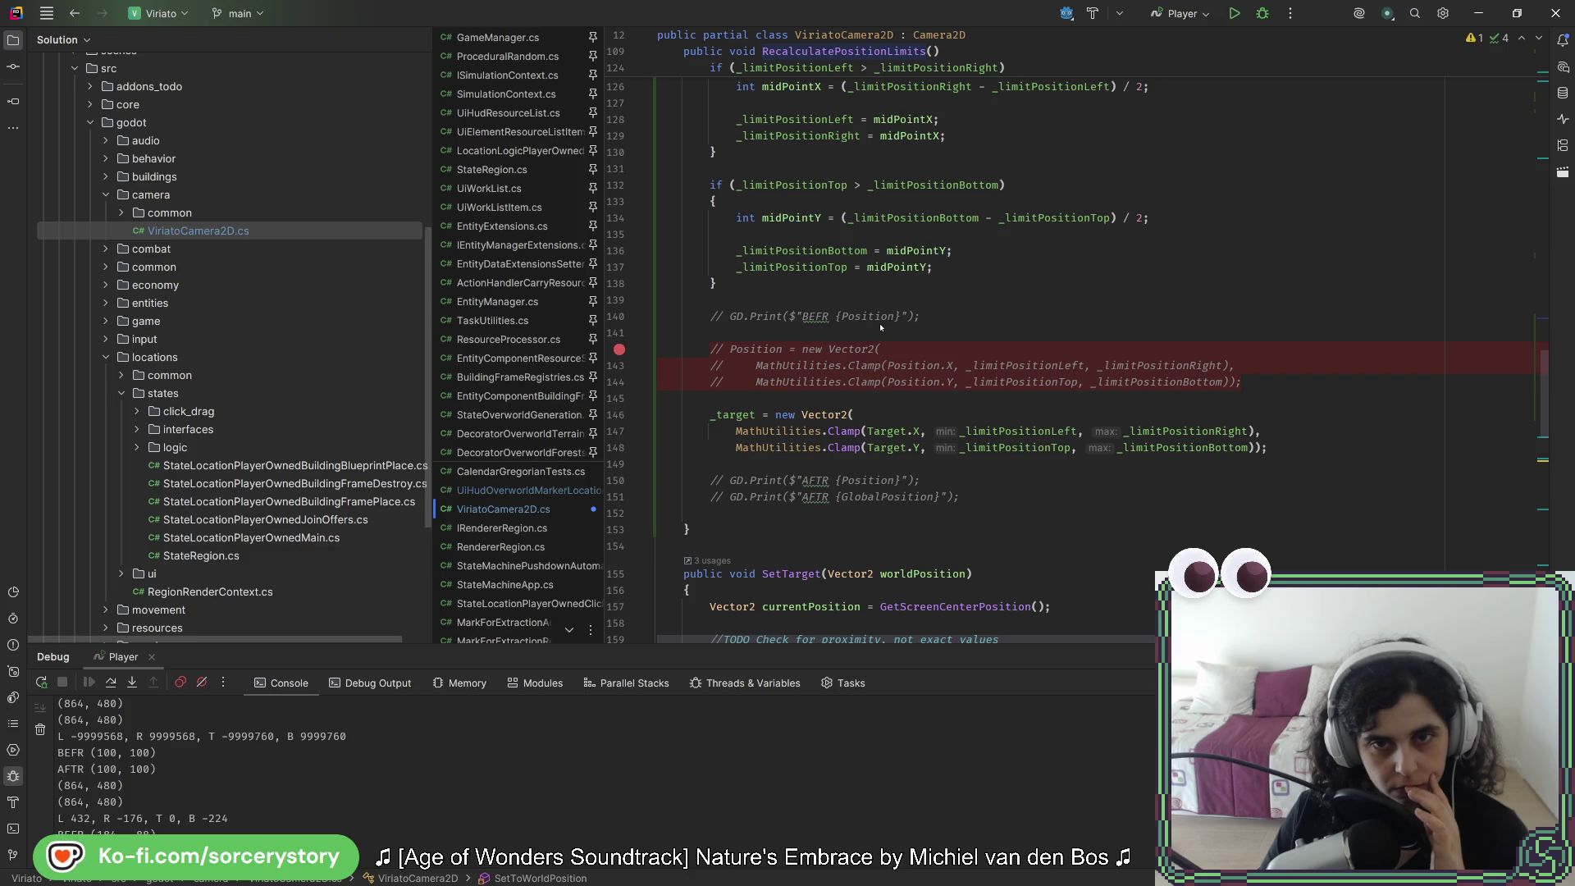
{"action": "left_click", "coordinate": [929, 316]}
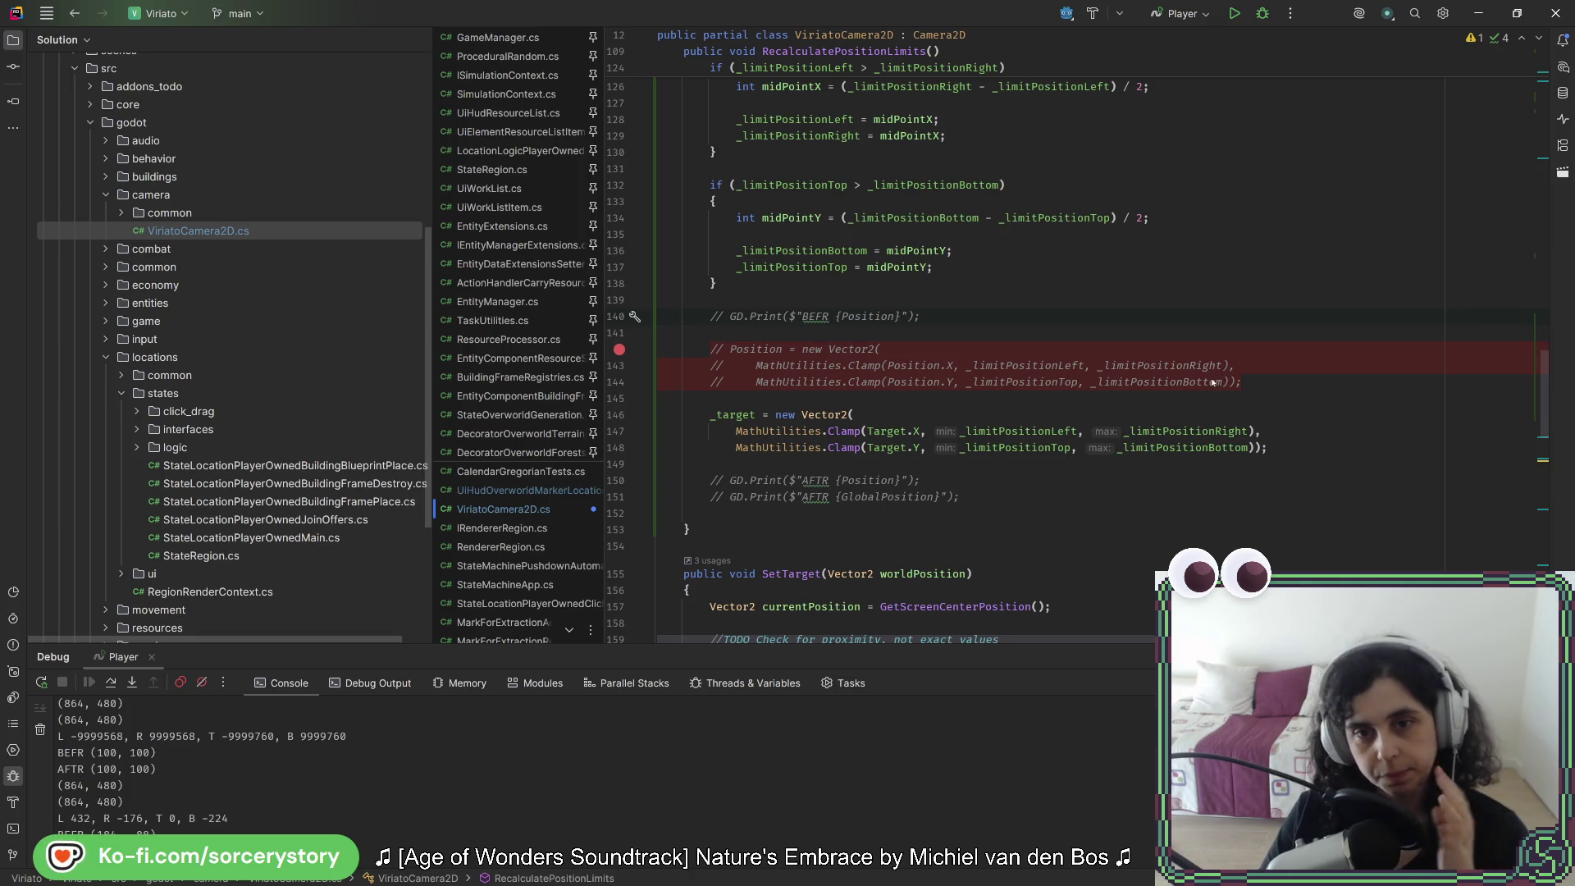
{"action": "scroll", "coordinate": [1222, 375], "scroll_direction": "down", "scroll_amount": 20}
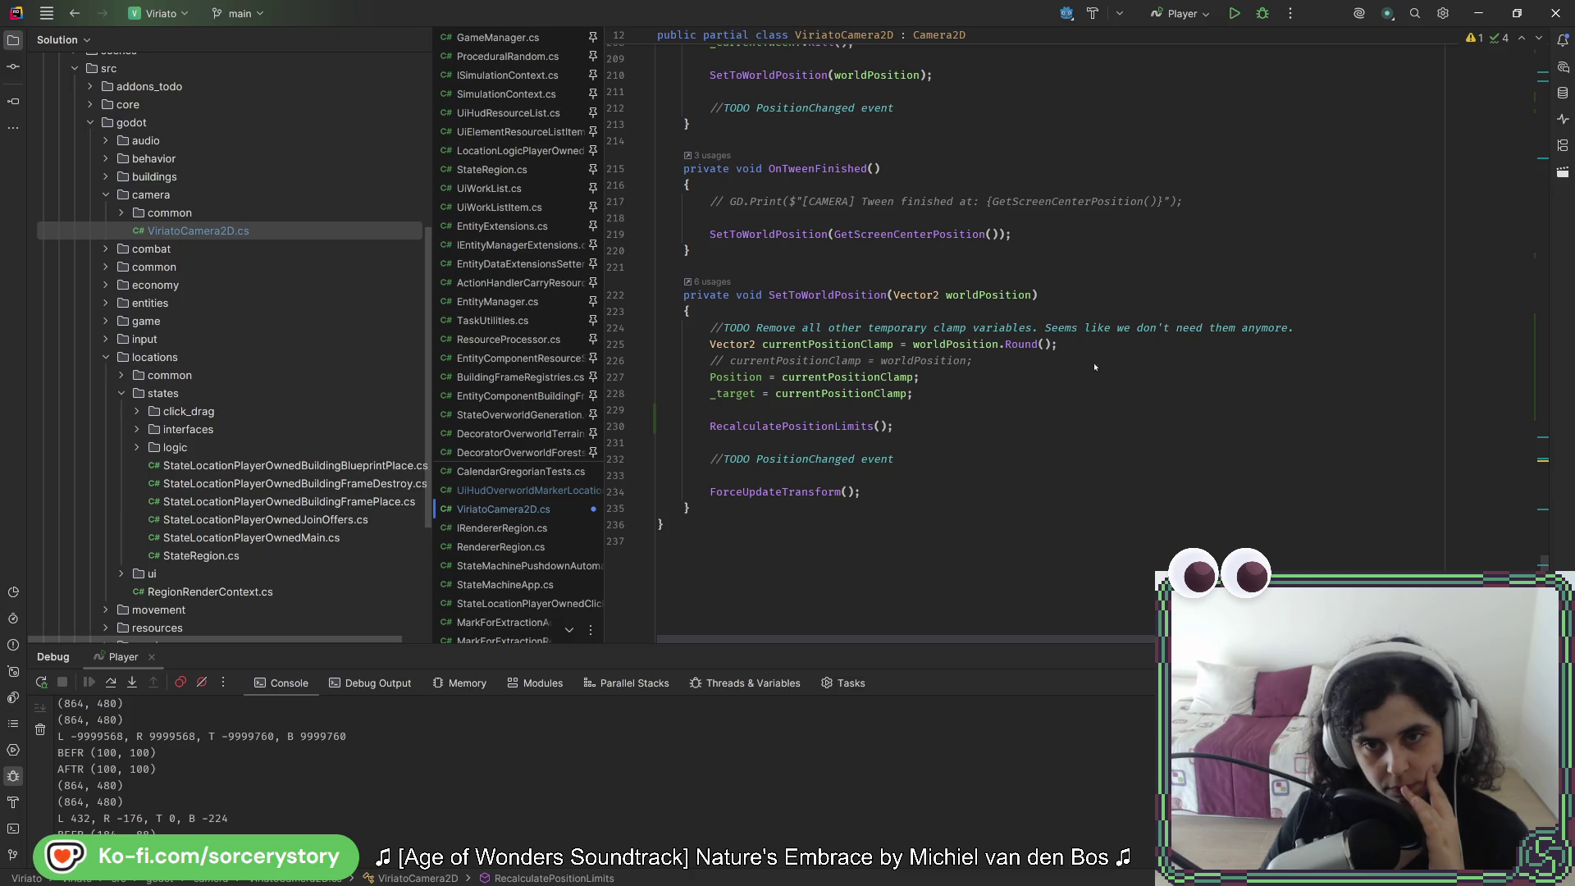
{"action": "mouse_move", "coordinate": [1013, 348]}
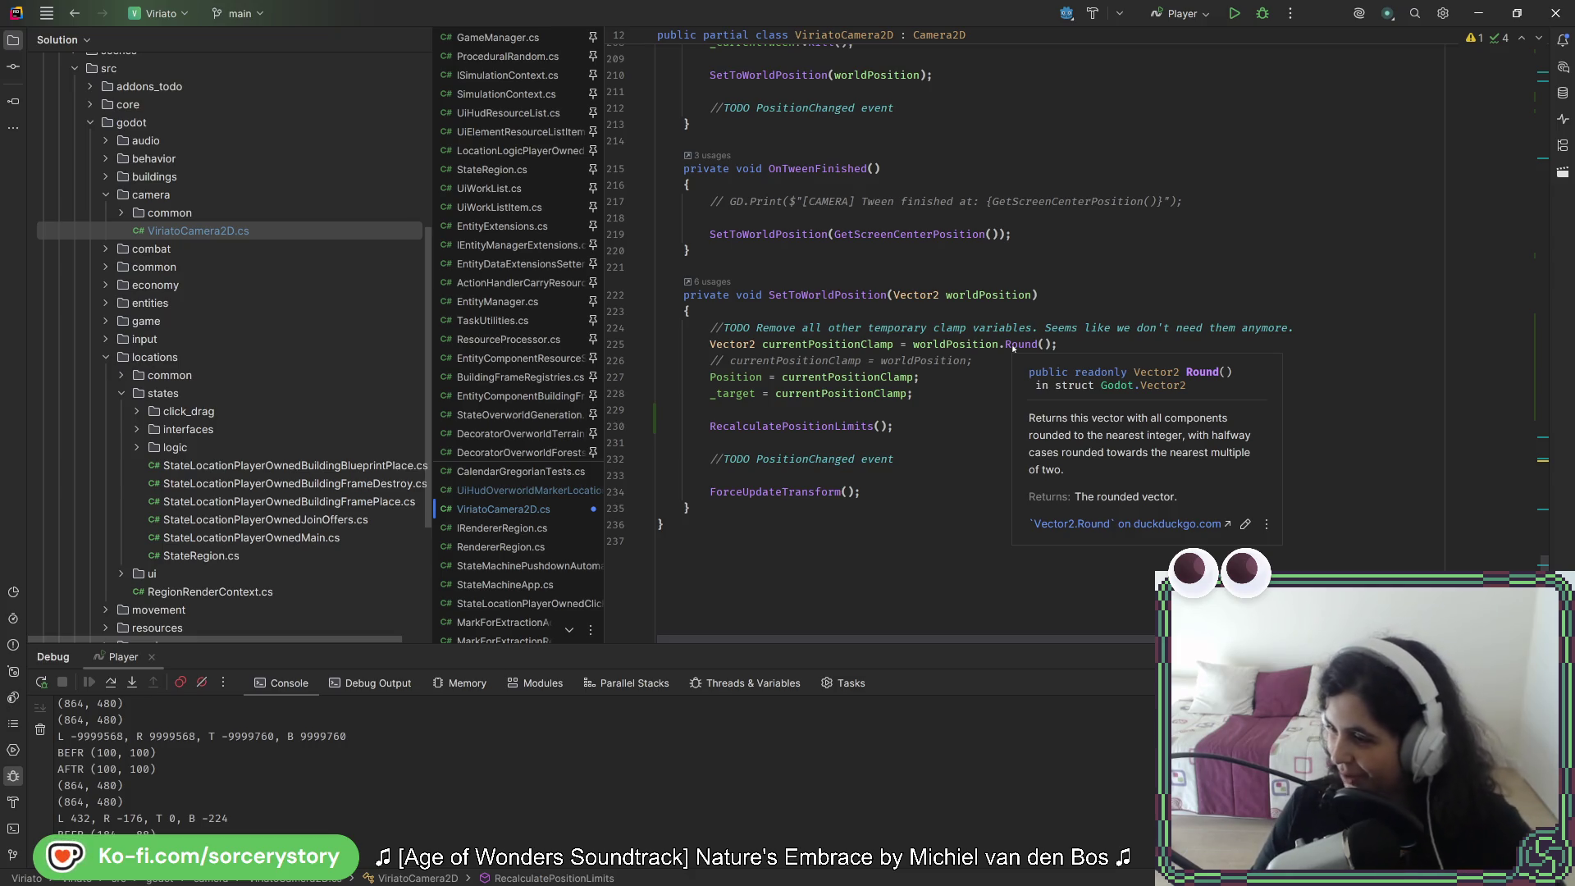
{"action": "key", "text": "alt+Tab"}
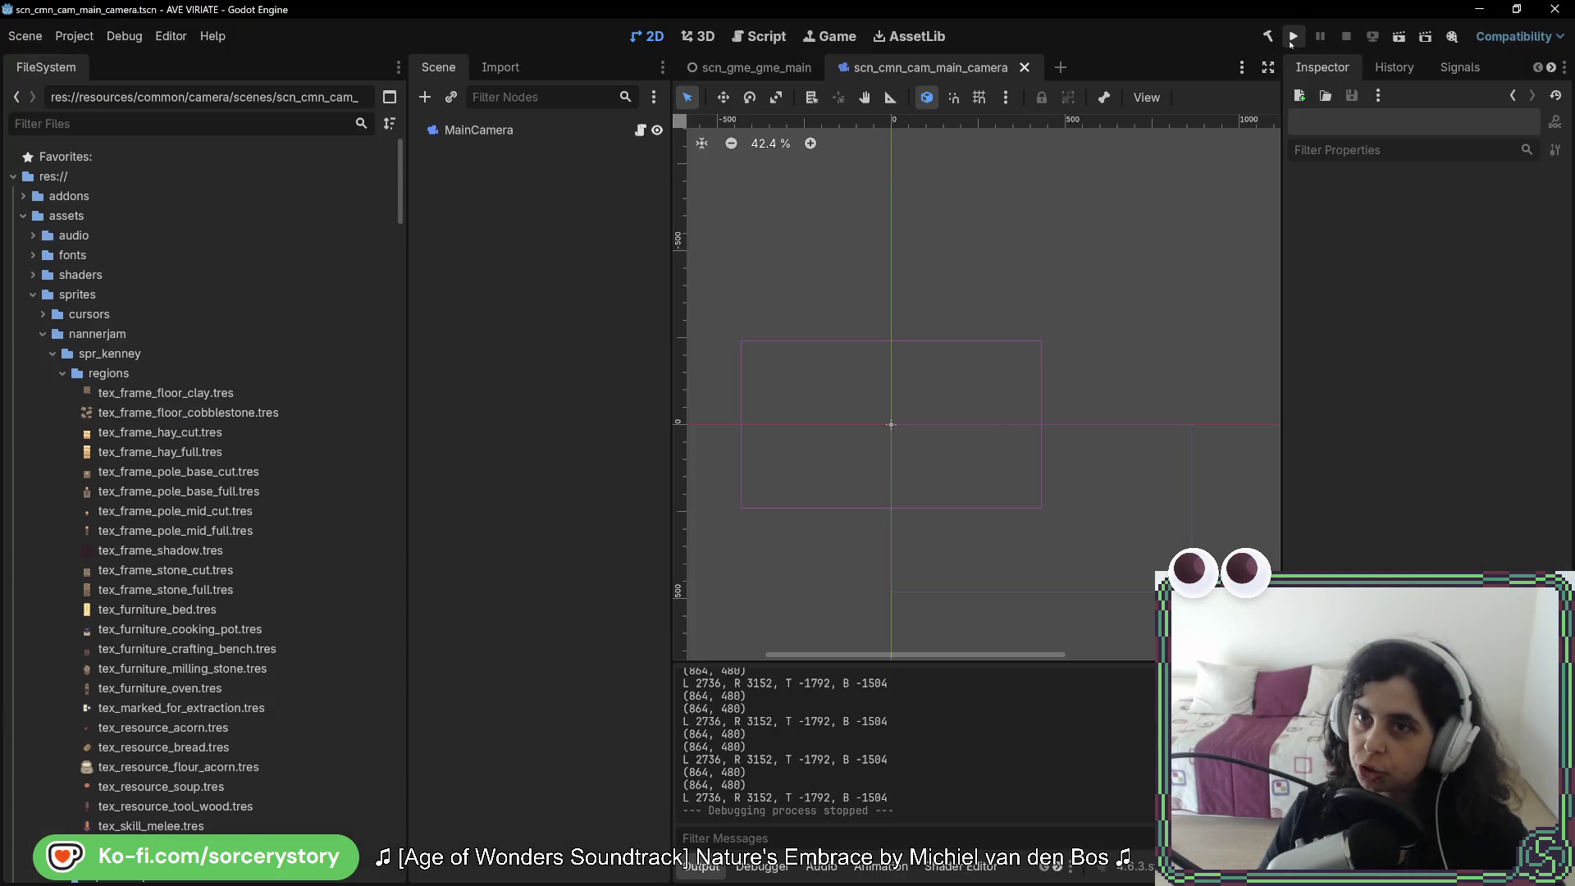
{"action": "left_click", "coordinate": [1292, 37]}
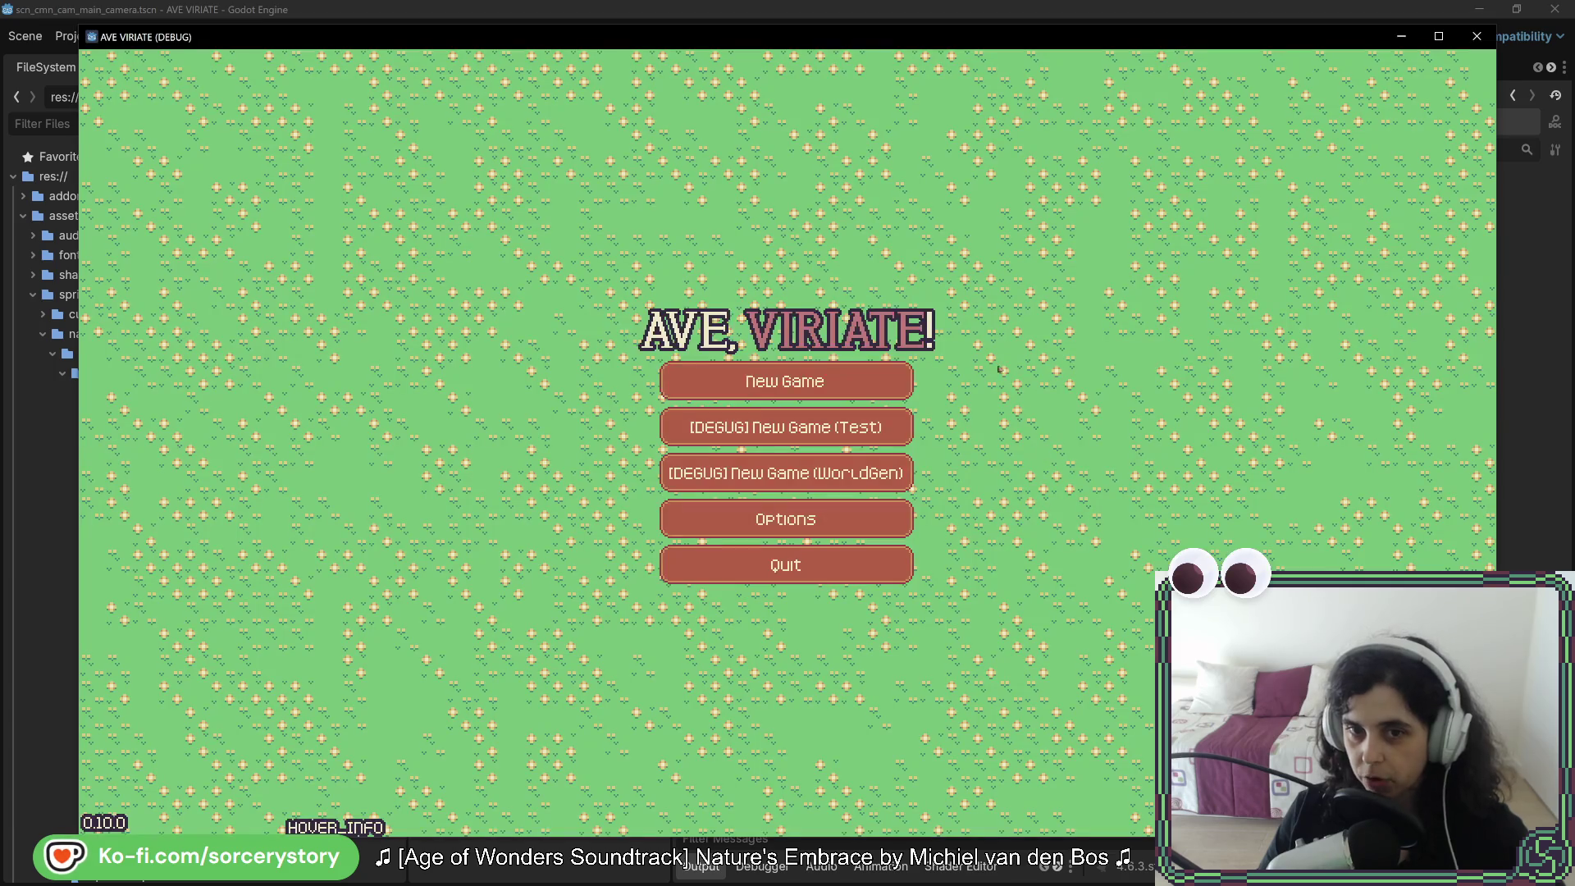
Step: Start a new game, select then deselect a tree while panning, and return to the camera code
{"action": "left_click", "coordinate": [821, 381]}
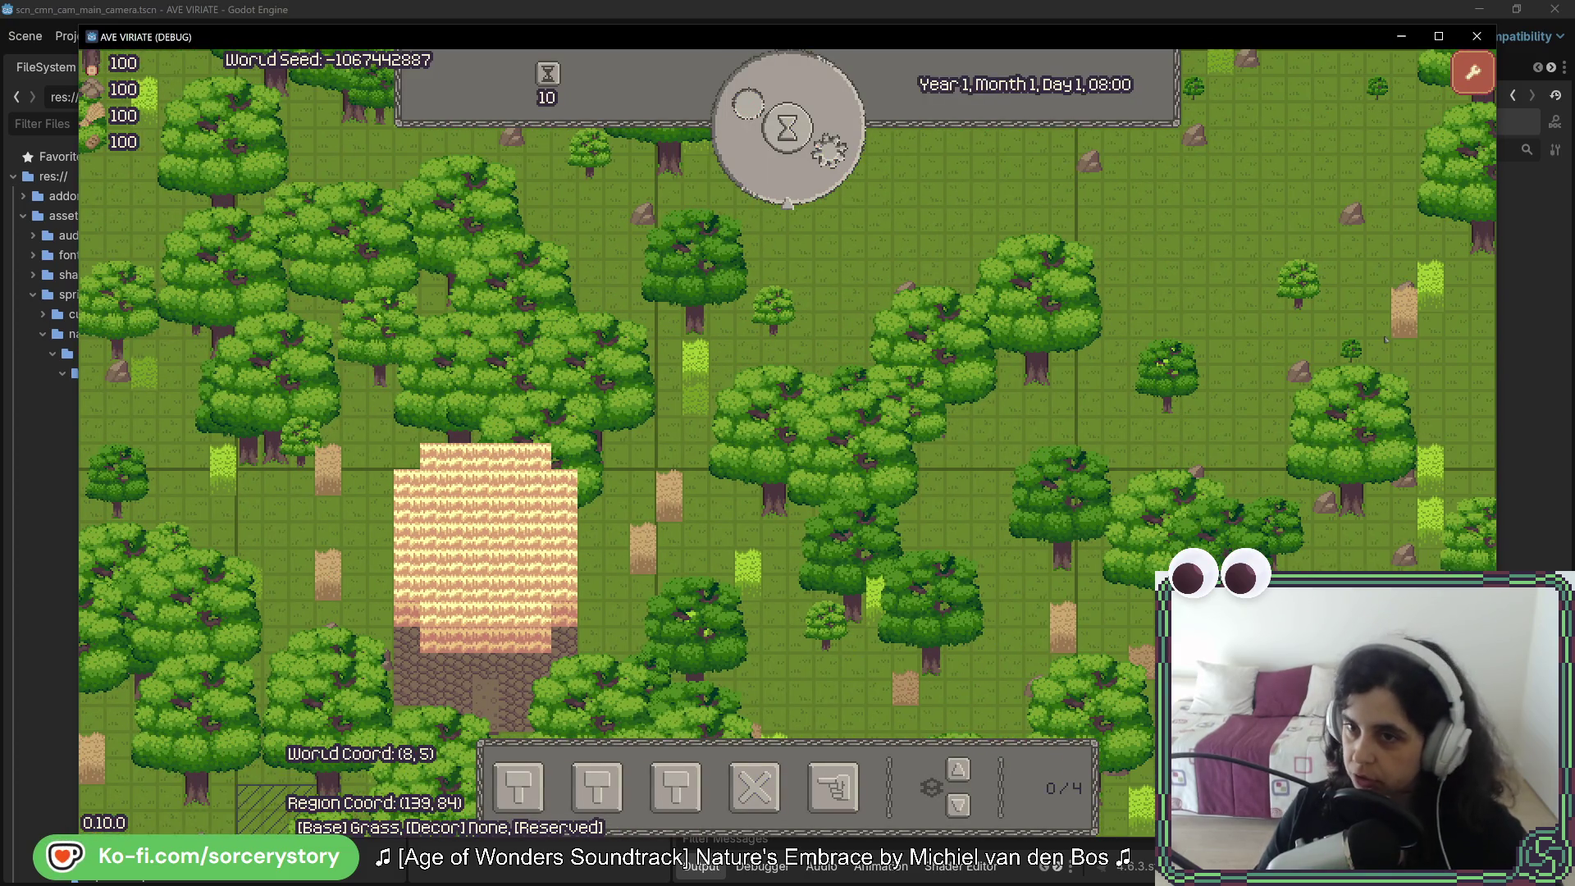
{"action": "left_click", "coordinate": [1168, 365]}
{"action": "left_click", "coordinate": [1269, 308]}
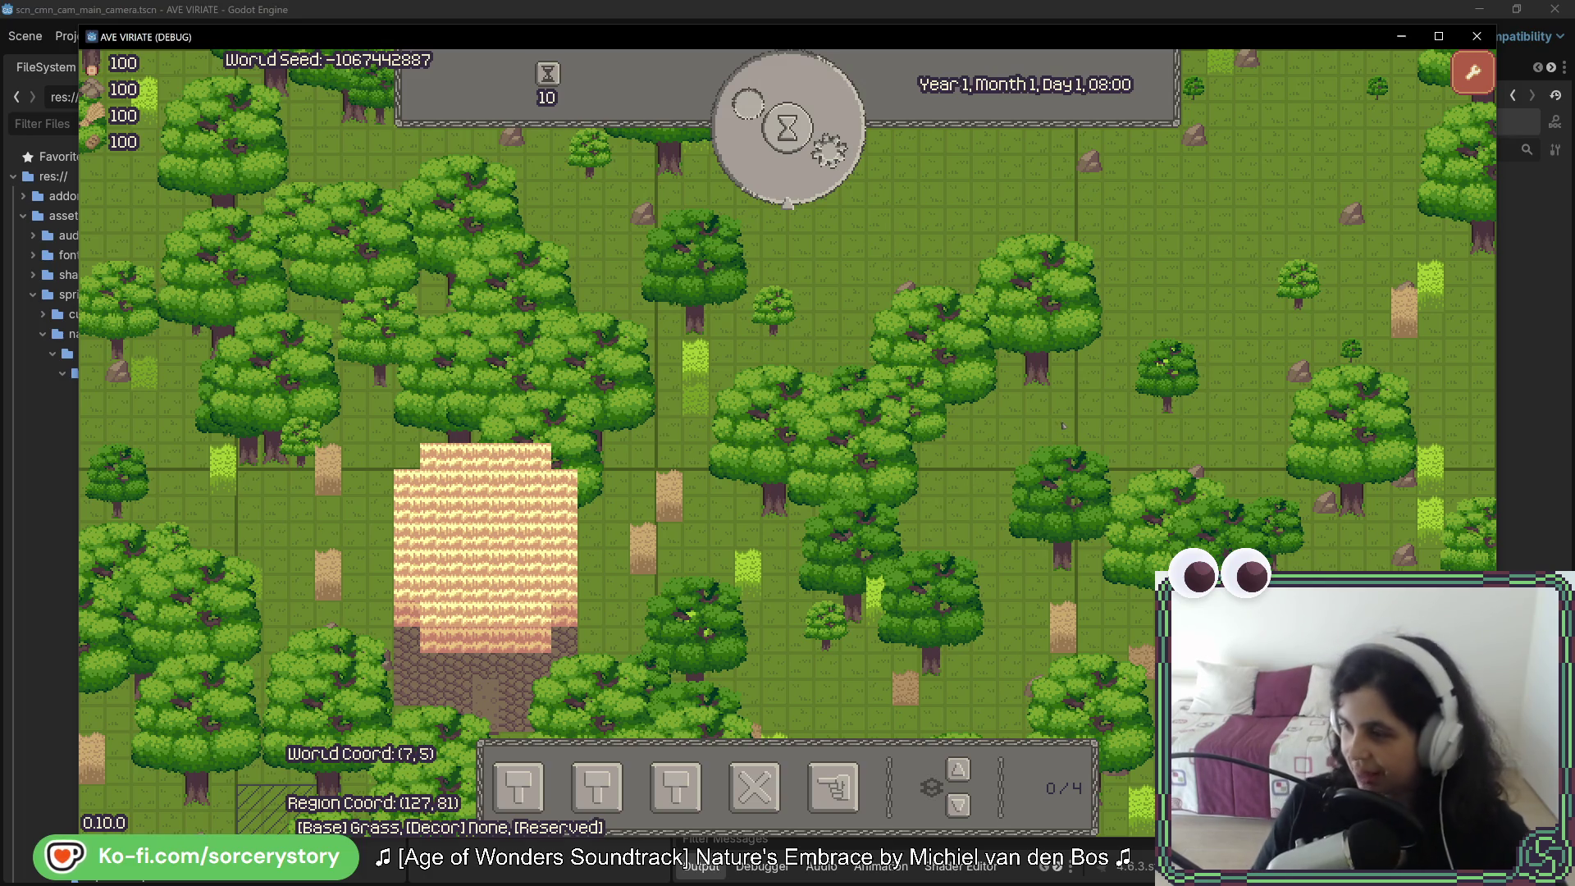
{"action": "key", "text": "alt+Tab"}
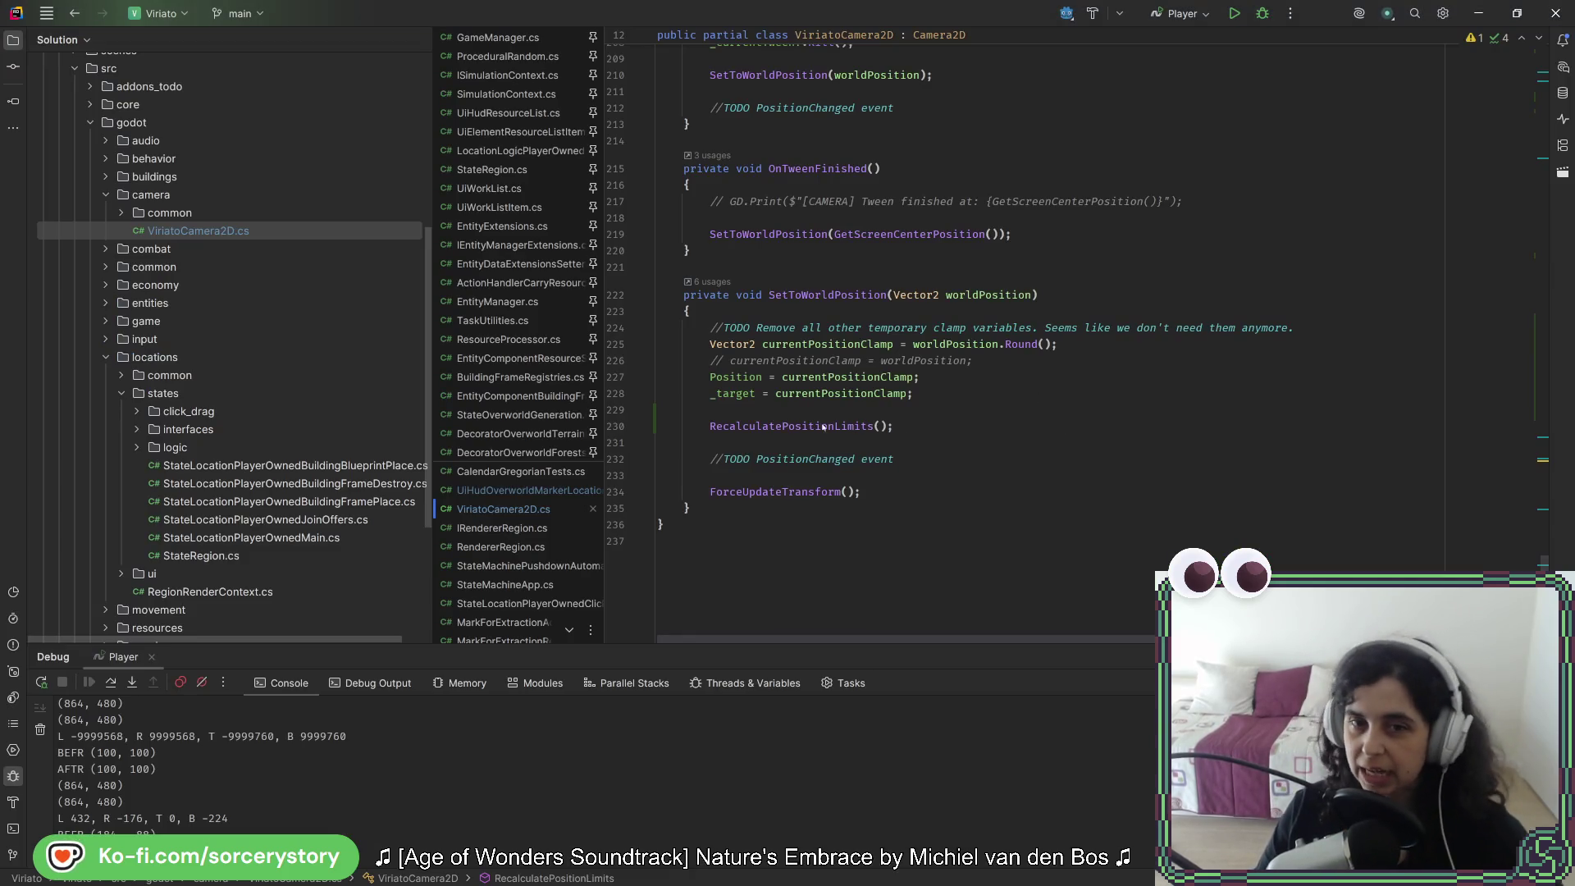
Step: Glance at the running game, then scroll through ViriatoCamera2D.cs back in Rider
{"action": "mouse_move", "coordinate": [823, 431]}
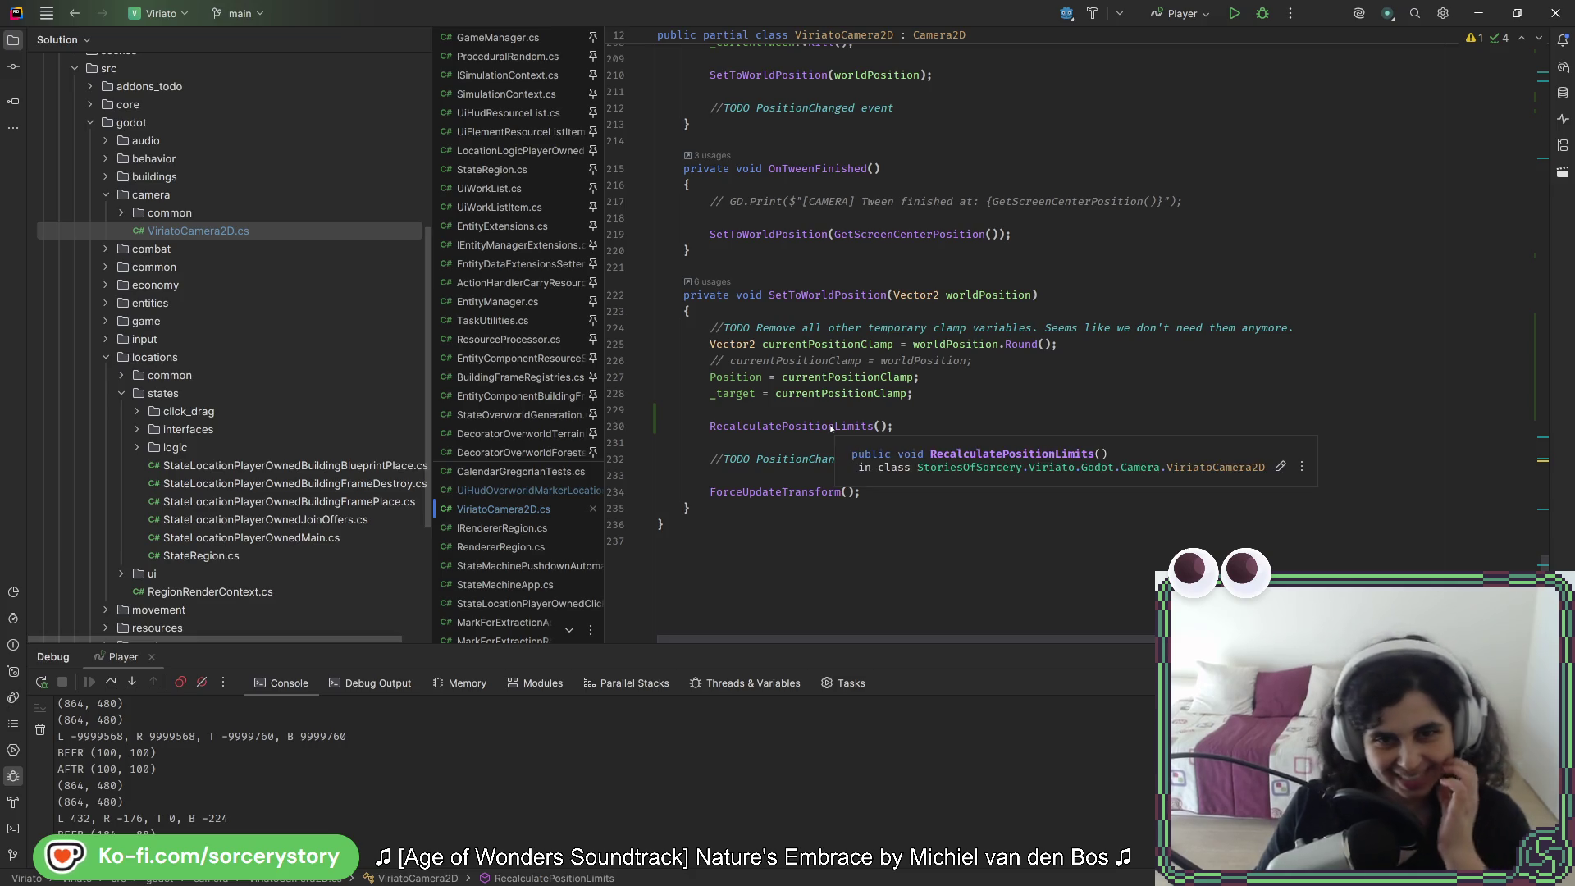
{"action": "key", "text": "alt+Tab"}
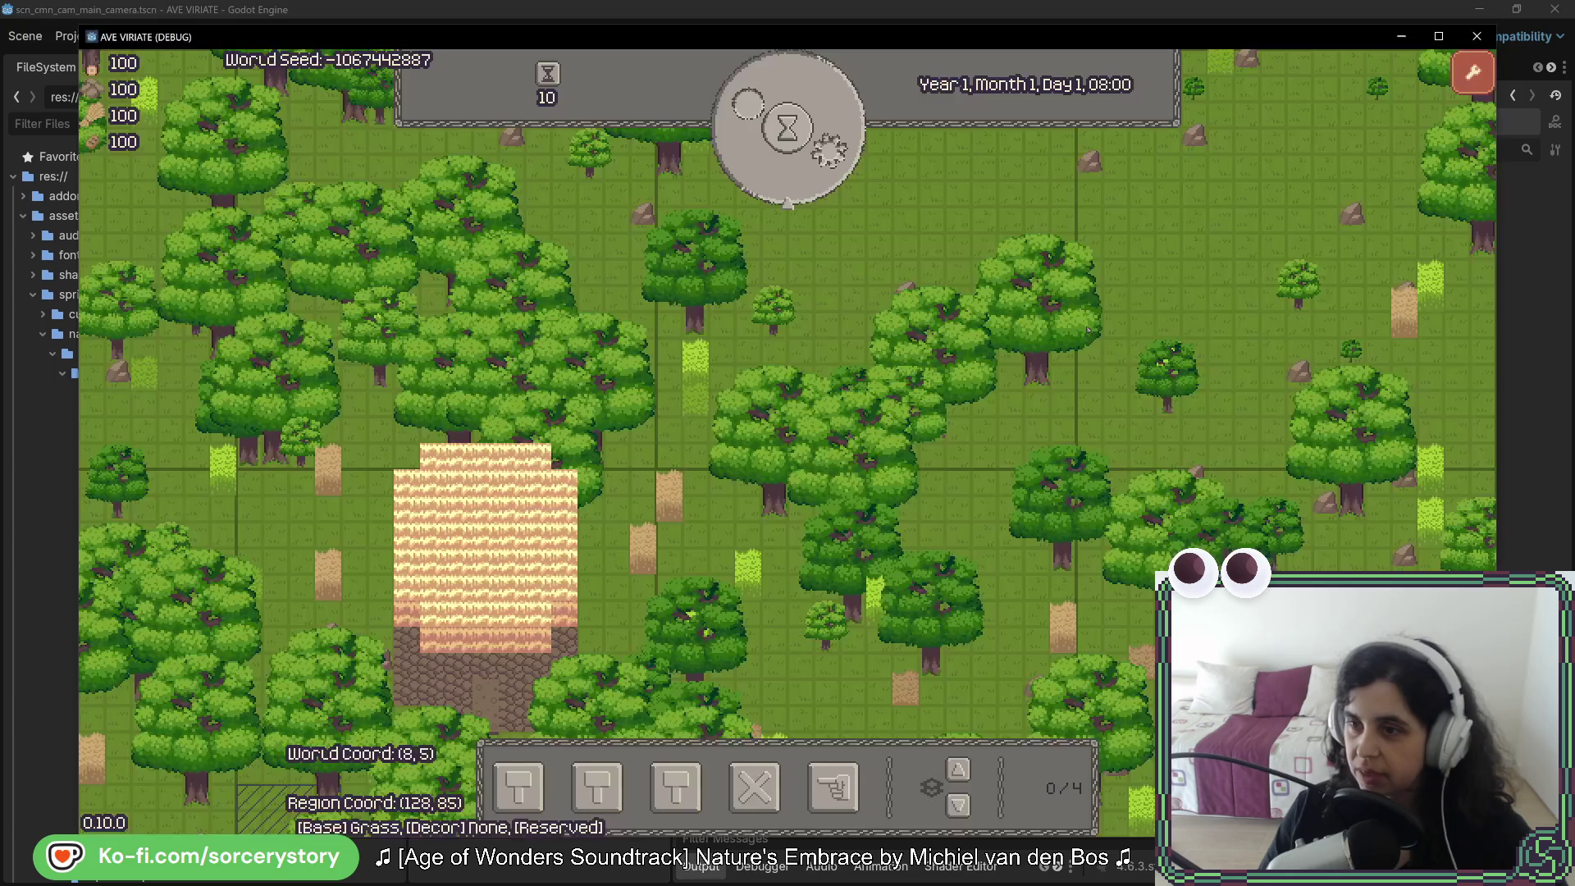
{"action": "key", "text": "alt+Tab"}
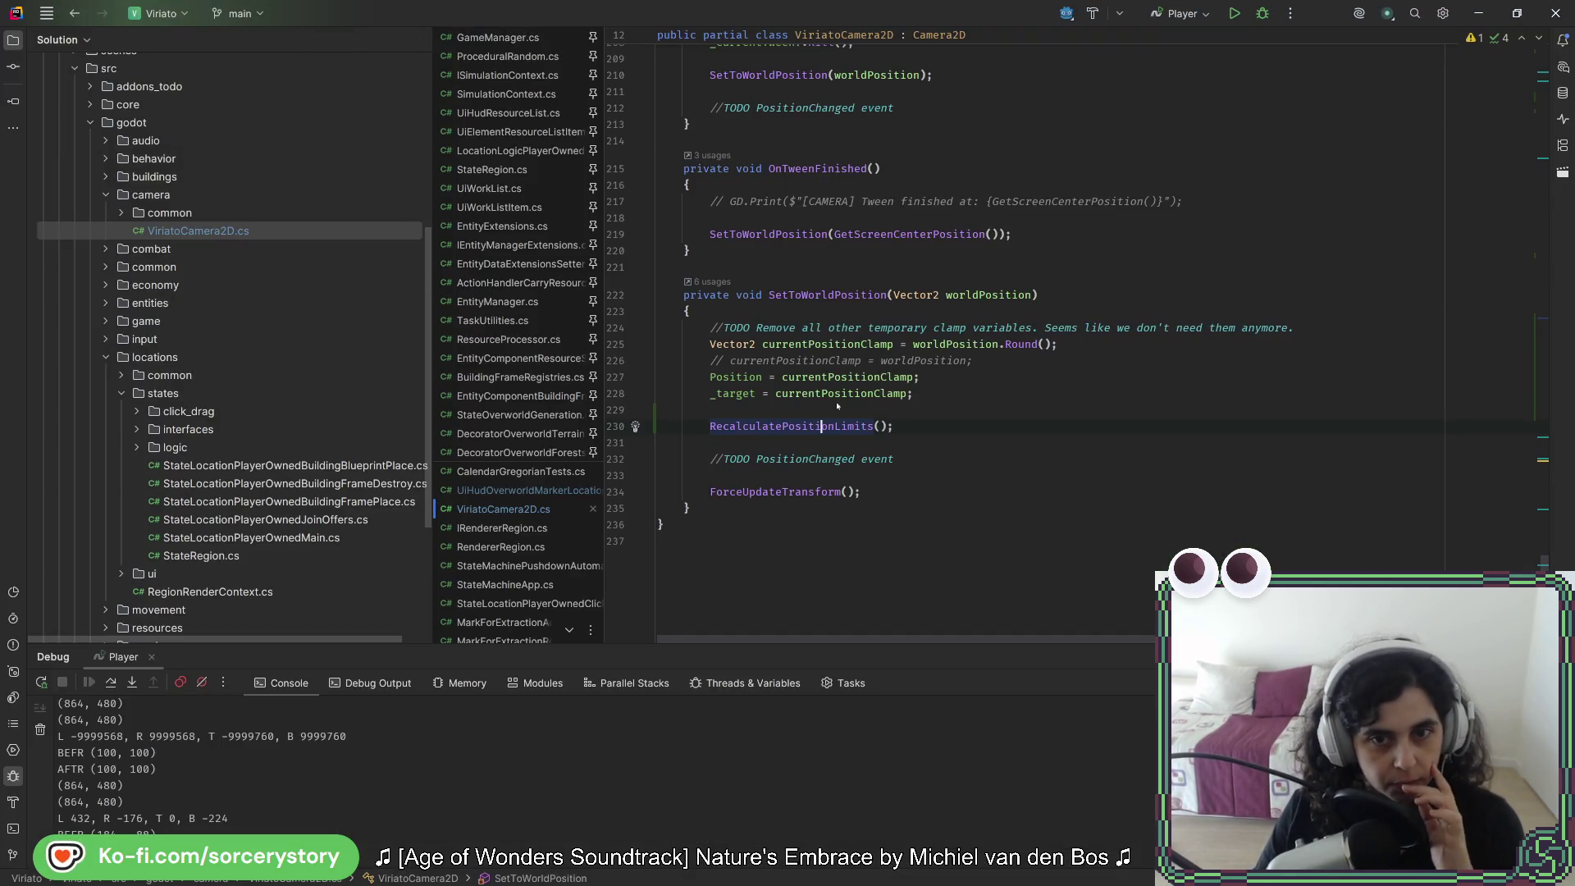
{"action": "scroll", "coordinate": [746, 369], "scroll_direction": "up", "scroll_amount": 20}
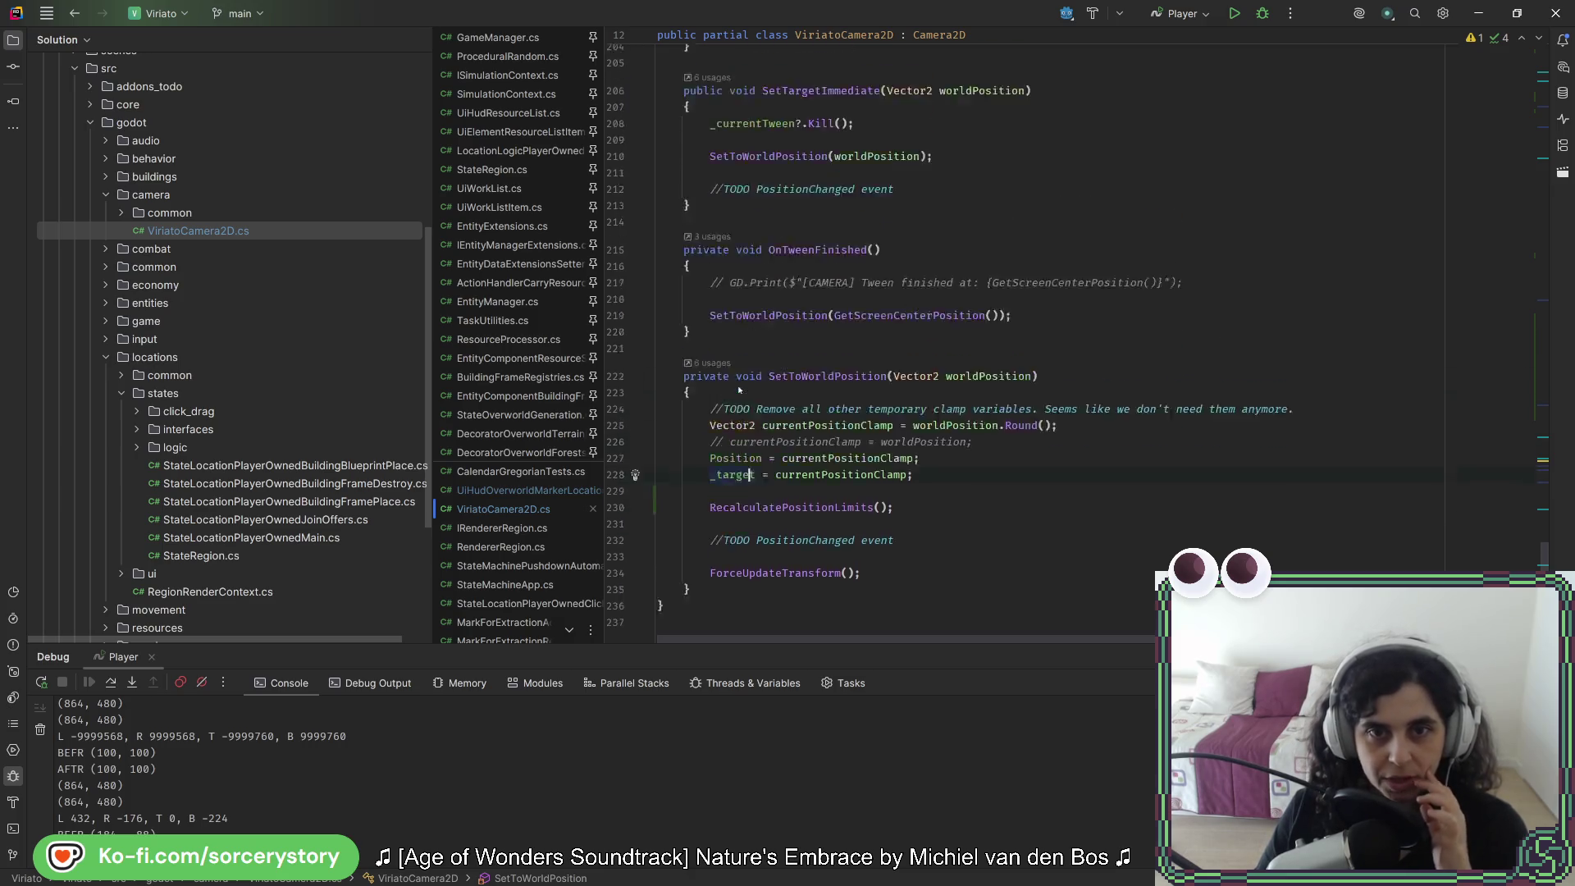
{"action": "scroll", "coordinate": [724, 362], "scroll_direction": "up", "scroll_amount": 10}
{"action": "scroll", "coordinate": [720, 358], "scroll_direction": "down", "scroll_amount": 7}
{"action": "scroll", "coordinate": [720, 362], "scroll_direction": "down", "scroll_amount": 3}
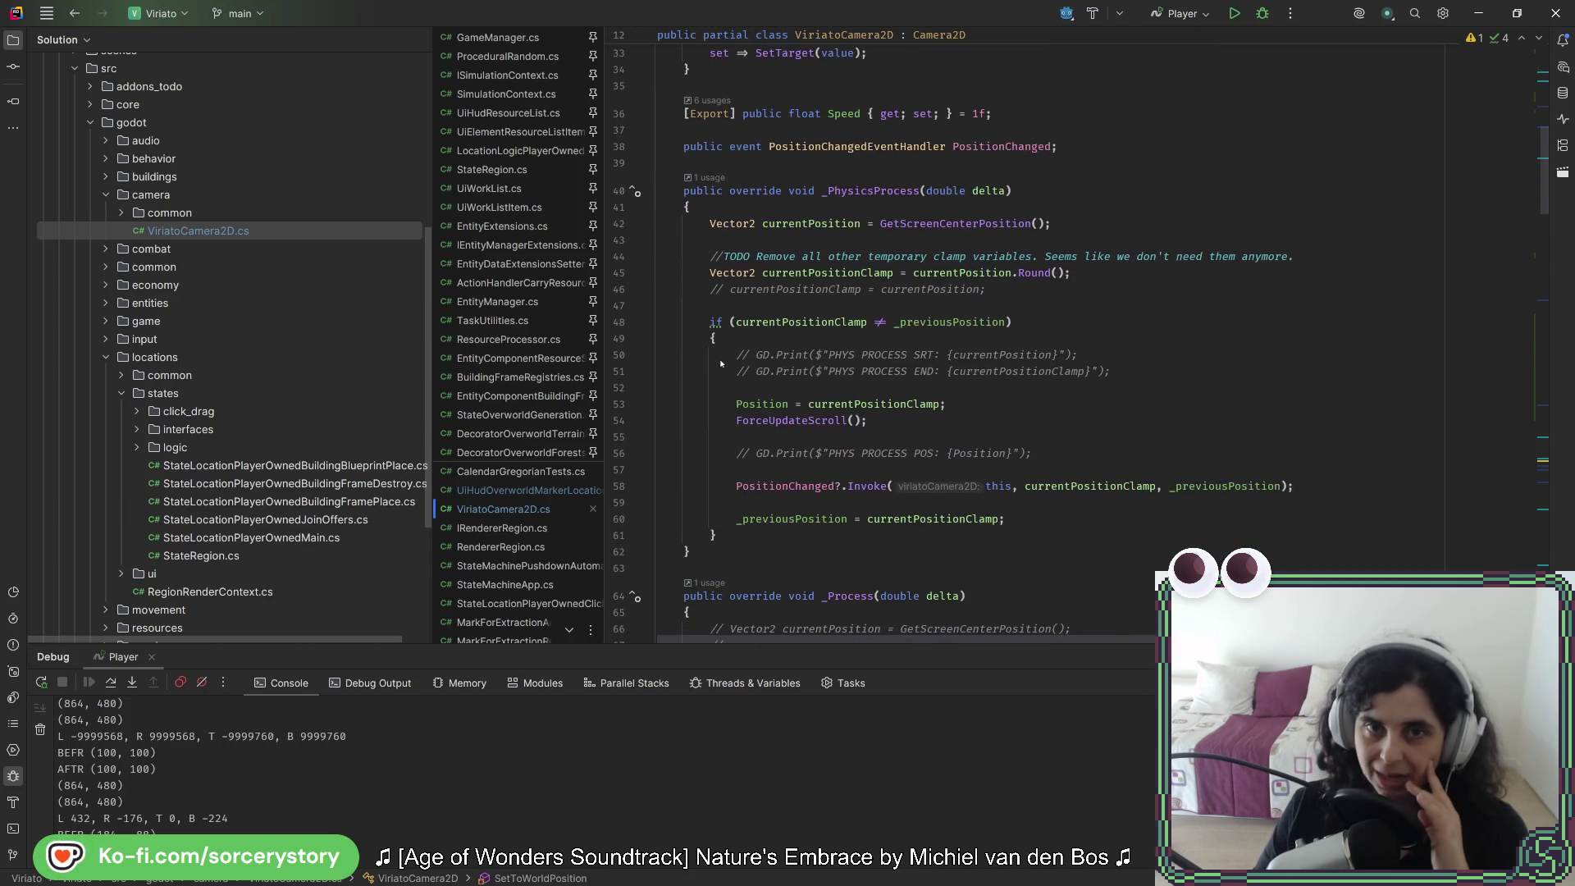
{"action": "scroll", "coordinate": [863, 369], "scroll_direction": "down", "scroll_amount": 15}
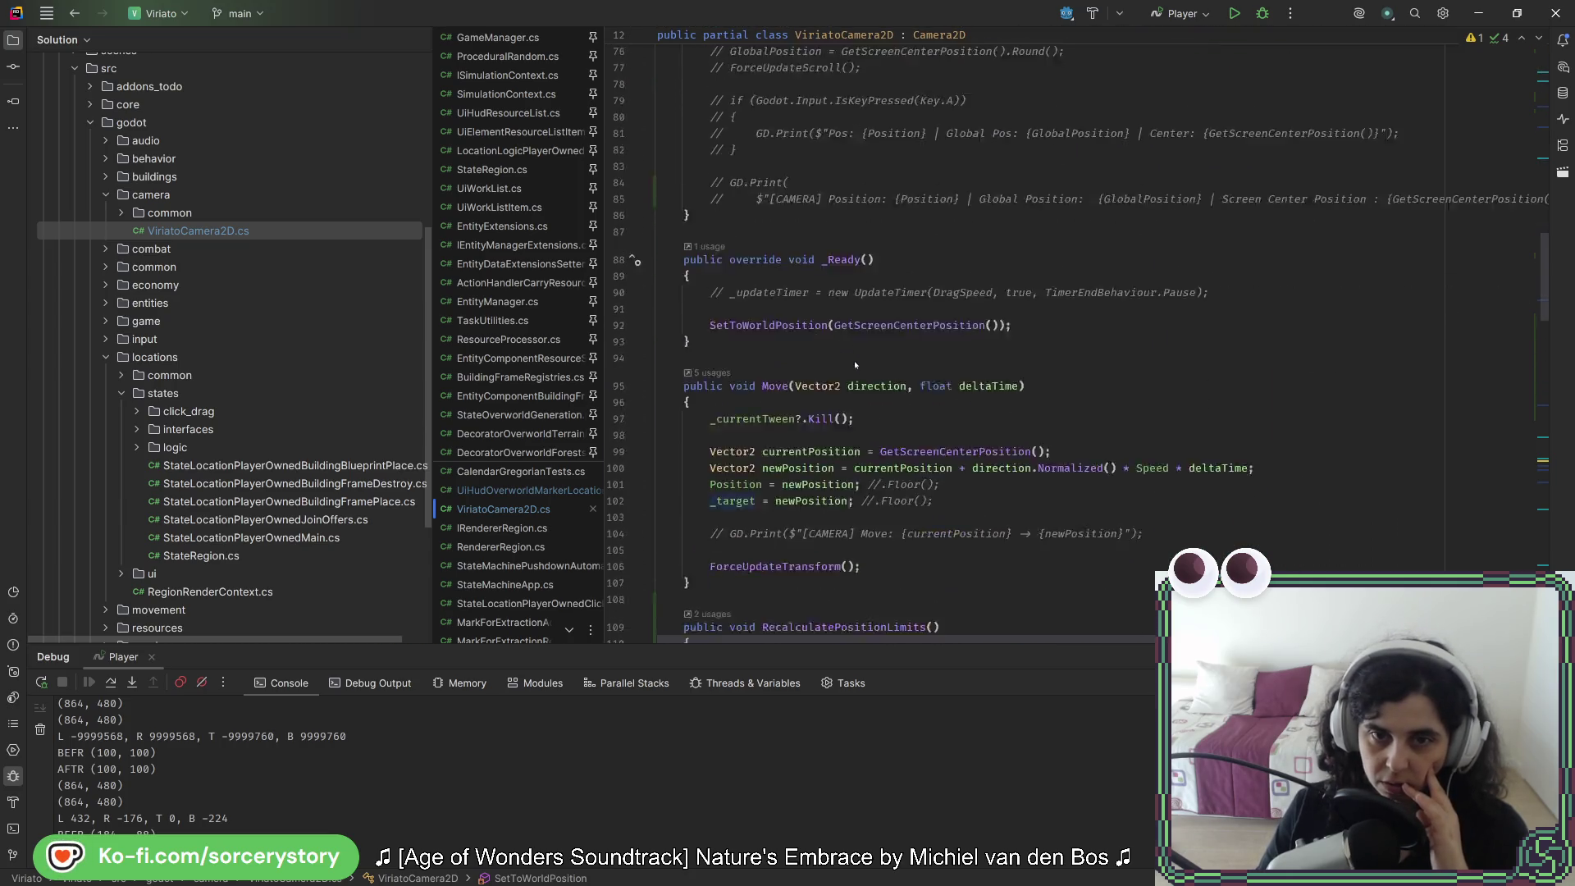
{"action": "scroll", "coordinate": [789, 293], "scroll_direction": "down", "scroll_amount": 15}
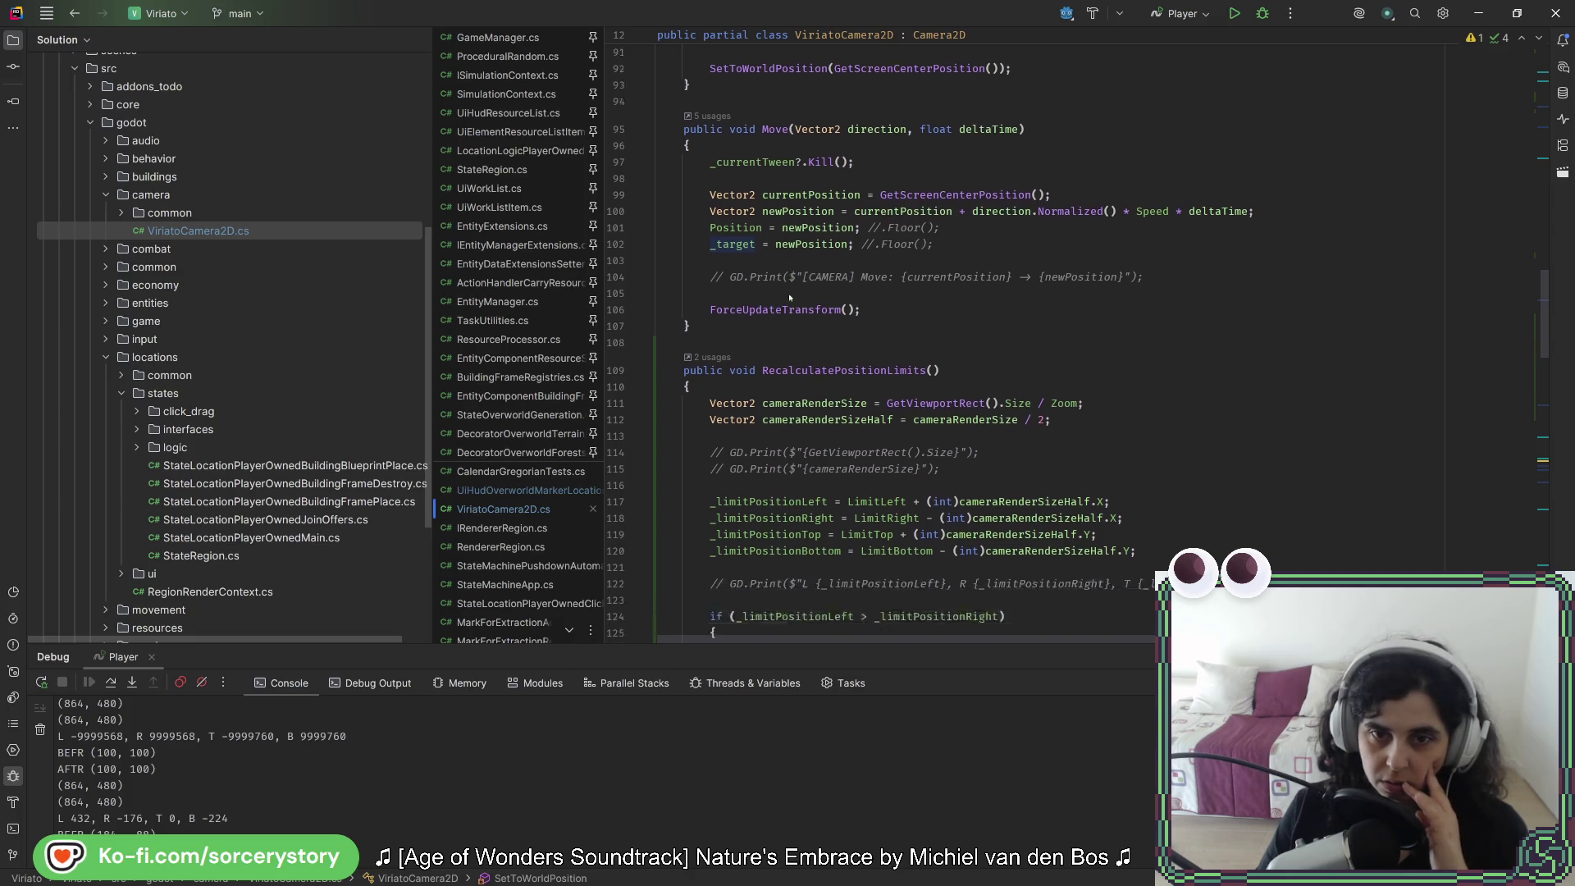
{"action": "scroll", "coordinate": [786, 296], "scroll_direction": "down", "scroll_amount": 11}
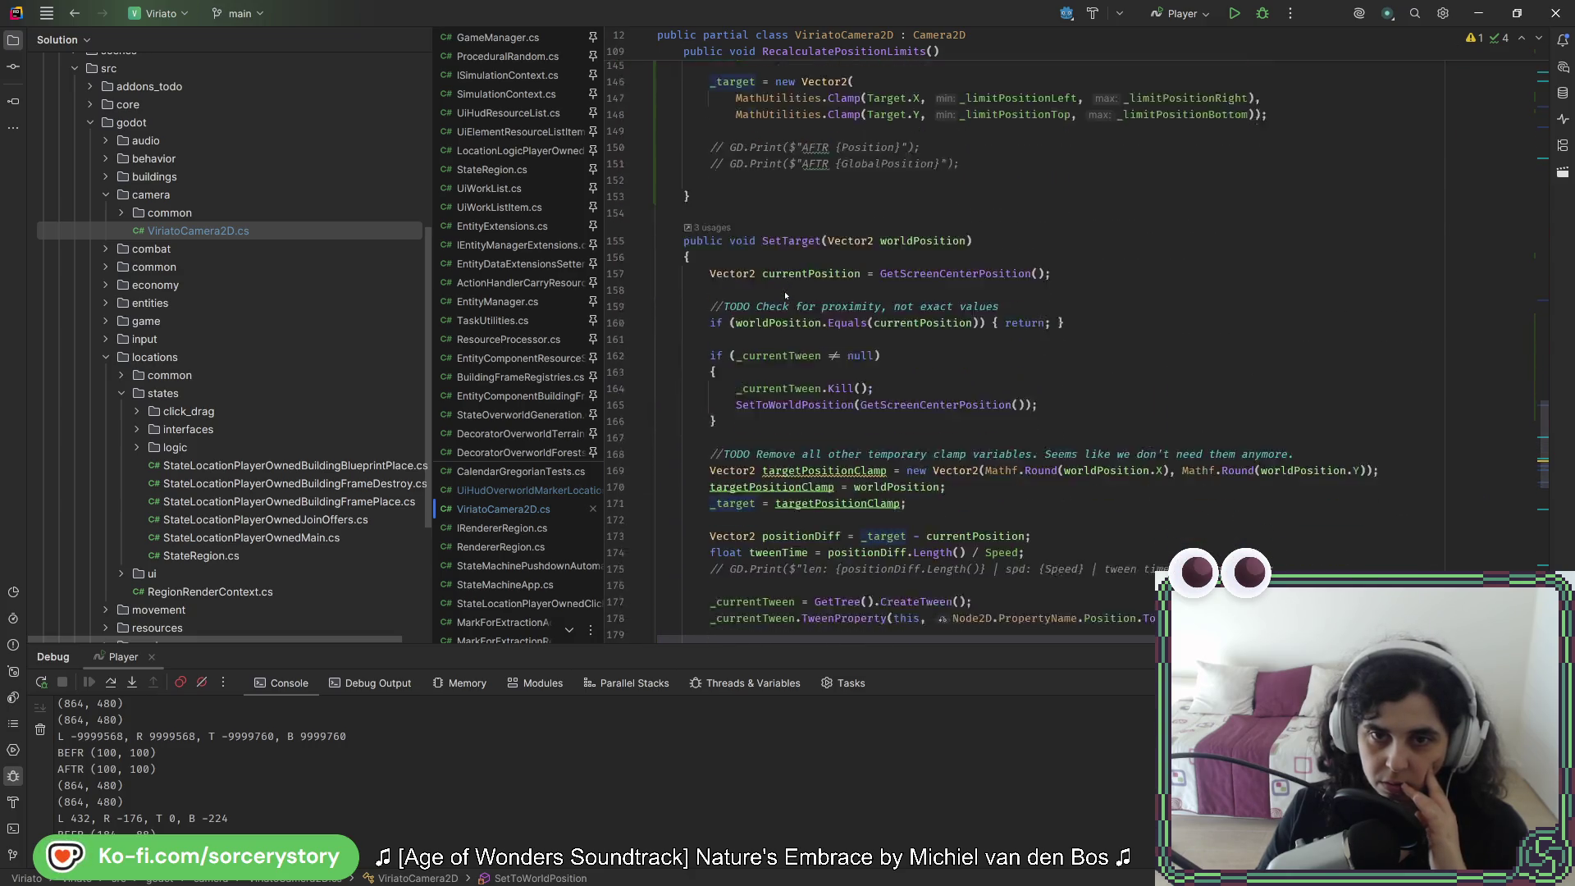
{"action": "scroll", "coordinate": [785, 297], "scroll_direction": "down", "scroll_amount": 3}
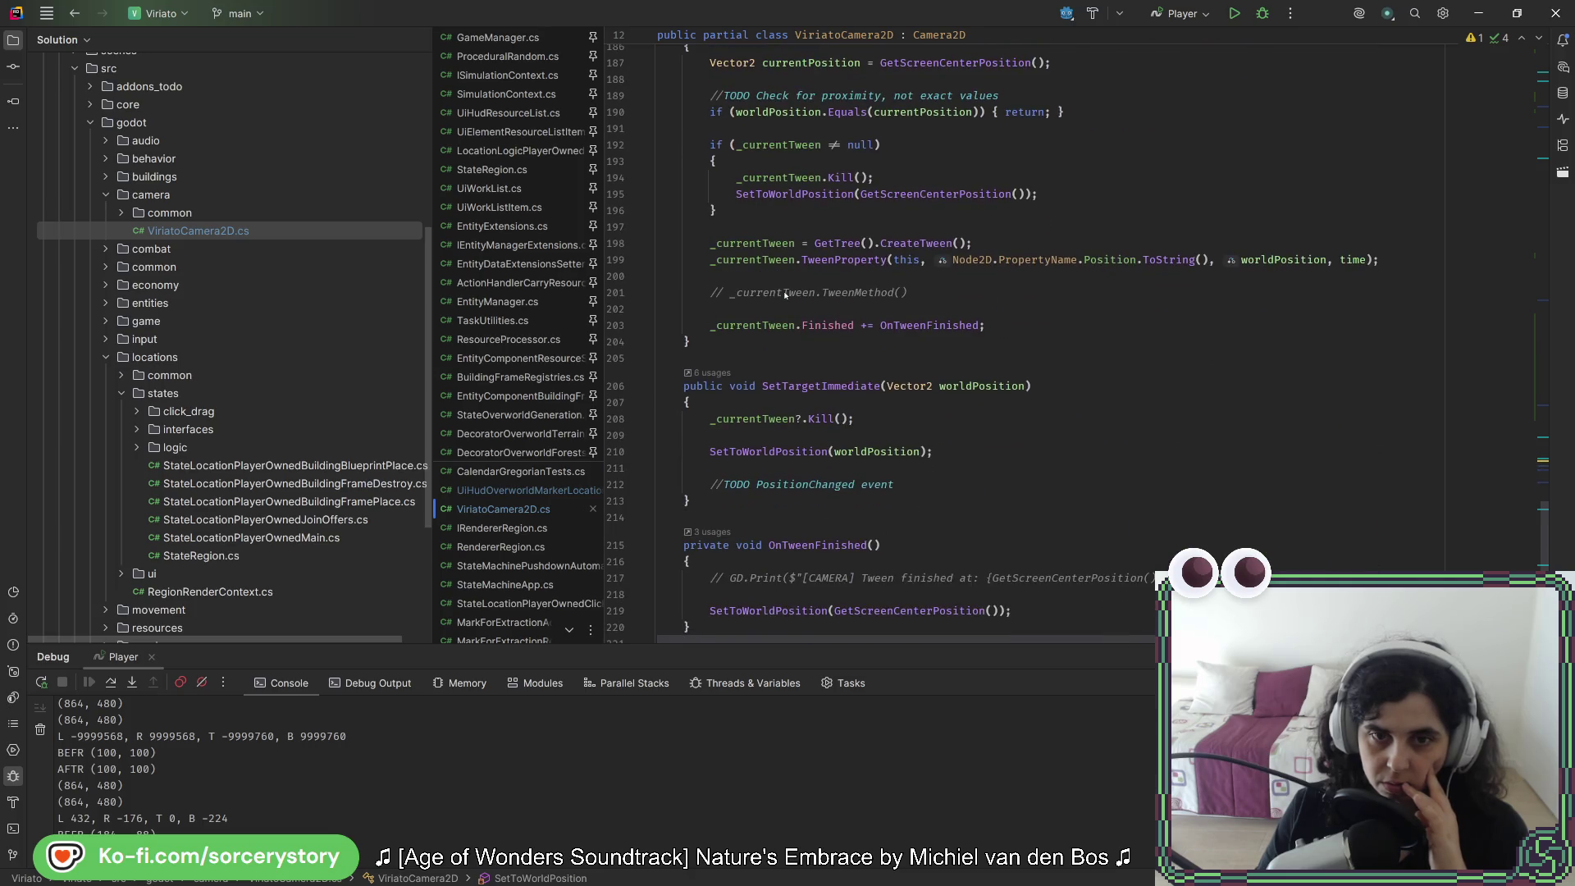
Step: Follow SetTargetImmediate to the SetToWorldPosition declaration, then locate the _target field
{"action": "left_click", "coordinate": [794, 385]}
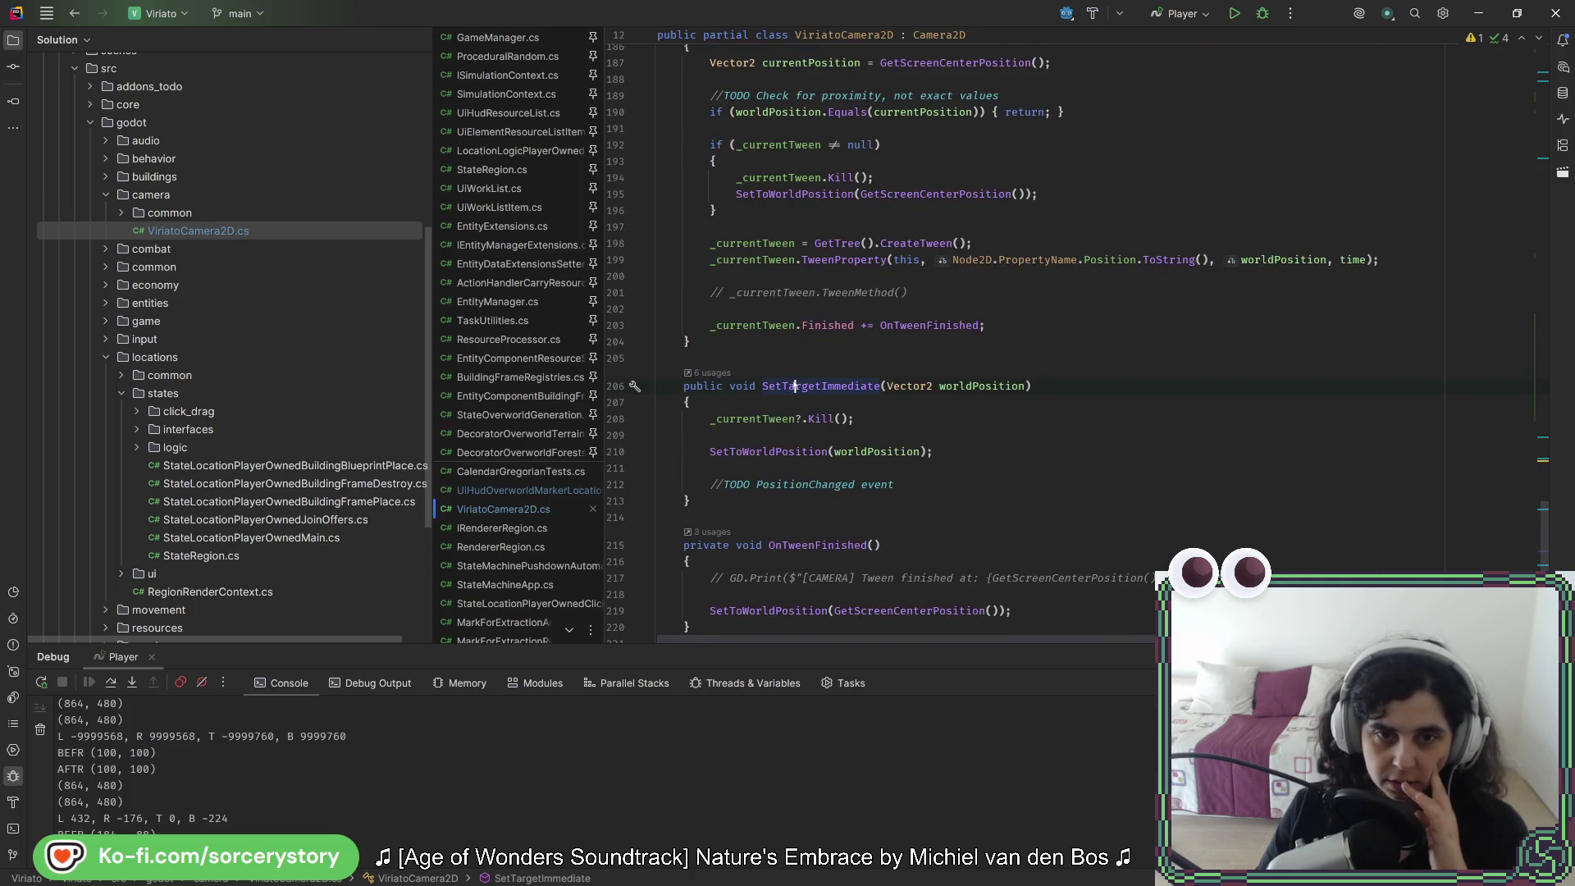
{"action": "left_click", "coordinate": [788, 451]}
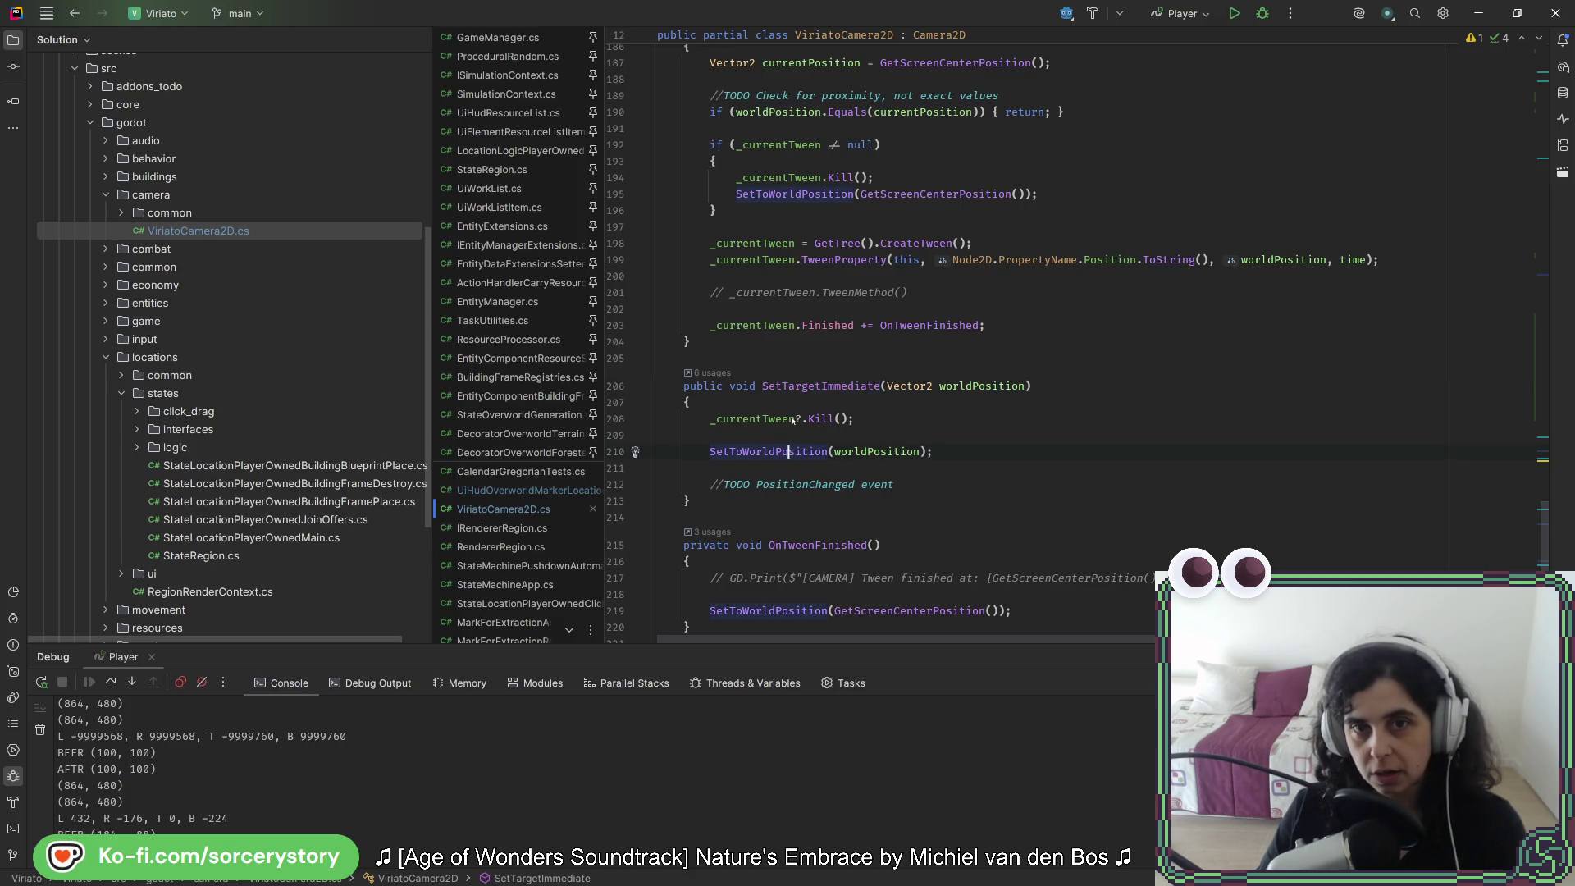
{"action": "scroll", "coordinate": [793, 420], "scroll_direction": "up", "scroll_amount": 3}
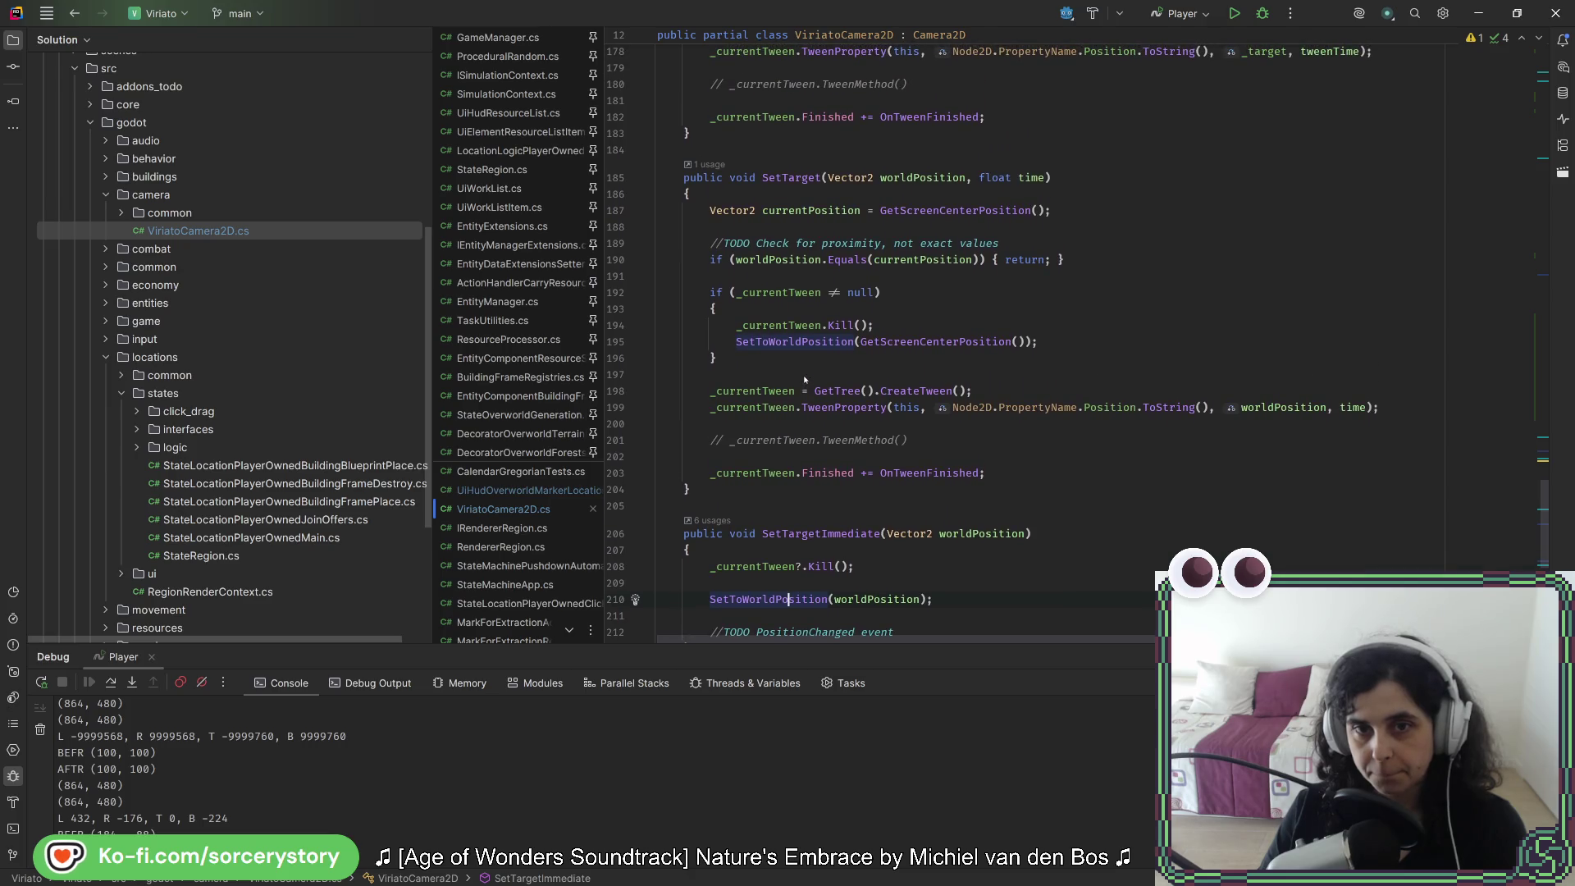
{"action": "key", "text": "ctrl+b"}
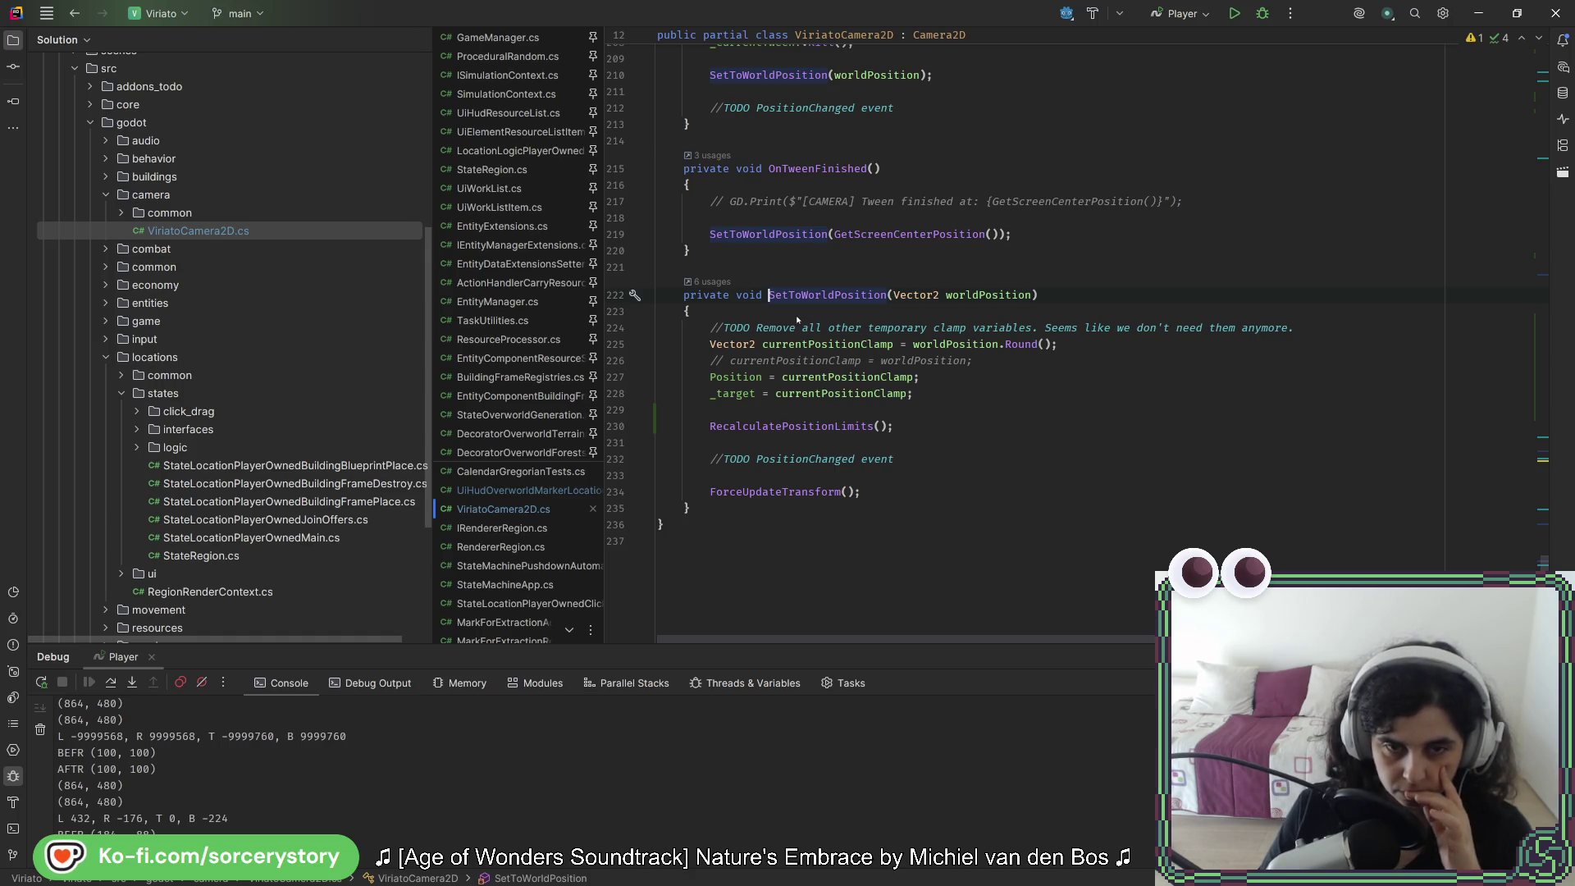
{"action": "scroll", "coordinate": [898, 522], "scroll_direction": "up", "scroll_amount": 5}
{"action": "scroll", "coordinate": [897, 522], "scroll_direction": "up", "scroll_amount": 20}
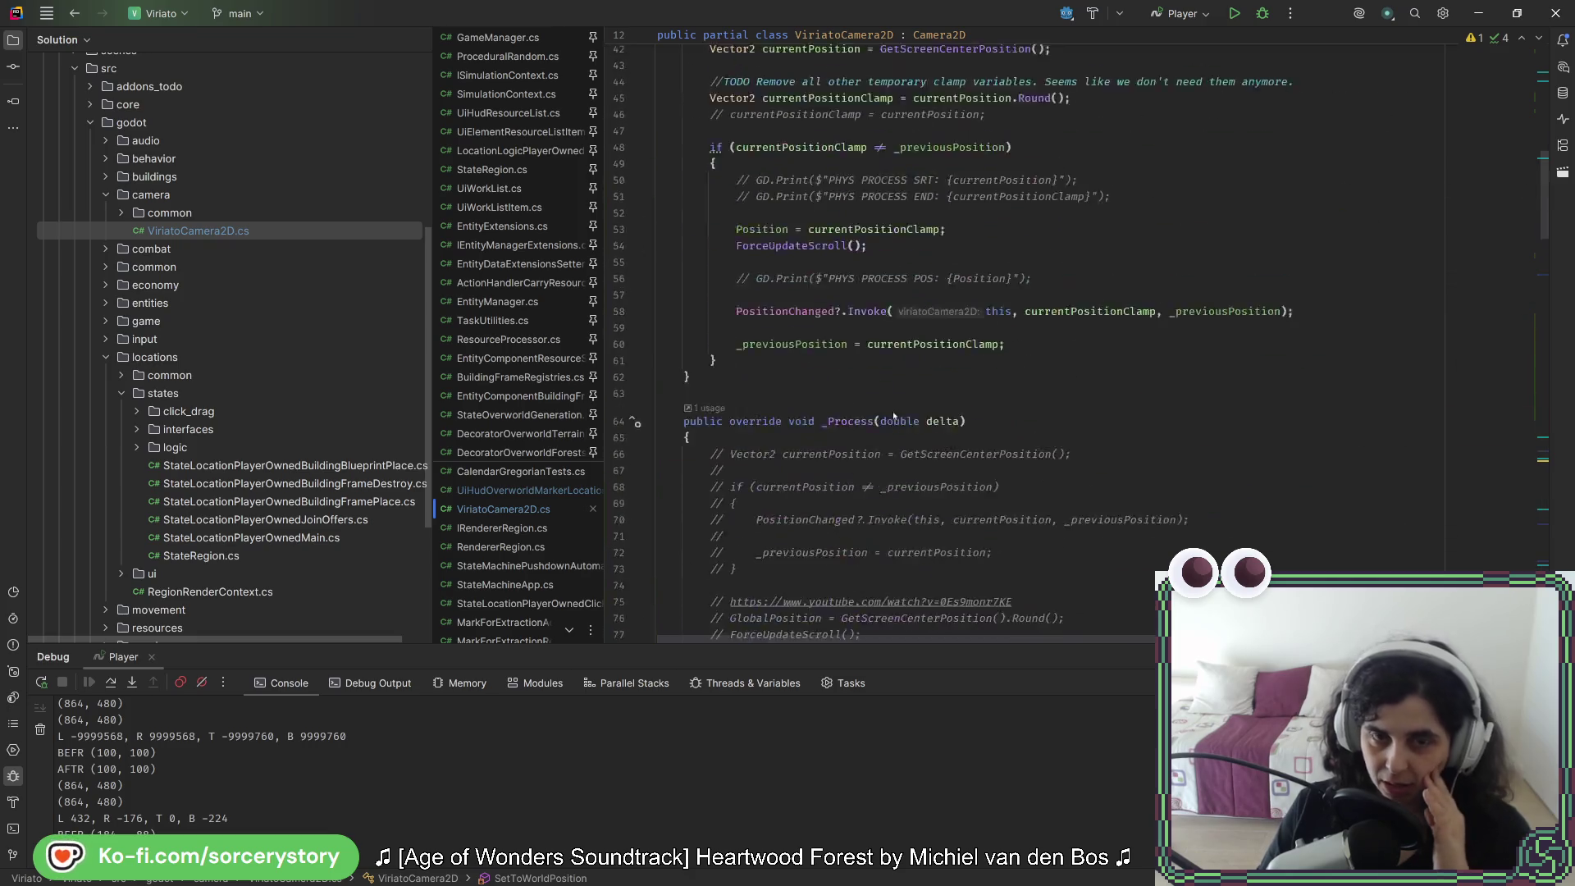
{"action": "left_click", "coordinate": [808, 443]}
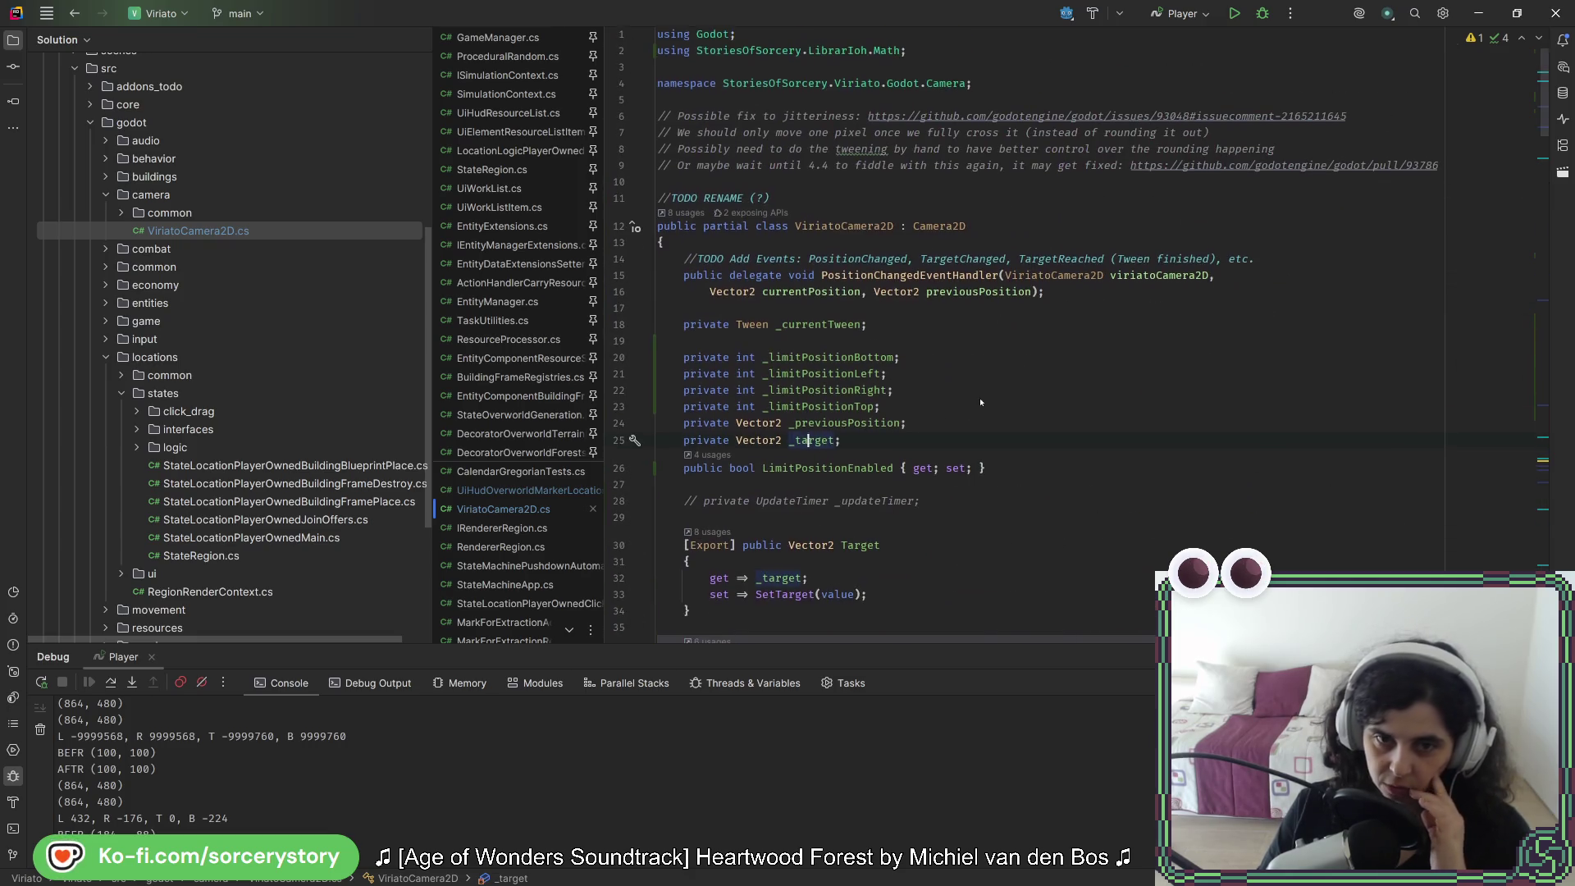
{"action": "scroll", "coordinate": [981, 404], "scroll_direction": "down", "scroll_amount": 5}
{"action": "left_click", "coordinate": [776, 348], "text": "ctrl"}
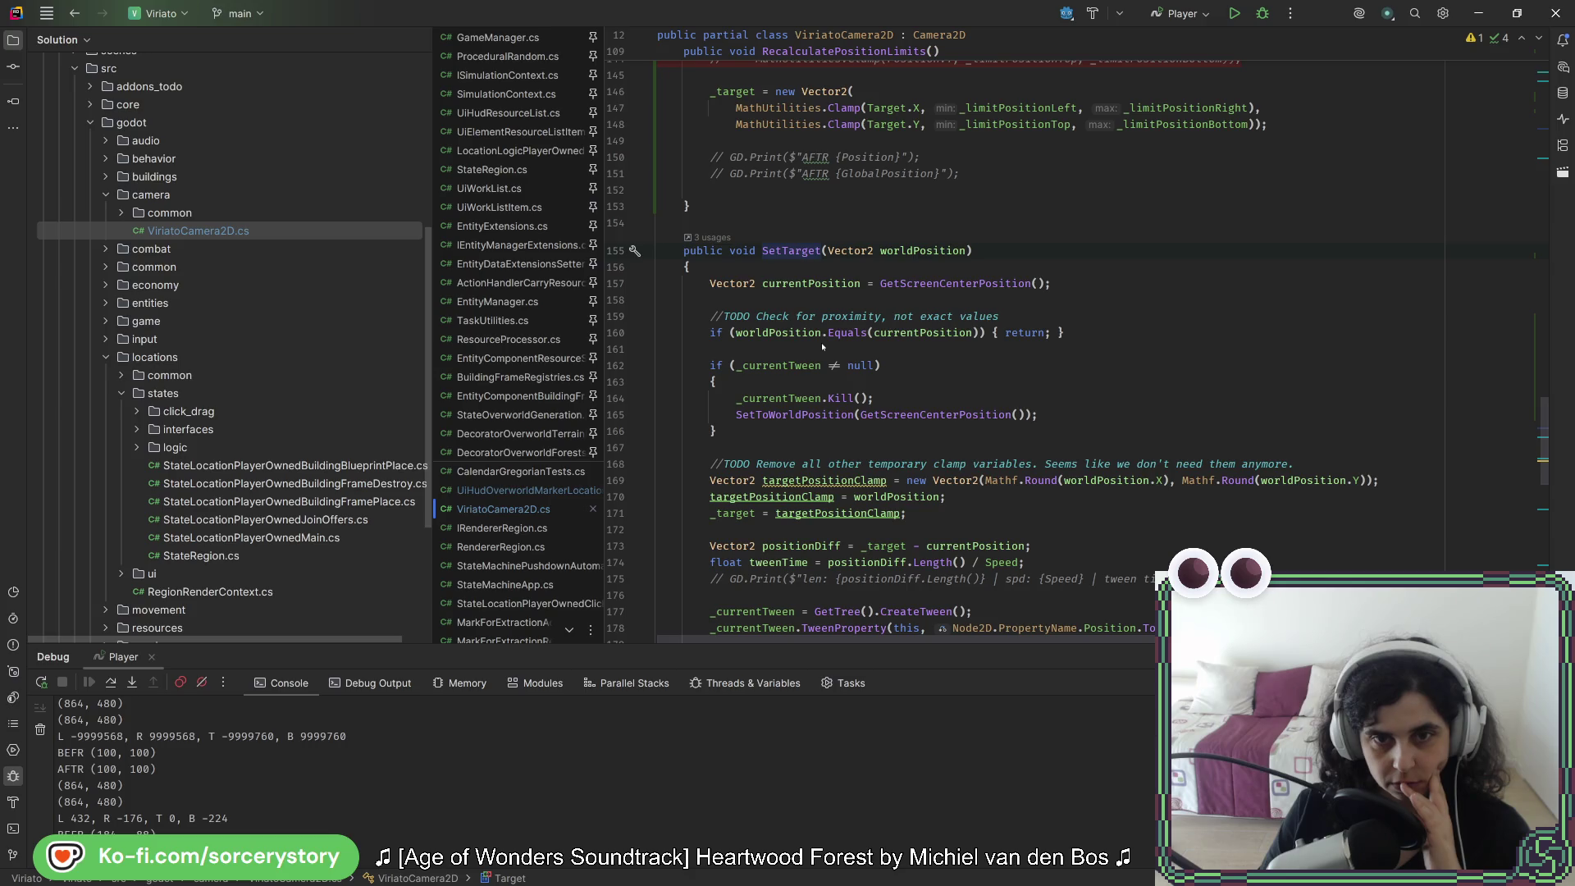
{"action": "scroll", "coordinate": [822, 346], "scroll_direction": "down", "scroll_amount": 2}
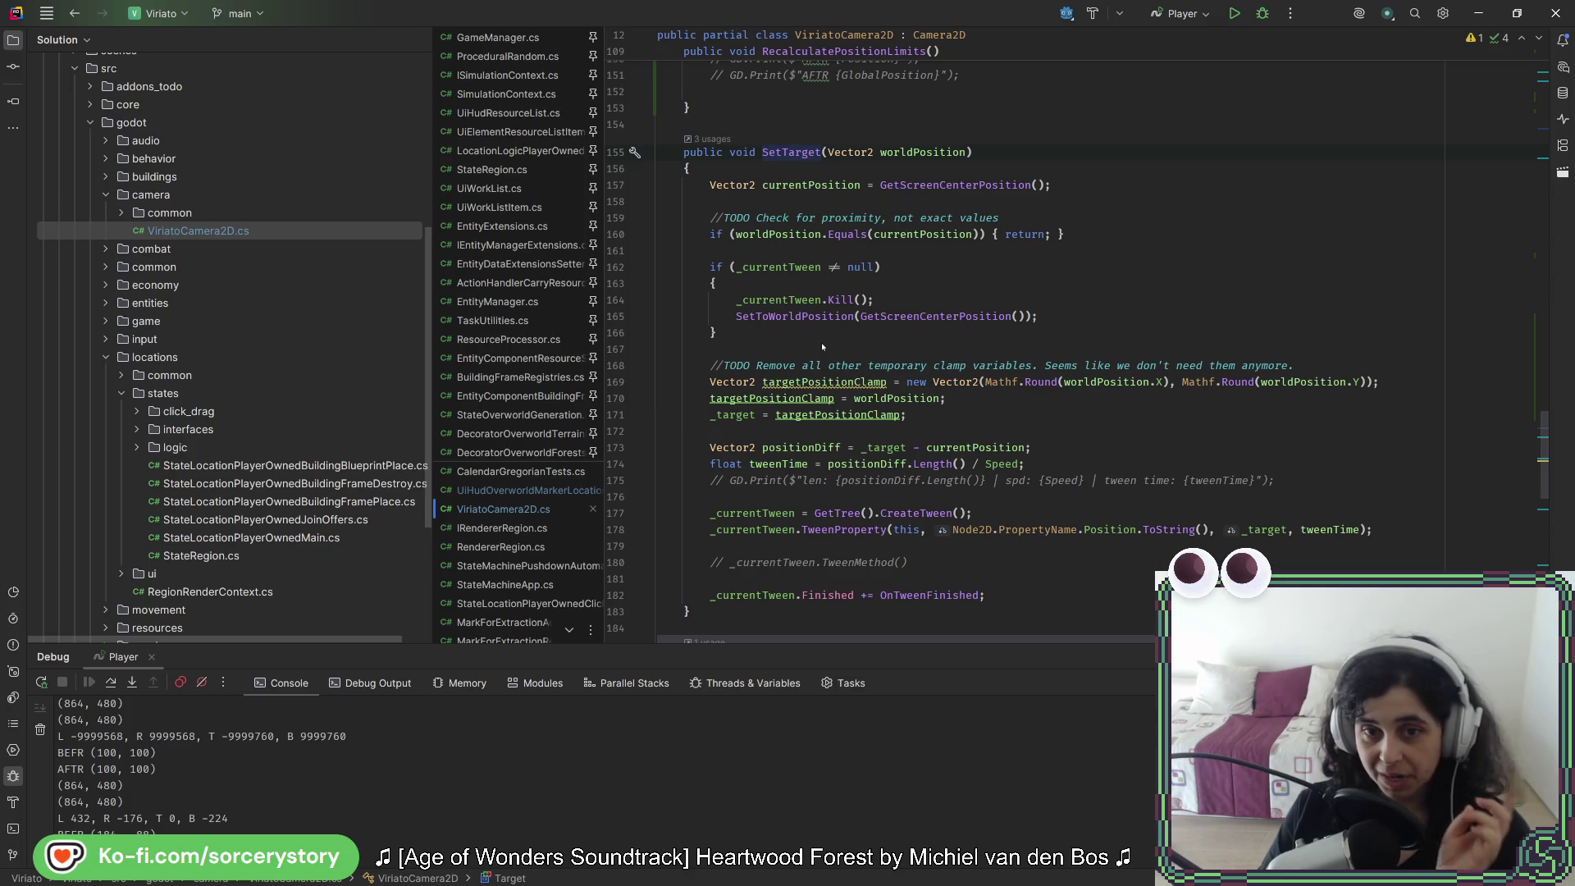
{"action": "left_click", "coordinate": [742, 416]}
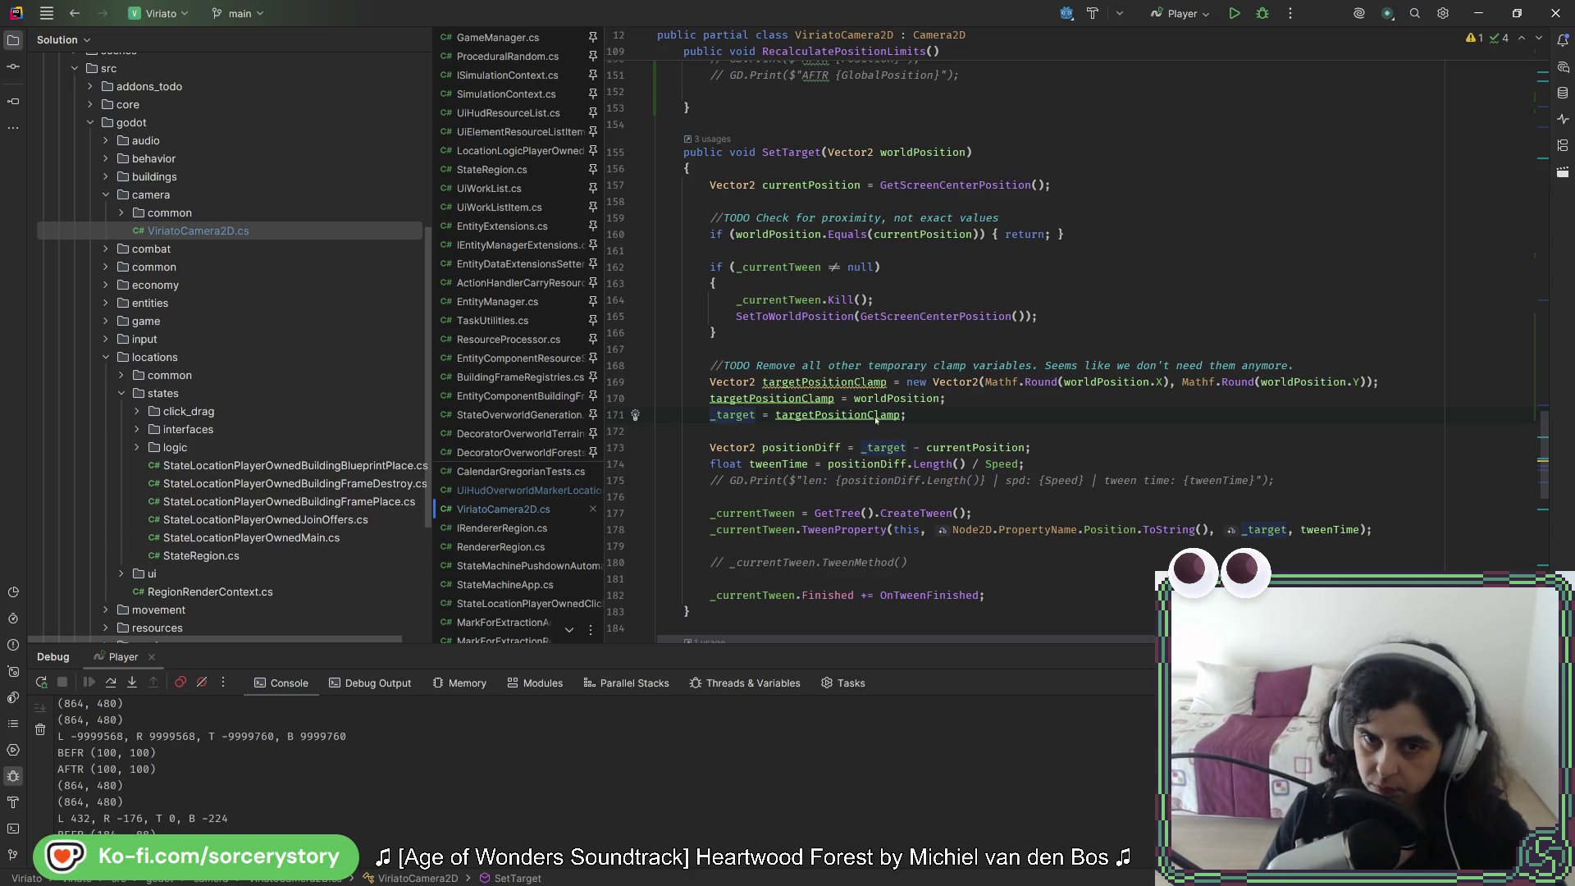
{"action": "mouse_move", "coordinate": [878, 419]}
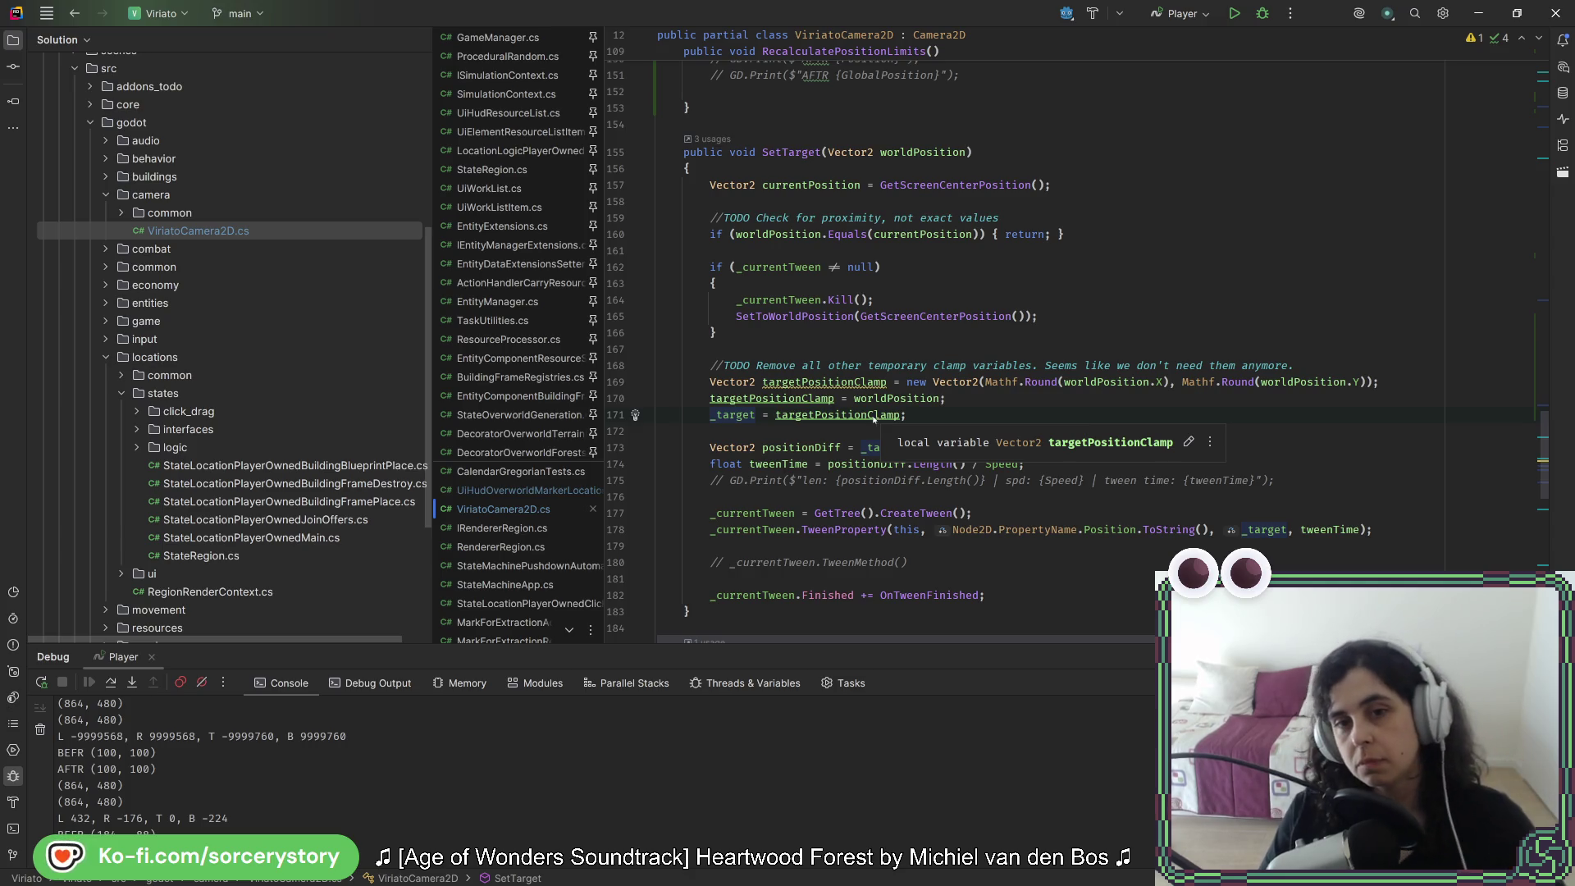
{"action": "scroll", "coordinate": [858, 425], "scroll_direction": "down", "scroll_amount": 3}
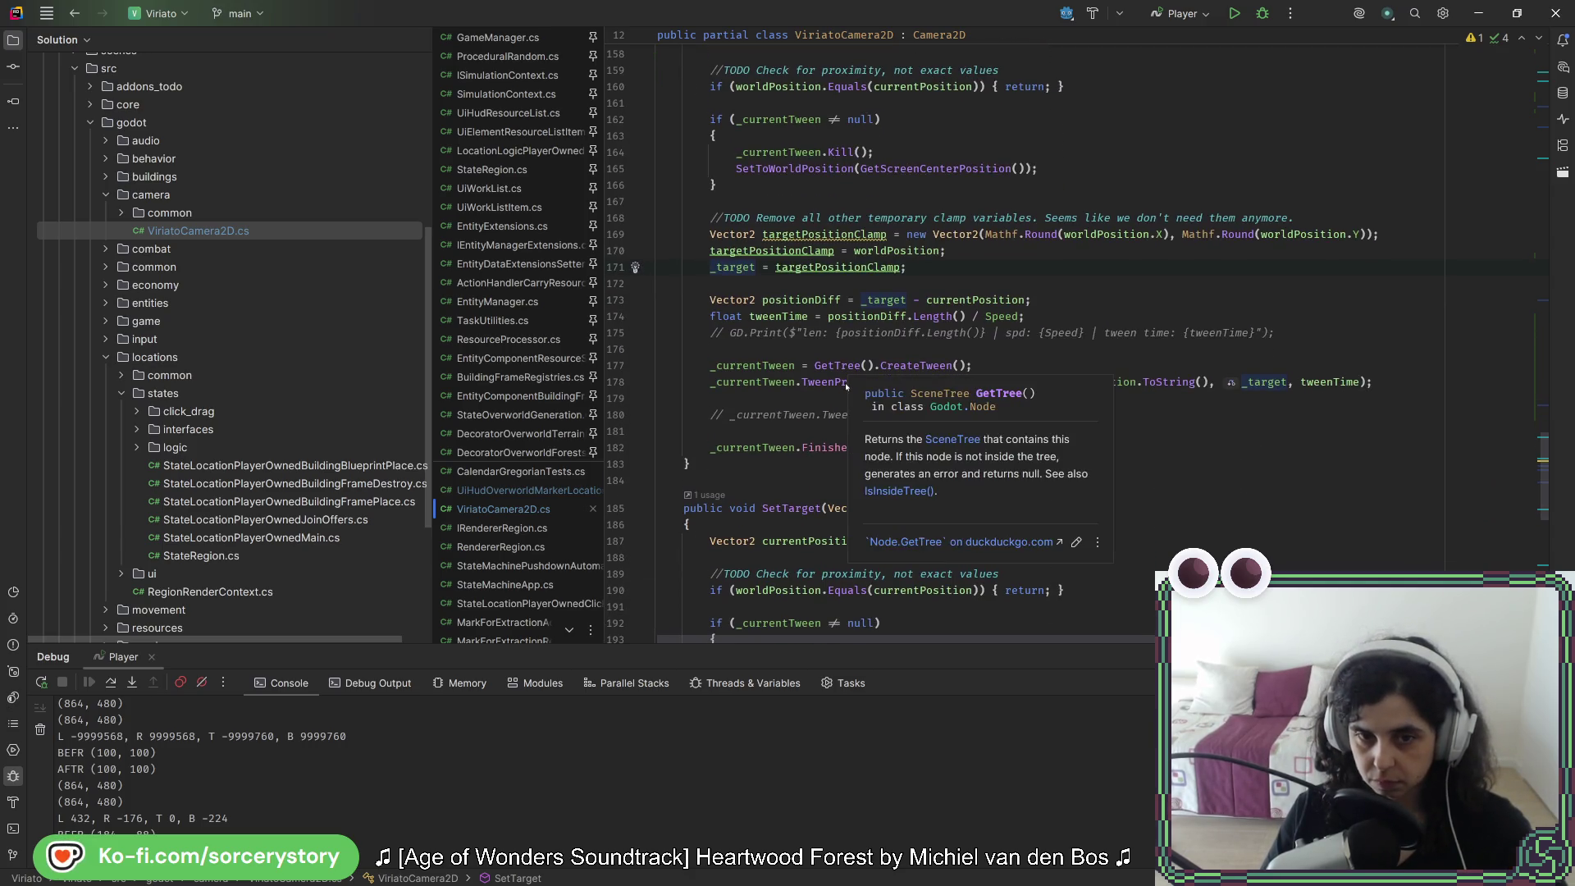
{"action": "scroll", "coordinate": [845, 382], "scroll_direction": "down", "scroll_amount": 4}
{"action": "scroll", "coordinate": [847, 387], "scroll_direction": "down", "scroll_amount": 4}
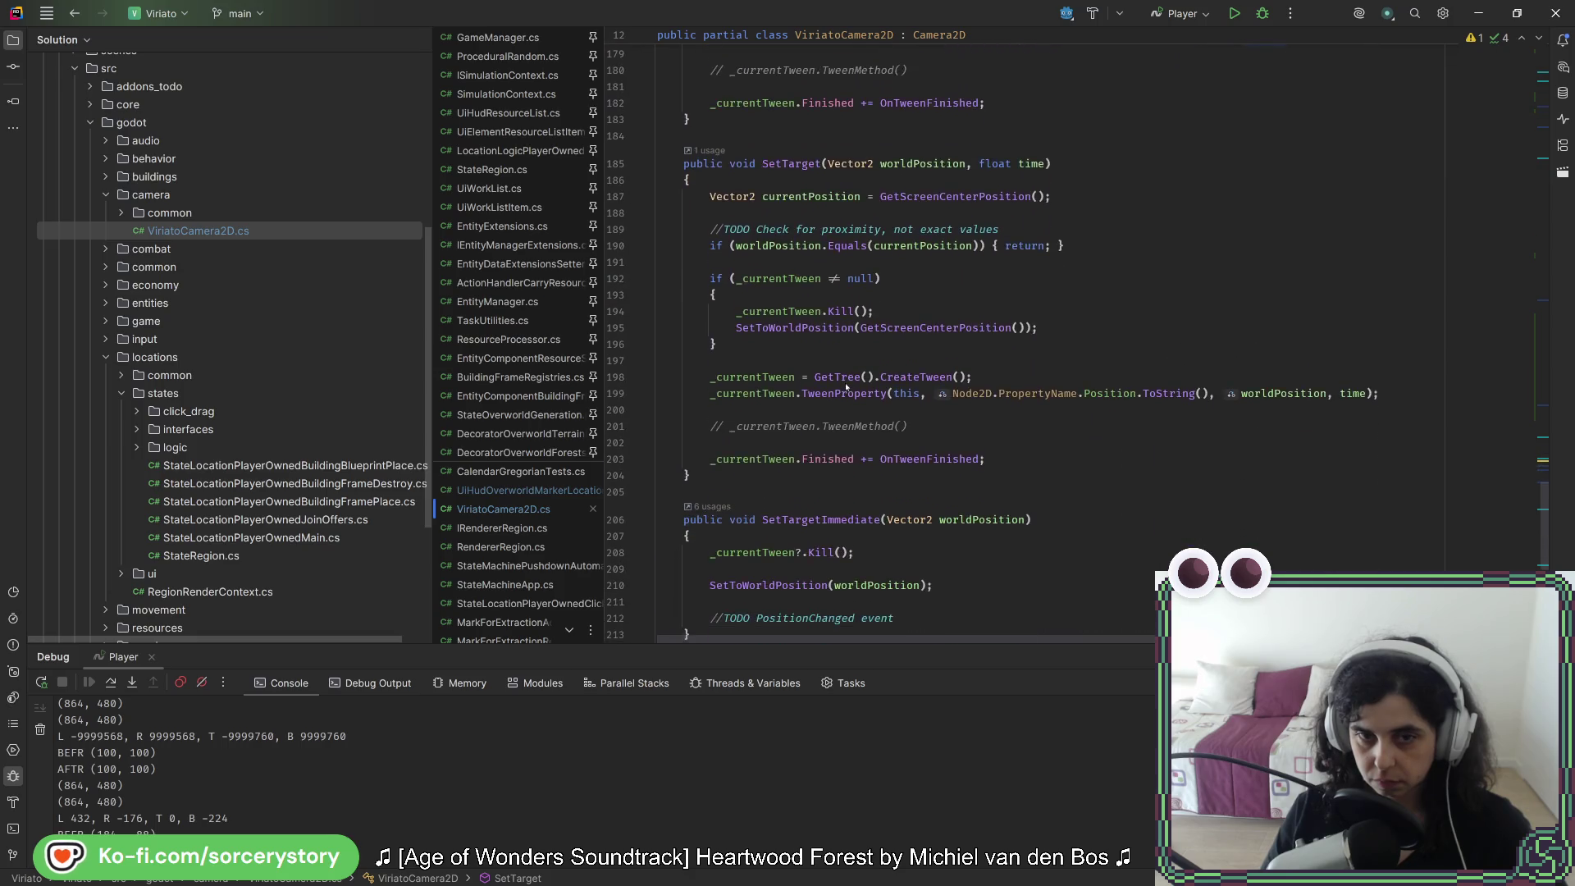
{"action": "scroll", "coordinate": [845, 382], "scroll_direction": "down", "scroll_amount": 9}
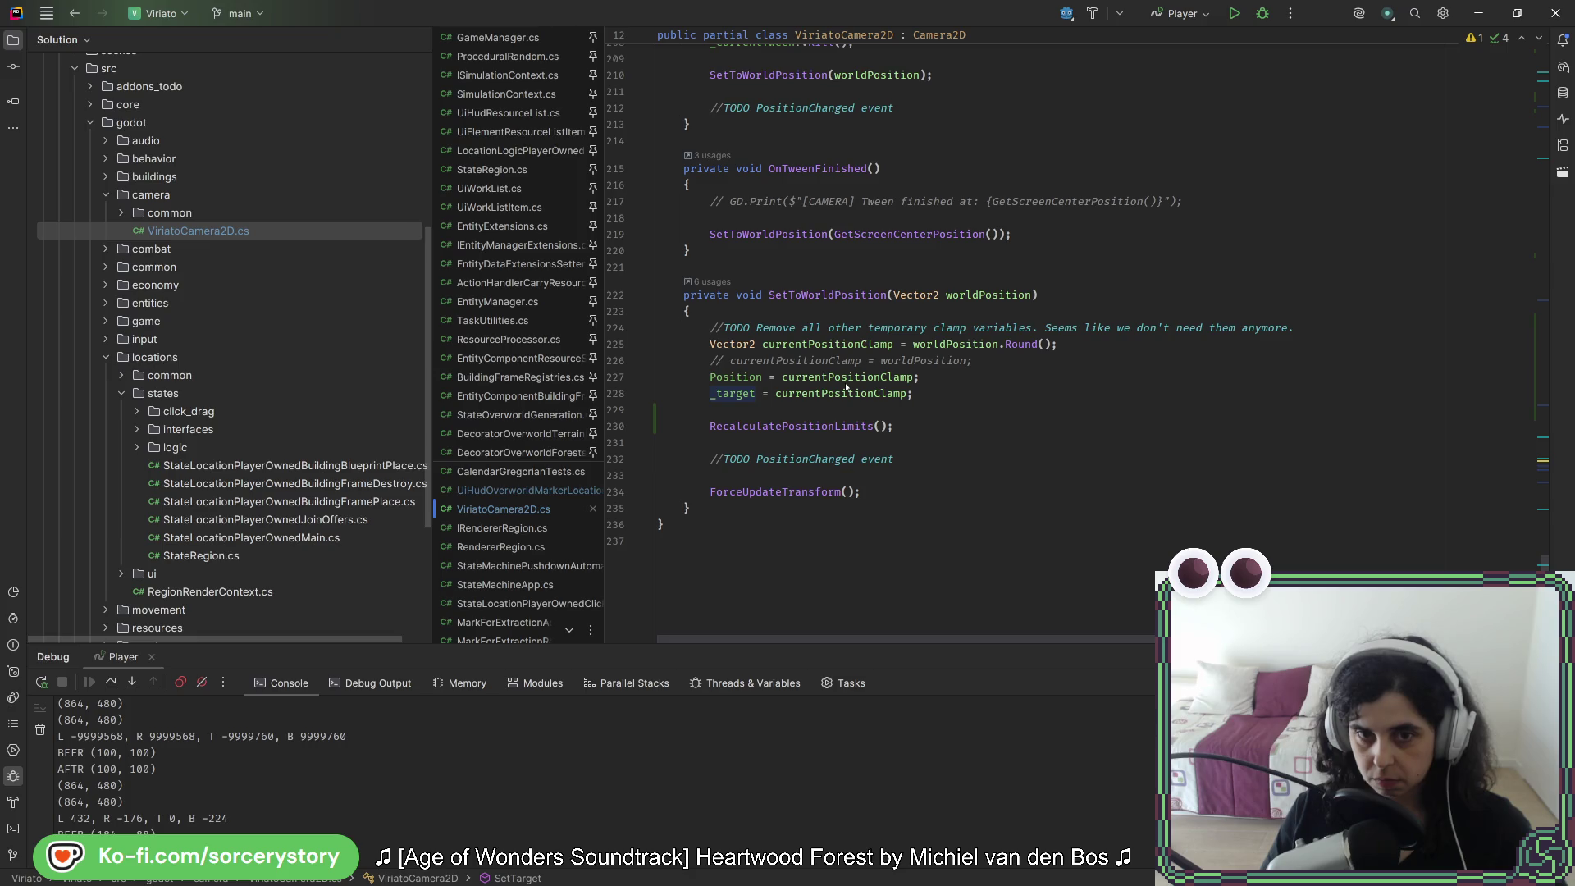
{"action": "scroll", "coordinate": [847, 387], "scroll_direction": "up", "scroll_amount": 7}
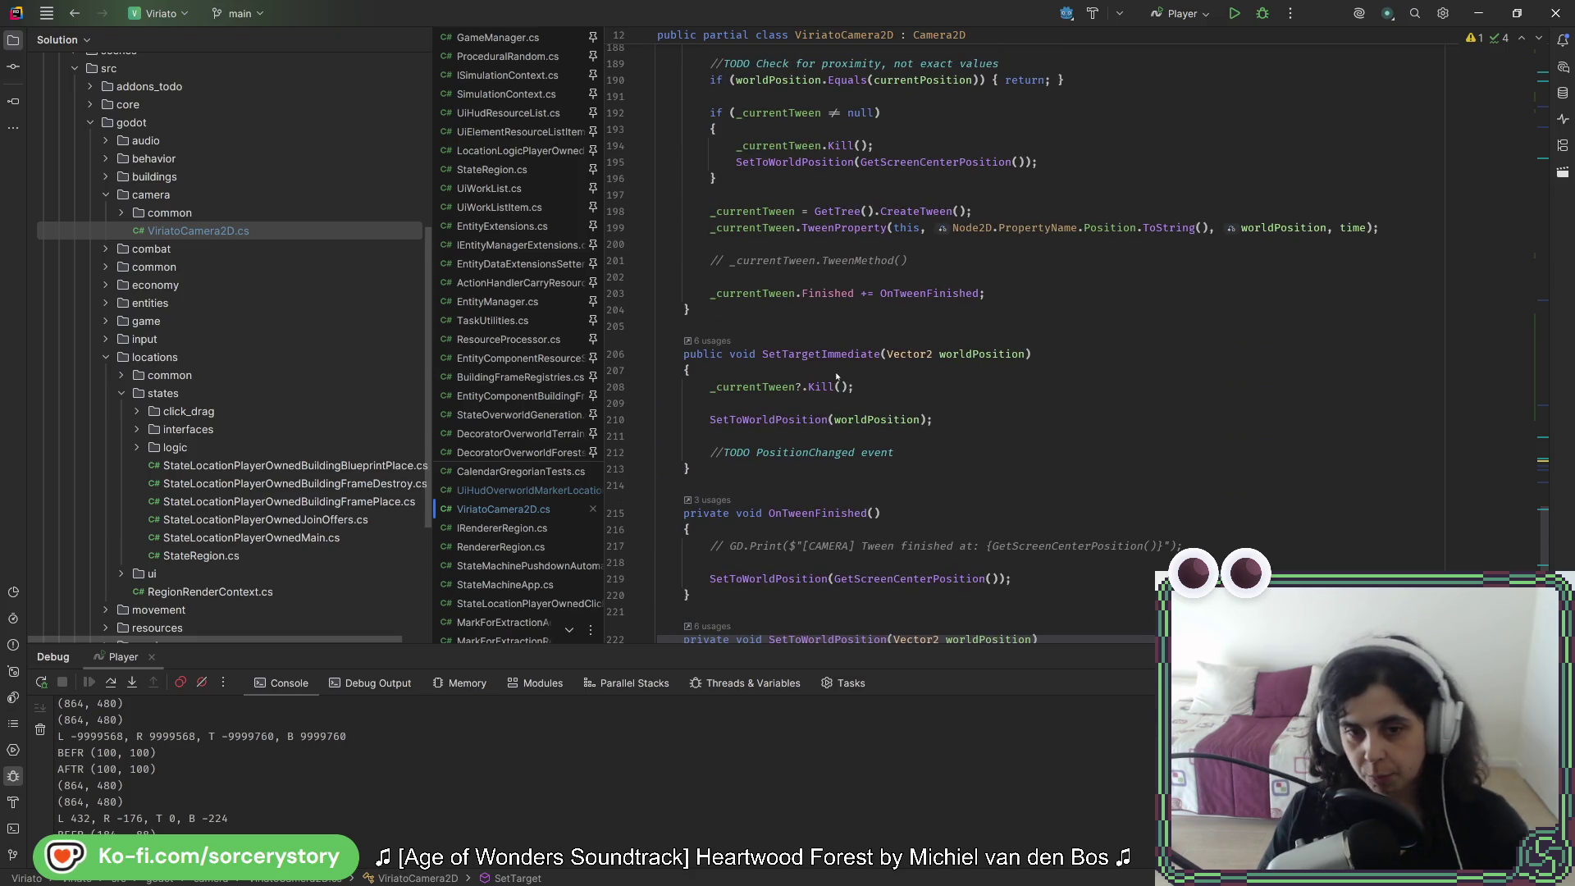
{"action": "scroll", "coordinate": [847, 387], "scroll_direction": "up", "scroll_amount": 8}
{"action": "scroll", "coordinate": [820, 414], "scroll_direction": "up", "scroll_amount": 20}
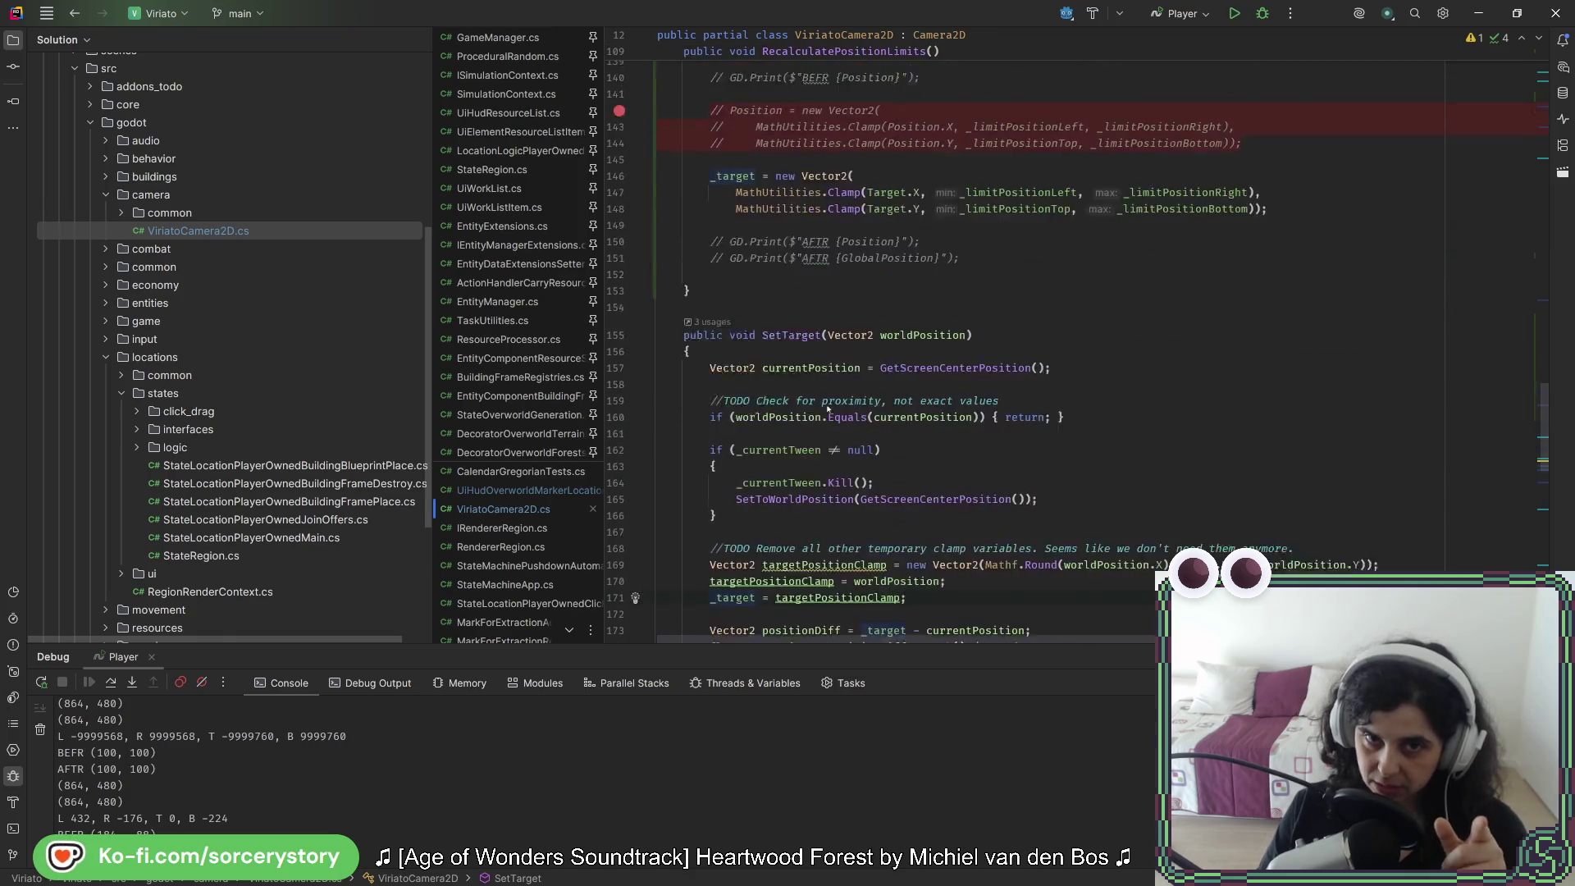
{"action": "left_click", "coordinate": [792, 273]}
{"action": "scroll", "coordinate": [787, 336], "scroll_direction": "up", "scroll_amount": 20}
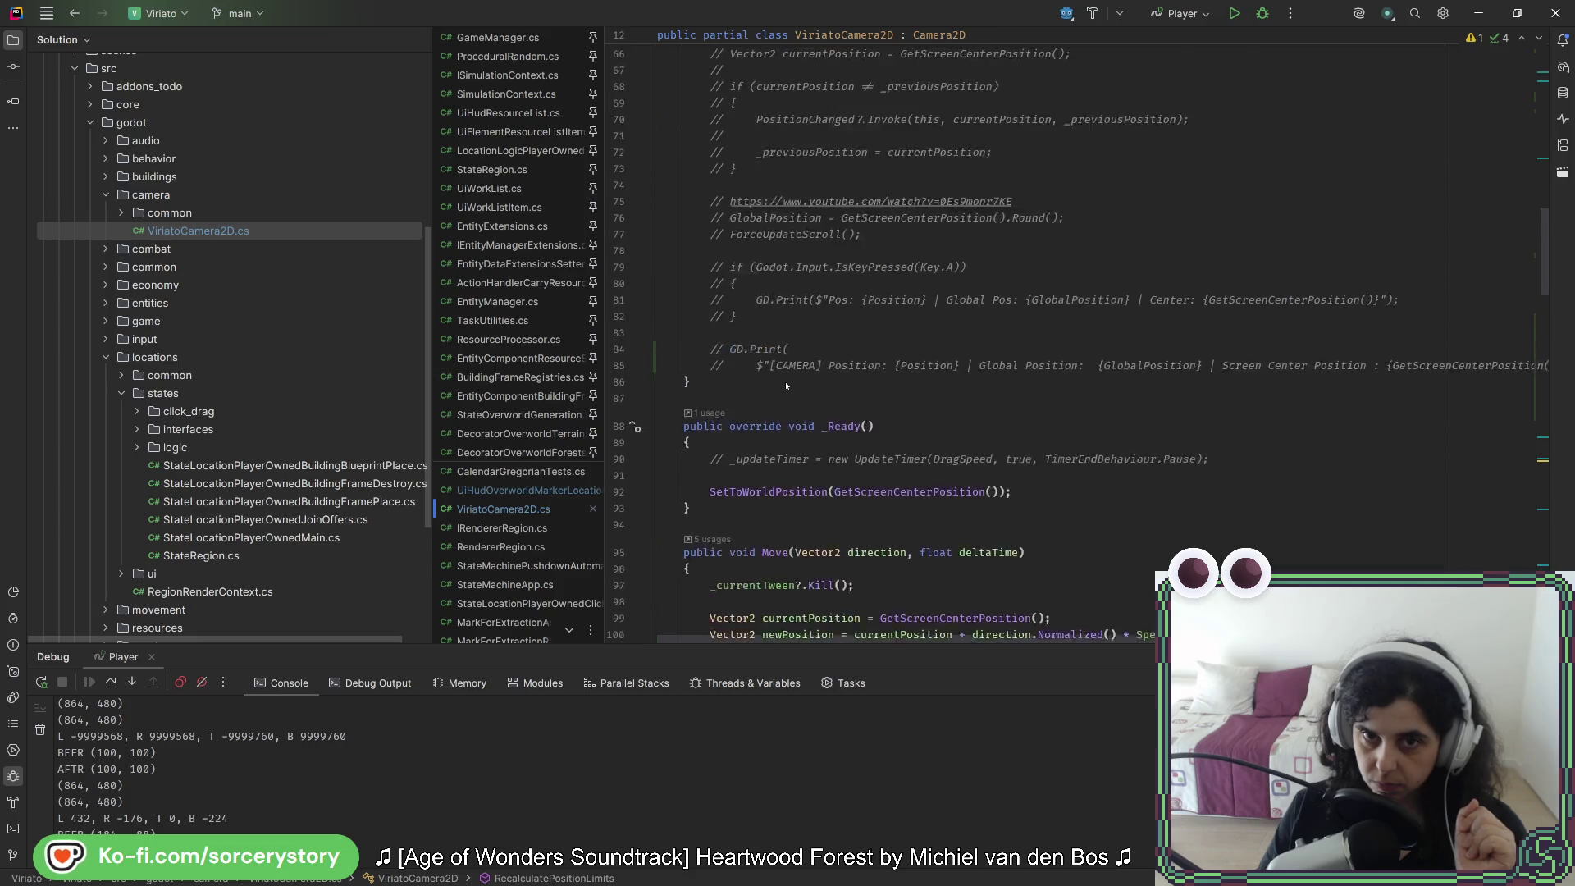
{"action": "scroll", "coordinate": [786, 384], "scroll_direction": "up", "scroll_amount": 10}
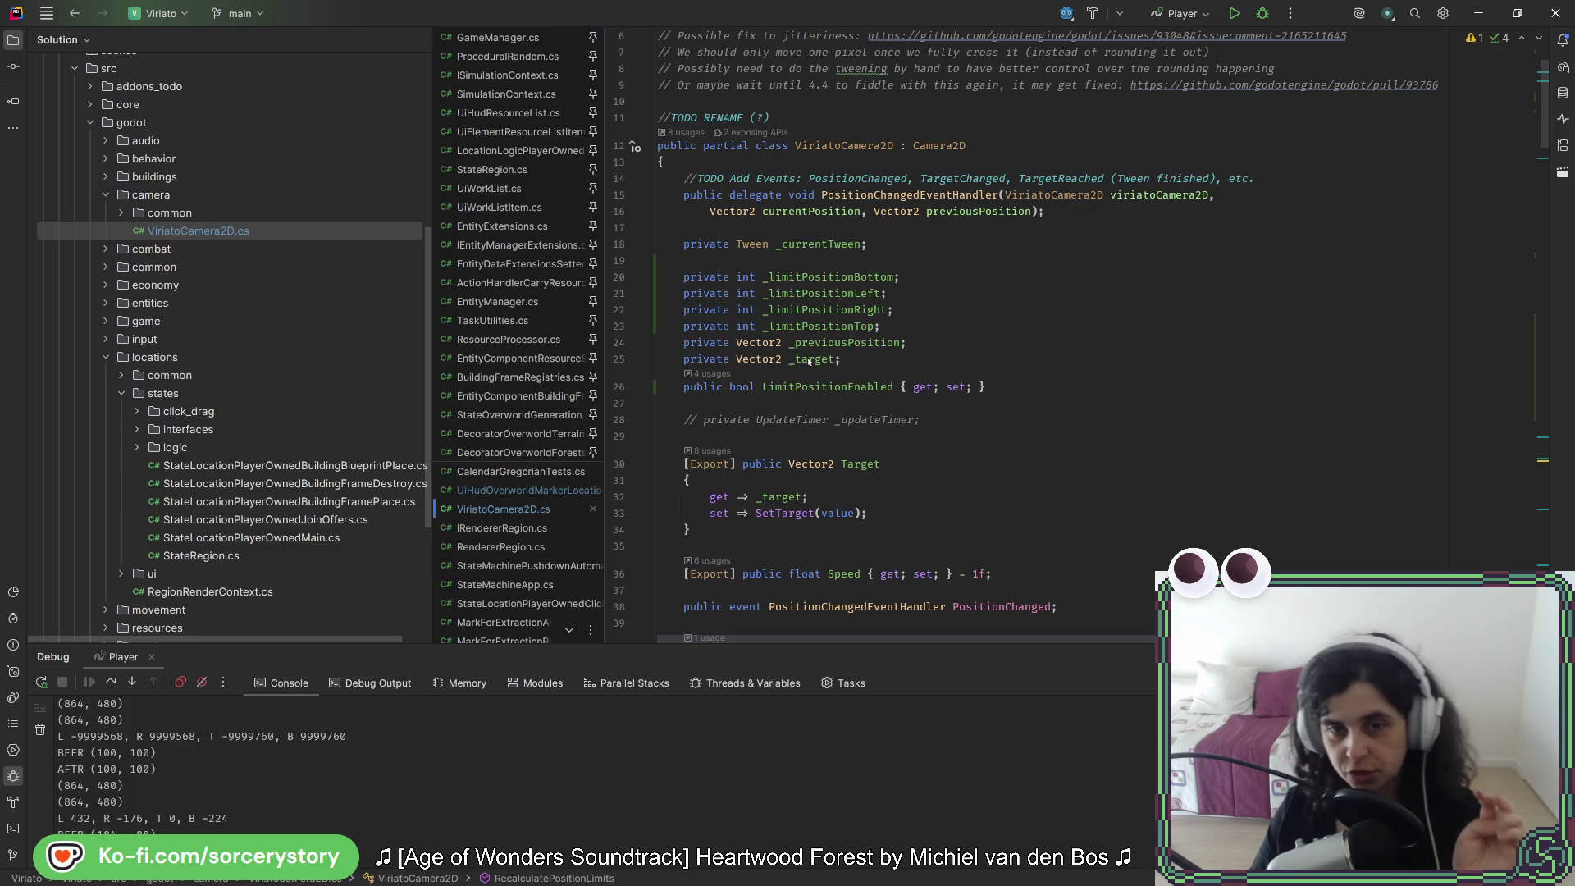
{"action": "scroll", "coordinate": [925, 463], "scroll_direction": "down", "scroll_amount": 20}
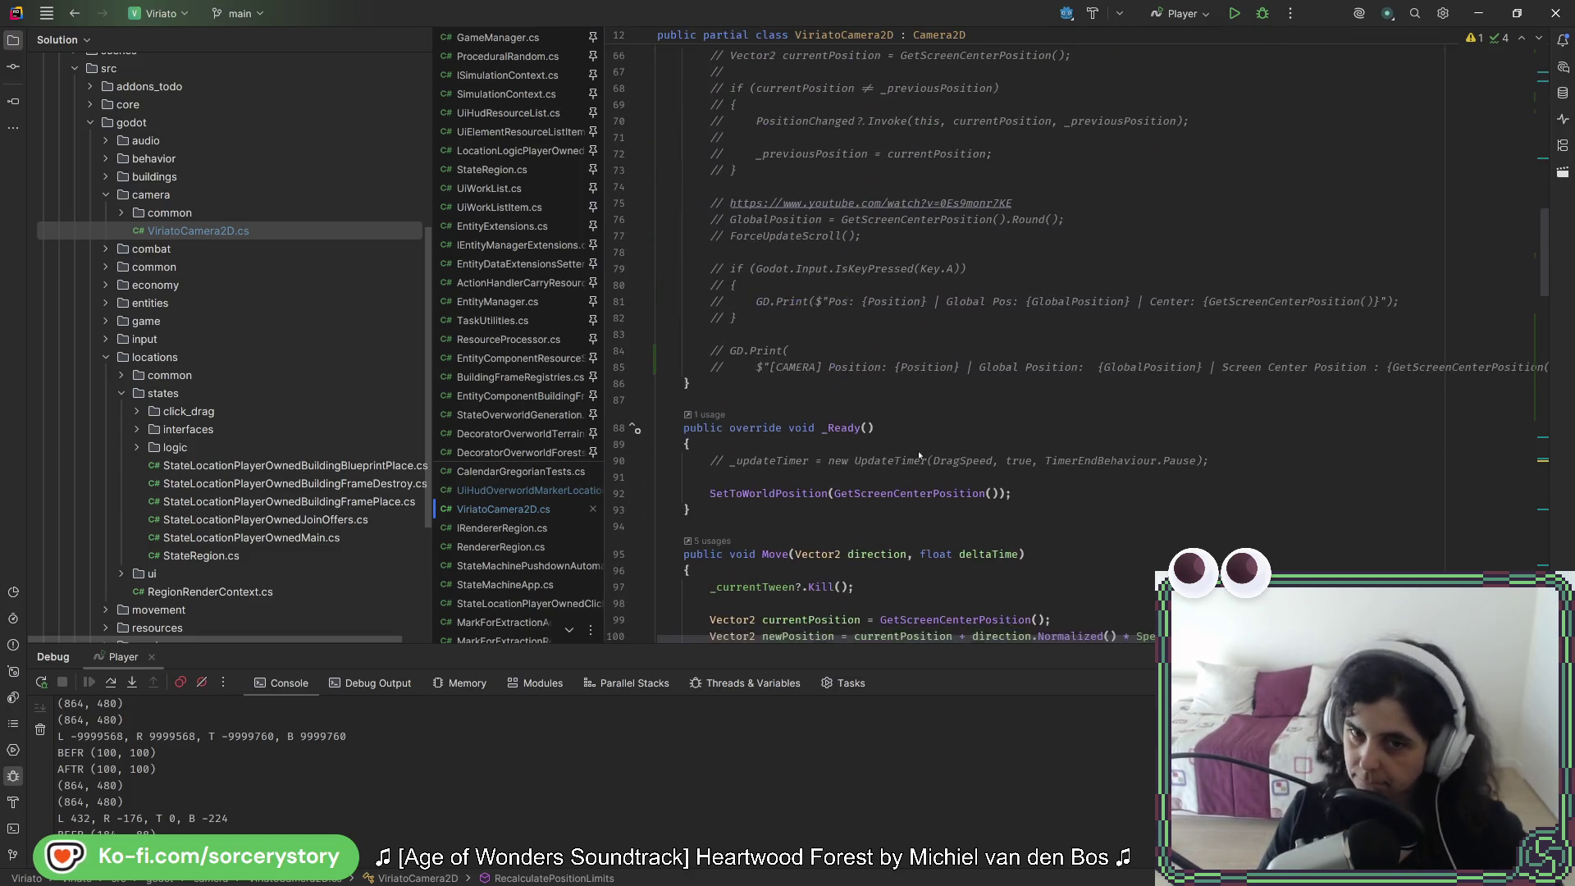
Step: Insert 'if (!LimitPositionEnabled) { return; }' at the top of RecalculatePositionLimits and save
{"action": "key", "text": "Return"}
{"action": "type", "text": "if("}
{"action": "type", "text": "Limi"}
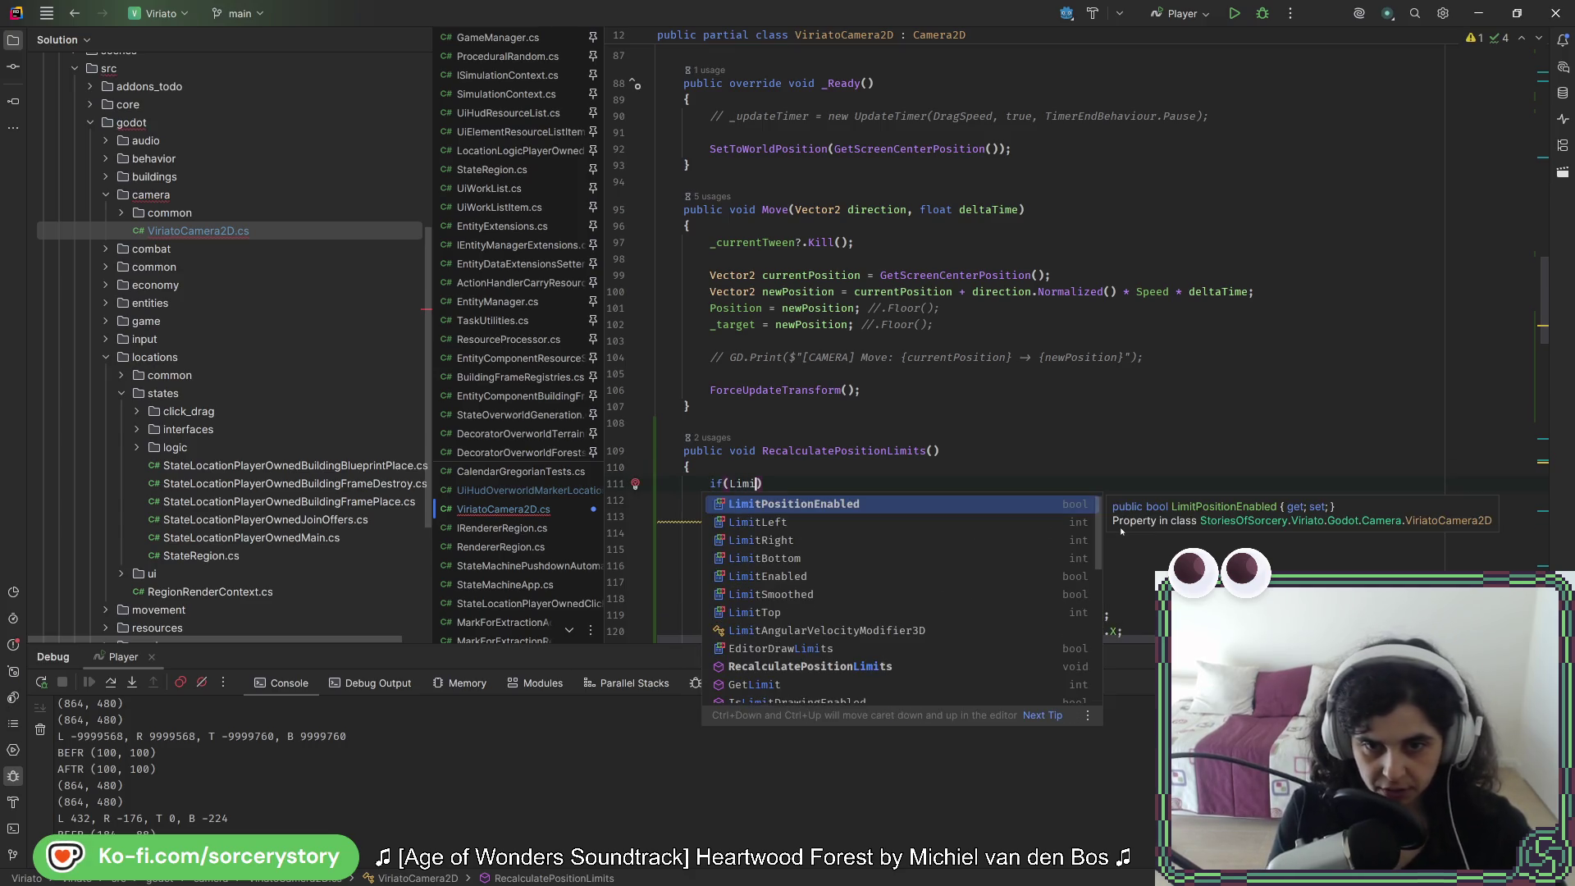
{"action": "key", "text": "Return"}
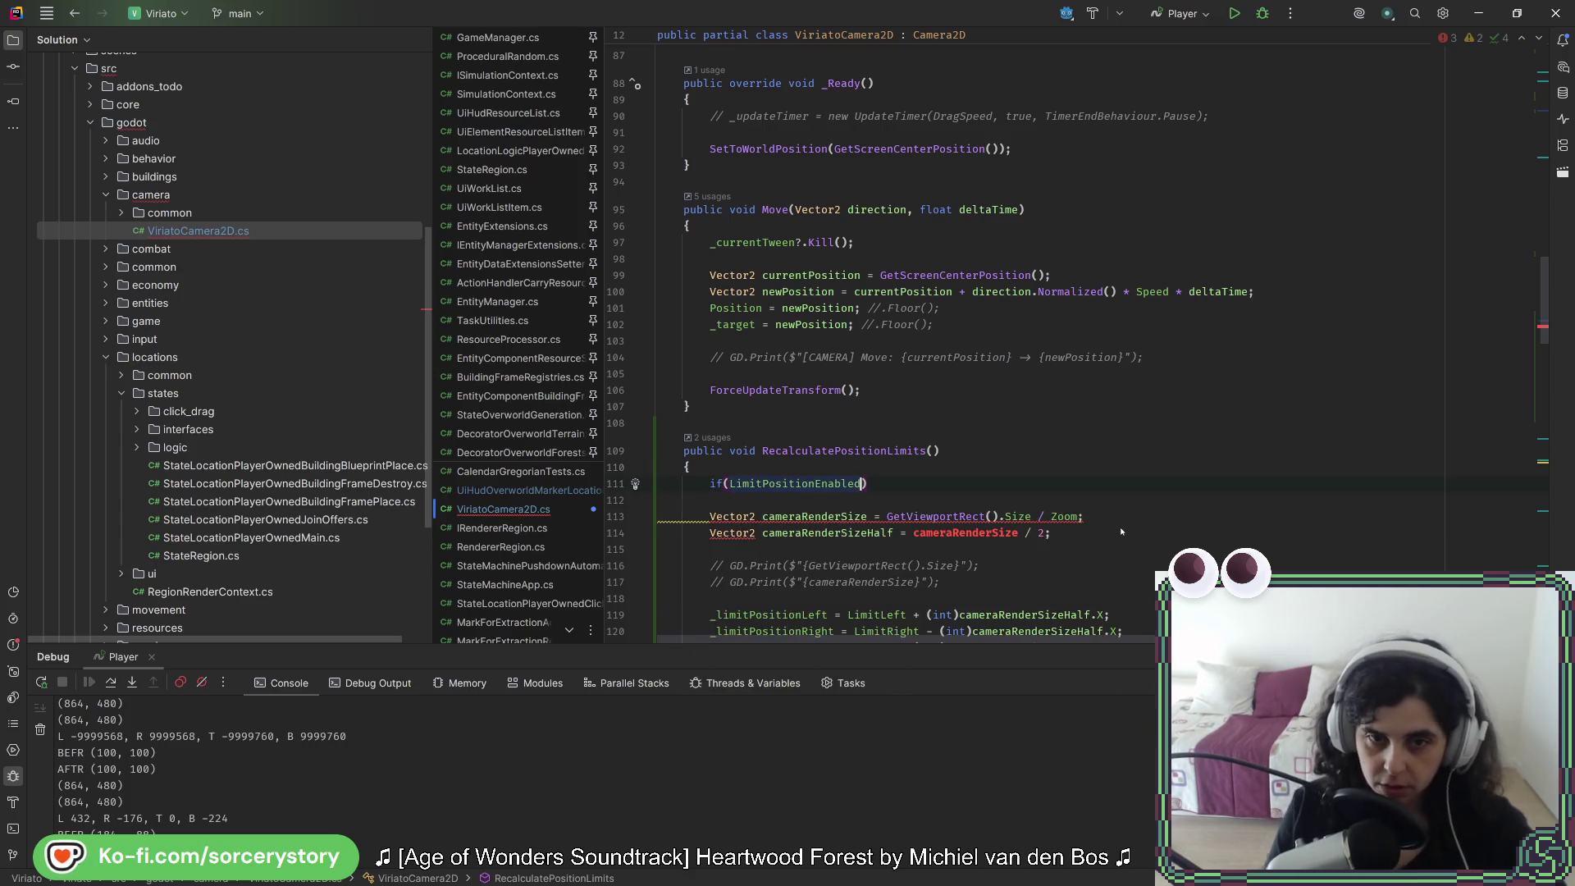
{"action": "key", "text": "ctrl+Left"}
{"action": "type", "text": "!"}
{"action": "left_click", "coordinate": [885, 483]}
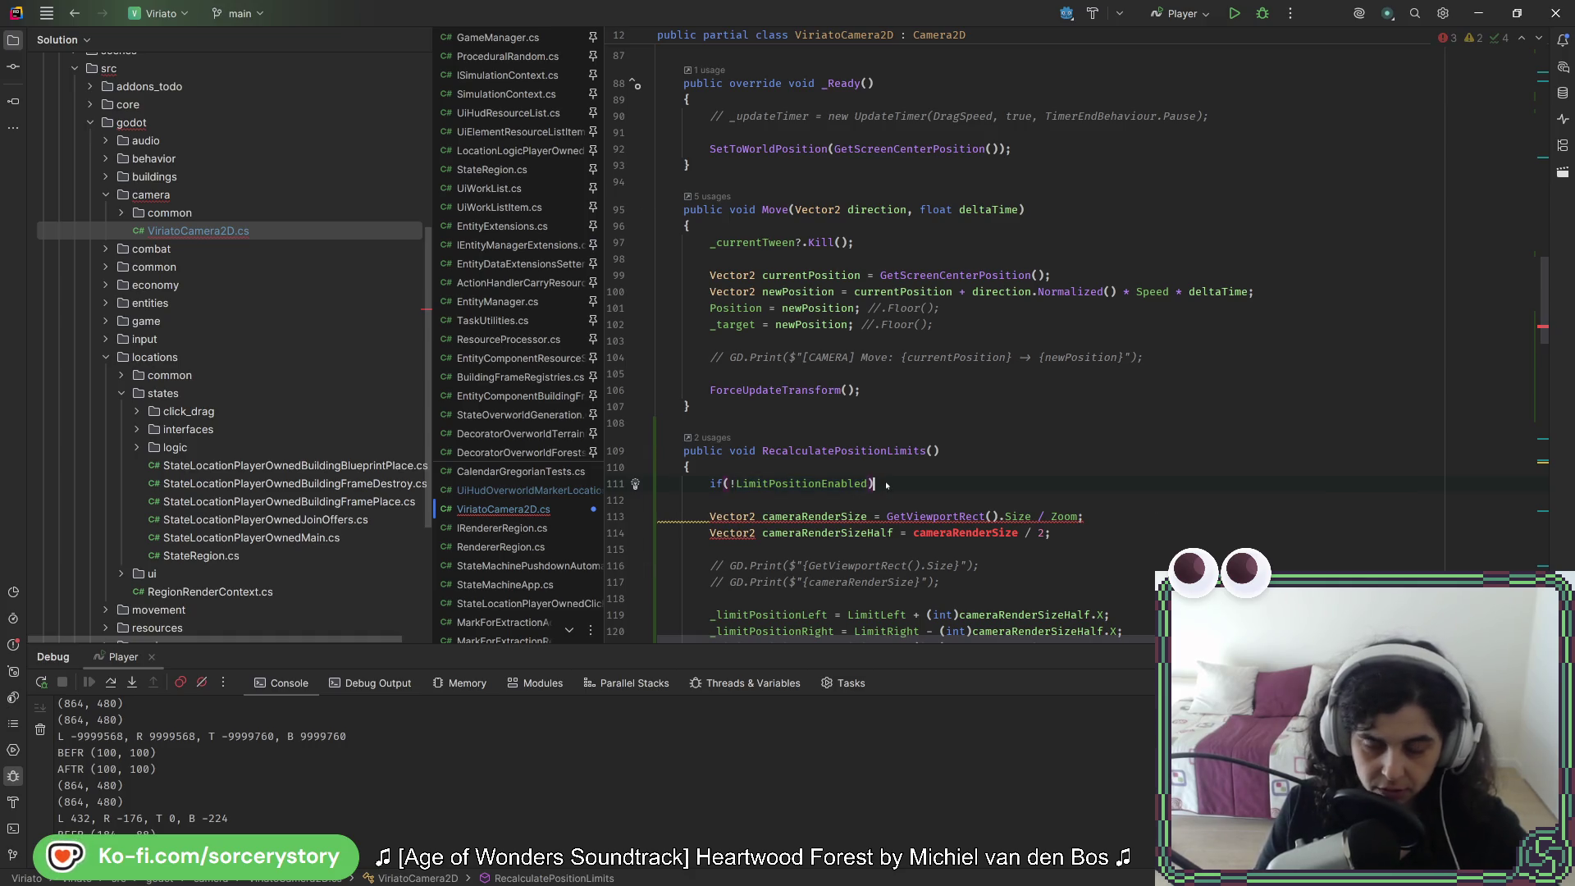
{"action": "type", "text": "{"}
{"action": "type", "text": "return;"}
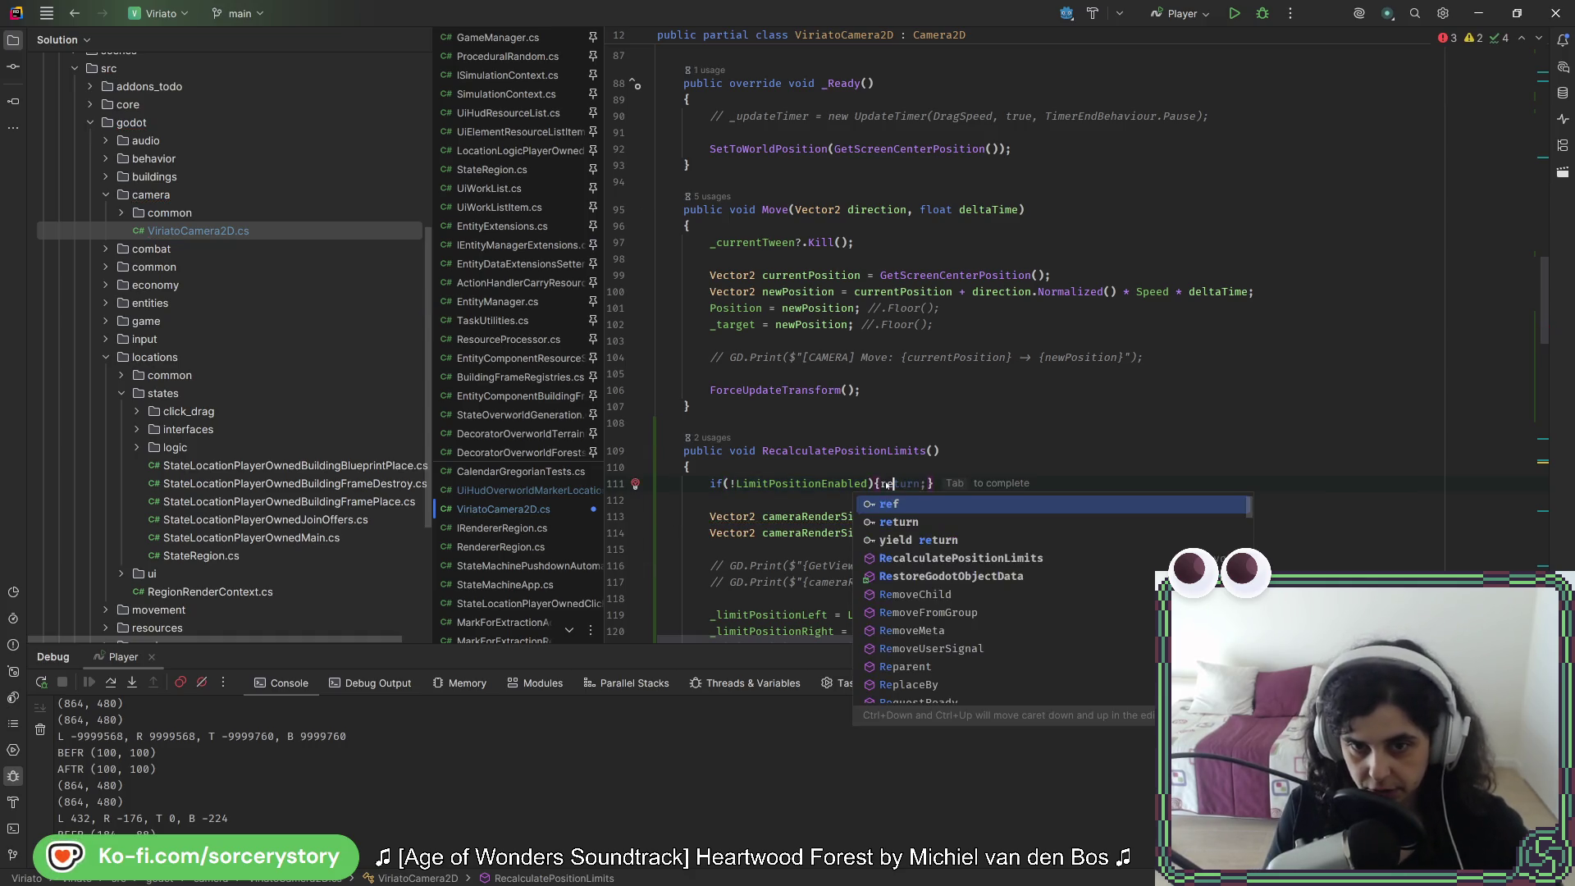
{"action": "left_click", "coordinate": [985, 455]}
{"action": "key", "text": "ctrl+s"}
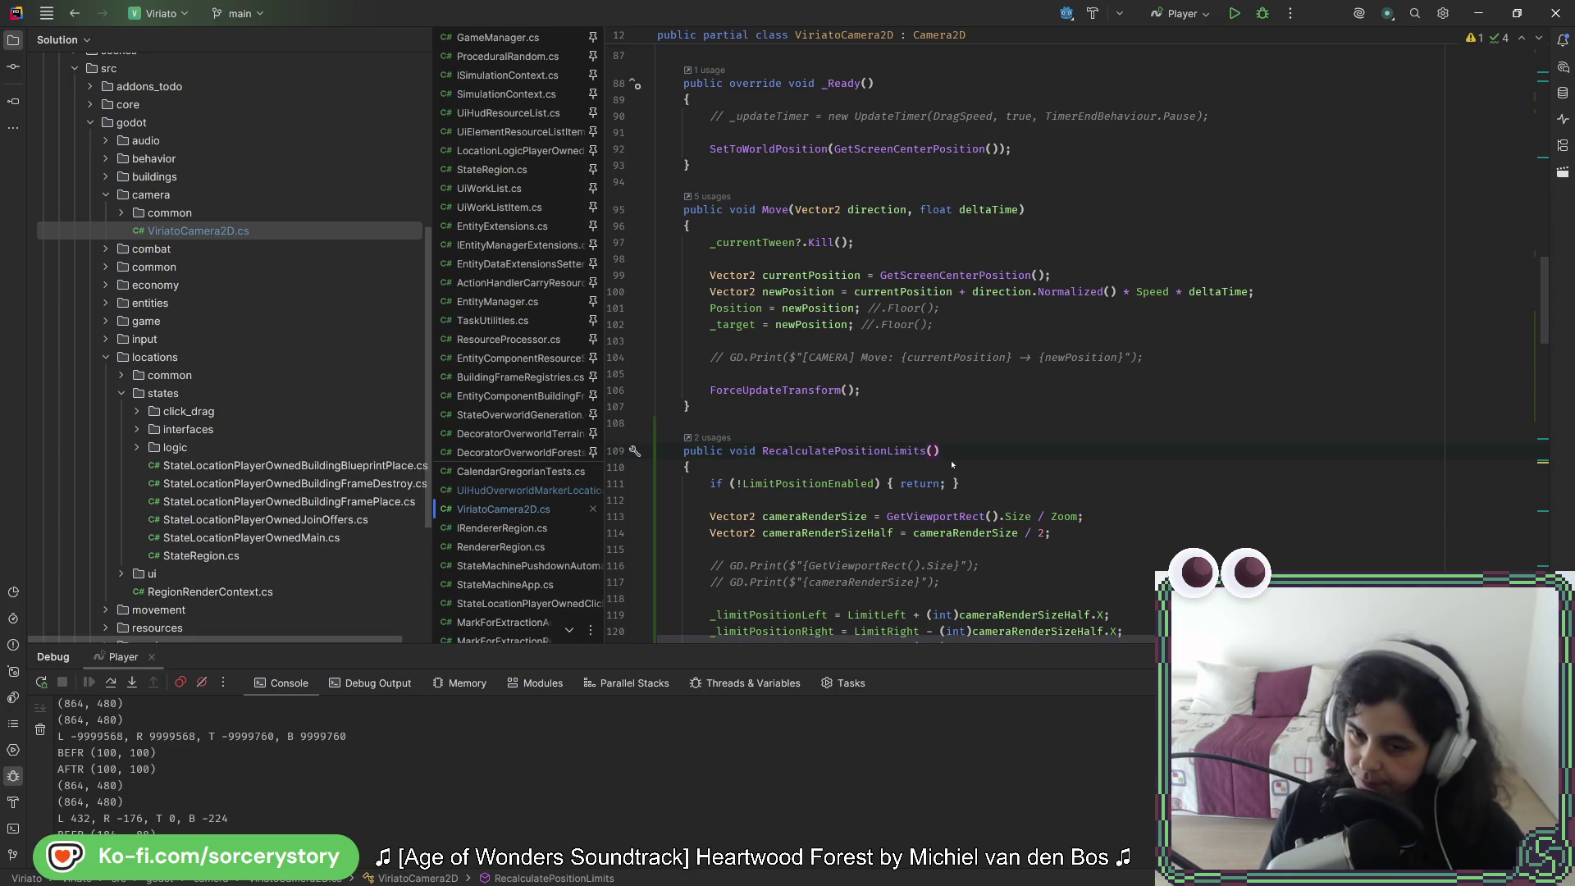
Step: View the Remote scene tree and MainCamera properties in Godot, then return to Rider
{"action": "key", "text": "alt+Tab"}
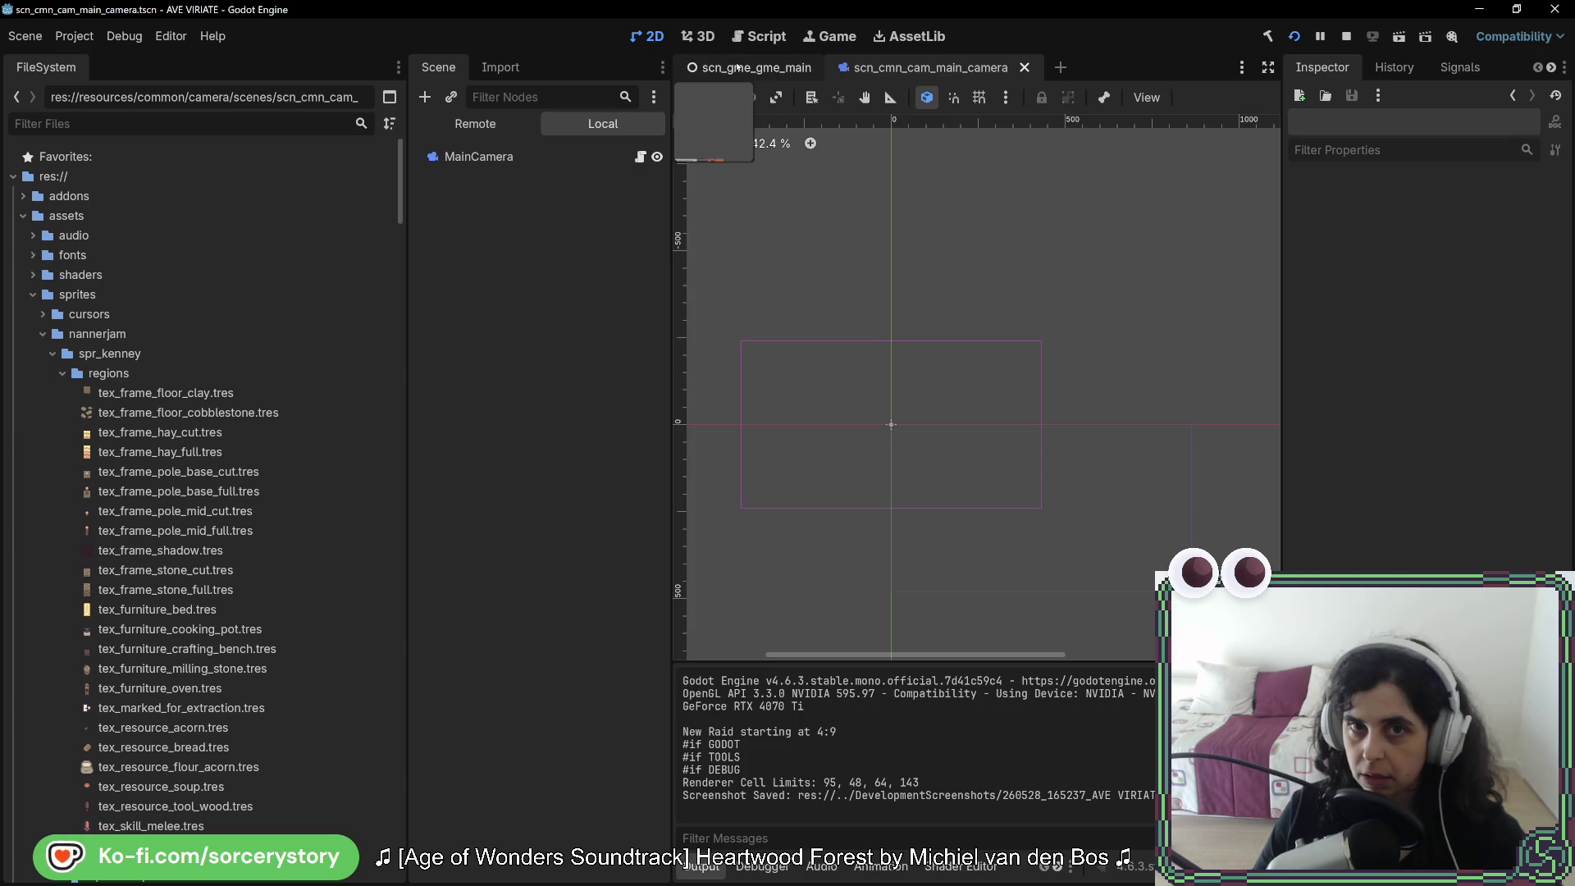
{"action": "key", "text": "alt+Tab"}
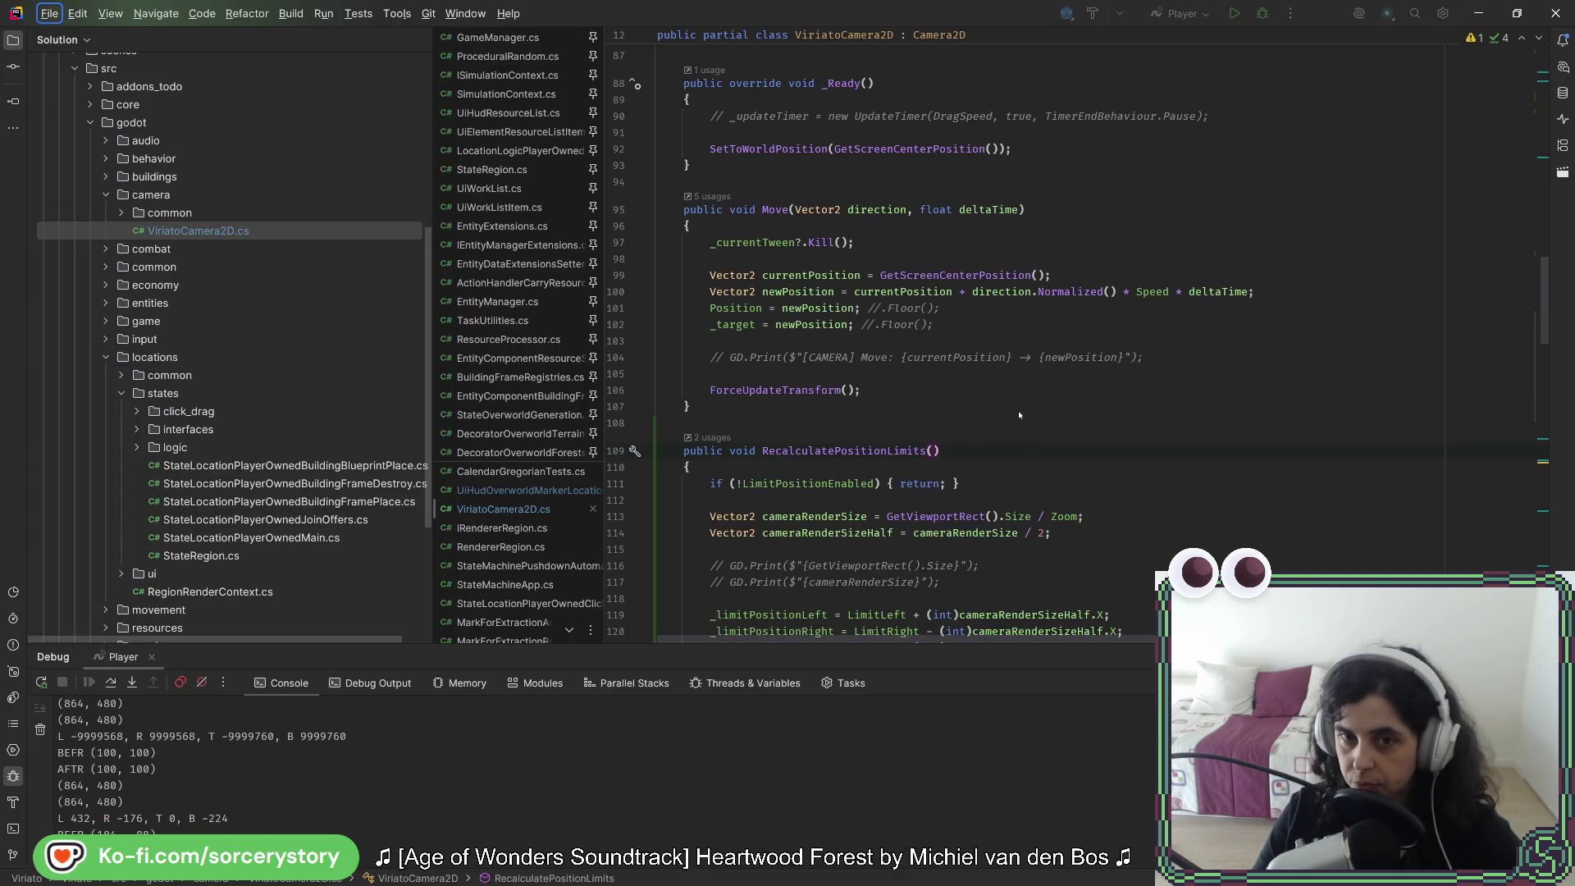
{"action": "key", "text": "alt+Tab"}
{"action": "left_click", "coordinate": [525, 125]}
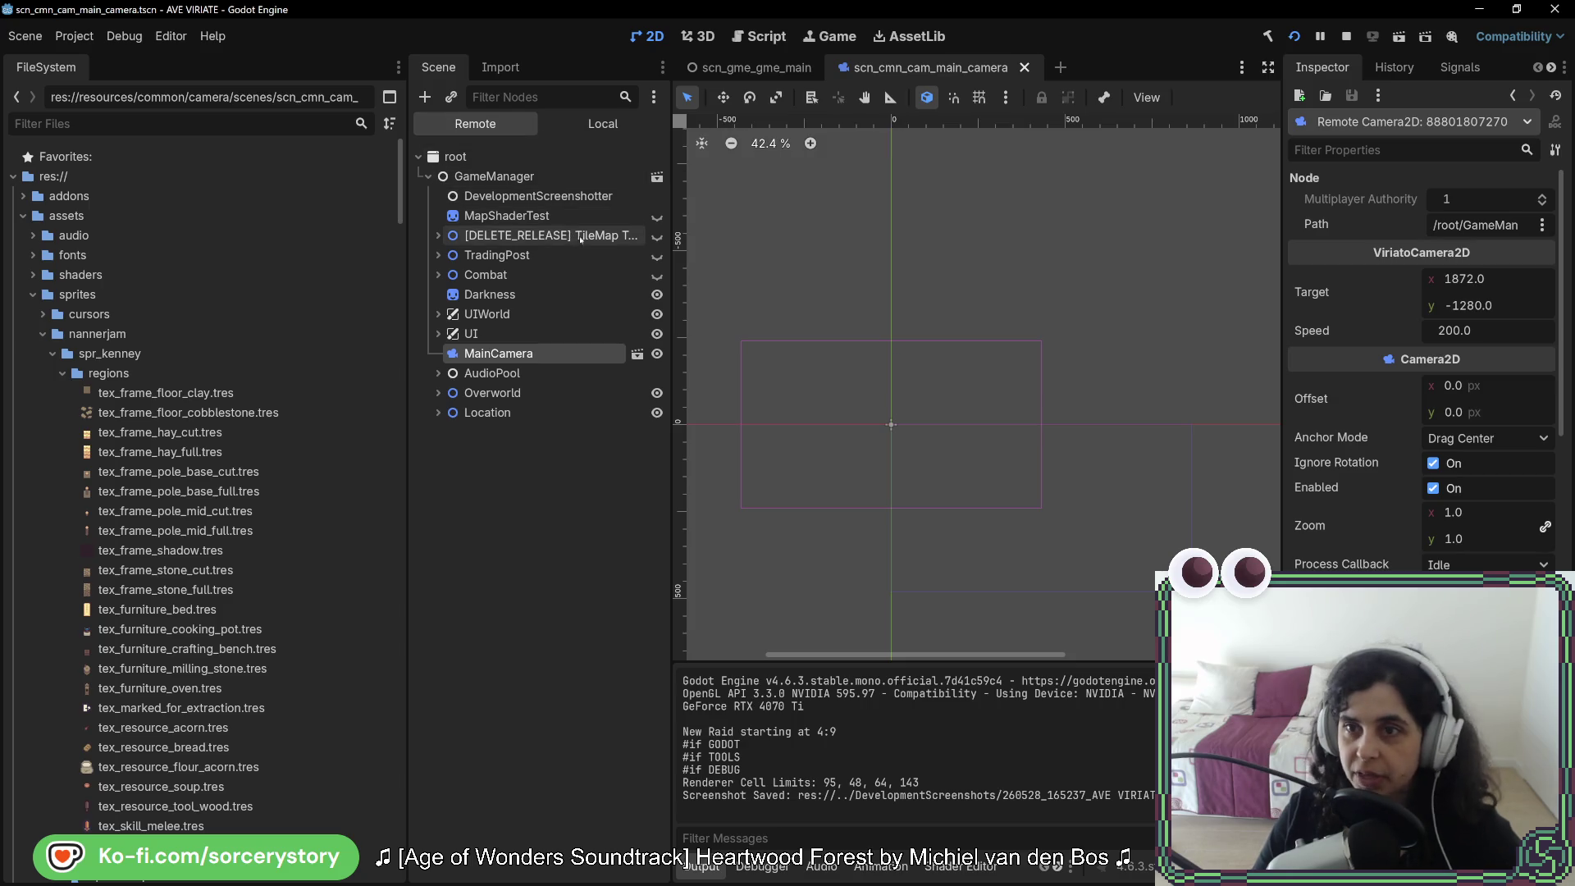
{"action": "key", "text": "alt+Tab"}
{"action": "scroll", "coordinate": [790, 328], "scroll_direction": "up", "scroll_amount": 10}
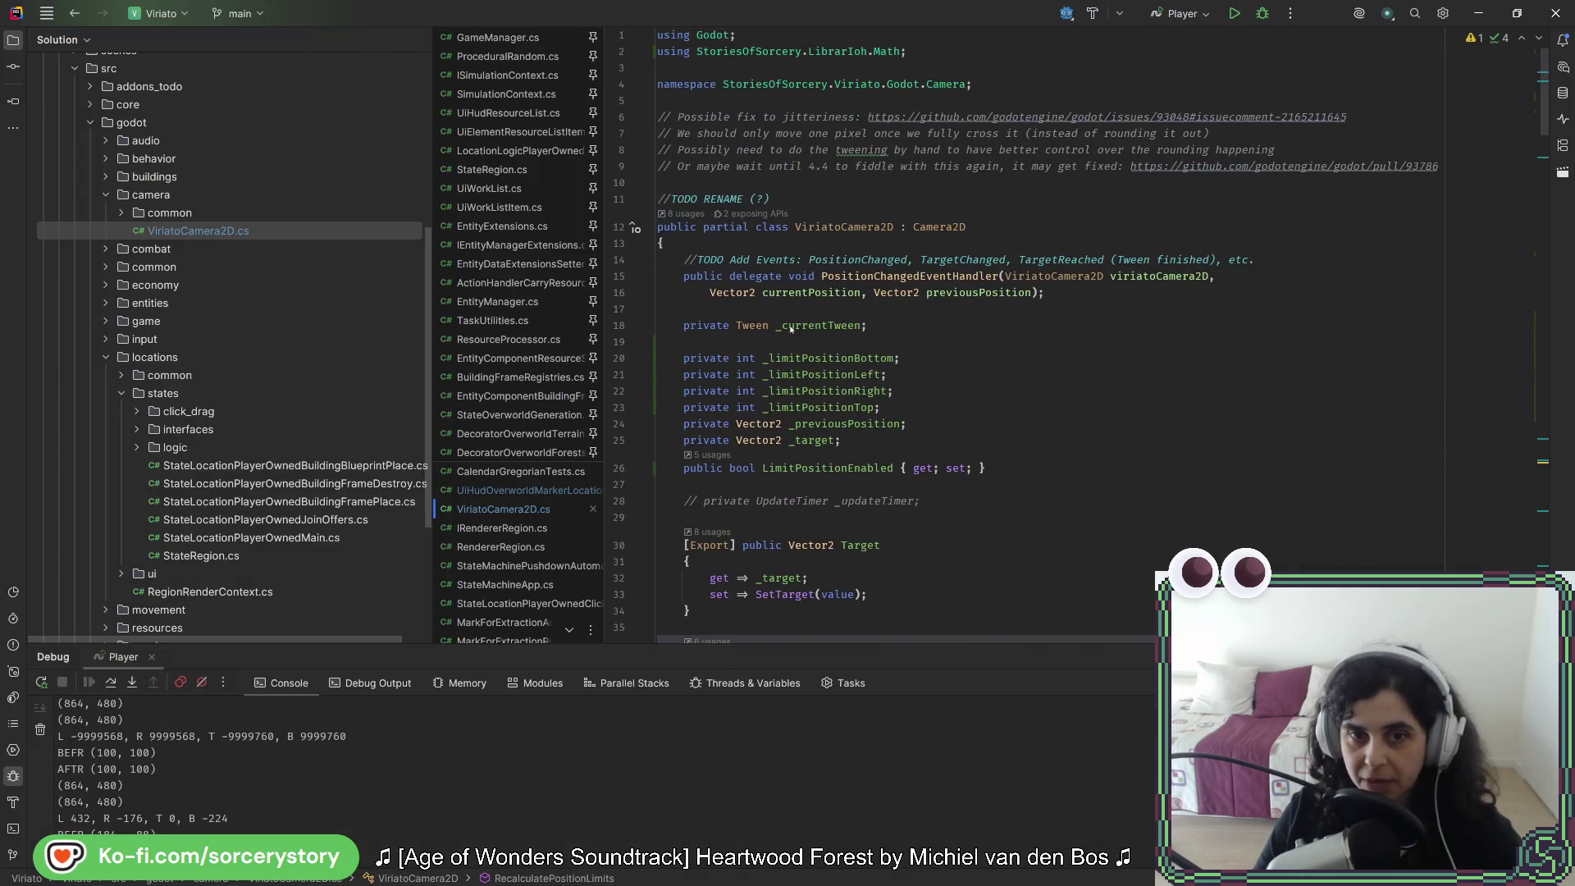
Step: Add the [Export] attribute to the LimitPositionEnabled property
{"action": "left_click", "coordinate": [951, 443]}
{"action": "scroll", "coordinate": [953, 439], "scroll_direction": "down", "scroll_amount": 2}
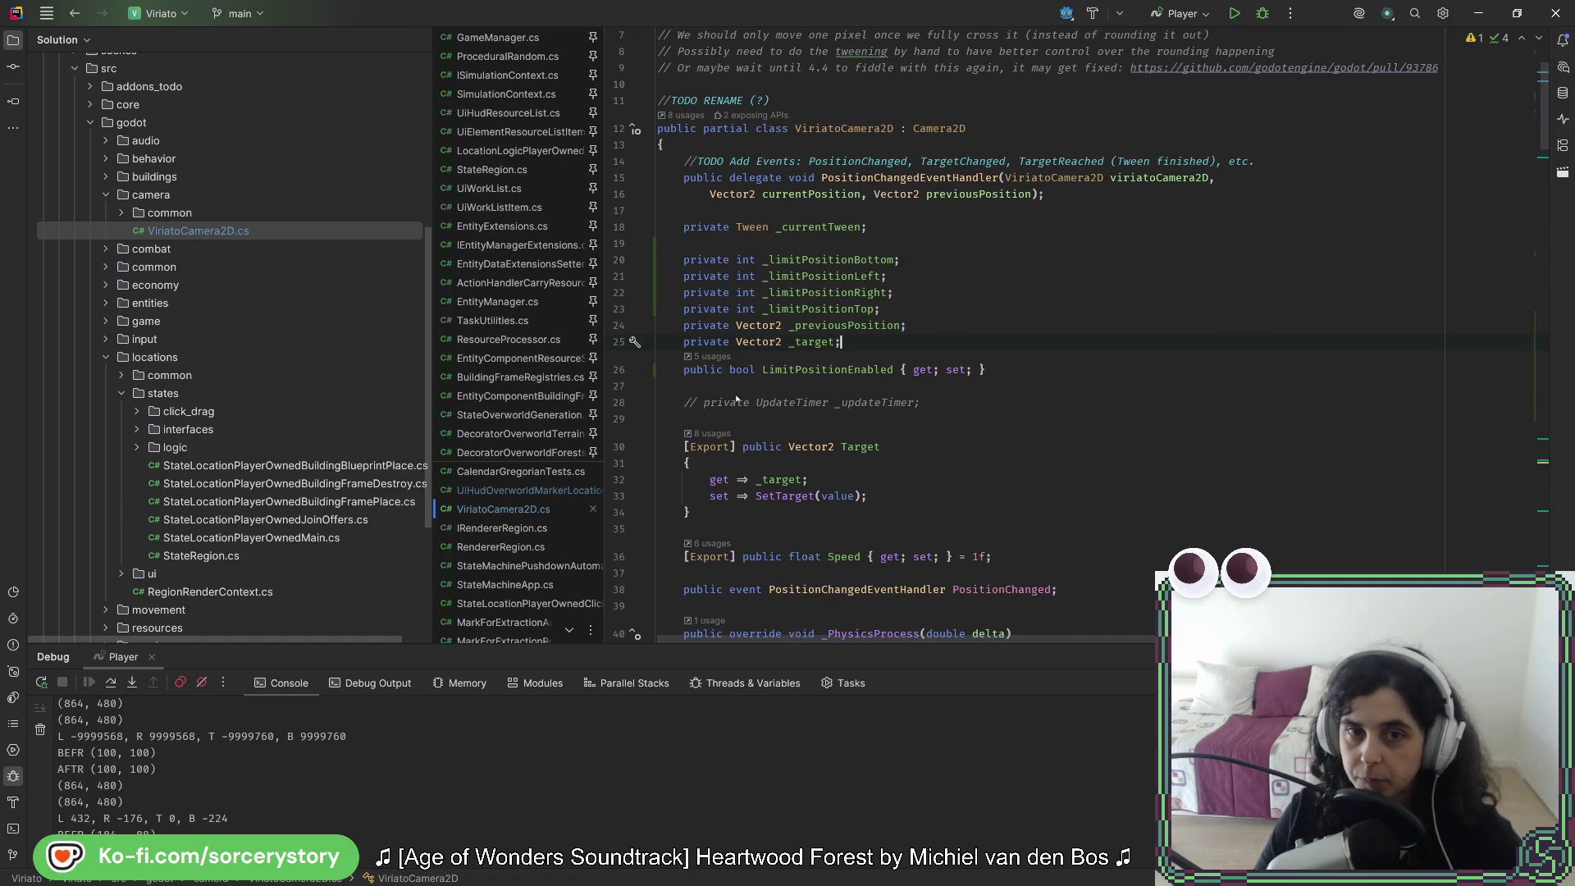
{"action": "left_click", "coordinate": [674, 370]}
{"action": "type", "text": "[Expor"}
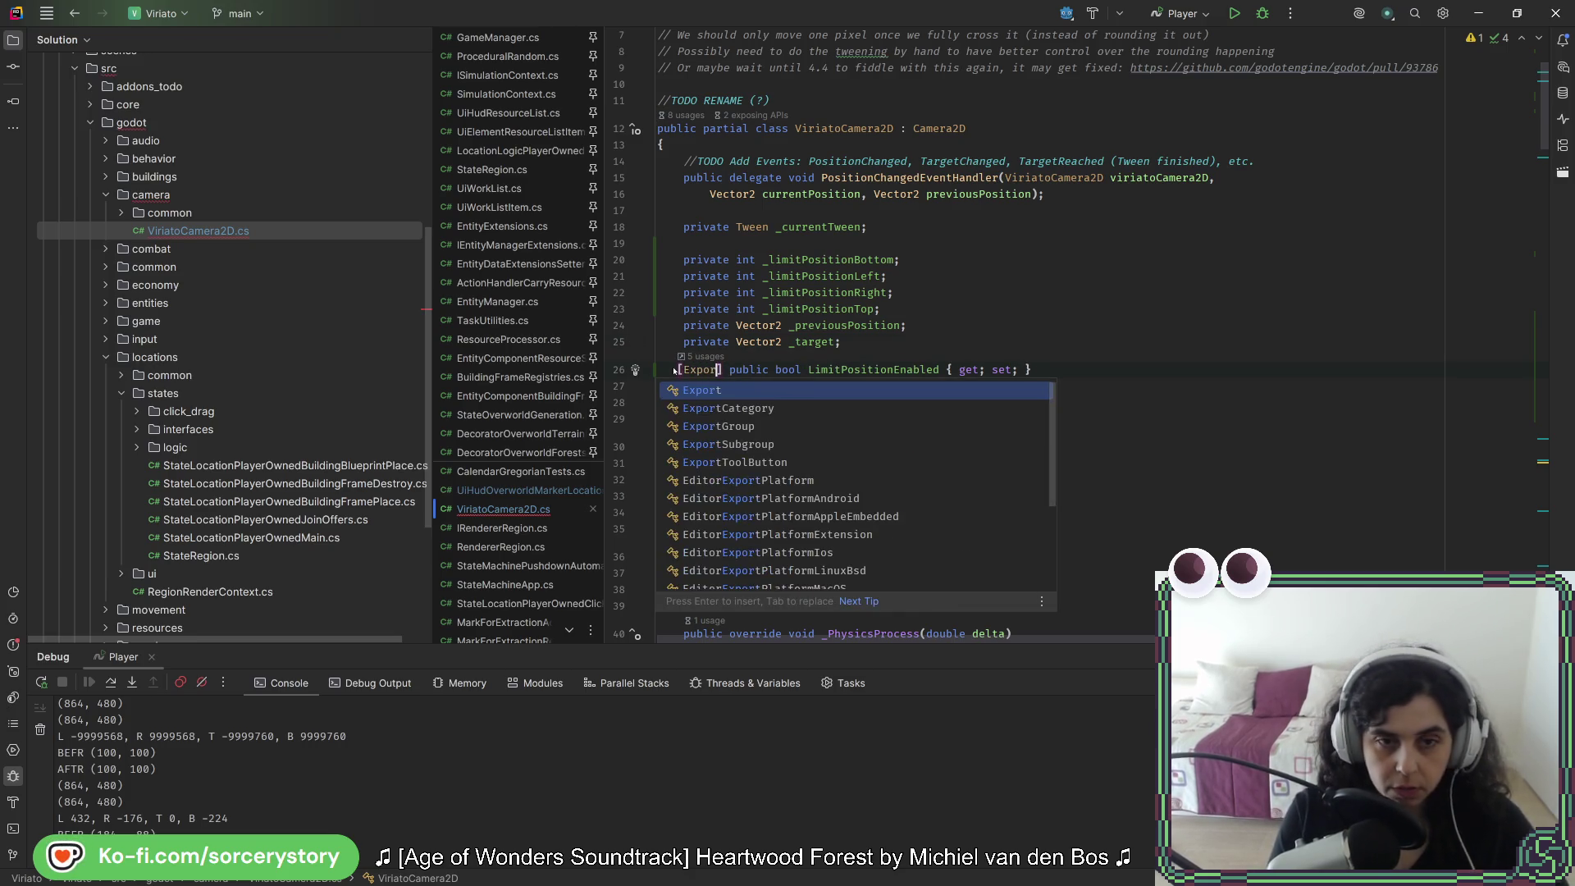
{"action": "key", "text": "Return"}
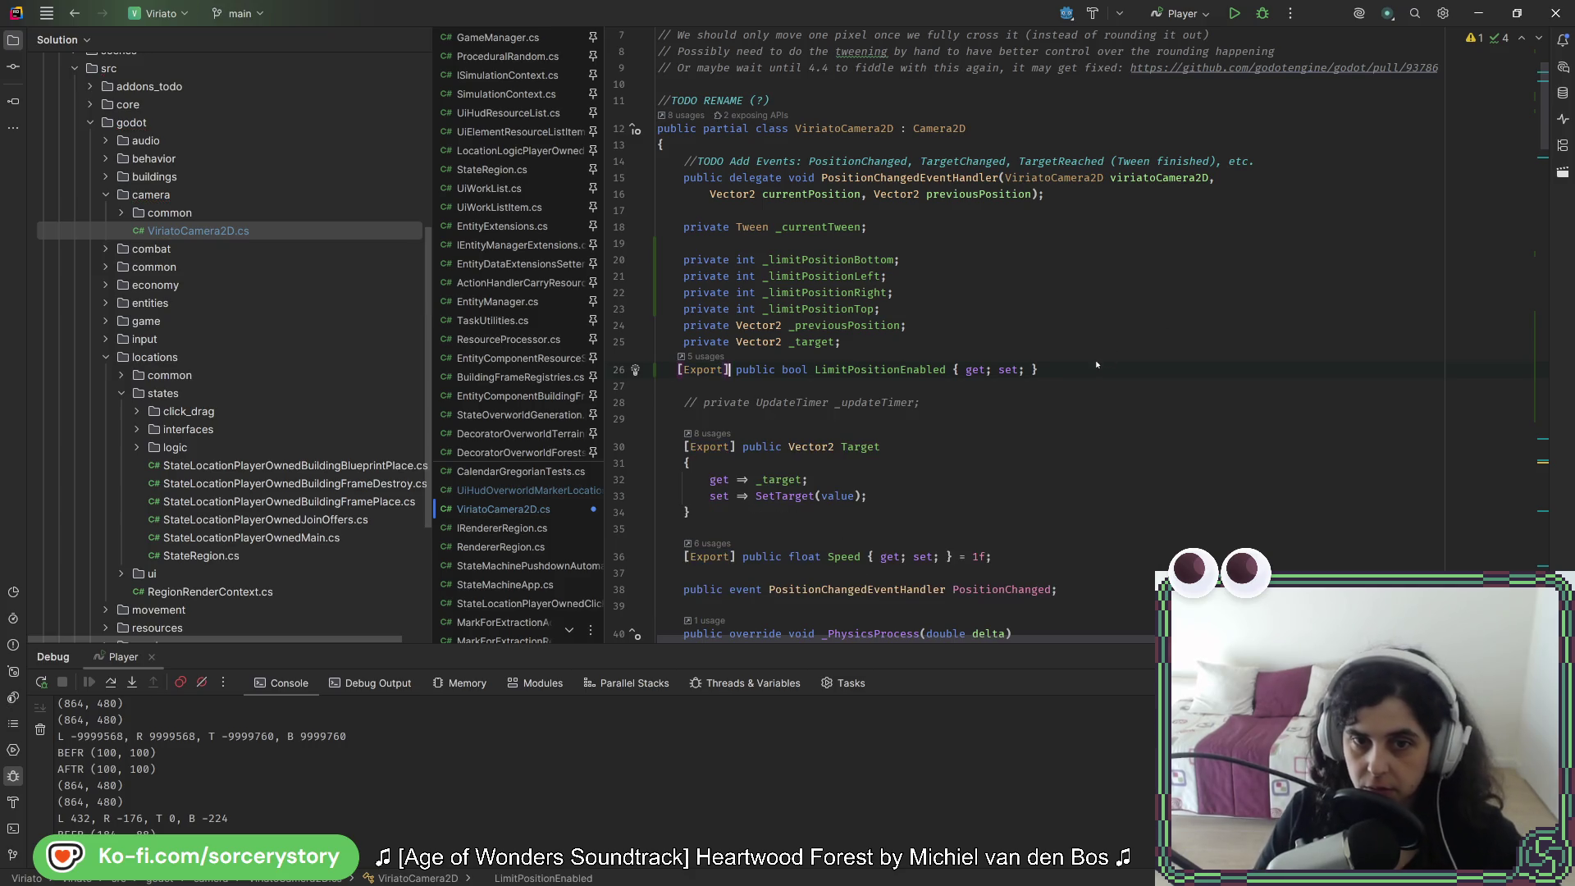
Step: Move the LimitPositionEnabled declaration to a new line below the Speed property
{"action": "triple_click", "coordinate": [1095, 371]}
{"action": "key", "text": "ctrl+c"}
{"action": "key", "text": "Delete"}
{"action": "key", "text": "Down"}
{"action": "key", "text": "Down"}
{"action": "key", "text": "Down"}
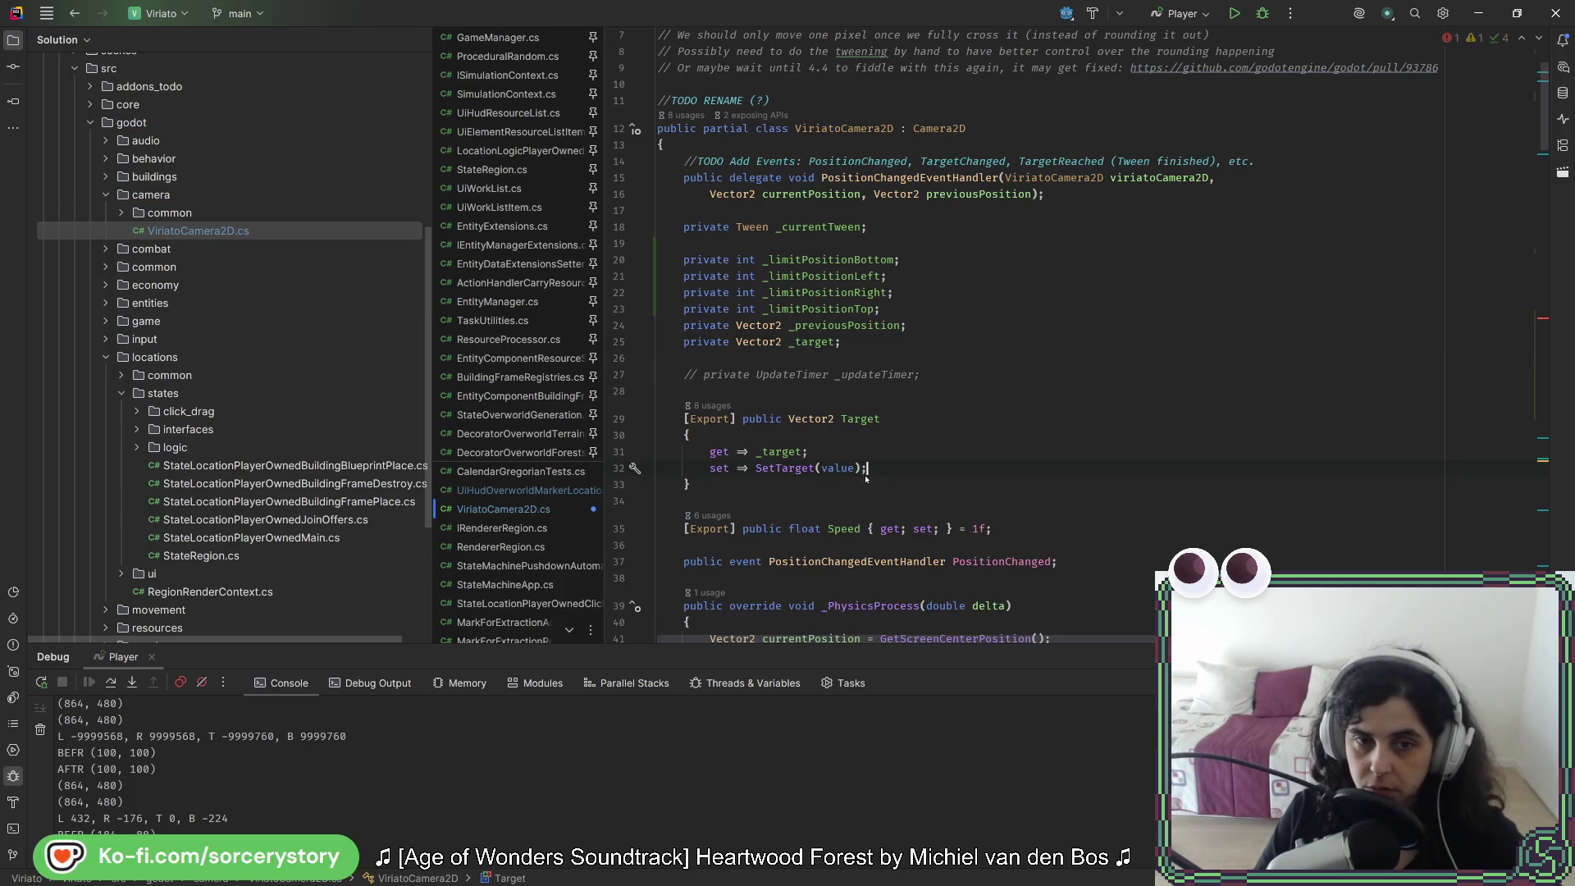
{"action": "left_click", "coordinate": [991, 531]}
{"action": "key", "text": "Return"}
{"action": "key", "text": "ctrl+v"}
Step: Review the relocated LimitPositionEnabled property's accessors before going to Godot
{"action": "scroll", "coordinate": [1066, 525], "scroll_direction": "down", "scroll_amount": 1}
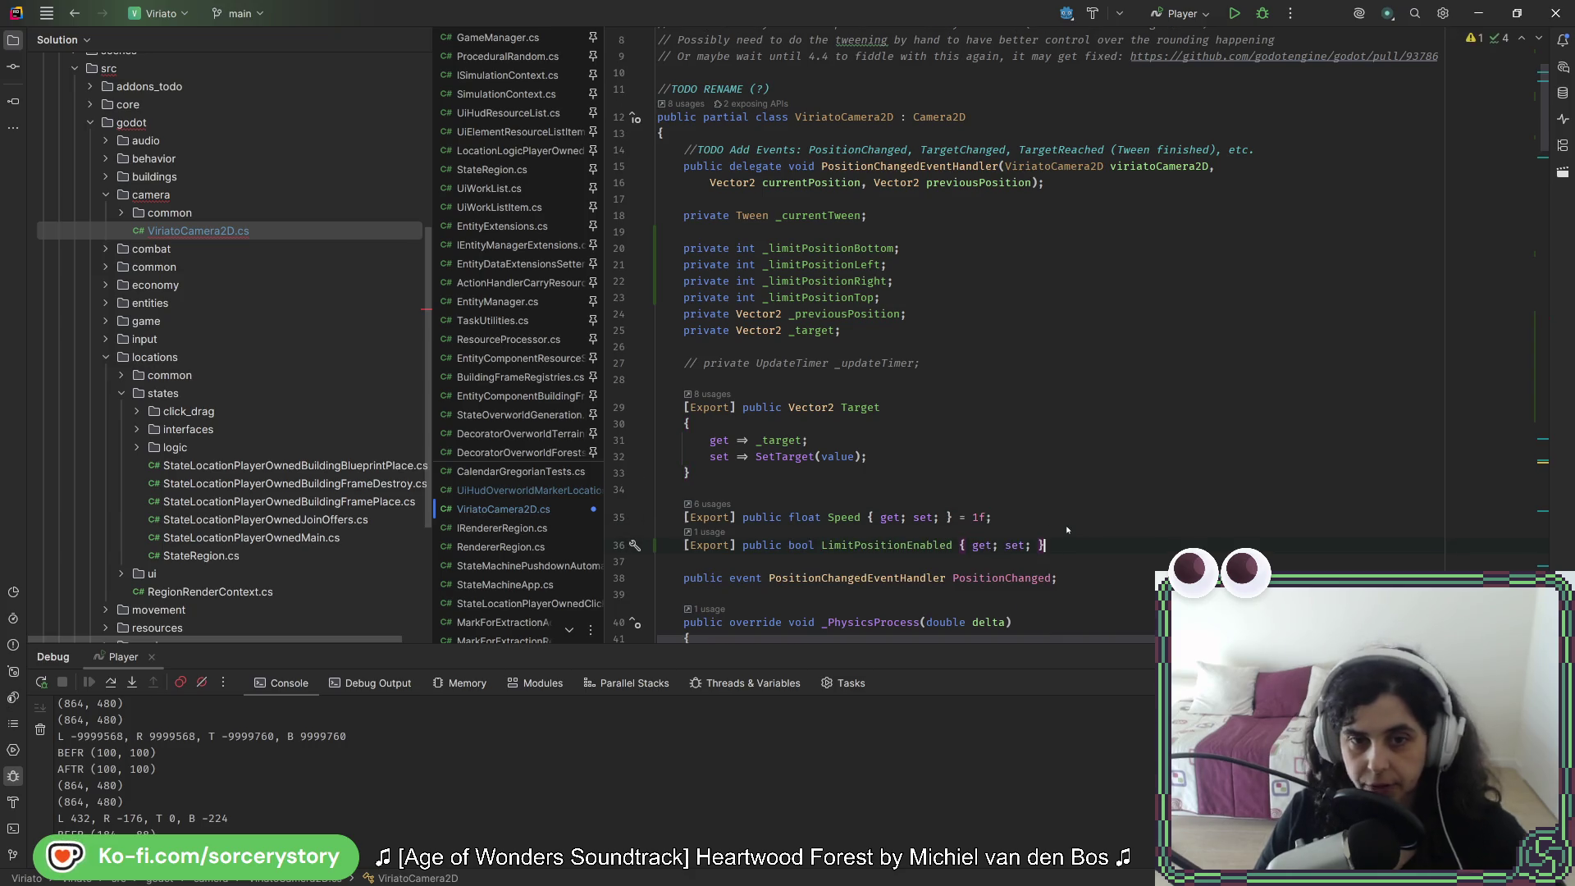
{"action": "left_click", "coordinate": [886, 545]}
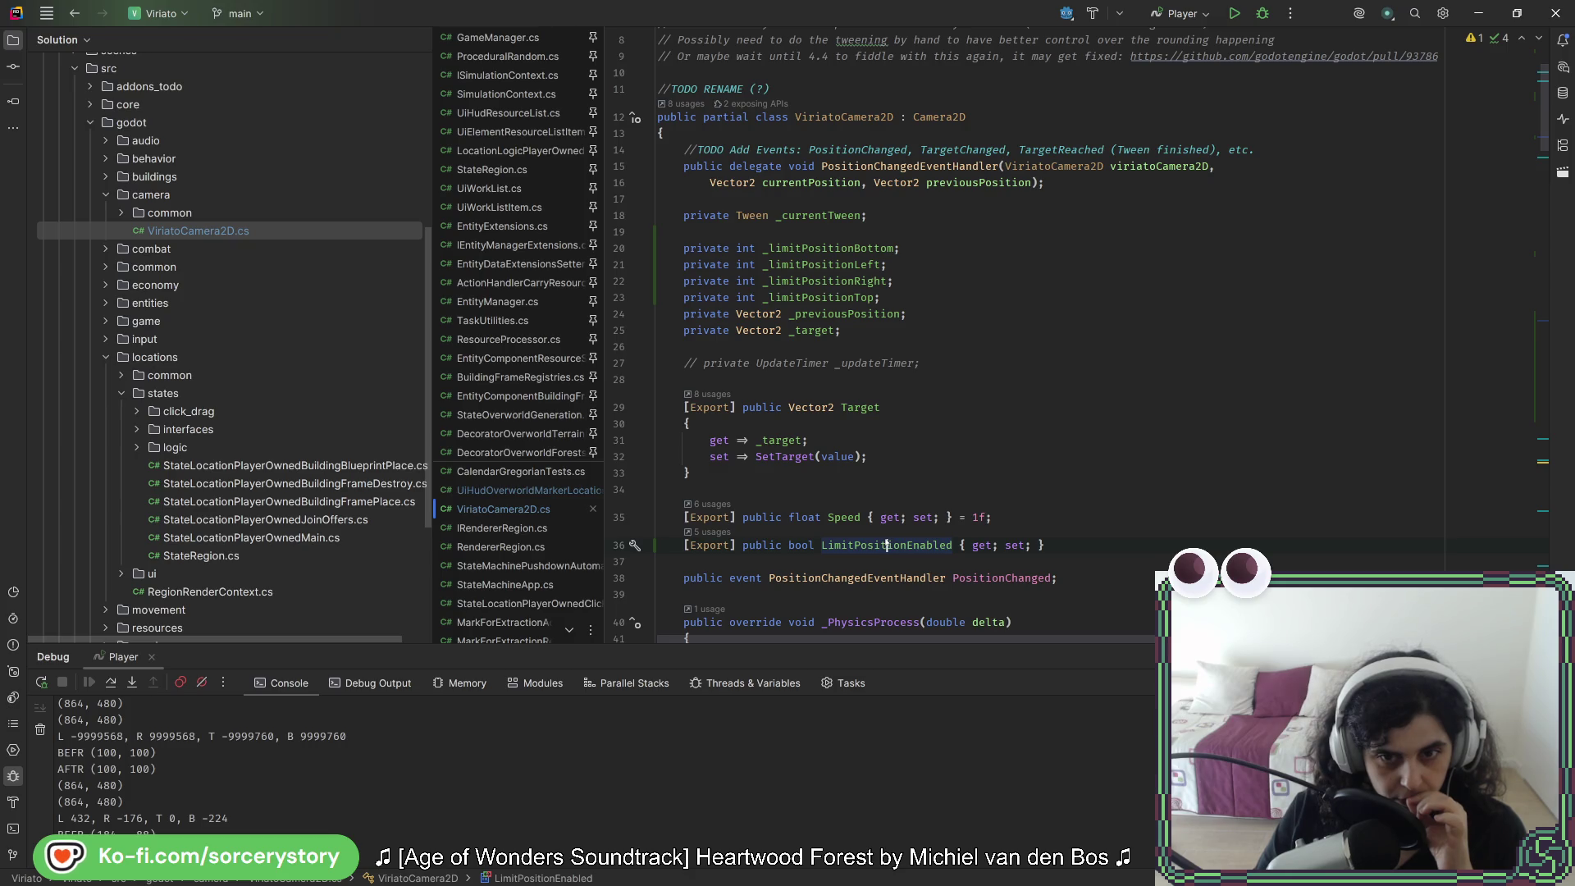
{"action": "mouse_move", "coordinate": [885, 541]}
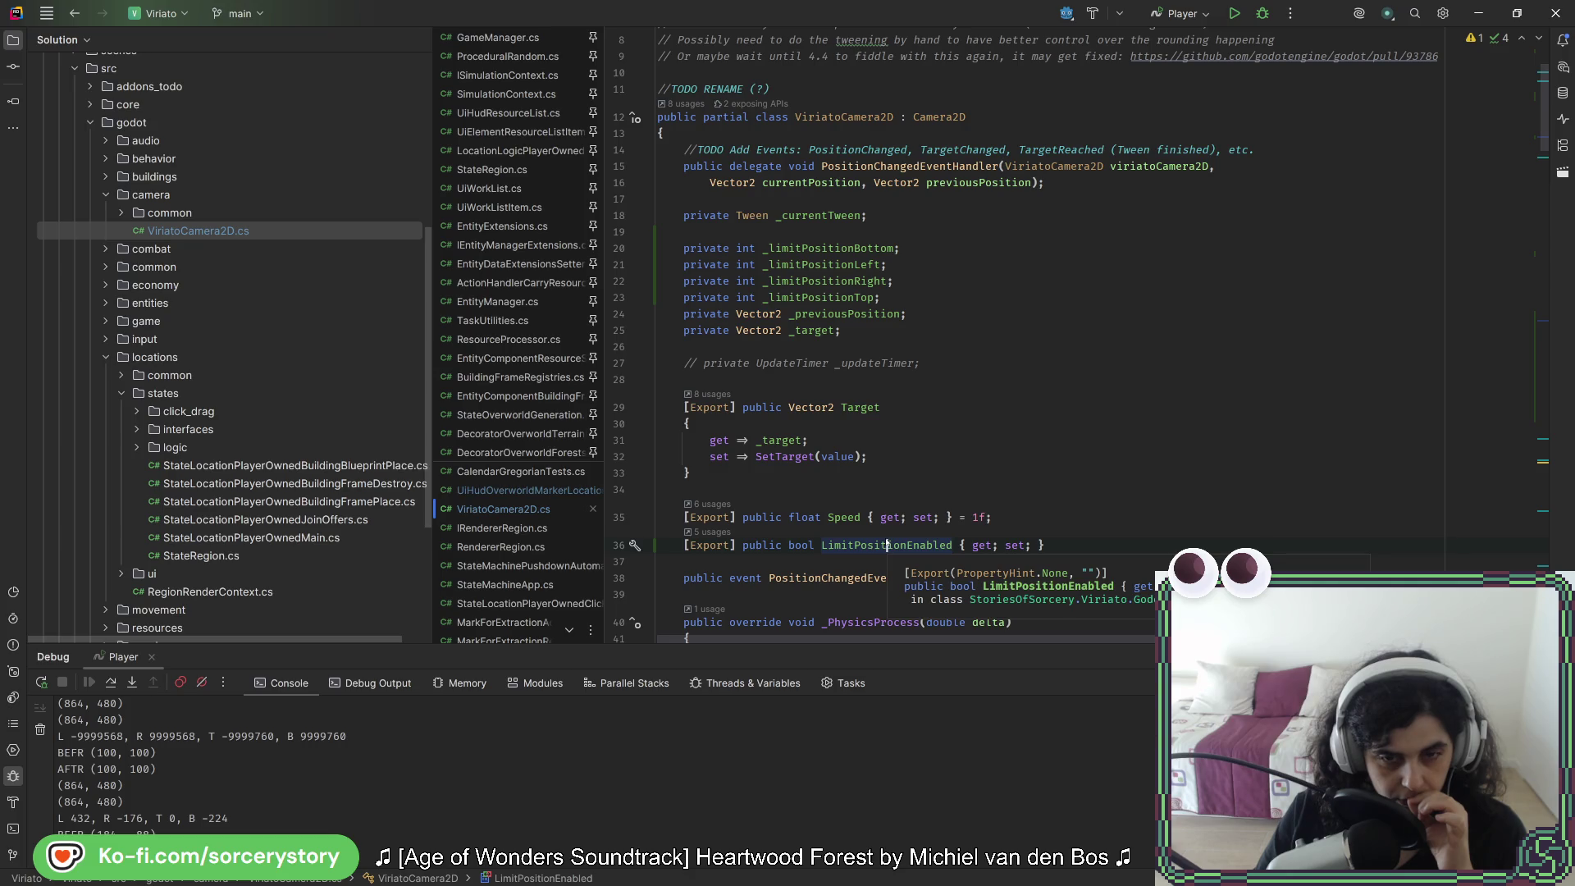
{"action": "left_click", "coordinate": [966, 546]}
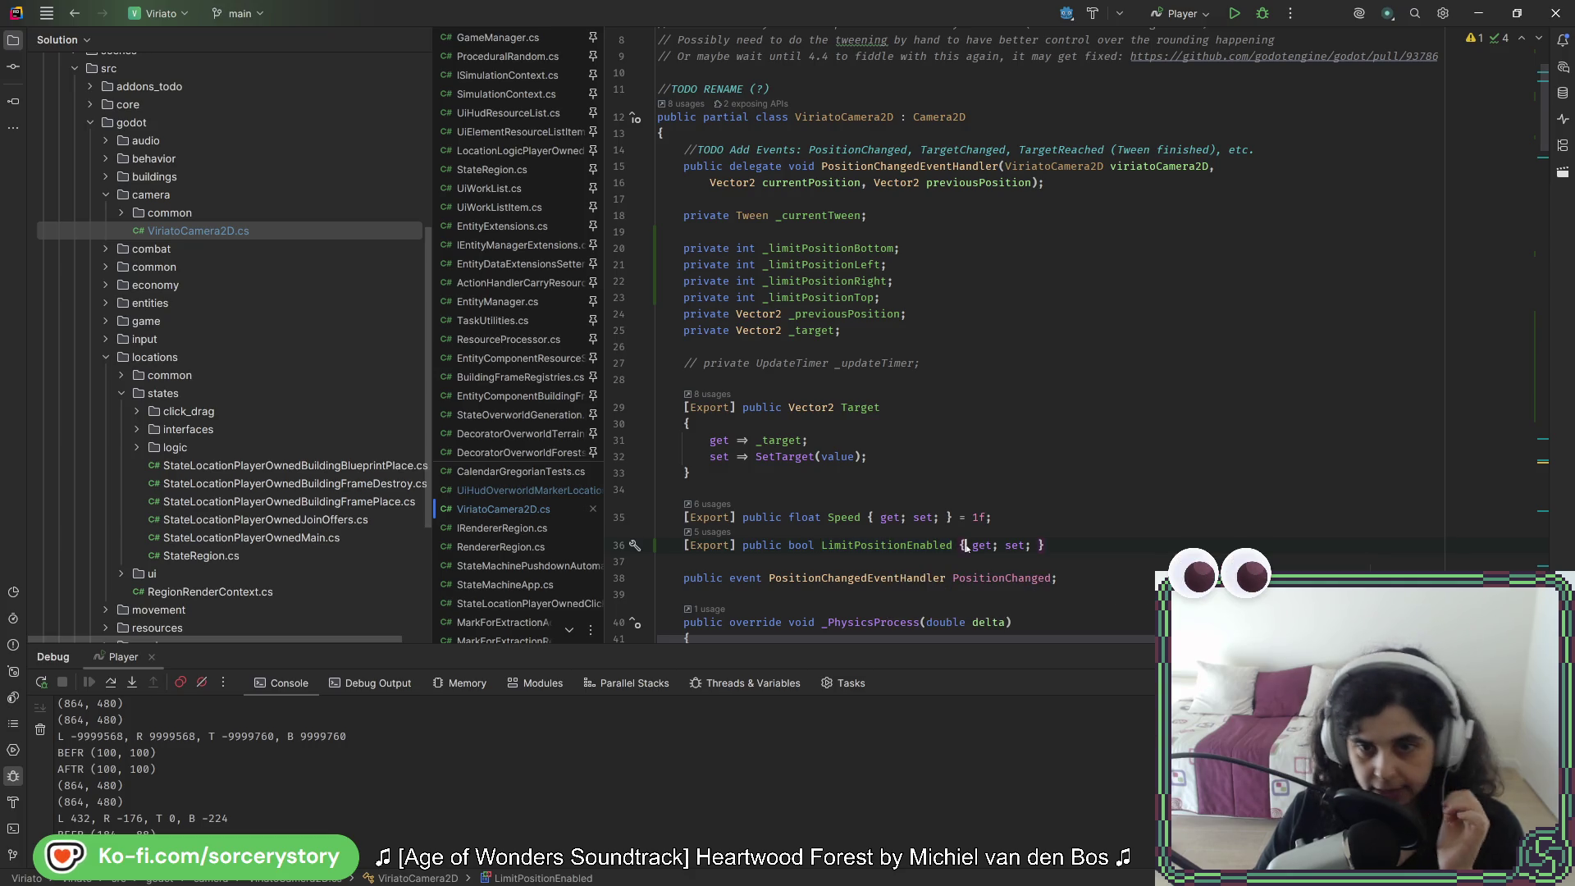
{"action": "left_click", "coordinate": [1028, 546]}
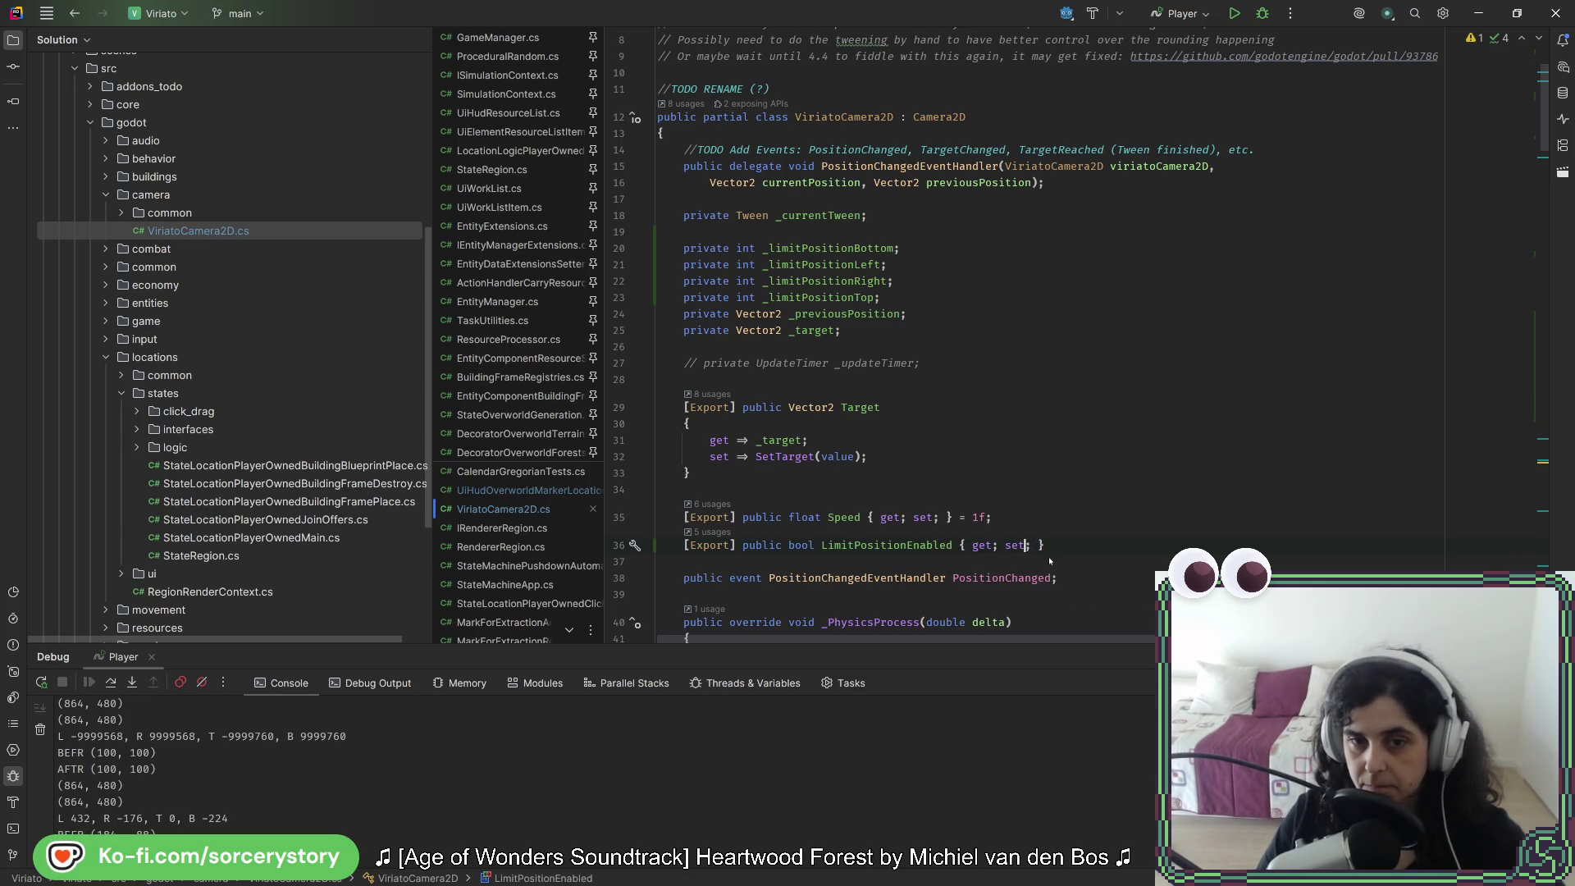
{"action": "scroll", "coordinate": [1050, 550], "scroll_direction": "down", "scroll_amount": 3}
{"action": "scroll", "coordinate": [1061, 525], "scroll_direction": "down", "scroll_amount": 12}
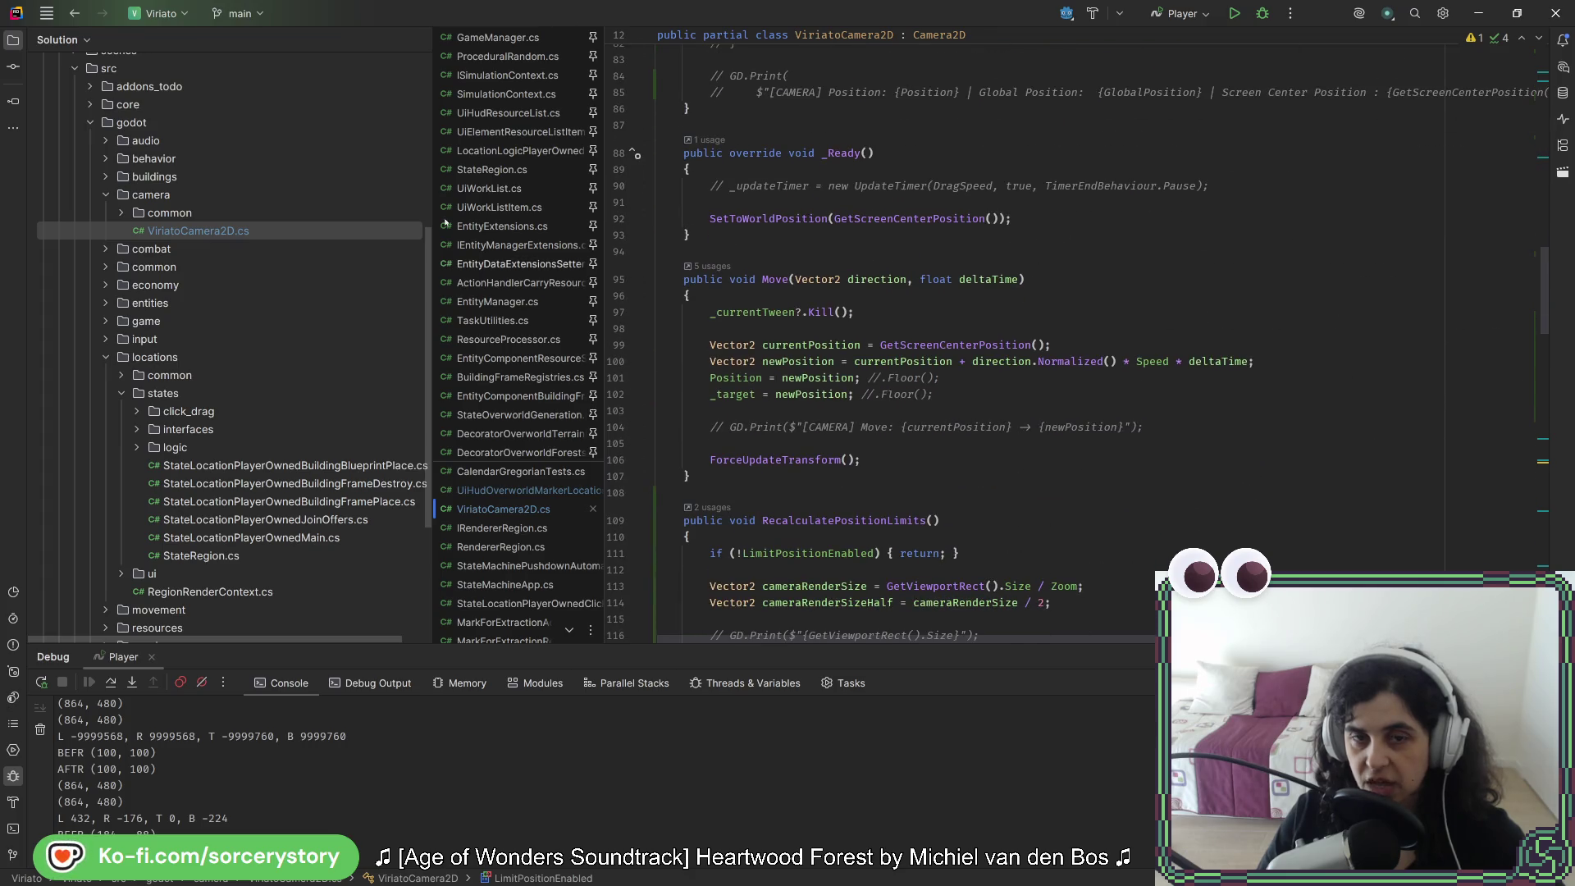
{"action": "scroll", "coordinate": [895, 484], "scroll_direction": "up", "scroll_amount": 10}
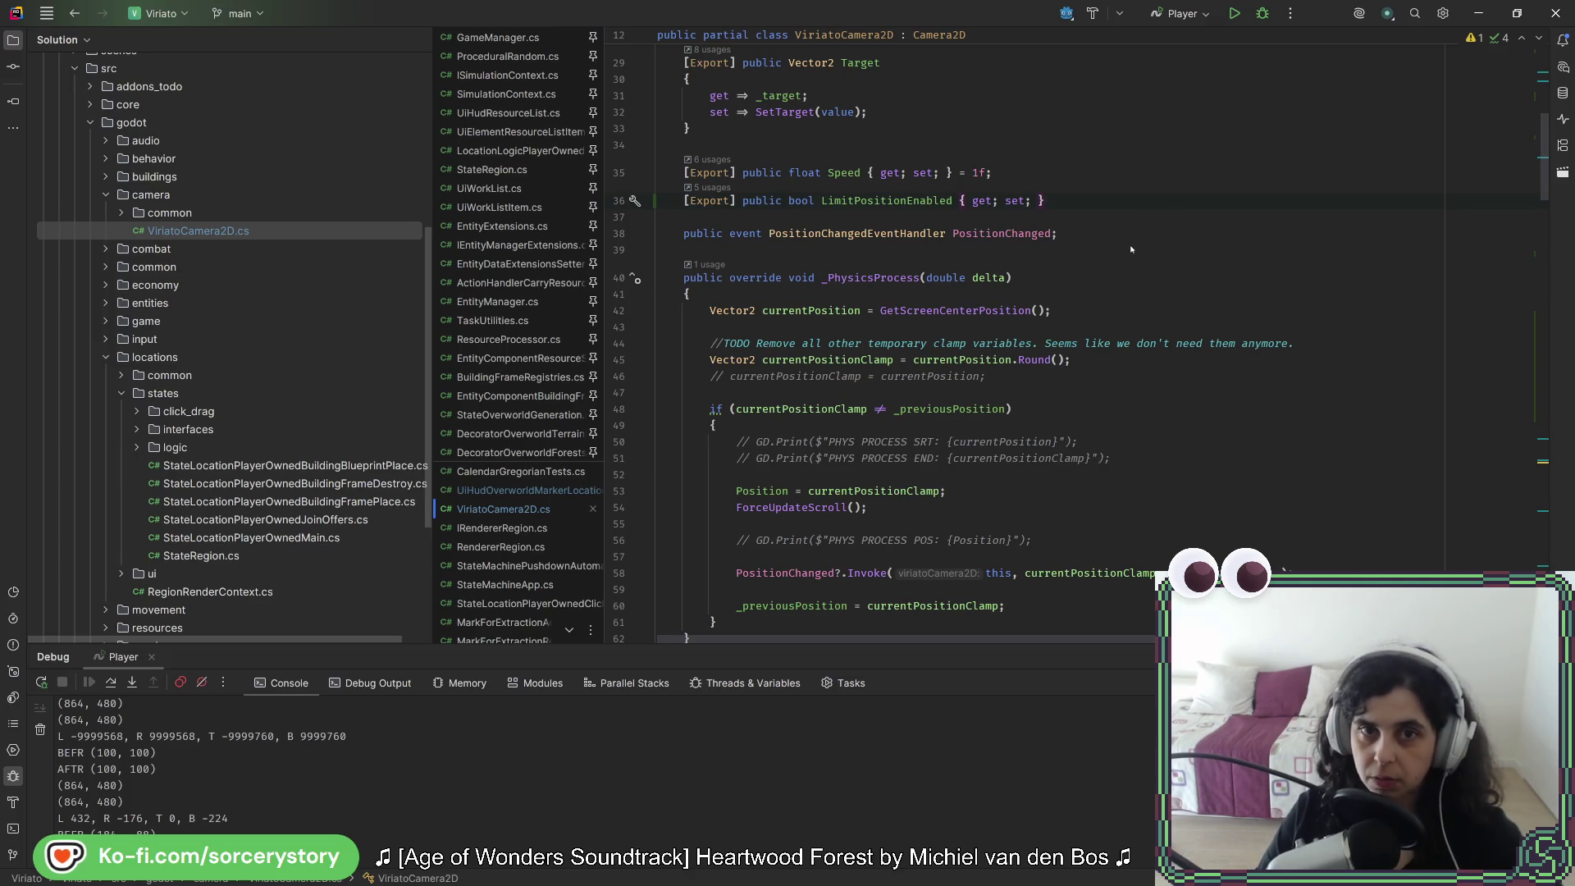
{"action": "key", "text": "alt+Tab"}
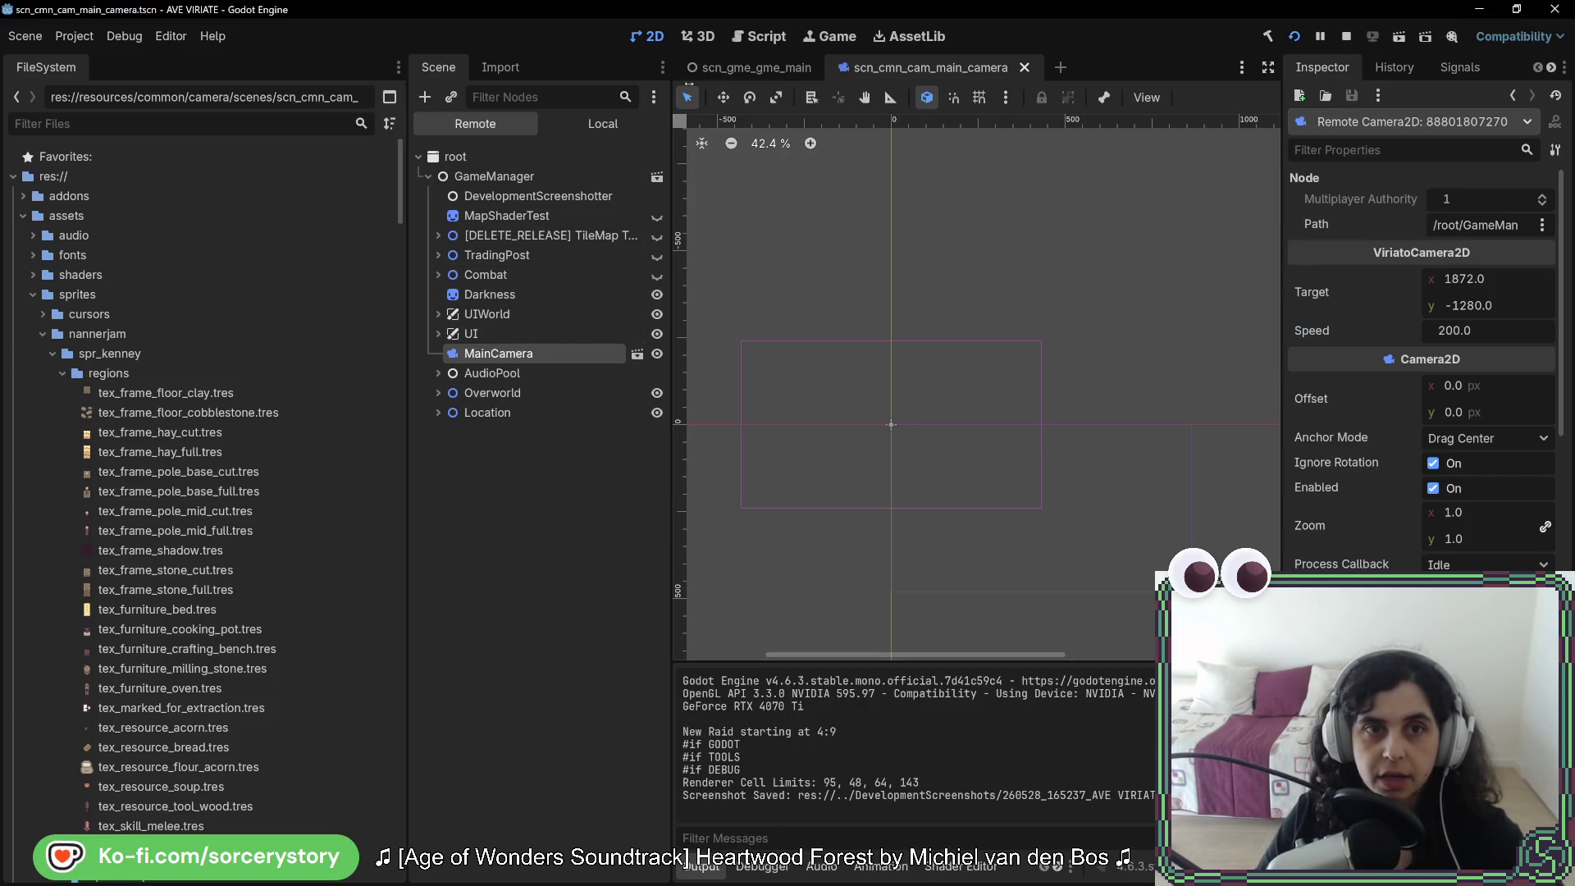
Step: Stop the game, select MainCamera, rebuild the C# project, run it and choose New Game
{"action": "left_click", "coordinate": [1347, 40]}
{"action": "left_click", "coordinate": [525, 131]}
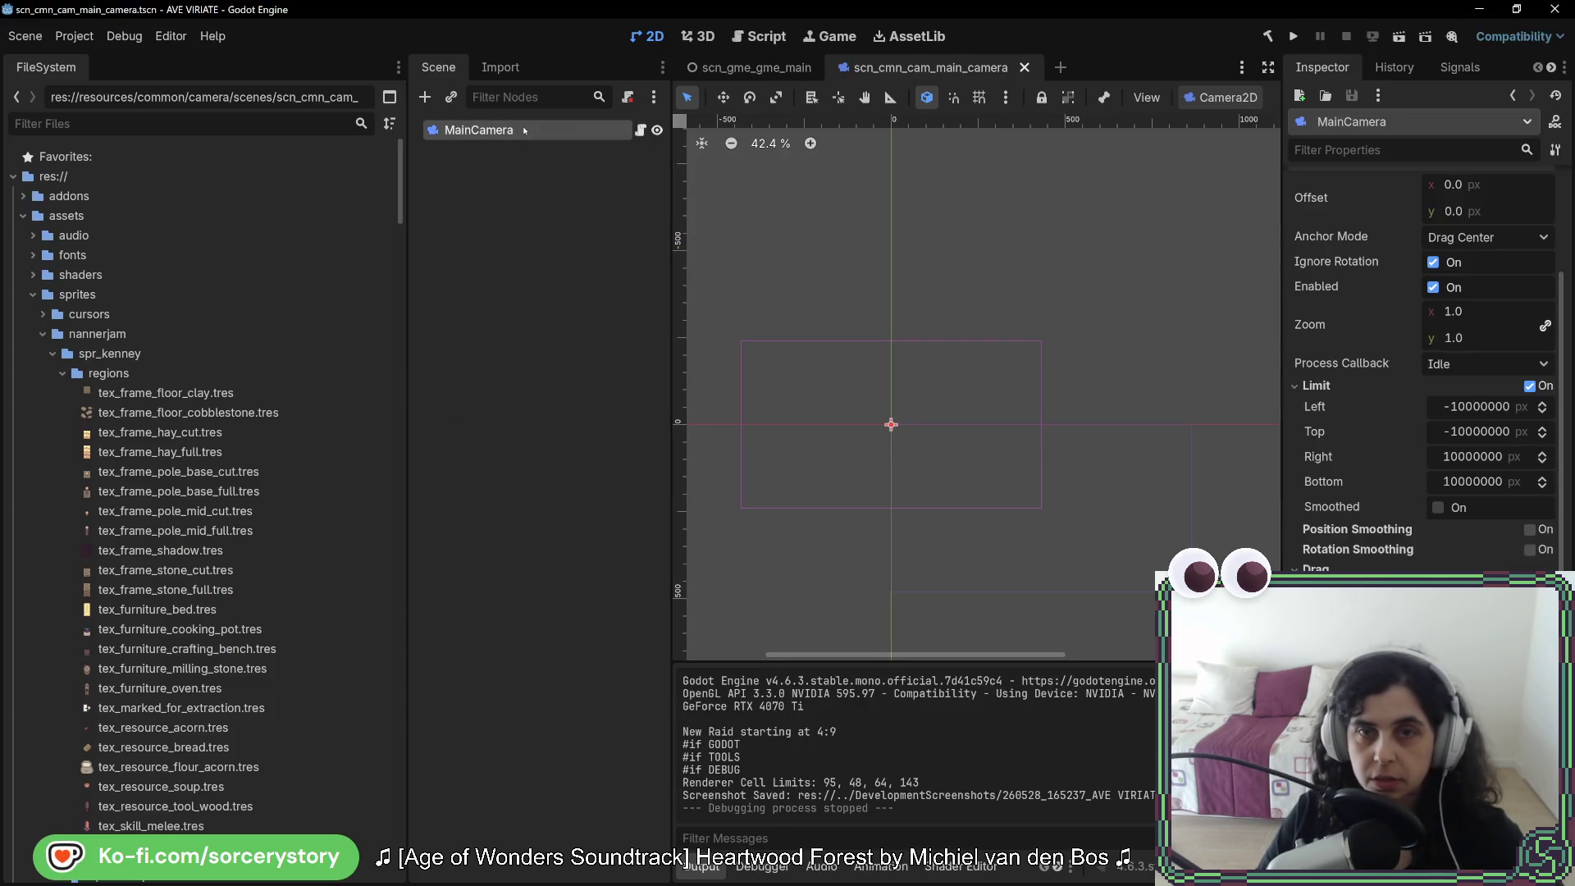
{"action": "scroll", "coordinate": [1360, 339], "scroll_direction": "up", "scroll_amount": 4}
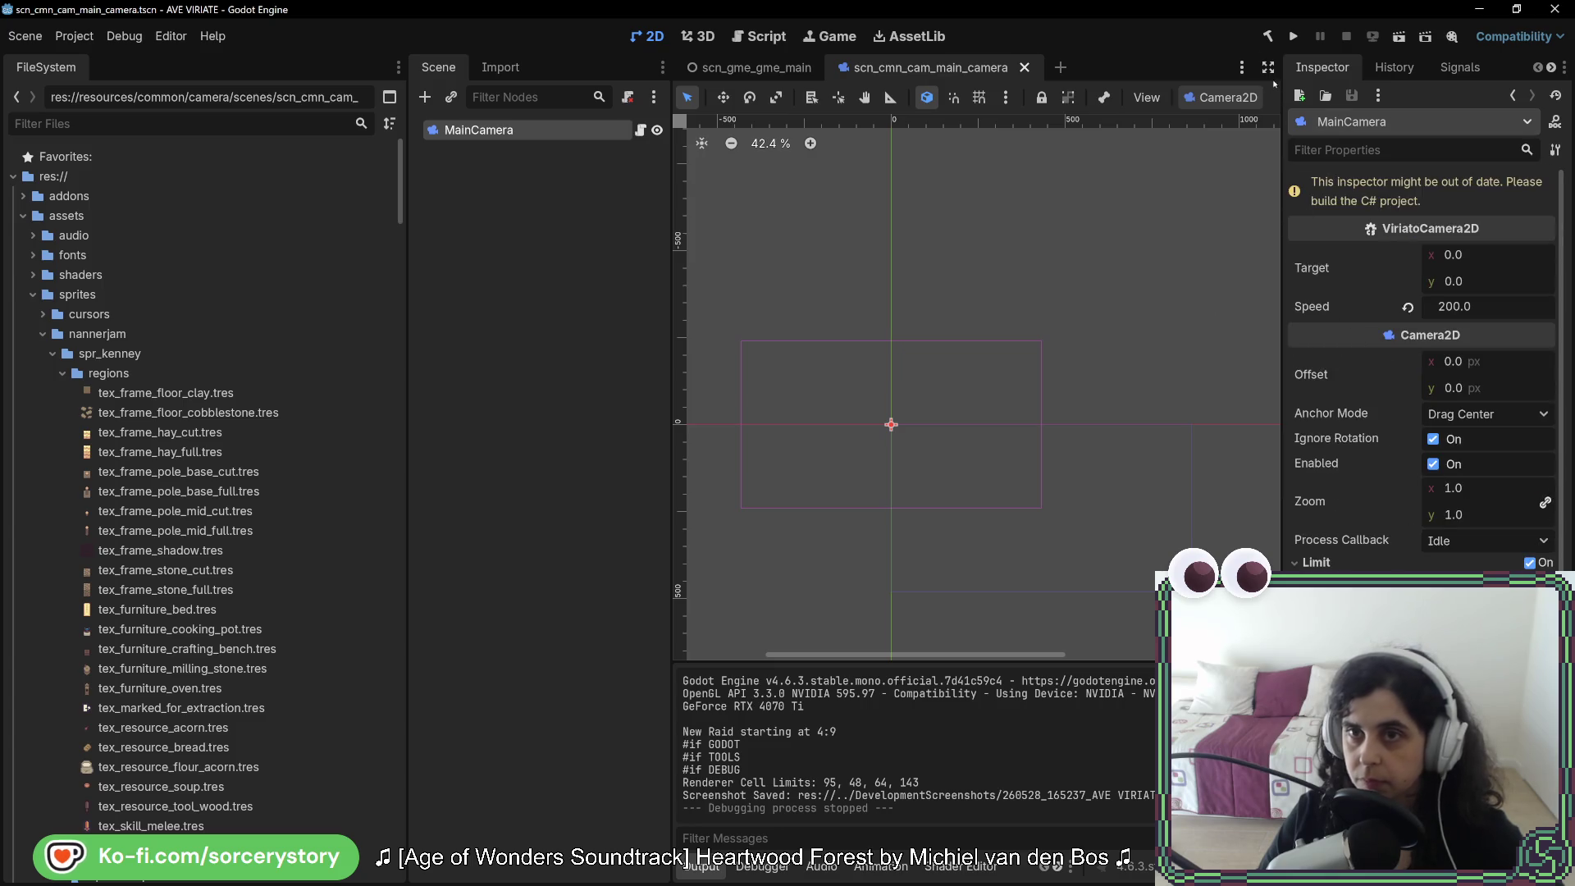
{"action": "left_click", "coordinate": [1267, 36]}
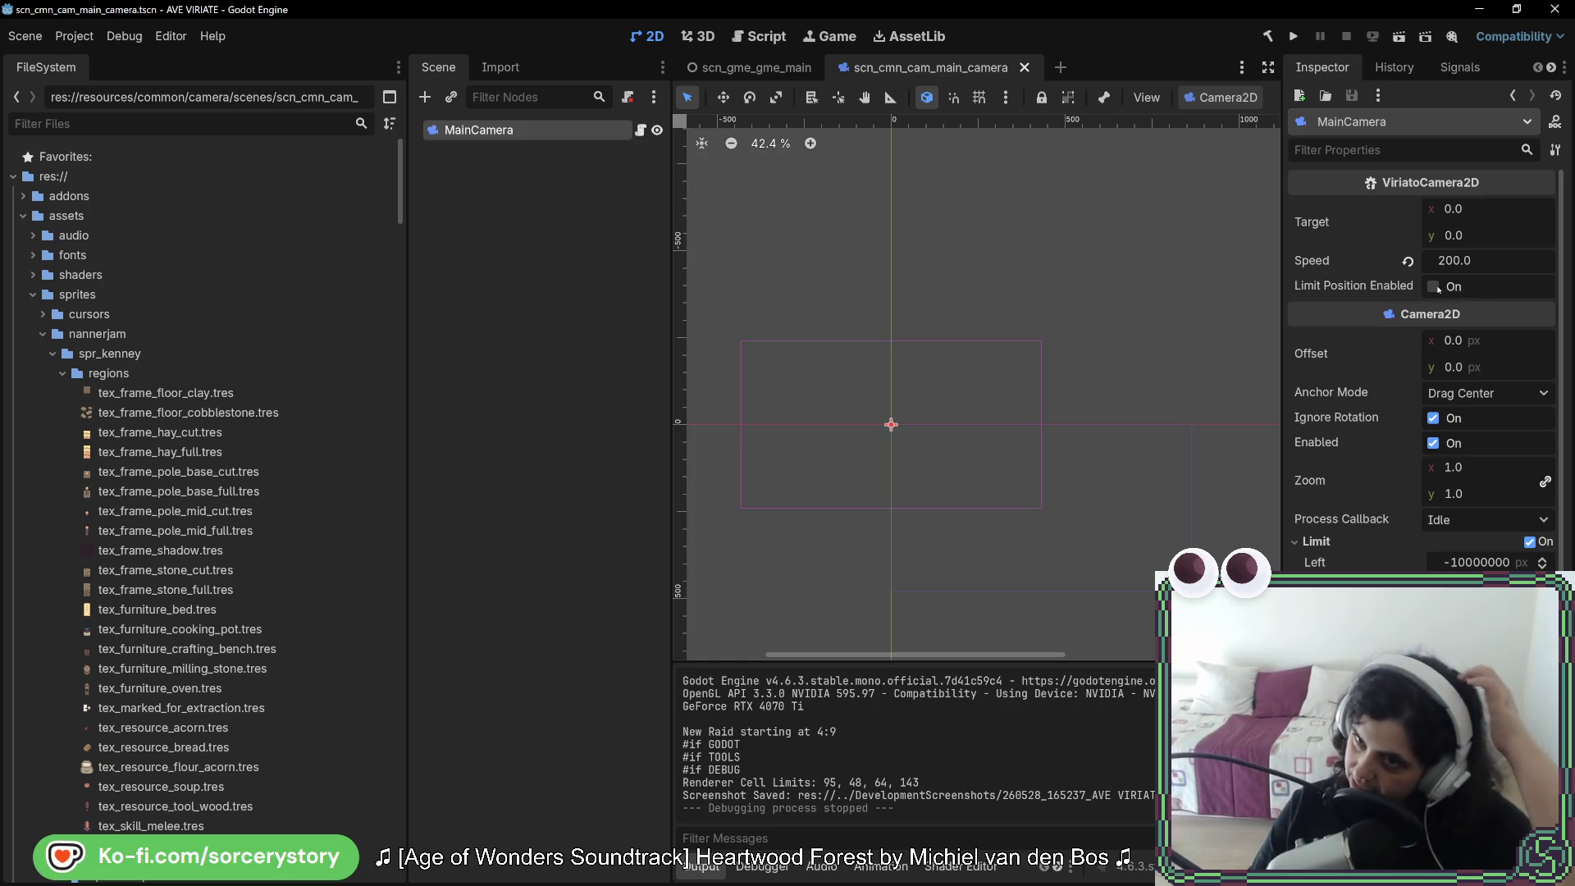
{"action": "left_click", "coordinate": [1293, 36]}
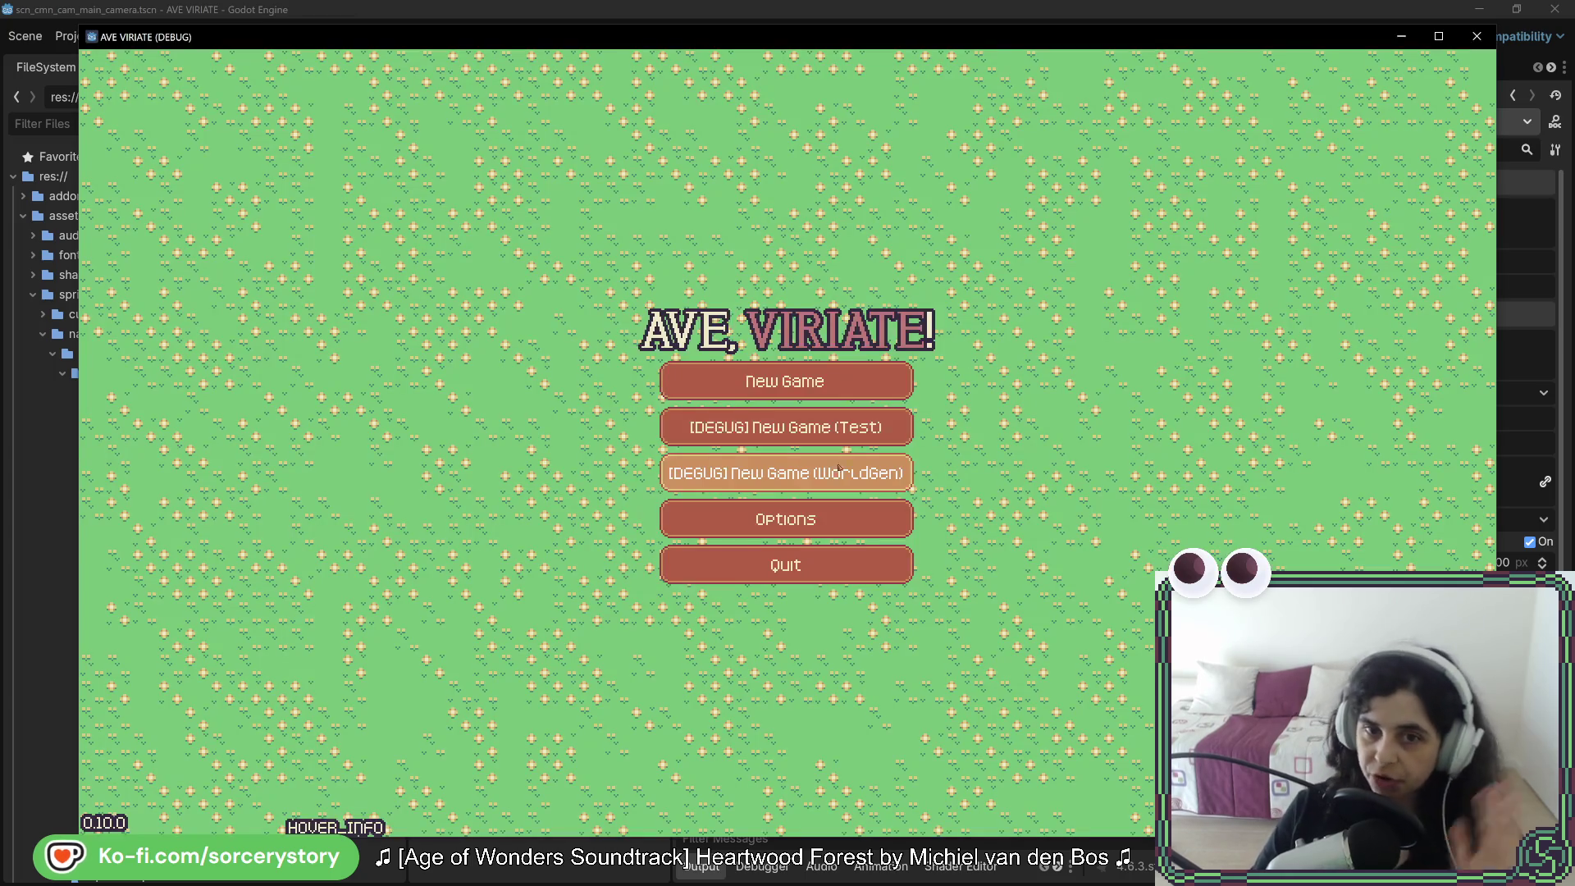
{"action": "left_click", "coordinate": [870, 380]}
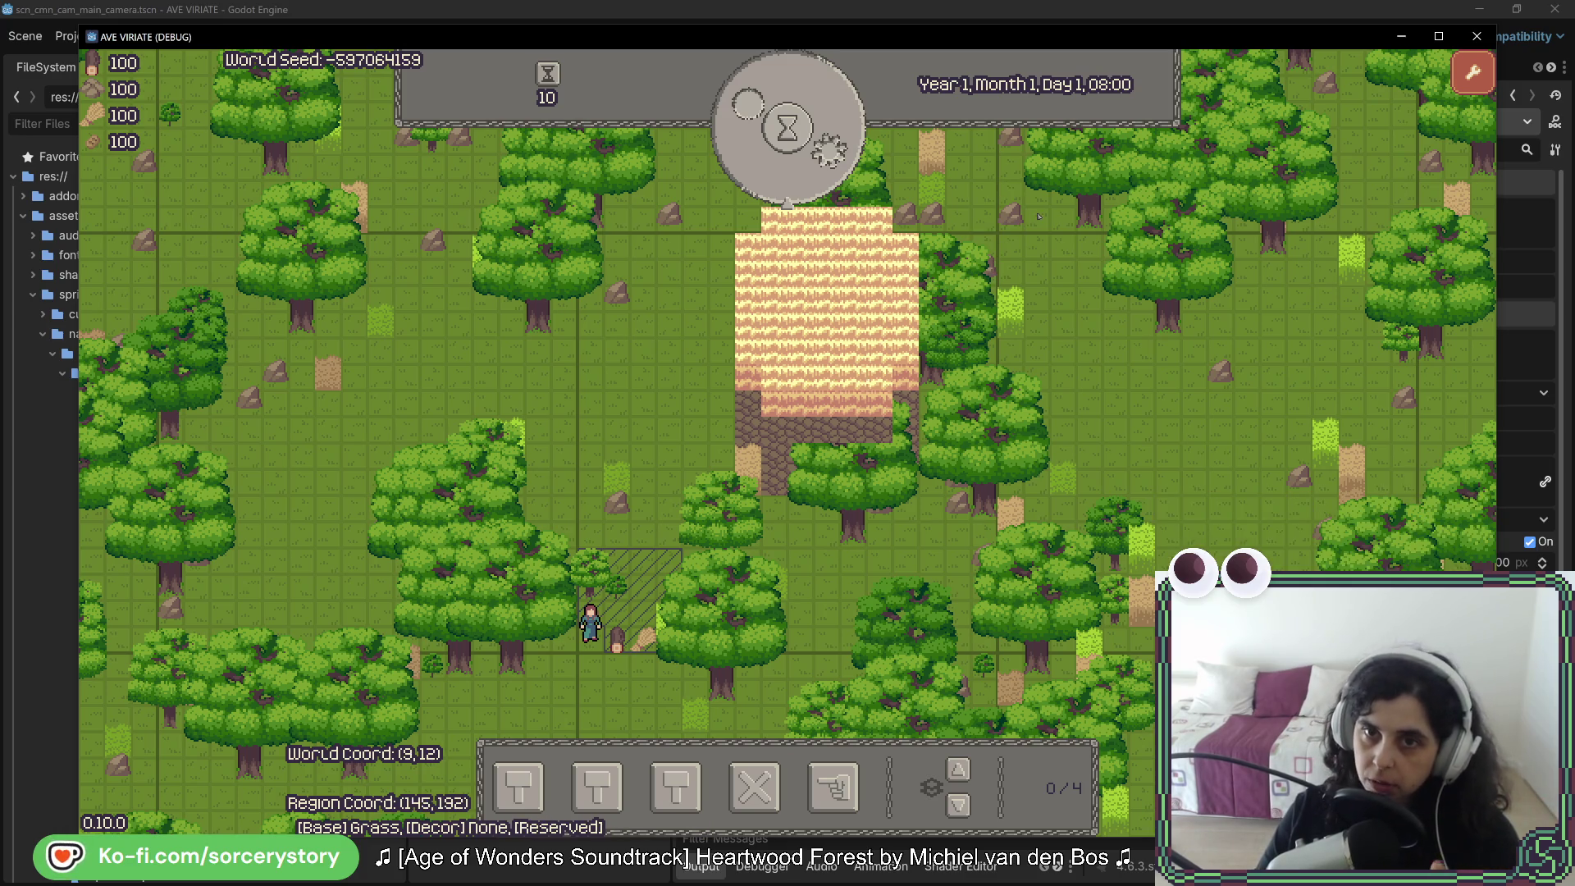
Step: Pan the camera up and right with W and D, then restart the game with F8/F5
{"action": "key", "text": "w"}
{"action": "key", "text": "d"}
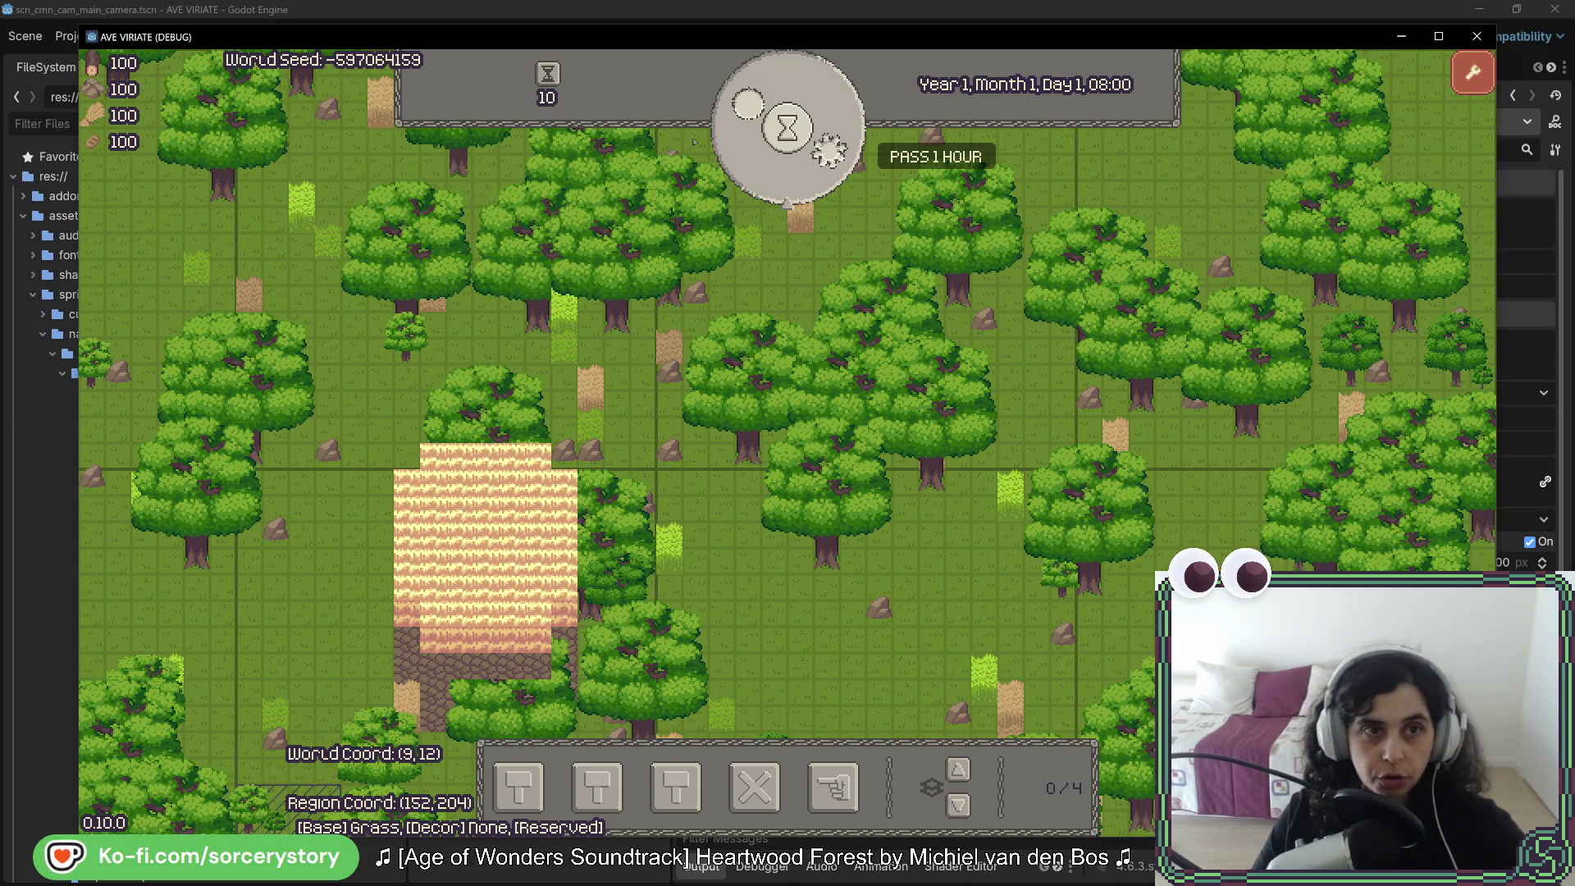
{"action": "key", "text": "F8"}
{"action": "key", "text": "F5"}
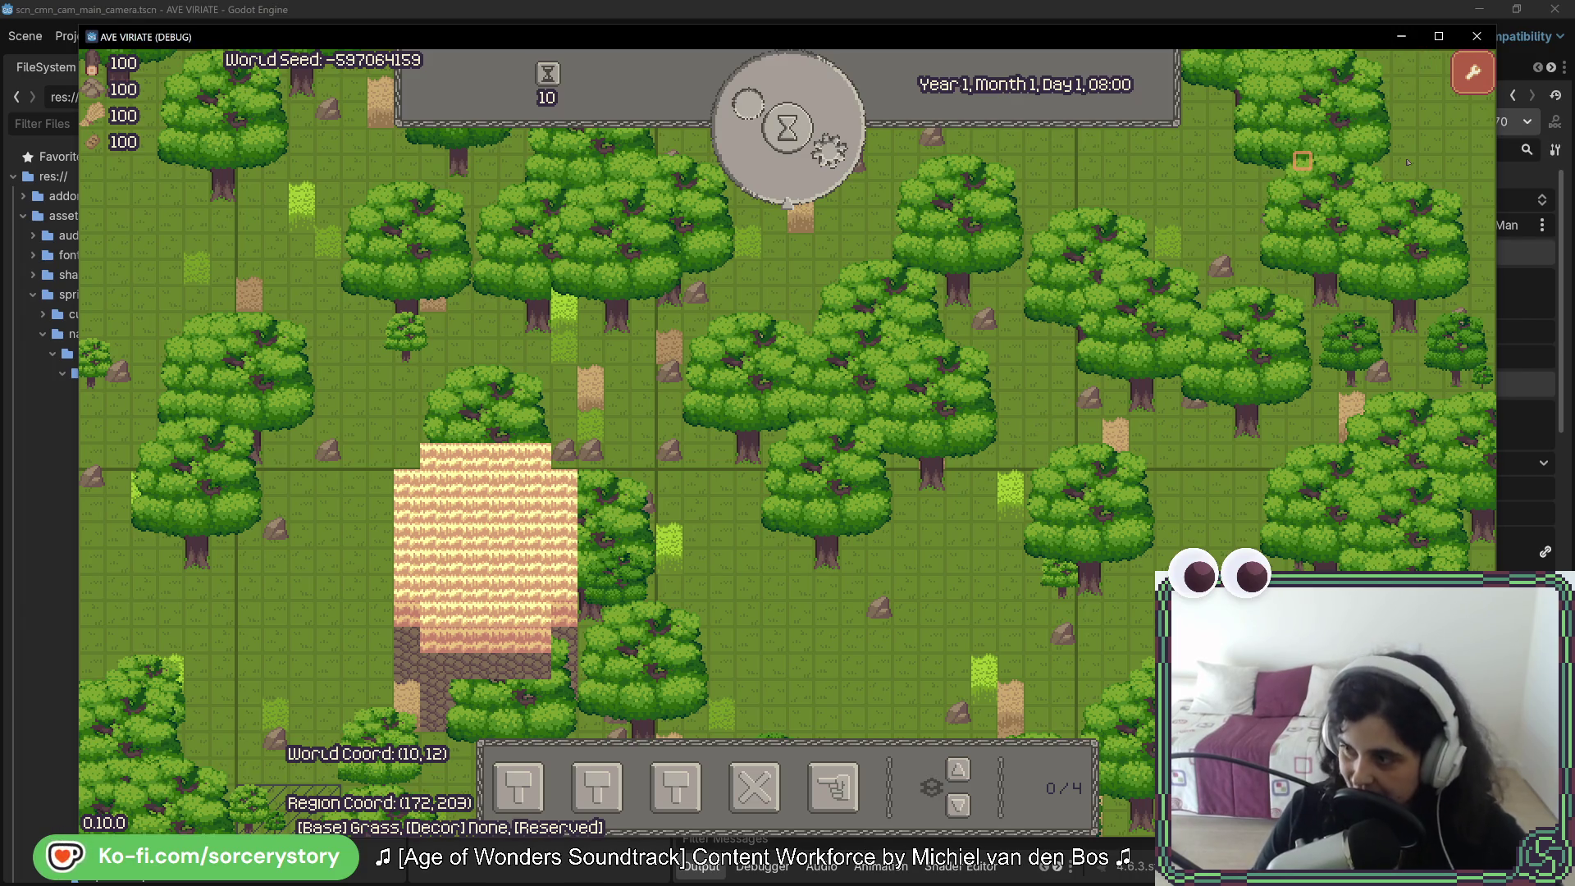
Step: Select a tree, shift the game window aside, then select a mineral and several map tiles
{"action": "left_click", "coordinate": [1303, 161]}
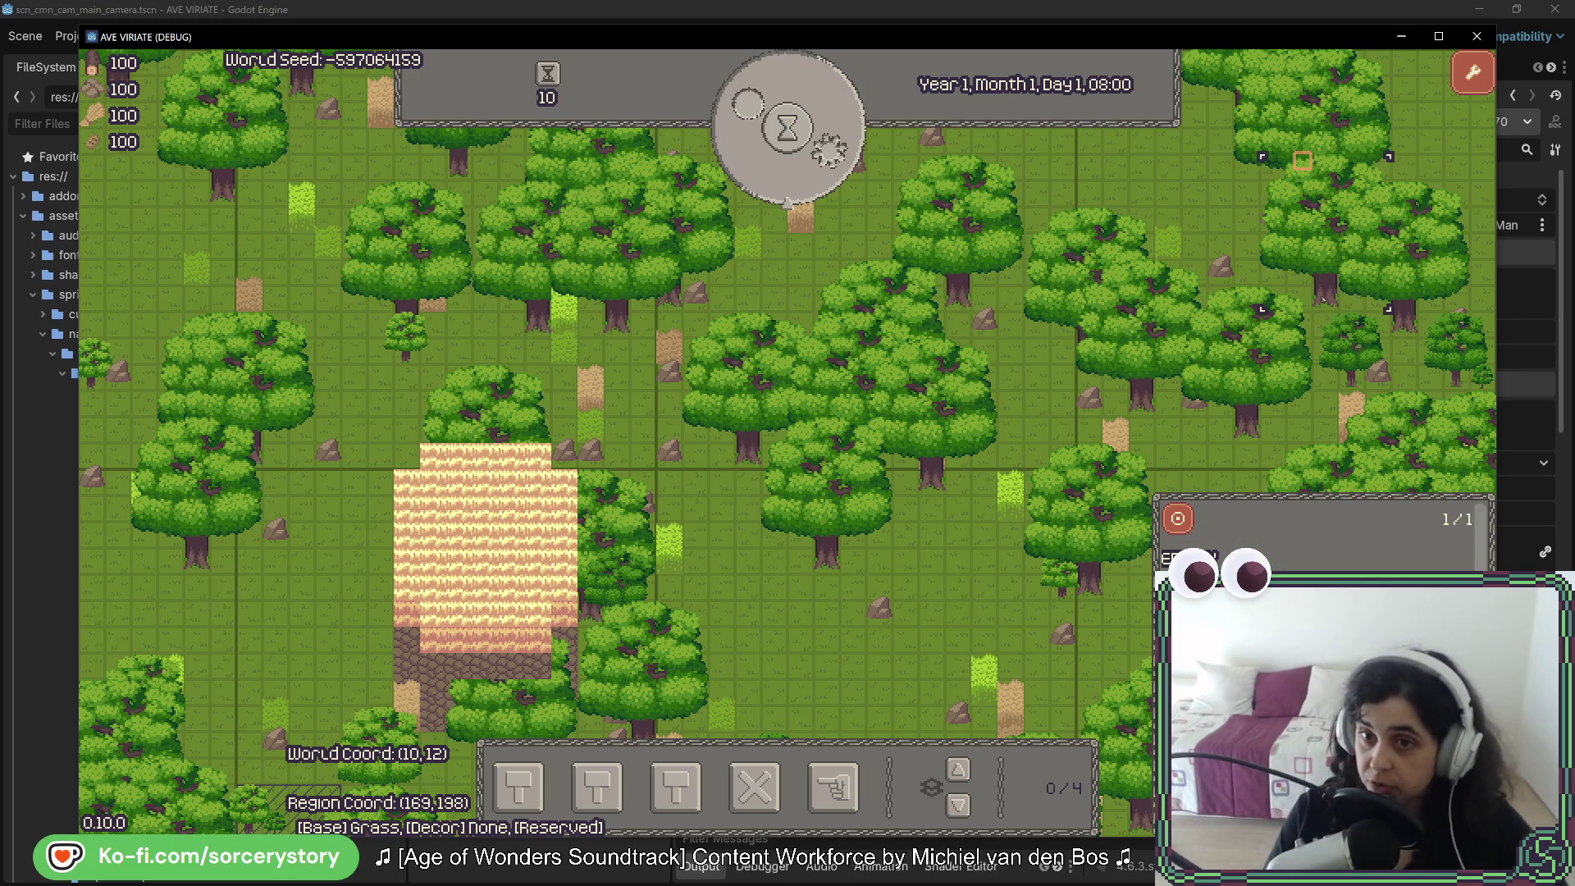
{"action": "right_click", "coordinate": [1303, 160]}
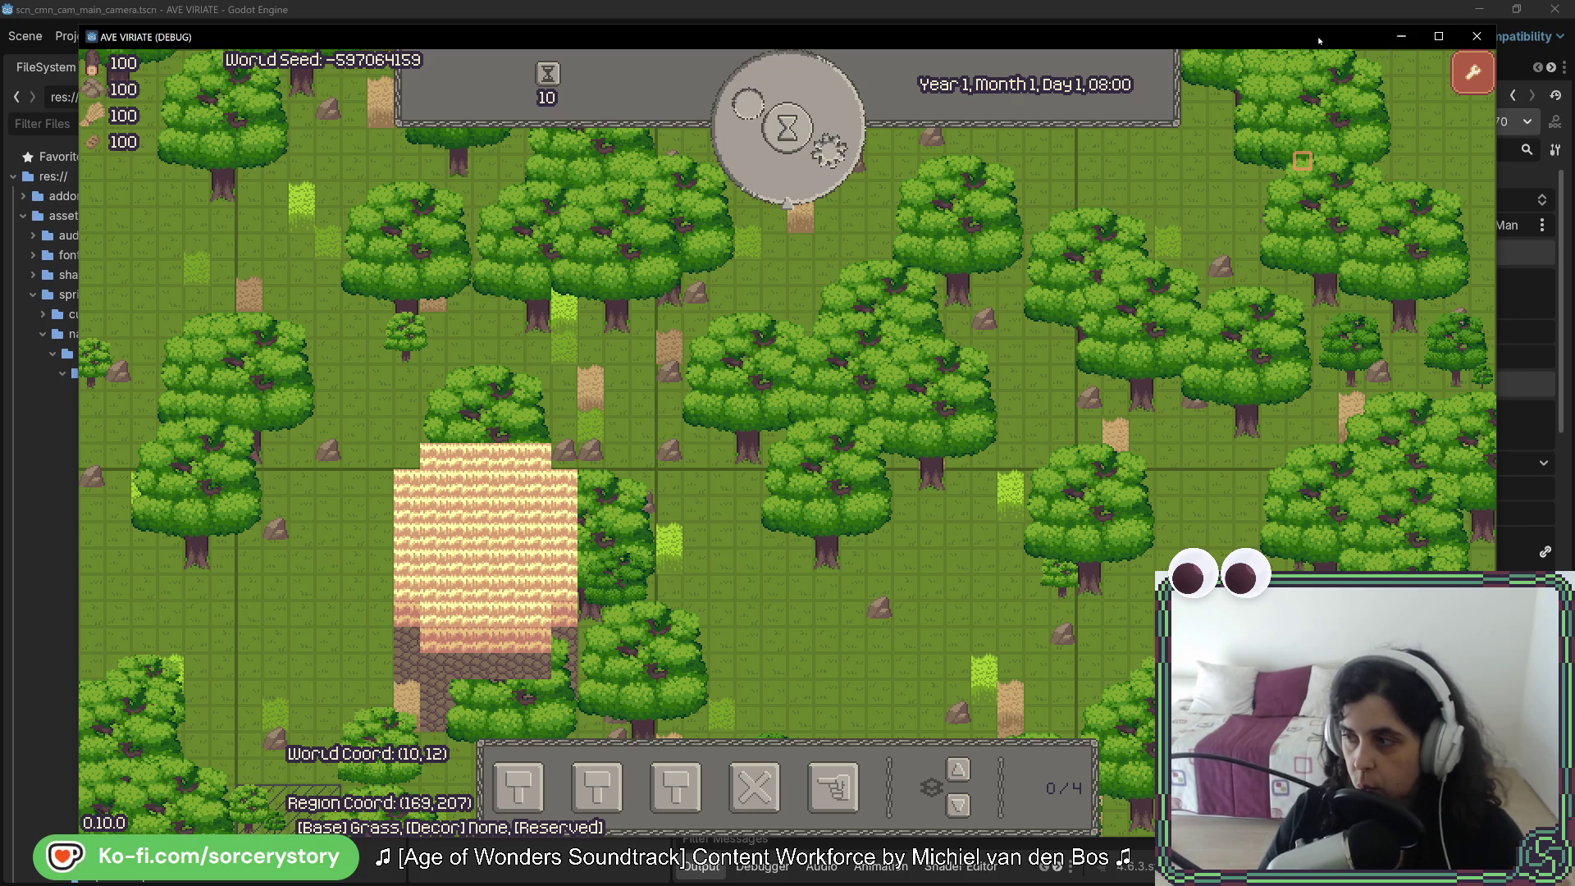
{"action": "left_click_drag", "start_coordinate": [1318, 40], "coordinate": [1248, 47]}
{"action": "left_click", "coordinate": [1203, 214]}
{"action": "left_click", "coordinate": [1244, 156]}
{"action": "left_click", "coordinate": [1305, 131]}
{"action": "left_click", "coordinate": [1316, 115]}
{"action": "left_click", "coordinate": [1234, 222]}
{"action": "left_click", "coordinate": [1187, 175]}
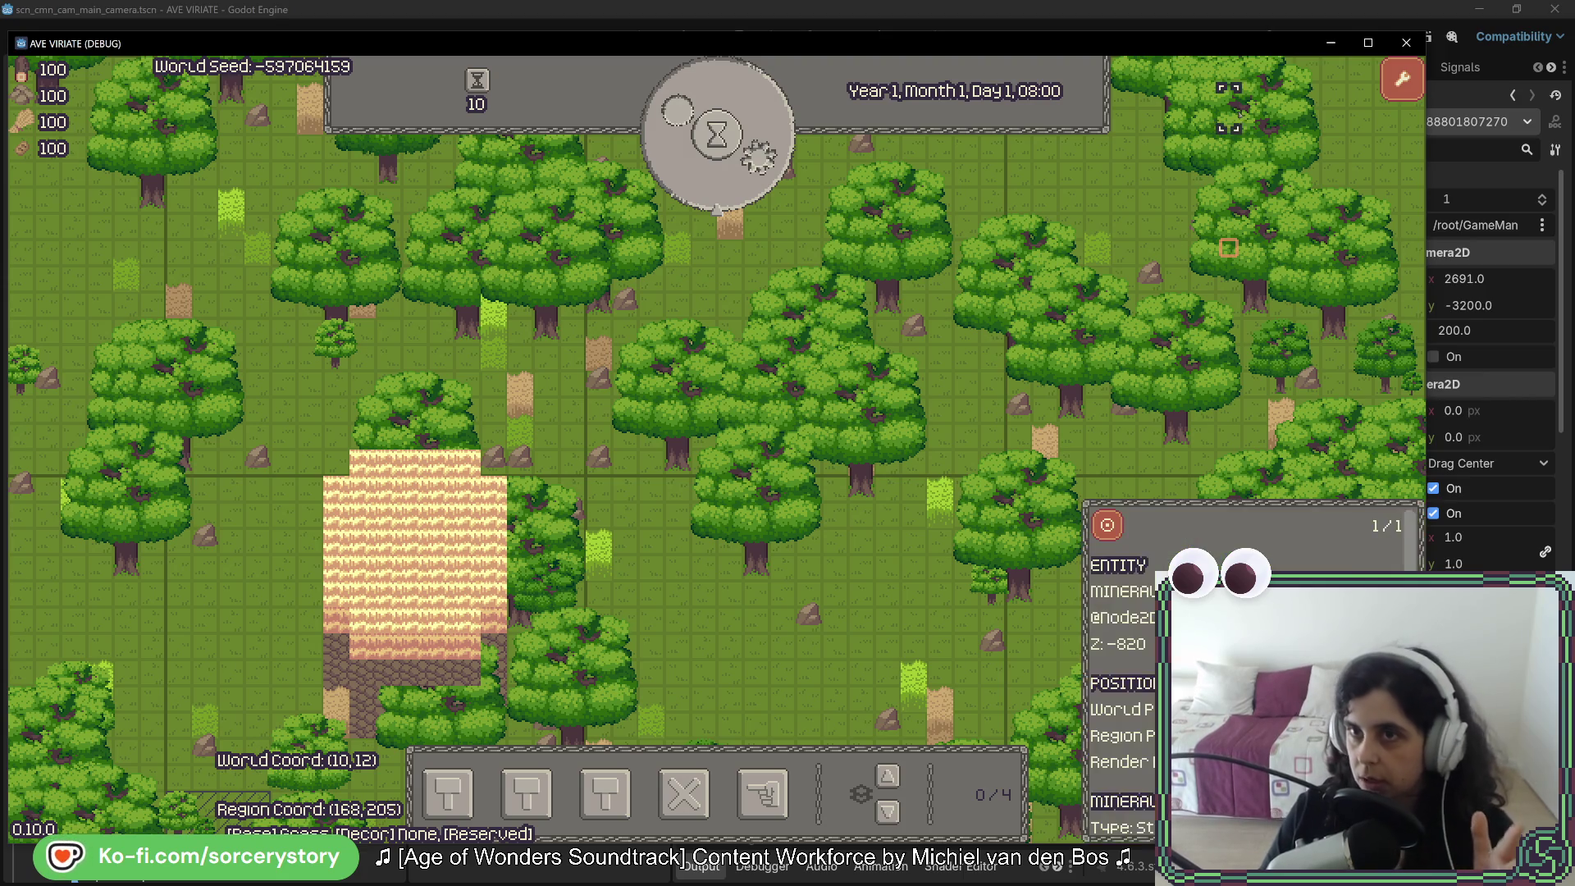
Step: Tick Limit Position Enabled on the live camera, then select and dismiss a tree and an entity
{"action": "left_click", "coordinate": [1264, 13]}
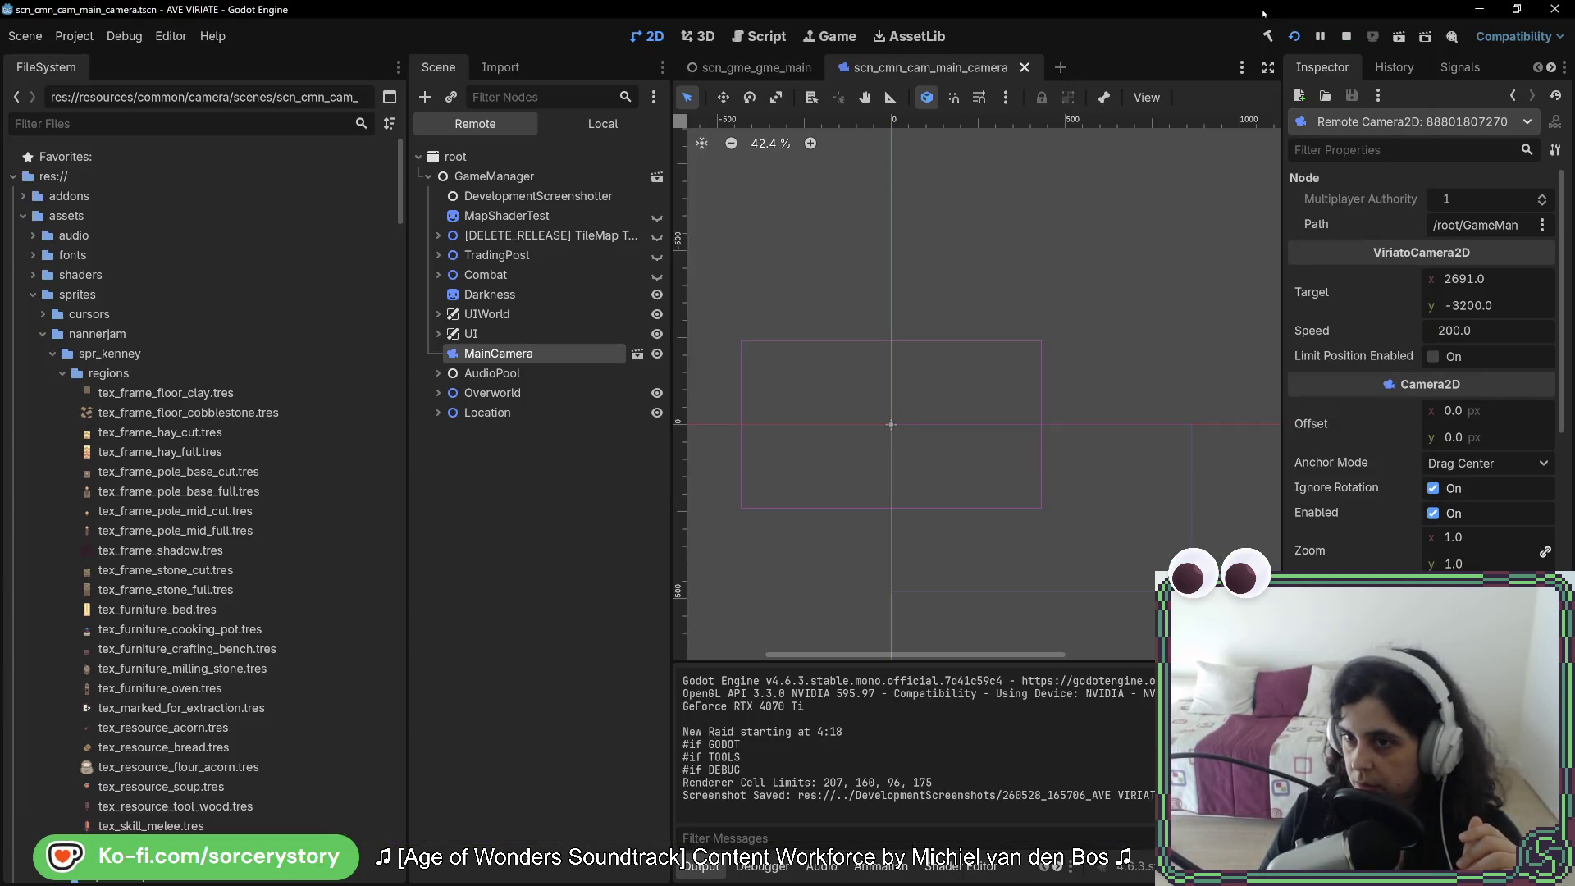
{"action": "left_click", "coordinate": [1434, 356]}
{"action": "key", "text": "alt+Tab"}
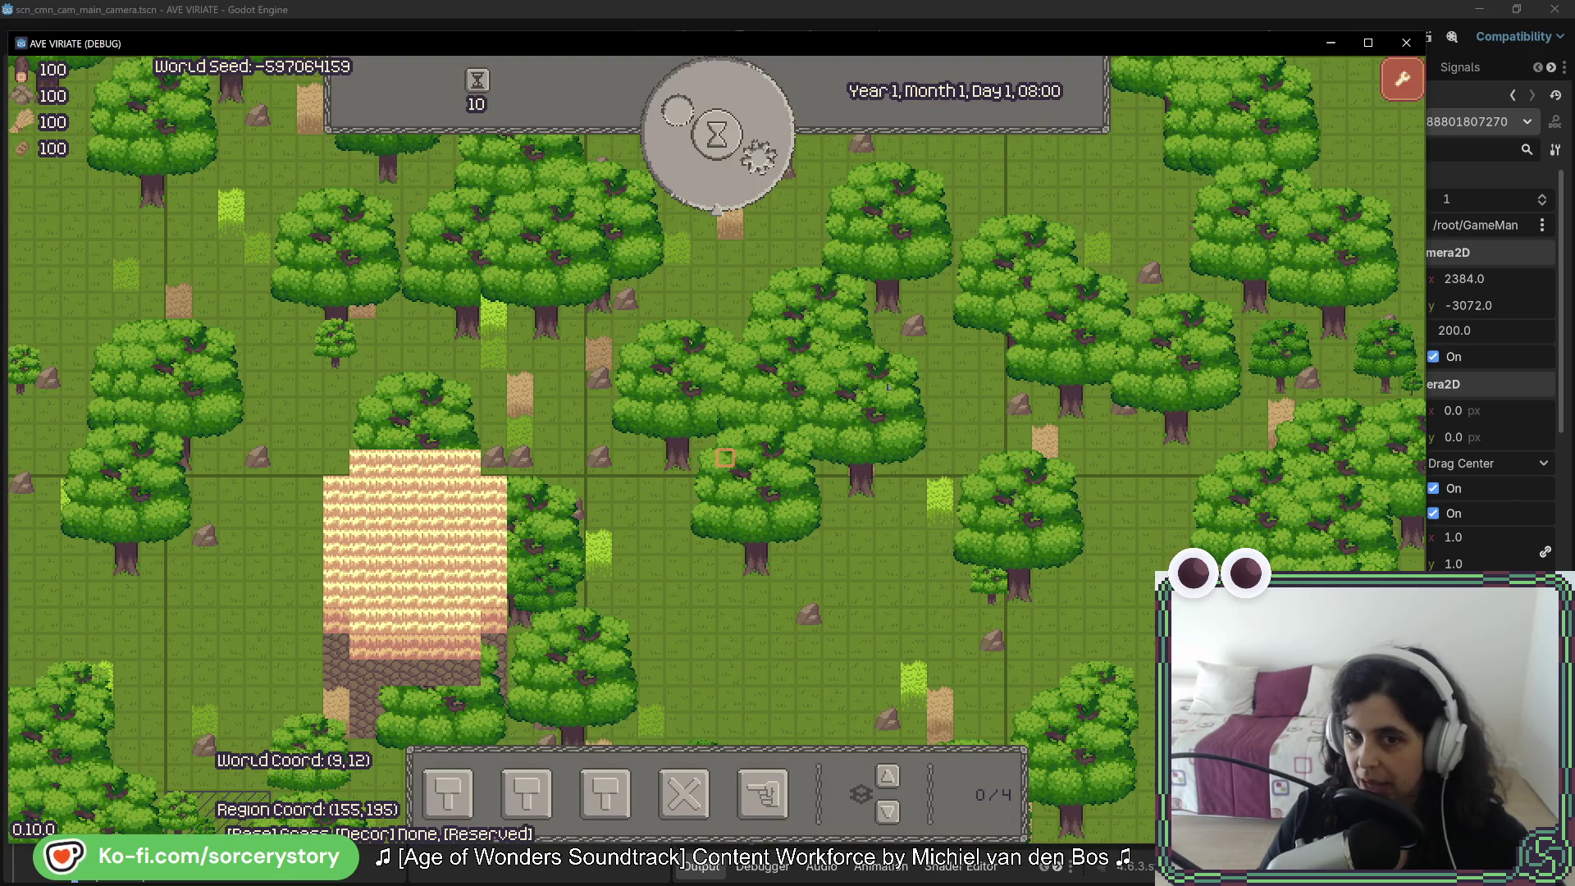
{"action": "left_click", "coordinate": [728, 457]}
{"action": "key", "text": "Escape"}
{"action": "left_click", "coordinate": [628, 592]}
{"action": "key", "text": "Escape"}
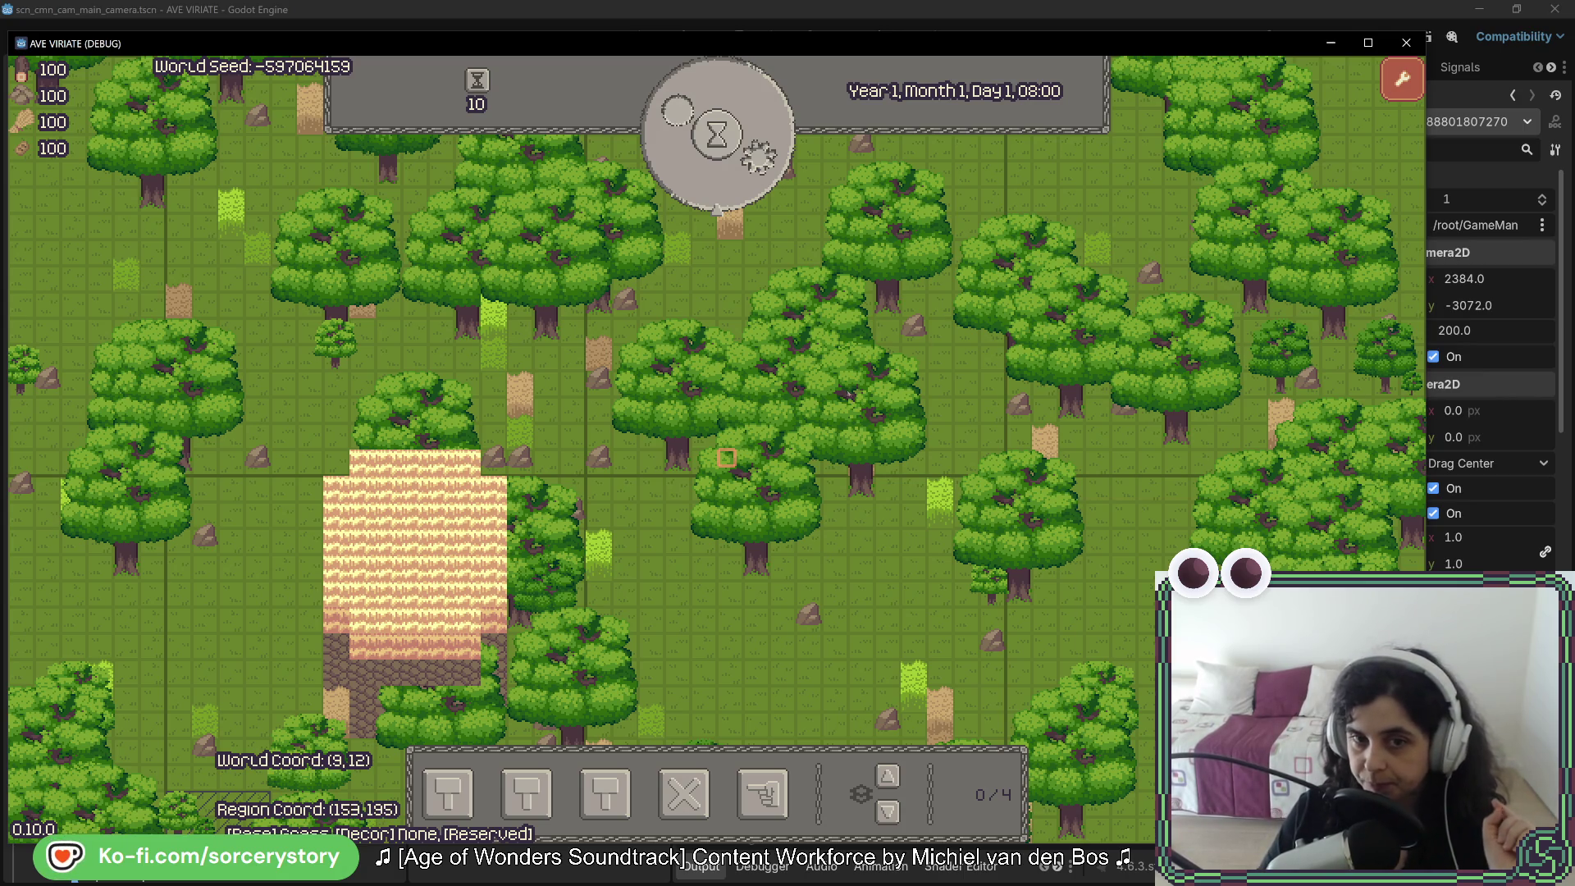
Step: Pan left, inspect a plant, rock and mineral, then pan down and right
{"action": "key", "text": "a"}
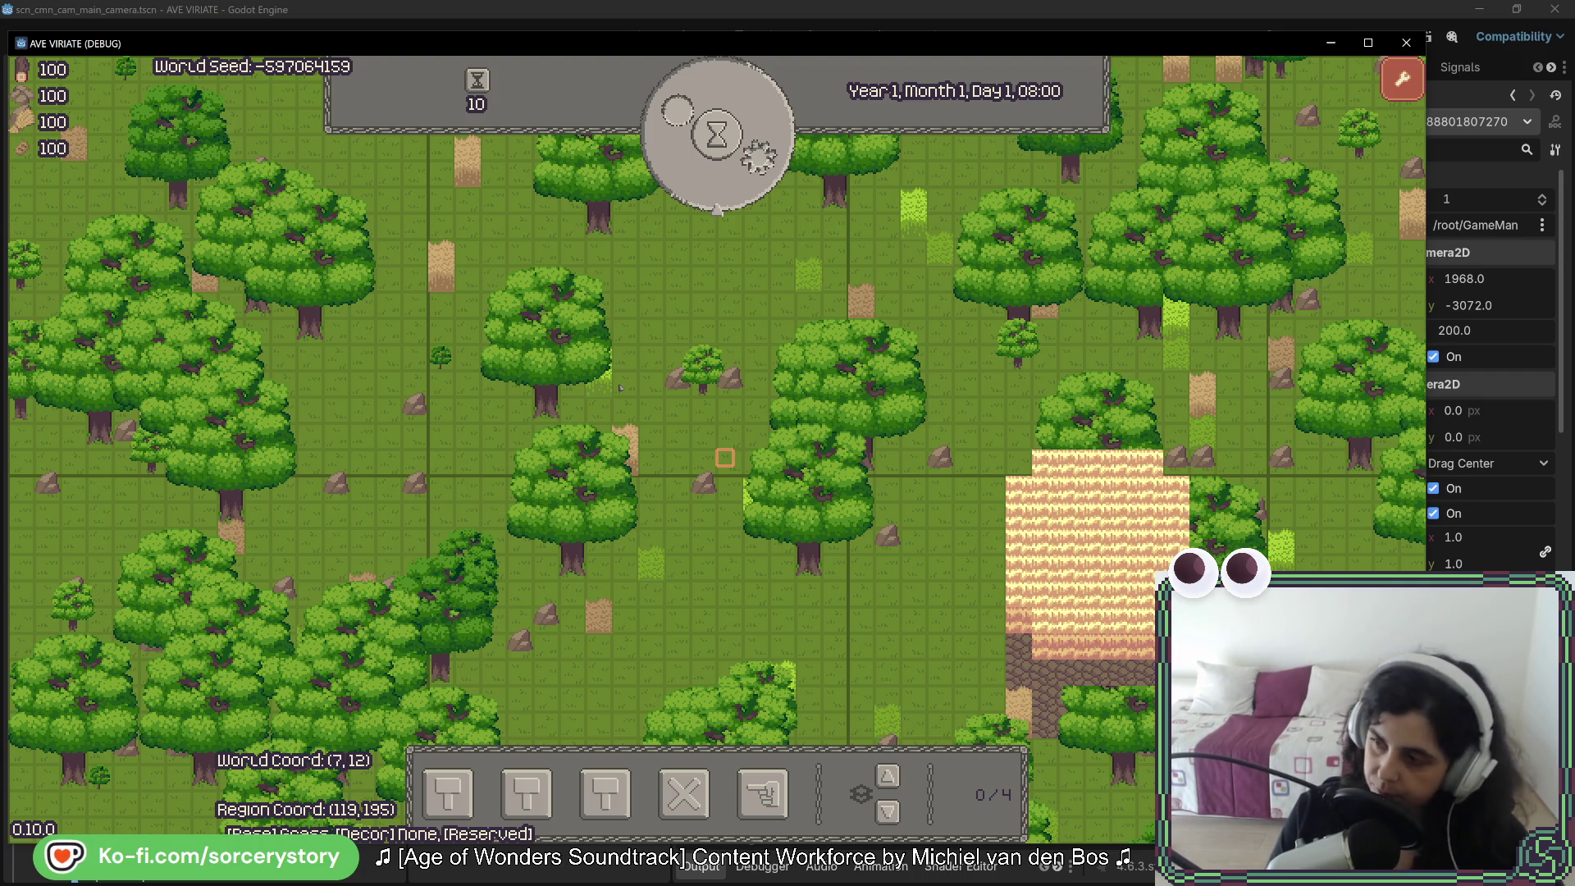
{"action": "left_click", "coordinate": [598, 370]}
{"action": "key", "text": "Escape"}
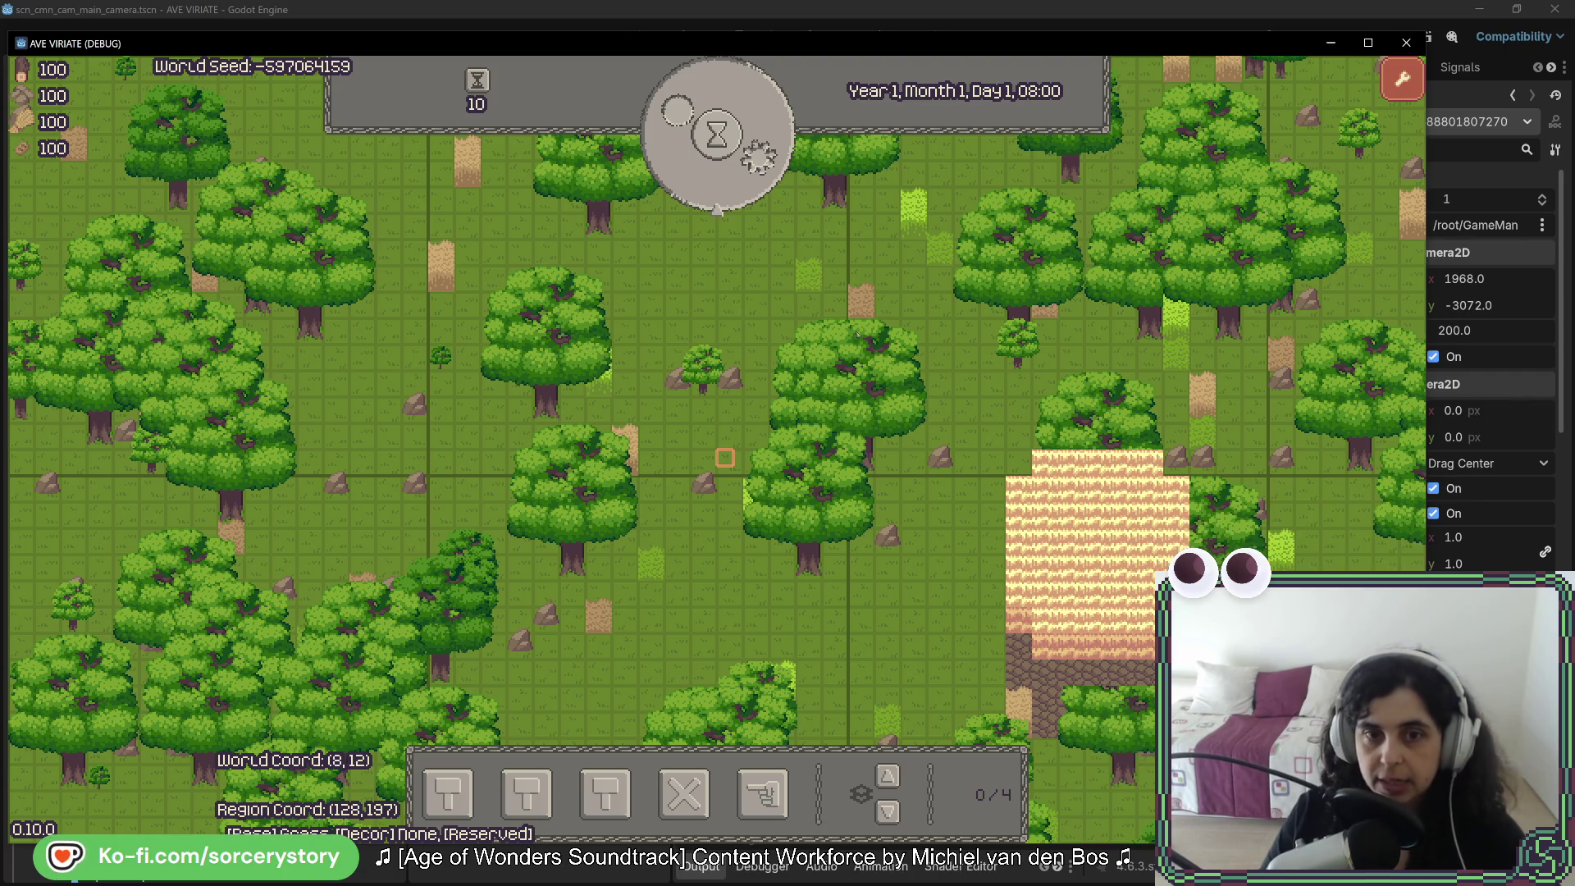
{"action": "left_click", "coordinate": [723, 390]}
{"action": "key", "text": "Escape"}
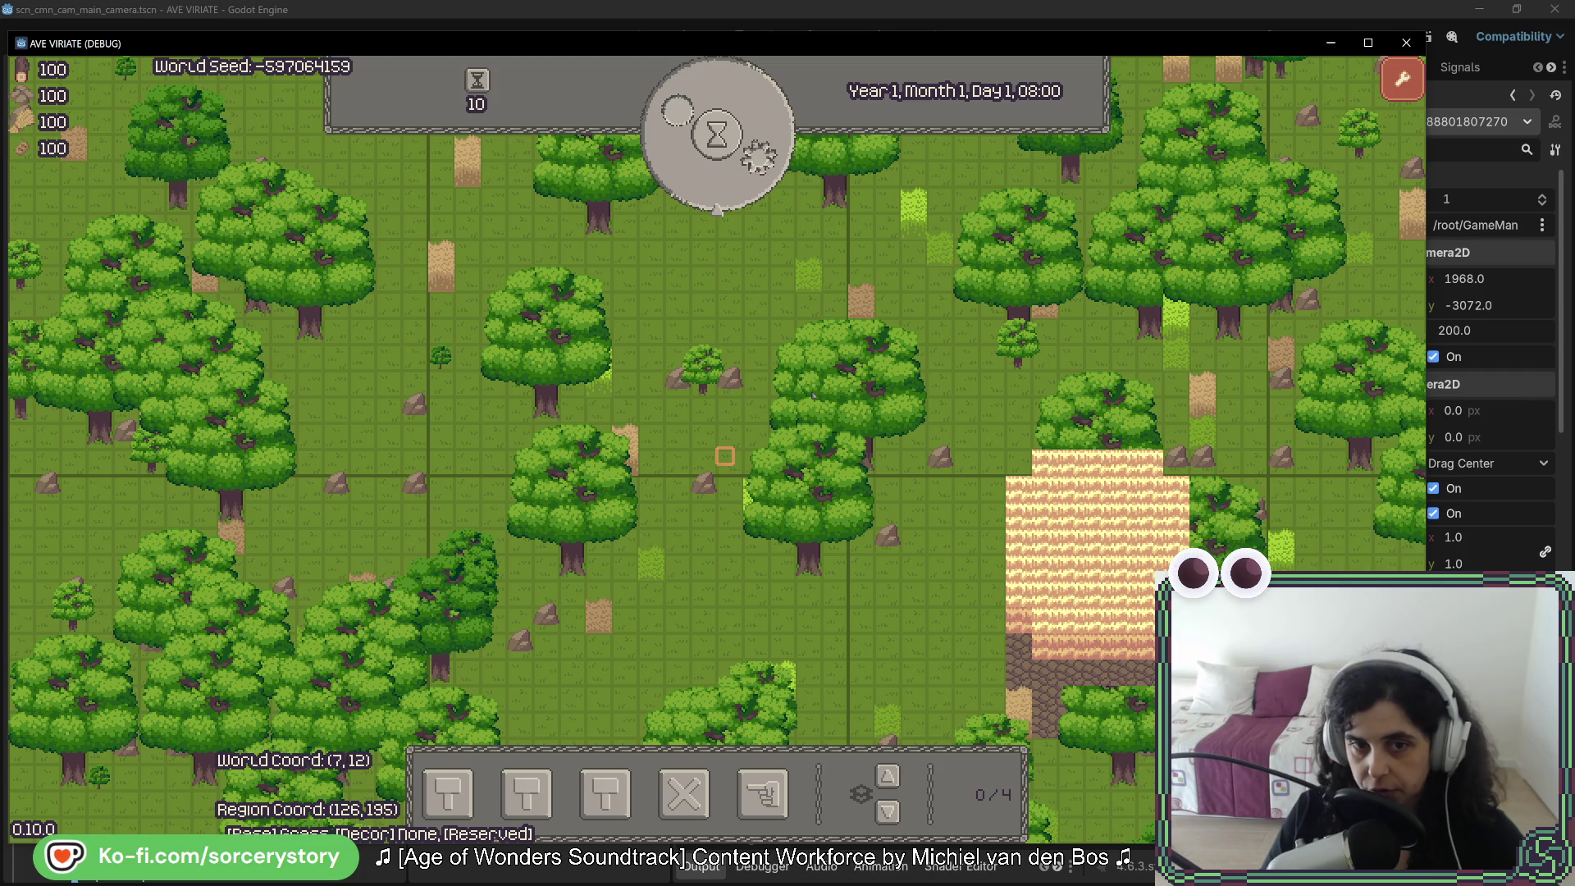
{"action": "left_click", "coordinate": [722, 453]}
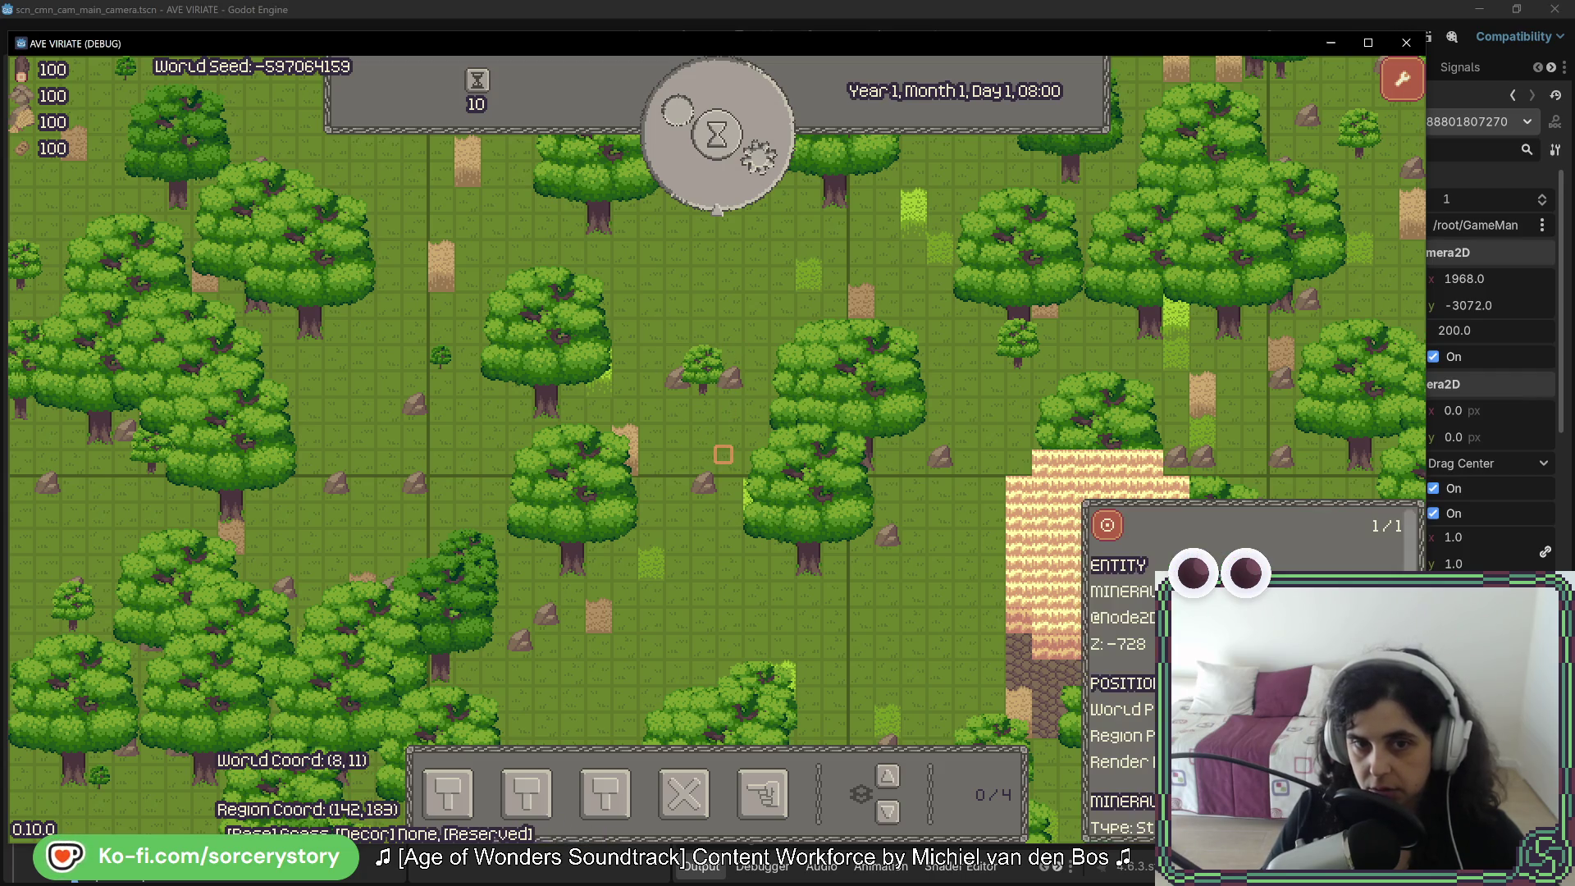
{"action": "key", "text": "Escape"}
{"action": "key", "text": "s"}
{"action": "key", "text": "d"}
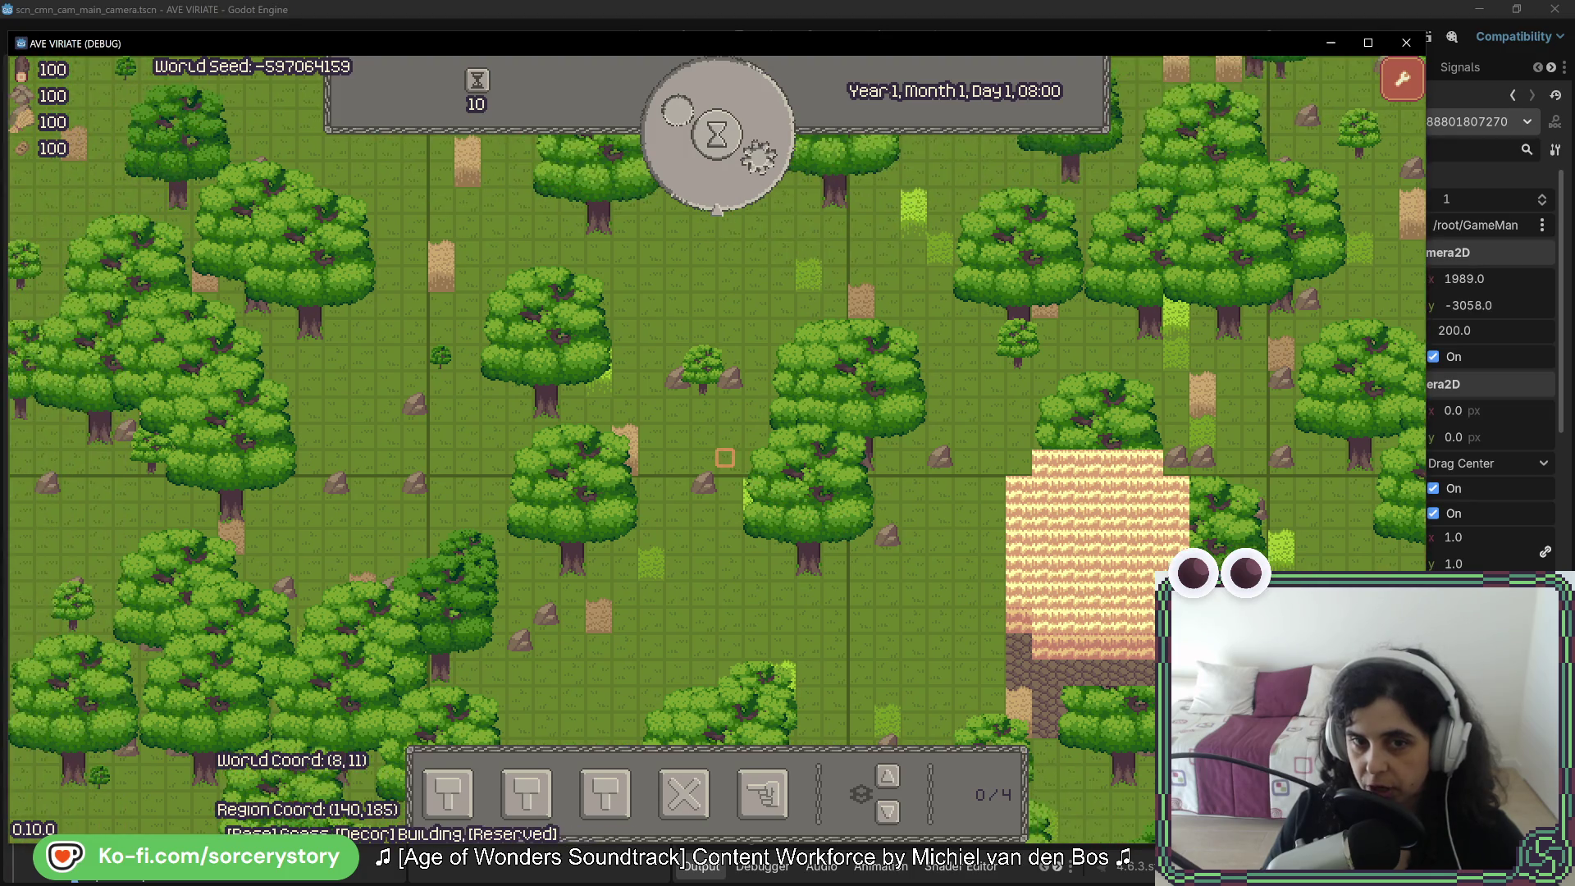
{"action": "key", "text": "d"}
{"action": "key", "text": "s"}
Step: Inspect a plant, cycle through rocks with Tab, pan up and right, then return to Rider
{"action": "left_click", "coordinate": [724, 457]}
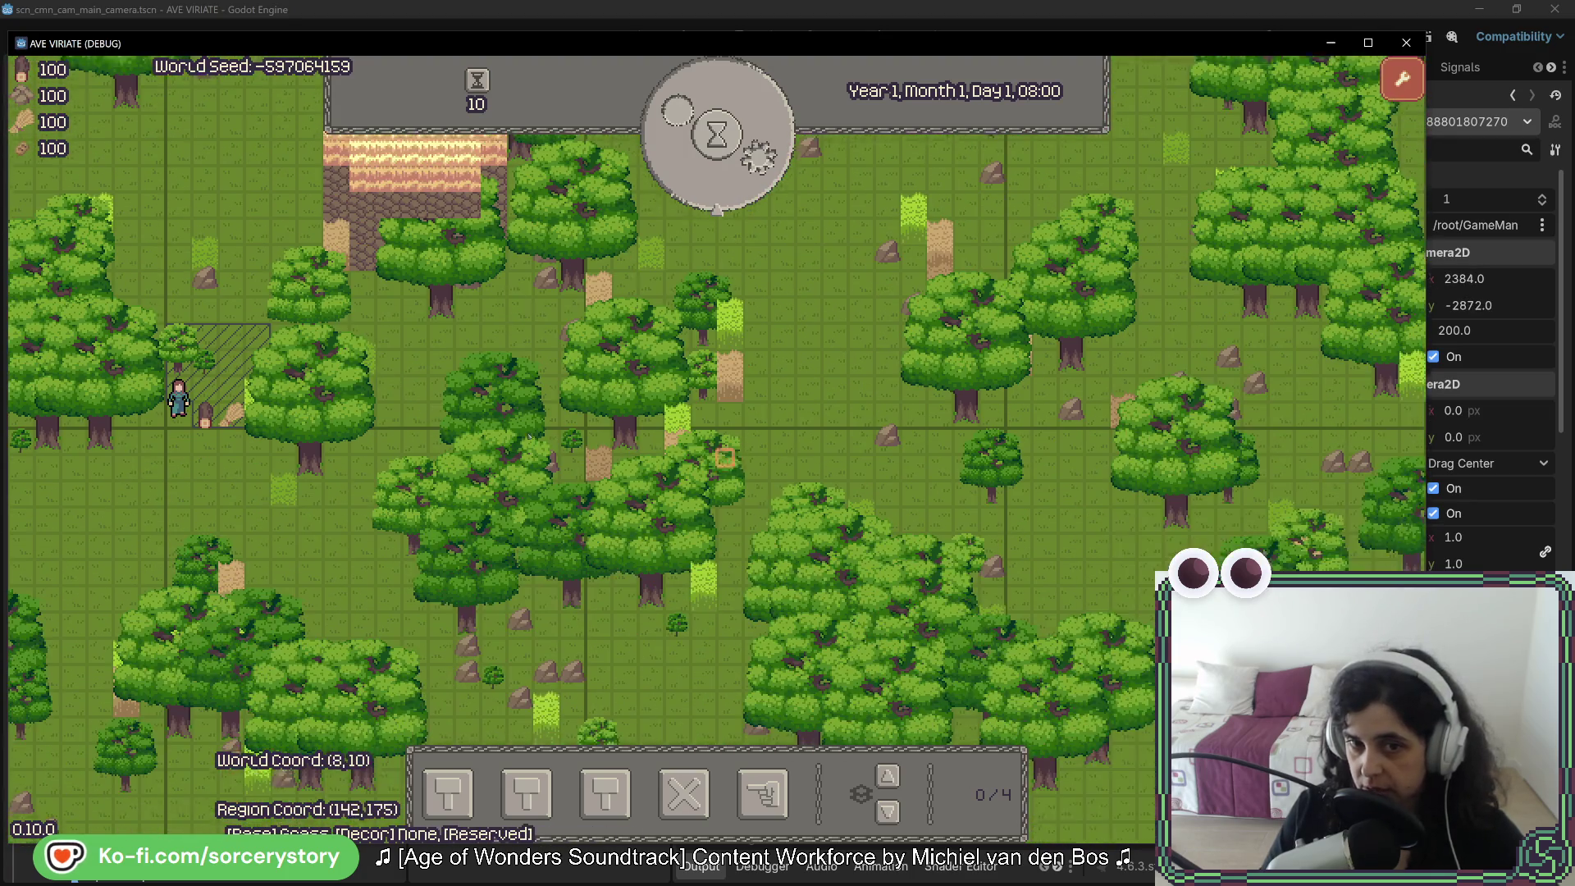
{"action": "key", "text": "Escape"}
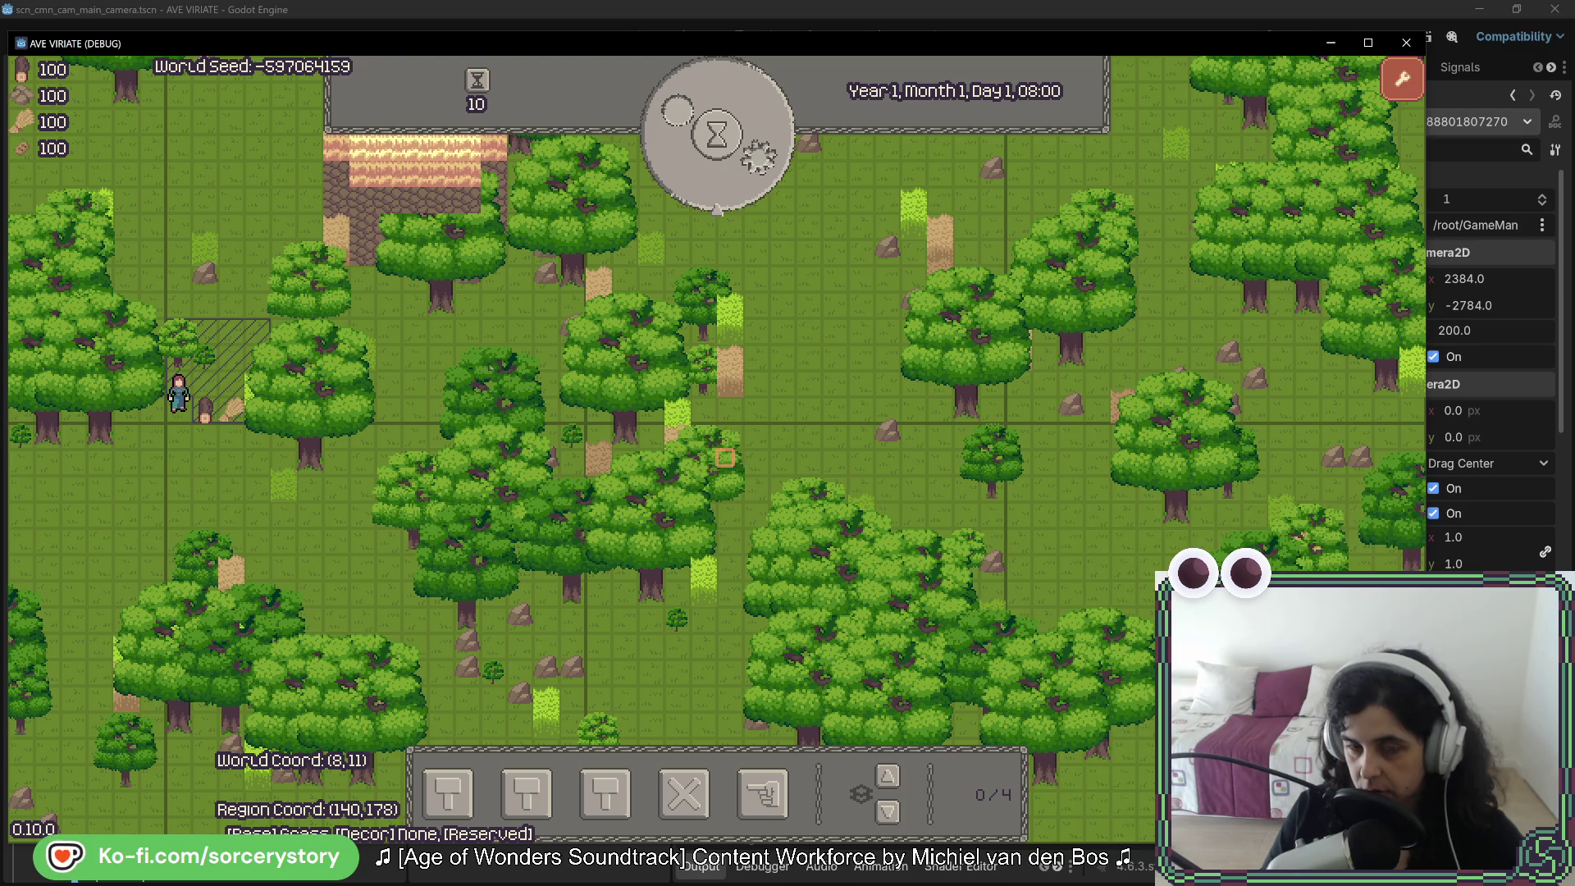
{"action": "key", "text": "Tab"}
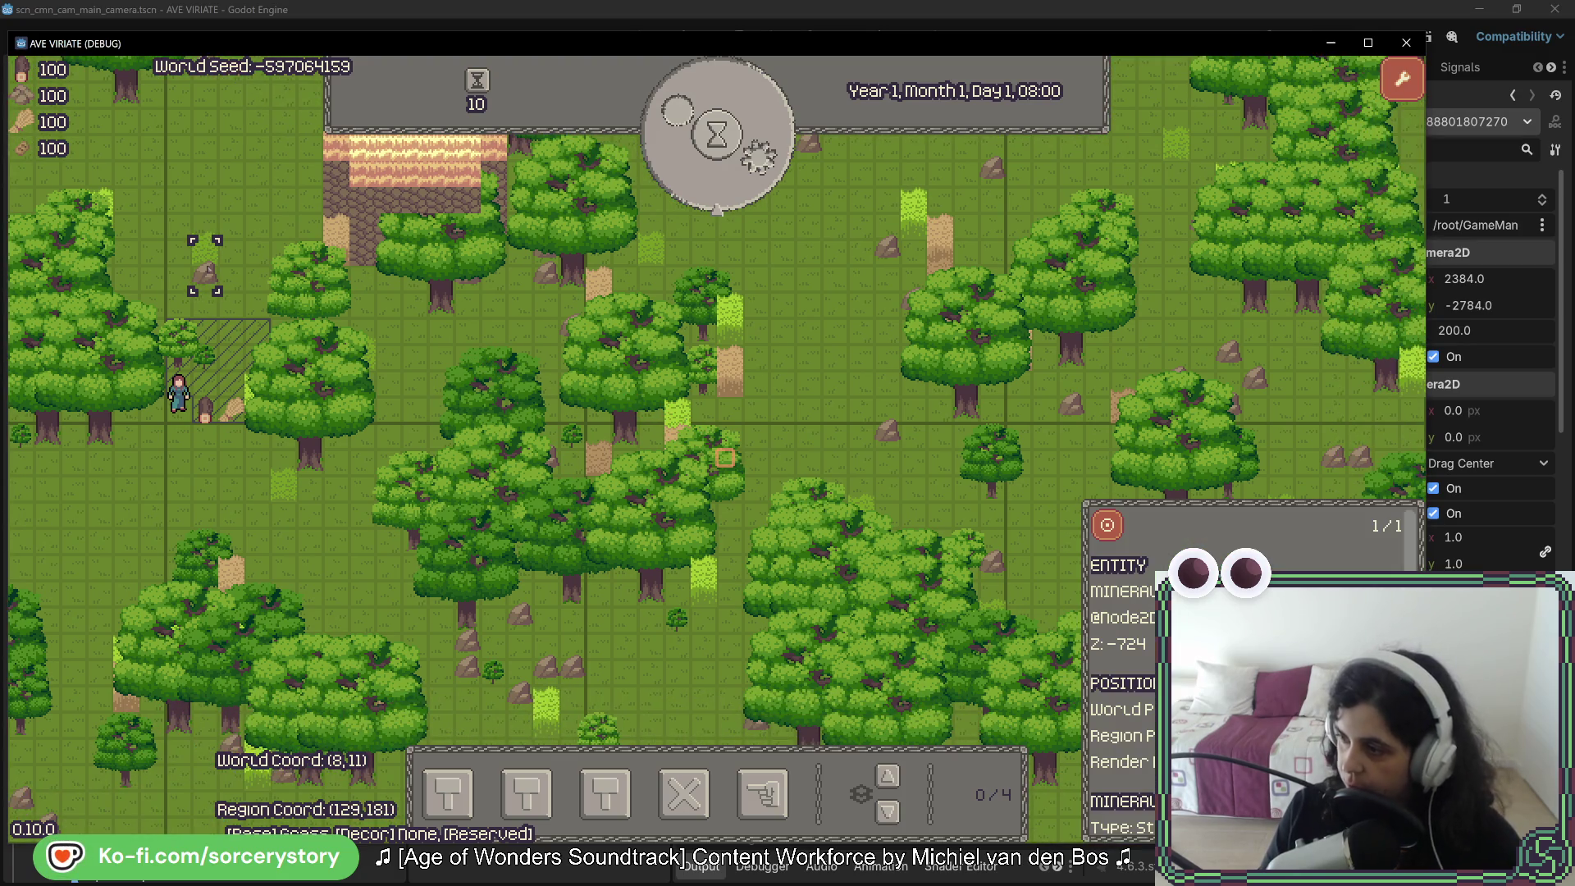
{"action": "key", "text": "Tab"}
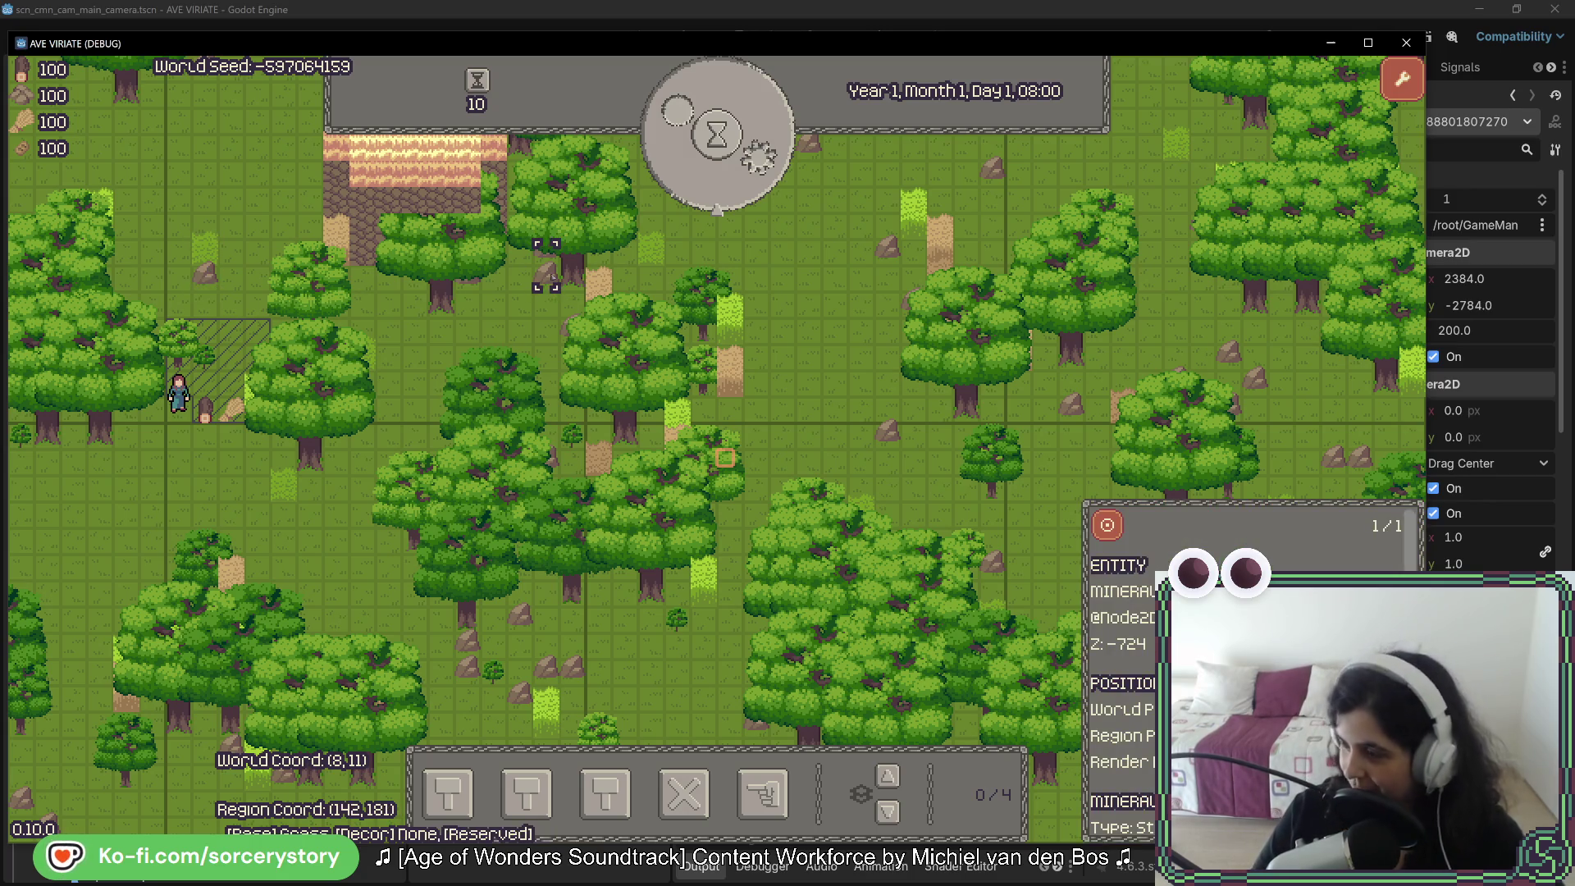
{"action": "left_click", "coordinate": [660, 278]}
{"action": "key", "text": "w"}
{"action": "key", "text": "w"}
{"action": "key", "text": "w"}
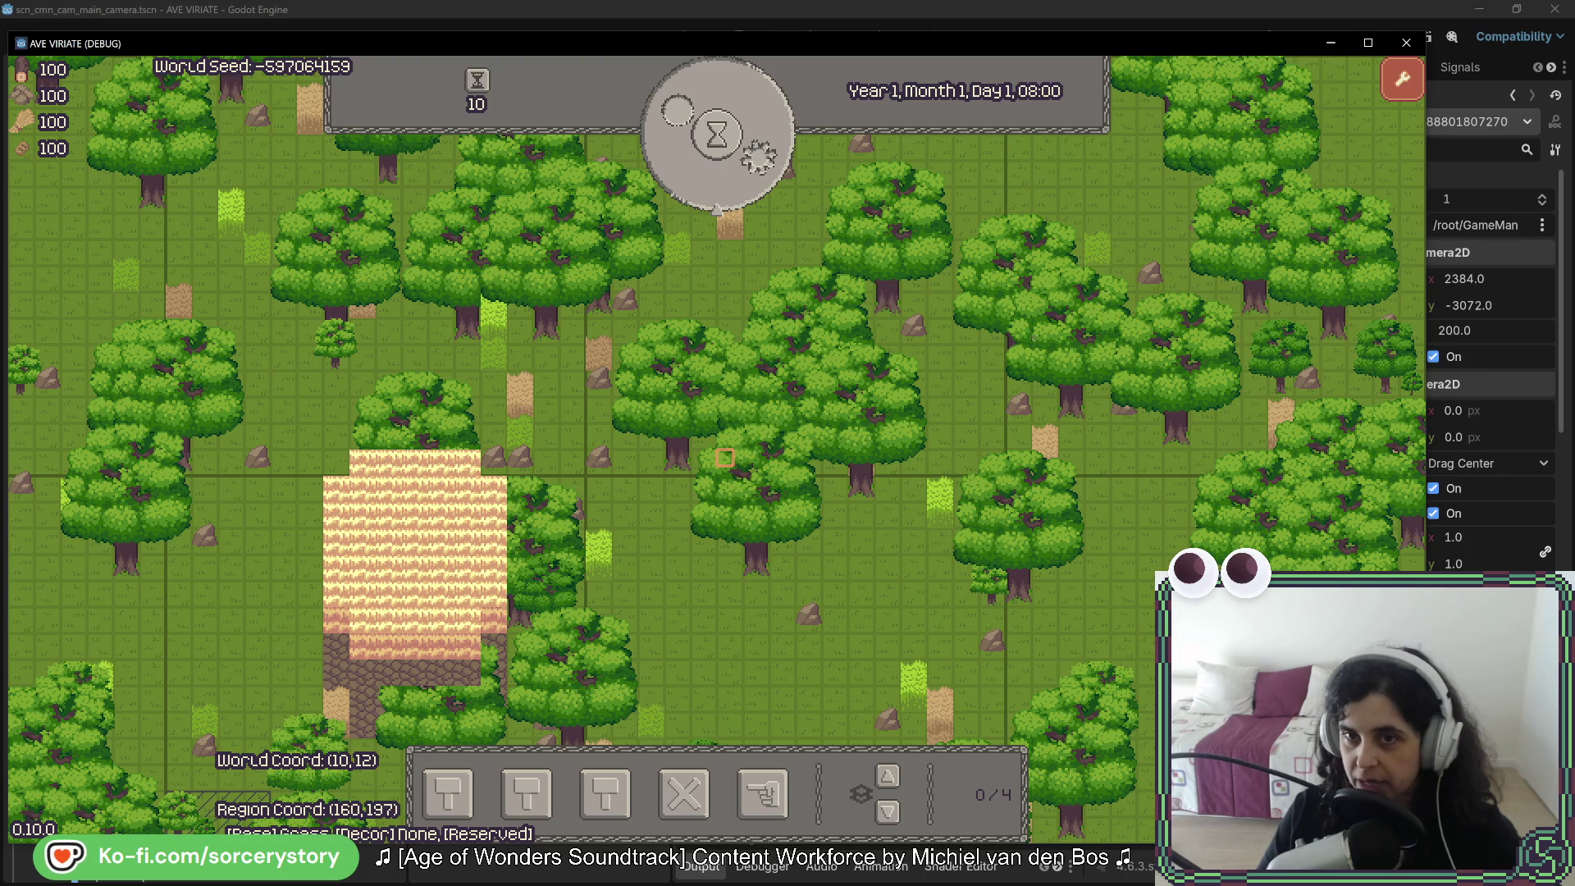
{"action": "mouse_move", "coordinate": [421, 337]}
{"action": "left_mouse_down"}
{"action": "mouse_move", "coordinate": [1009, 323]}
{"action": "mouse_move", "coordinate": [1009, 235]}
{"action": "left_mouse_up"}
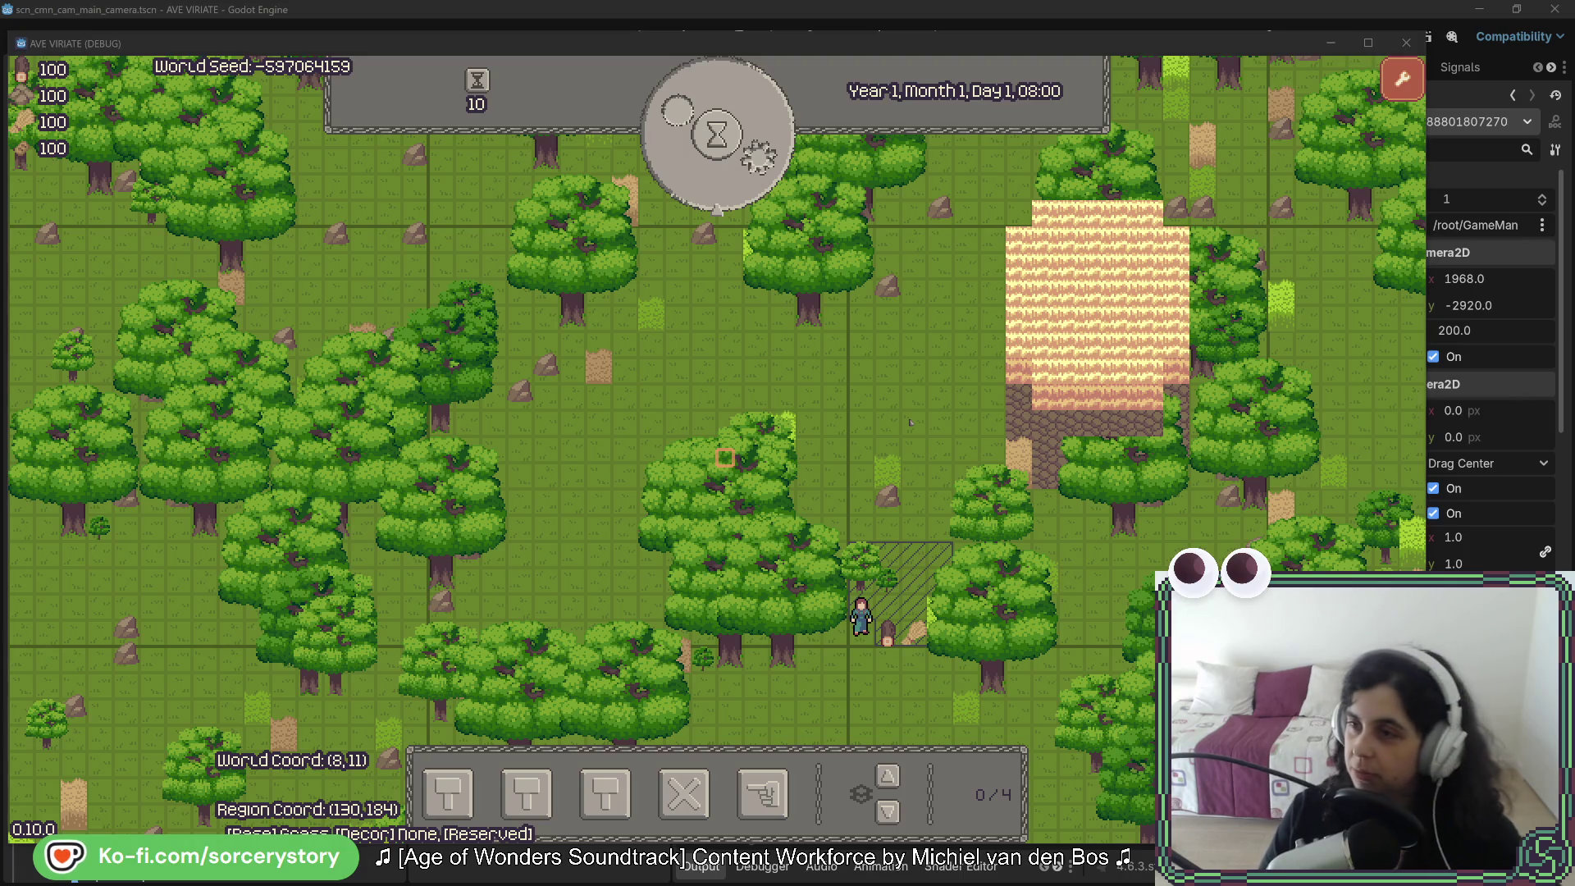
{"action": "key", "text": "alt+Tab"}
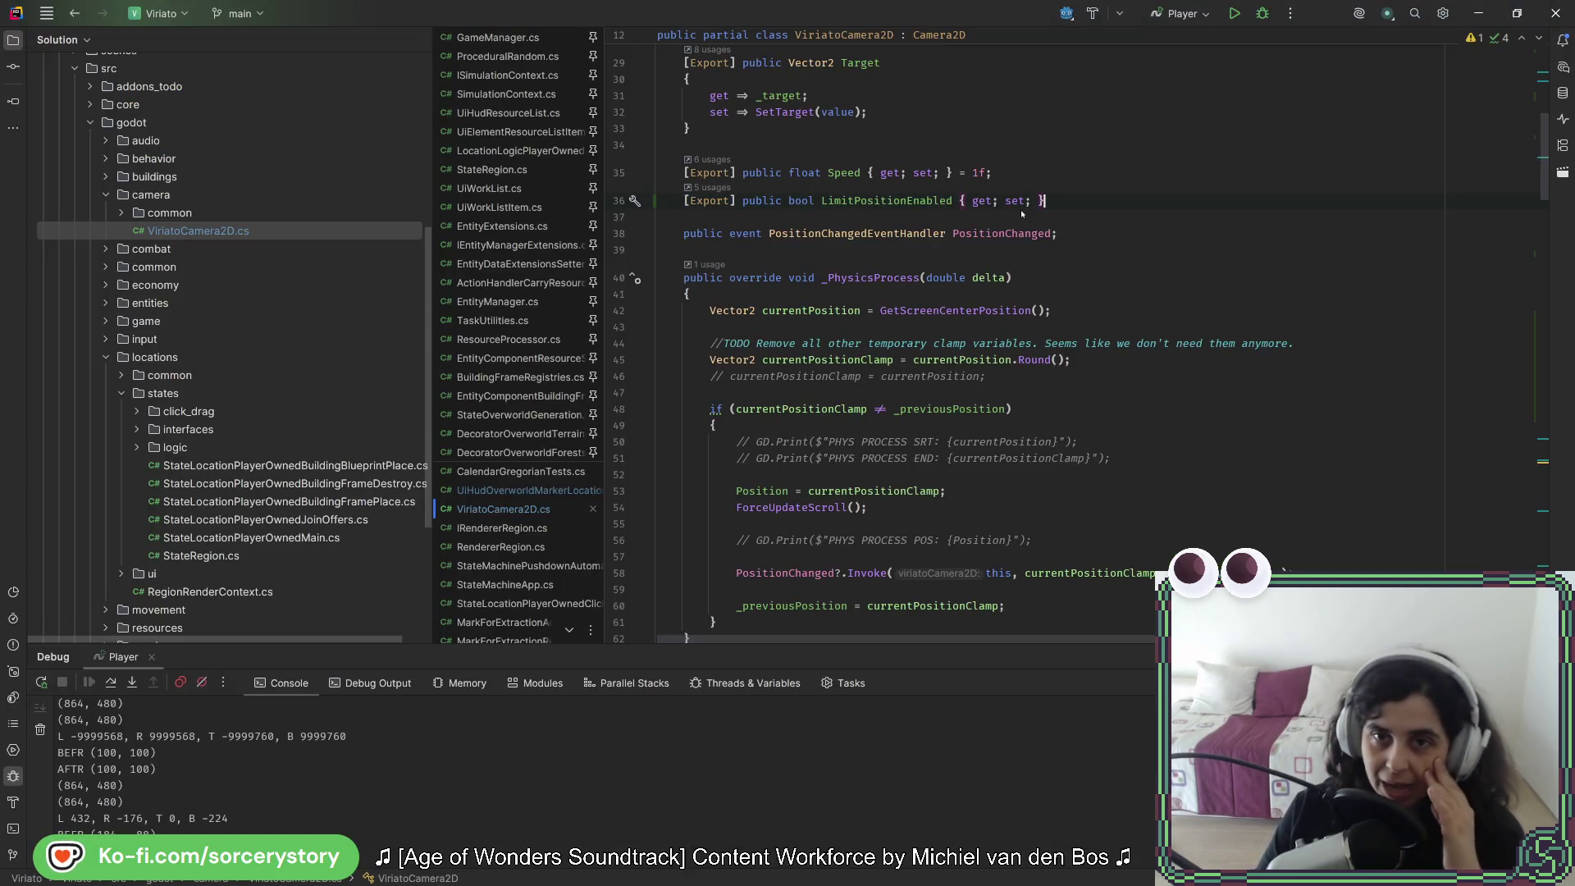
{"action": "scroll", "coordinate": [1021, 209], "scroll_direction": "up", "scroll_amount": 6}
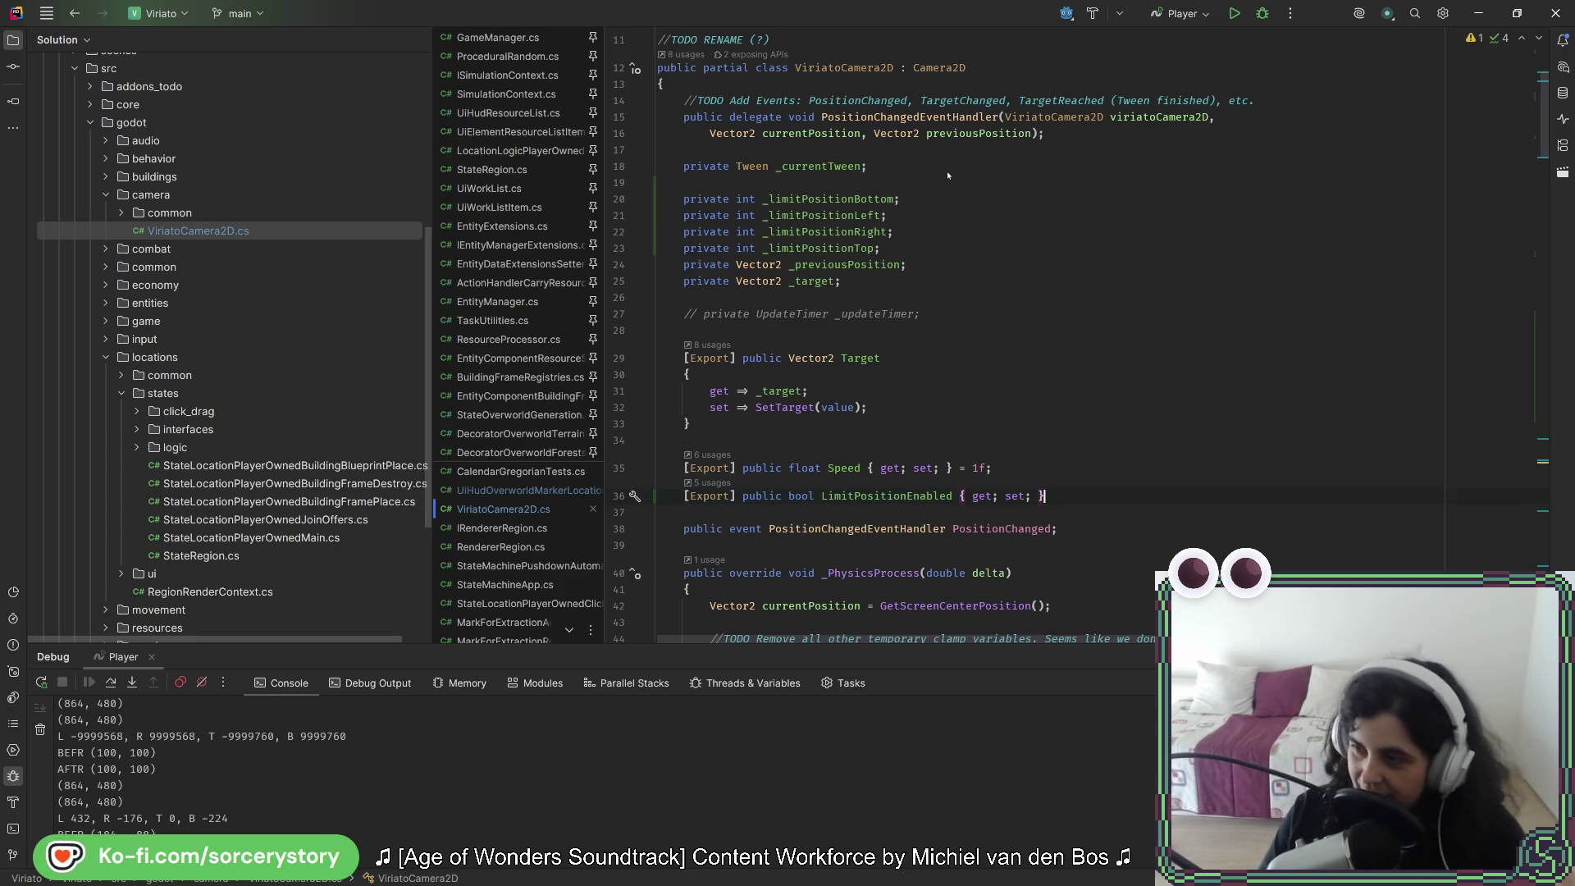
{"action": "scroll", "coordinate": [1050, 525], "scroll_direction": "down", "scroll_amount": 5}
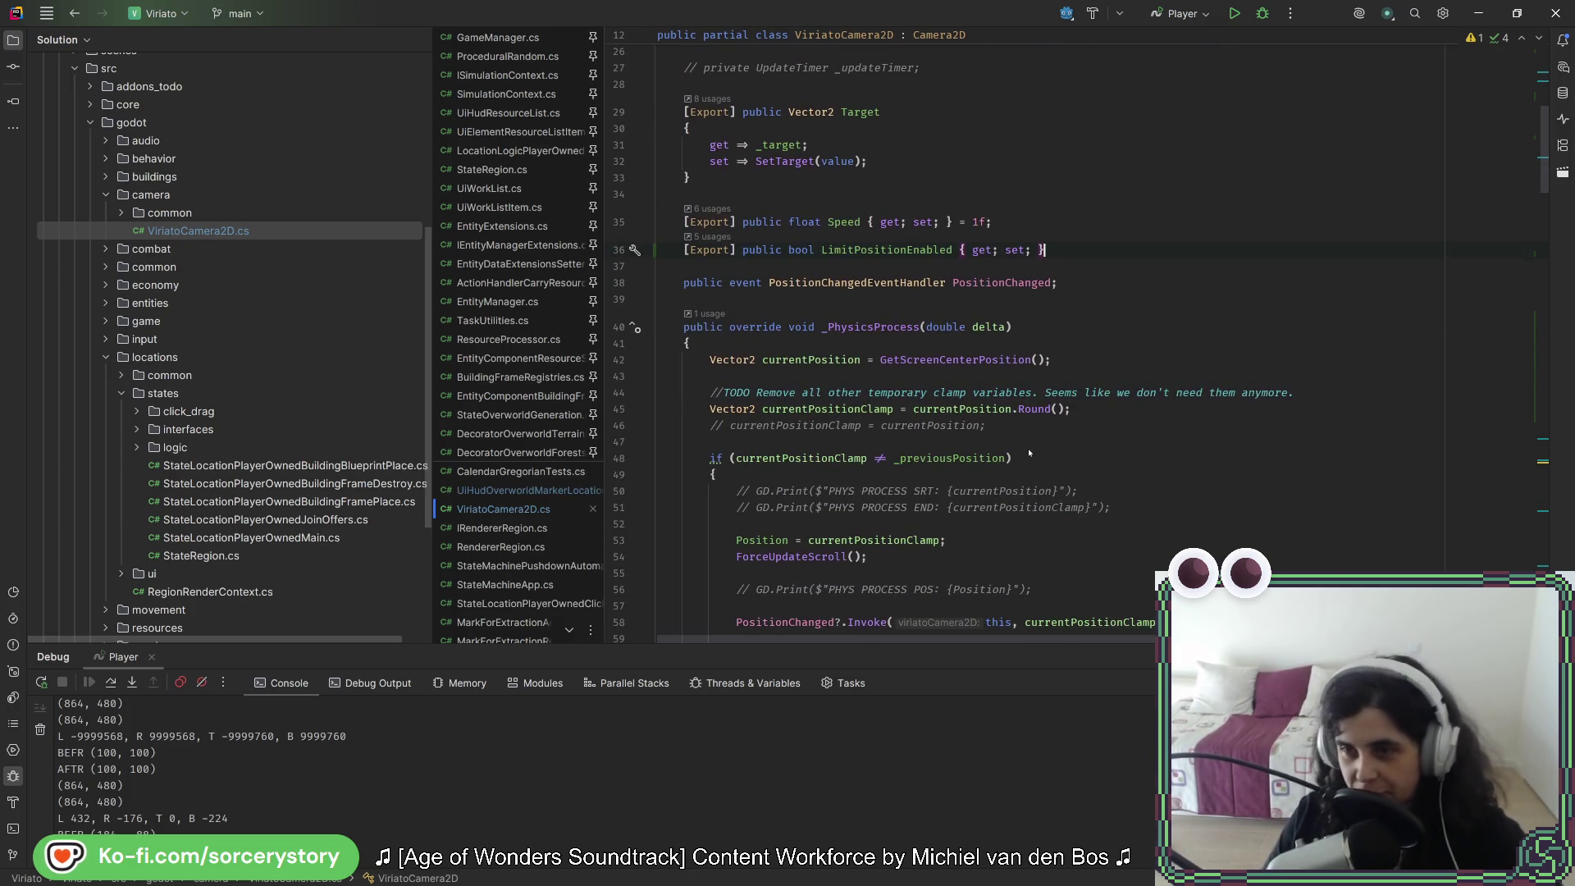
{"action": "scroll", "coordinate": [1058, 427], "scroll_direction": "up", "scroll_amount": 3}
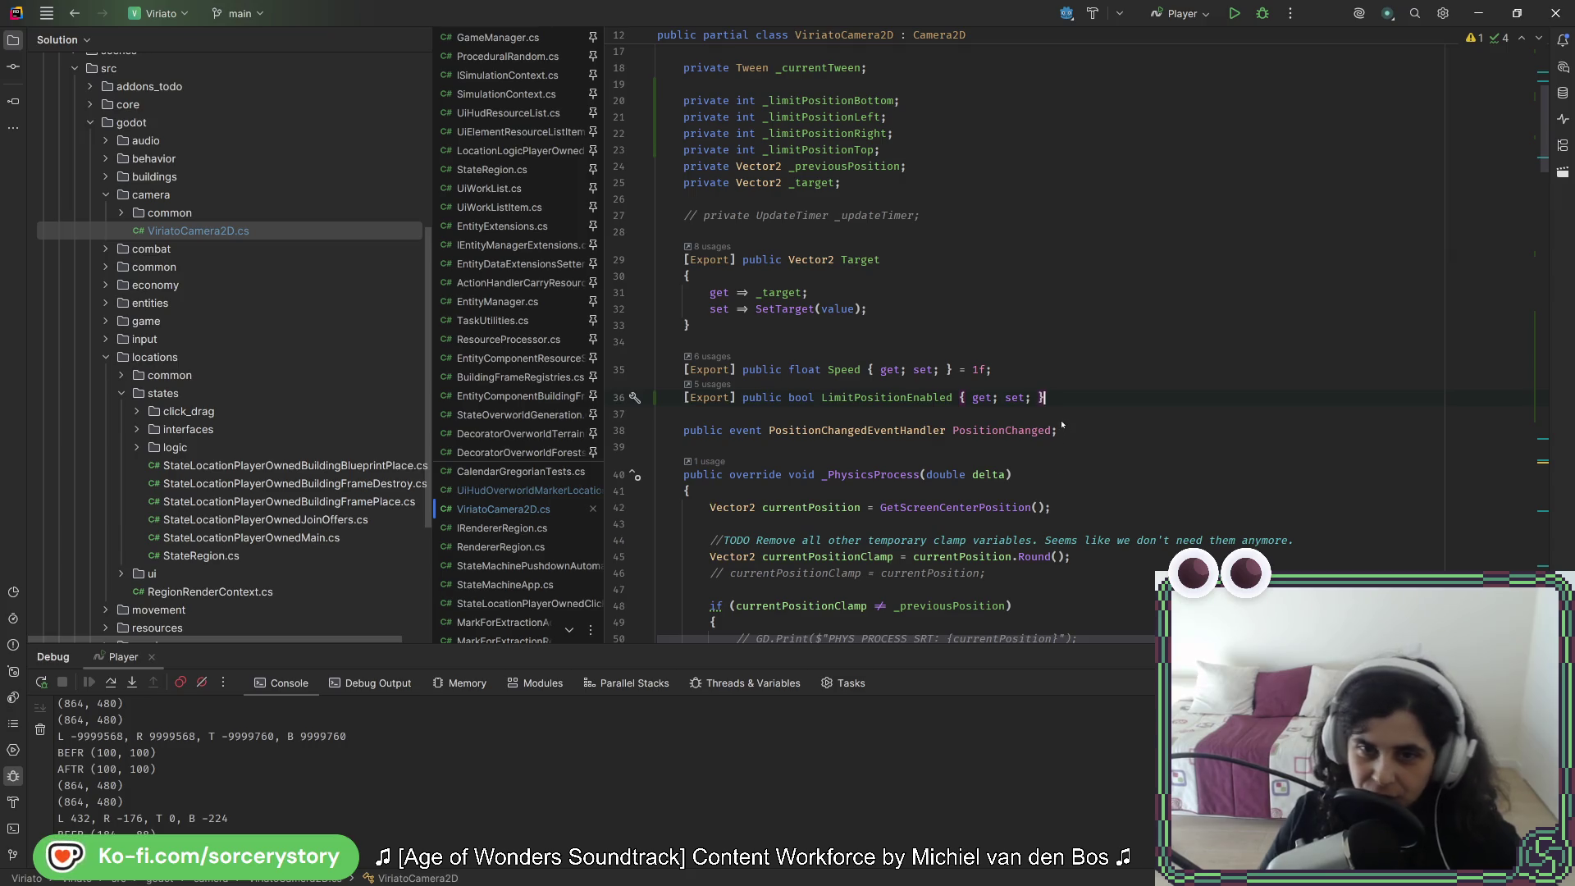
Step: Make the LimitPositionEnabled getter return _limitPositionEnabled
{"action": "key", "text": "Left"}
{"action": "key", "text": "Left"}
{"action": "key", "text": "Left"}
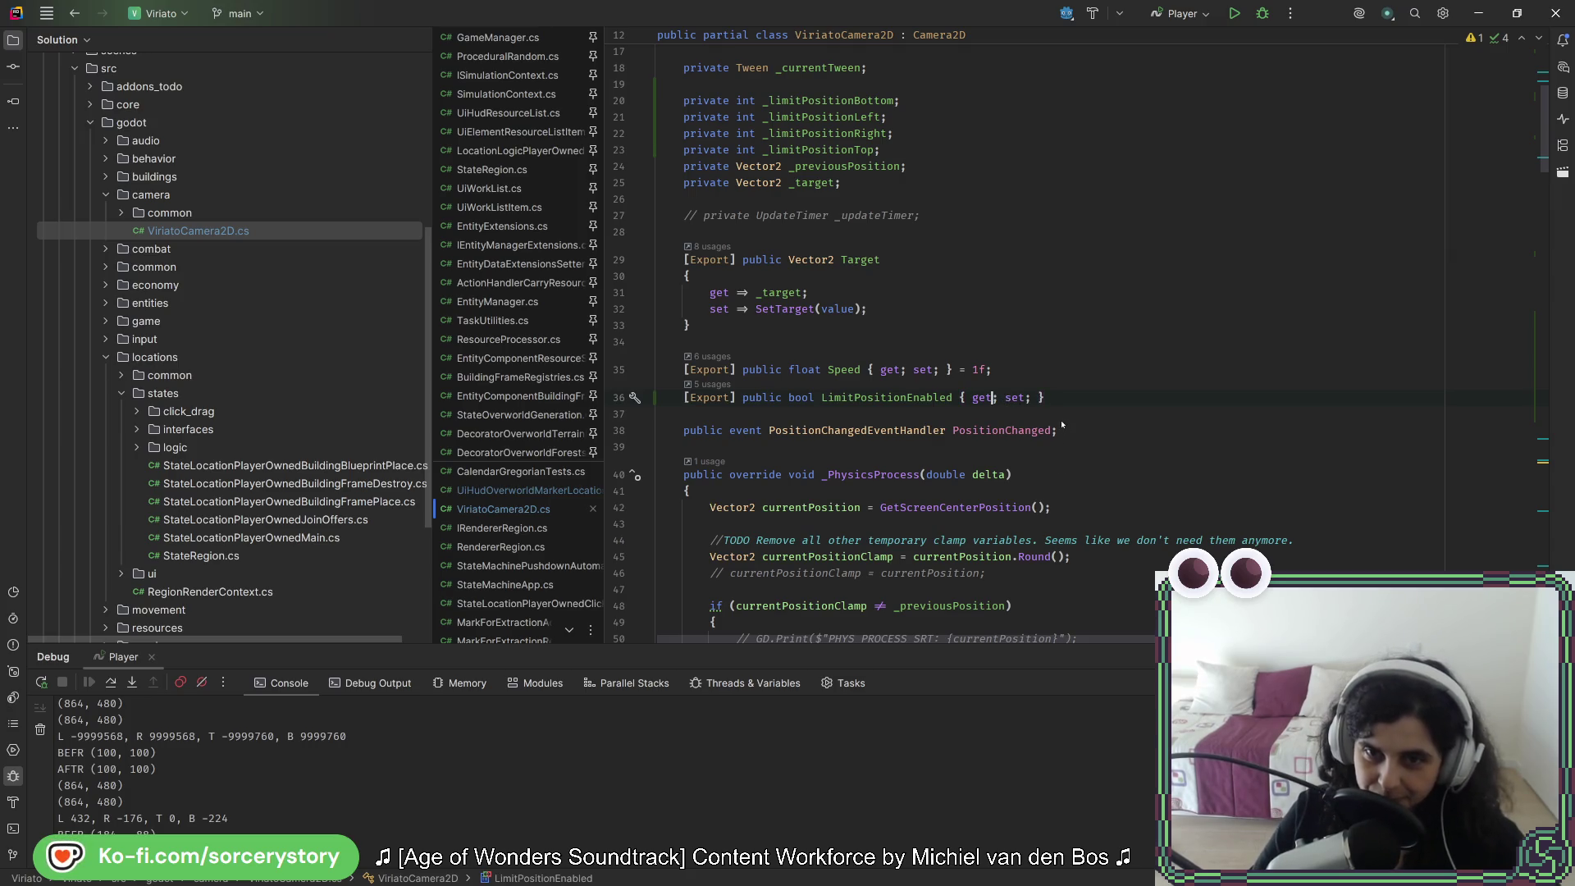
{"action": "type", "text": "=> _"}
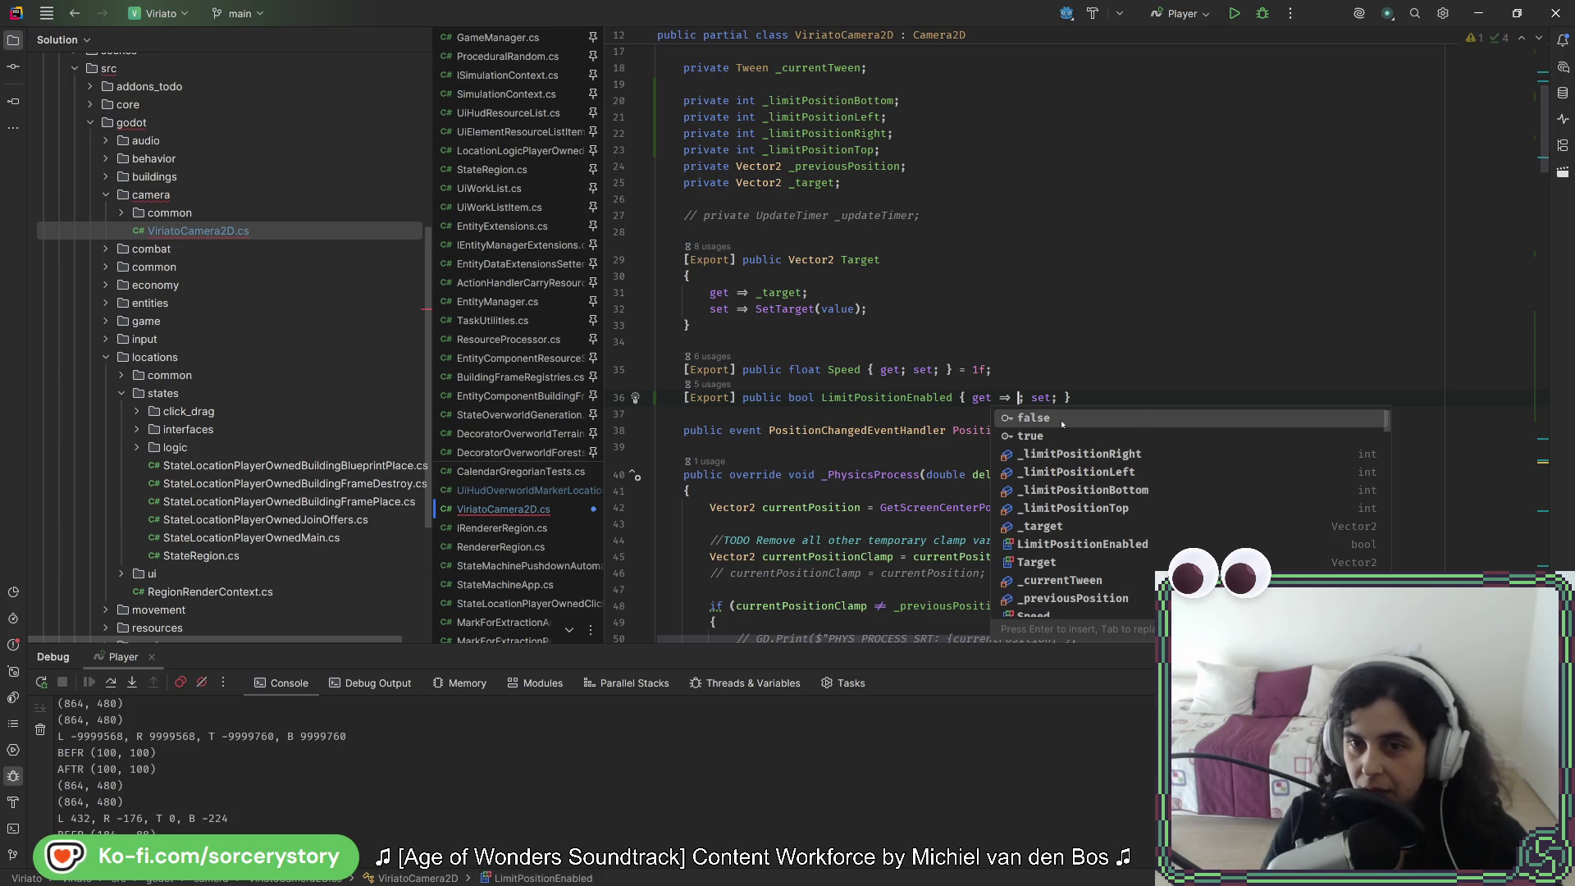
{"action": "type", "text": "limiti"}
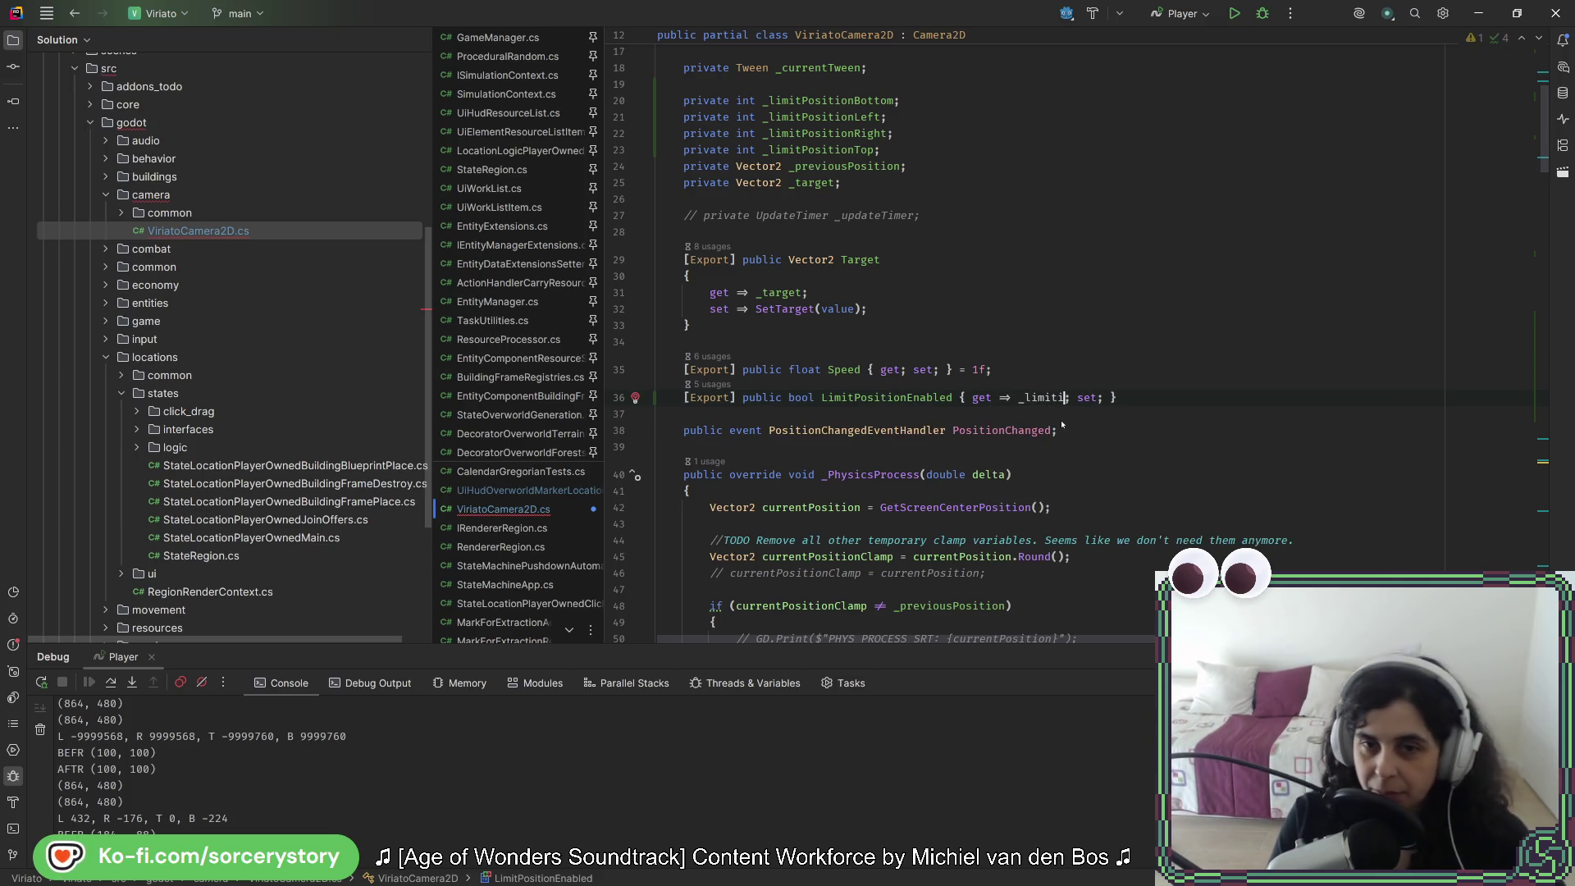
{"action": "key", "text": "BackSpace"}
{"action": "key", "text": "BackSpace"}
{"action": "type", "text": "t*"}
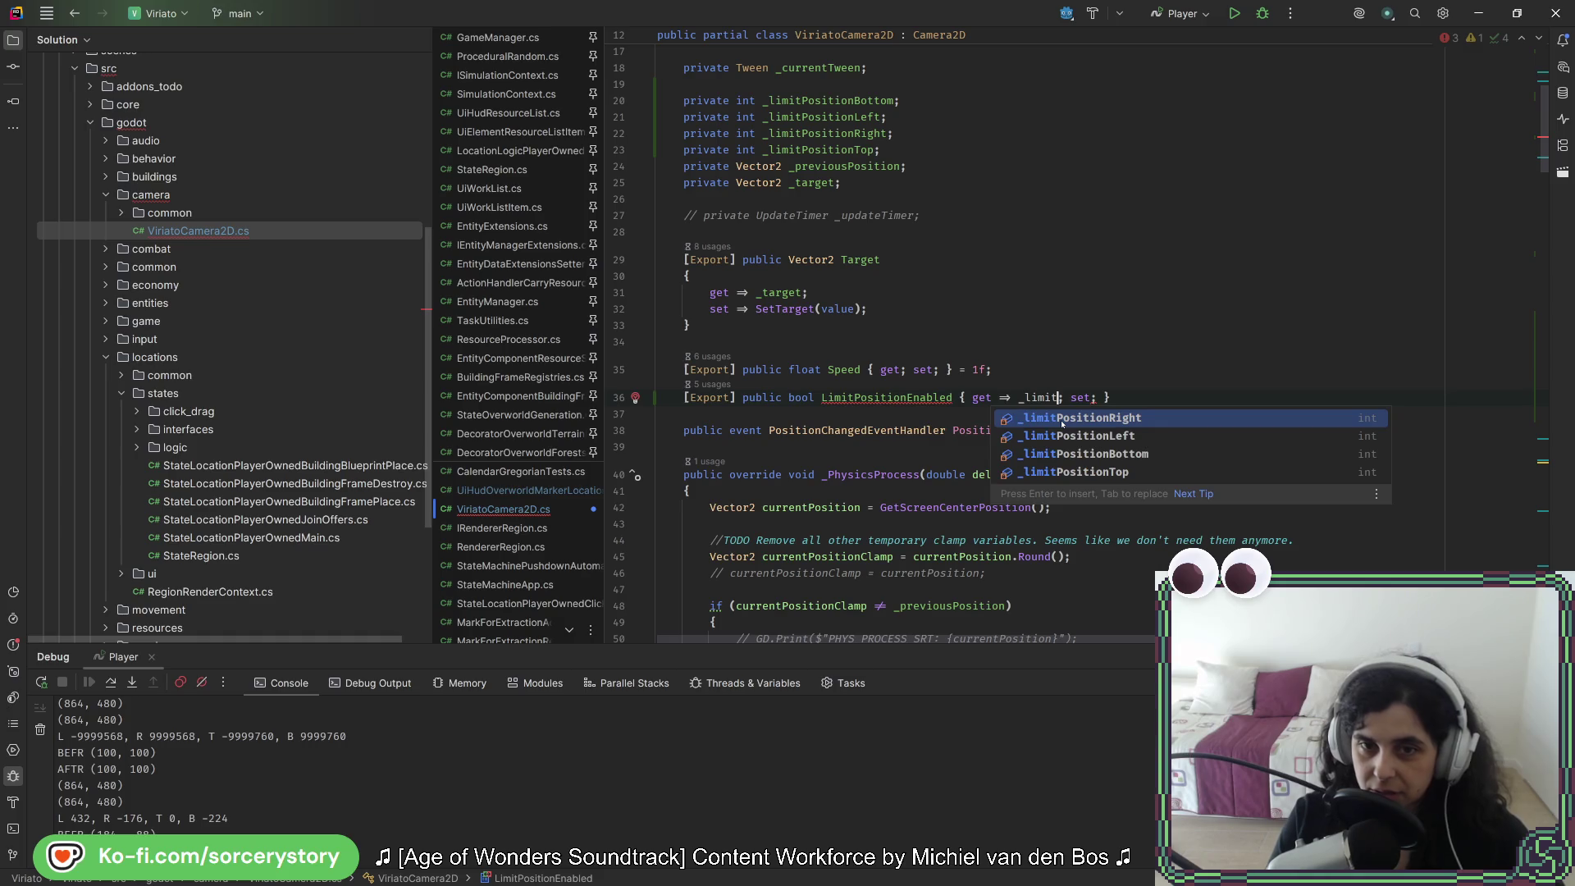
{"action": "type", "text": "PositionEna"}
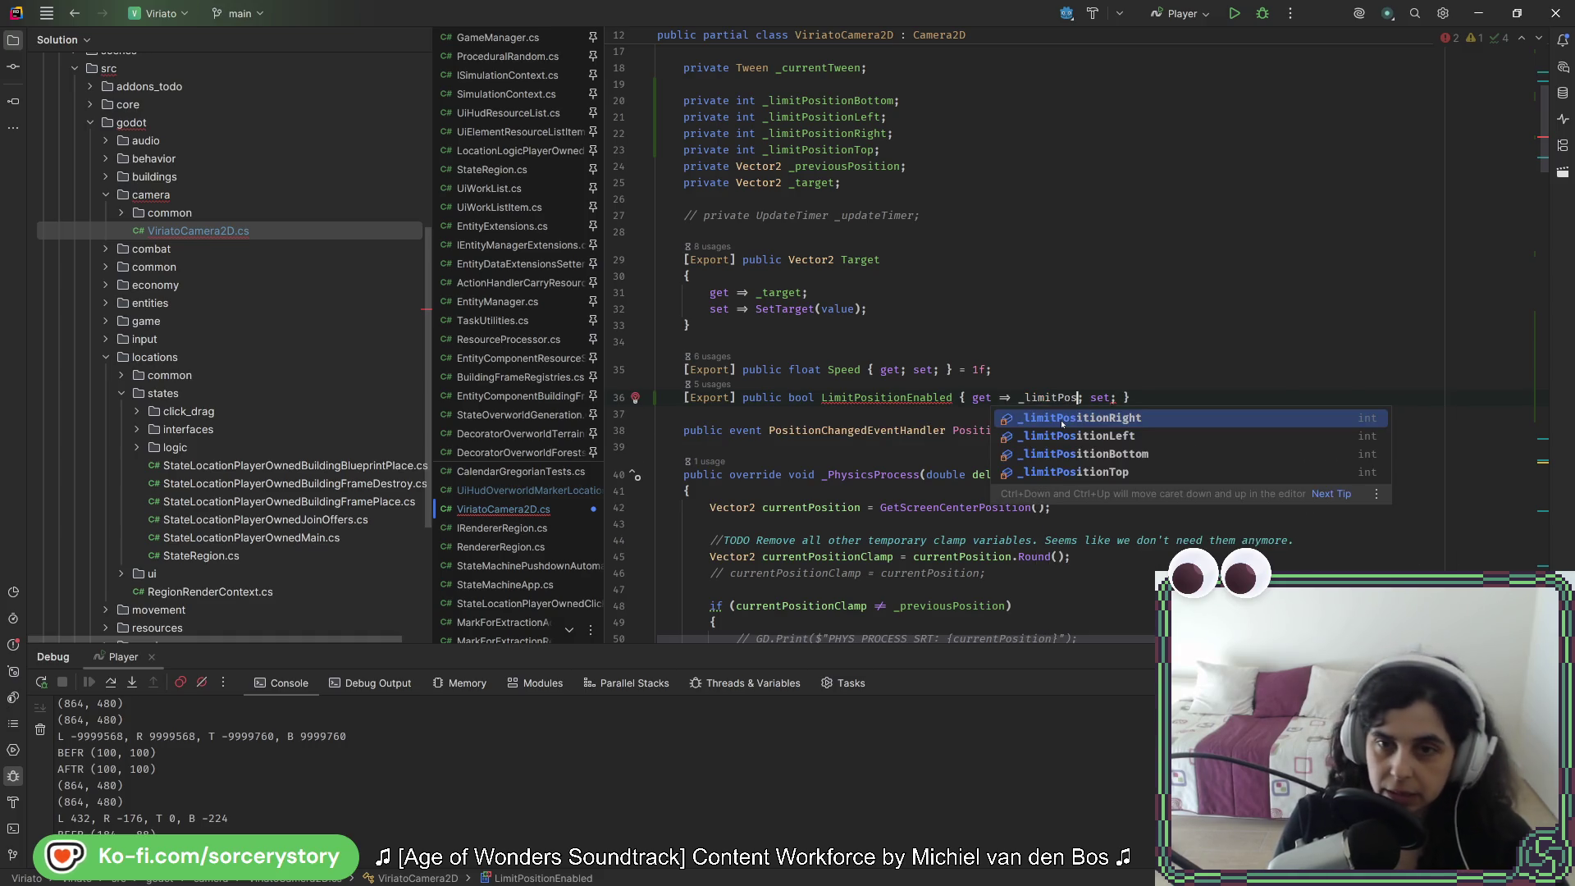
{"action": "type", "text": "bled"}
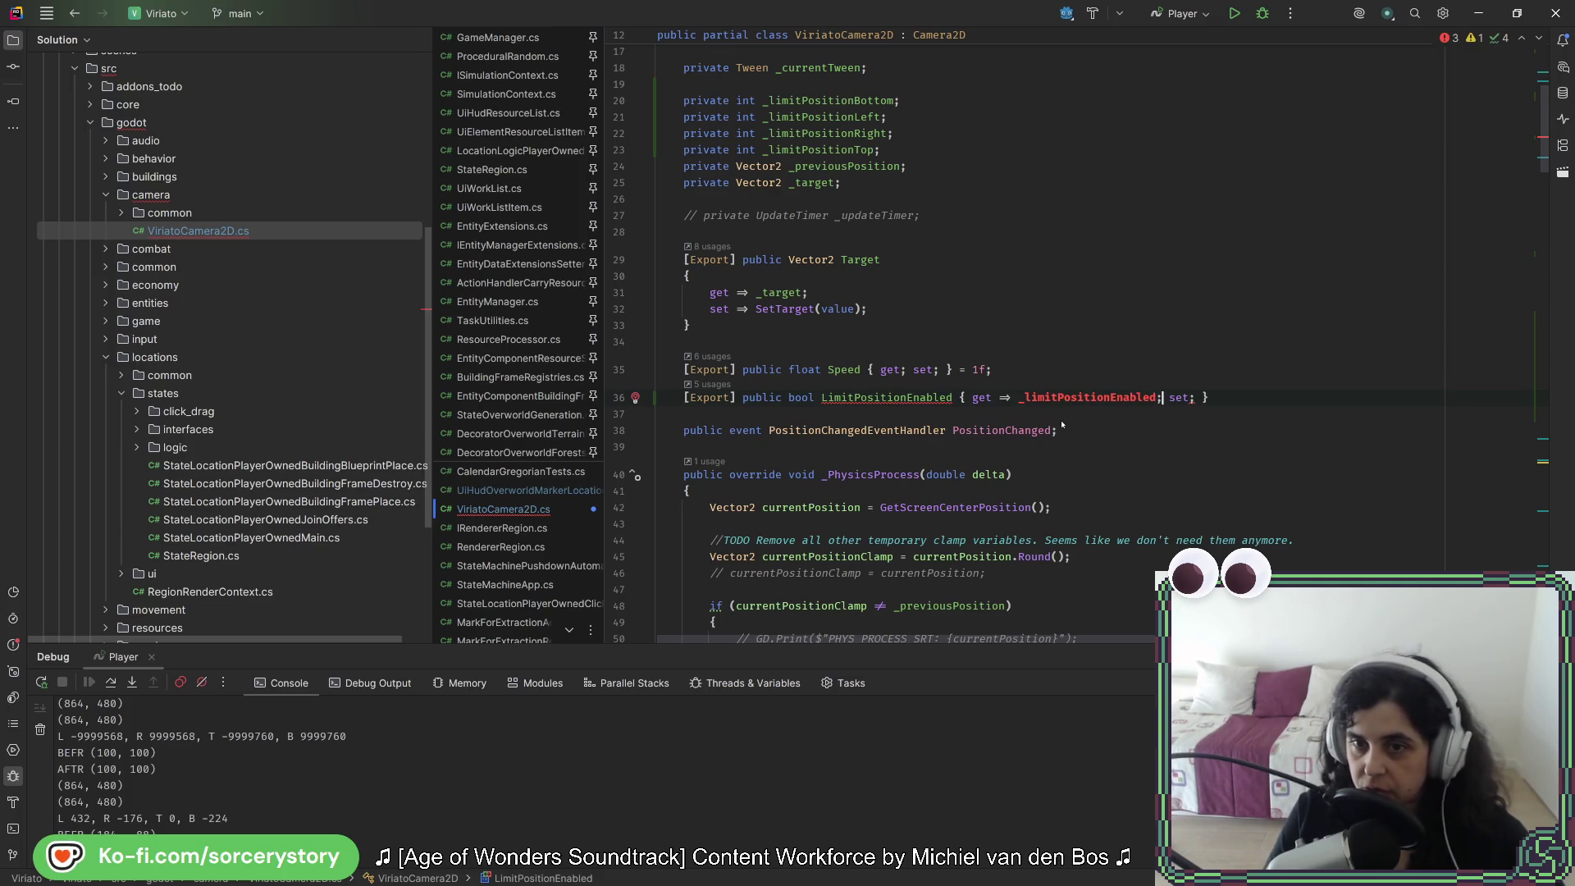
{"action": "key", "text": "Return"}
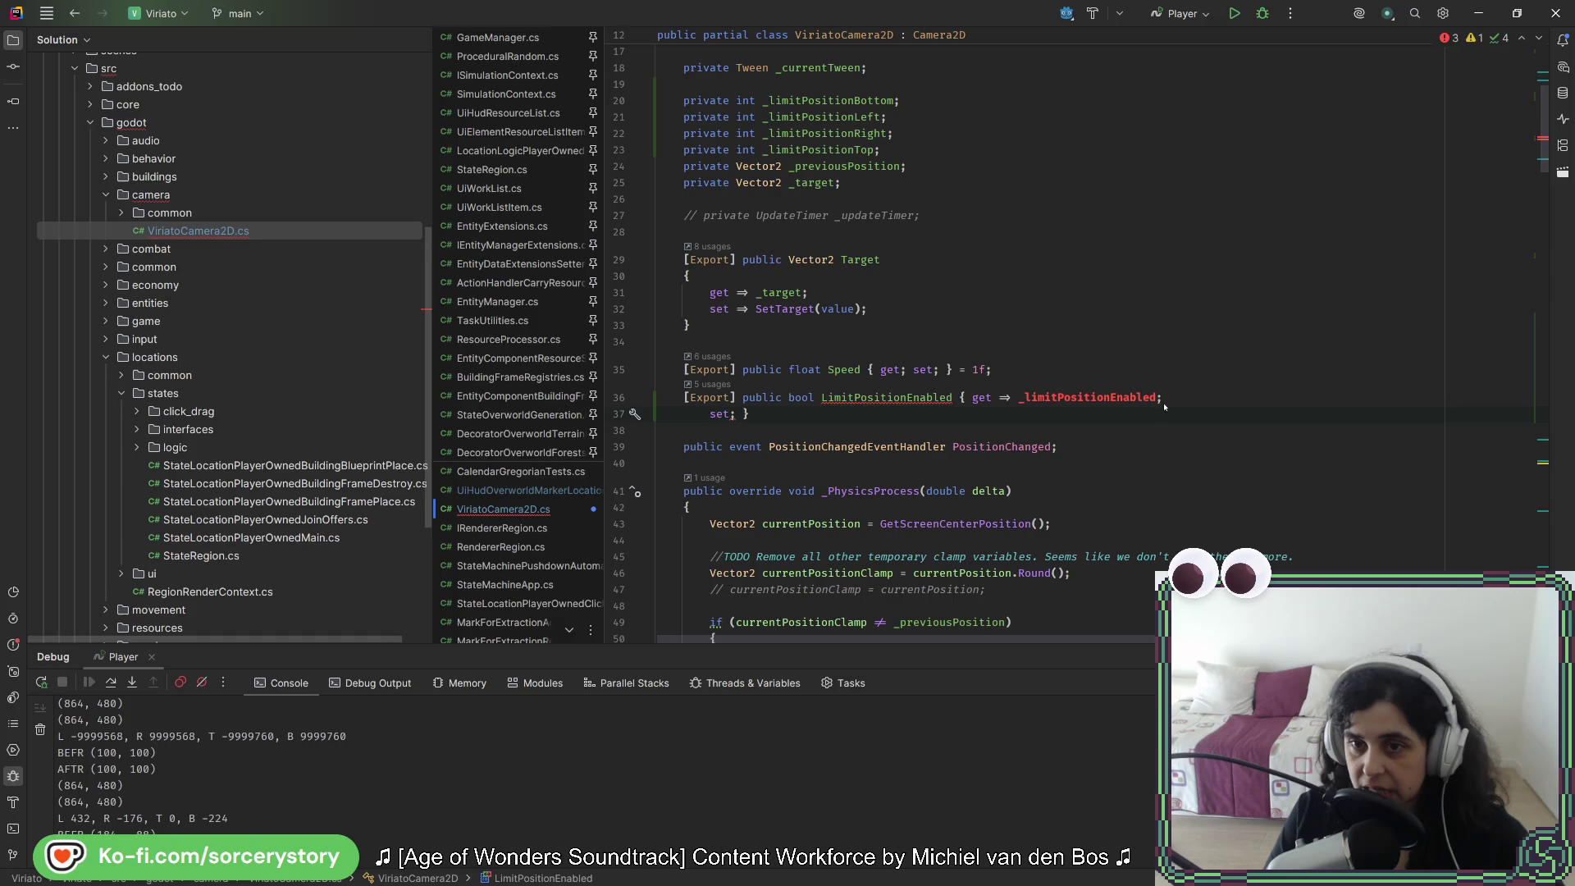
Step: Turn the setter into a block body and create the private bool _limitPositionEnabled field
{"action": "left_click", "coordinate": [736, 414]}
{"action": "left_click", "coordinate": [731, 415]}
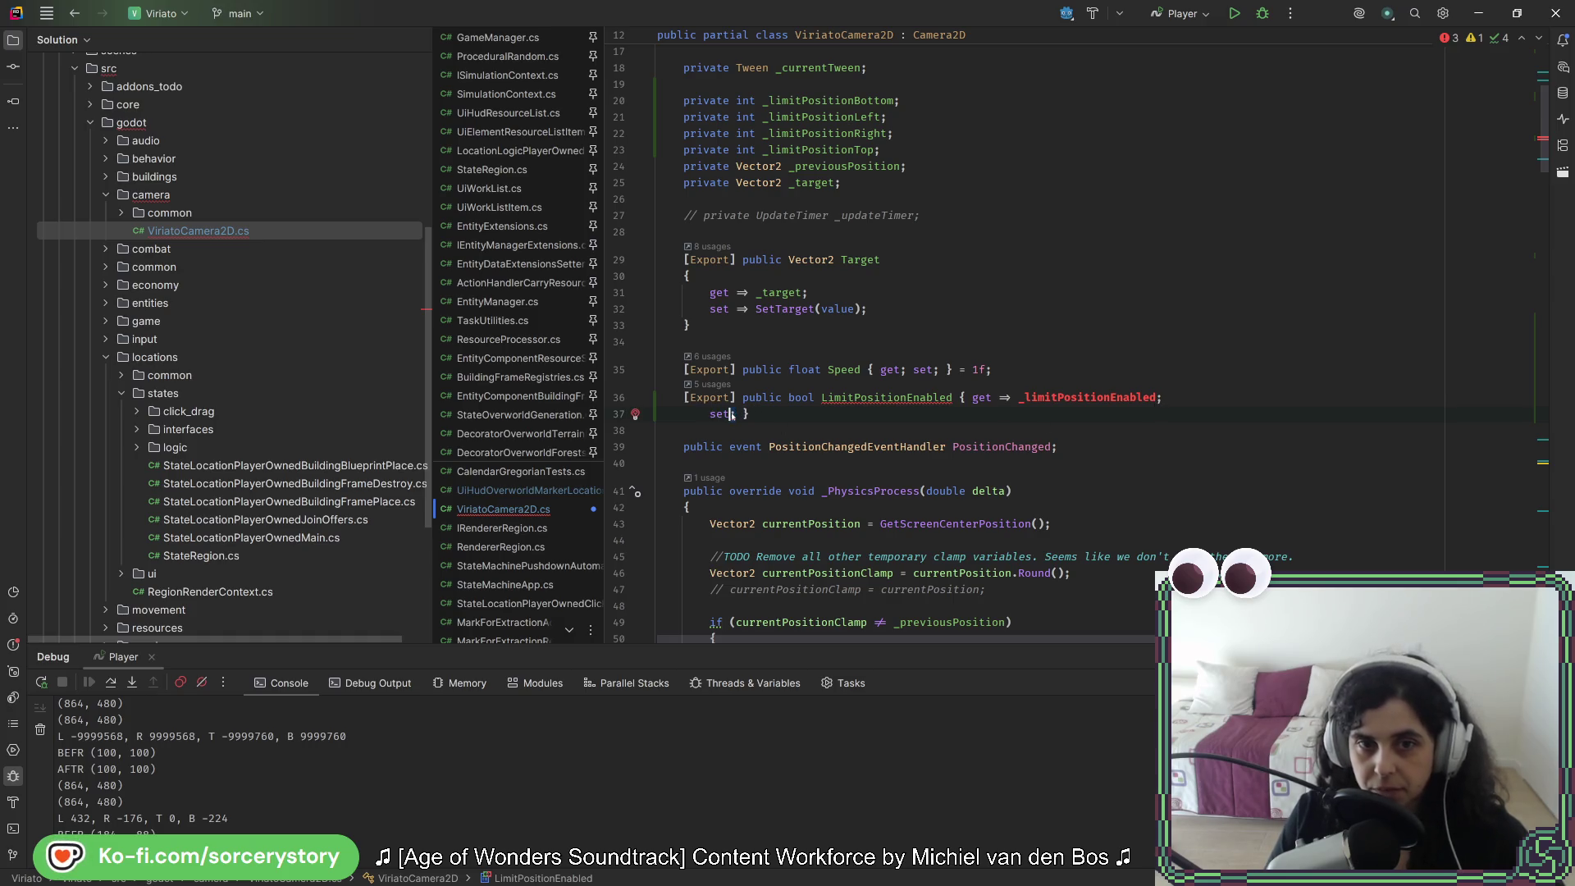
{"action": "type", "text": "{"}
{"action": "key", "text": "Return"}
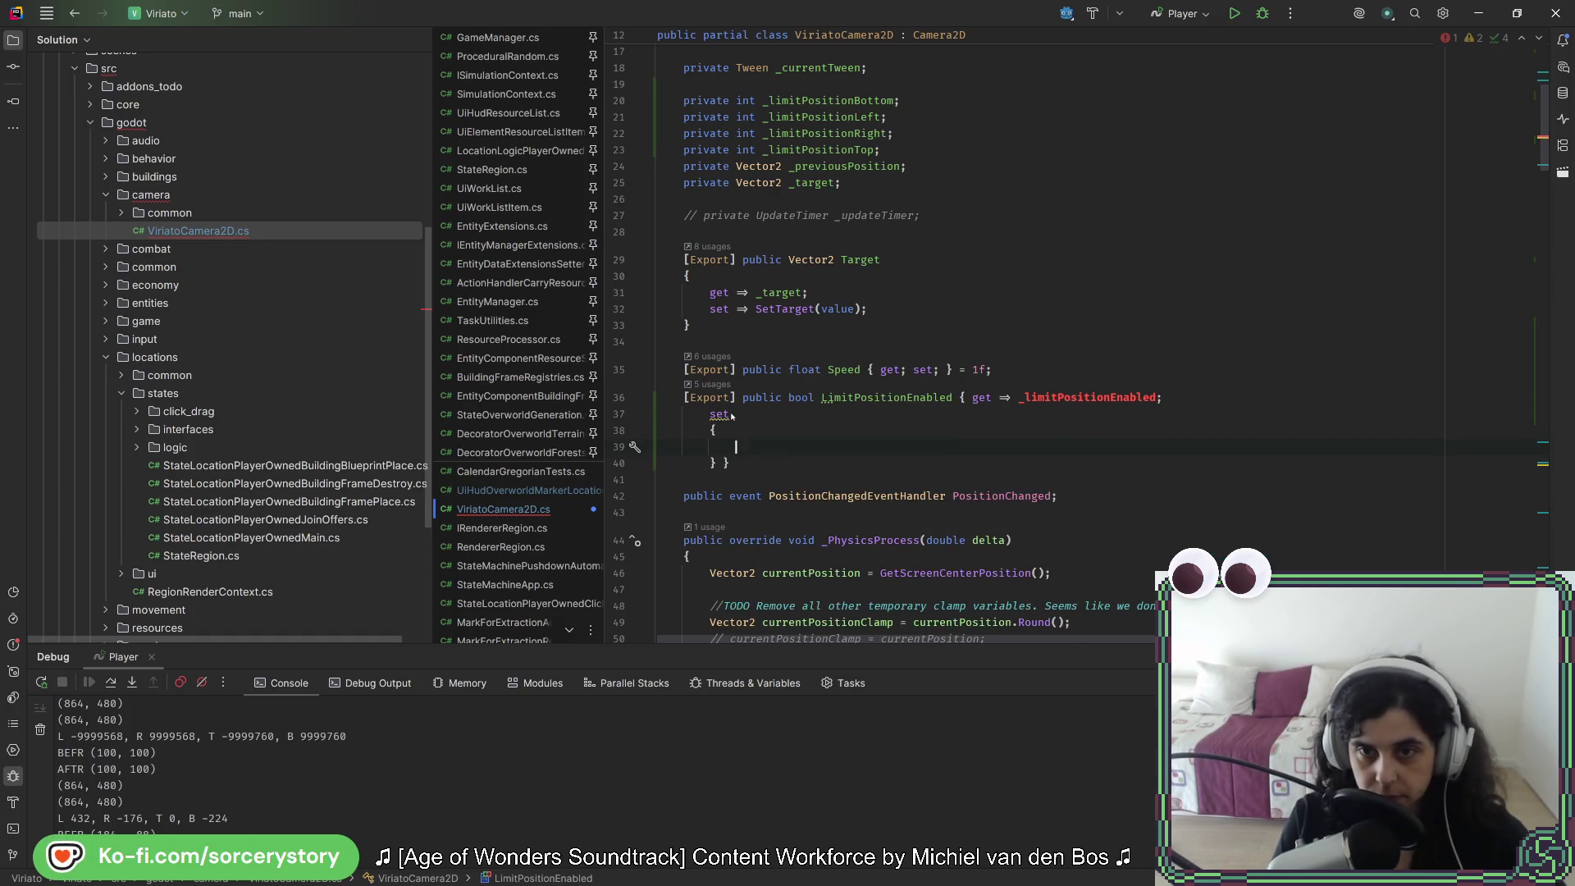
{"action": "type", "text": "_"}
{"action": "key", "text": "Down"}
{"action": "key", "text": "Down"}
{"action": "key", "text": "Down"}
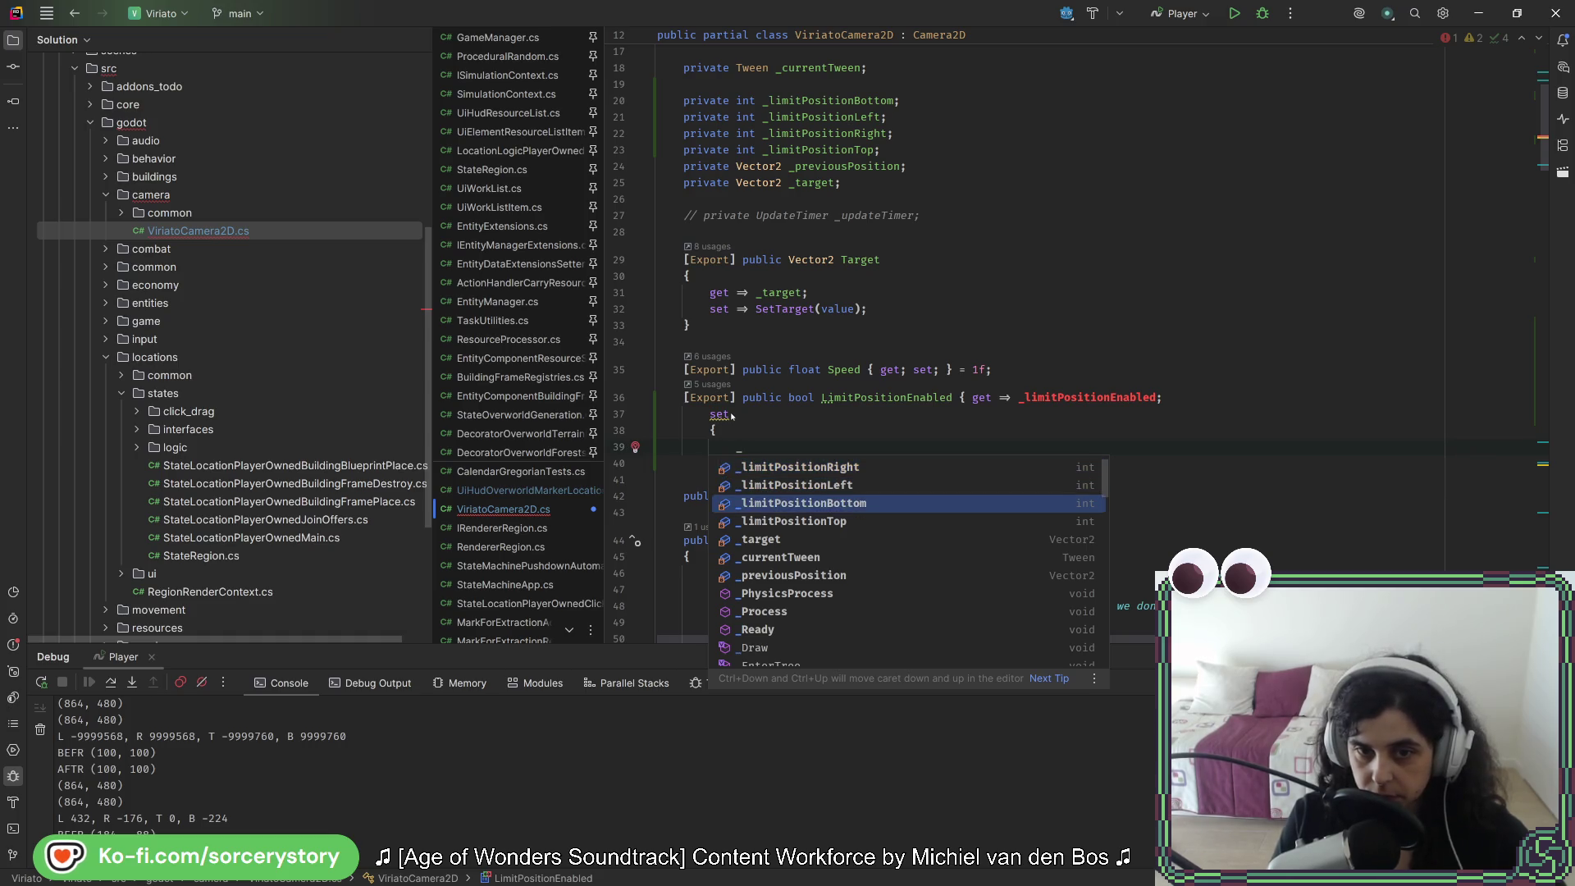
{"action": "left_click", "coordinate": [1042, 398]}
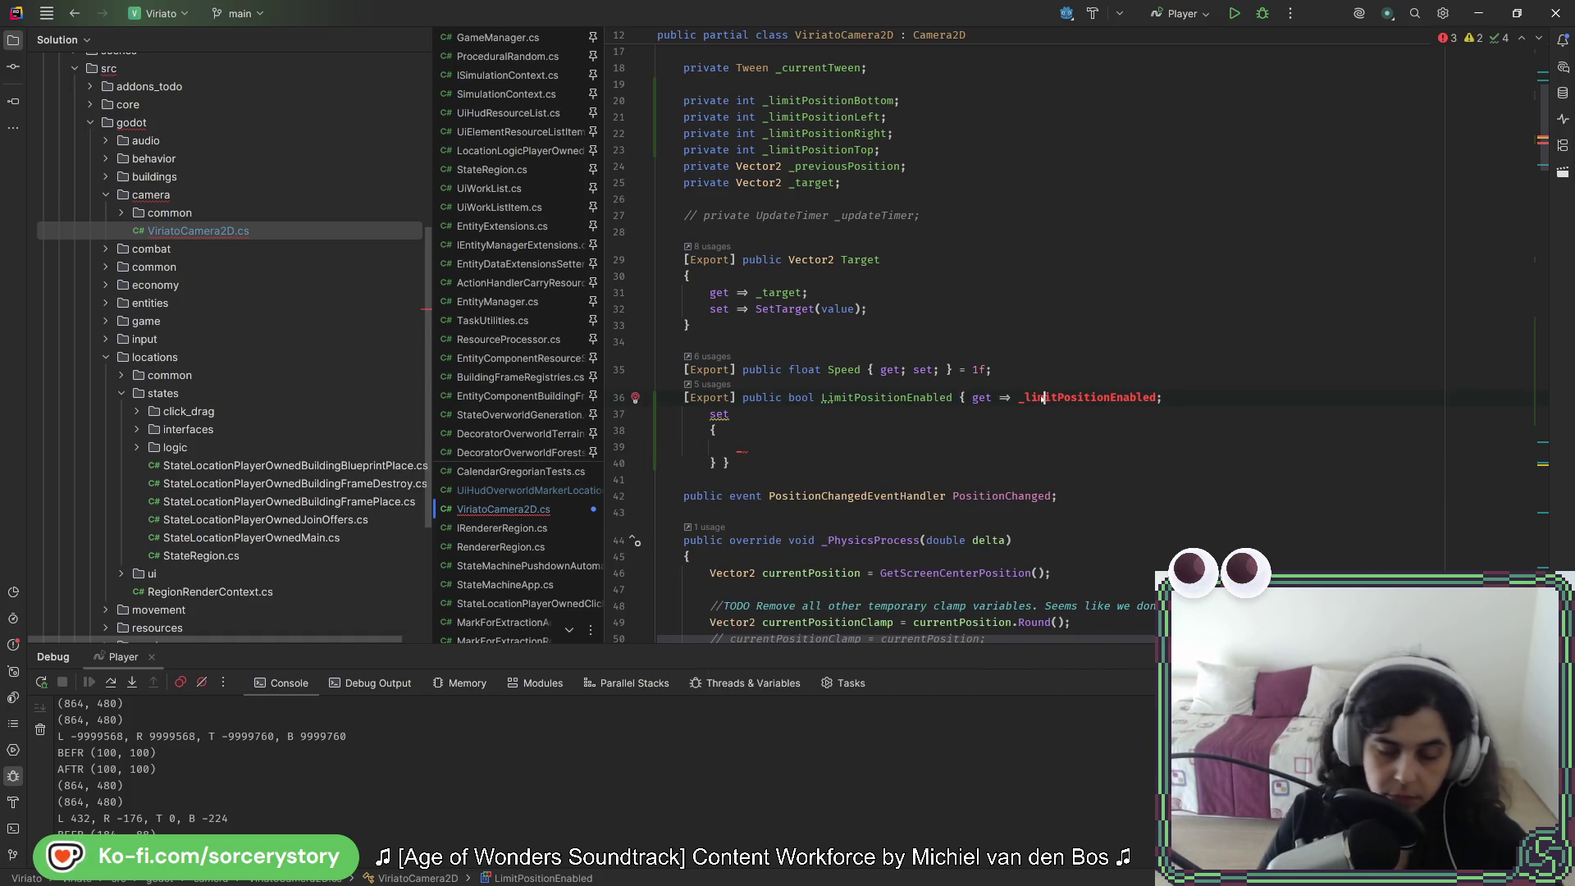
{"action": "key", "text": "alt+Return"}
{"action": "key", "text": "Return"}
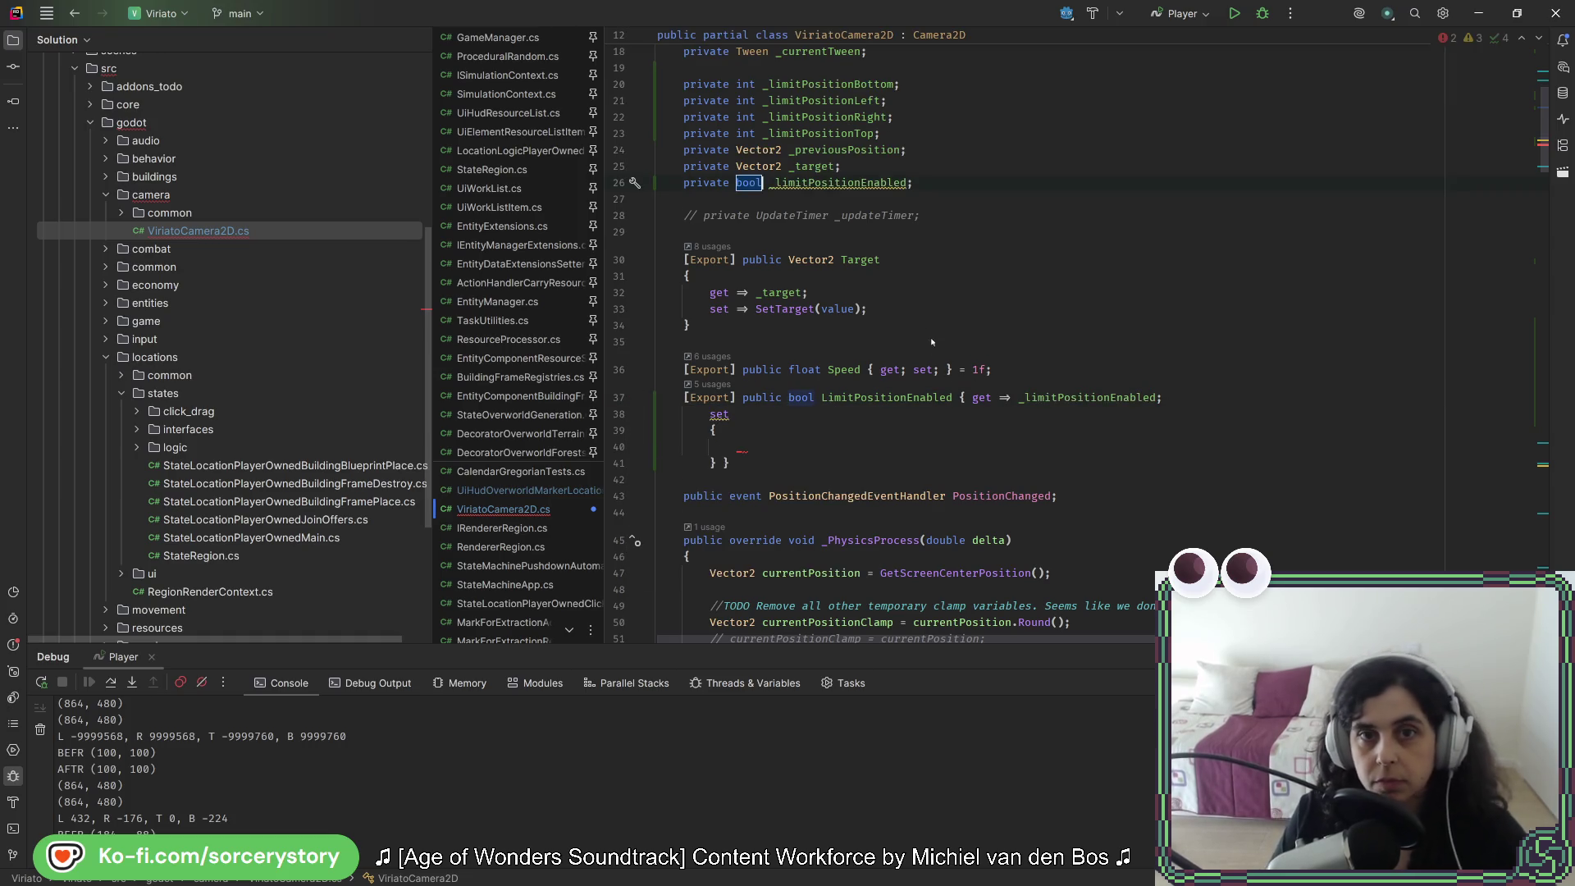
Step: Make the setter assign '_limitPositionEnabled = value;', call RecalculatePositionLimits(), and reformat the code
{"action": "left_click", "coordinate": [753, 447]}
{"action": "type", "text": "_limitPositionEnabled "}
{"action": "type", "text": "= value"}
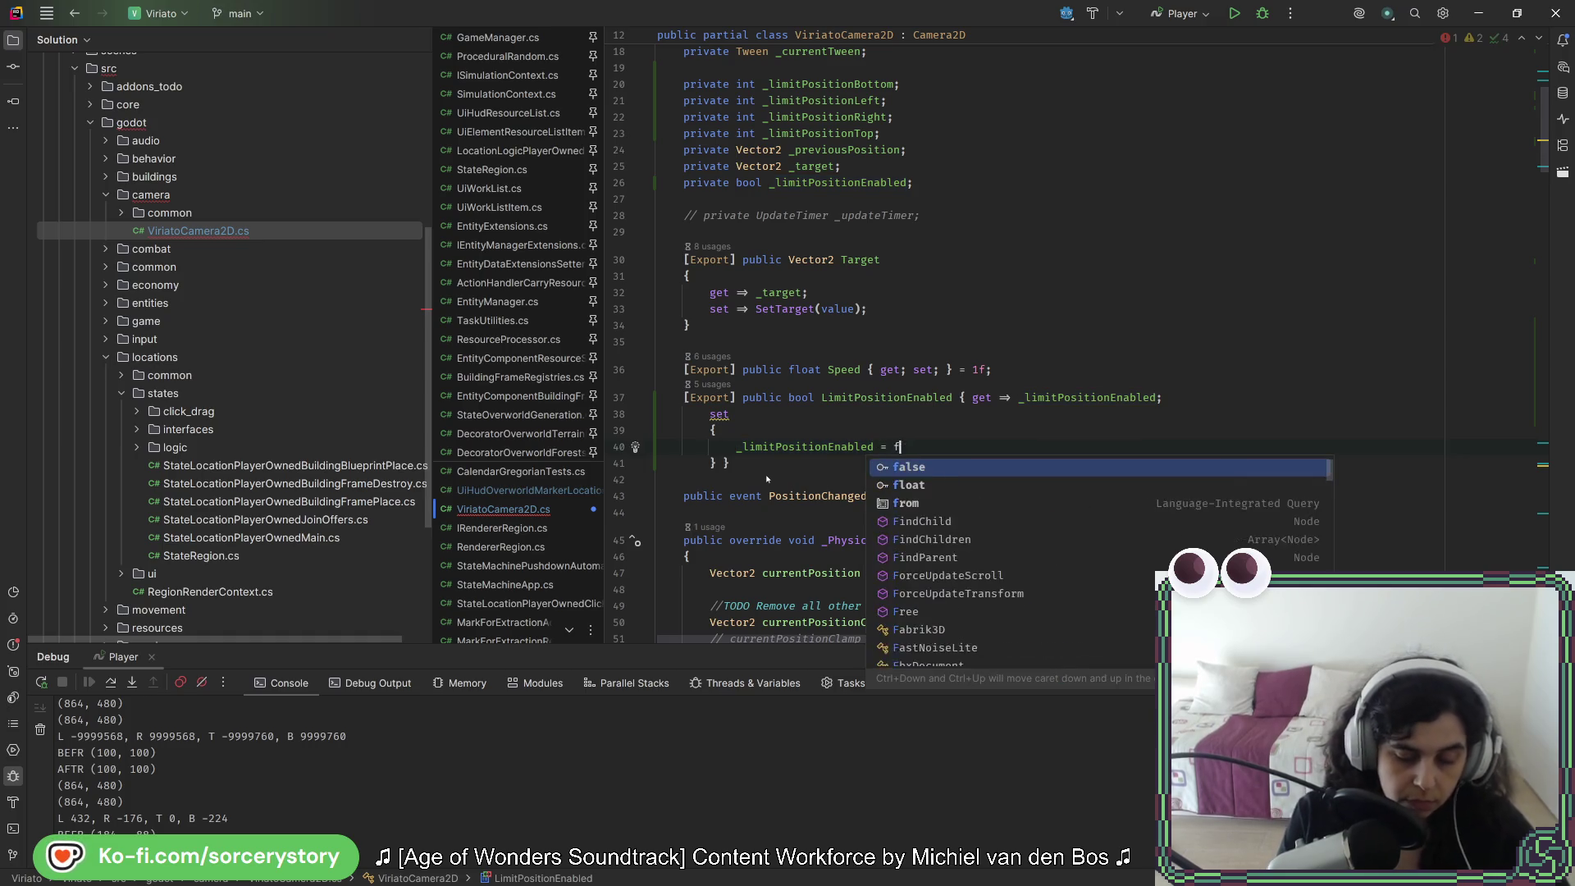
{"action": "type", "text": ";"}
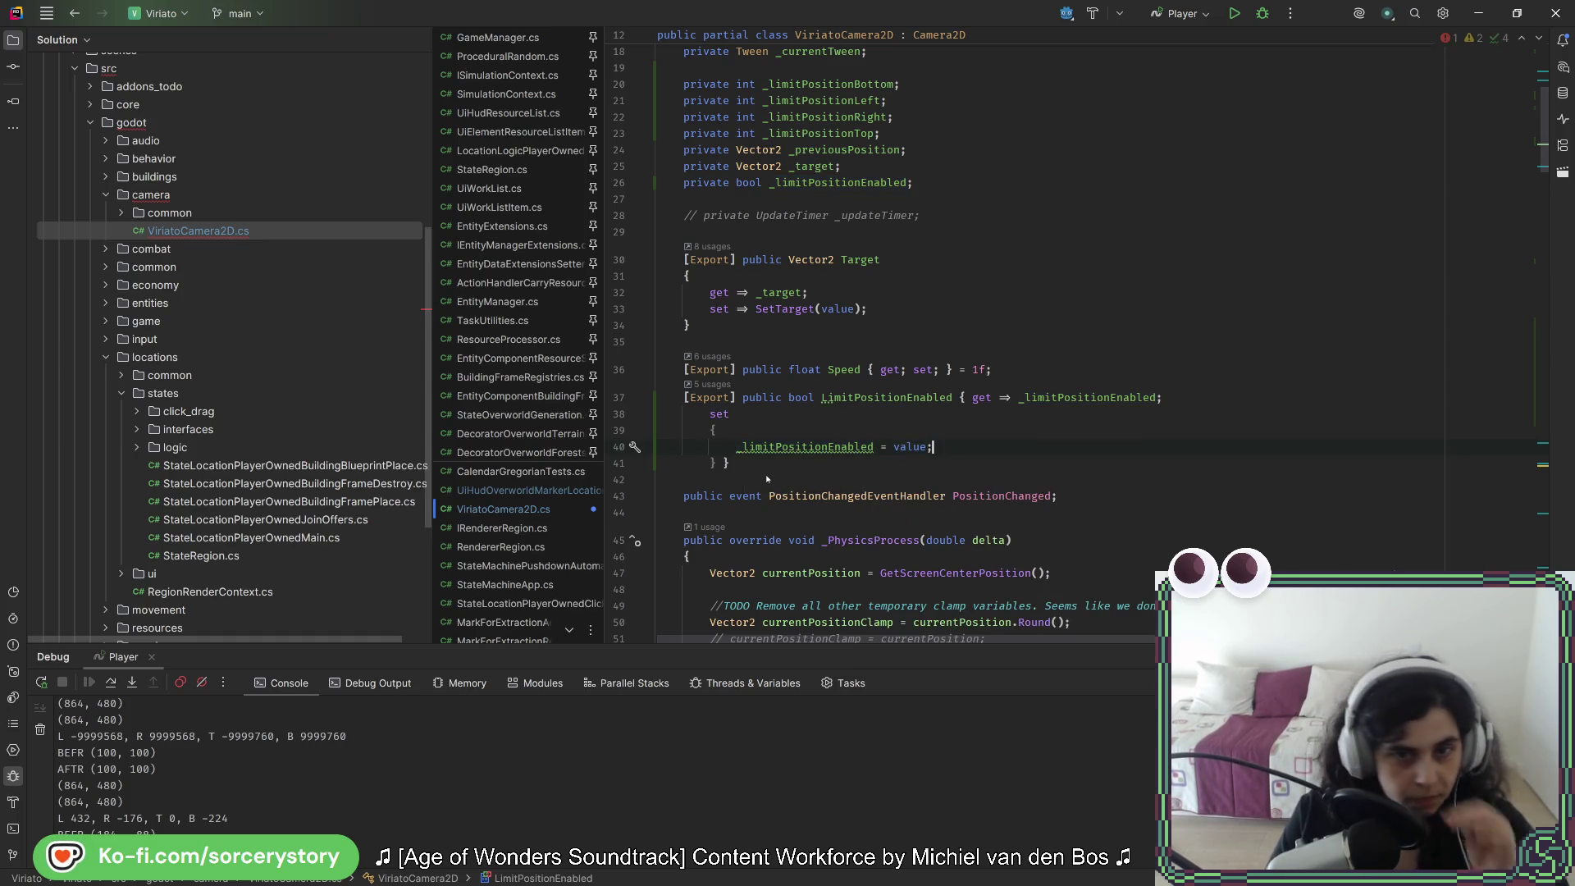
{"action": "key", "text": "Return"}
{"action": "left_click", "coordinate": [767, 479]}
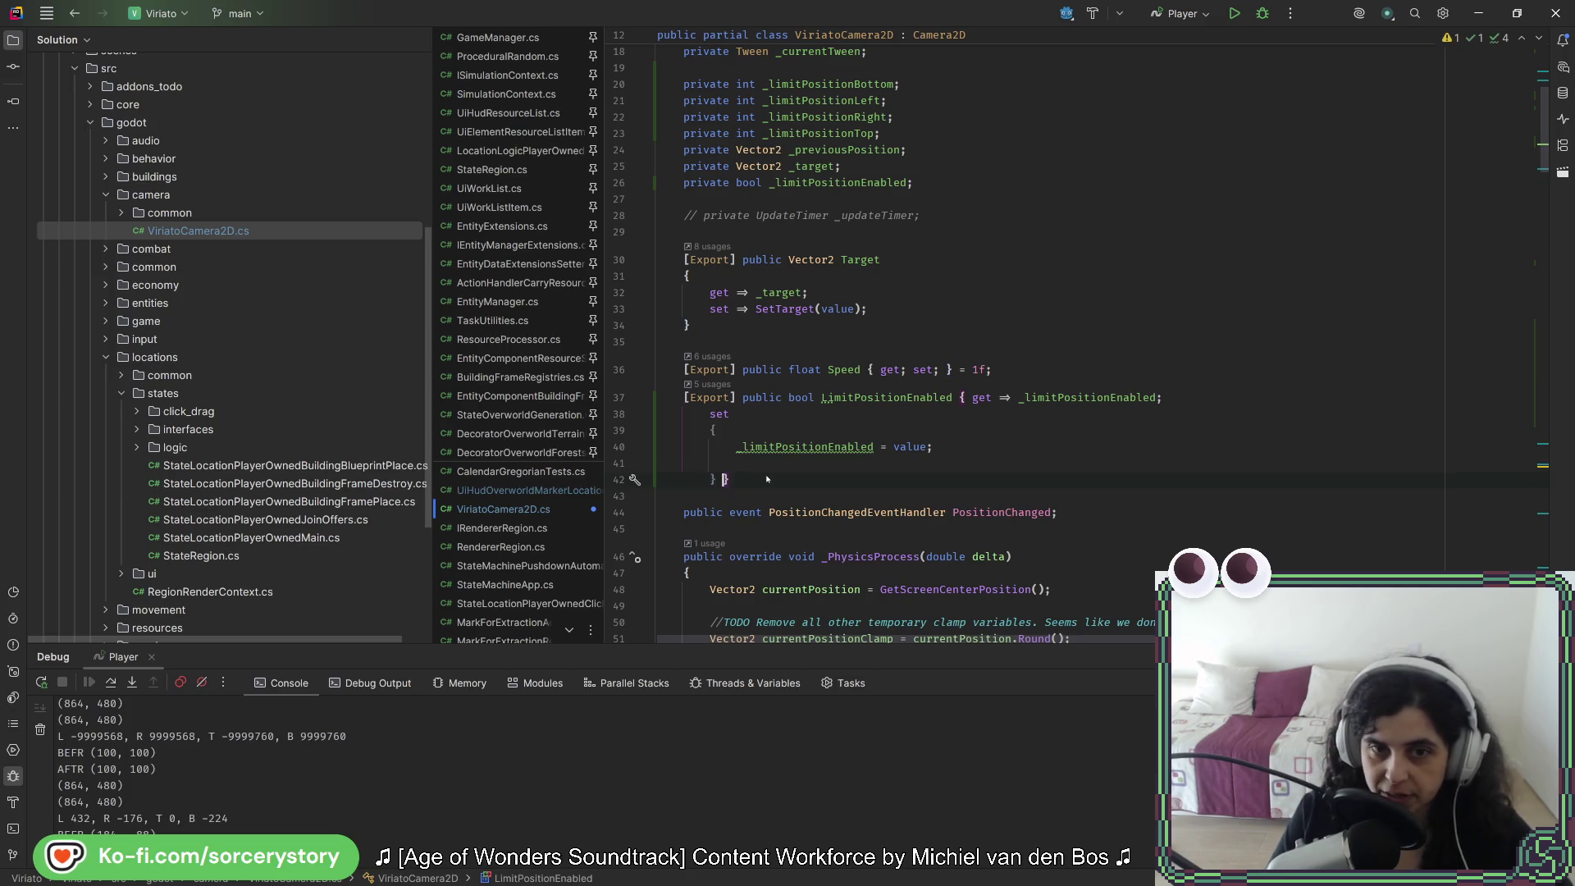
{"action": "key", "text": "Return"}
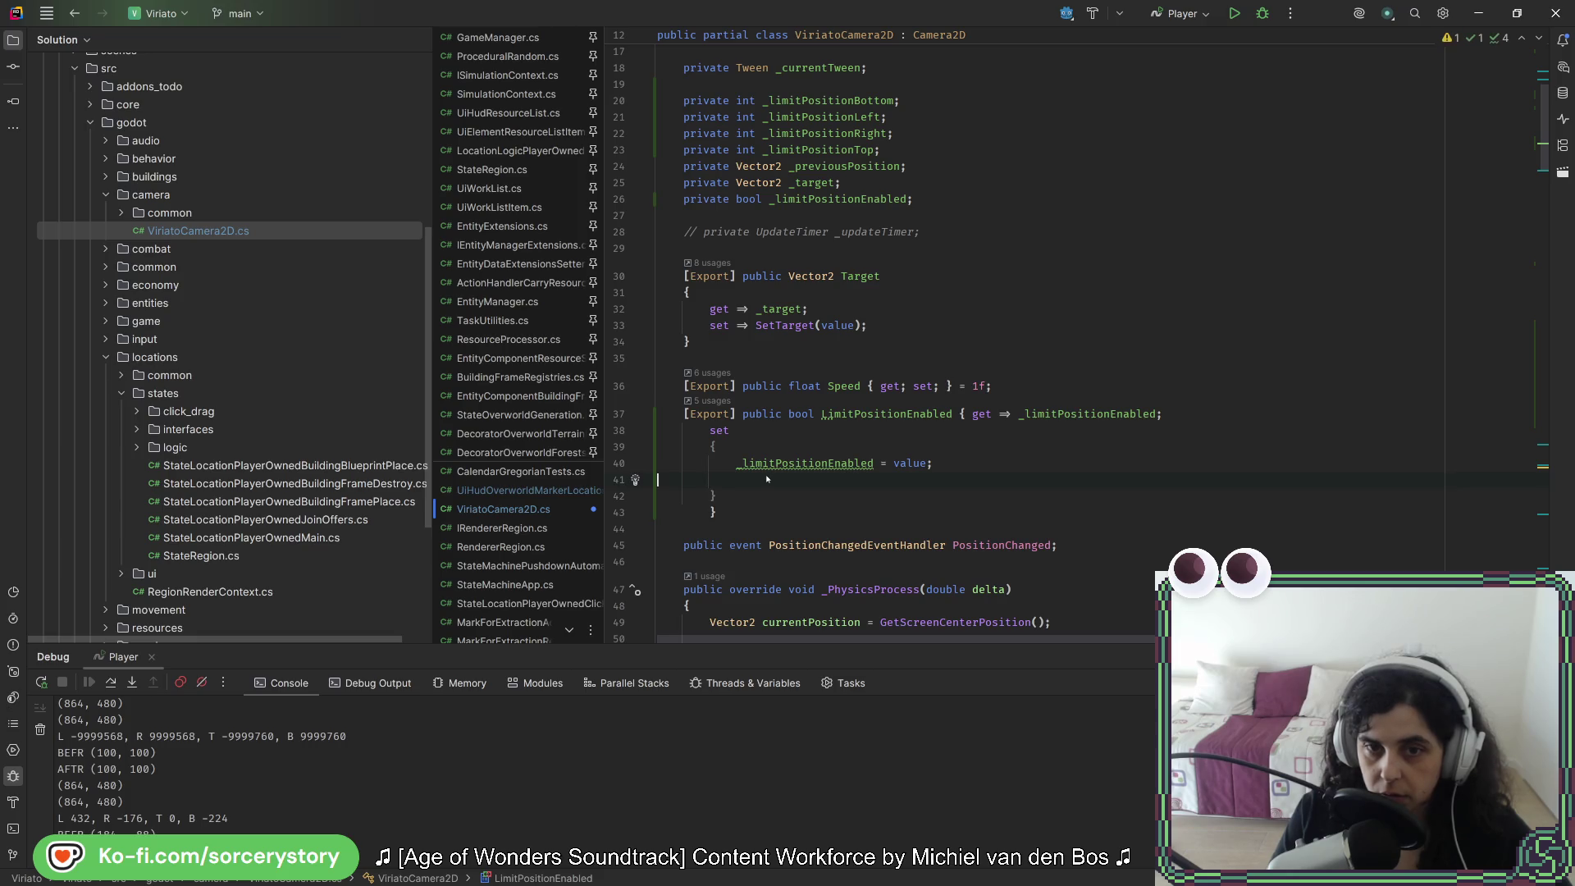
{"action": "type", "text": "Limi"}
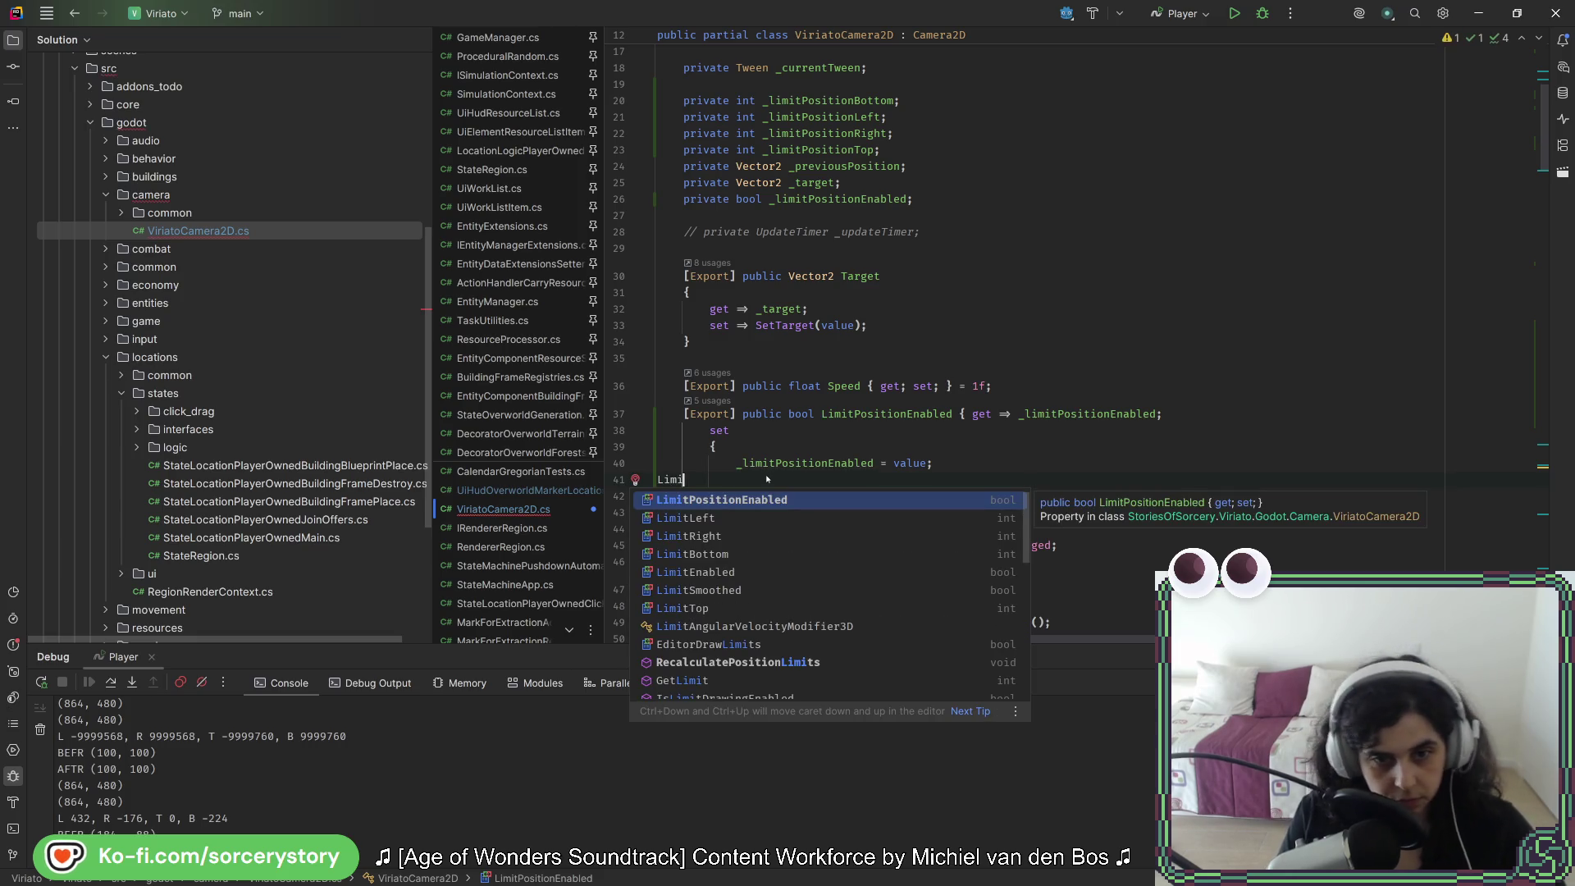
{"action": "left_click", "coordinate": [738, 662]}
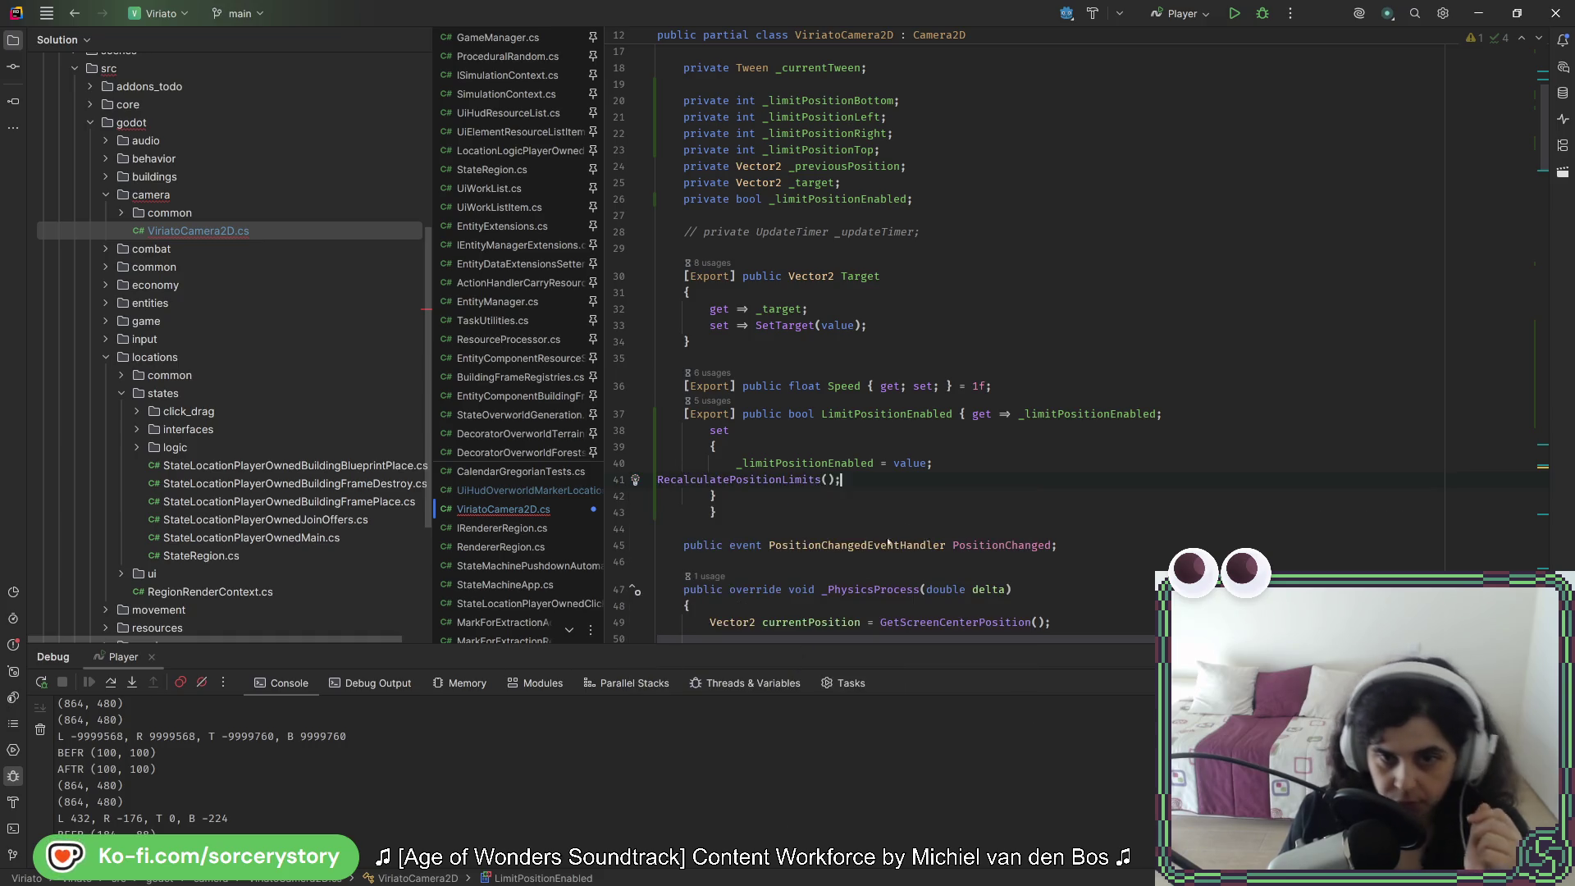
{"action": "key", "text": "ctrl+alt+l"}
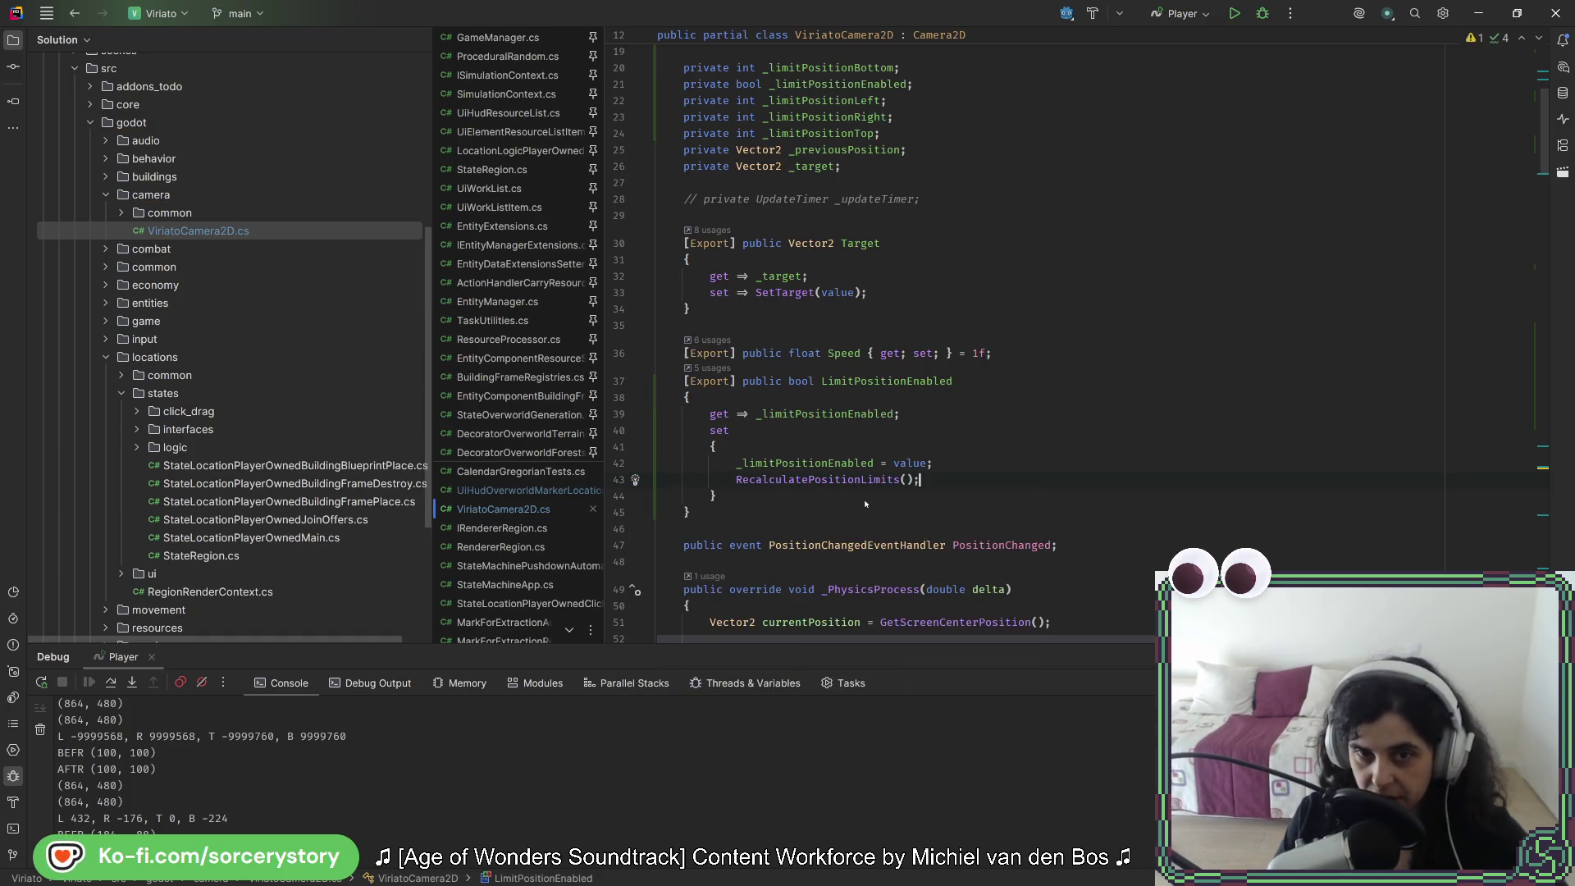
Step: Close the running game and build and run the project again with F5
{"action": "key", "text": "alt+Tab"}
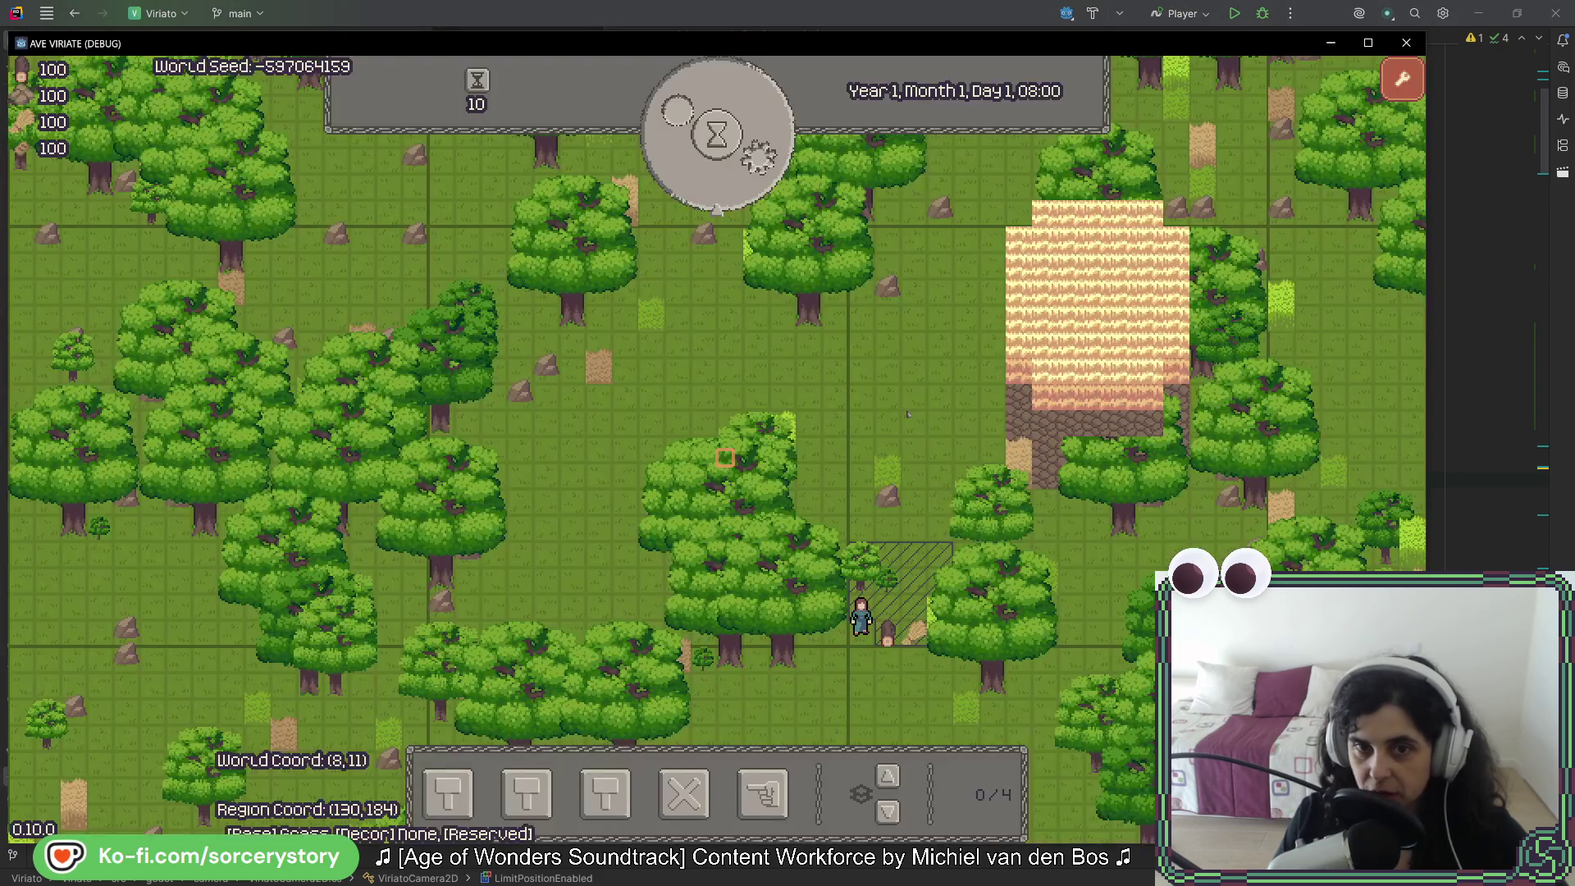
{"action": "left_click", "coordinate": [1409, 13]}
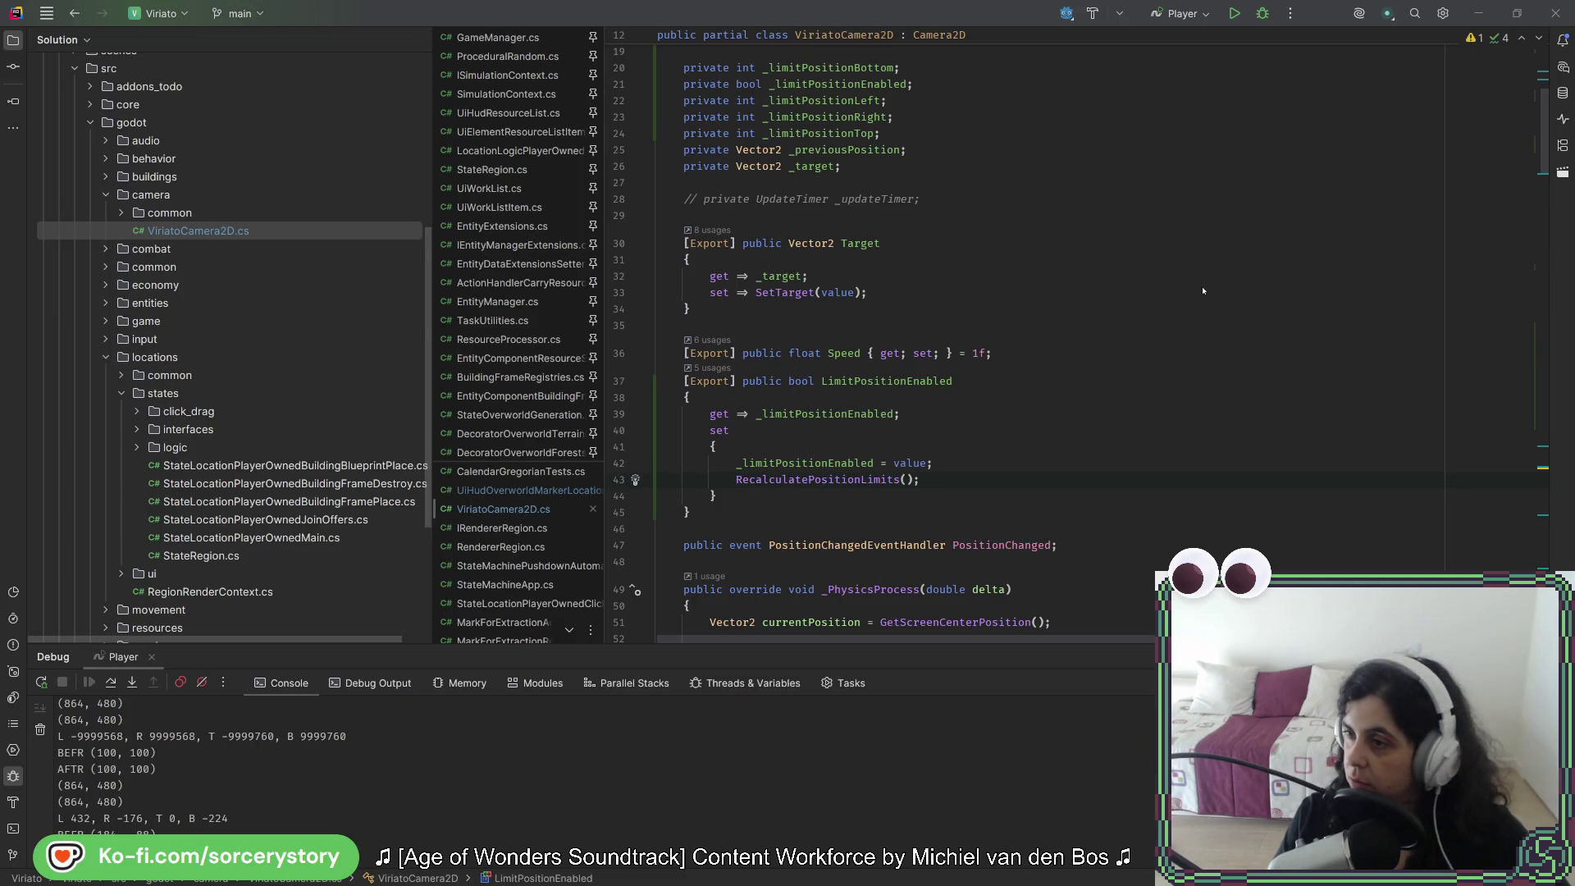
{"action": "key", "text": "alt+Tab"}
{"action": "key", "text": "F5"}
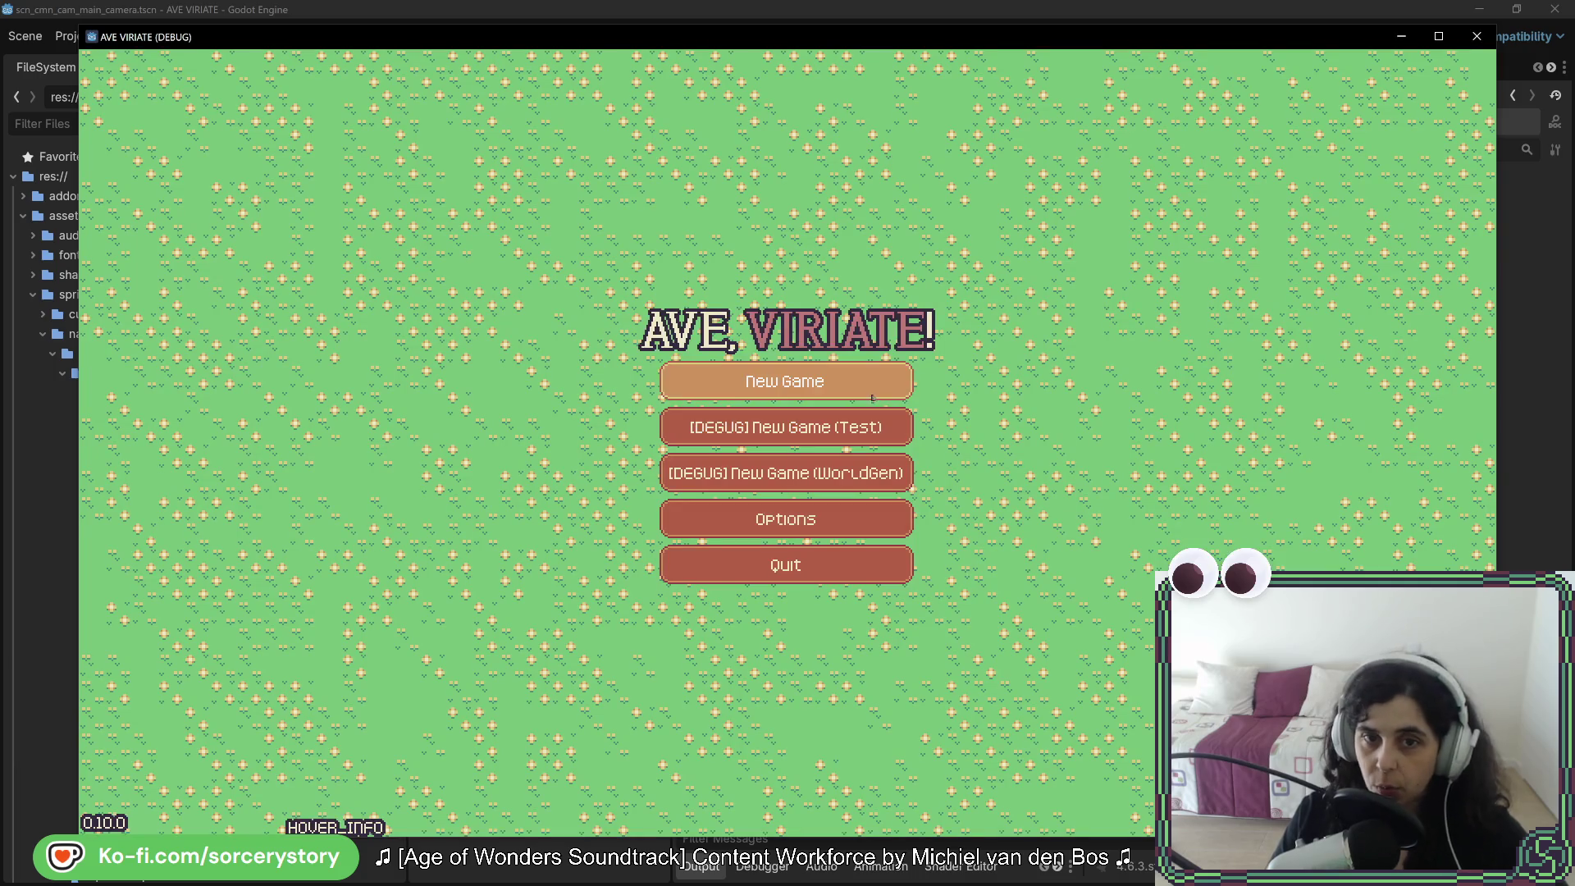
Step: Start a new game, select the live MainCamera and tick Limit Position Enabled
{"action": "left_click", "coordinate": [872, 398]}
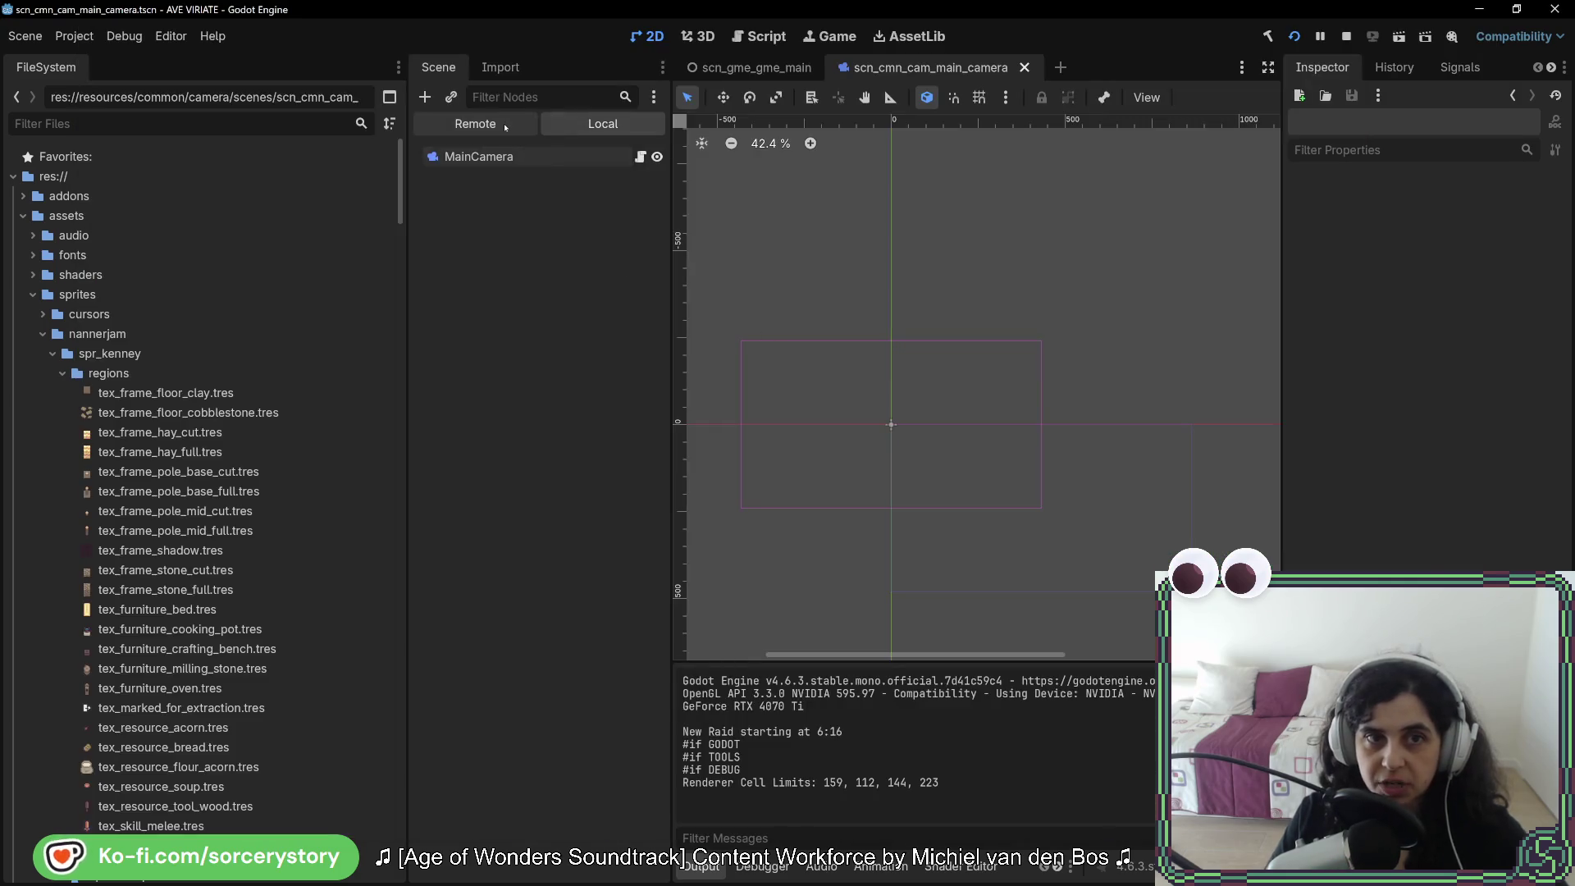
{"action": "left_click", "coordinate": [506, 127]}
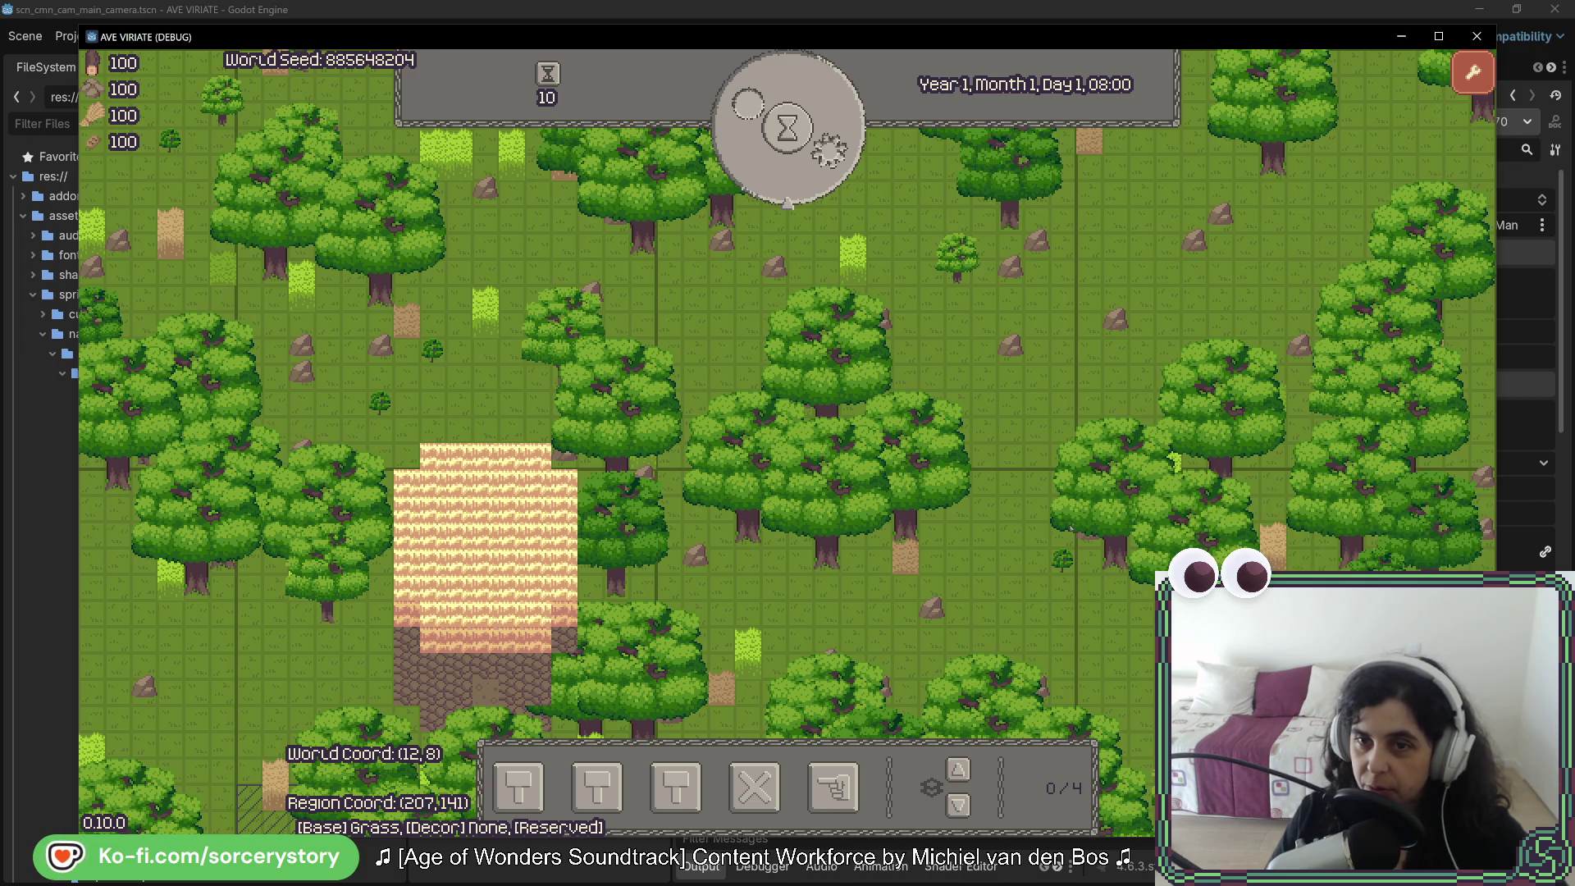
{"action": "left_click", "coordinate": [1292, 234]}
{"action": "left_click_drag", "start_coordinate": [1305, 33], "coordinate": [960, 36]}
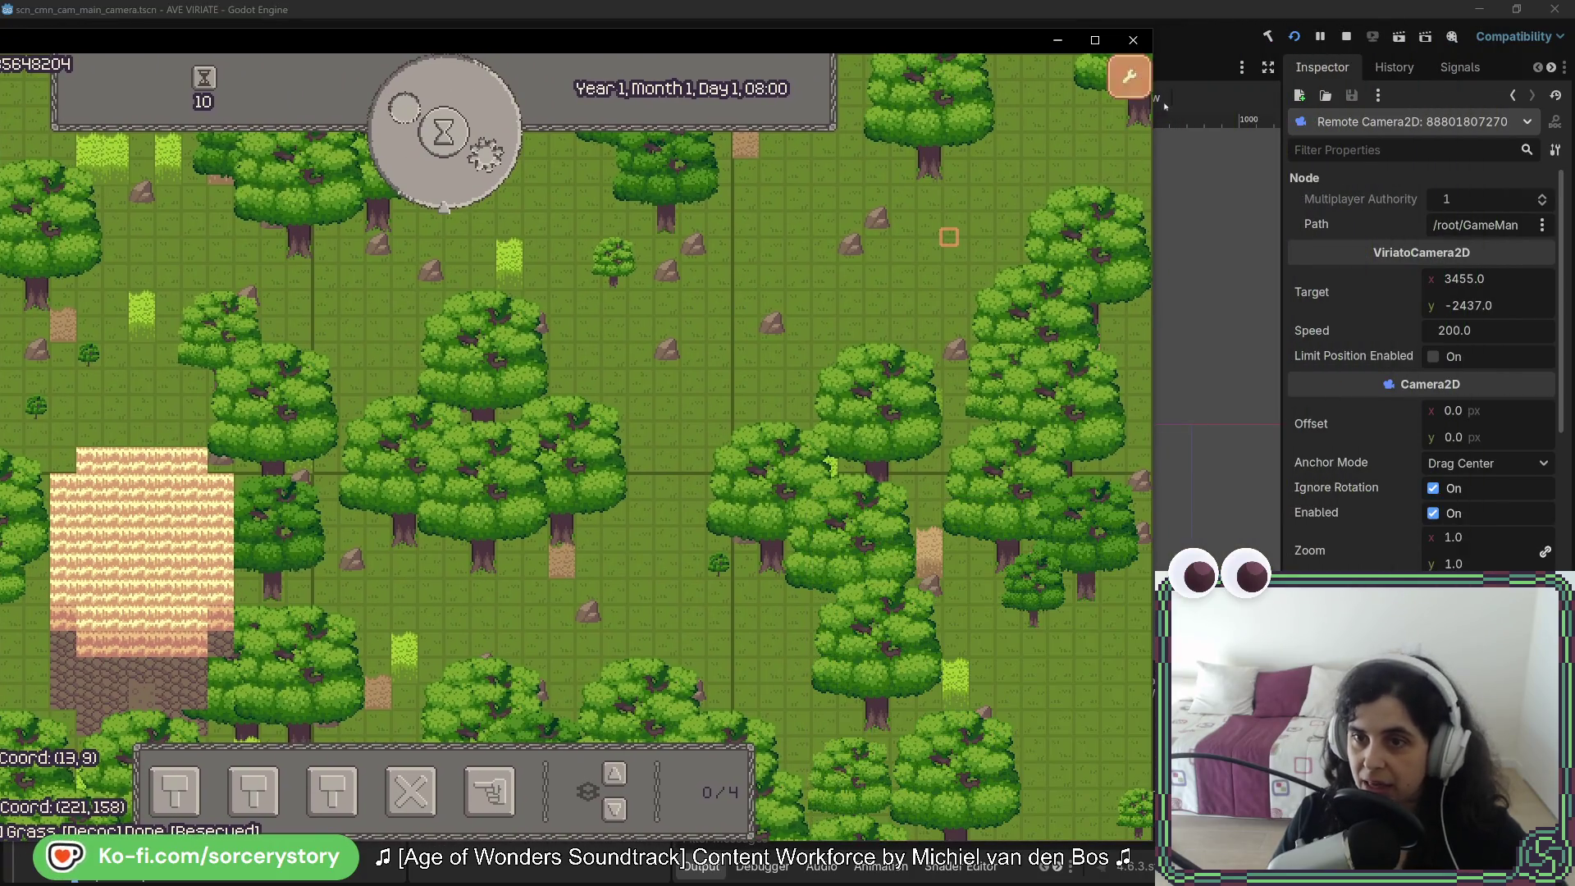
{"action": "left_click", "coordinate": [1434, 356]}
{"action": "key", "text": "alt+Tab"}
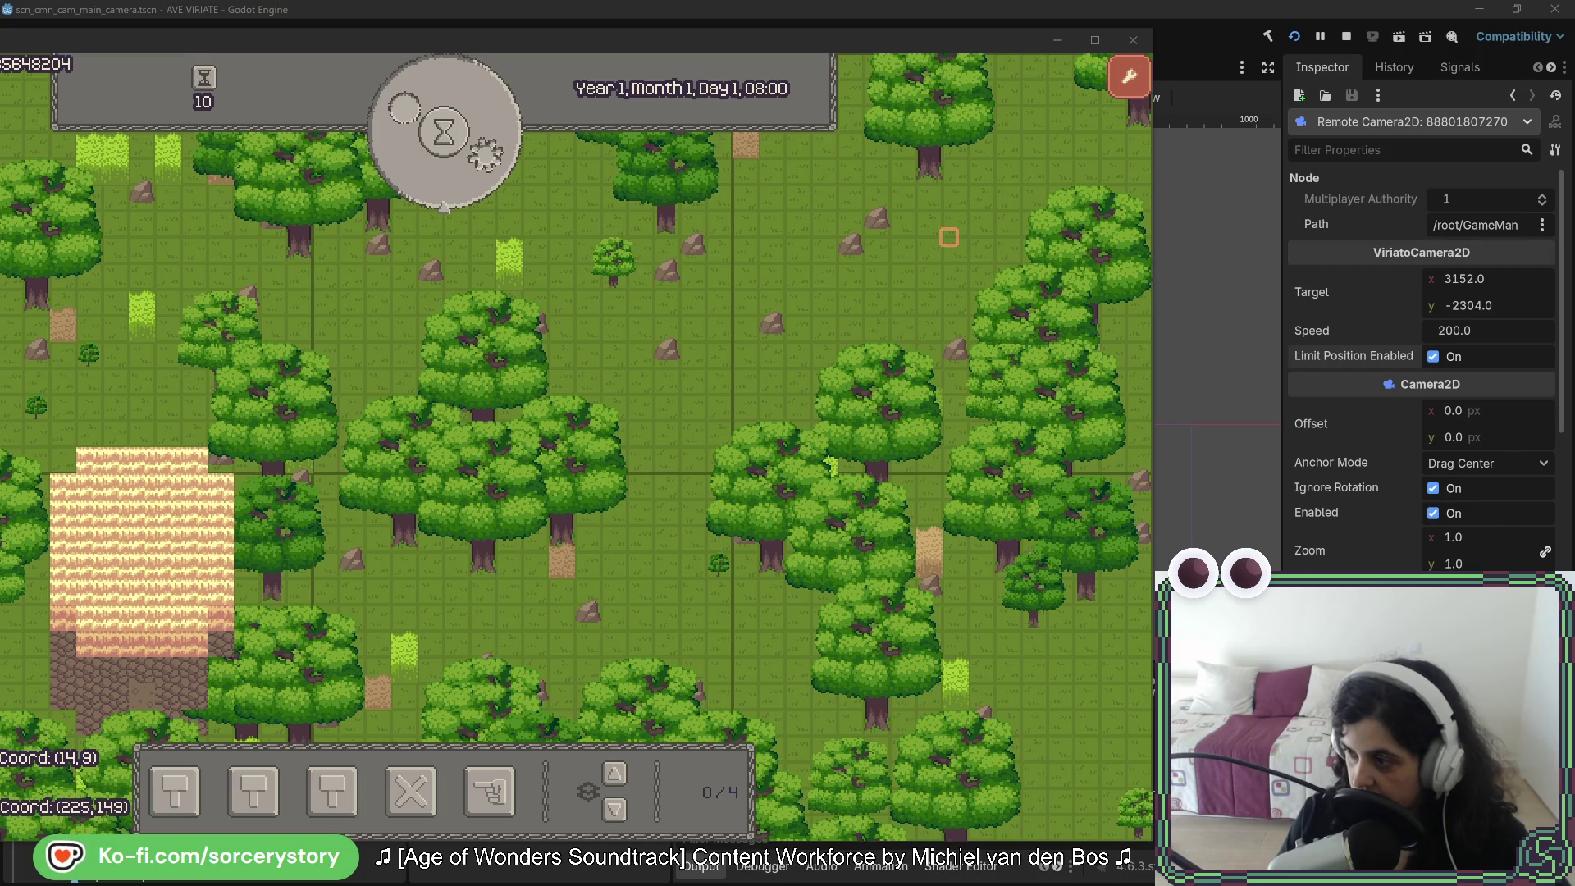
Step: Inspect an oak tree in the game, then move between the camera code and Godot editor
{"action": "left_click", "coordinate": [1075, 263]}
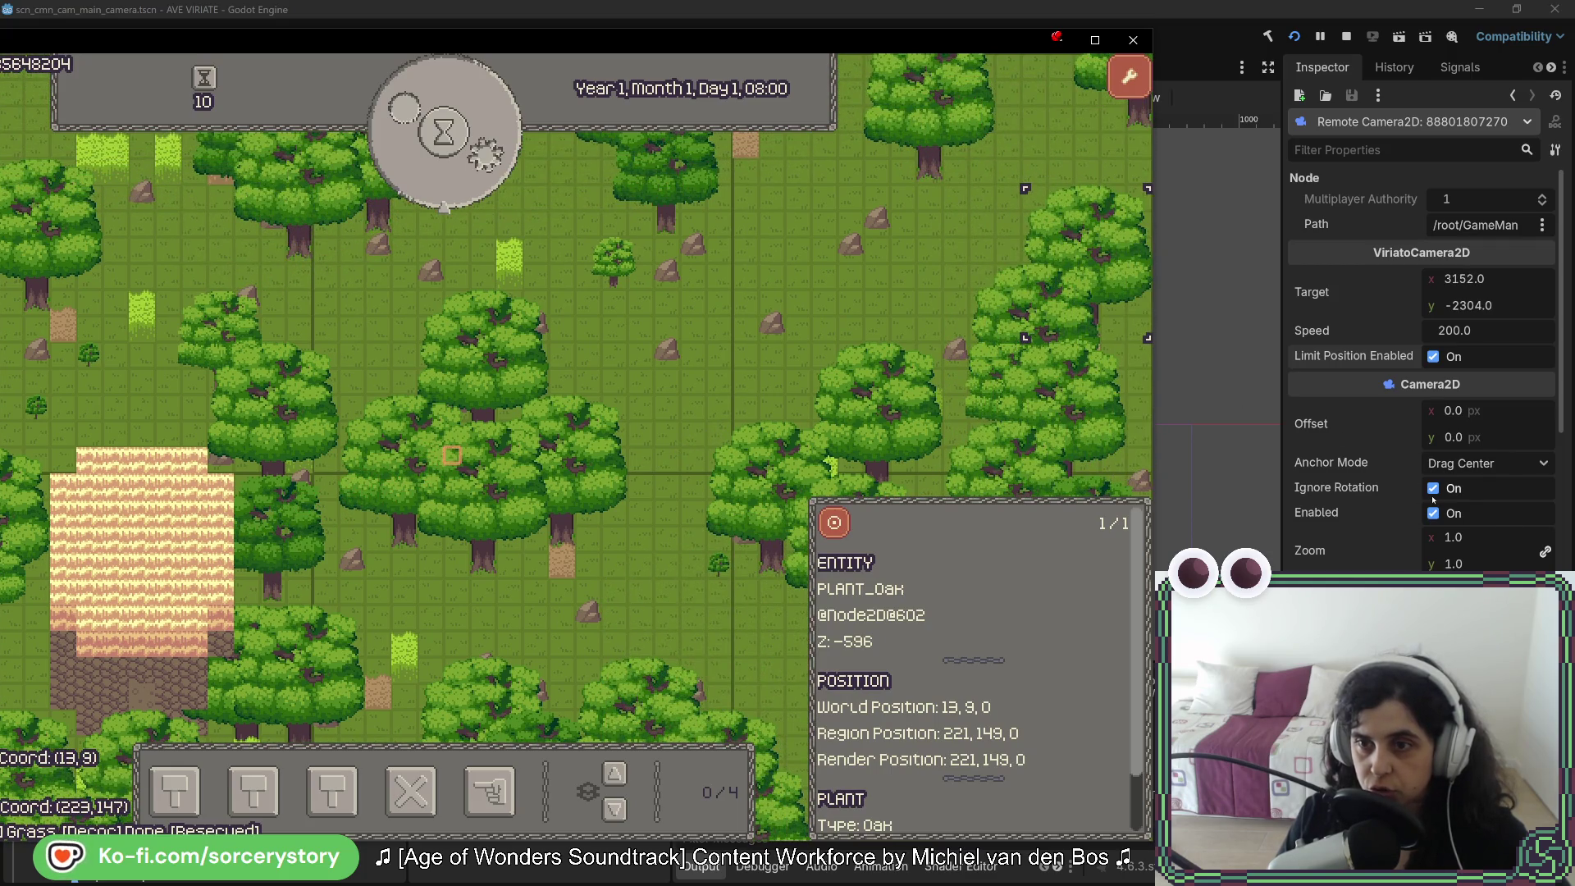
{"action": "left_click", "coordinate": [1433, 498]}
{"action": "key", "text": "alt+Tab"}
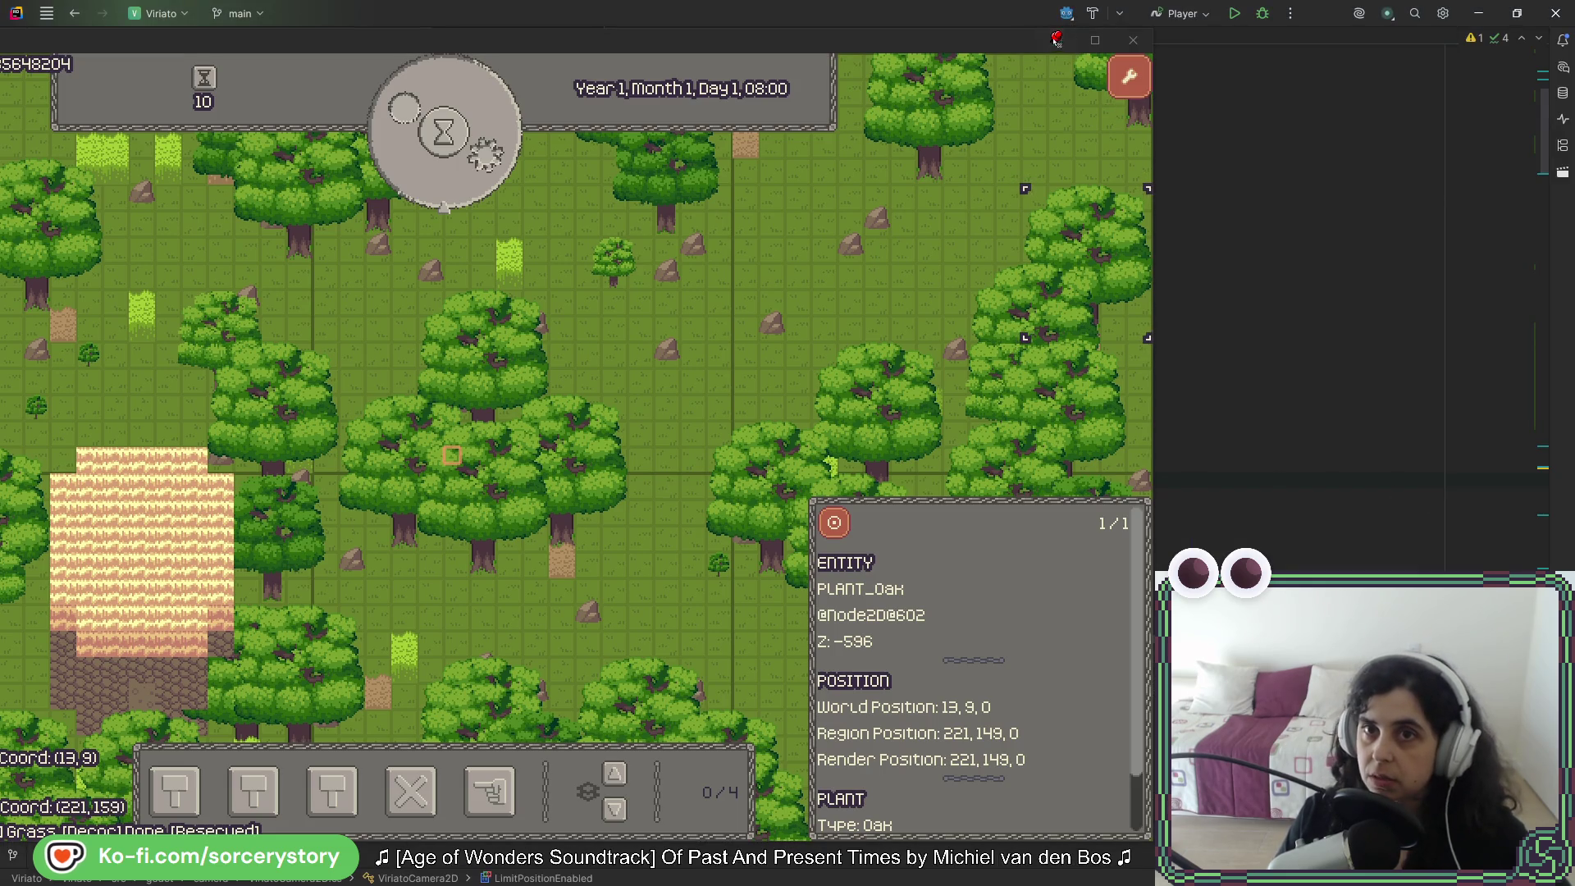
{"action": "left_click", "coordinate": [1024, 187]}
{"action": "key", "text": "alt+Tab"}
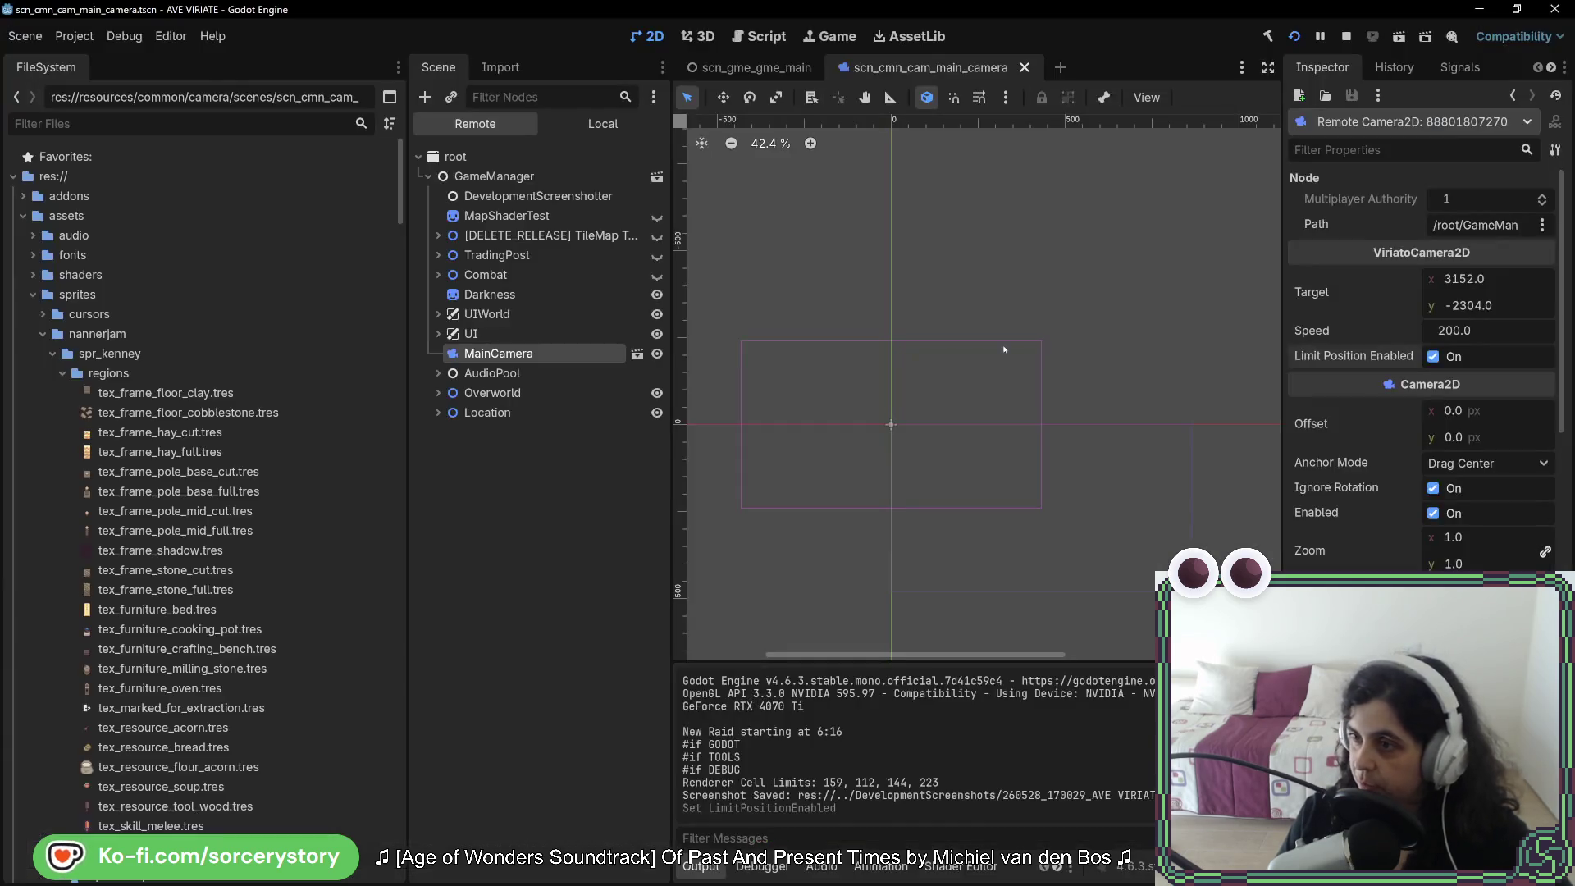
Step: Focus the camera on the oak and pan the map up, right, left and down
{"action": "key", "text": "alt+Tab"}
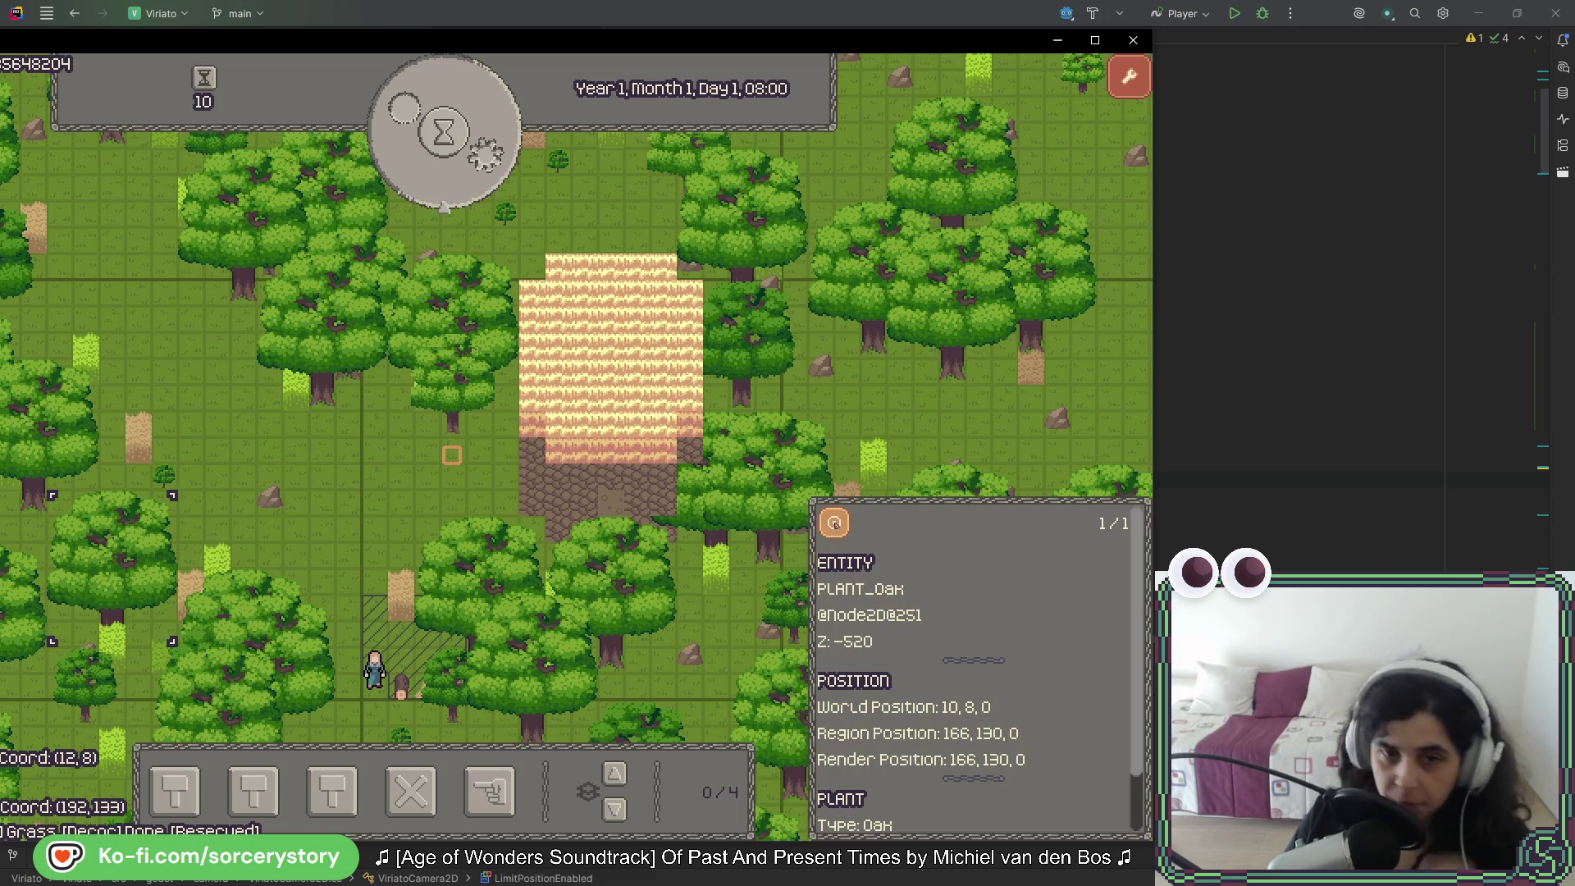
{"action": "left_click", "coordinate": [835, 524]}
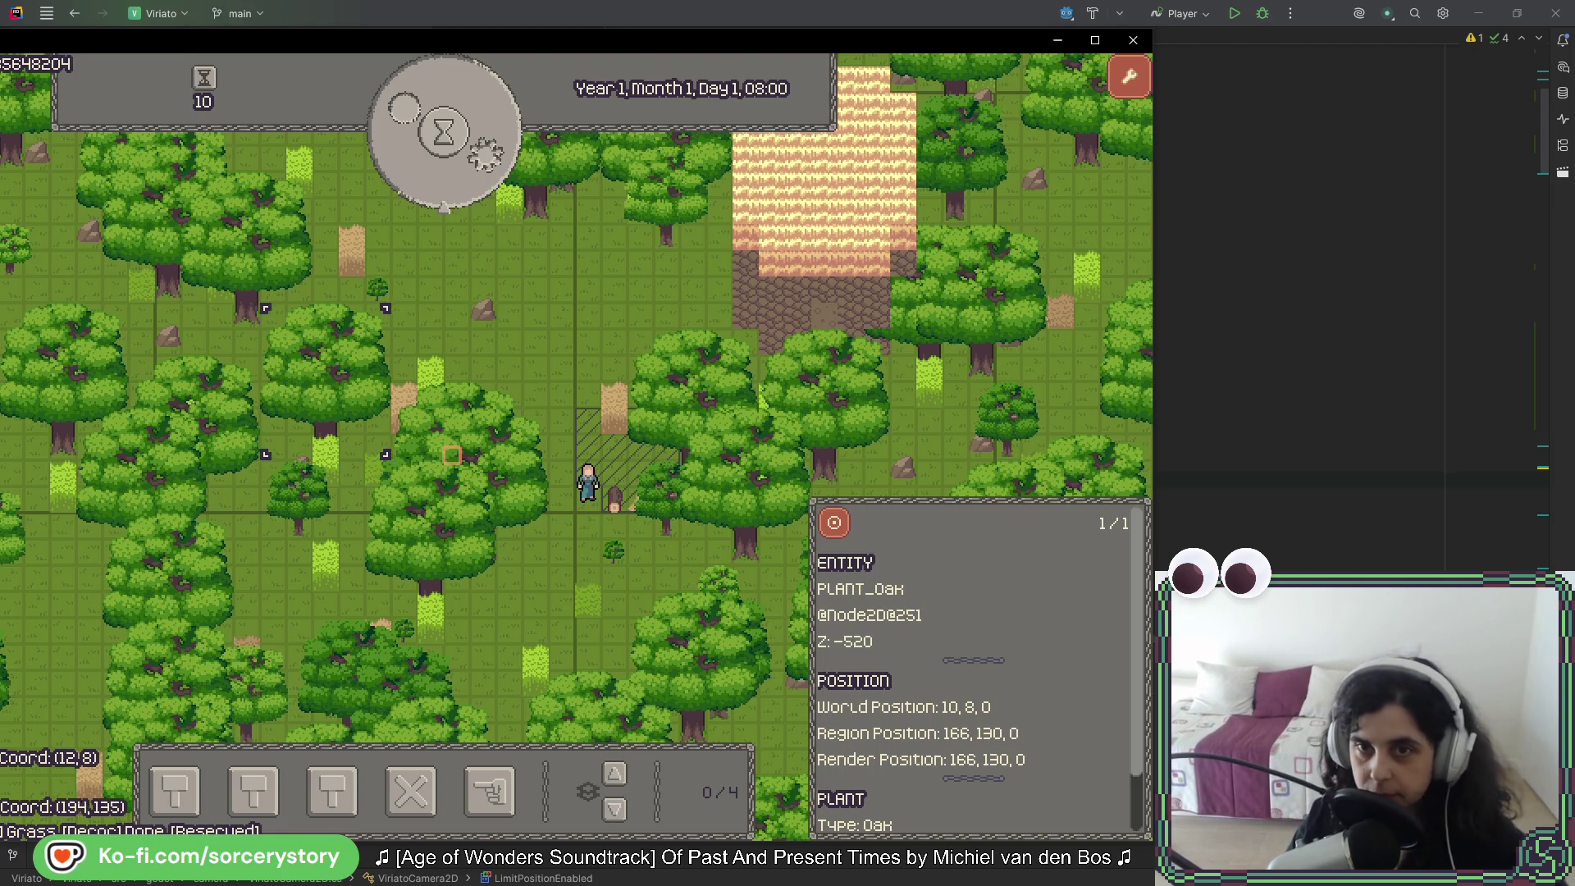
{"action": "key", "text": "Up"}
{"action": "key", "text": "Right"}
{"action": "key", "text": "Left"}
{"action": "key", "text": "Down"}
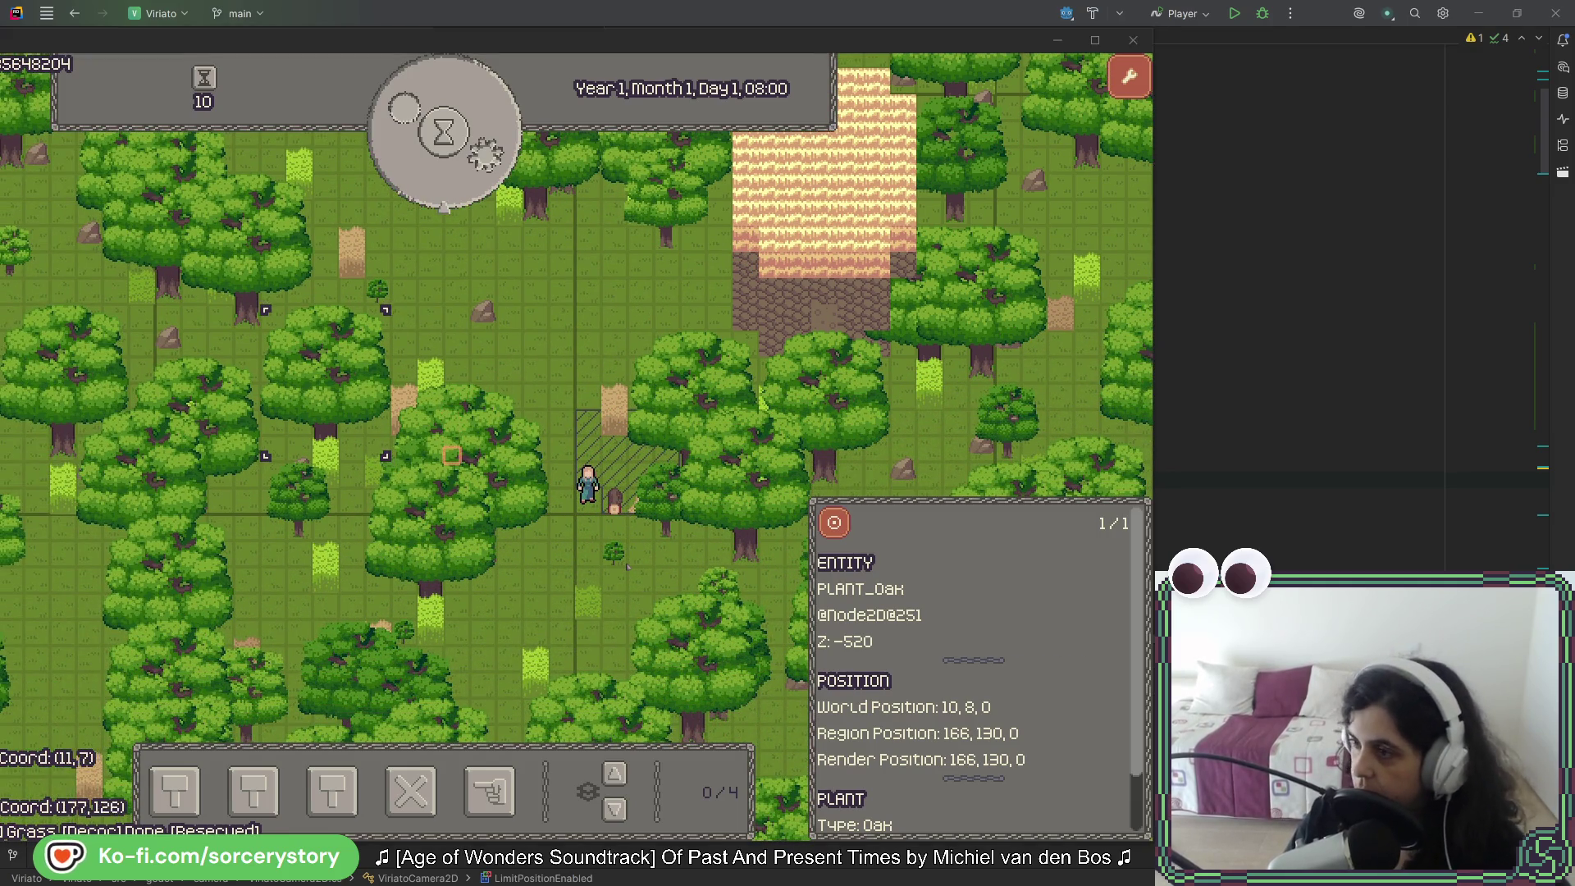
Step: Close the running game and return to the camera code in Rider
{"action": "key", "text": "alt+F4"}
{"action": "key", "text": "alt+Tab"}
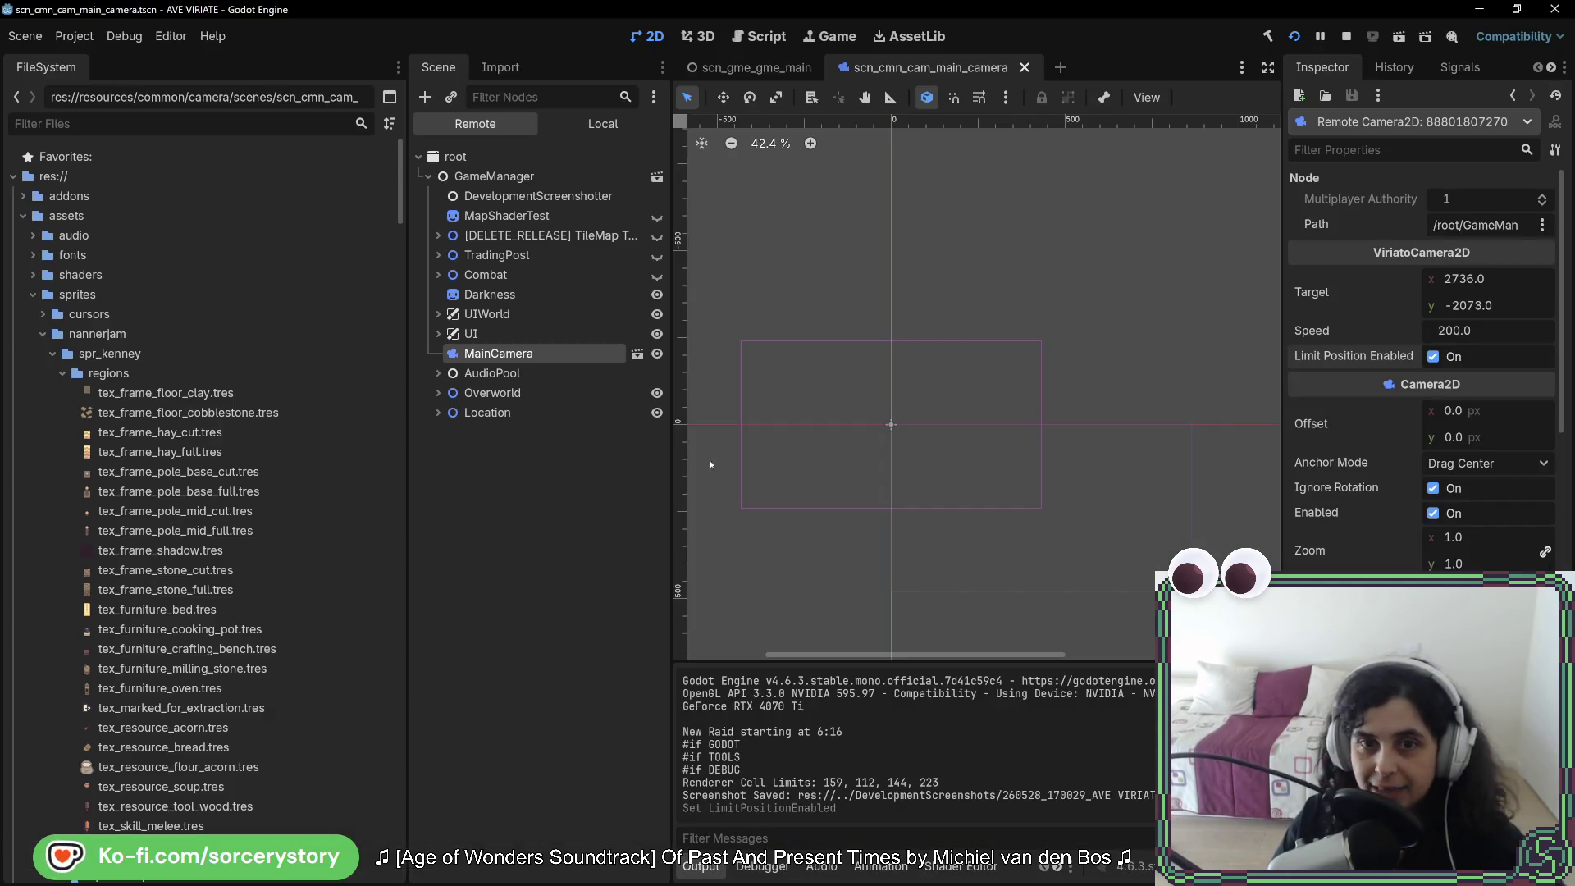
{"action": "key", "text": "alt+Tab"}
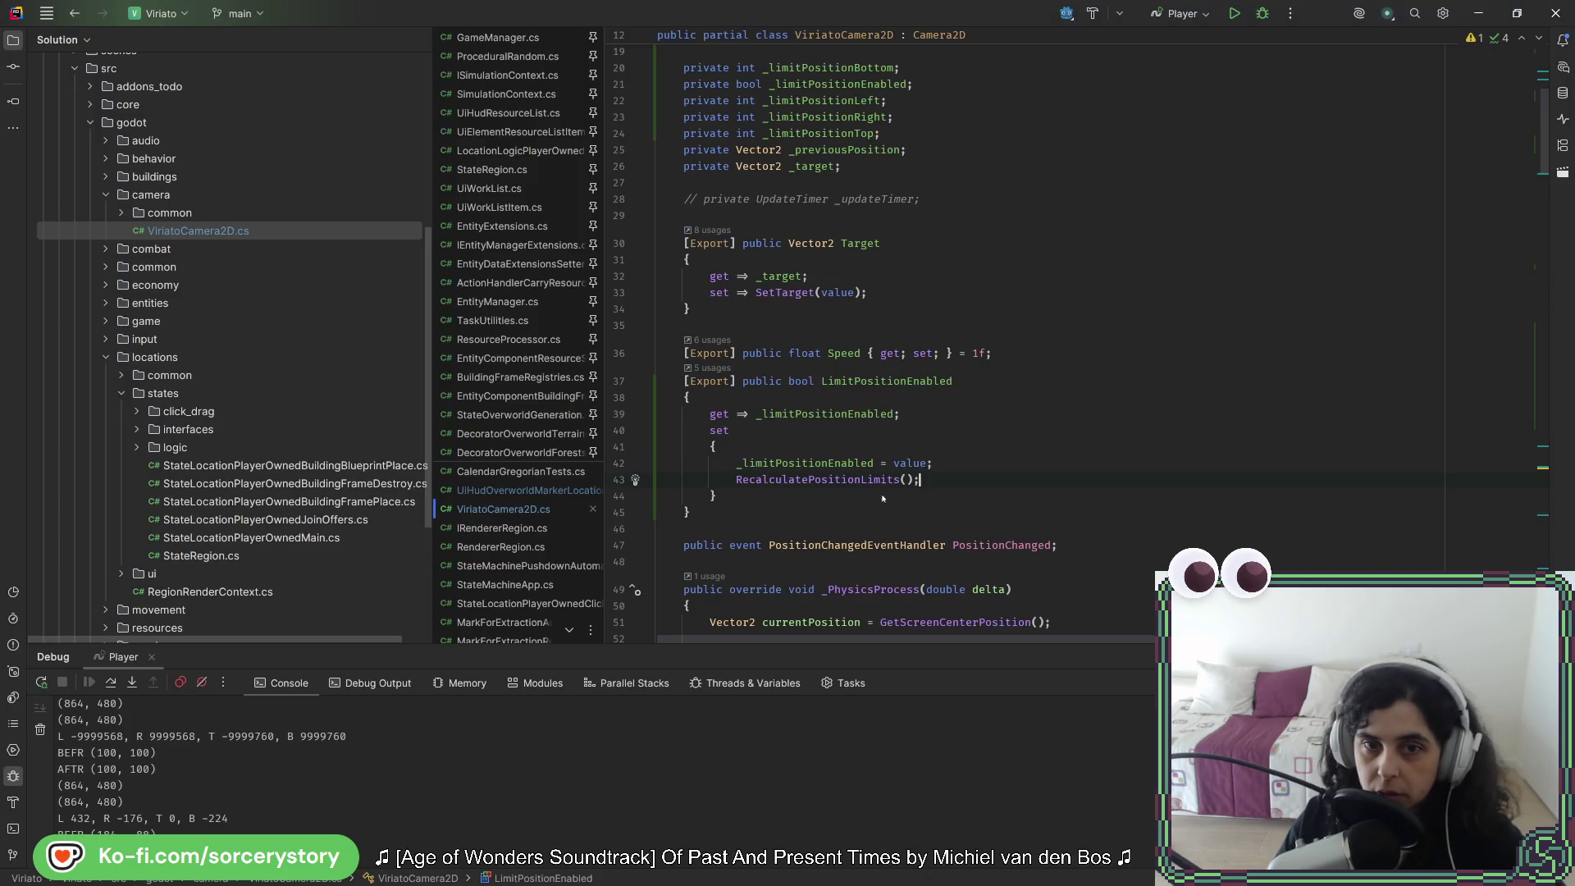
Step: Jump to RecalculatePositionLimits and uncomment the Position clamp lines
{"action": "key", "text": "F12"}
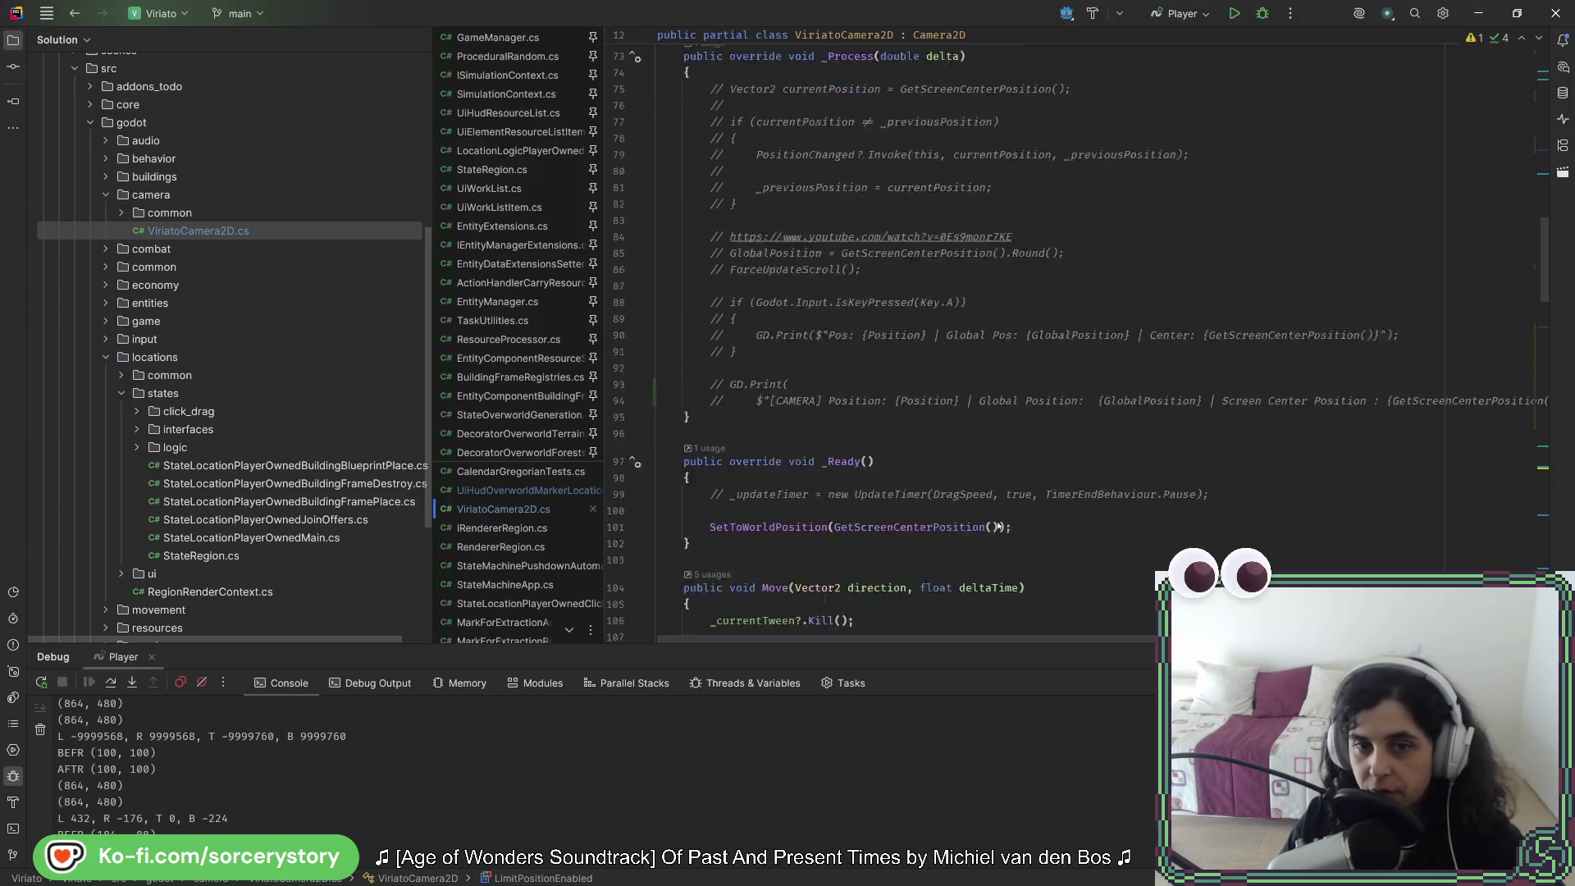
{"action": "scroll", "coordinate": [998, 525], "scroll_direction": "down", "scroll_amount": 3}
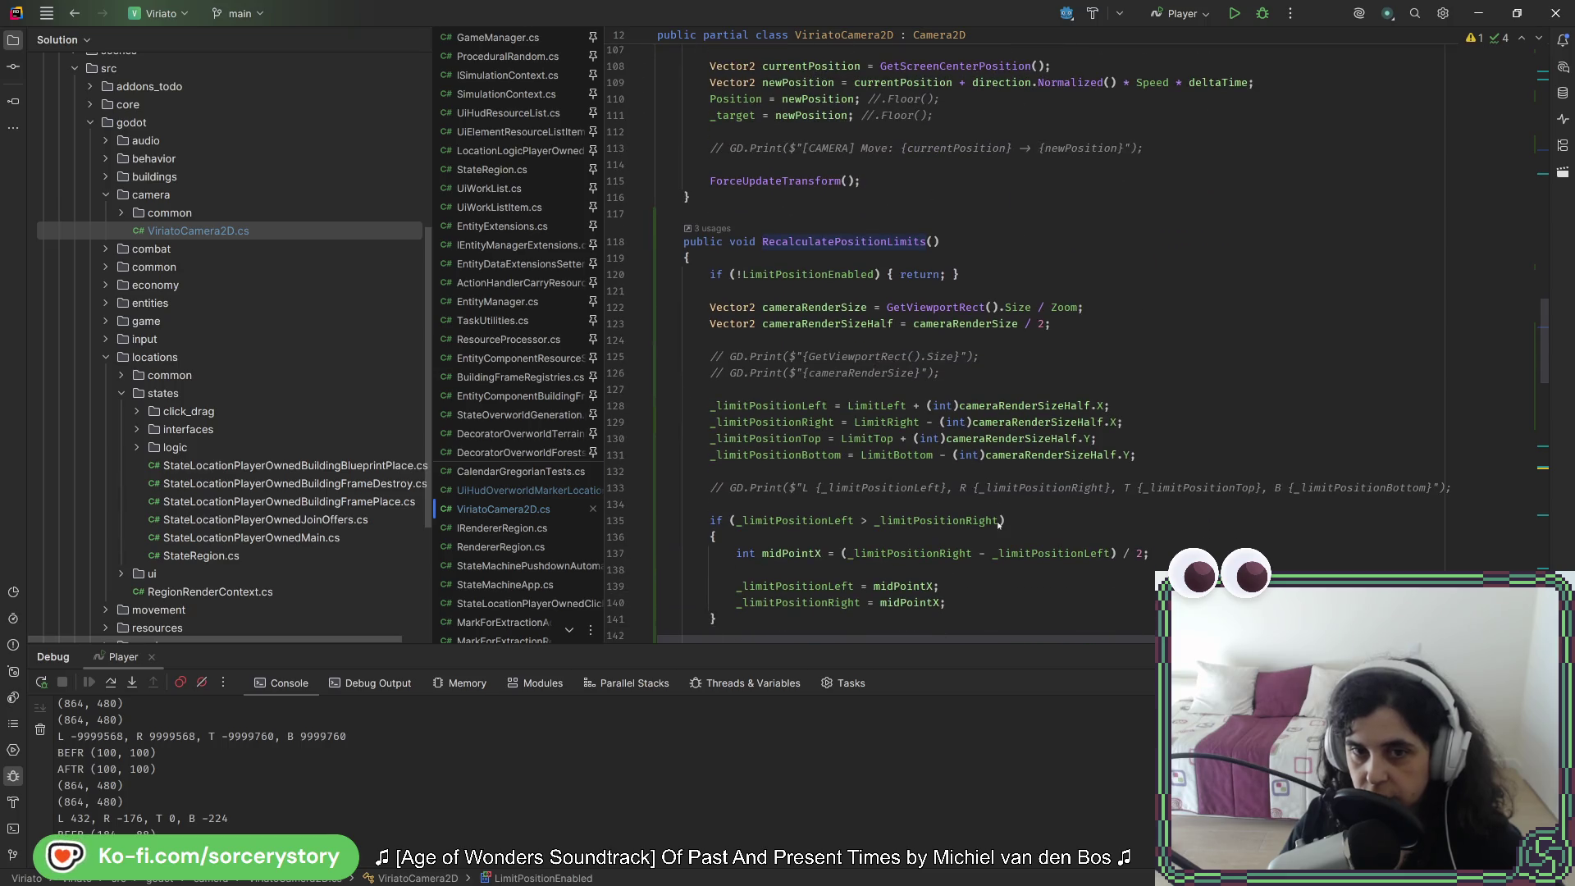
{"action": "scroll", "coordinate": [999, 525], "scroll_direction": "down", "scroll_amount": 3}
{"action": "scroll", "coordinate": [999, 525], "scroll_direction": "down", "scroll_amount": 4}
{"action": "left_click", "coordinate": [837, 454]}
{"action": "key", "text": "ctrl+slash"}
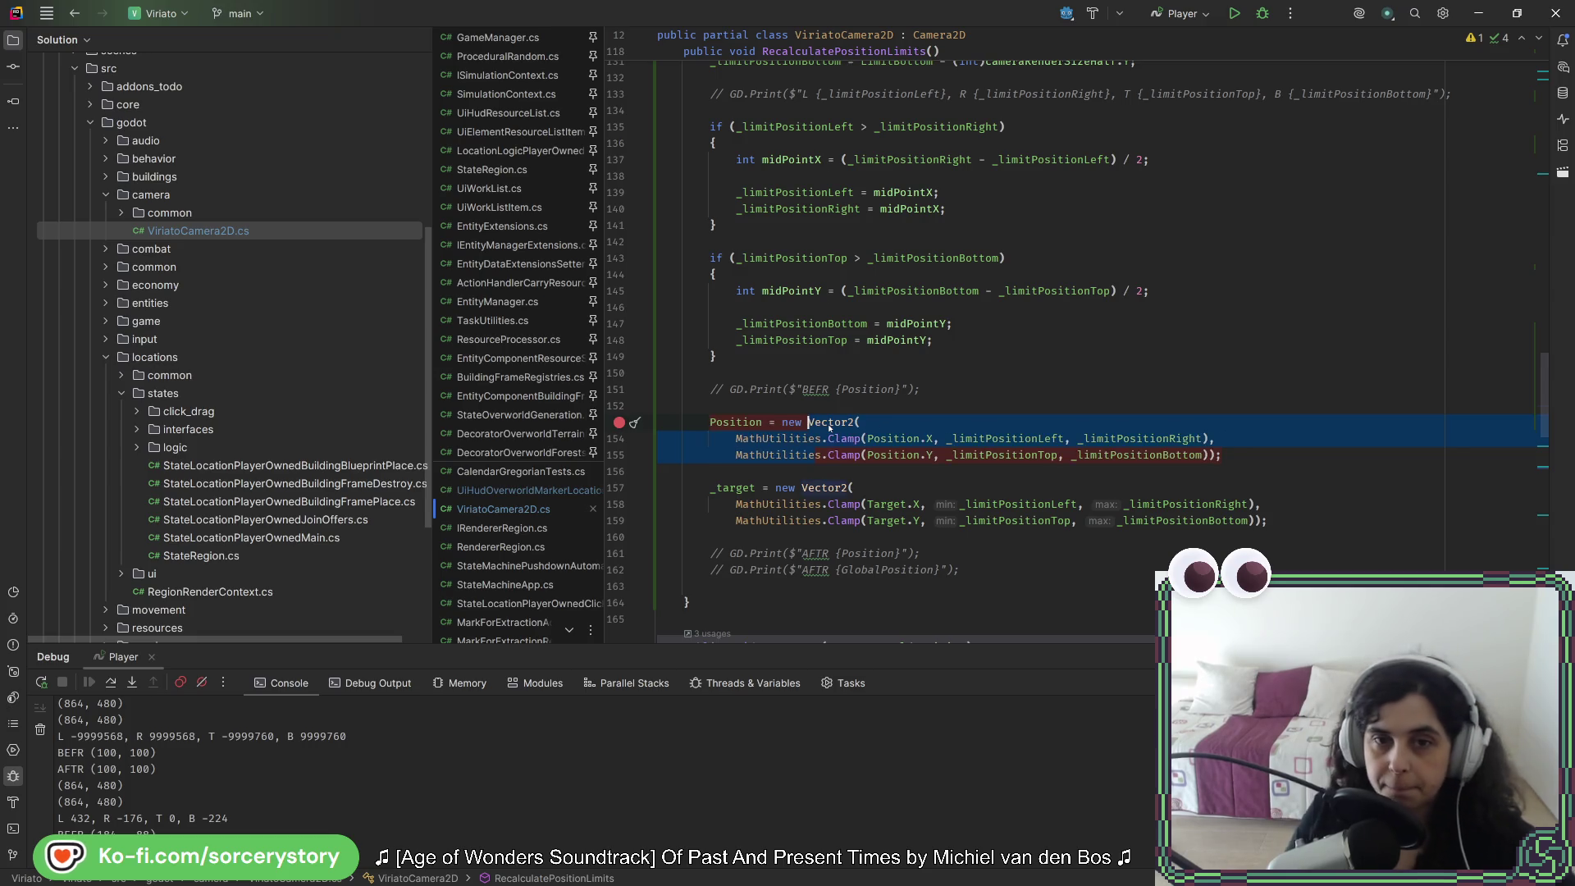
Step: Declare Vector2 clampedPosition initialised with the copied clamp expression
{"action": "key", "text": "Down"}
{"action": "key", "text": "Return"}
{"action": "key", "text": "Return"}
{"action": "key", "text": "Up"}
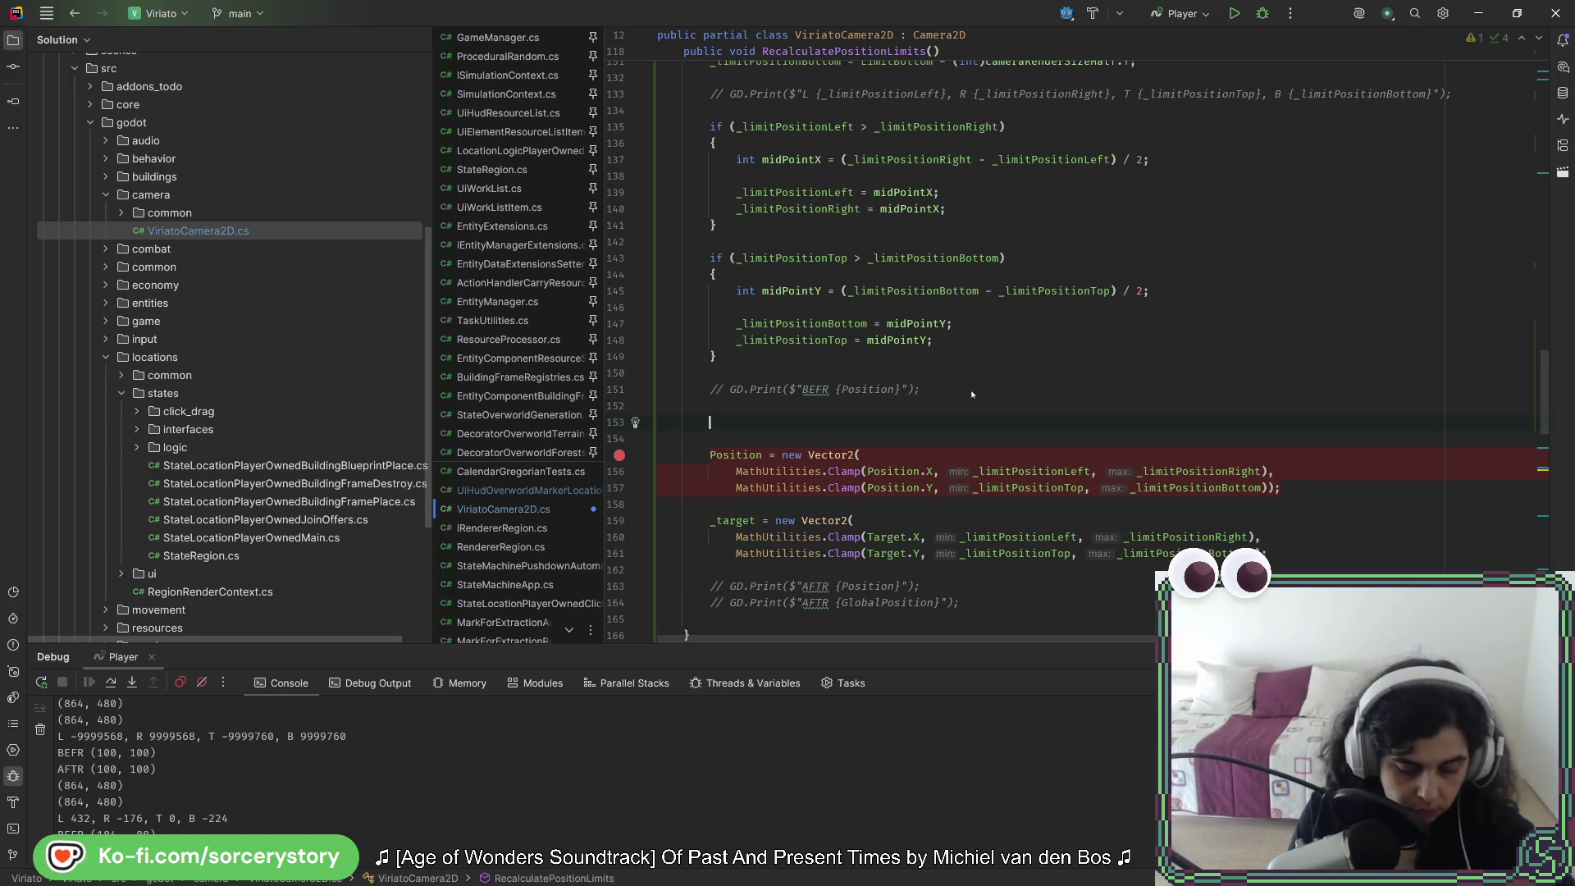
{"action": "type", "text": "Vector2 clam"}
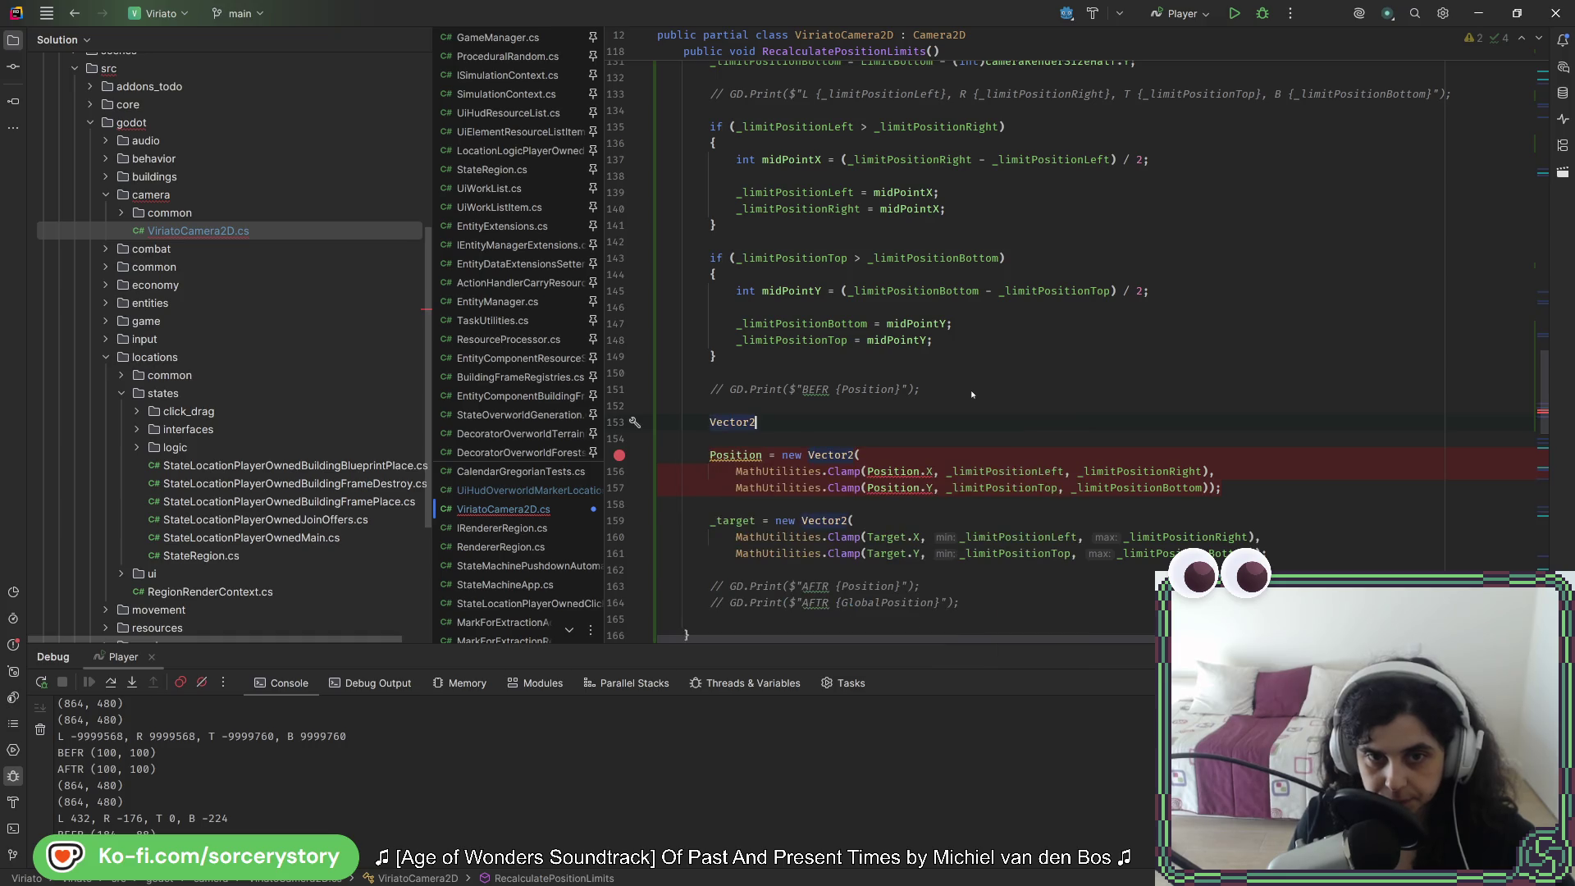
{"action": "type", "text": "pedPosition = _target;"}
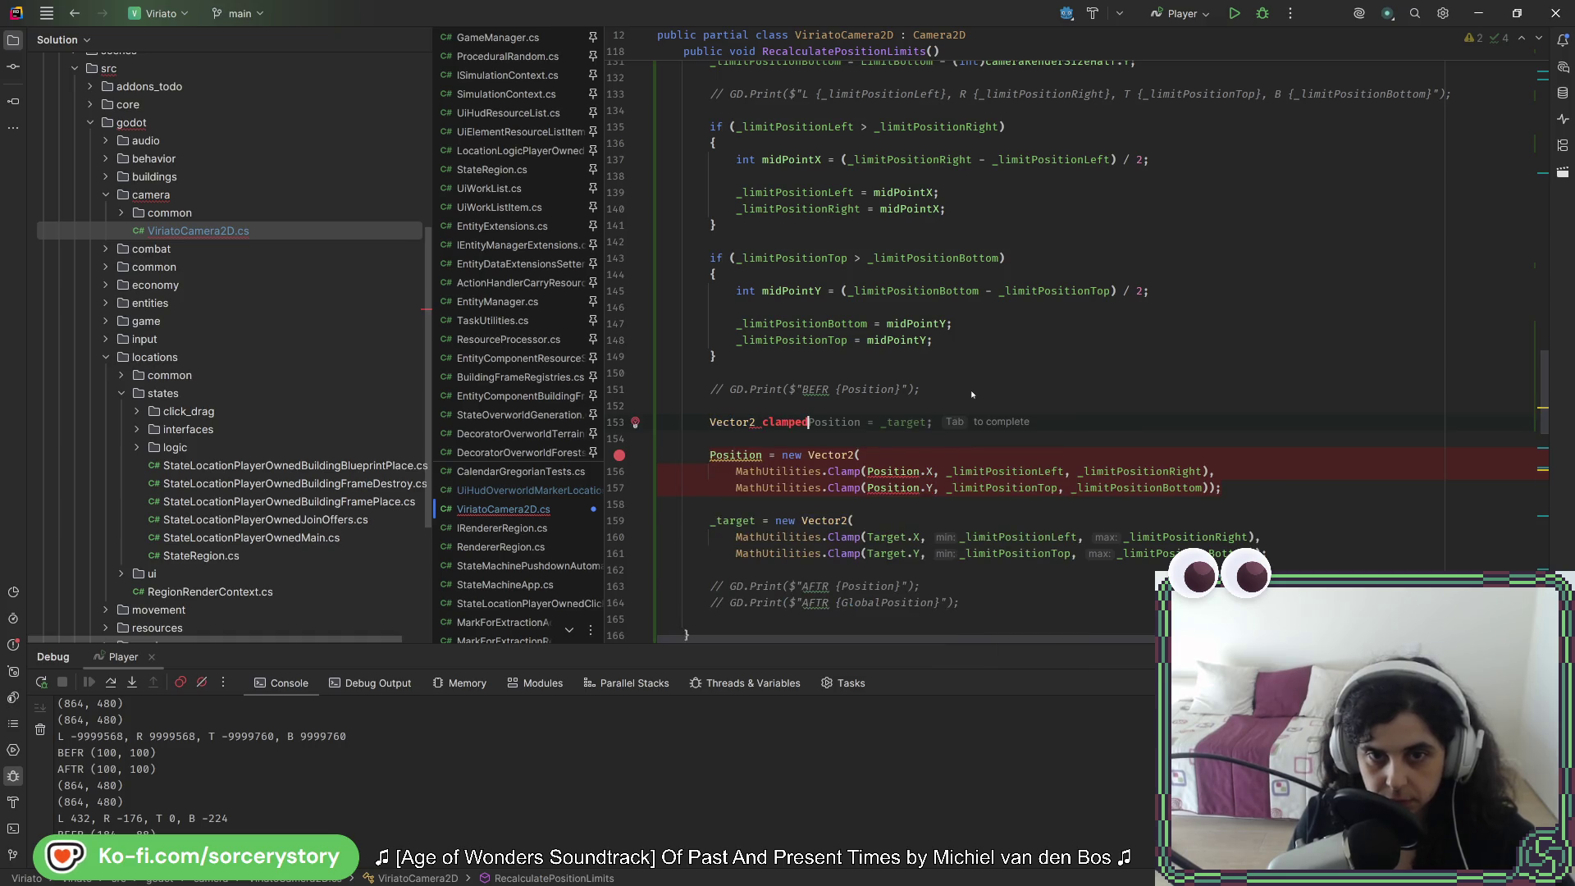
{"action": "key", "text": "Down"}
{"action": "key", "text": "Down"}
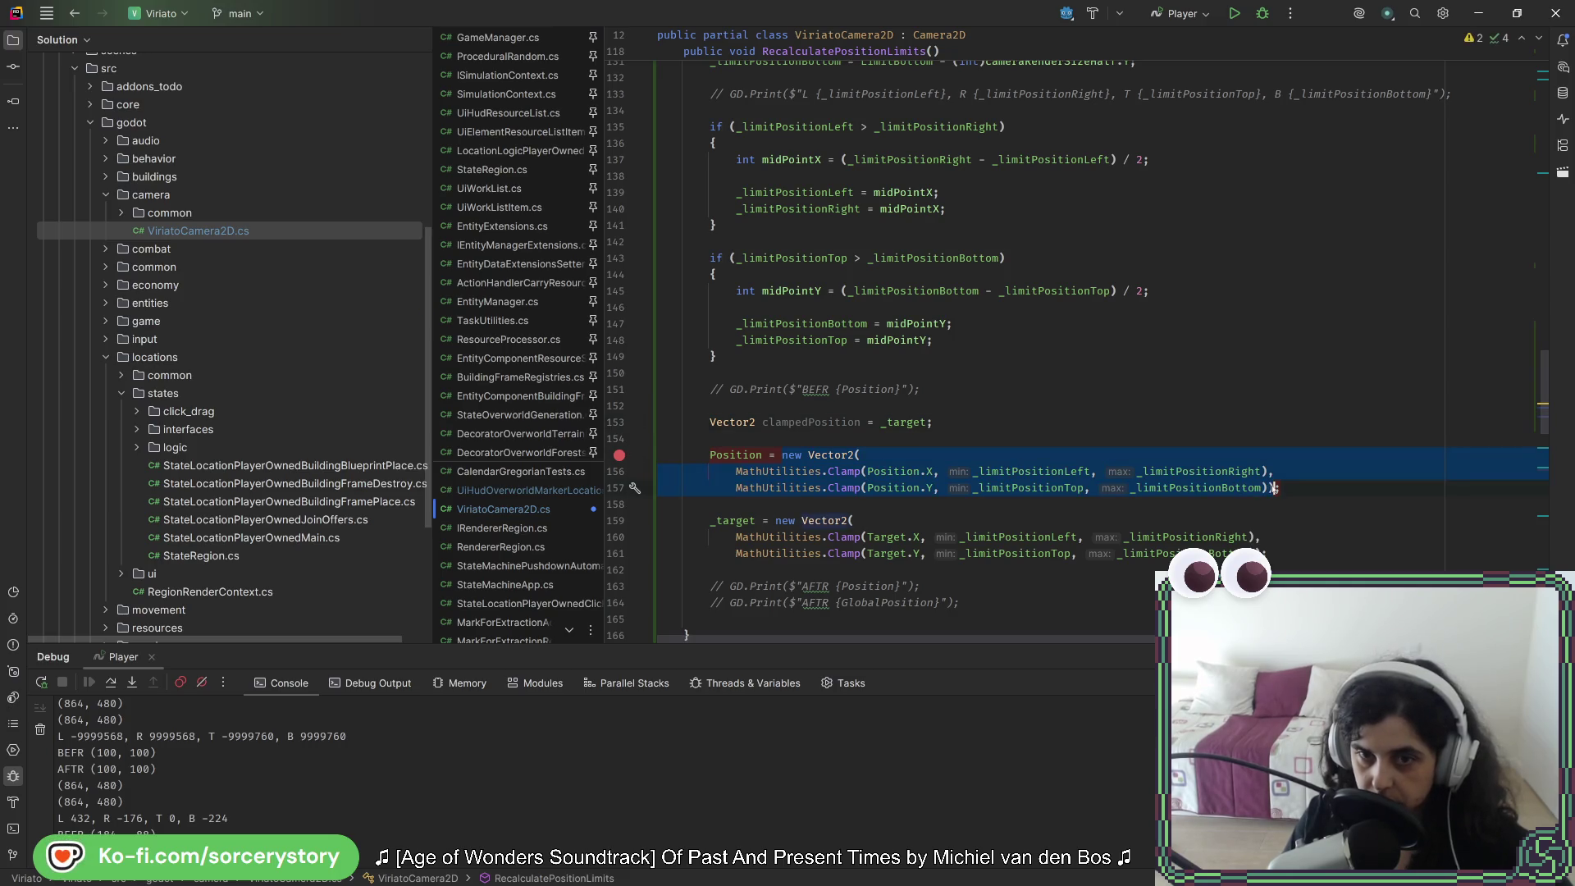
{"action": "key", "text": "ctrl+c"}
{"action": "double_click", "coordinate": [906, 421]}
{"action": "key", "text": "ctrl+v"}
Step: Assign clampedPosition to both Position and _target instead of their clamp expressions
{"action": "left_click", "coordinate": [859, 421]}
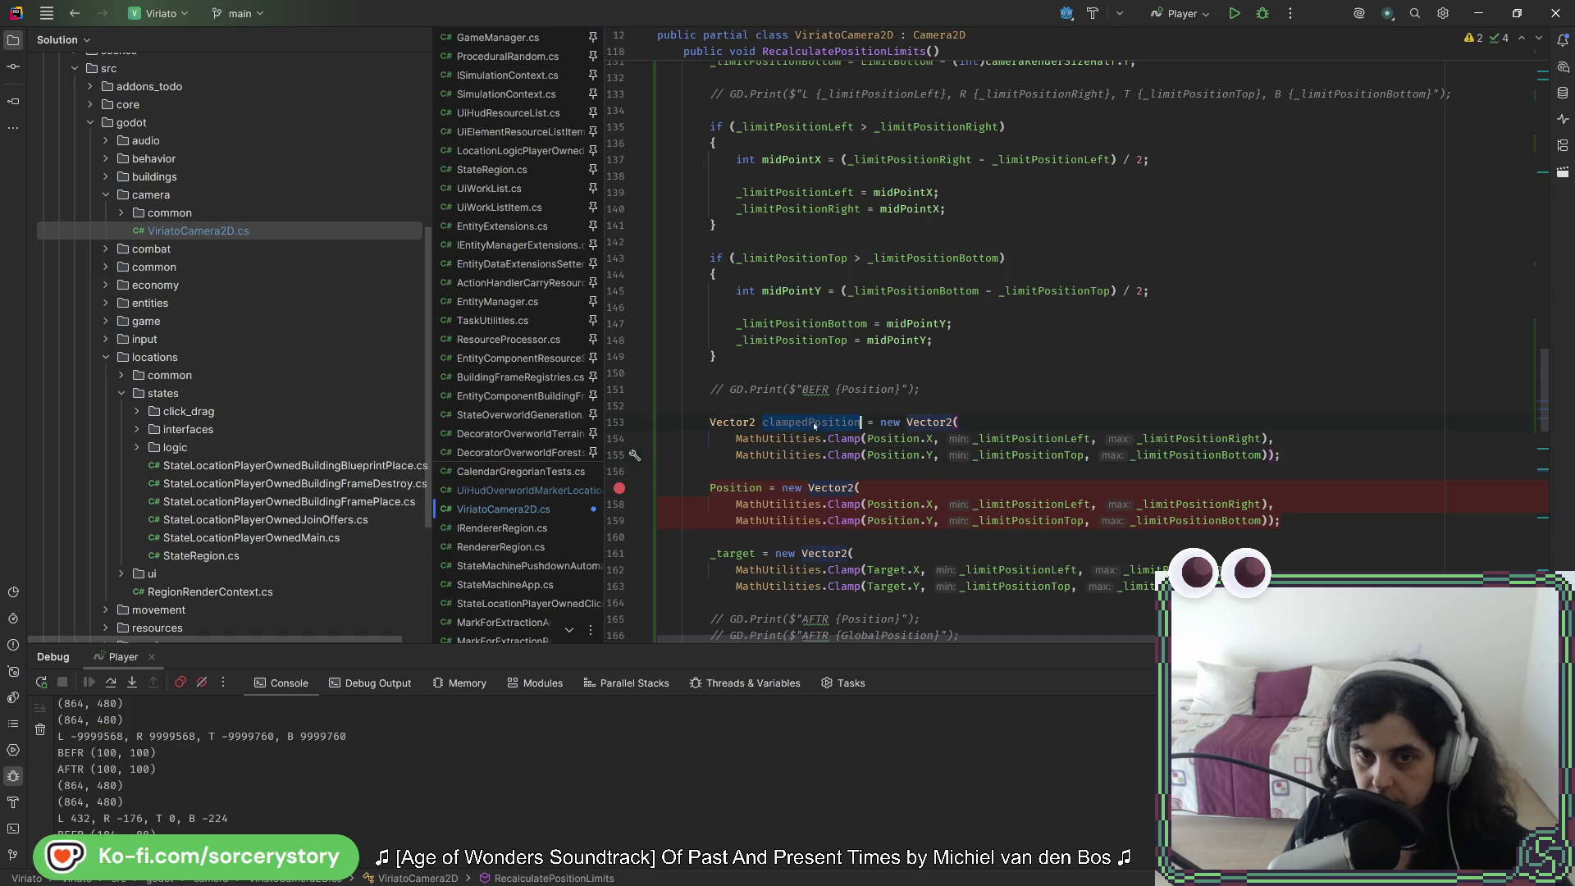
{"action": "left_click_drag", "start_coordinate": [785, 493], "coordinate": [1282, 522]}
{"action": "type", "text": "clampedPosition;"}
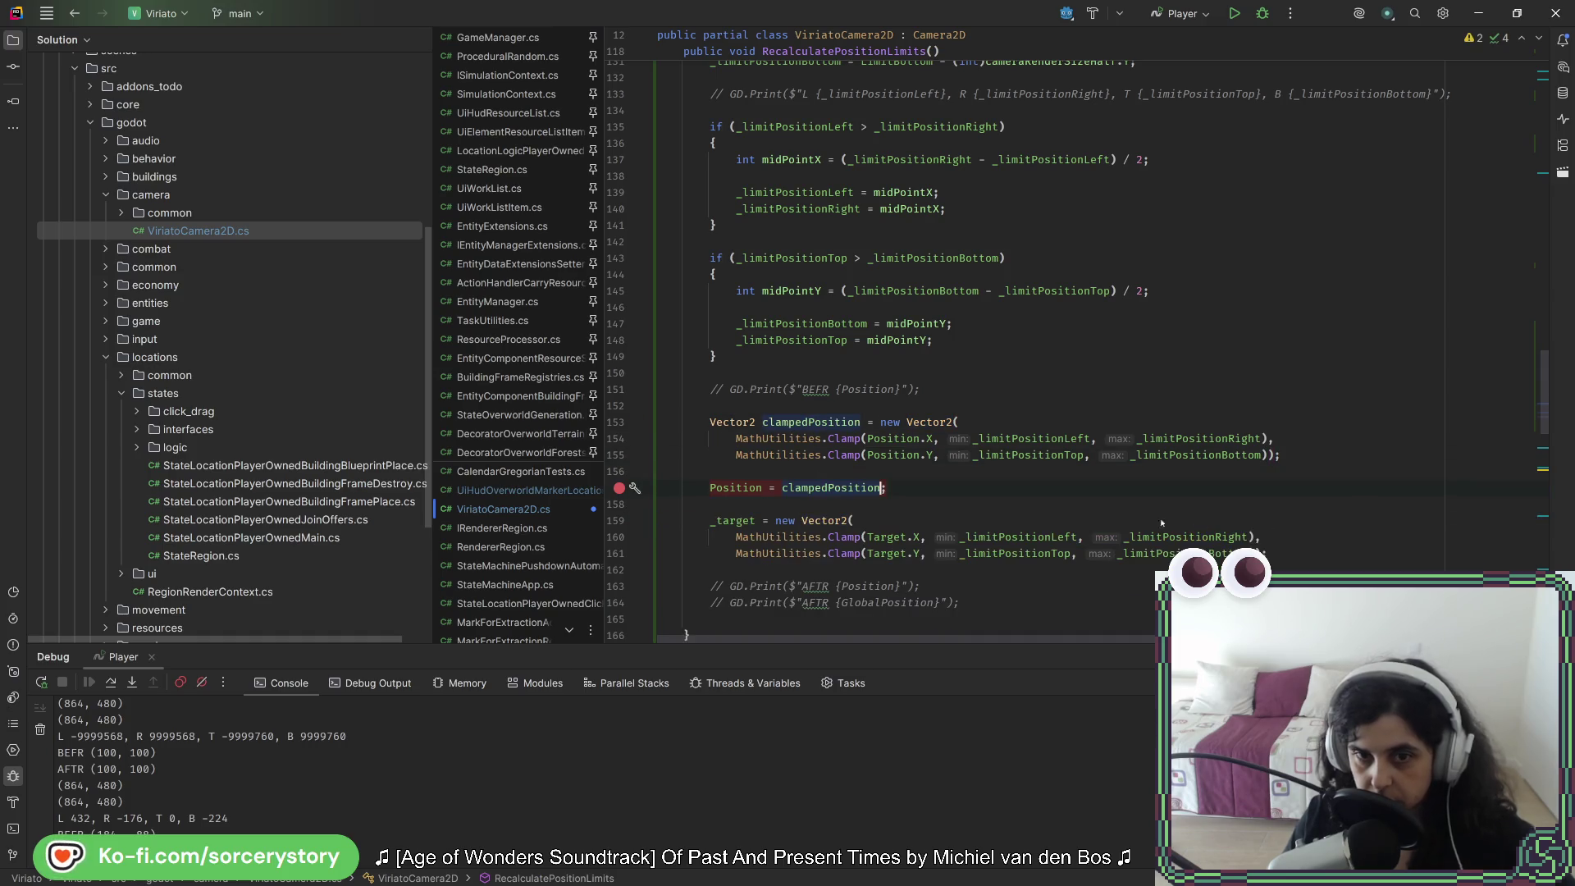
{"action": "key", "text": "Delete"}
{"action": "left_click_drag", "start_coordinate": [776, 506], "coordinate": [1242, 538]}
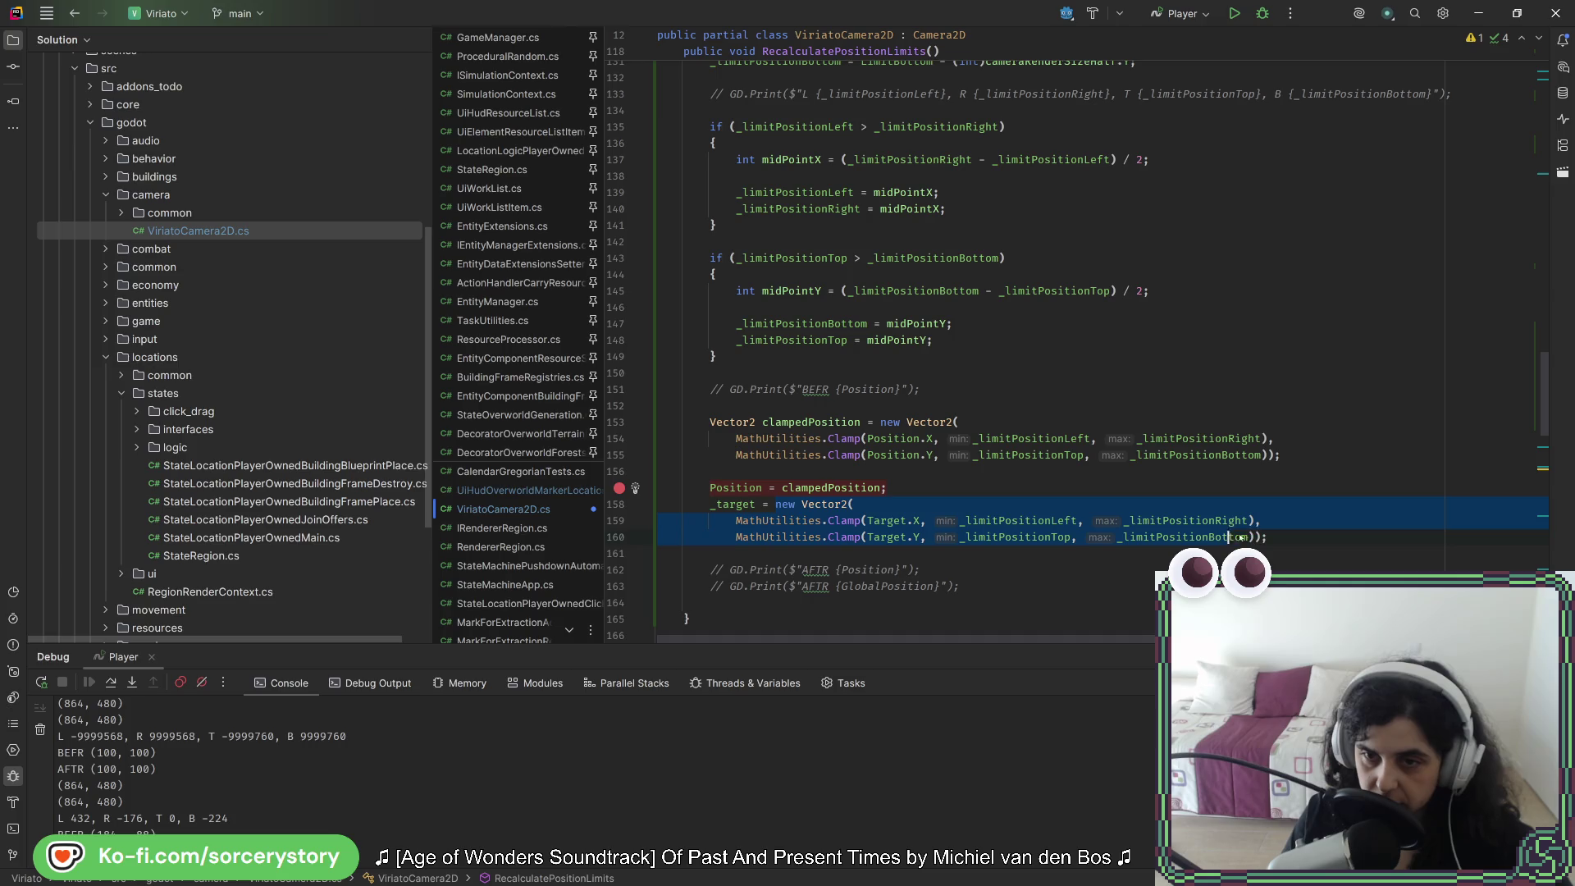
{"action": "type", "text": "clampedPosition;"}
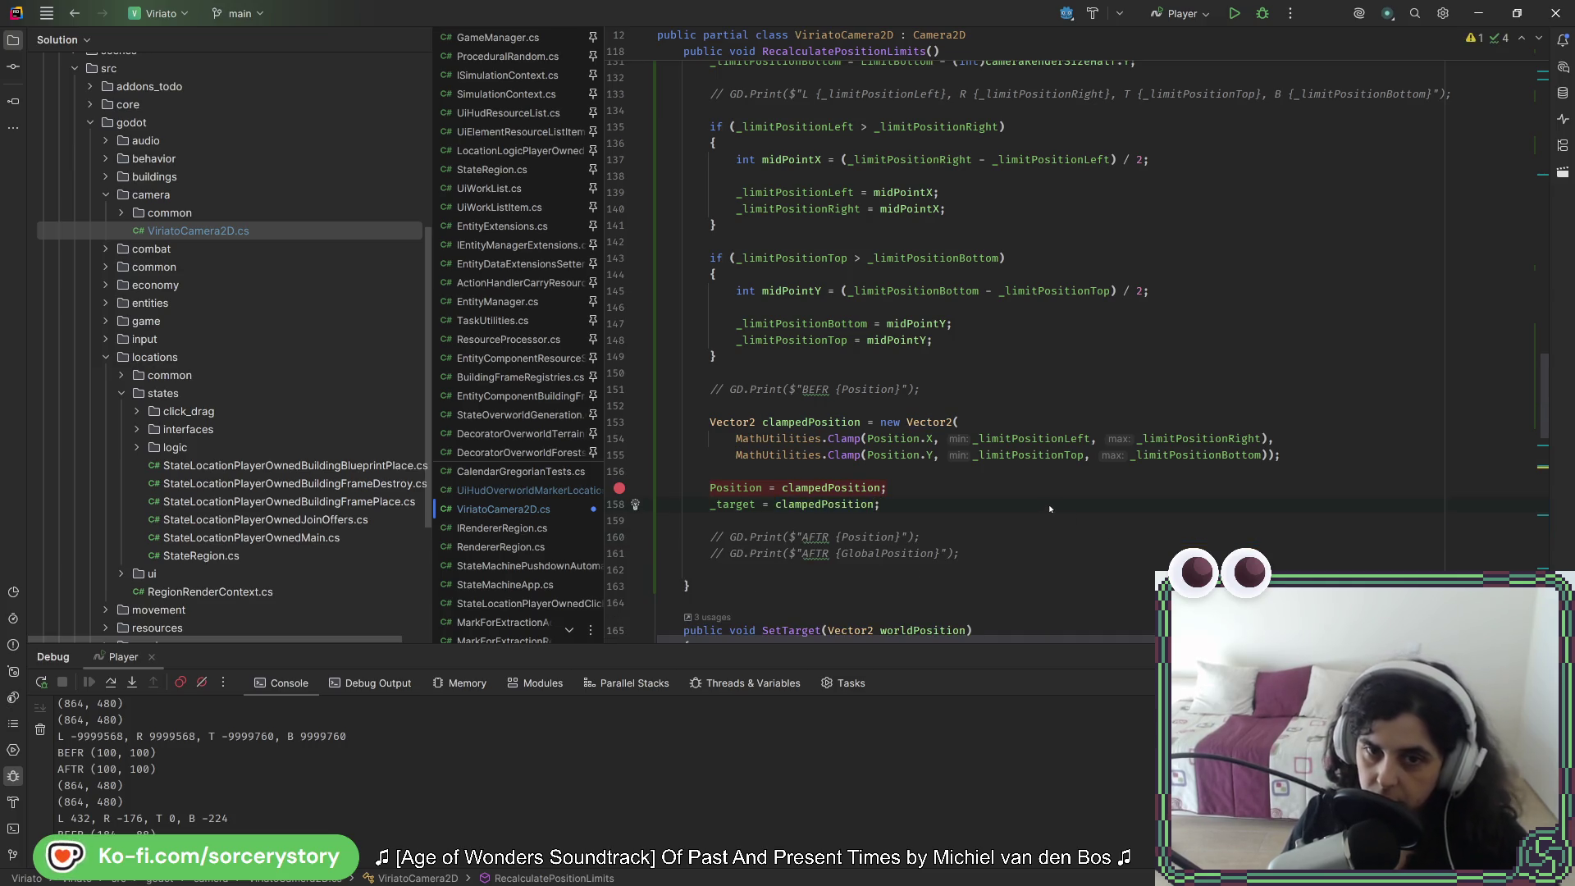
Step: Undo the Position and _target clampedPosition changes and switch back to Godot
{"action": "key", "text": "ctrl+z"}
{"action": "key", "text": "ctrl+z"}
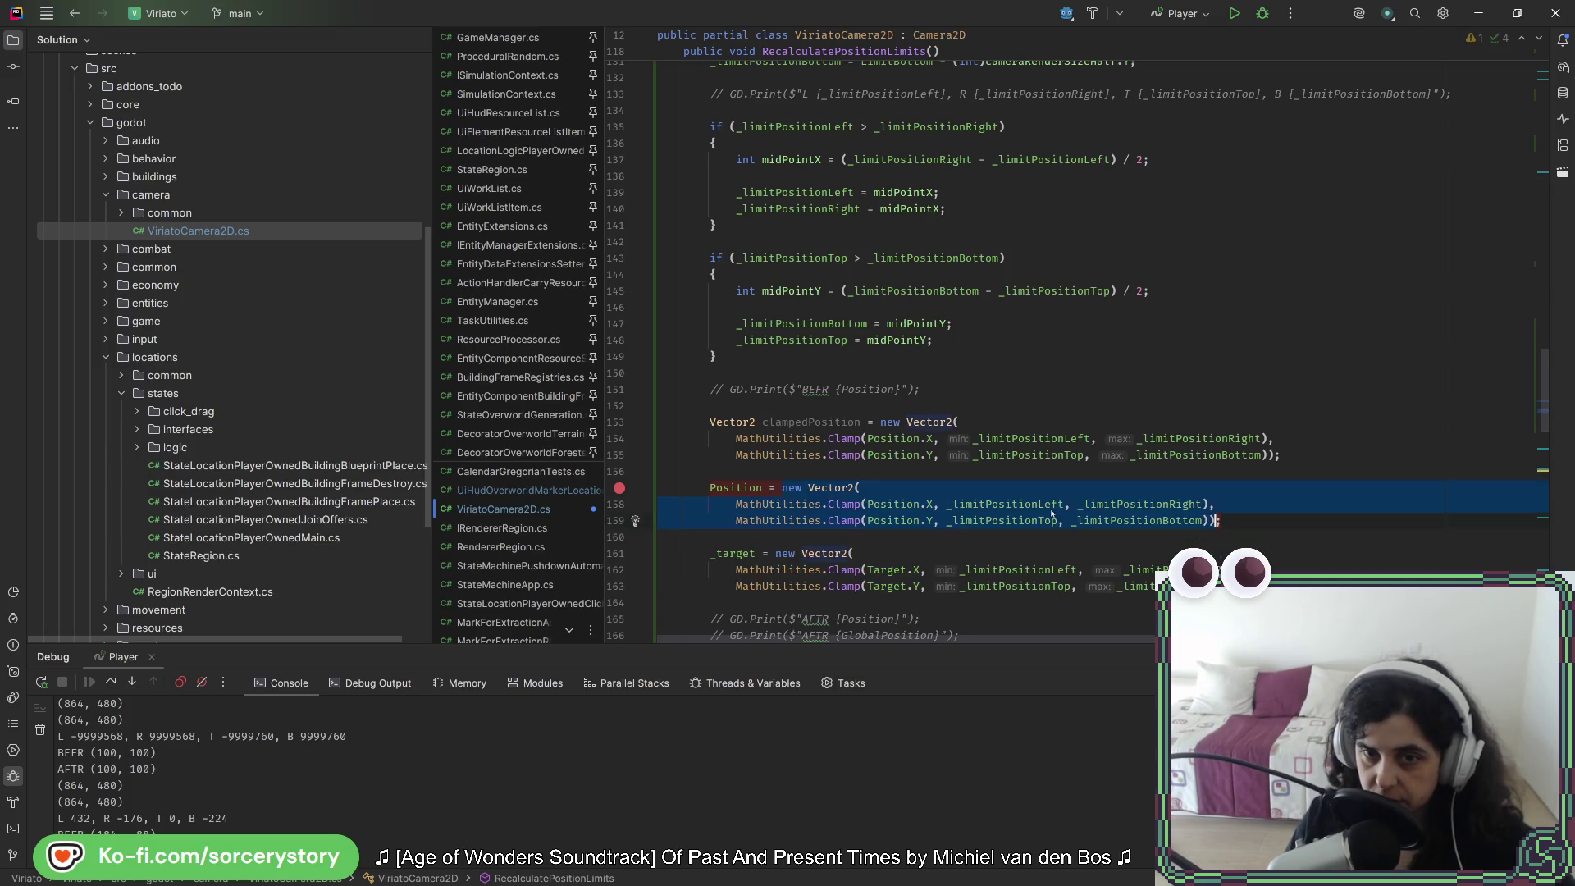
{"action": "key", "text": "ctrl+z"}
{"action": "key", "text": "ctrl+z"}
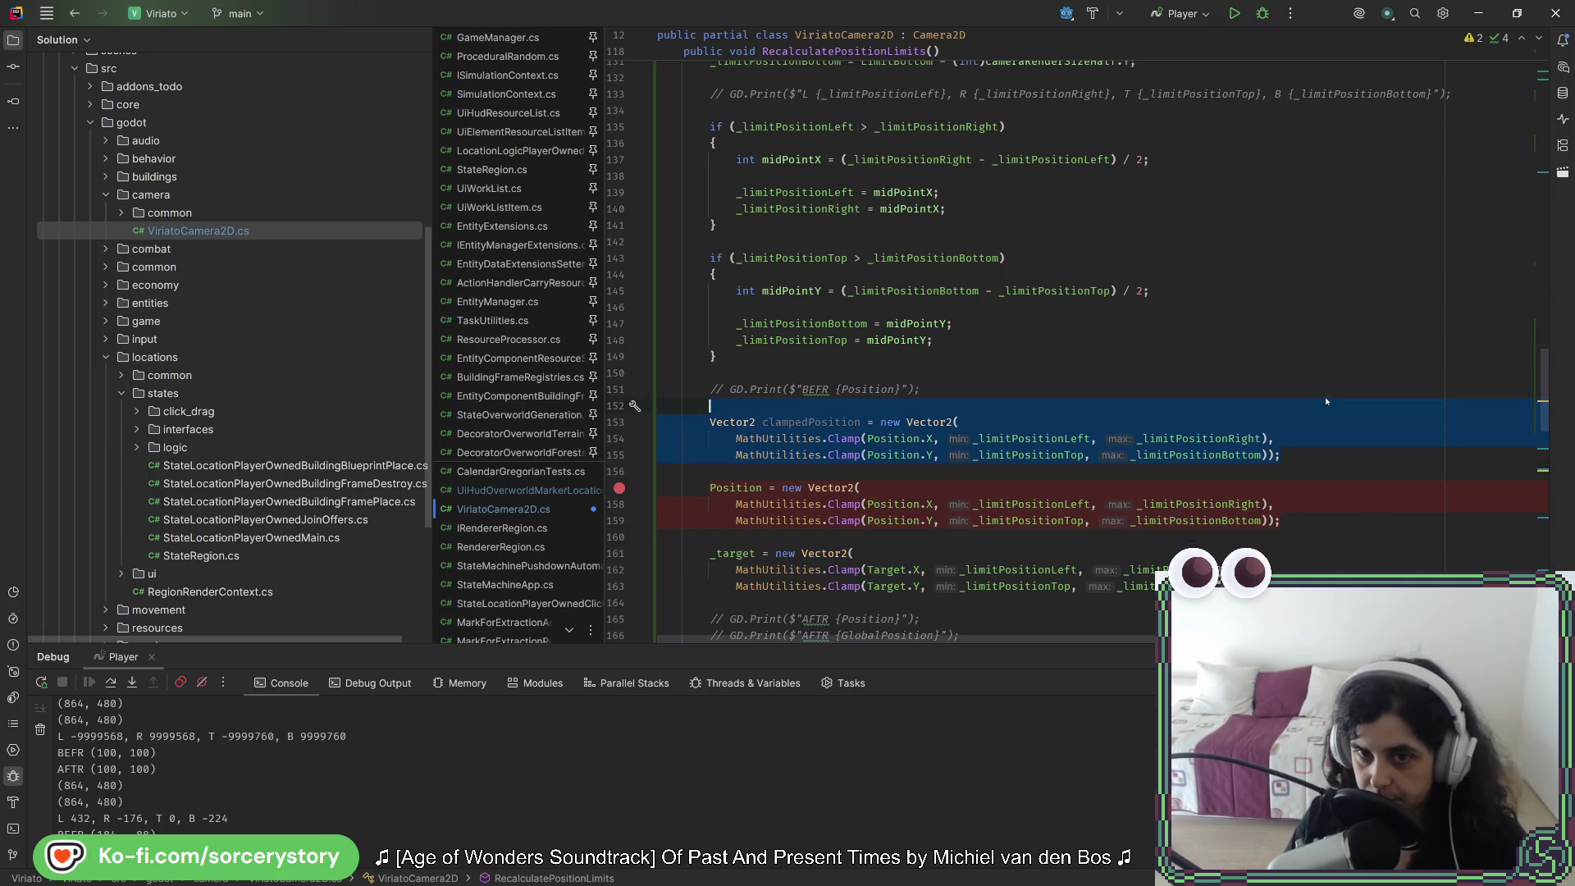
{"action": "key", "text": "Down"}
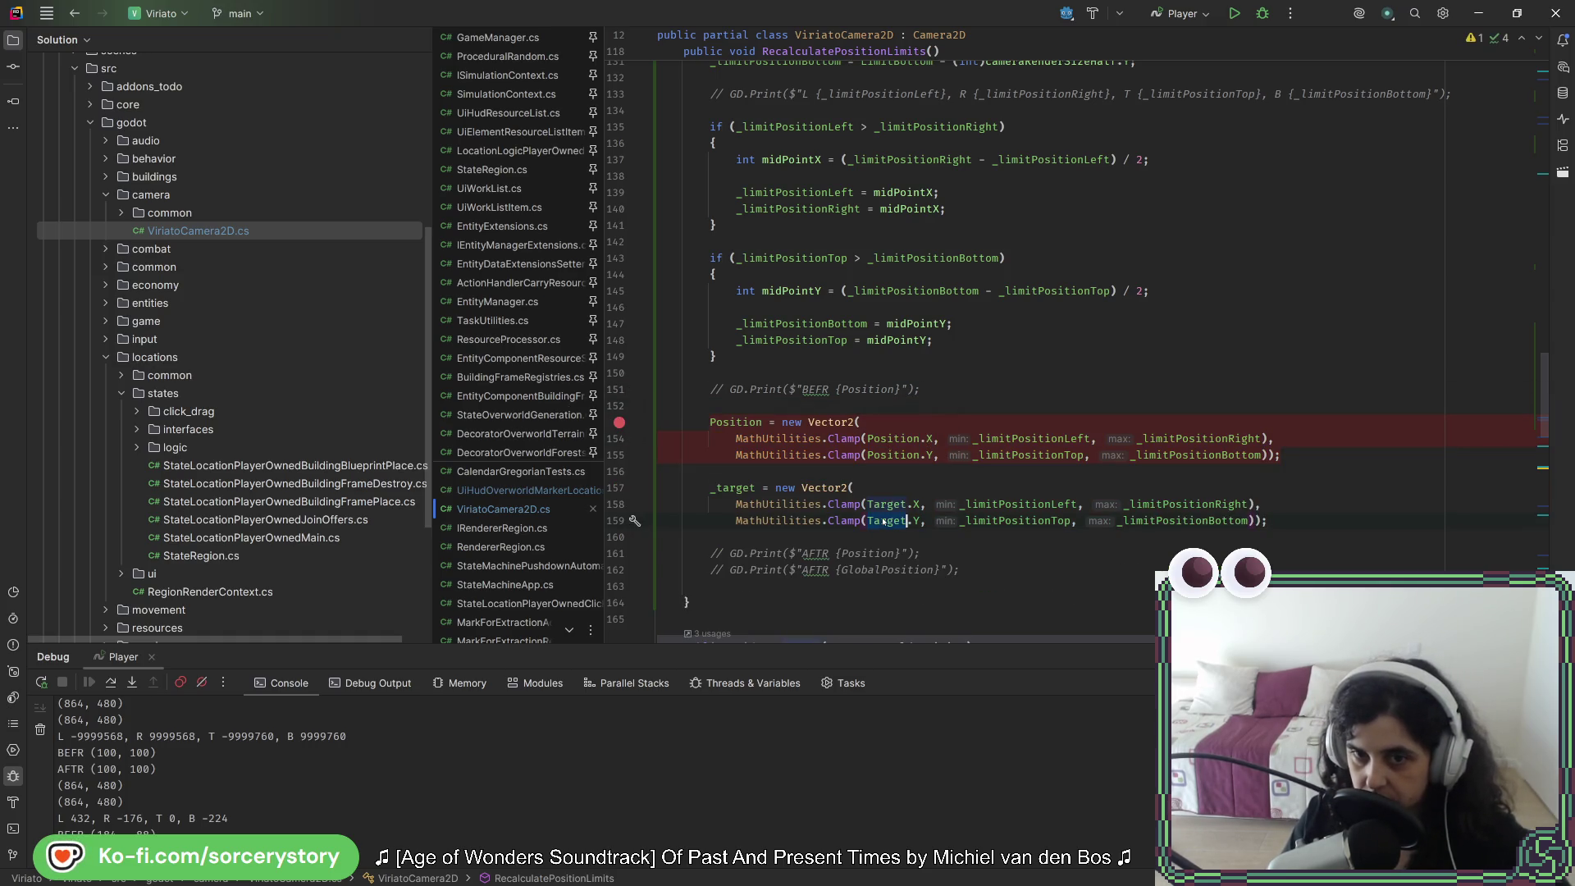
{"action": "key", "text": "alt+Tab"}
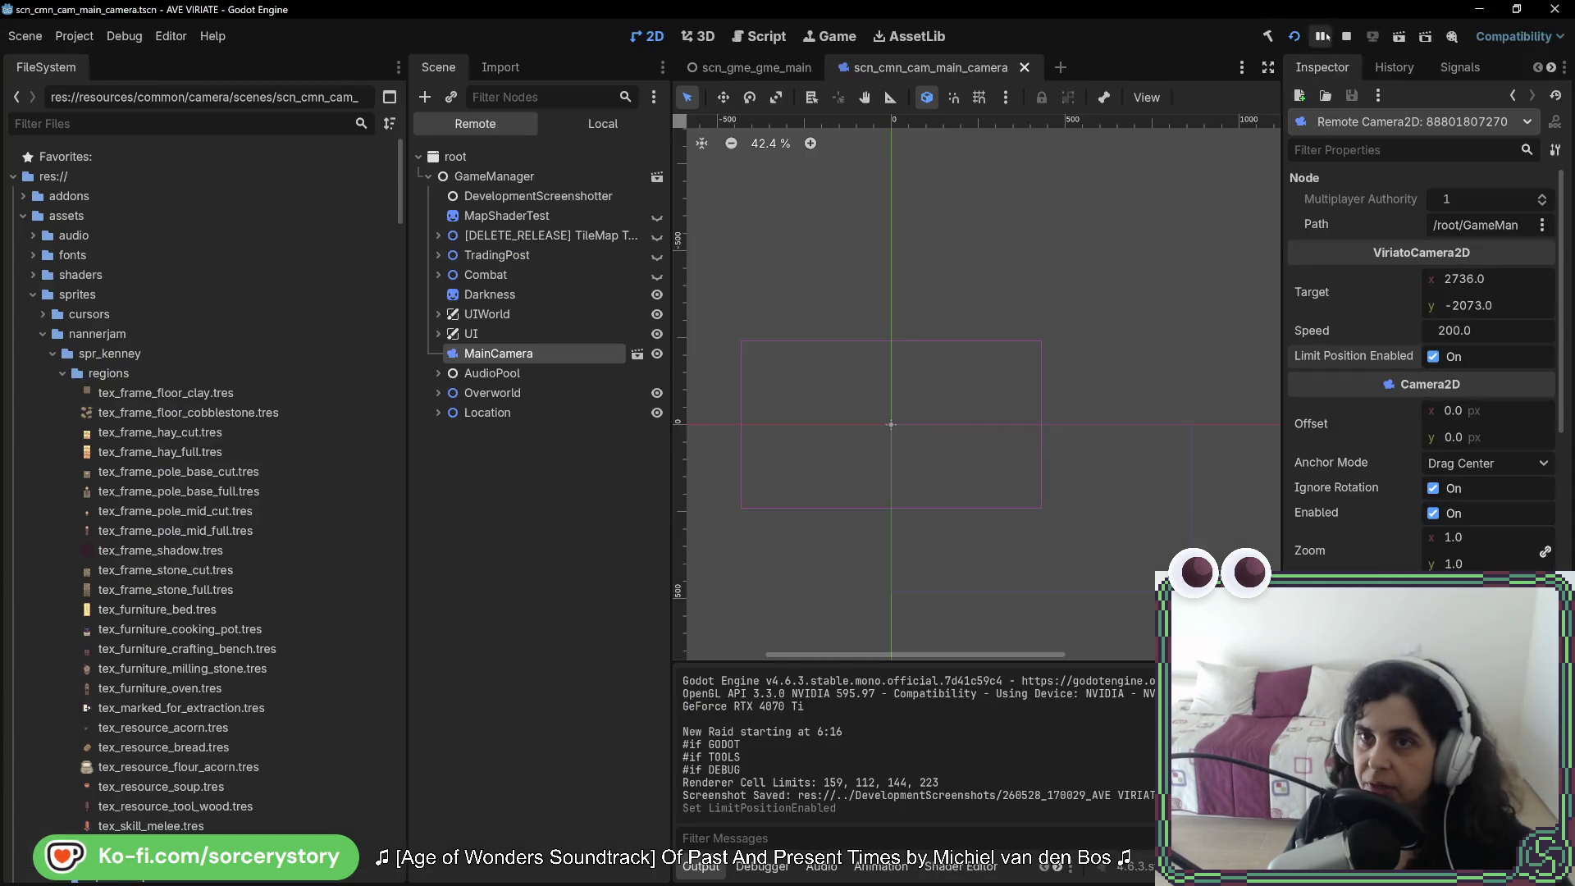
Step: Run the project, start a new game and pan the camera with W and D
{"action": "left_click", "coordinate": [1293, 37]}
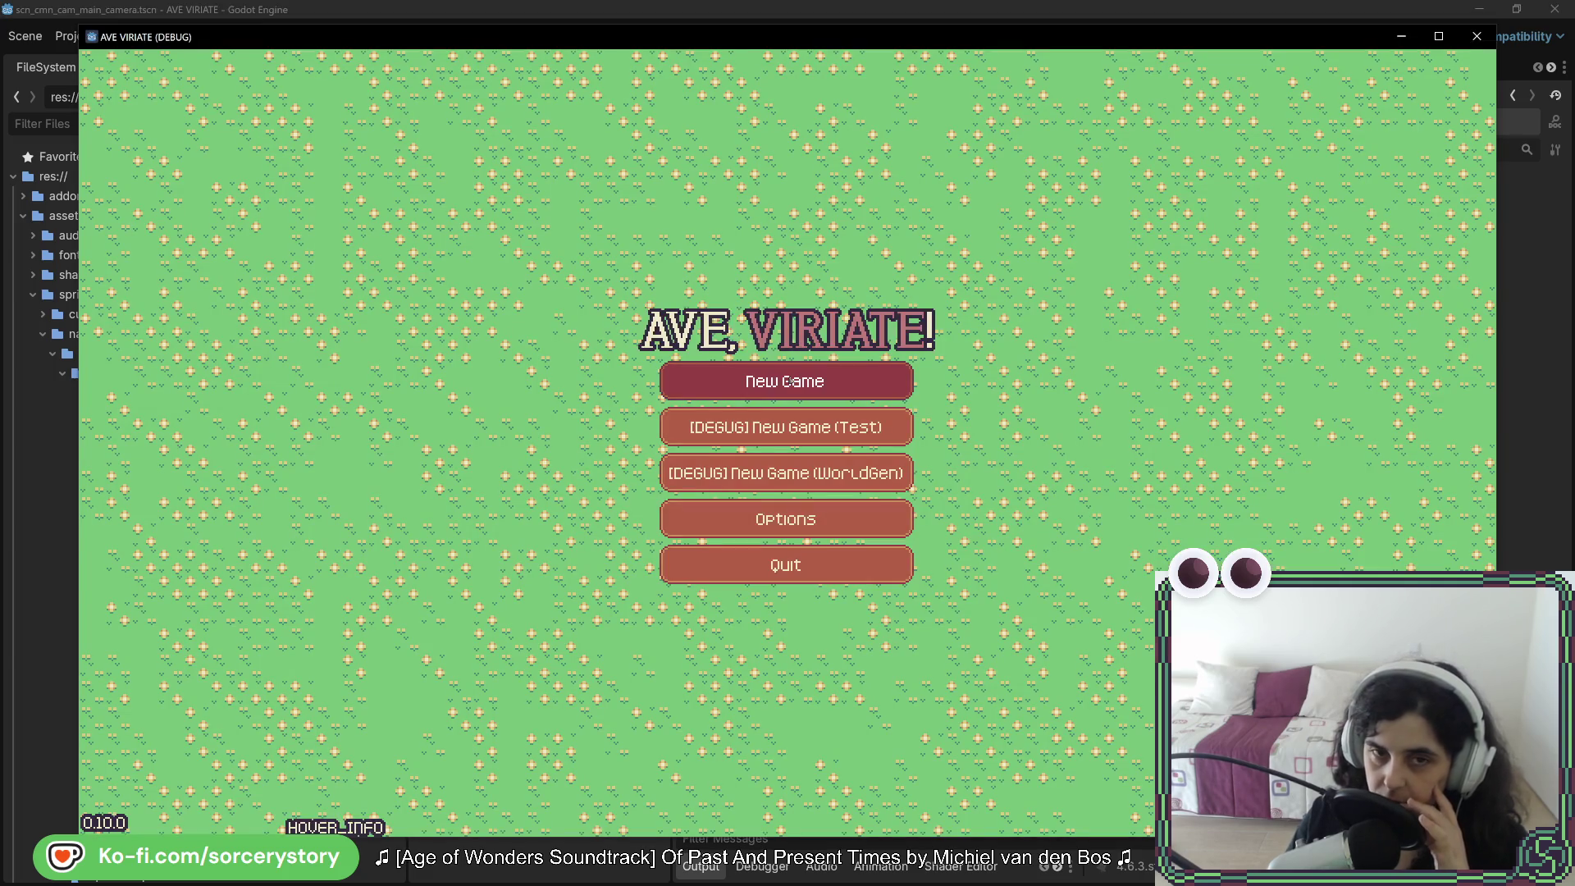
{"action": "left_click", "coordinate": [790, 380]}
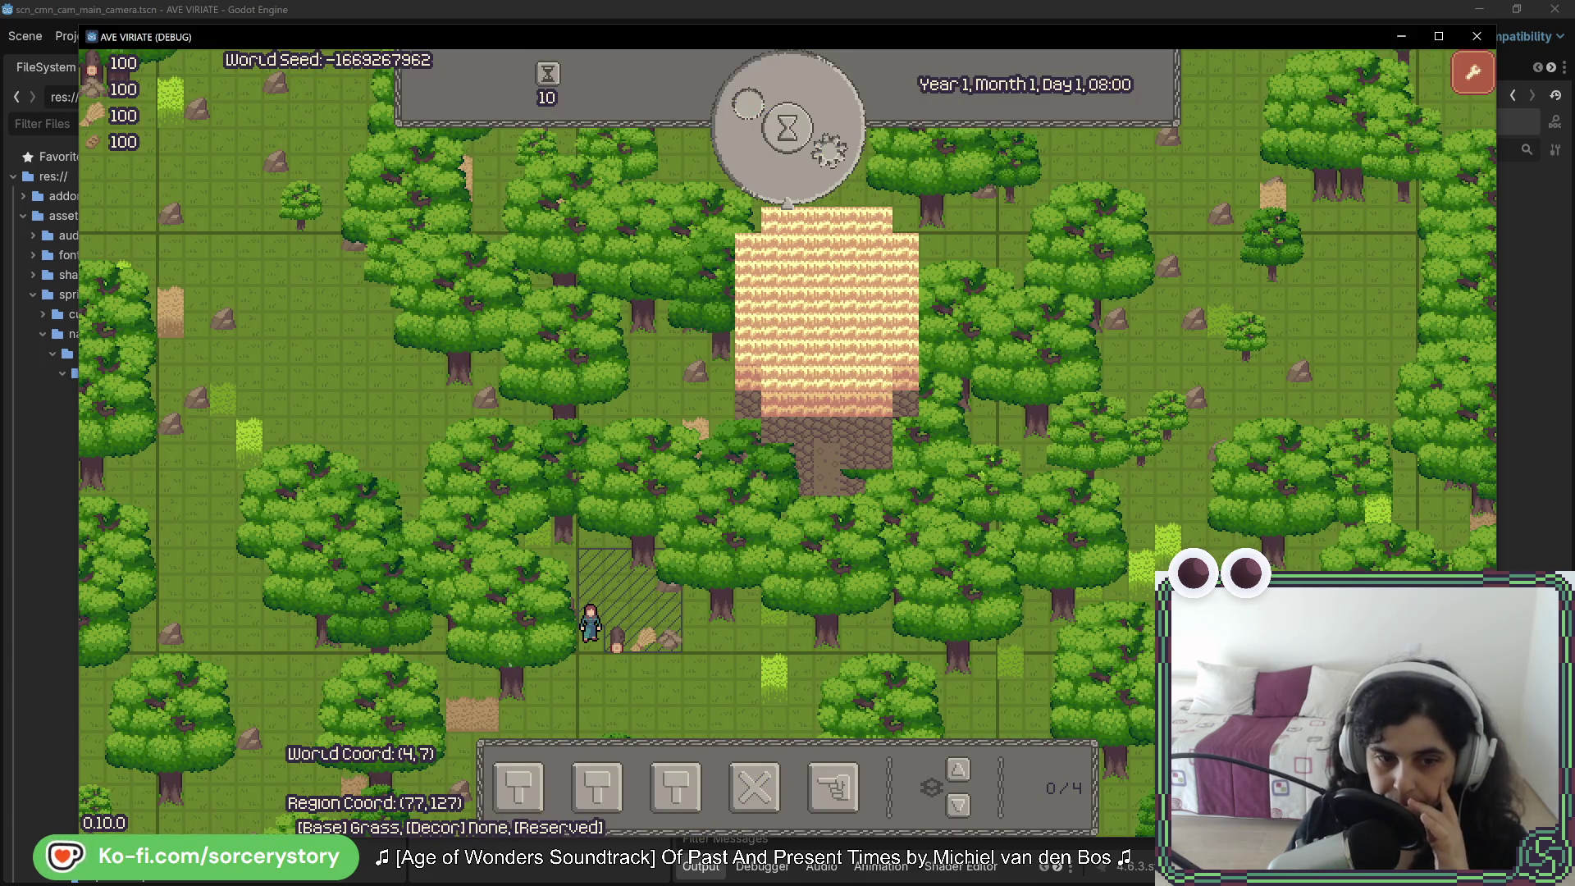
{"action": "key", "text": "w"}
{"action": "key", "text": "d"}
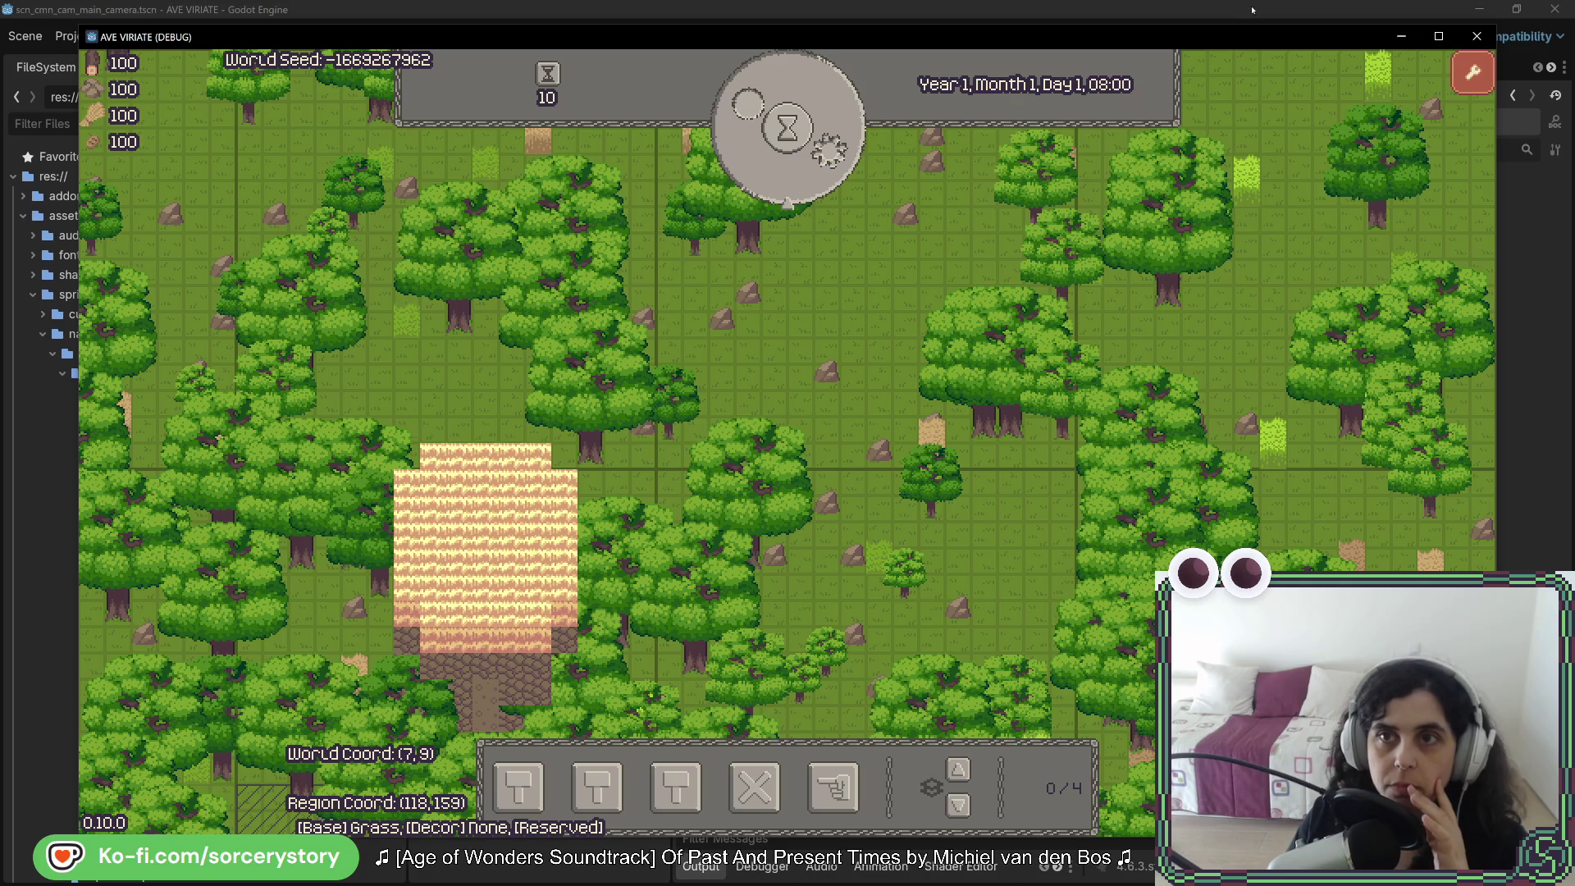
Step: Show the running game's Remote scene tree and move the game window aside
{"action": "left_click", "coordinate": [1253, 10]}
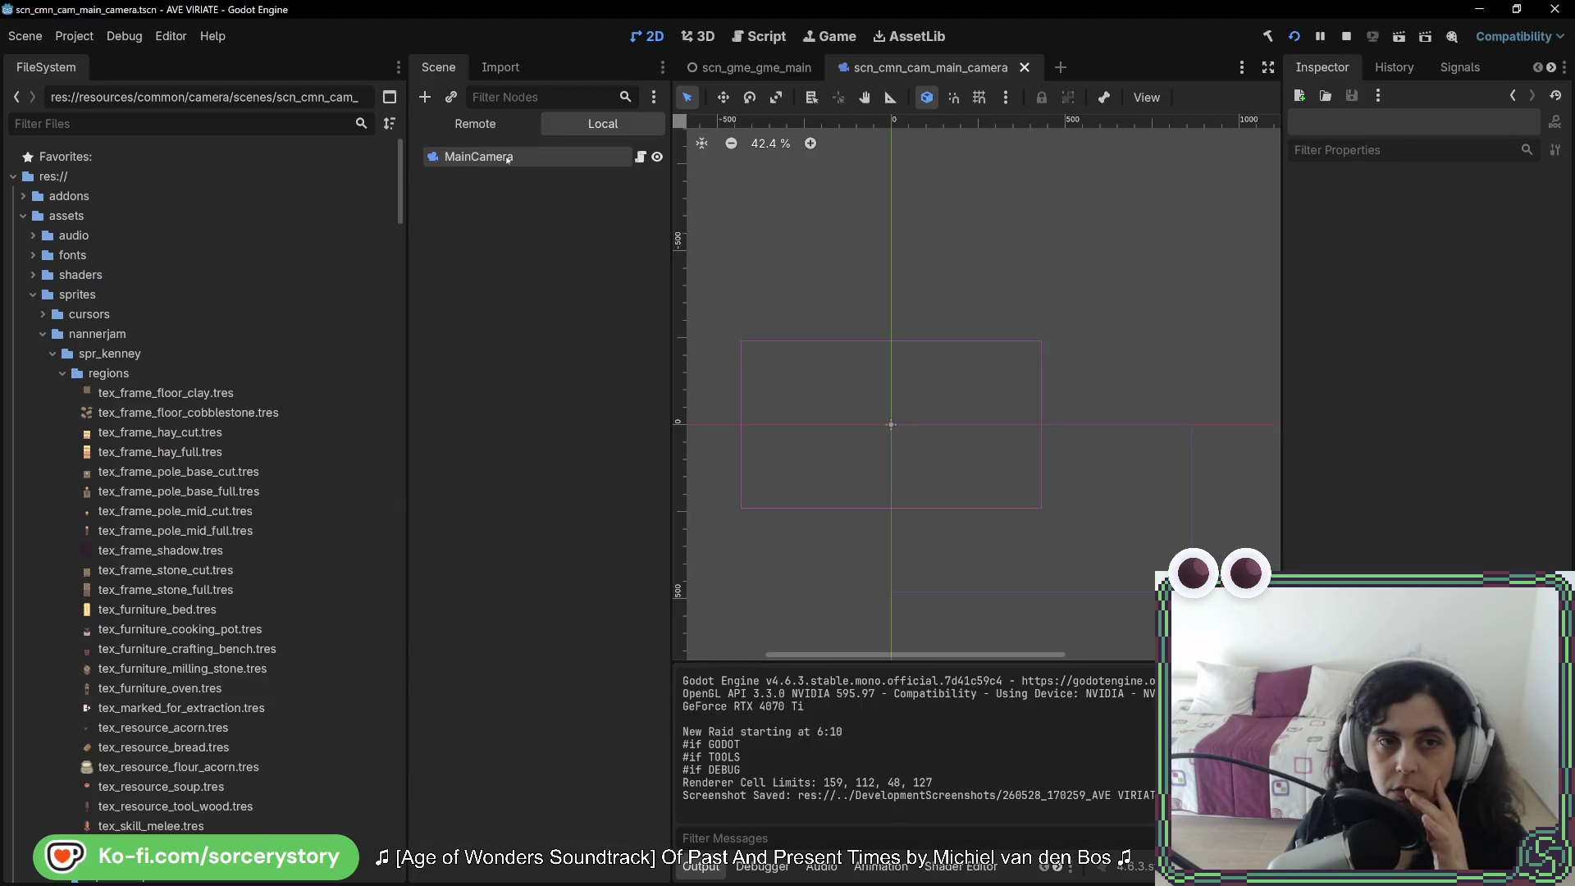
{"action": "left_click", "coordinate": [471, 122]}
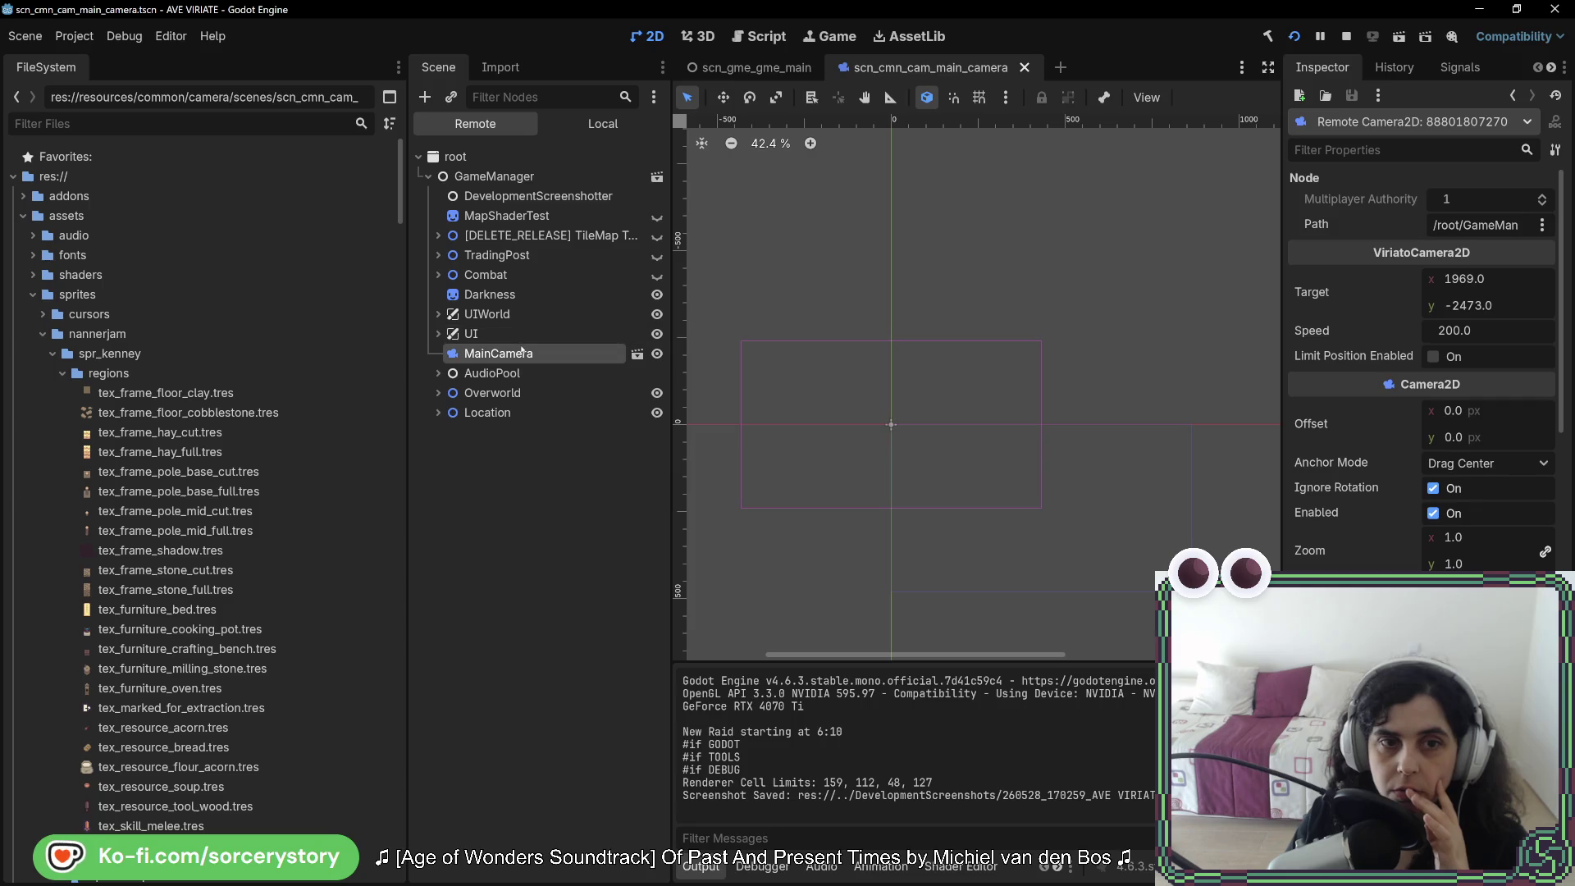
{"action": "key", "text": "alt+Tab"}
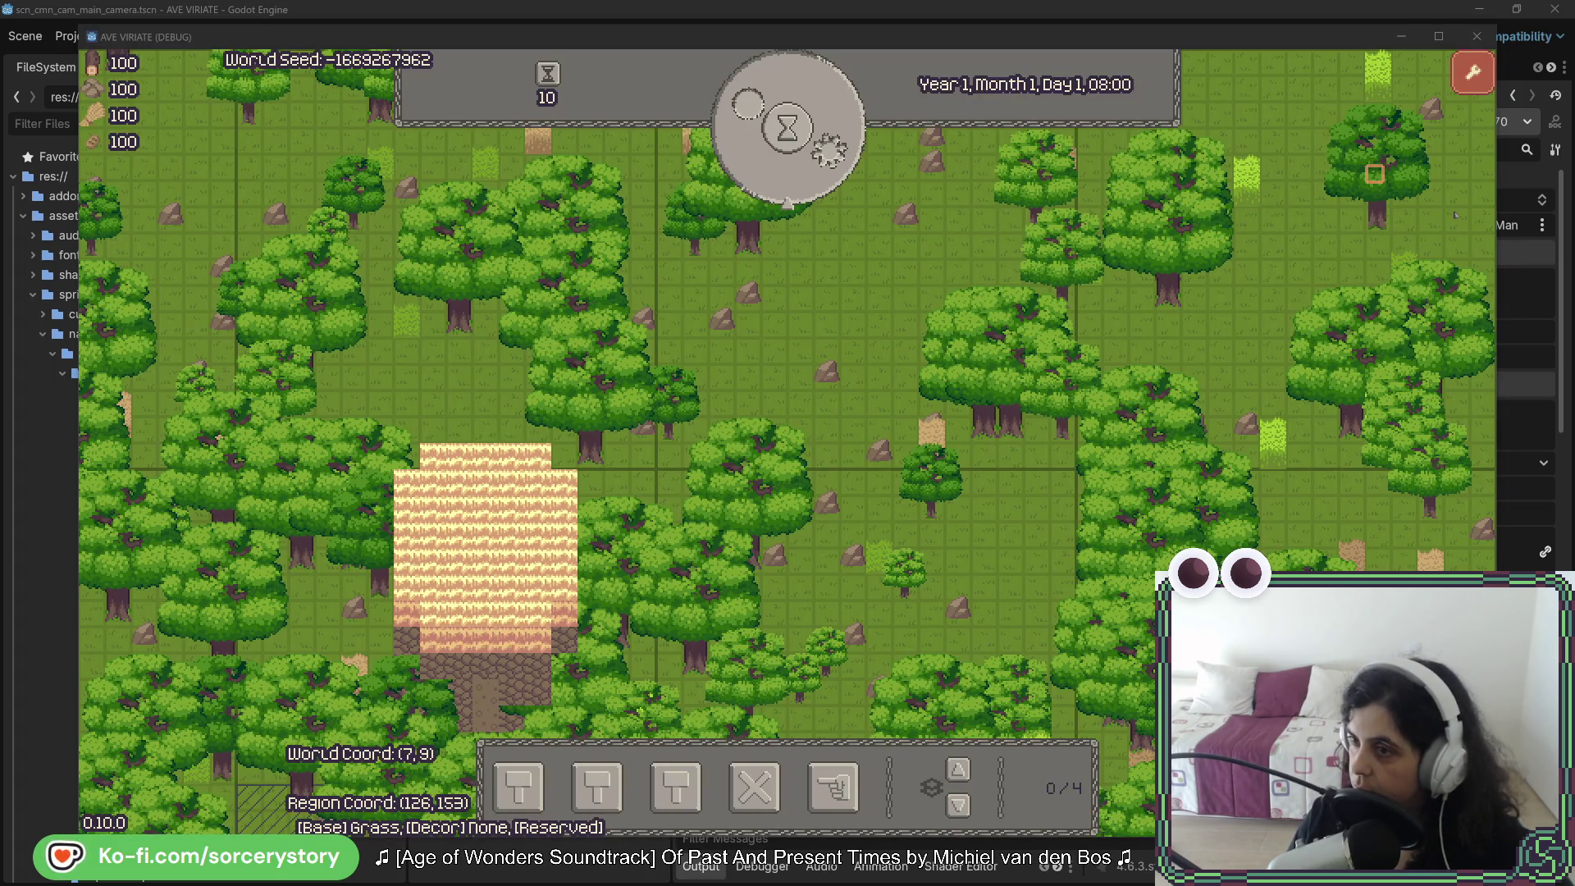
{"action": "key", "text": "alt+Tab"}
{"action": "key", "text": "alt+Tab"}
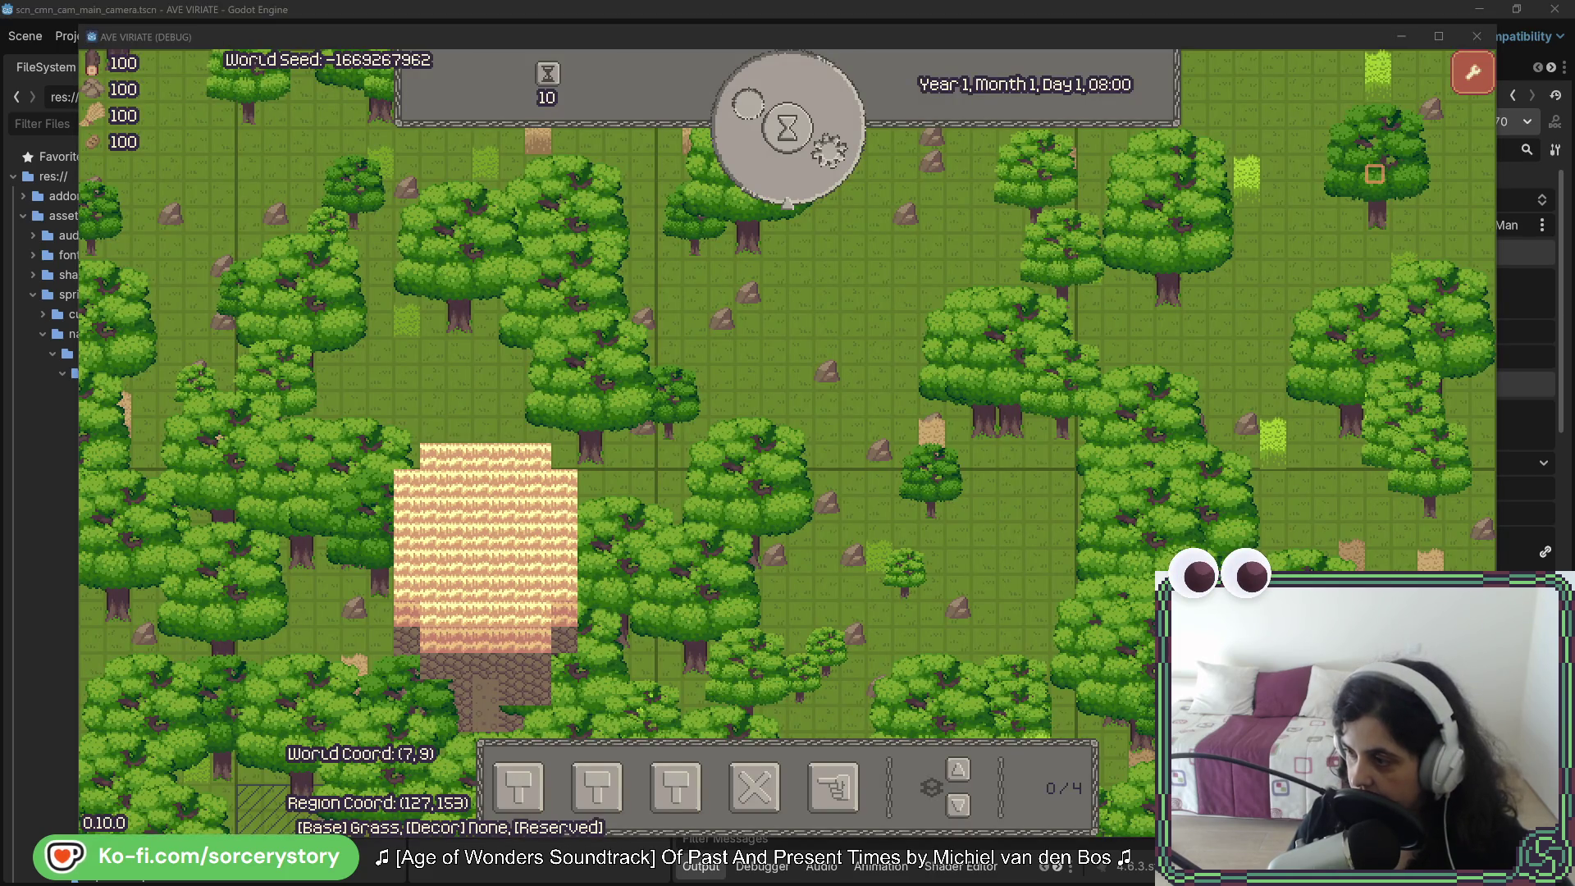
{"action": "left_click", "coordinate": [1291, 73]}
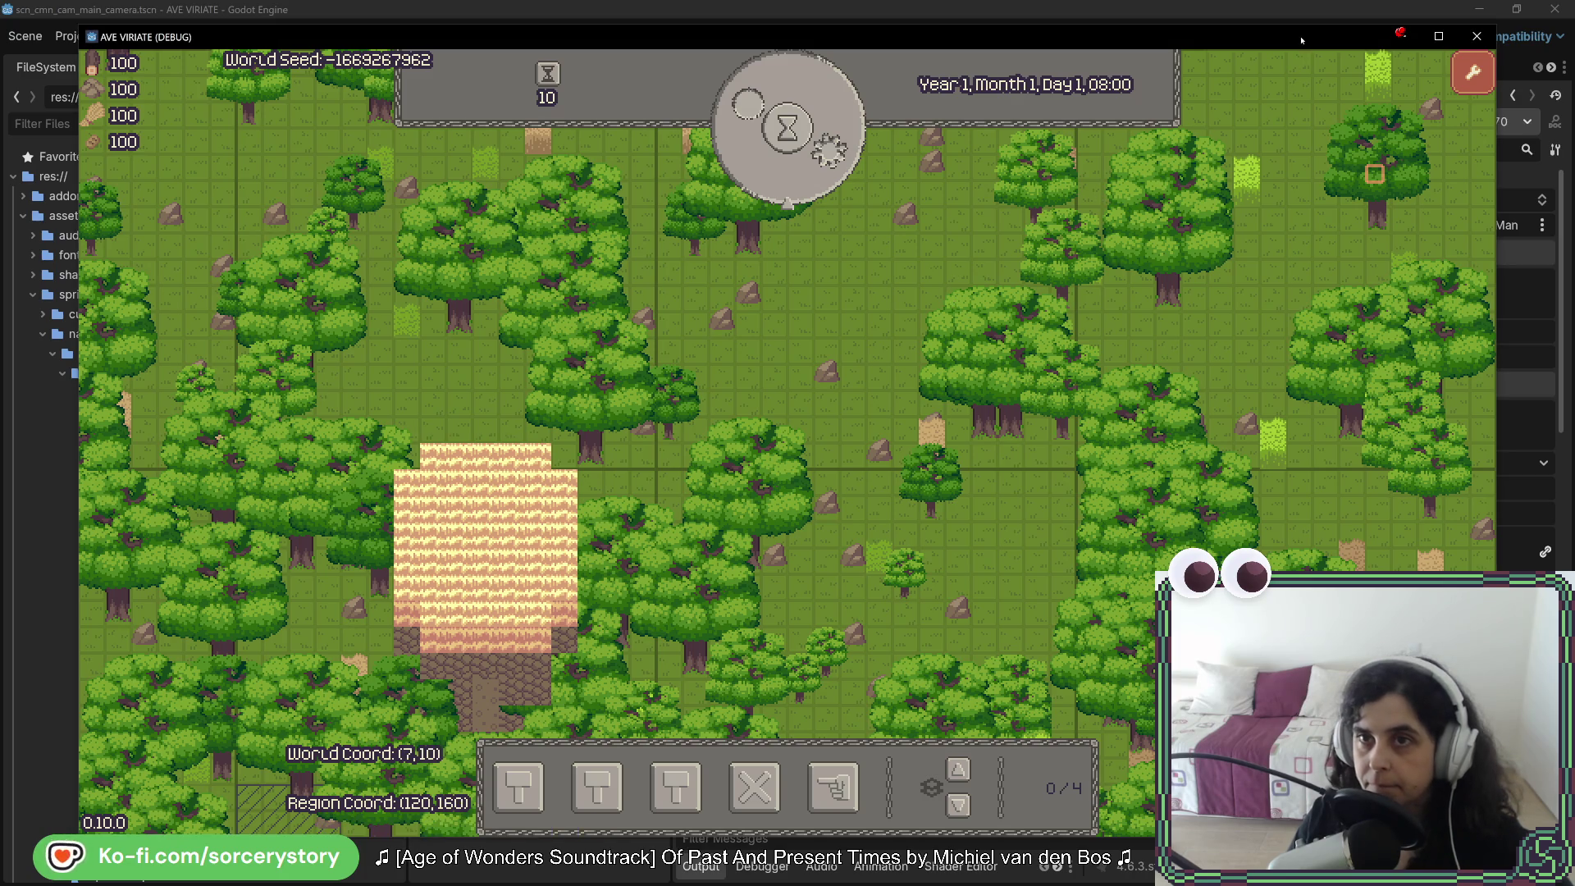
{"action": "left_click_drag", "start_coordinate": [1288, 44], "coordinate": [1032, 38]}
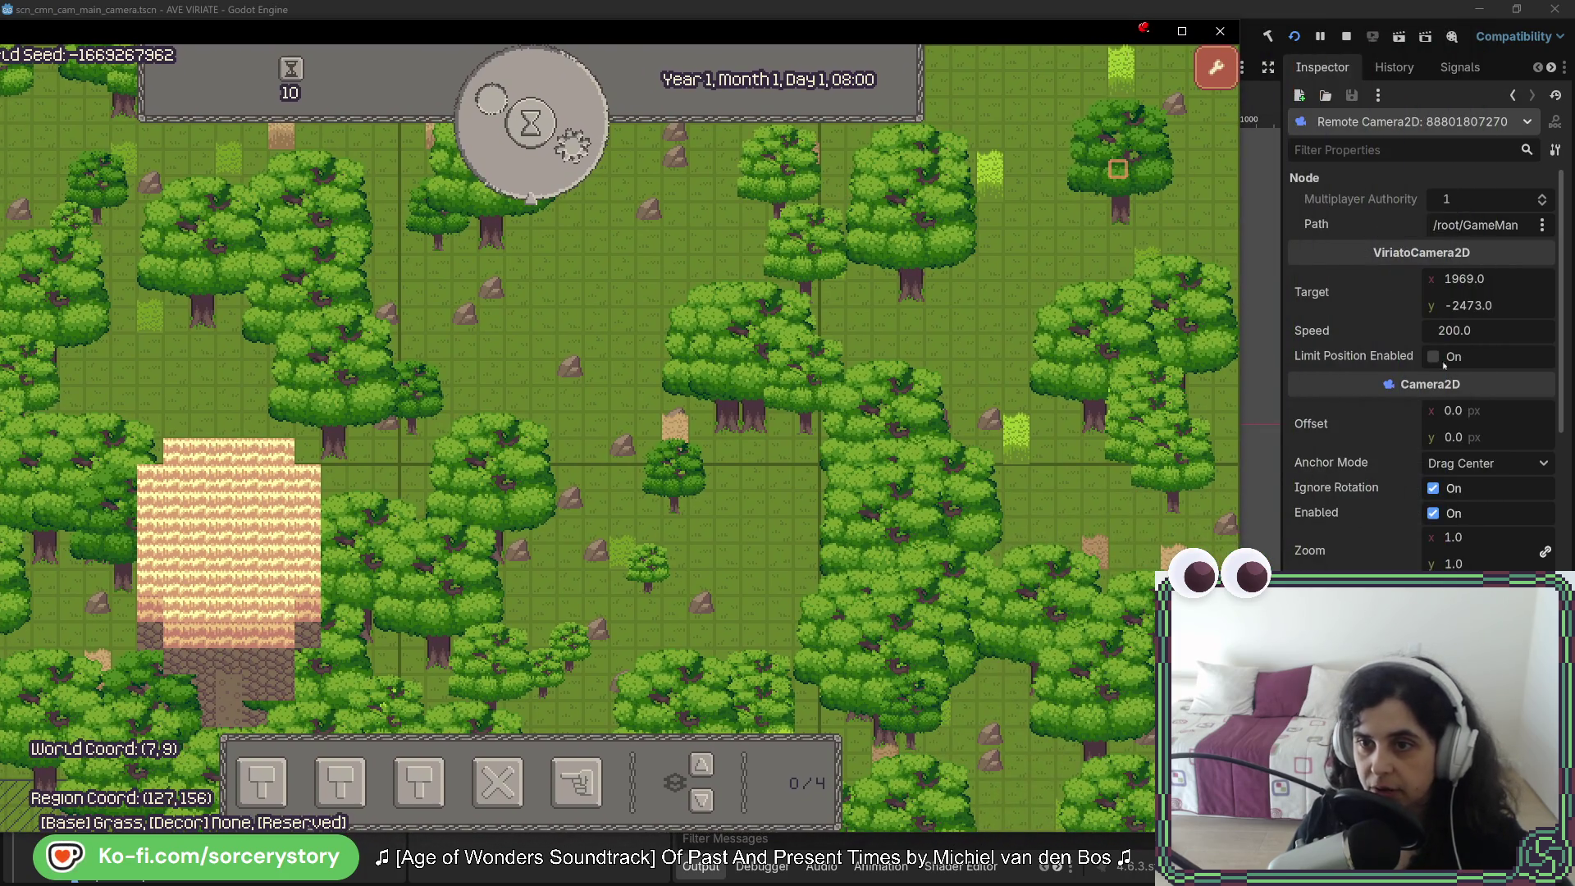
Step: Enable Limit Position Enabled on the live camera and pan the map with A, D and S
{"action": "left_click", "coordinate": [1433, 357]}
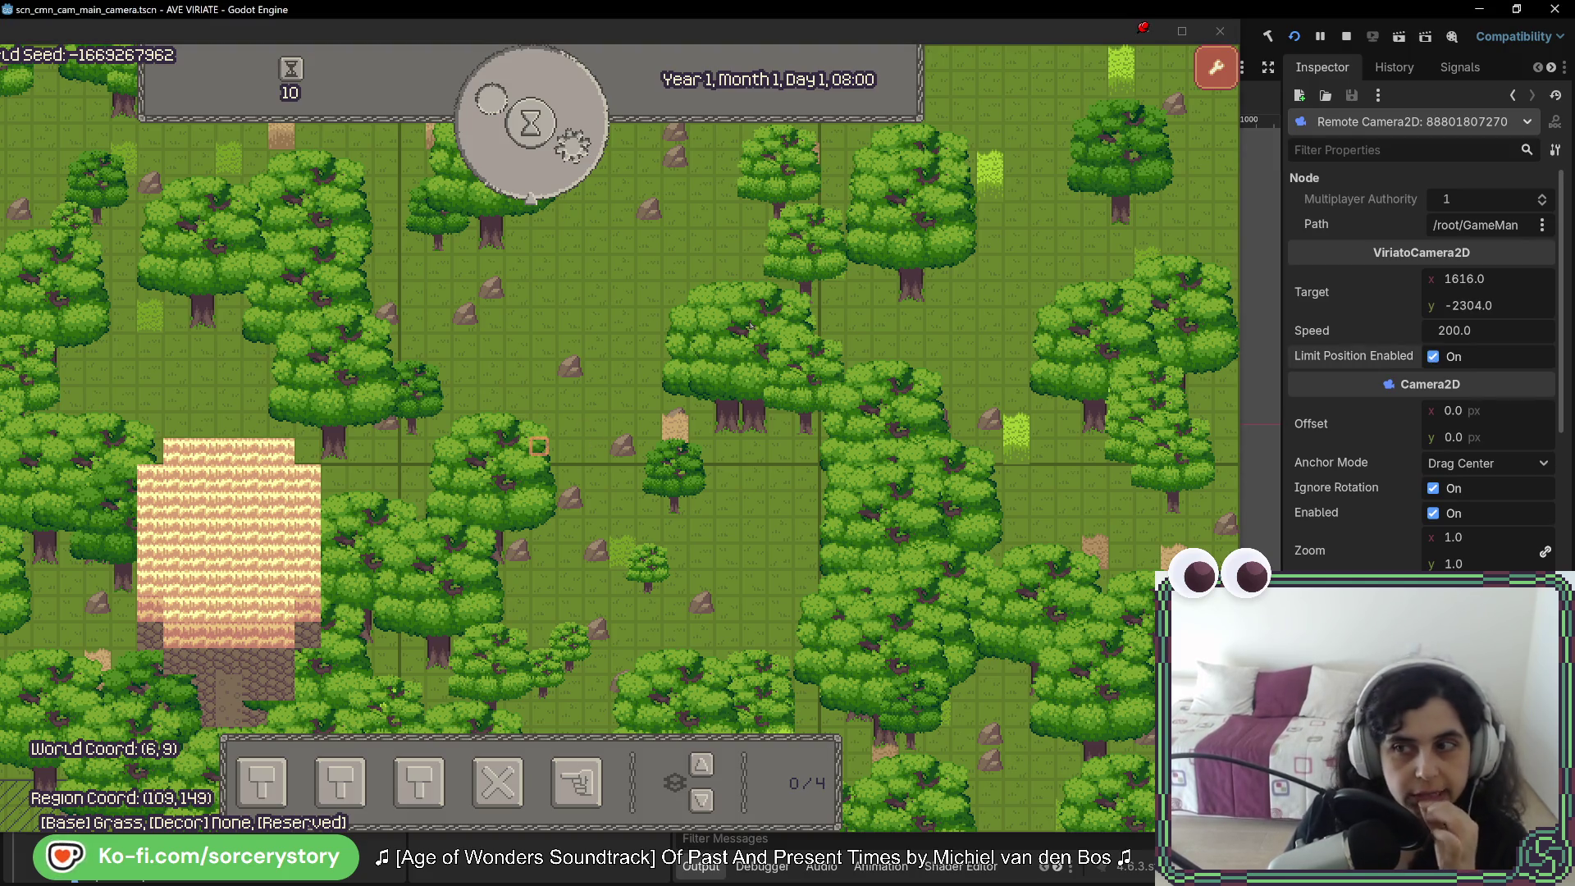
{"action": "left_click", "coordinate": [806, 238]}
{"action": "left_click", "coordinate": [783, 308]}
{"action": "key", "text": "a"}
{"action": "key", "text": "d"}
{"action": "key", "text": "a"}
{"action": "key", "text": "a"}
{"action": "key", "text": "s"}
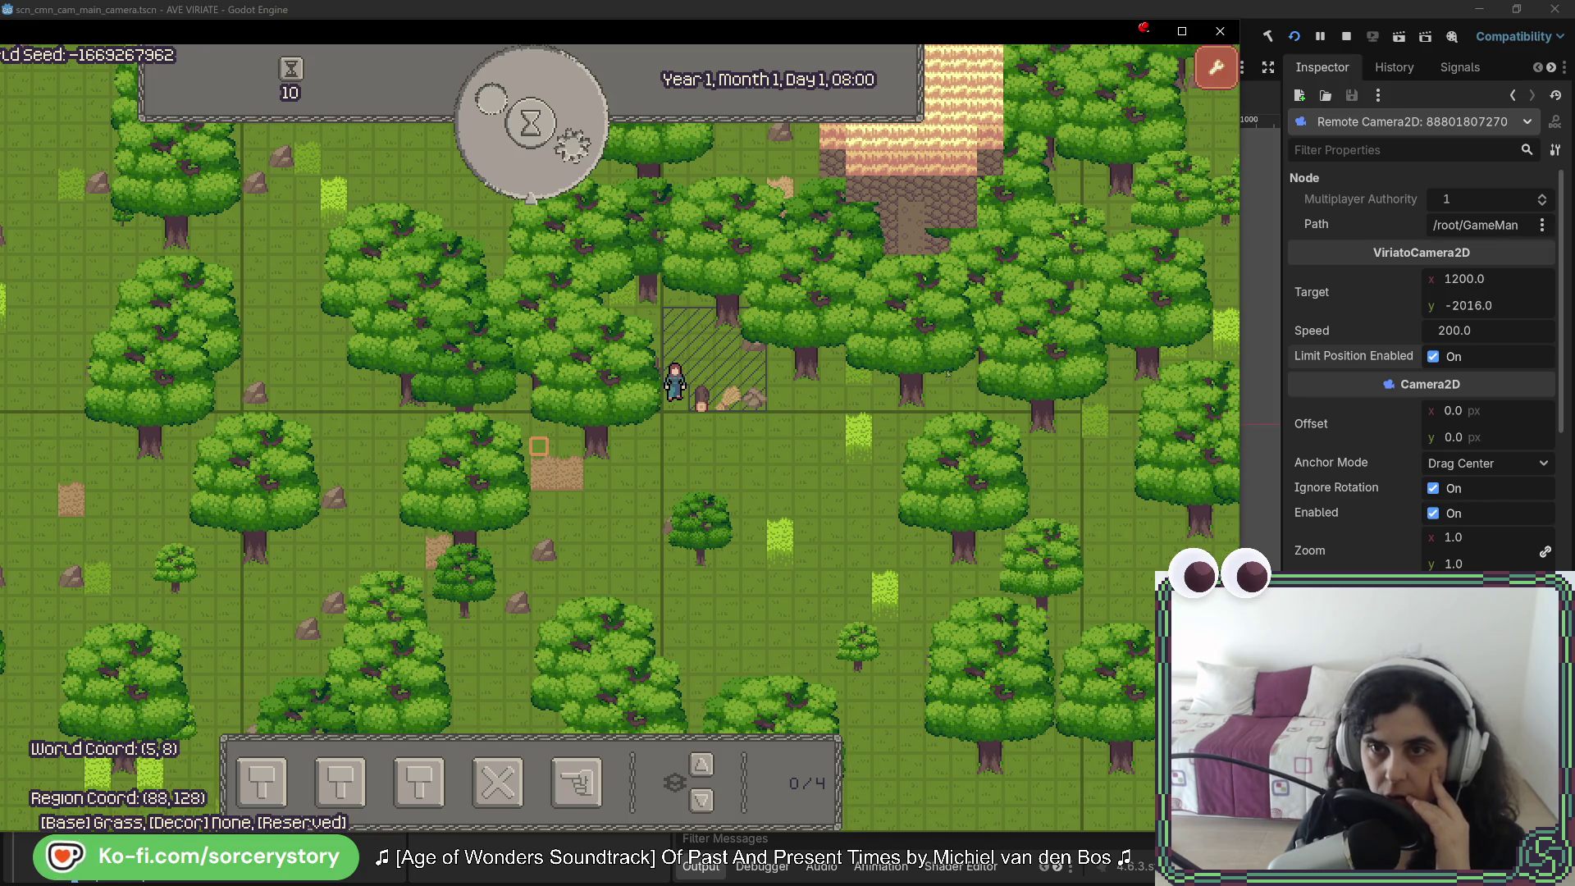
Step: Toggle Limit Position Enabled off and back on, then stop the game and return to Rider
{"action": "left_click", "coordinate": [1432, 357]}
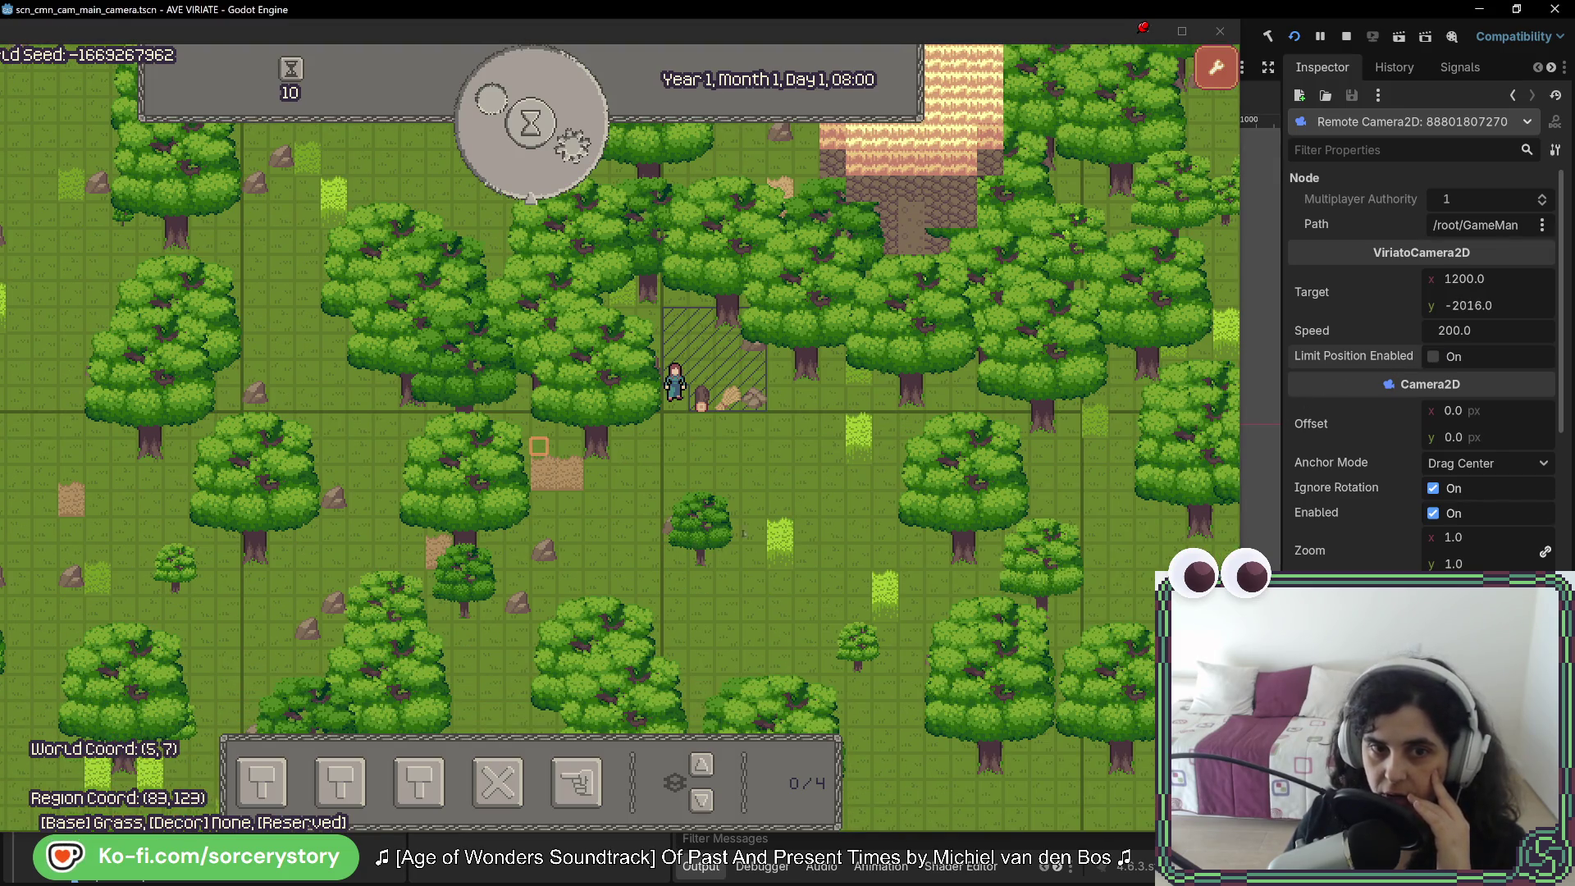
{"action": "left_click", "coordinate": [485, 480]}
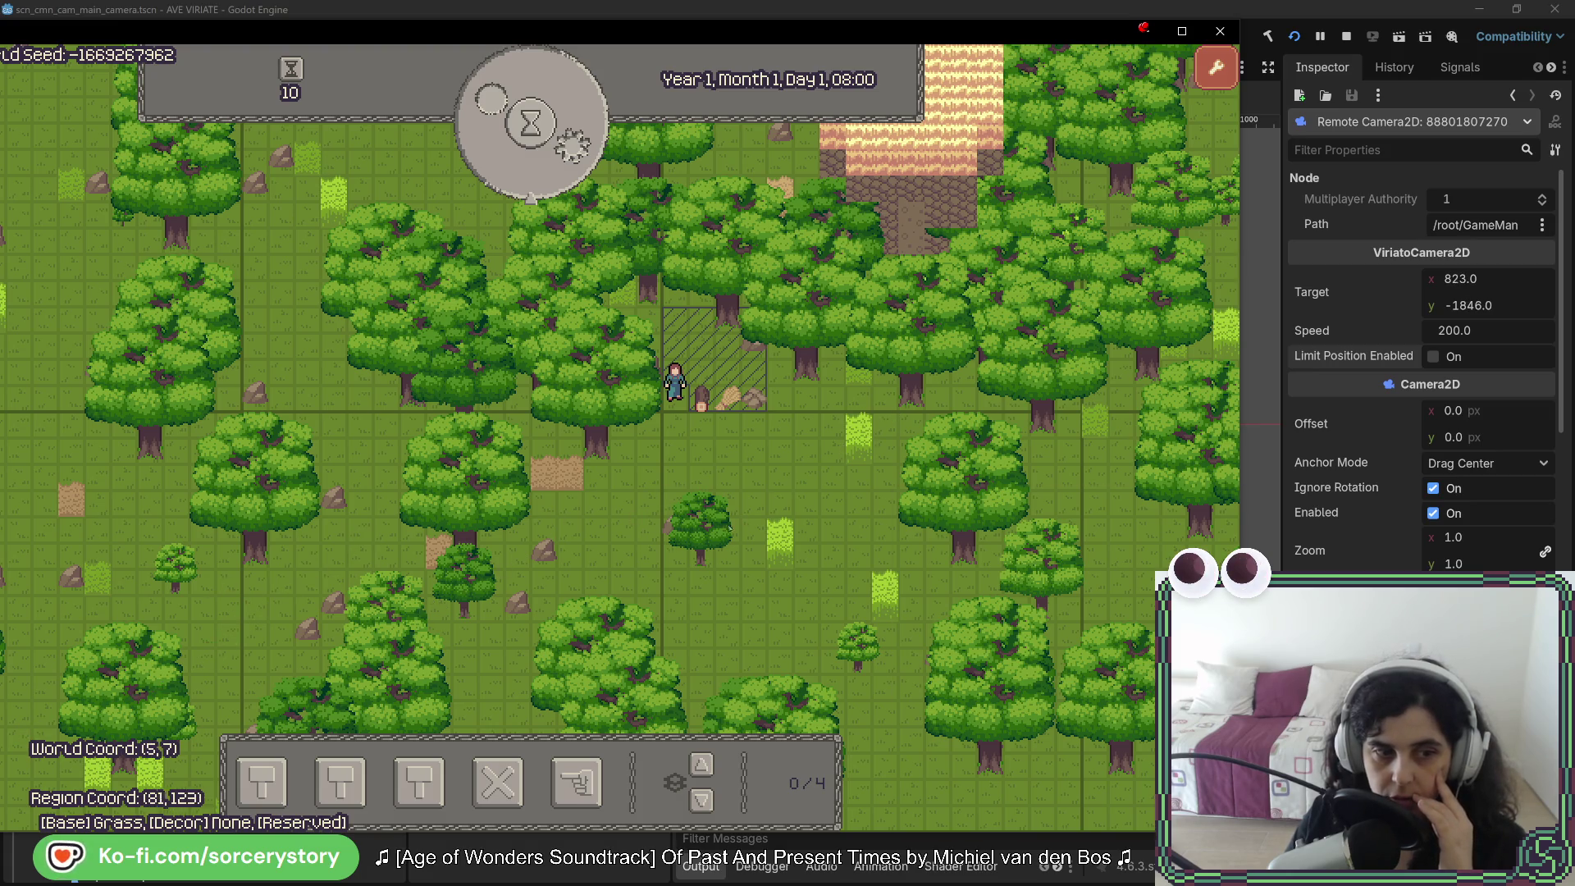
{"action": "left_click", "coordinate": [1432, 357]}
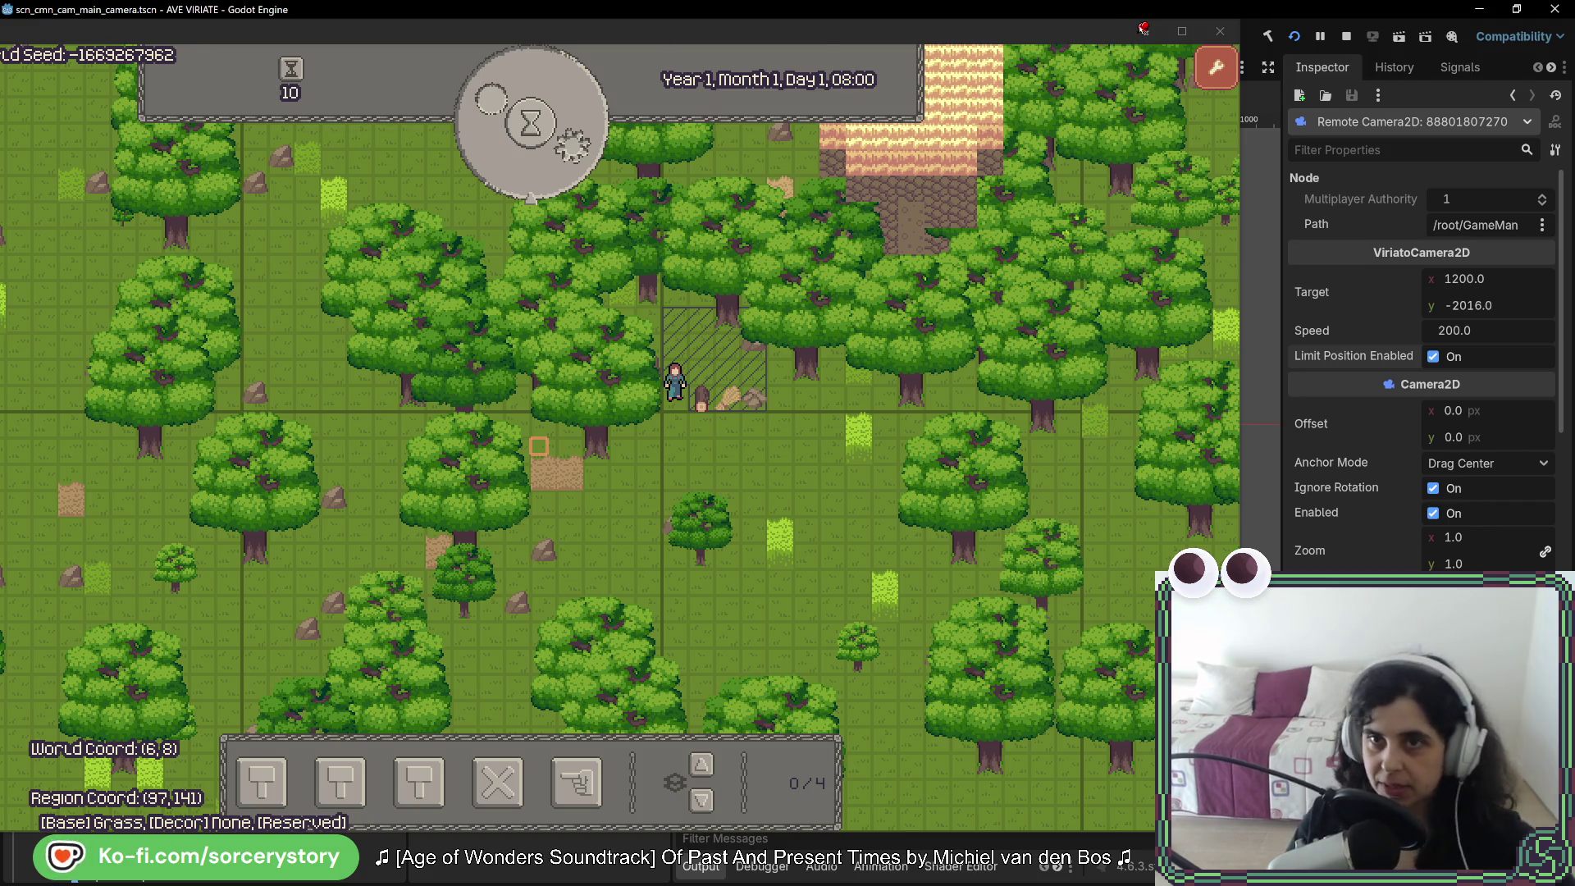
{"action": "left_click", "coordinate": [1347, 37]}
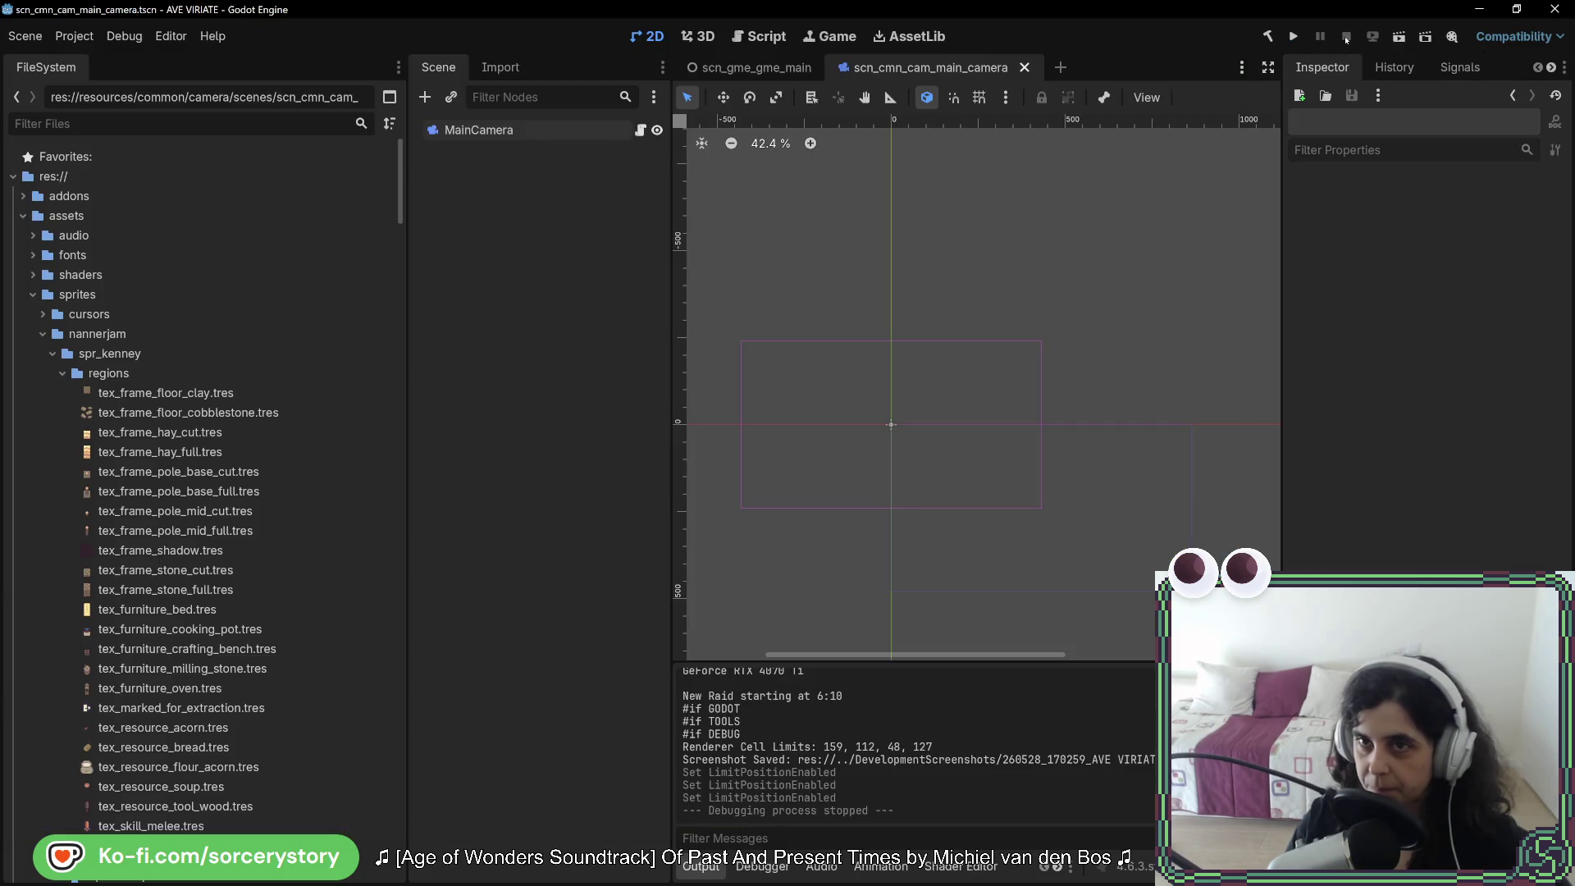
{"action": "key", "text": "alt+Tab"}
{"action": "left_click", "coordinate": [996, 397]}
Step: Scroll through RecalculatePositionLimits and place the caret after the _target clamp code
{"action": "scroll", "coordinate": [991, 396], "scroll_direction": "up", "scroll_amount": 5}
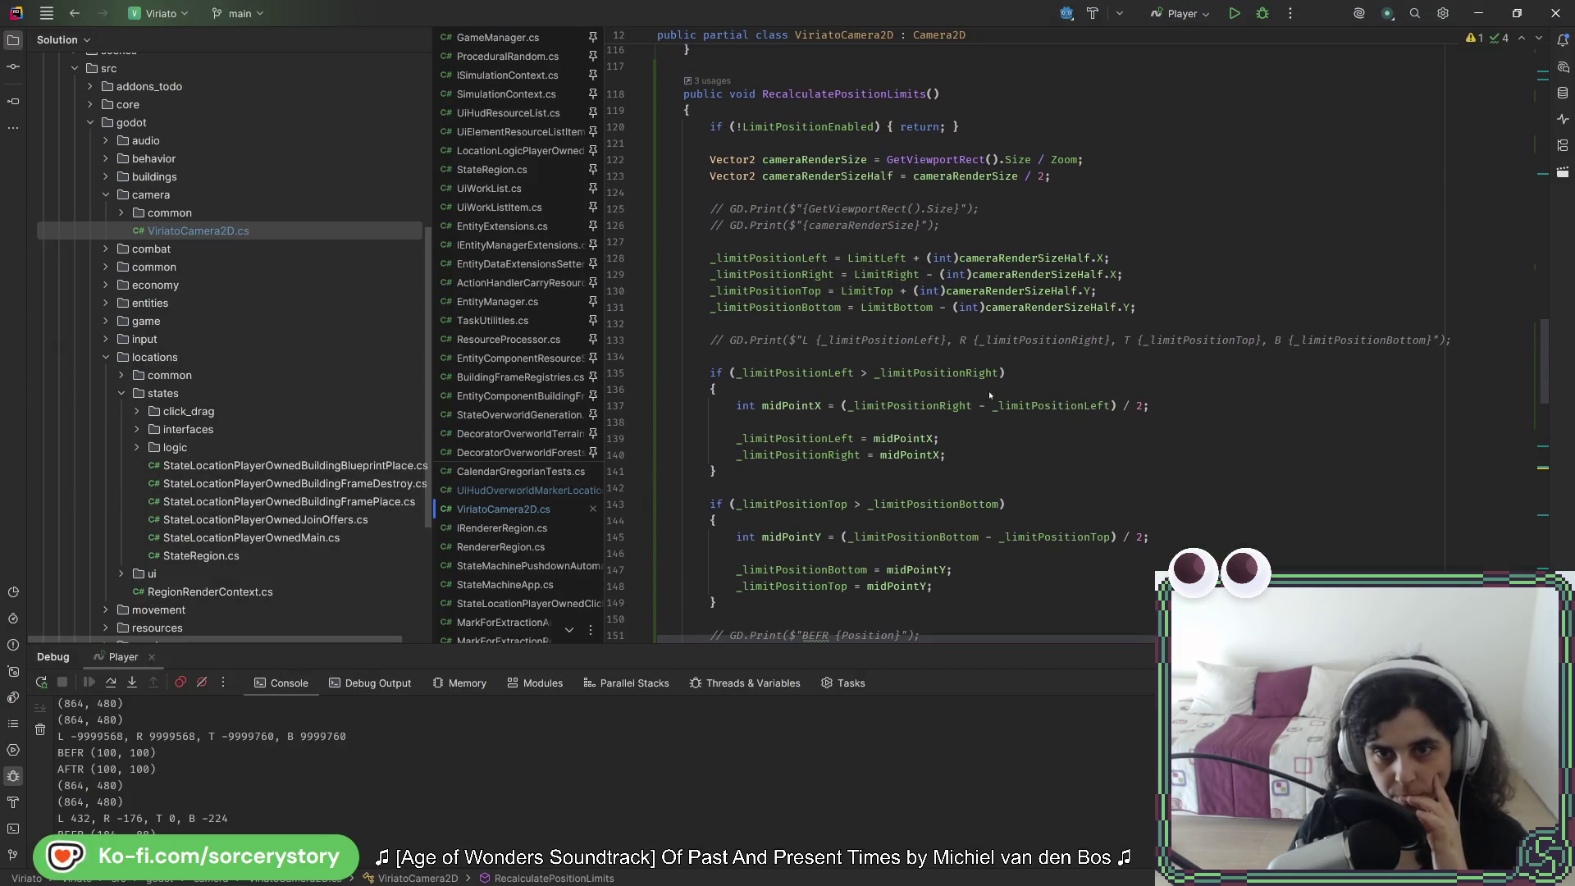
{"action": "scroll", "coordinate": [833, 274], "scroll_direction": "down", "scroll_amount": 4}
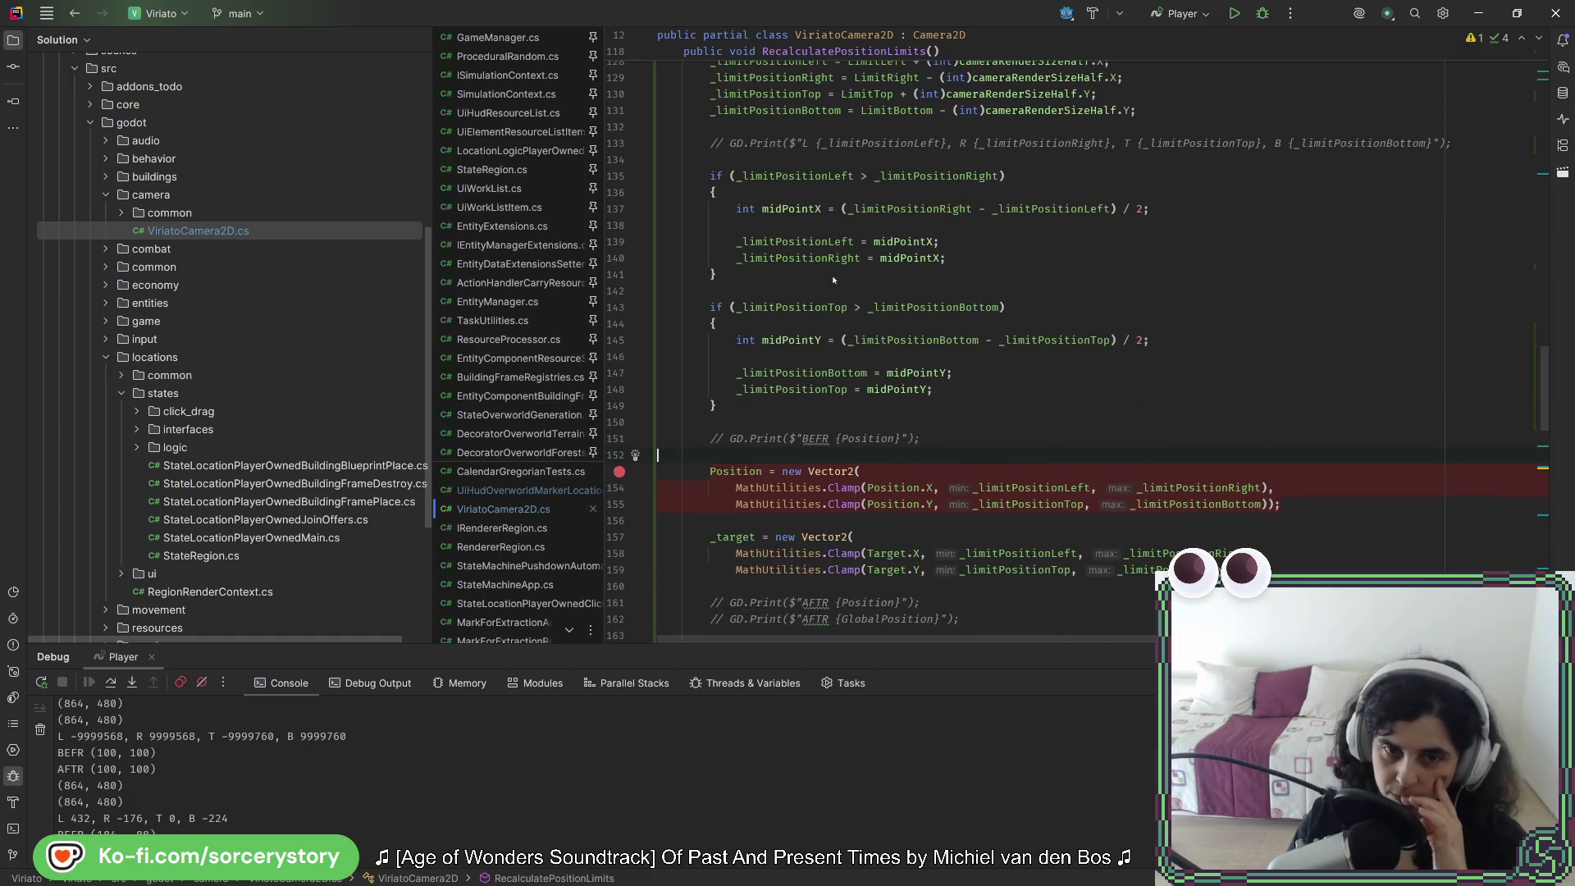
{"action": "scroll", "coordinate": [833, 280], "scroll_direction": "down", "scroll_amount": 4}
{"action": "mouse_move", "coordinate": [831, 279]}
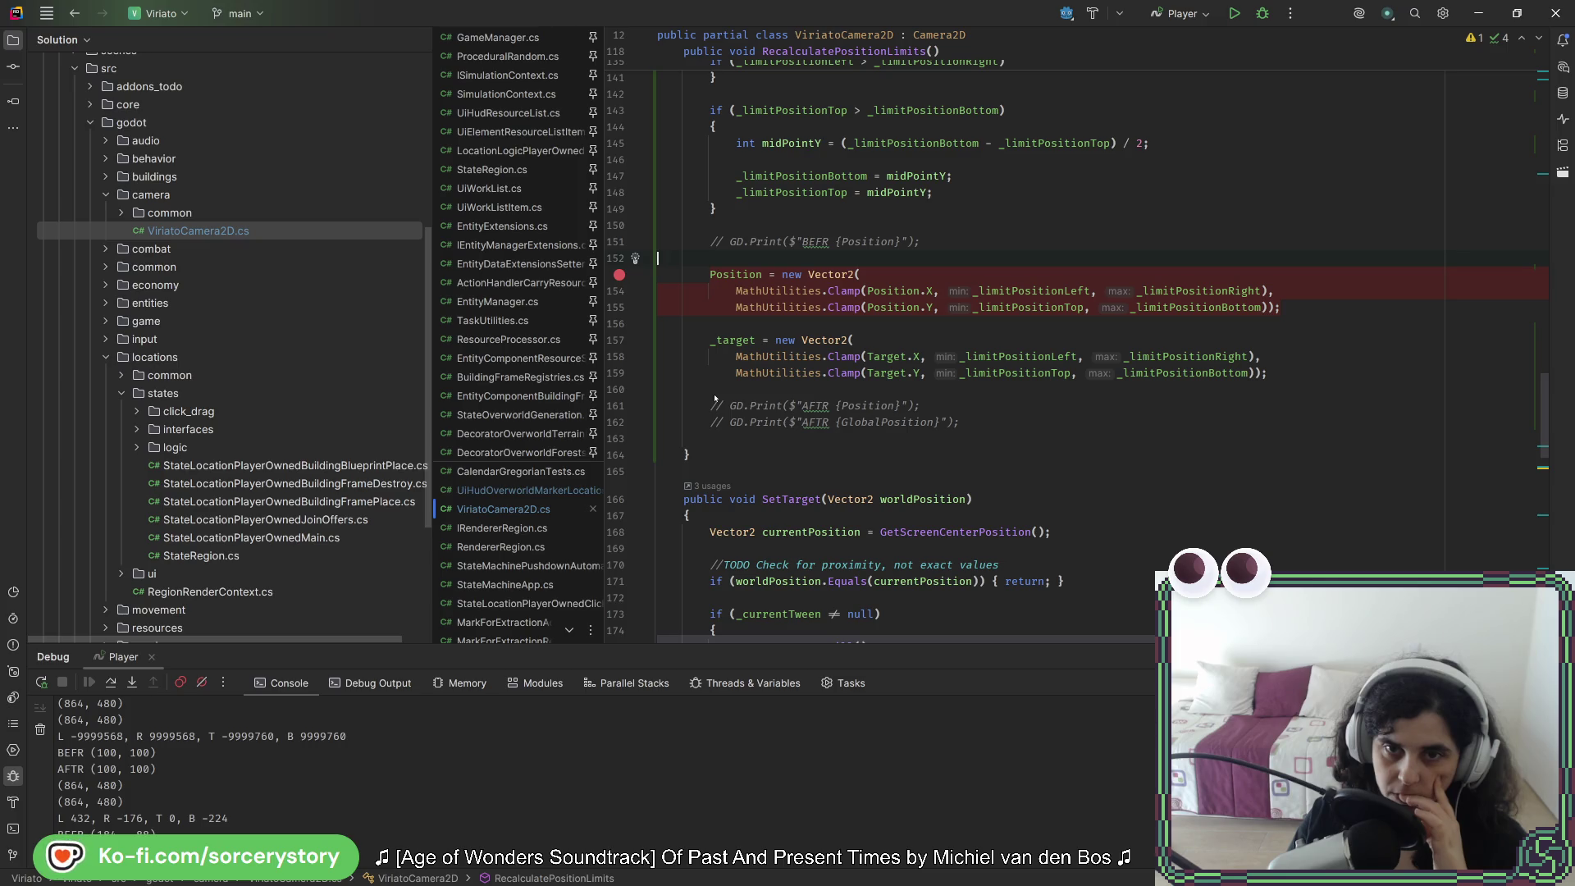
{"action": "scroll", "coordinate": [715, 398], "scroll_direction": "up", "scroll_amount": 11}
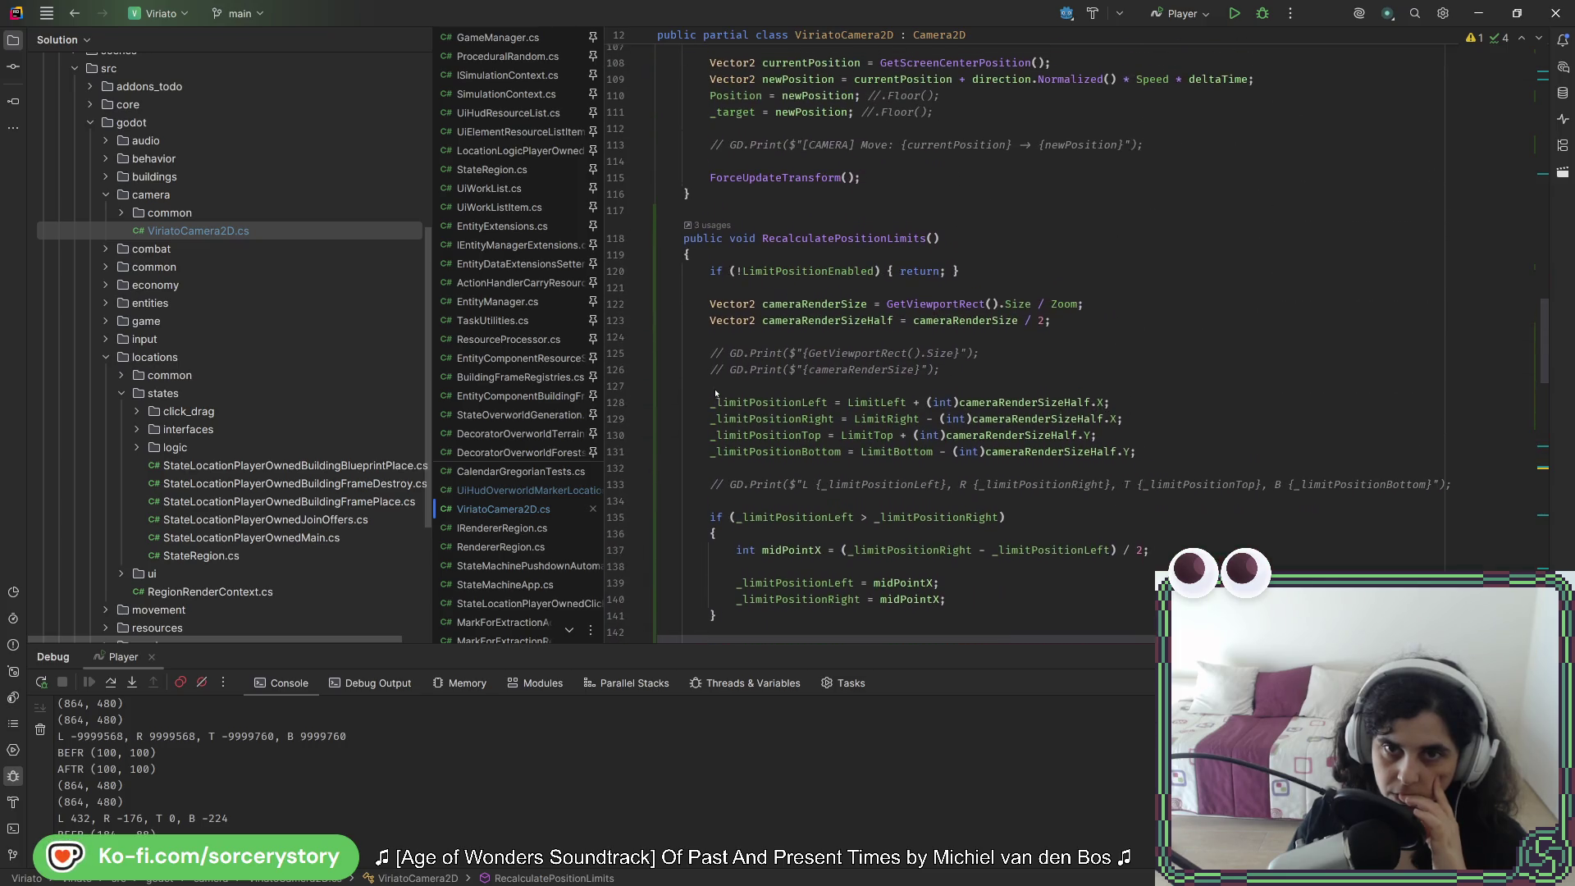
{"action": "scroll", "coordinate": [717, 391], "scroll_direction": "down", "scroll_amount": 9}
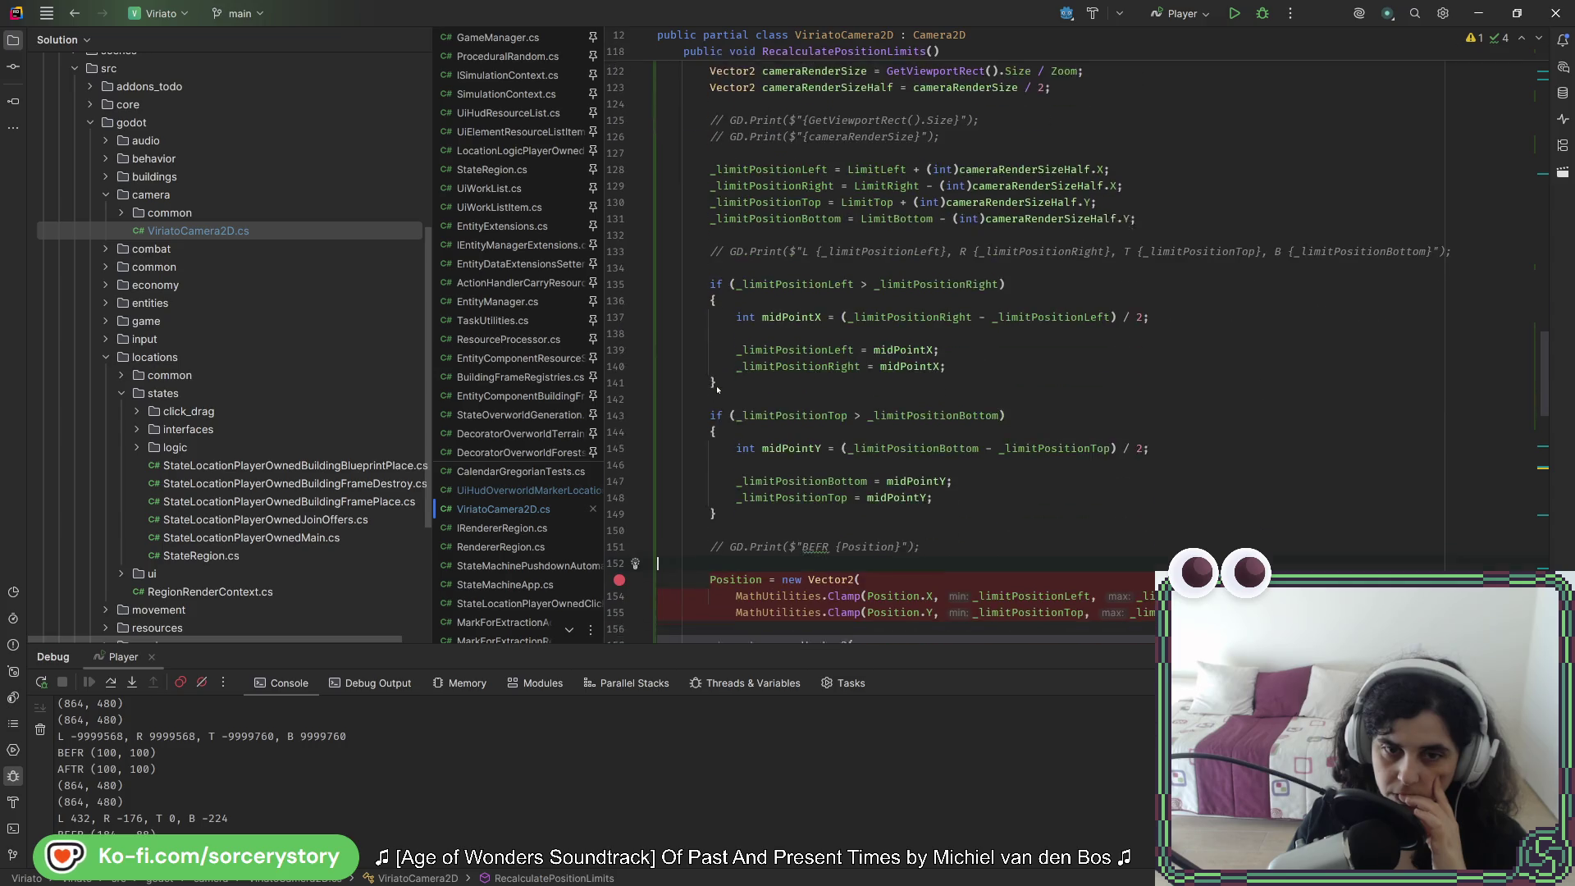
{"action": "left_click", "coordinate": [1308, 474]}
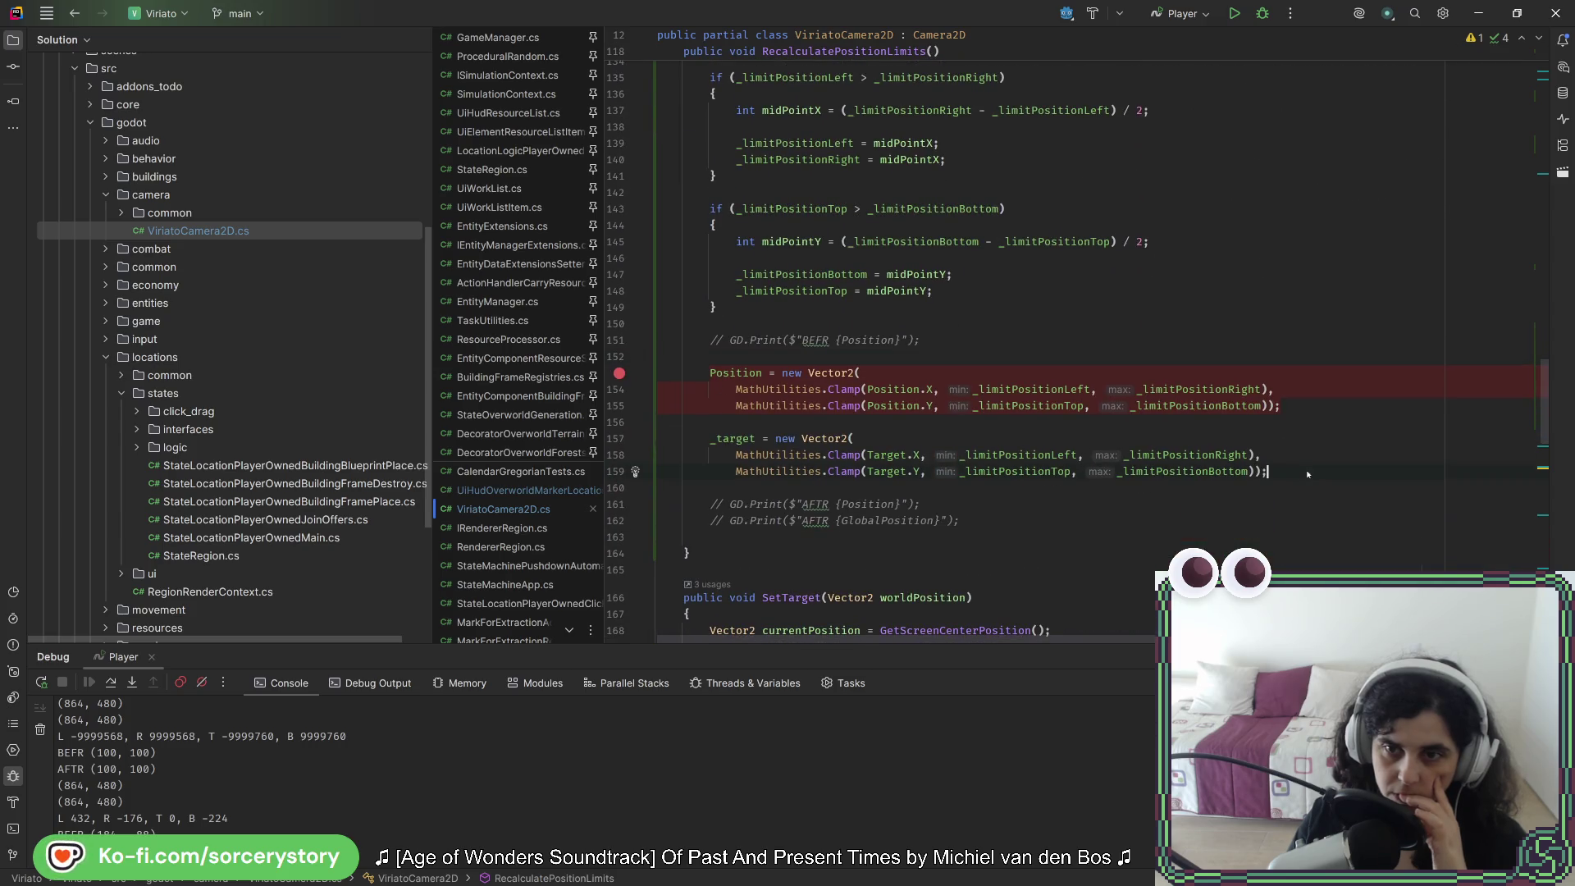
Step: Add blank lines below the commented AFTR print lines and check GetScreenCenterPosition usage in SetTarget
{"action": "key", "text": "Return"}
{"action": "key", "text": "Return"}
{"action": "key", "text": "Return"}
{"action": "key", "text": "BackSpace"}
{"action": "key", "text": "BackSpace"}
{"action": "key", "text": "BackSpace"}
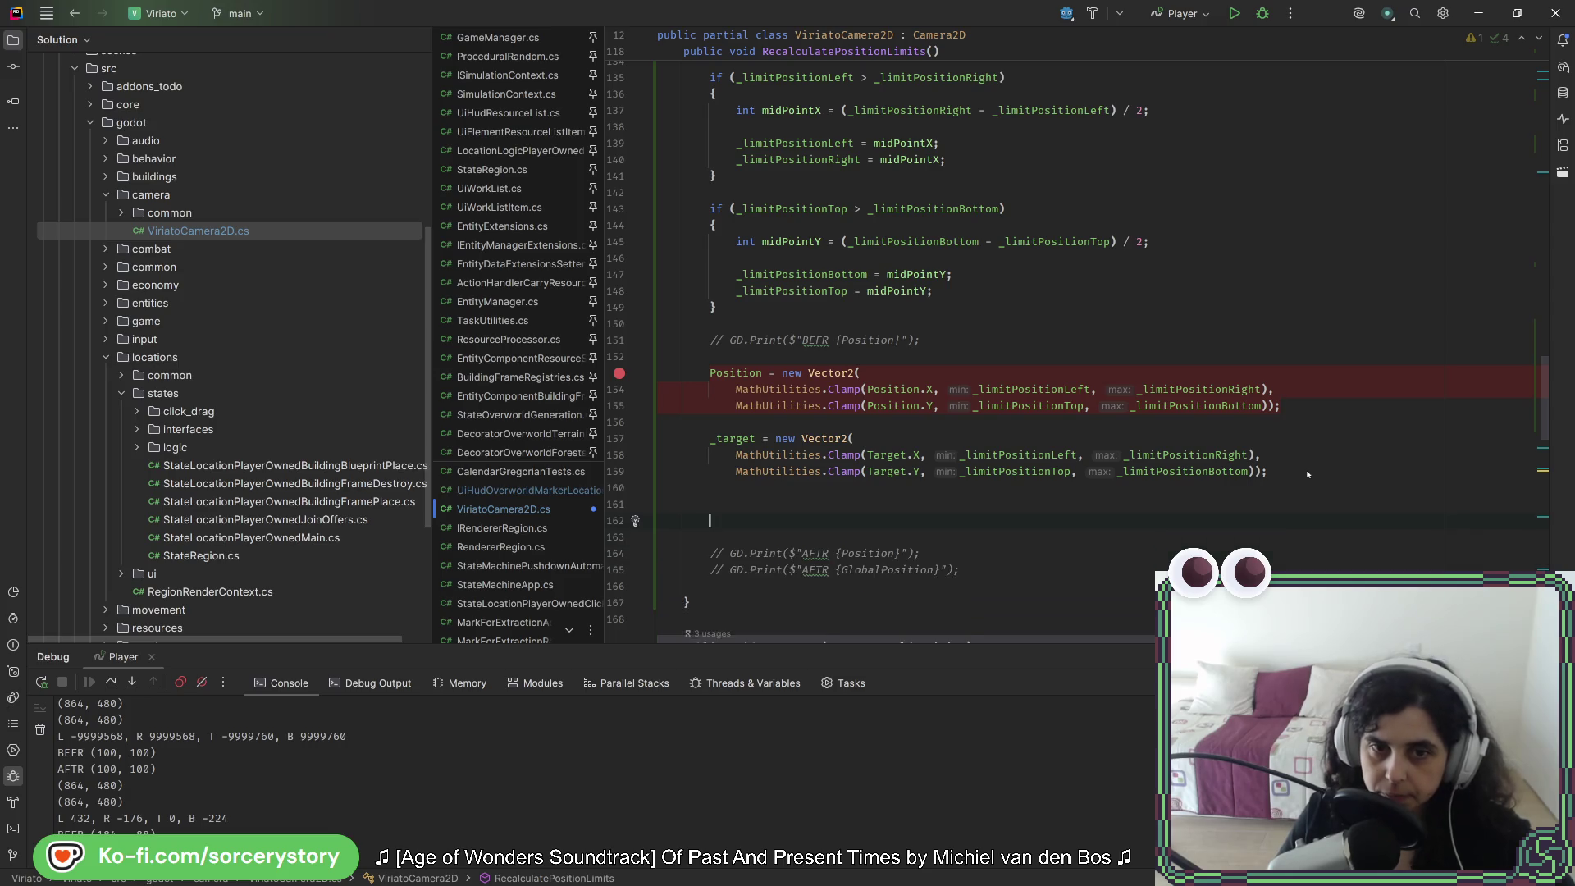
{"action": "key", "text": "BackSpace"}
{"action": "key", "text": "Down"}
{"action": "key", "text": "Down"}
{"action": "key", "text": "End"}
{"action": "key", "text": "Return"}
{"action": "key", "text": "Return"}
{"action": "key", "text": "Return"}
{"action": "key", "text": "Return"}
{"action": "key", "text": "Return"}
{"action": "scroll", "coordinate": [1231, 492], "scroll_direction": "down", "scroll_amount": 7}
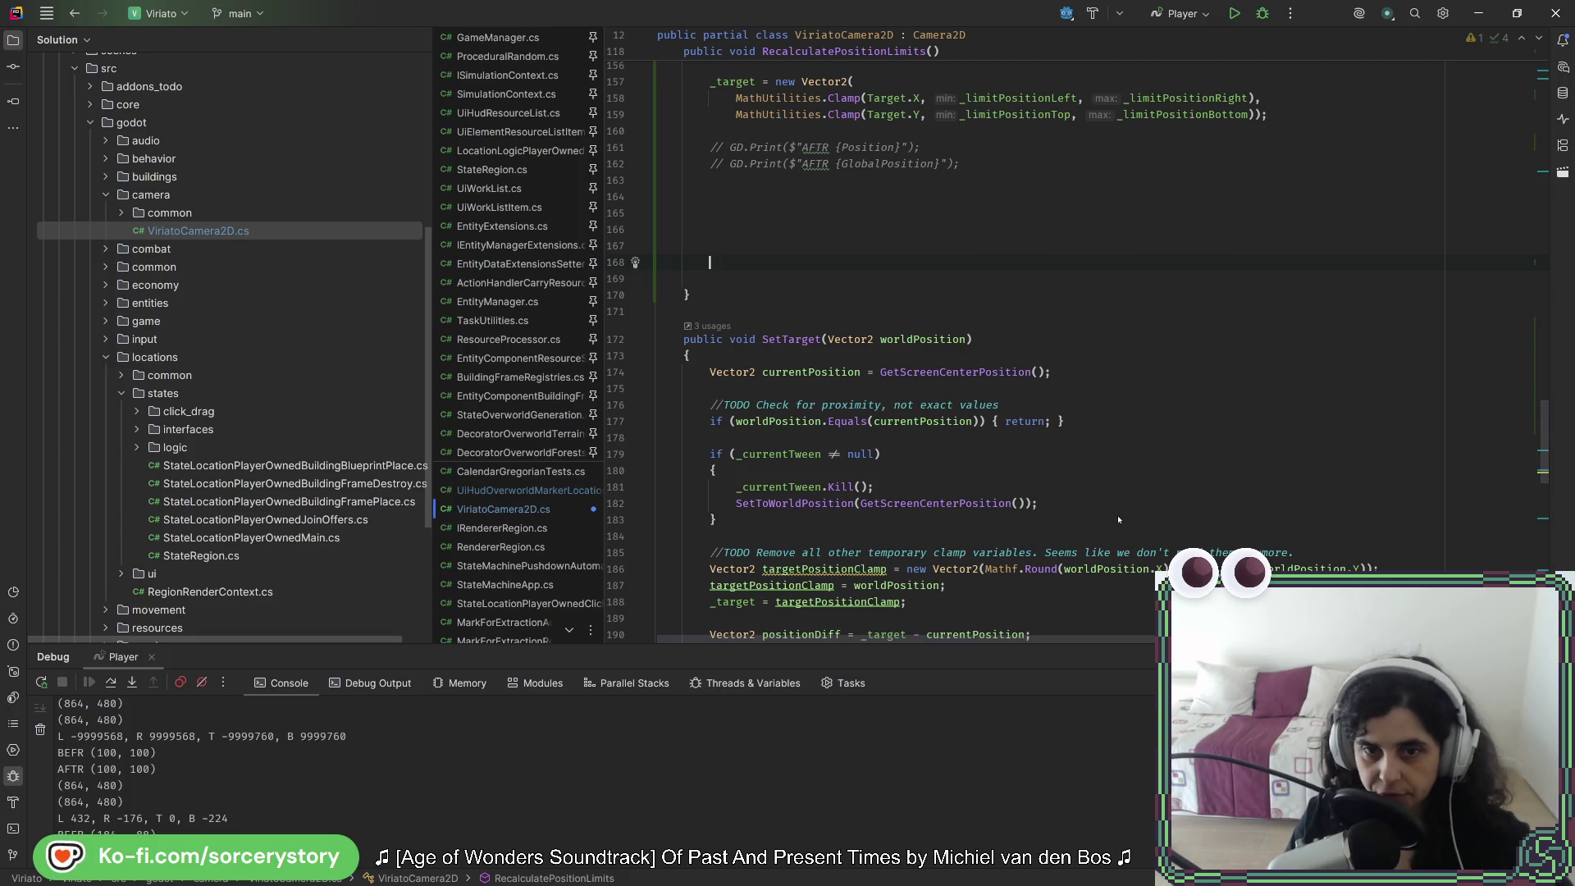
{"action": "left_click", "coordinate": [1012, 504]}
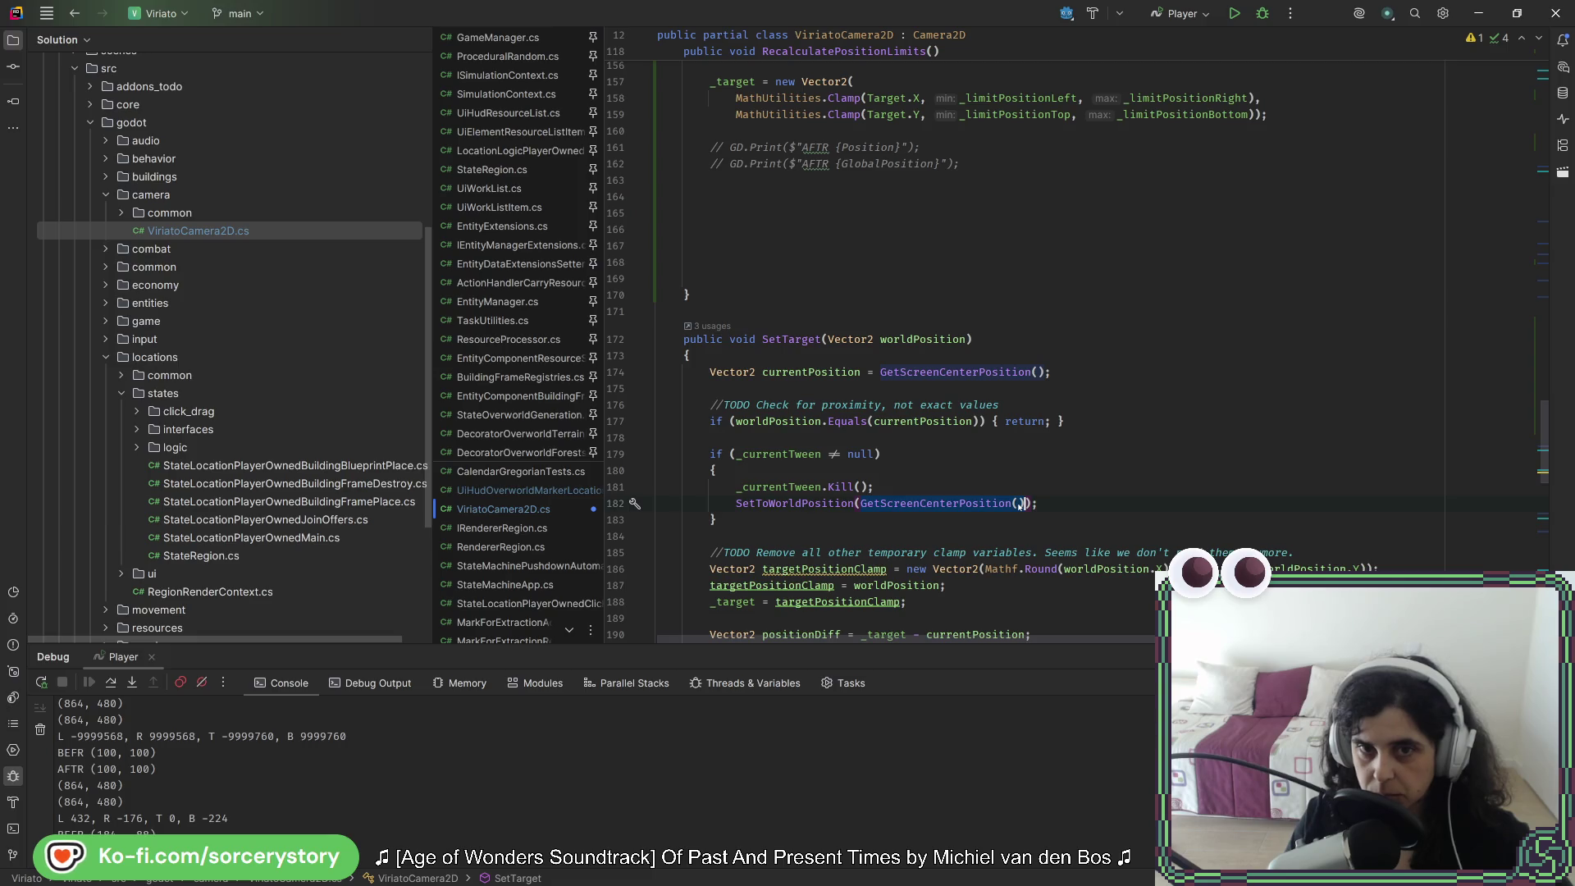
{"action": "scroll", "coordinate": [829, 521], "scroll_direction": "up", "scroll_amount": 5}
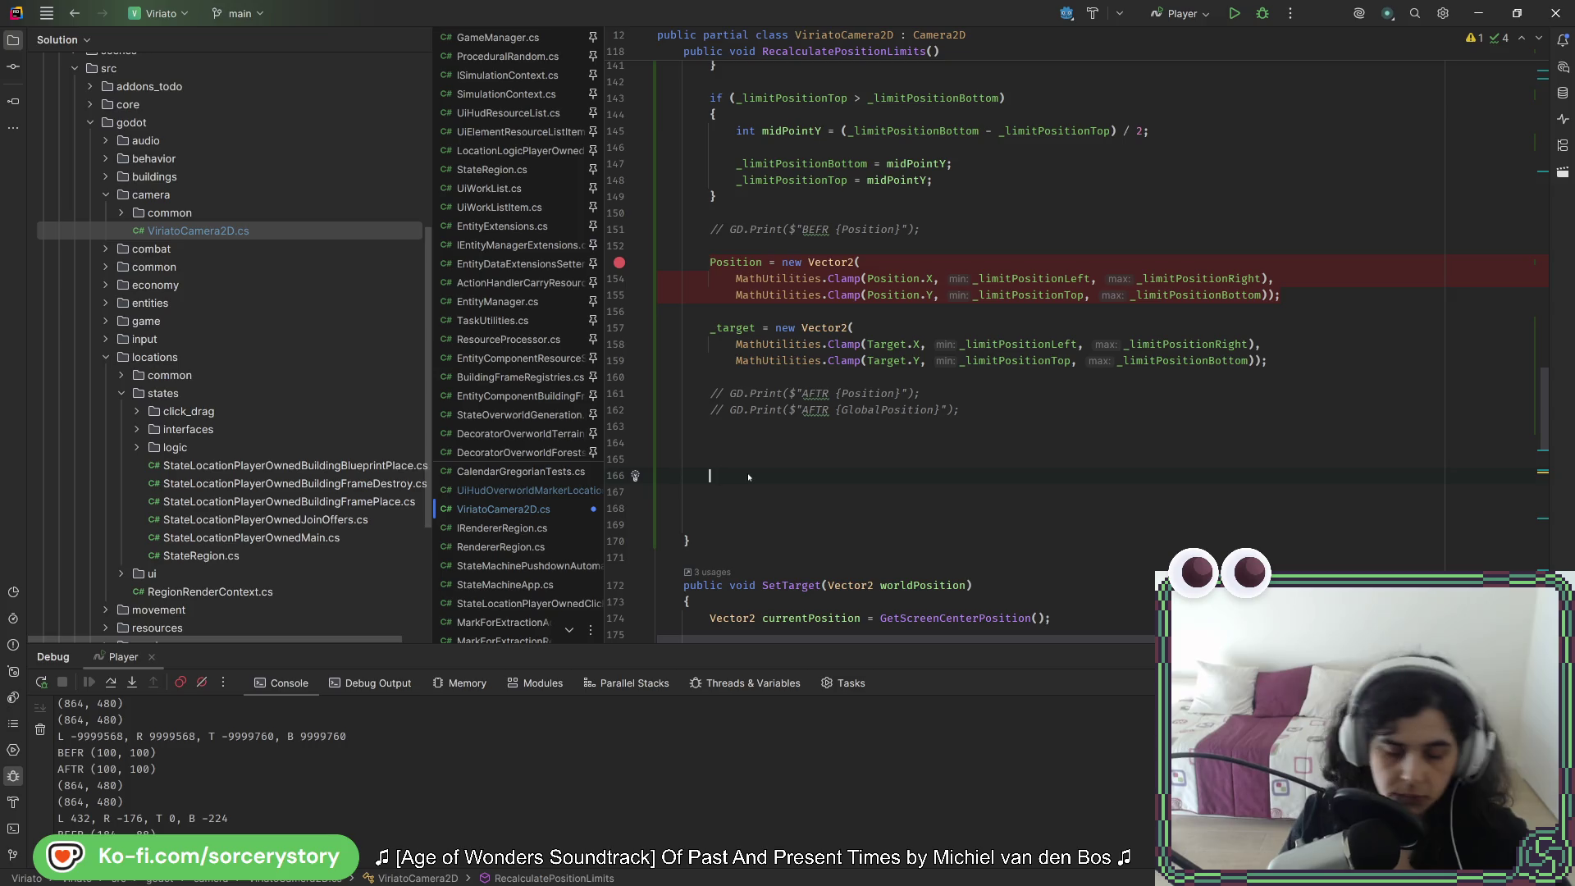
Step: Add Position = GetScreenCenterPosition(); and _target = GetScreenCenterPosition(); using autocomplete
{"action": "type", "text": "POsi"}
{"action": "key", "text": "BackSpace"}
{"action": "key", "text": "BackSpace"}
{"action": "key", "text": "BackSpace"}
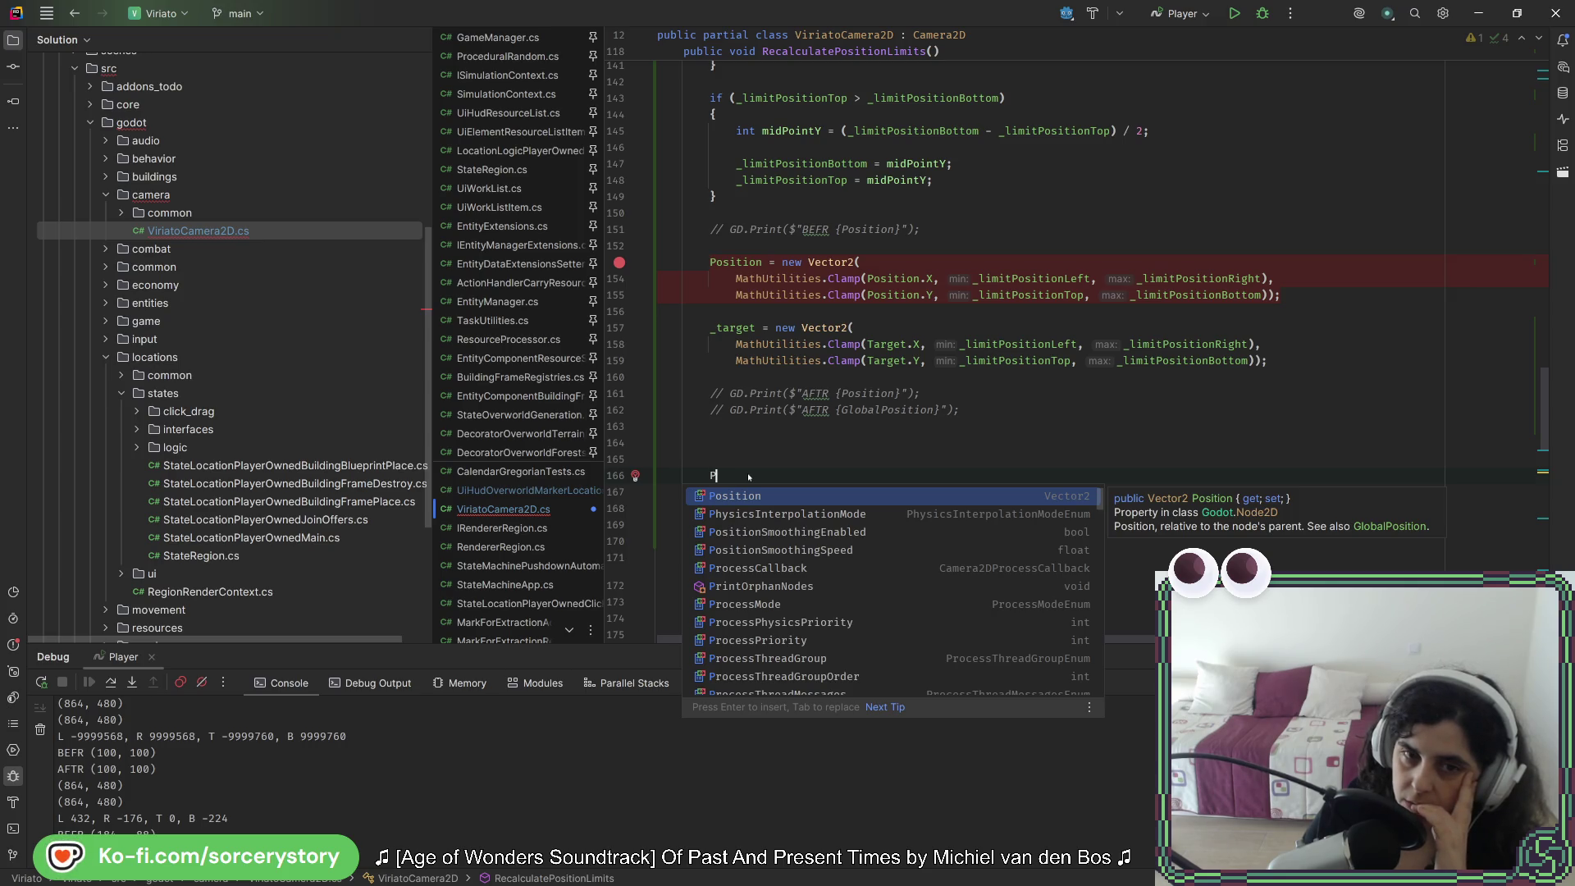
{"action": "key", "text": "Return"}
{"action": "type", "text": "= GetCa"}
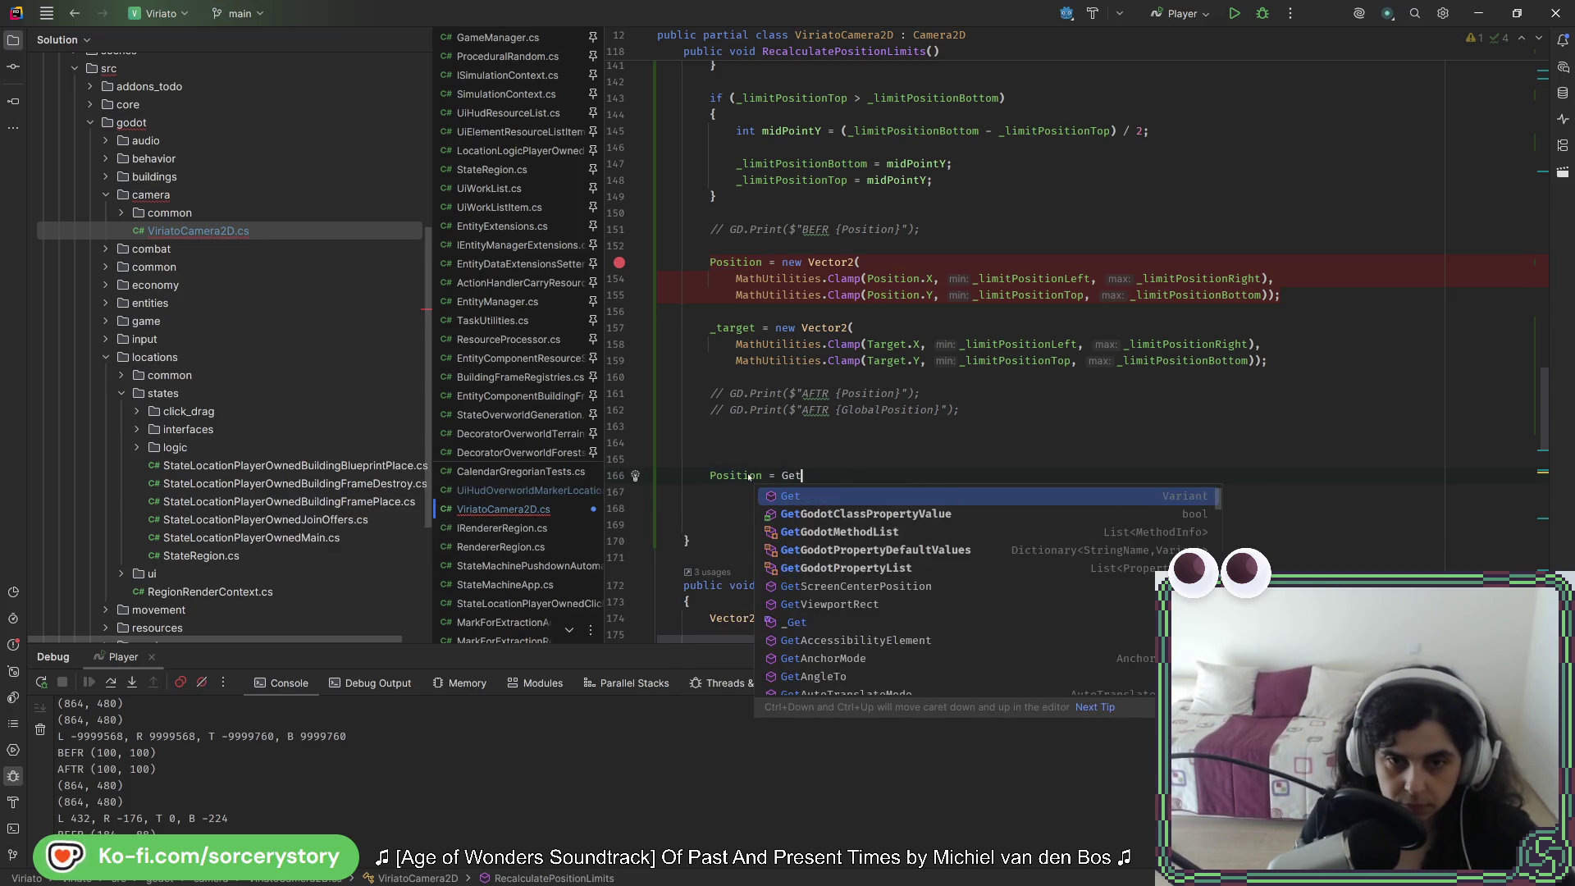
{"action": "key", "text": "BackSpace"}
{"action": "key", "text": "BackSpace"}
{"action": "type", "text": "SC"}
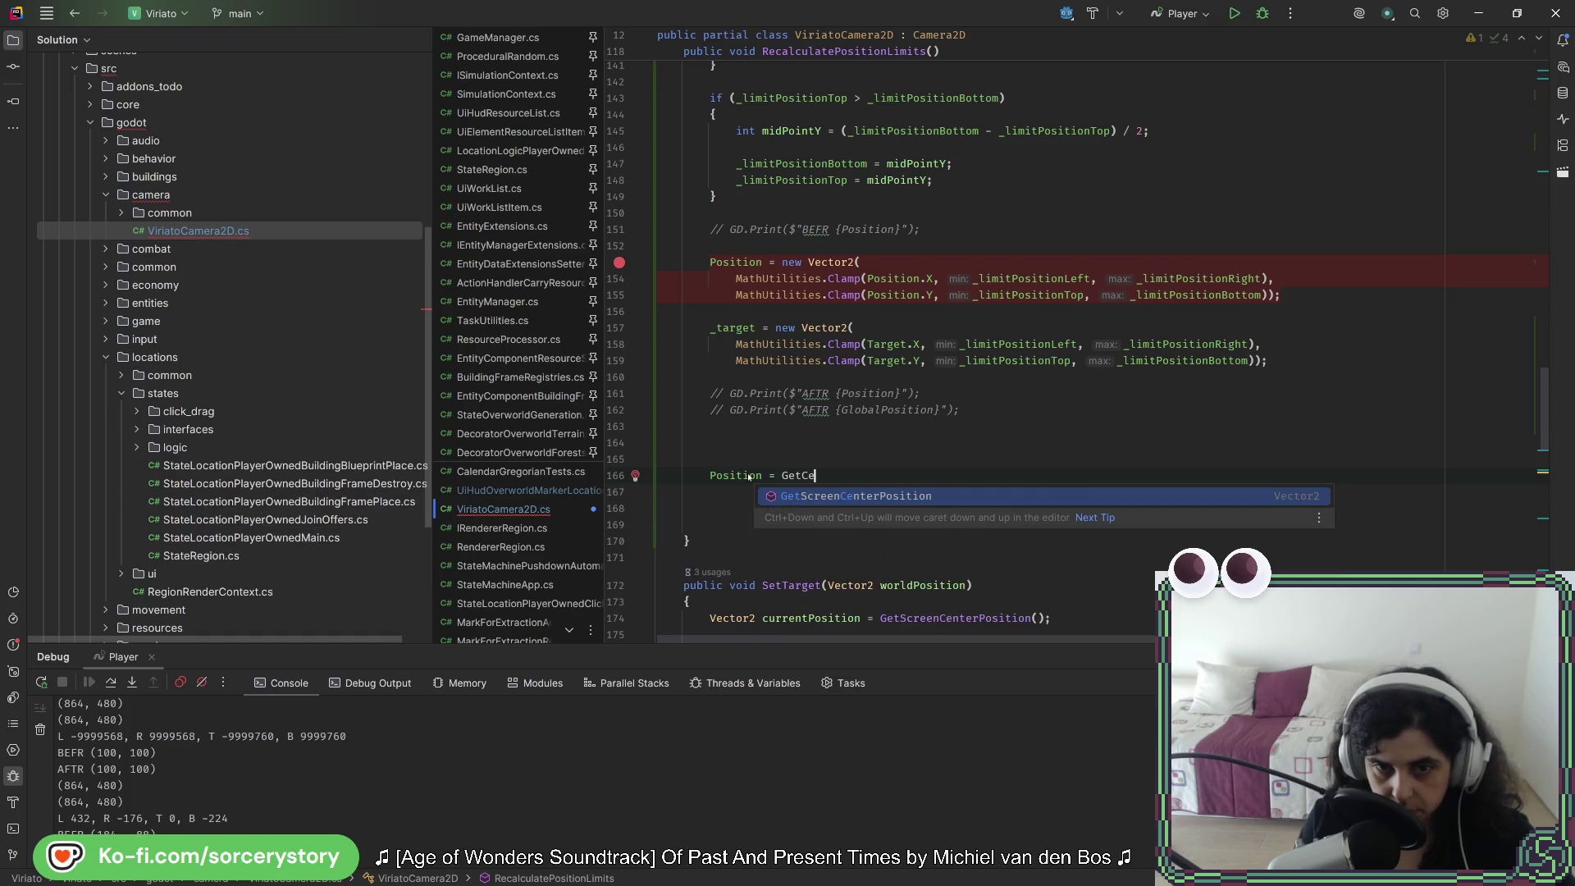
{"action": "key", "text": "Return"}
{"action": "key", "text": "Return"}
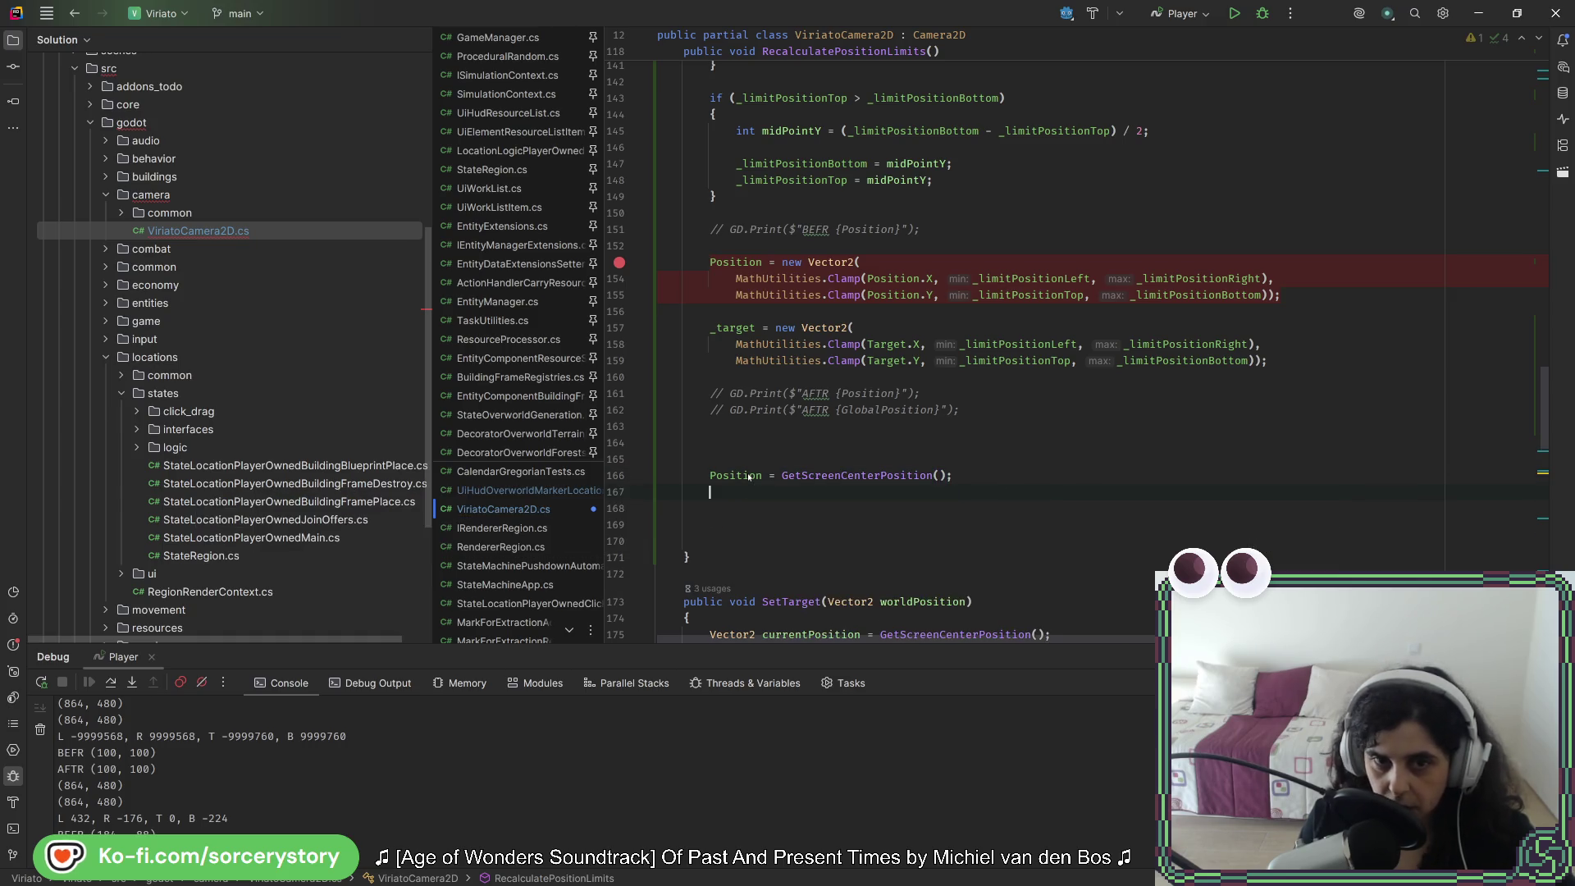
{"action": "type", "text": "_"}
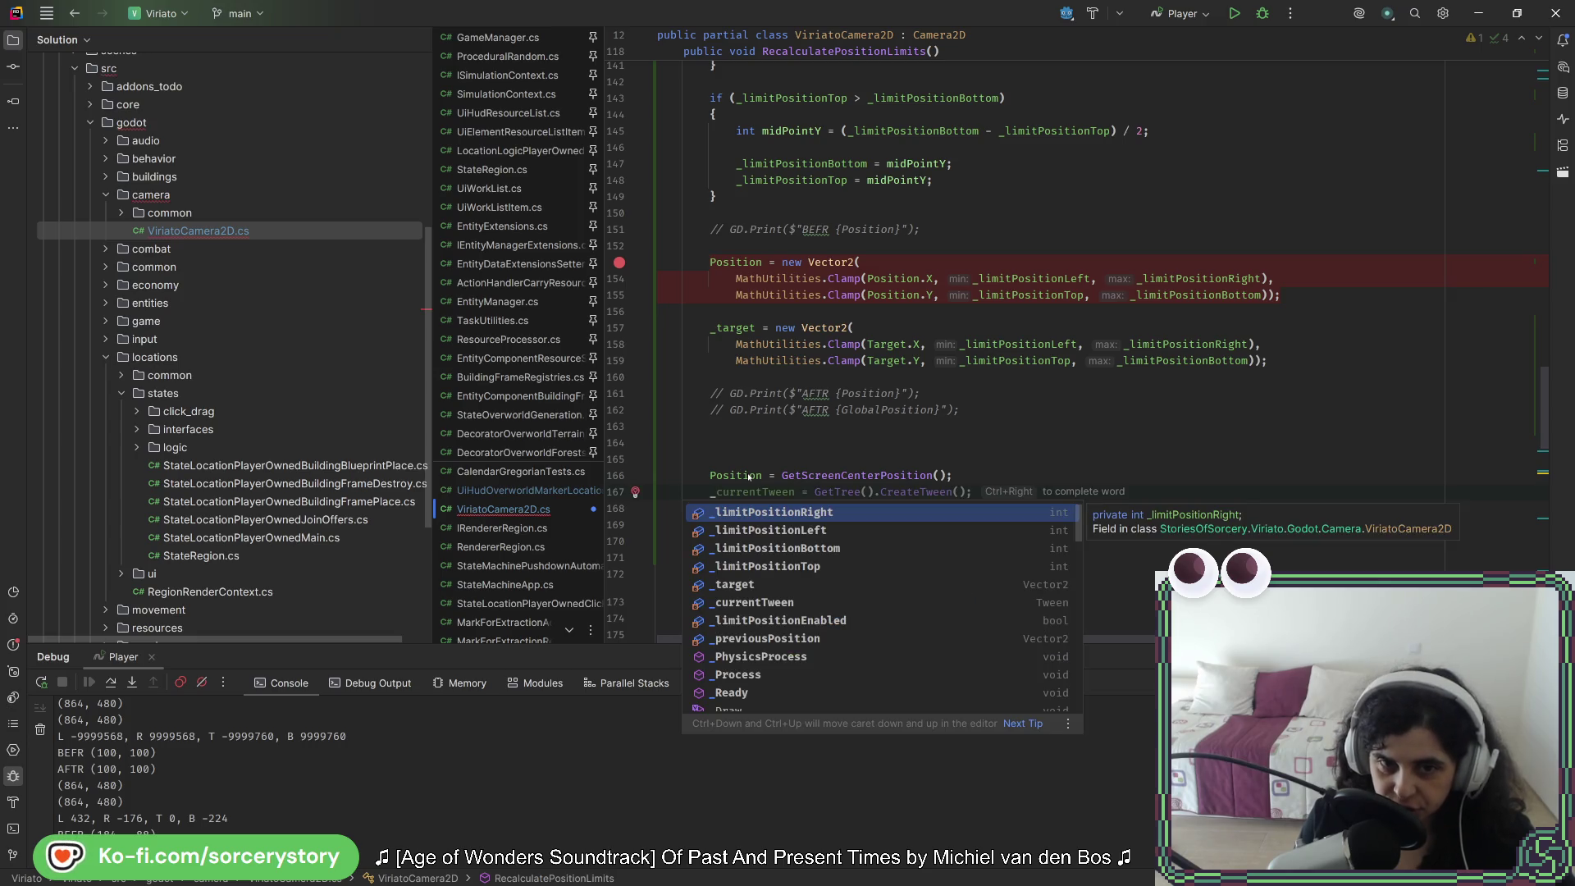
{"action": "type", "text": "t"}
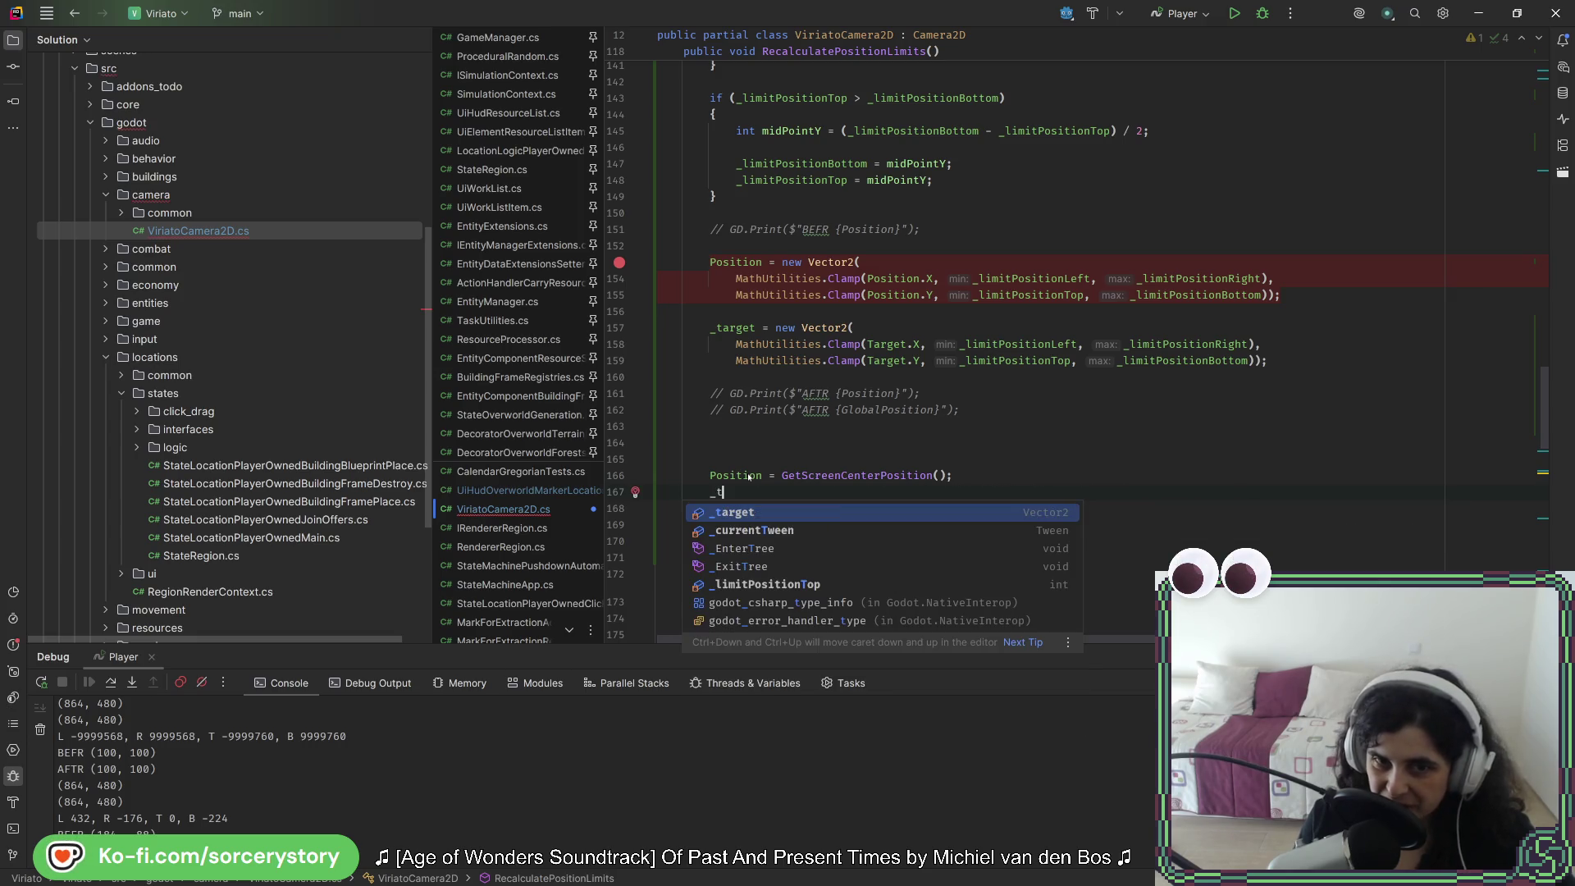
{"action": "key", "text": "Return"}
{"action": "key", "text": "Tab"}
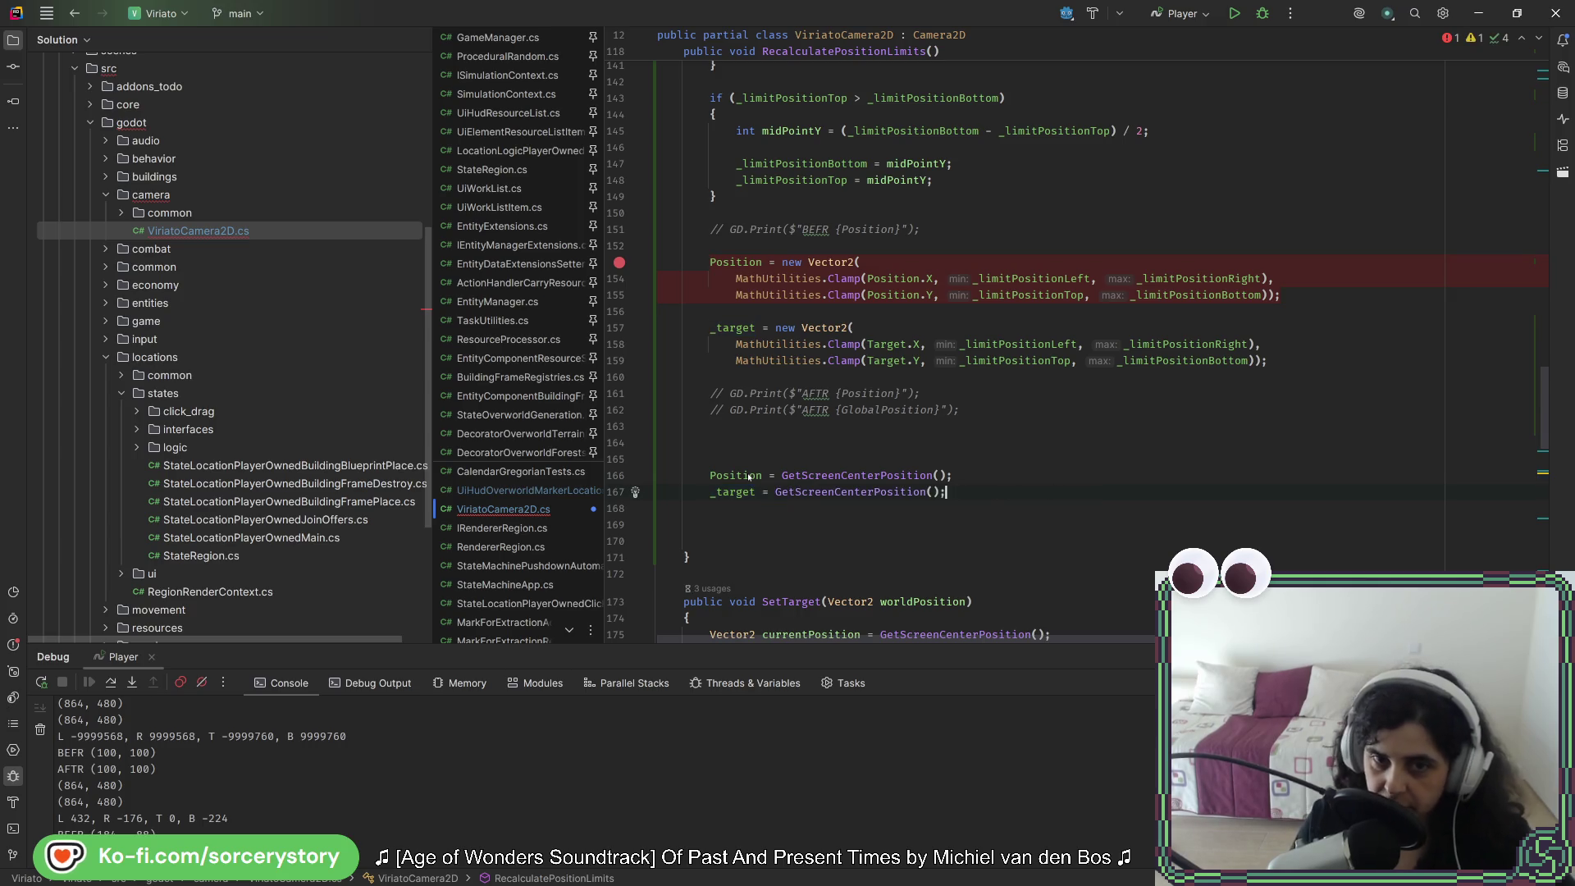
Step: Comment out the old Position and _target clamp code and reformat the file
{"action": "left_click_drag", "start_coordinate": [681, 371], "coordinate": [774, 266]}
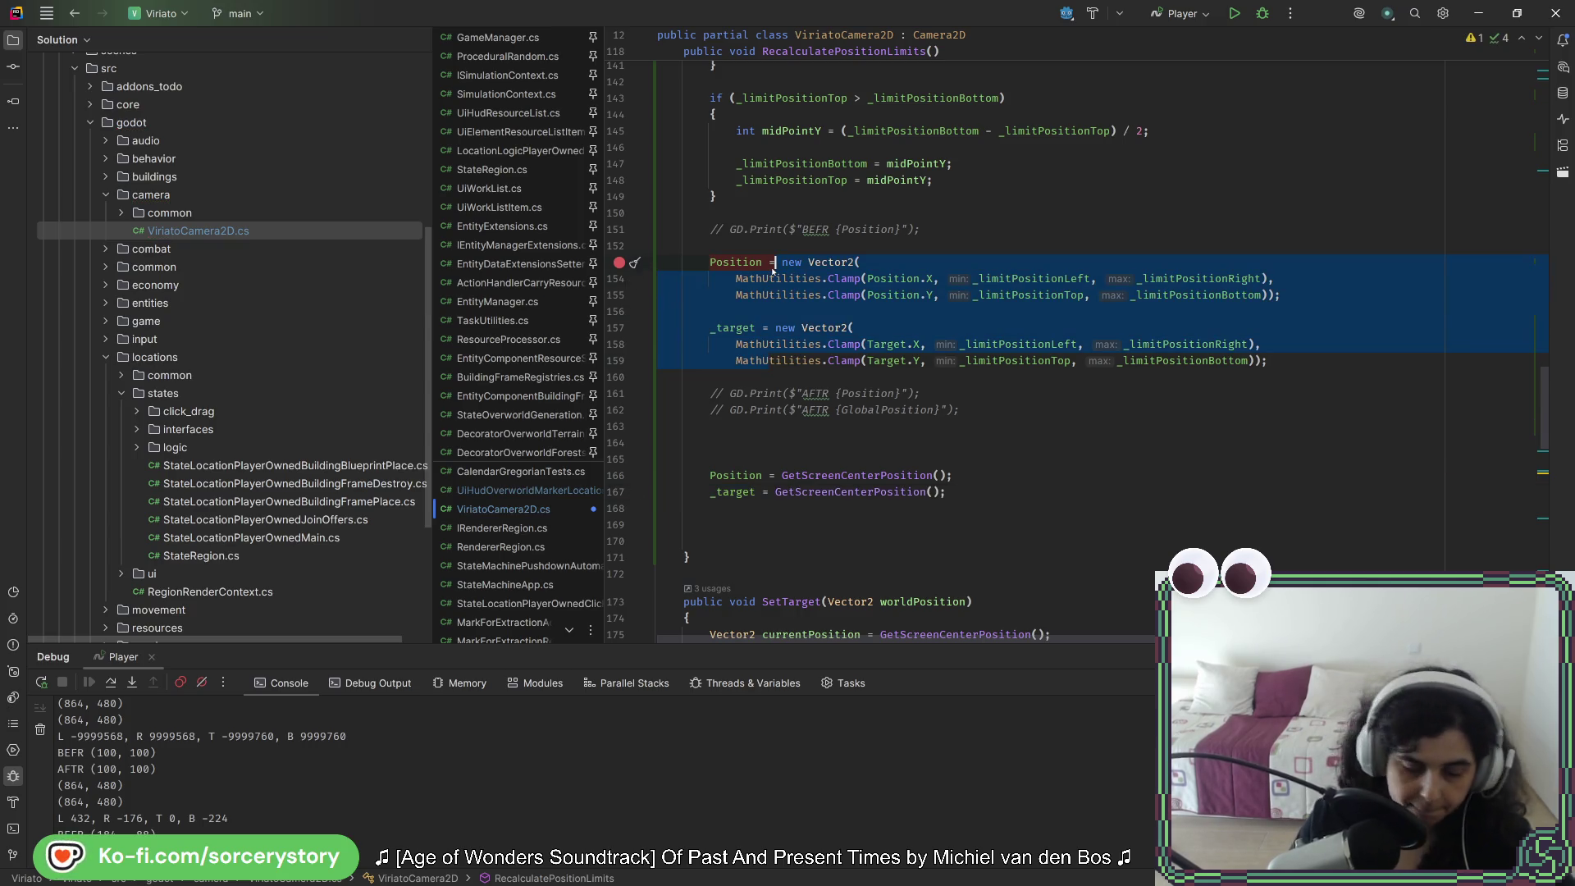
{"action": "key", "text": "ctrl+slash"}
{"action": "scroll", "coordinate": [825, 312], "scroll_direction": "up", "scroll_amount": 6}
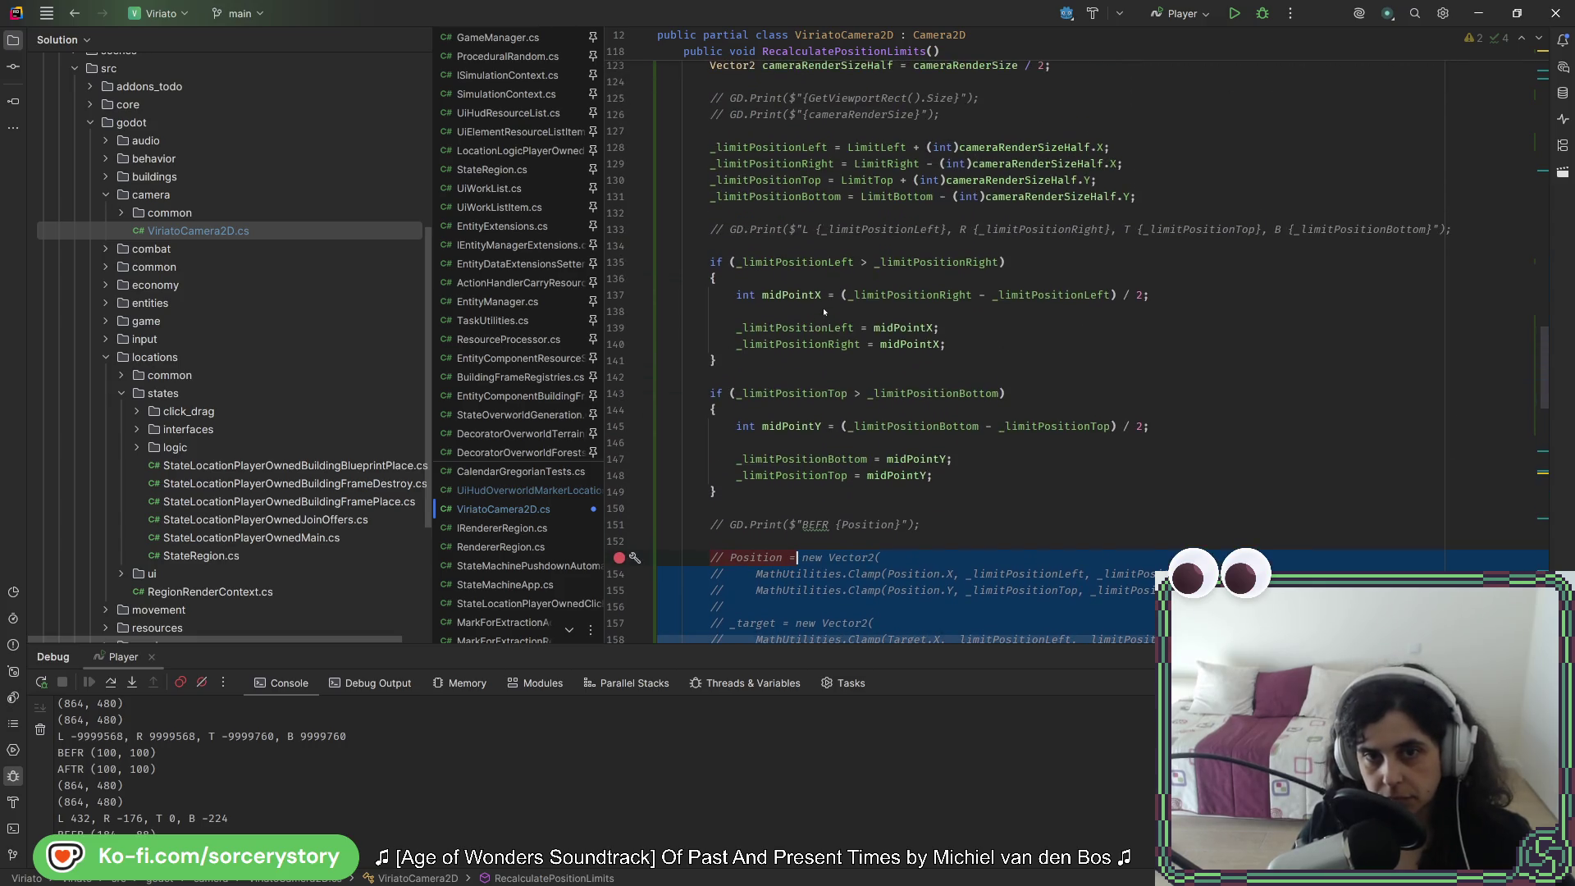
{"action": "scroll", "coordinate": [793, 400], "scroll_direction": "down", "scroll_amount": 9}
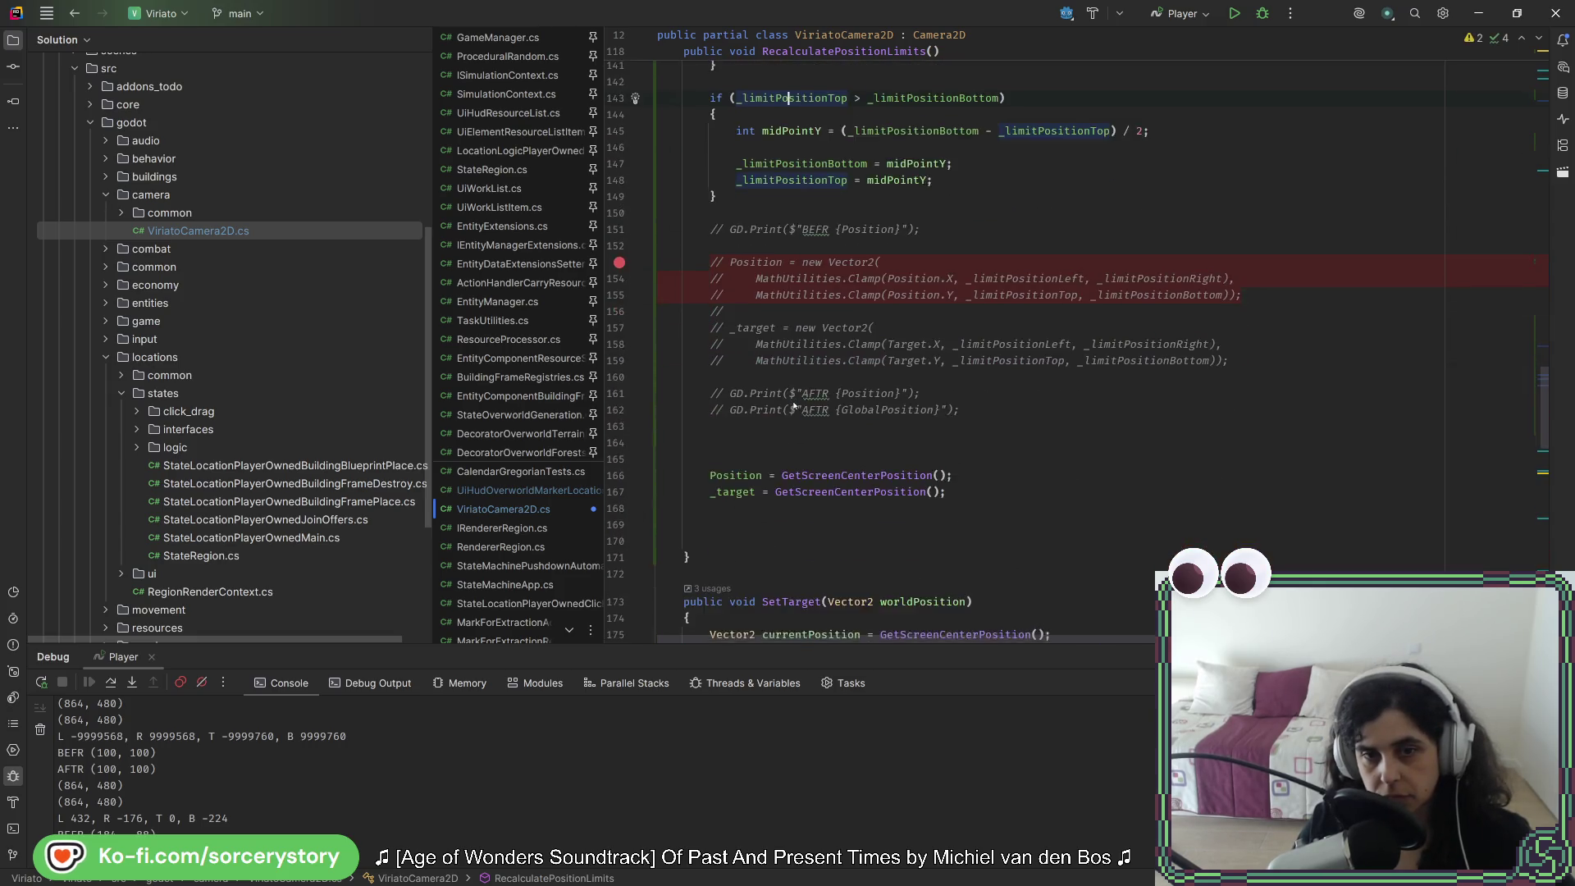
{"action": "left_click", "coordinate": [735, 328]}
{"action": "key", "text": "ctrl+alt+l"}
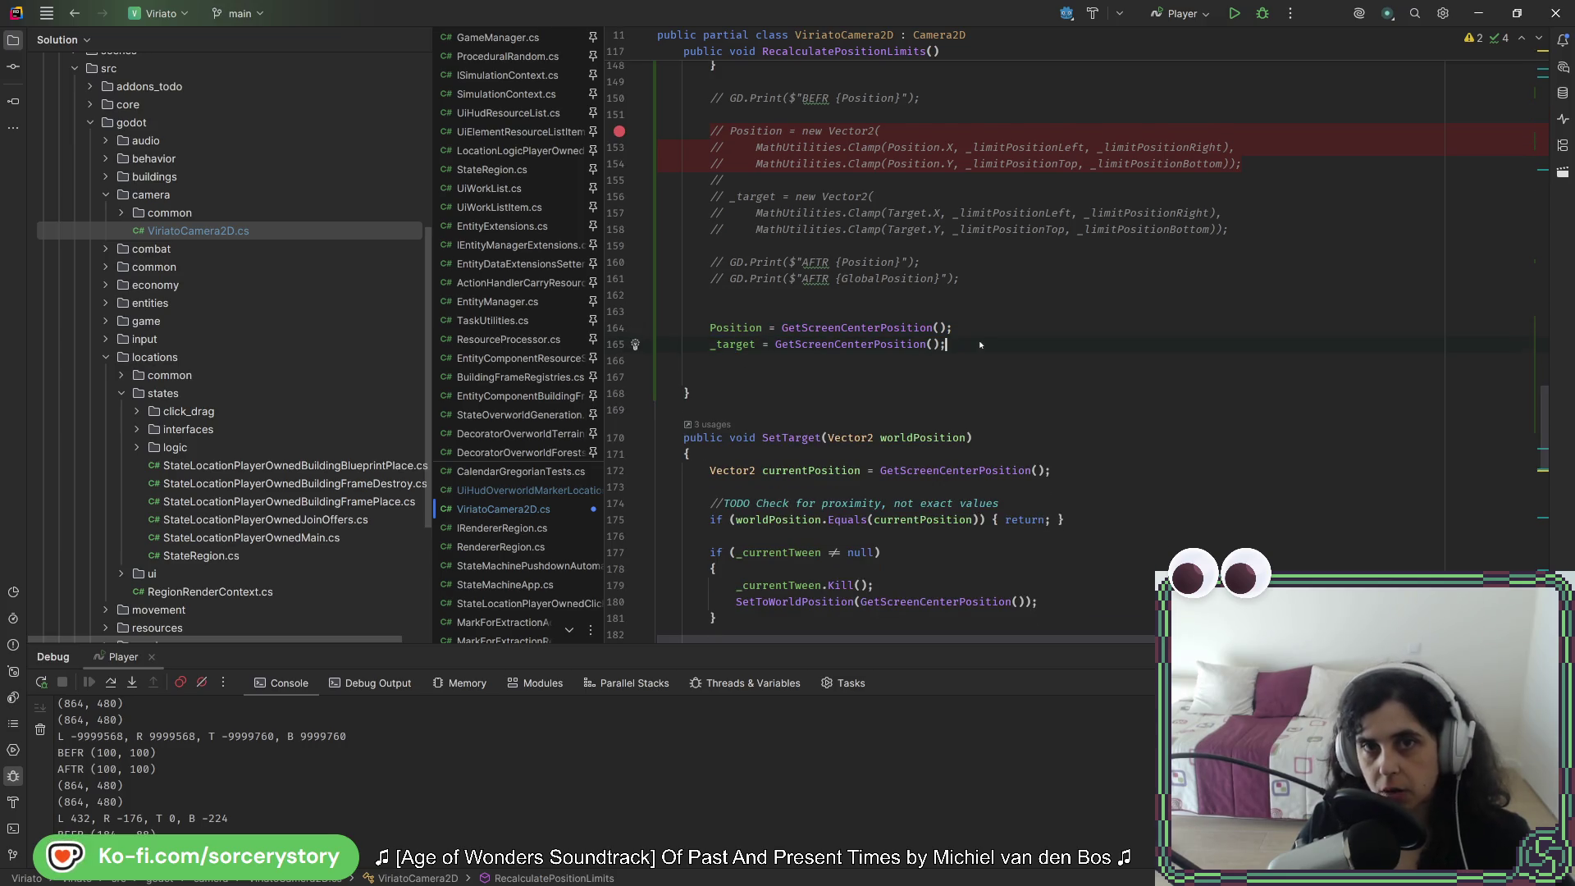
{"action": "key", "text": "alt+Tab"}
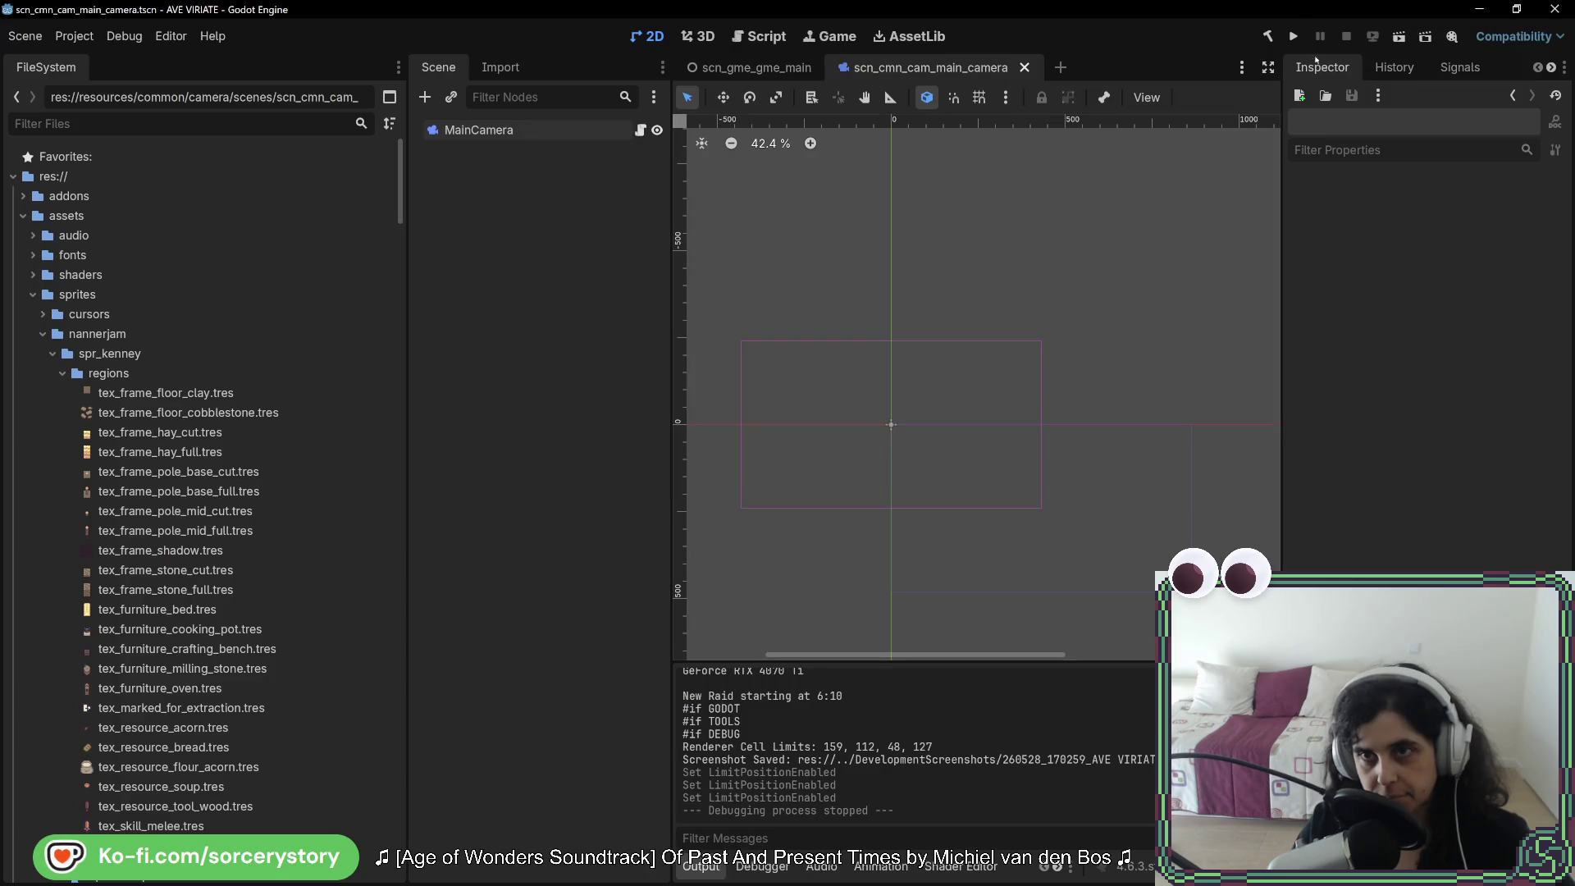
Step: Run the game into a new world, move its window aside and show the Remote node tree
{"action": "left_click", "coordinate": [1293, 39]}
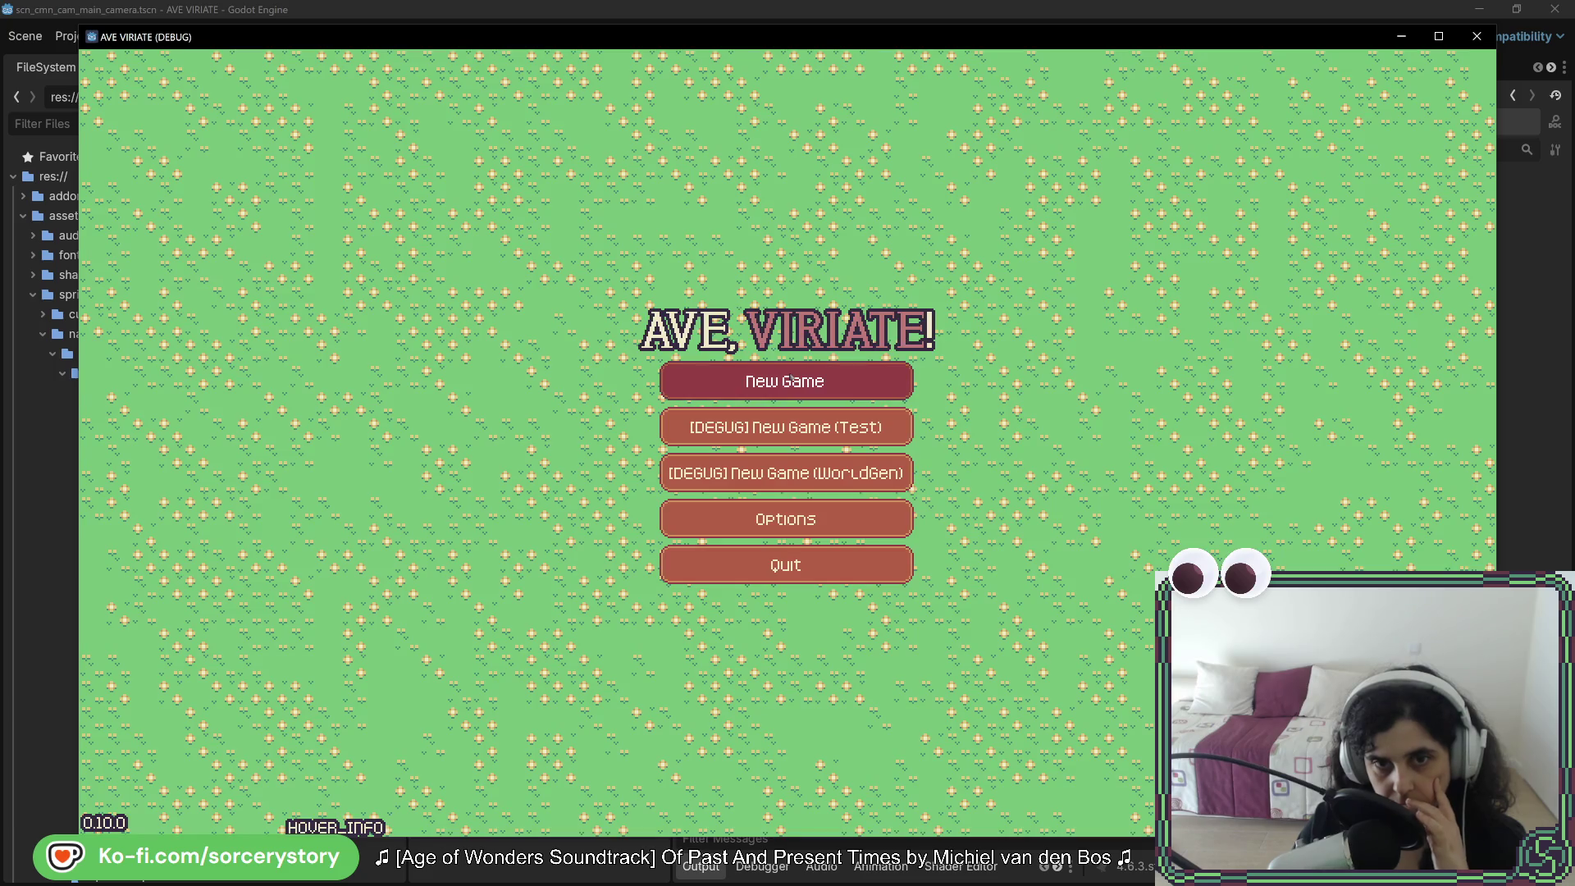
{"action": "key", "text": "Return"}
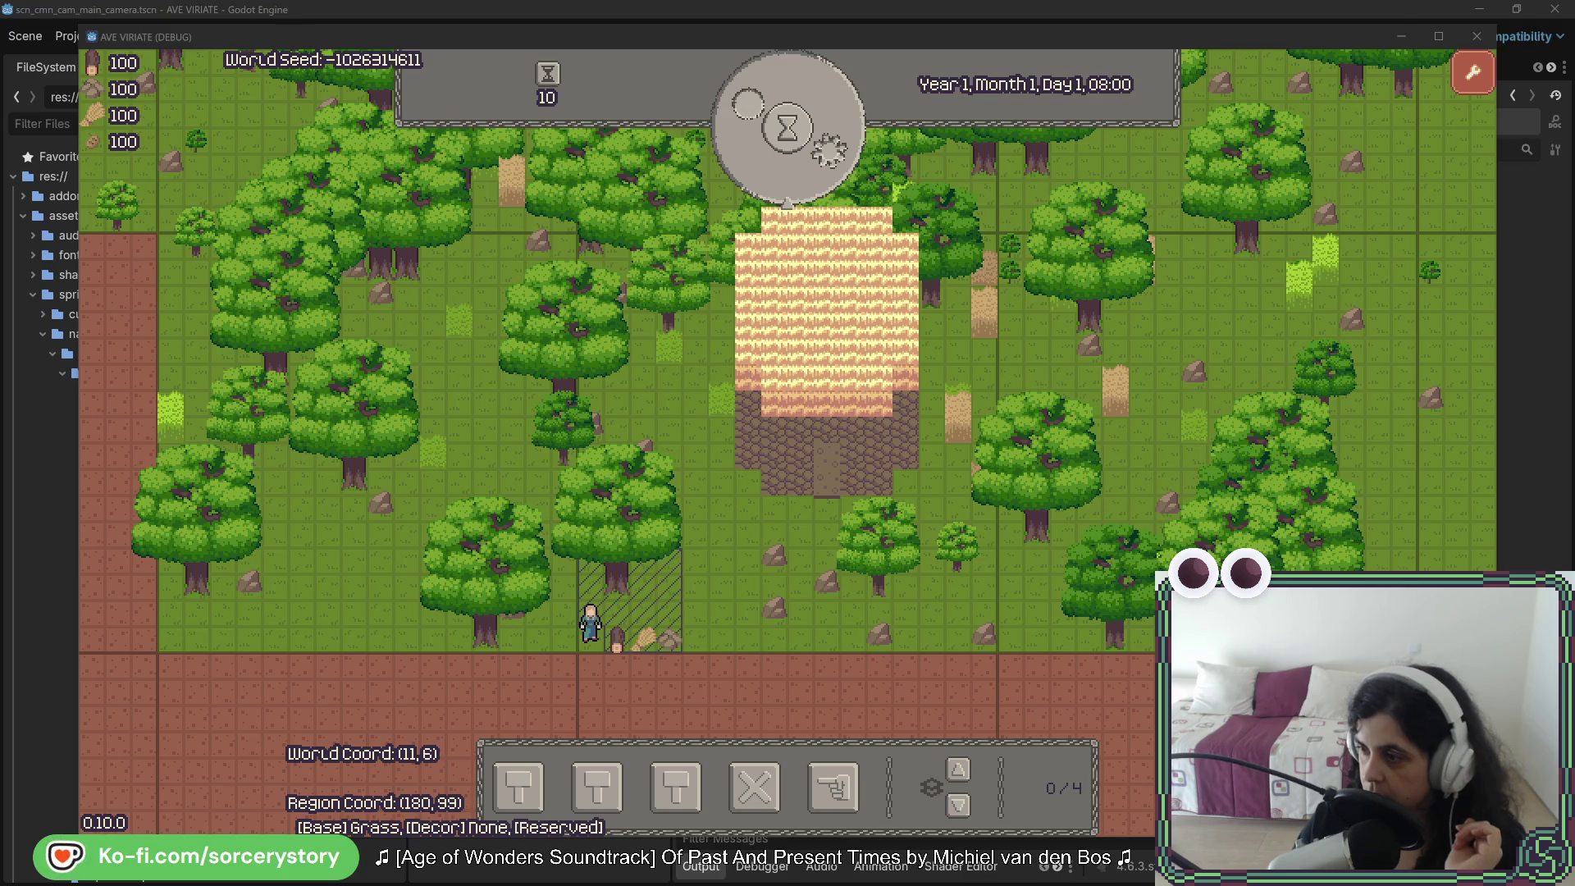
{"action": "left_click_drag", "start_coordinate": [1324, 44], "coordinate": [1012, 56]}
{"action": "mouse_move", "coordinate": [537, 47]}
{"action": "left_mouse_down"}
{"action": "mouse_move", "coordinate": [502, 246]}
{"action": "mouse_move", "coordinate": [516, 463]}
{"action": "mouse_move", "coordinate": [703, 108]}
{"action": "mouse_move", "coordinate": [819, 34]}
{"action": "mouse_move", "coordinate": [868, 31]}
{"action": "mouse_move", "coordinate": [853, 40]}
{"action": "left_mouse_up"}
{"action": "left_click", "coordinate": [475, 123]}
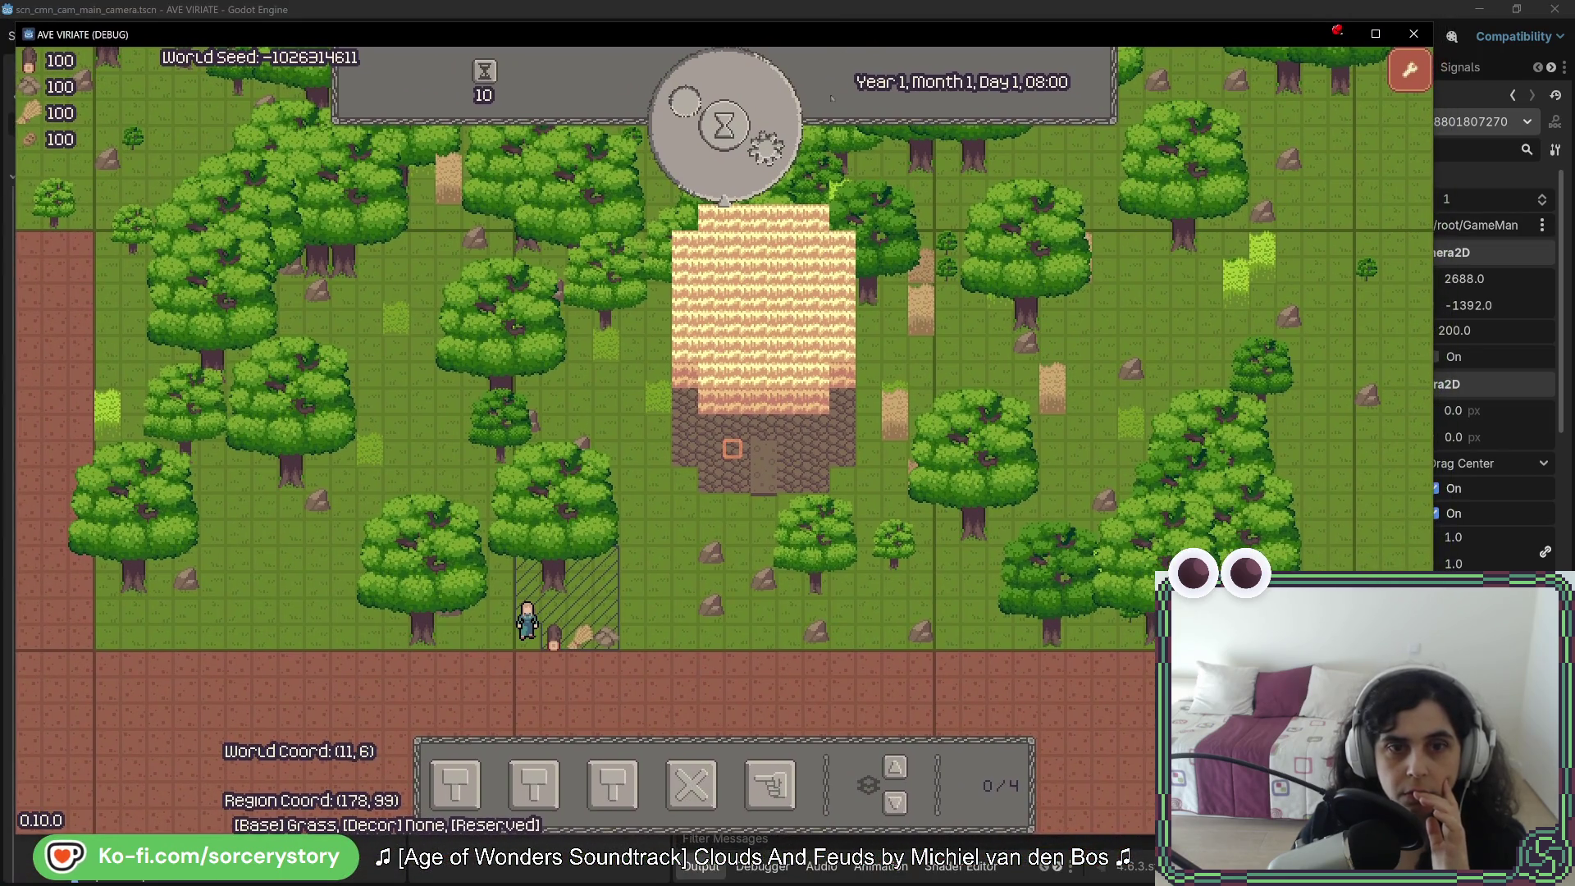
Step: Pan right and up, then enable Limit Position Enabled so Target clamps to 2896, -1536
{"action": "key", "text": "d"}
{"action": "key", "text": "w"}
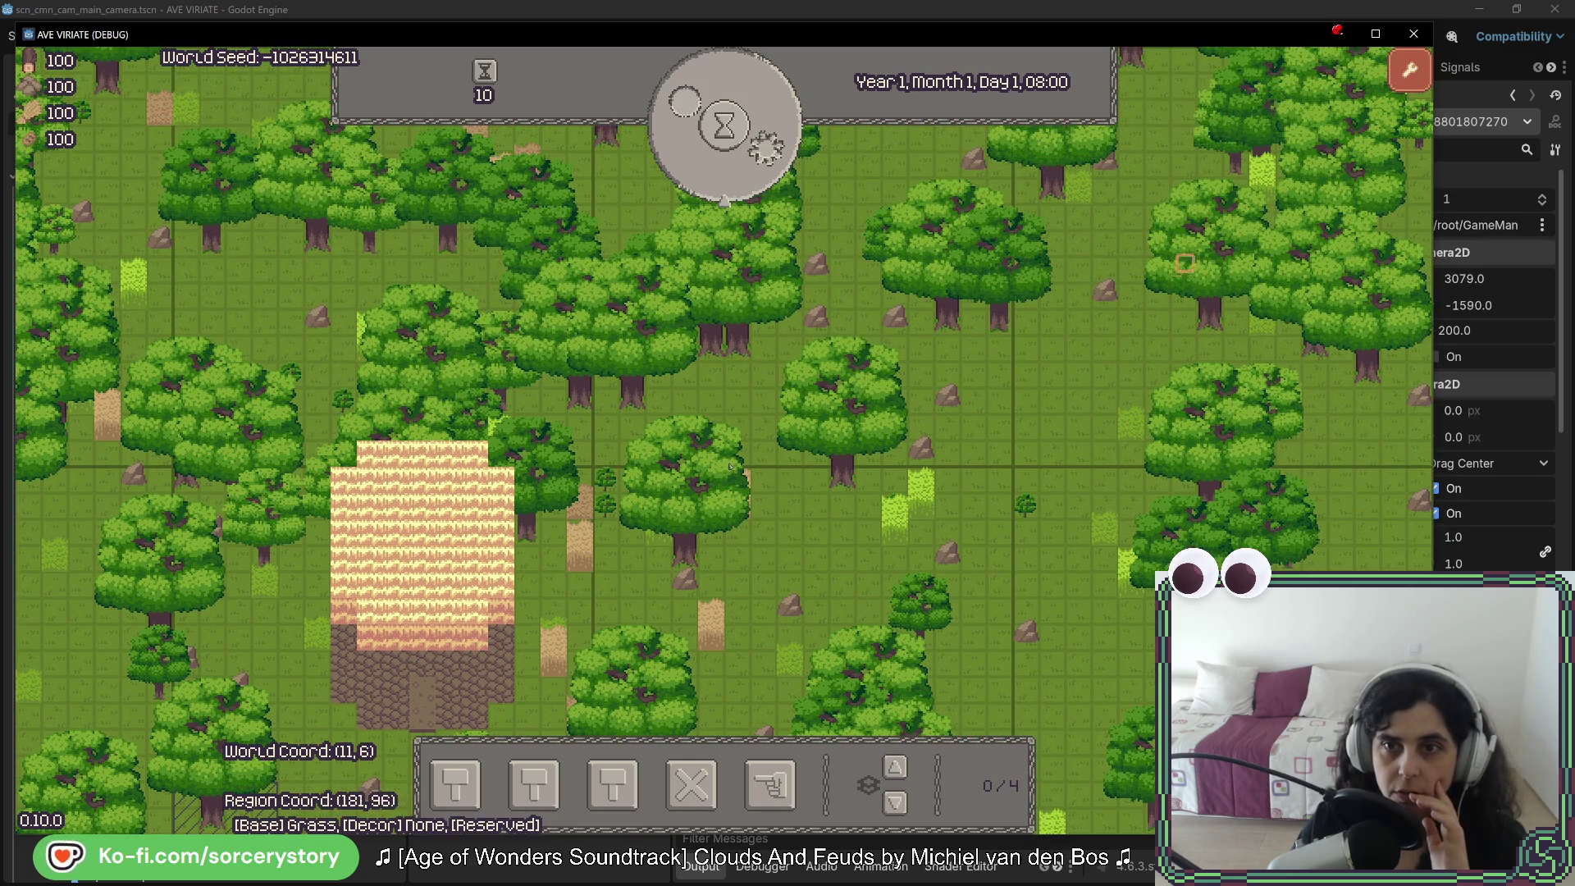
{"action": "left_click_drag", "start_coordinate": [1287, 37], "coordinate": [1116, 46]}
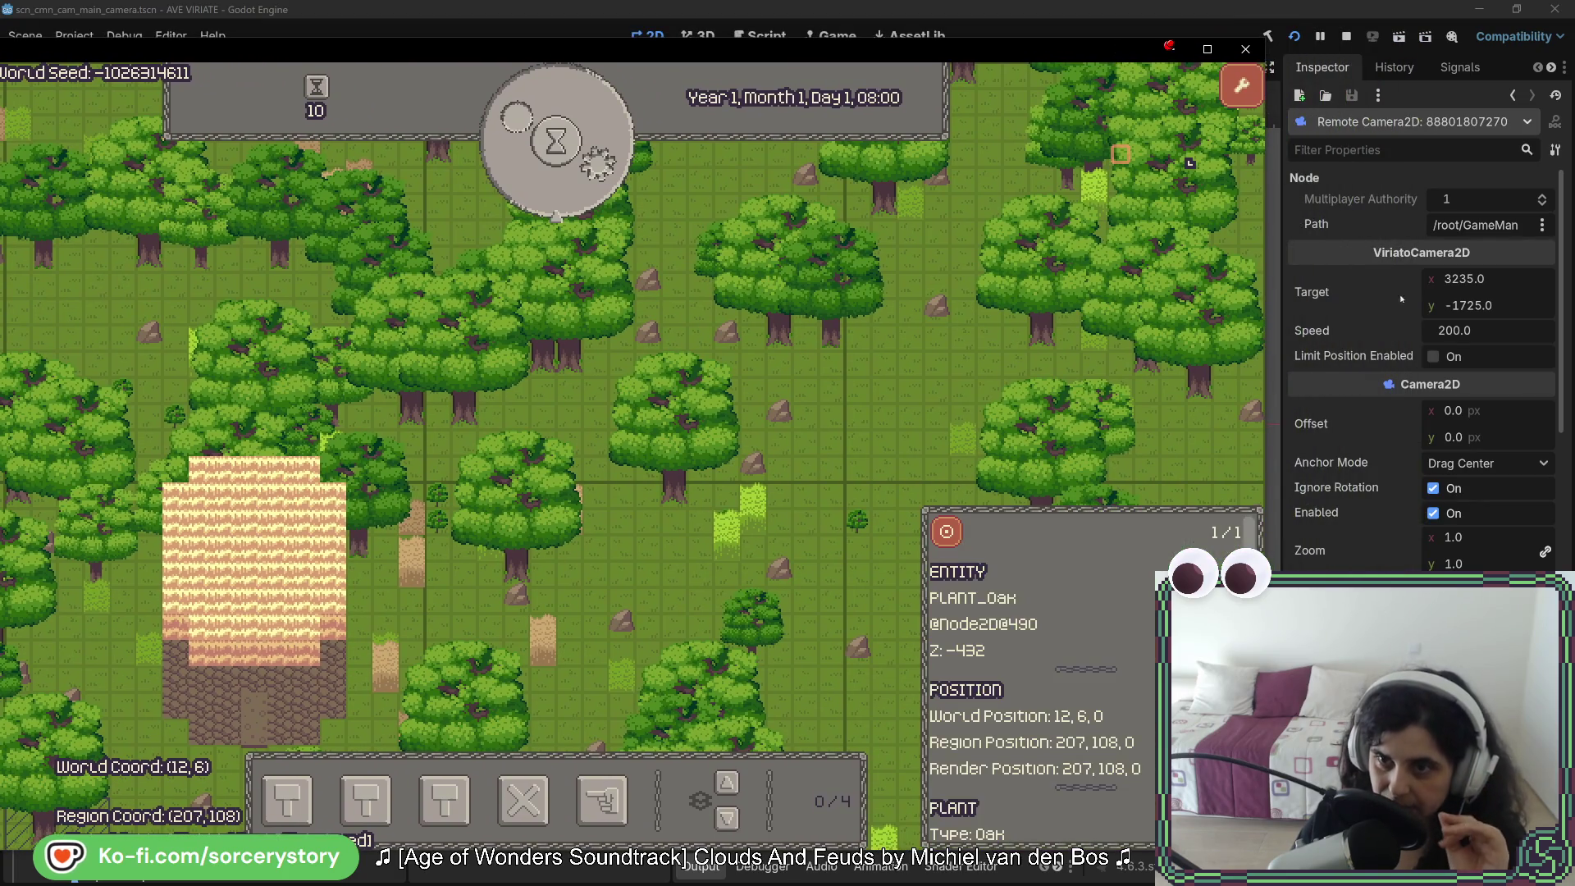
{"action": "left_click", "coordinate": [1433, 356]}
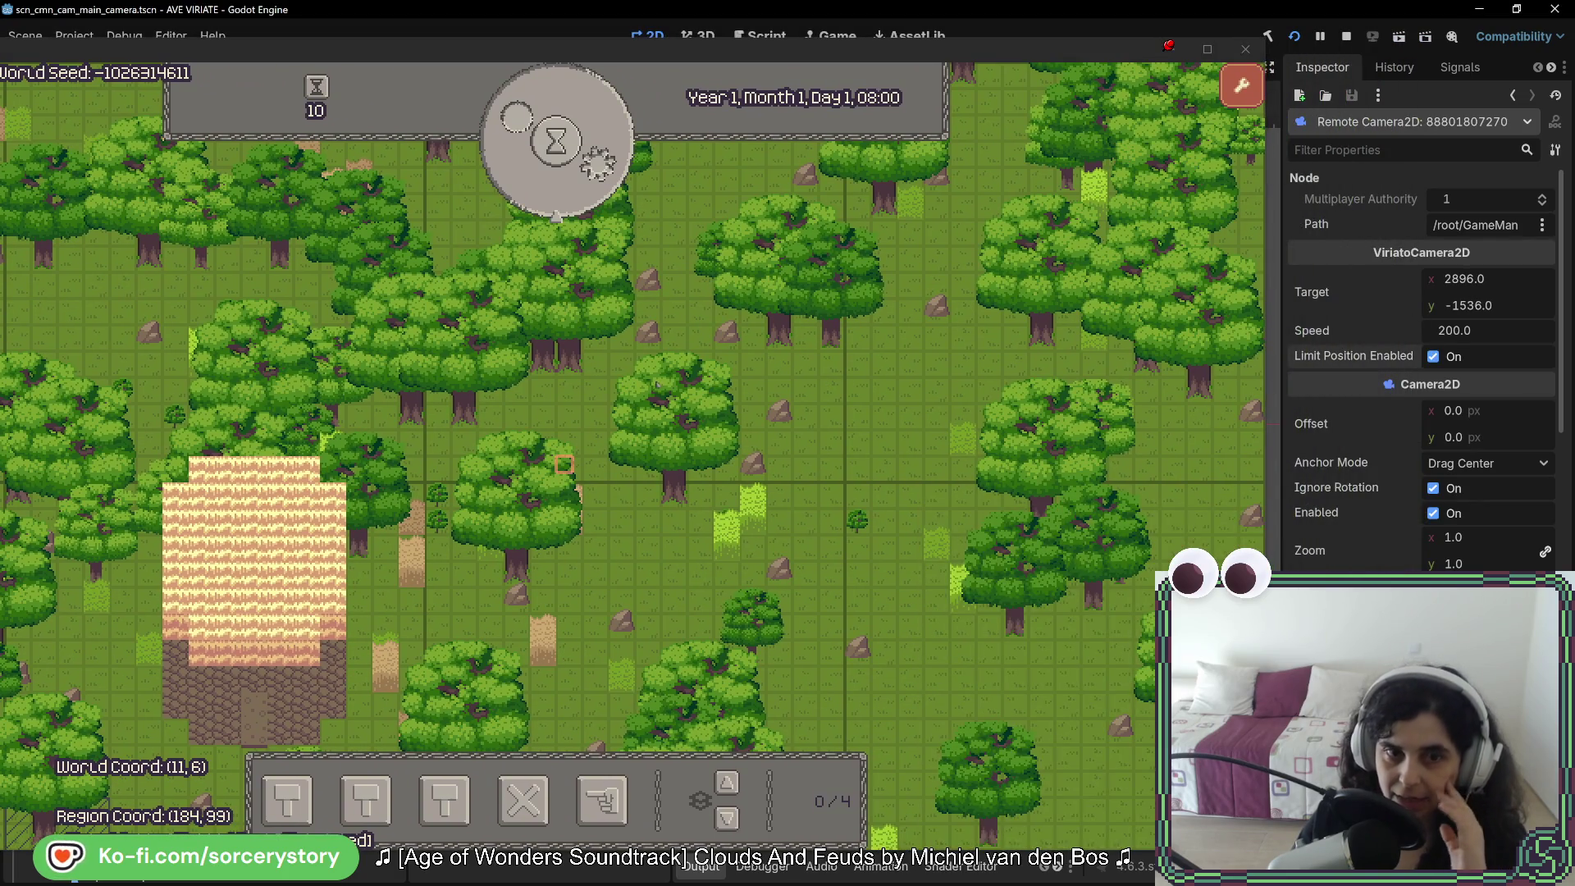
{"action": "left_click", "coordinate": [722, 386]}
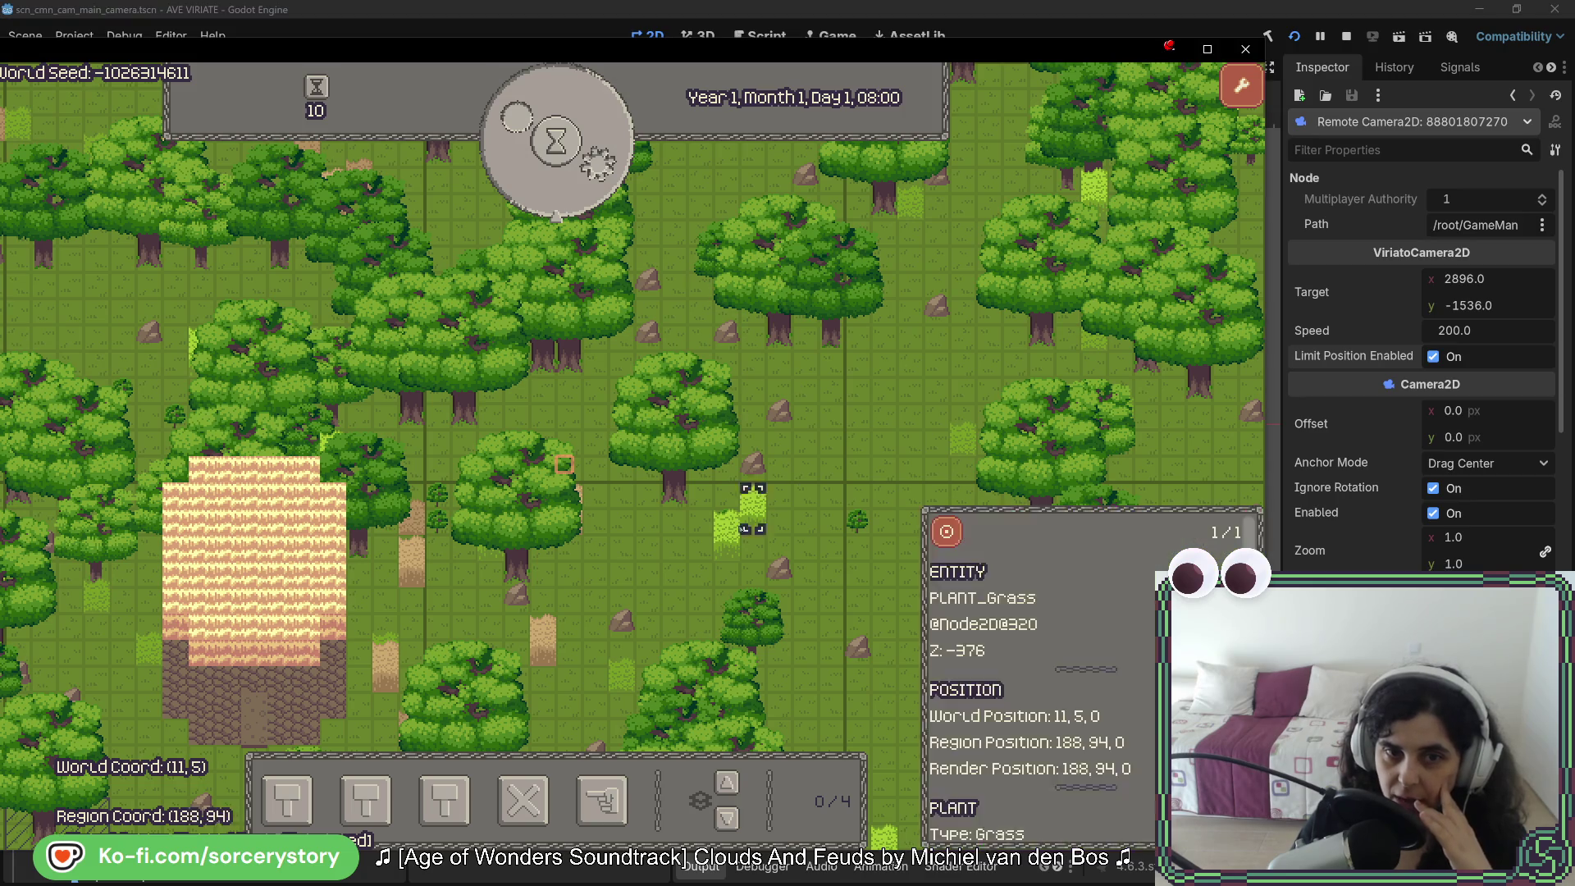
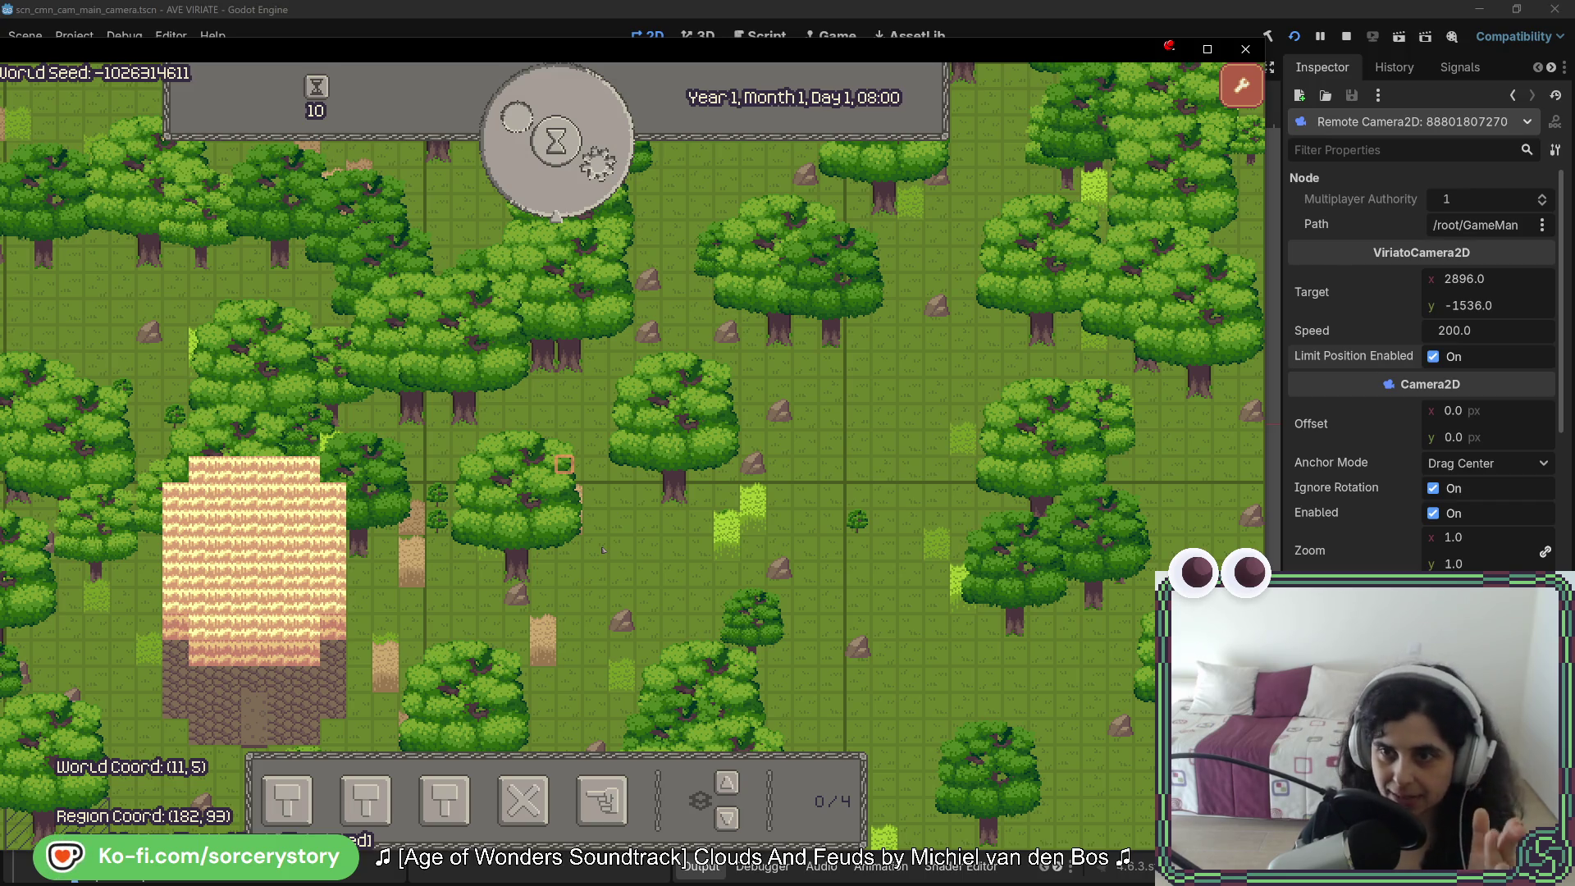
Step: Toggle the live camera's Limit Position Enabled off and back on, then stop the game
{"action": "left_click", "coordinate": [1437, 358]}
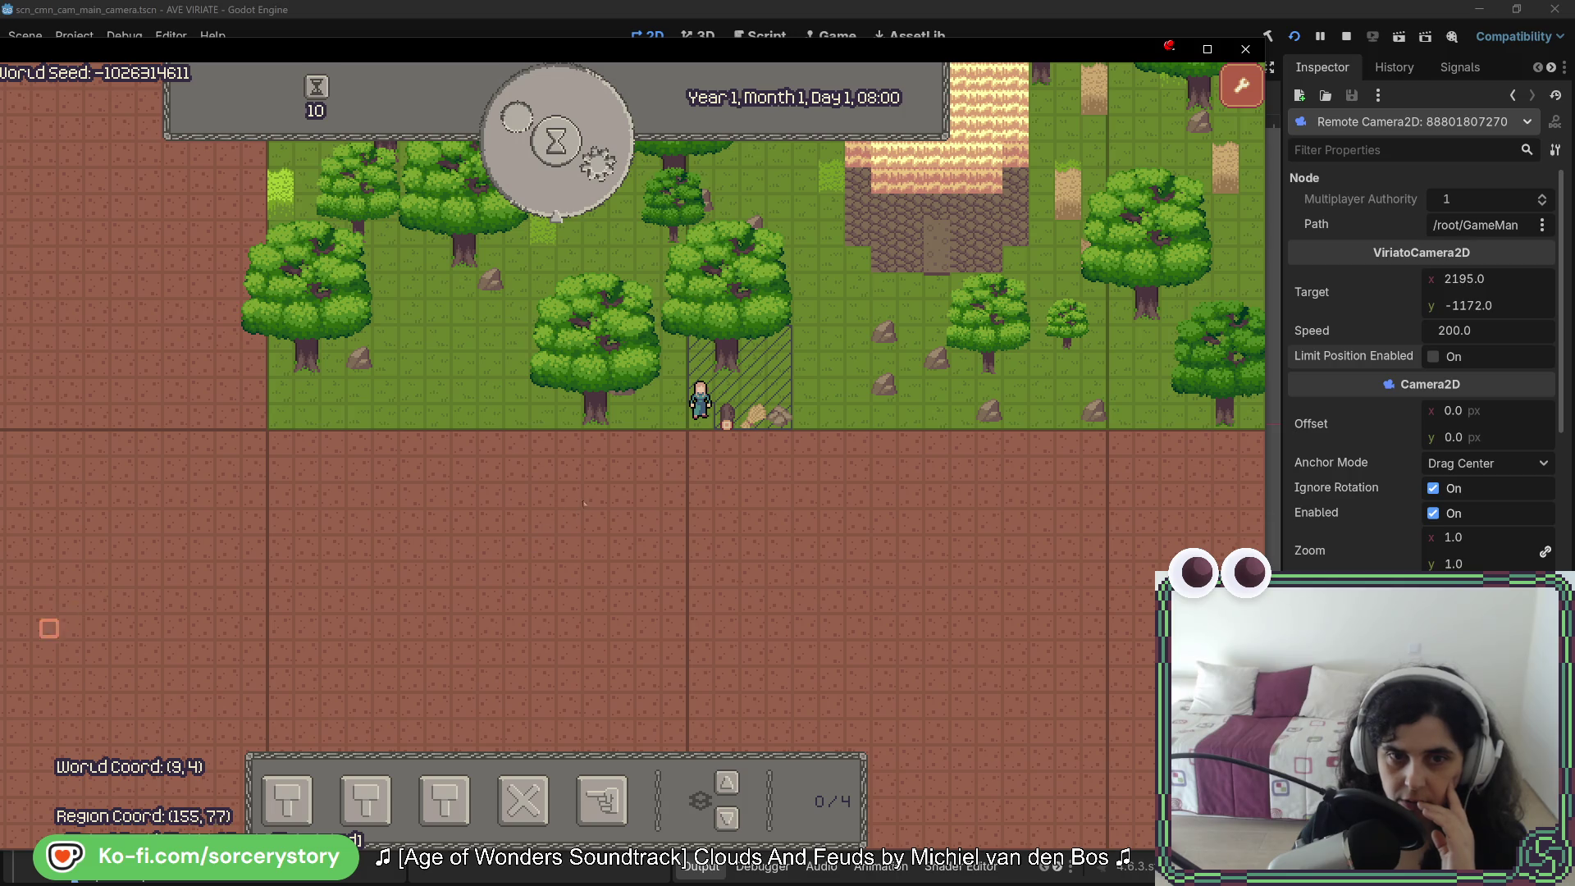
{"action": "left_click", "coordinate": [1437, 358]}
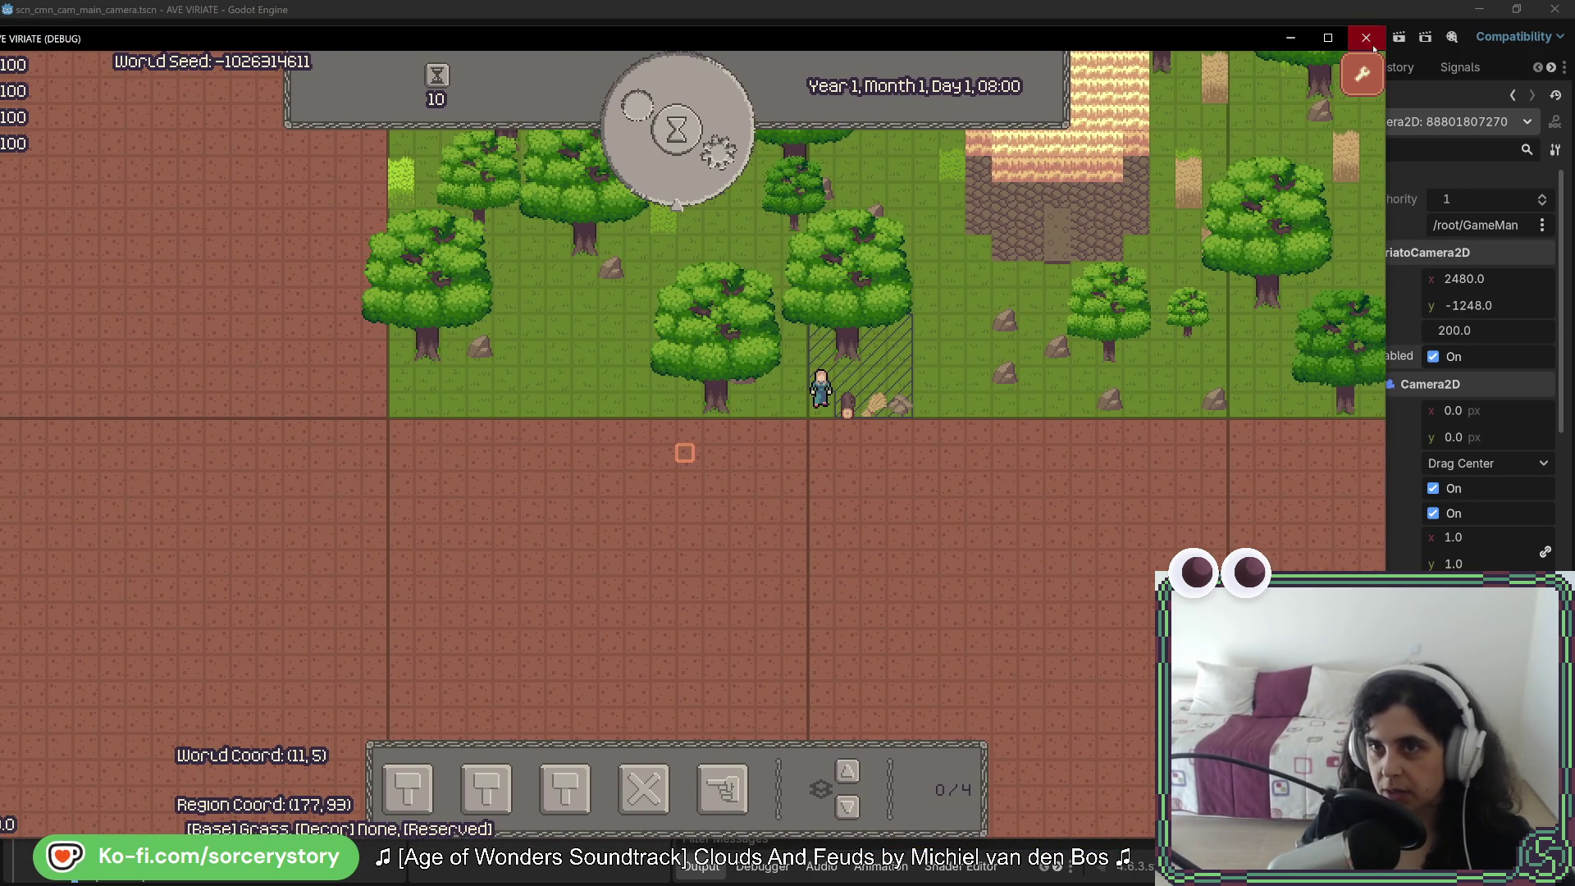
{"action": "left_click", "coordinate": [1245, 49]}
Step: Comment out the two GetScreenCenterPosition assignments in ViriatoCamera2D.cs and select the Clamp block above
{"action": "key", "text": "alt+Tab"}
{"action": "left_click", "coordinate": [892, 342]}
{"action": "left_click_drag", "start_coordinate": [873, 349], "coordinate": [871, 325]}
{"action": "key", "text": "ctrl+slash"}
{"action": "scroll", "coordinate": [871, 326], "scroll_direction": "up", "scroll_amount": 2}
{"action": "scroll", "coordinate": [871, 326], "scroll_direction": "up", "scroll_amount": 2}
{"action": "left_click_drag", "start_coordinate": [818, 425], "coordinate": [818, 333]}
Step: Uncomment the Position and _target MathUtilities.Clamp lines, import MathUtilities, and rerun the game
{"action": "key", "text": "ctrl+slash"}
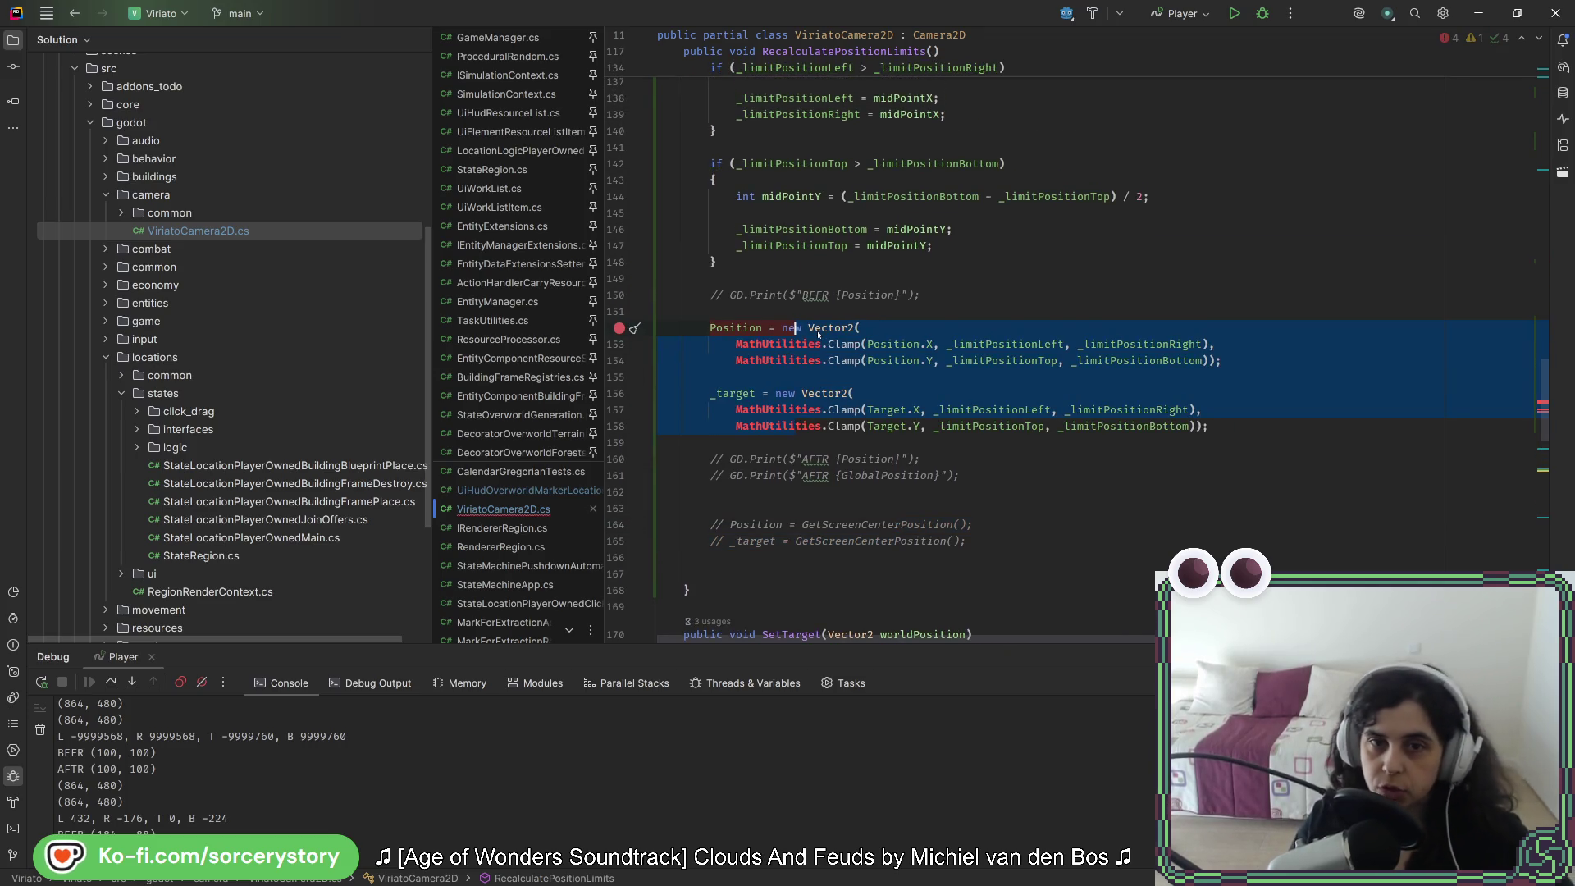
{"action": "key", "text": "alt+Return"}
{"action": "key", "text": "Return"}
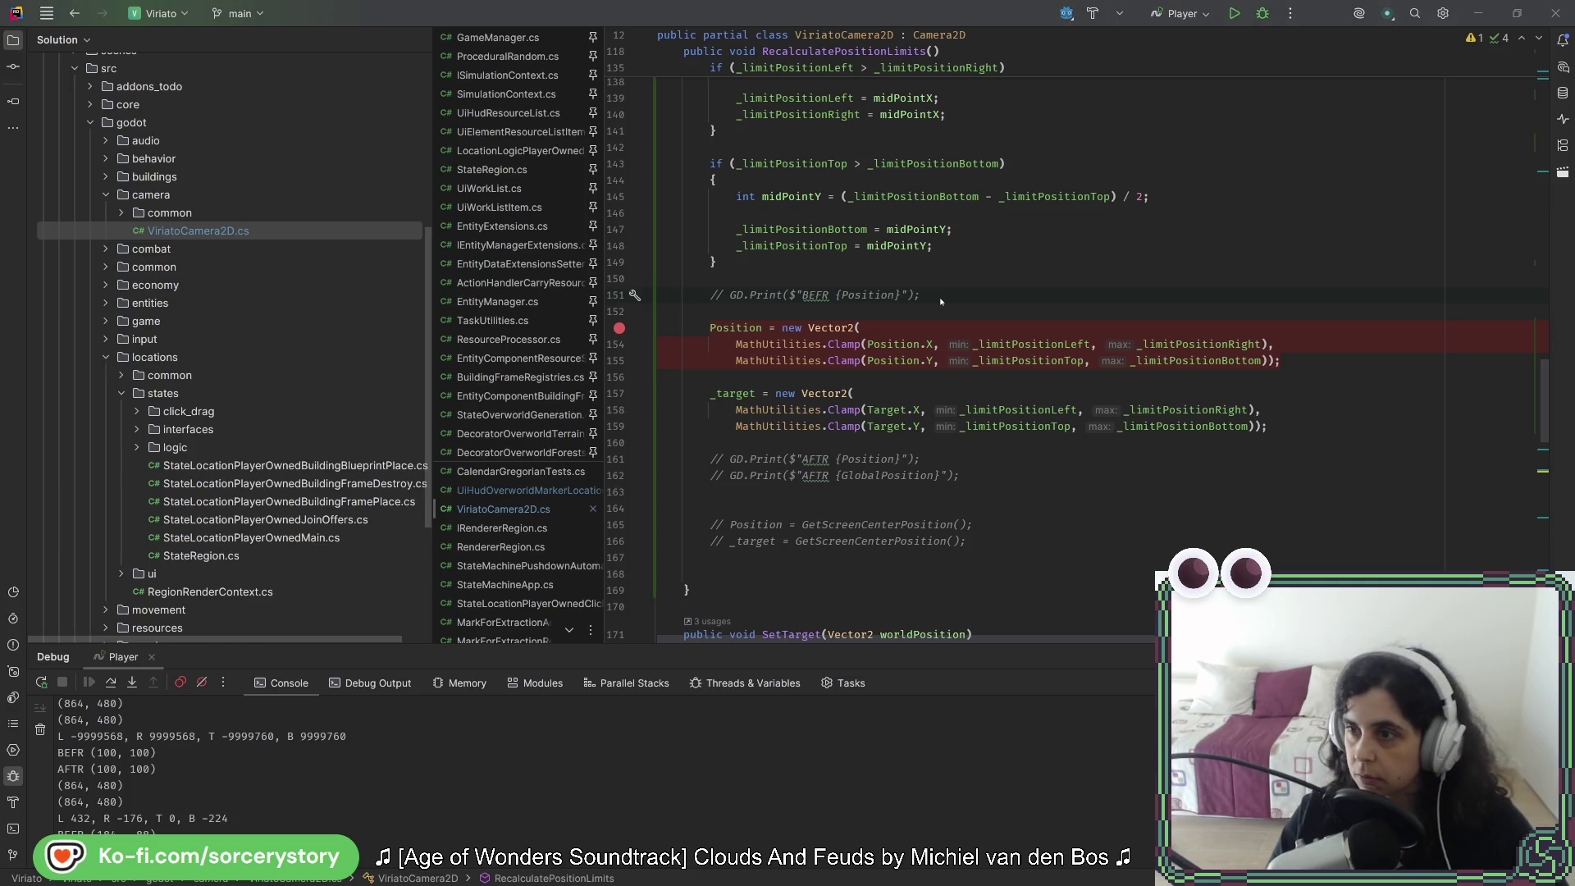
{"action": "key", "text": "alt+Tab"}
{"action": "left_click", "coordinate": [1293, 41]}
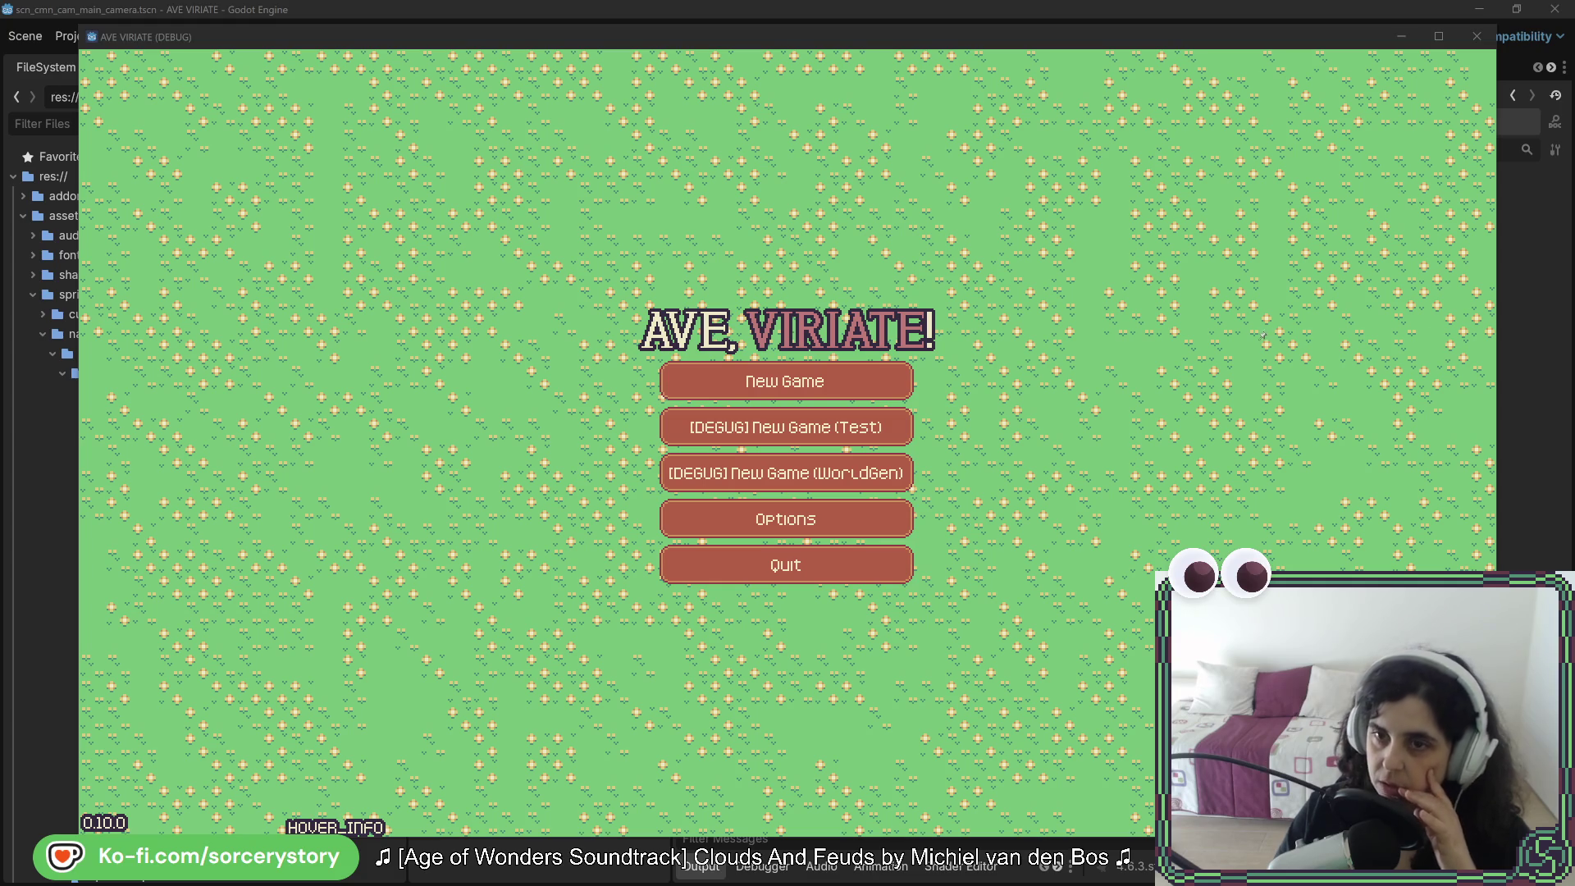
Step: Inspect the live MainCamera in the remote tree, start a new game, and enable Limit Position
{"action": "mouse_move", "coordinate": [739, 36]}
{"action": "left_mouse_down"}
{"action": "mouse_move", "coordinate": [443, 47]}
{"action": "mouse_move", "coordinate": [454, 334]}
{"action": "mouse_move", "coordinate": [494, 438]}
{"action": "left_mouse_up"}
{"action": "left_click", "coordinate": [475, 123]}
{"action": "left_click", "coordinate": [515, 366]}
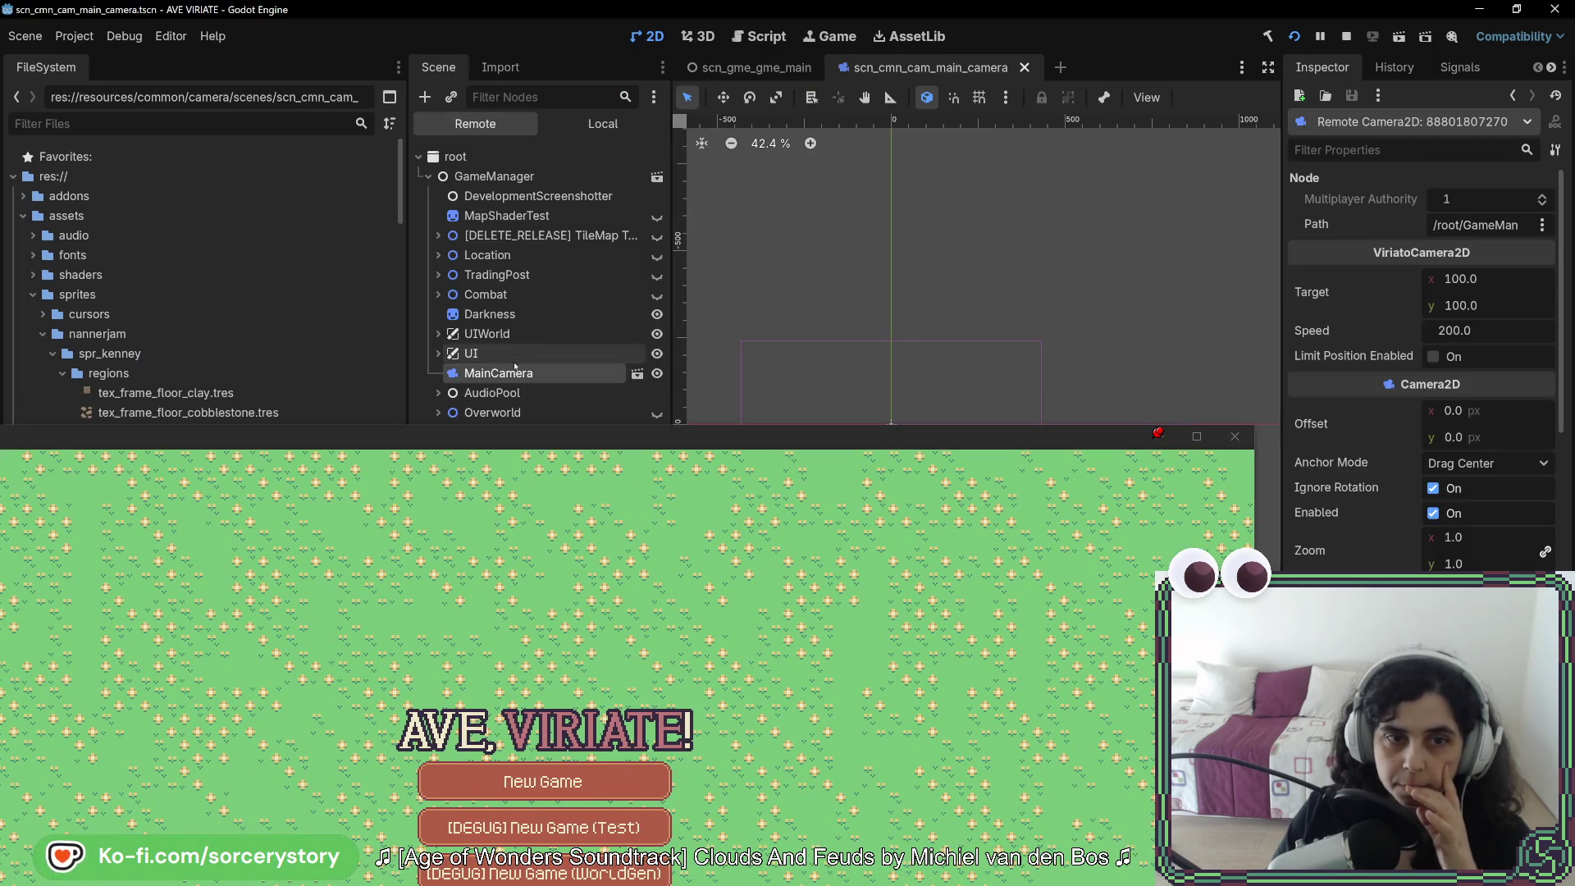
{"action": "mouse_move", "coordinate": [874, 449]}
{"action": "left_mouse_down"}
{"action": "mouse_move", "coordinate": [977, 61]}
{"action": "mouse_move", "coordinate": [894, 59]}
{"action": "left_mouse_up"}
{"action": "key", "text": "Return"}
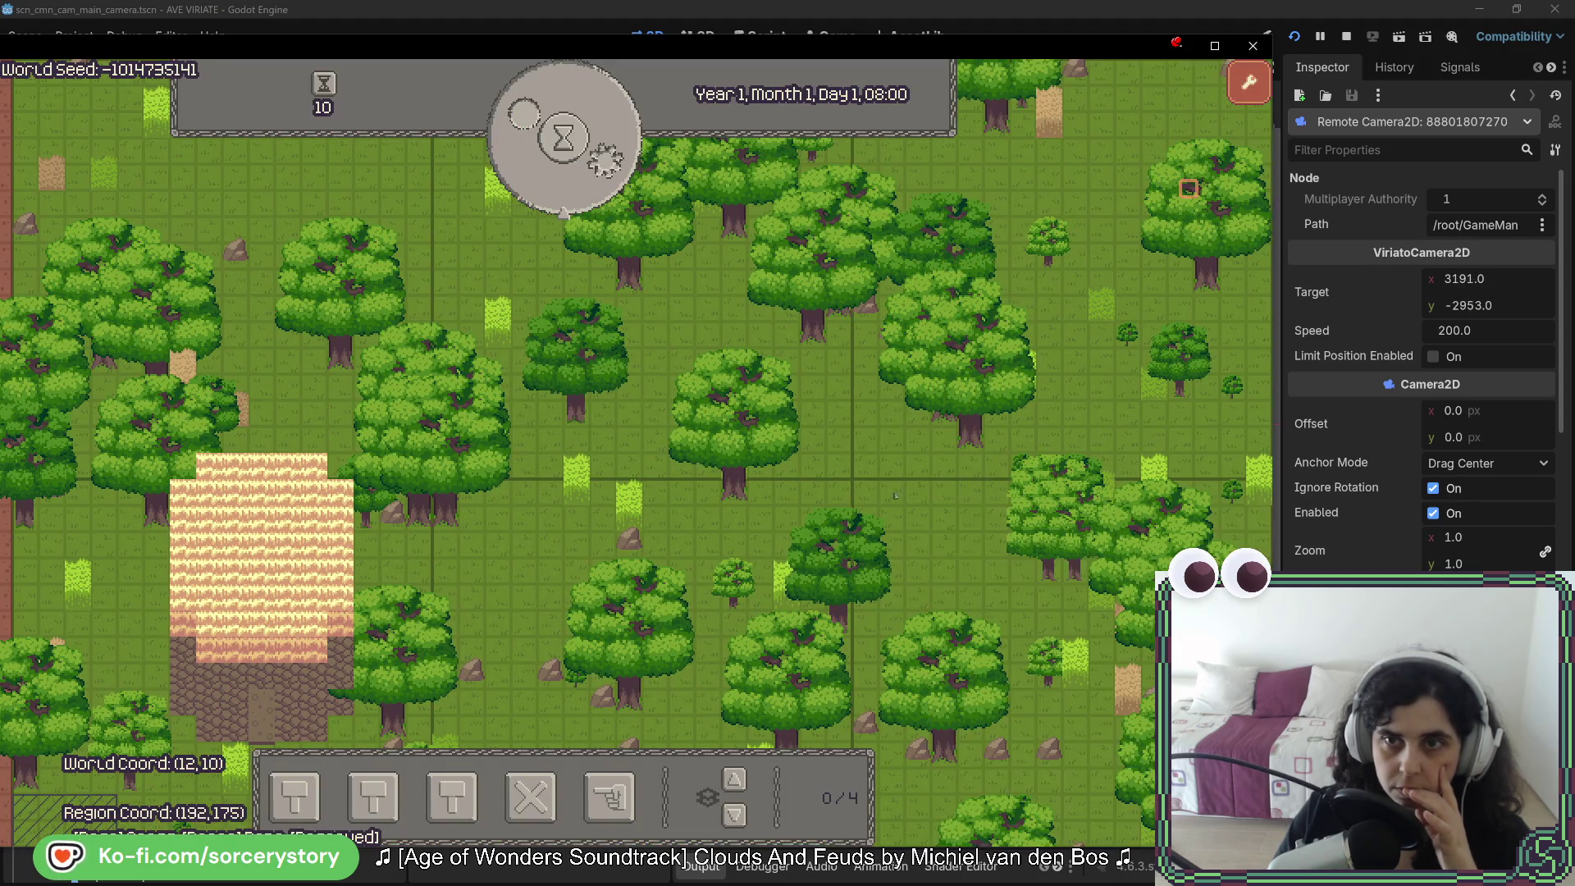
{"action": "left_click", "coordinate": [1433, 357]}
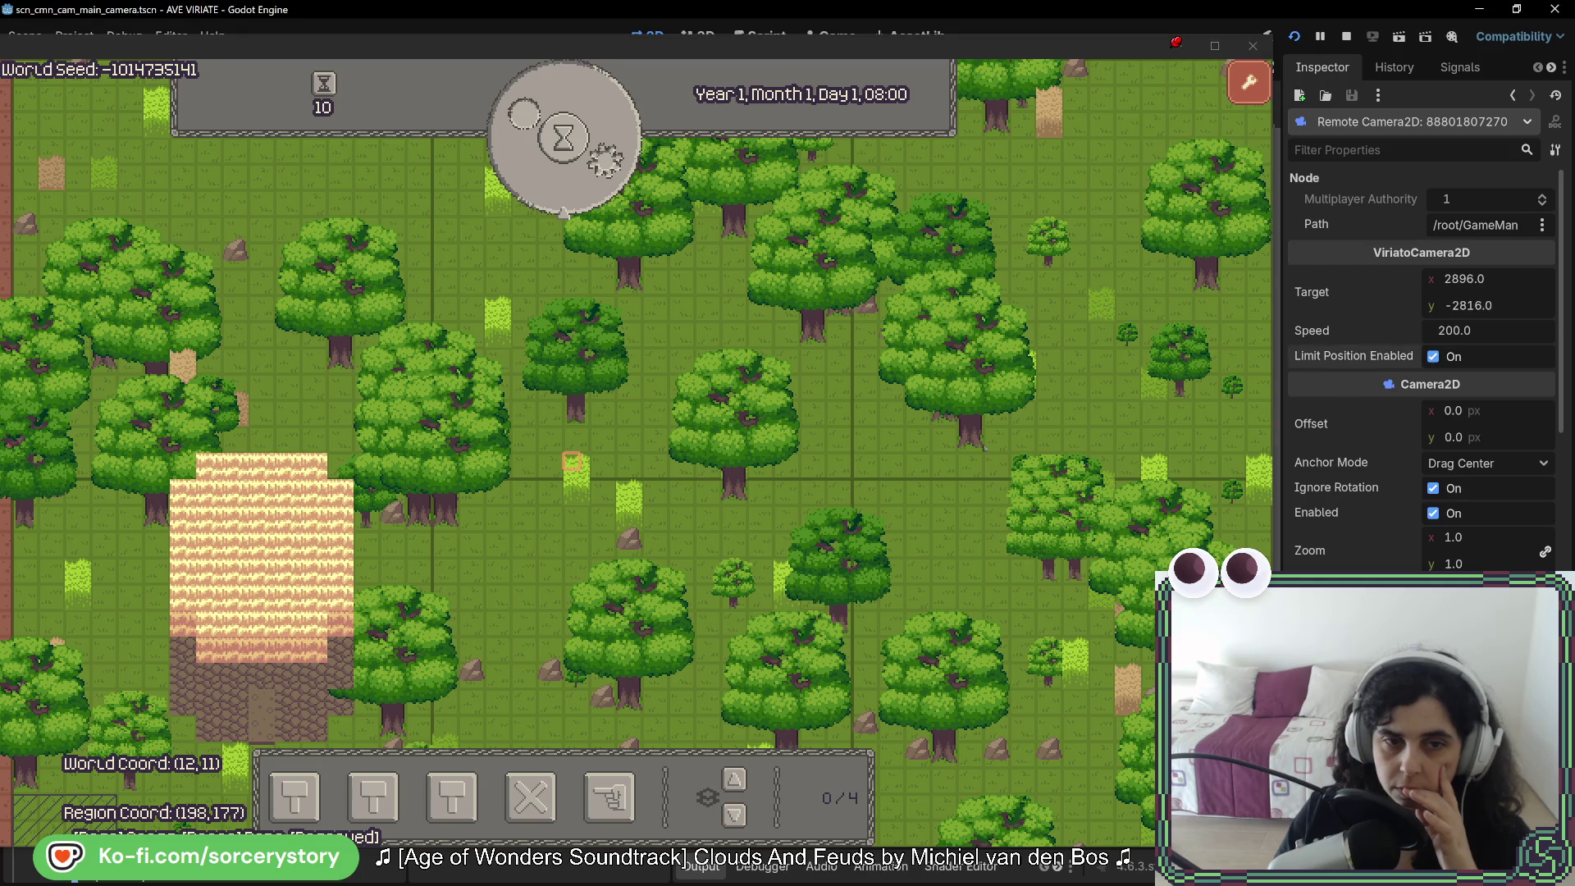
{"action": "left_click", "coordinate": [368, 453]}
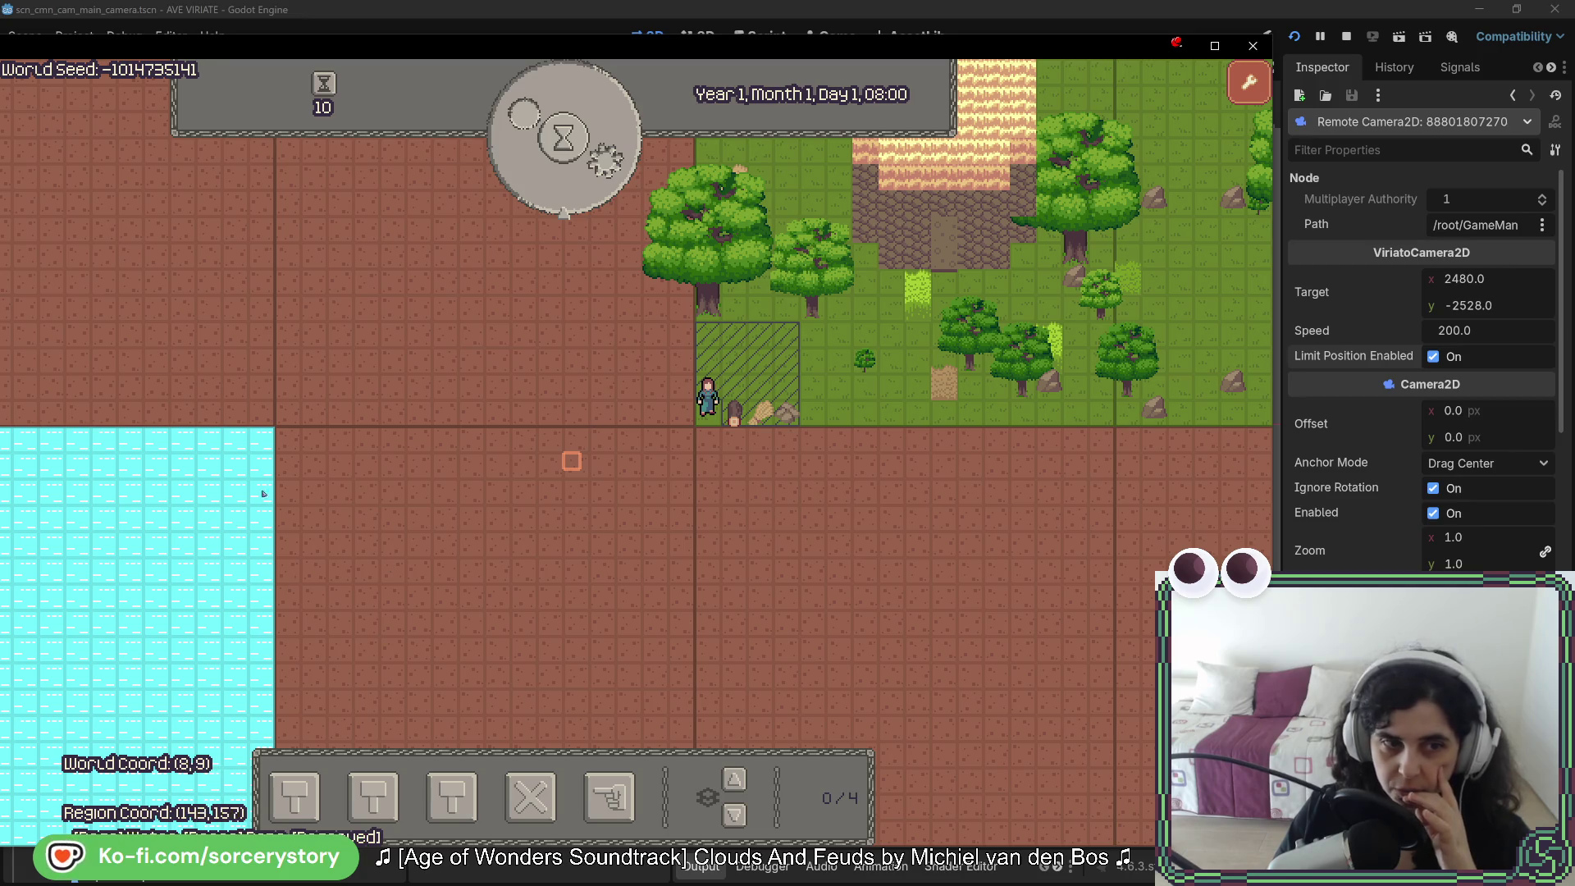
Step: Pan the camera around the map with W, A, S, D to test the limit, then close the game
{"action": "mouse_move", "coordinate": [261, 48]}
{"action": "left_mouse_down"}
{"action": "mouse_move", "coordinate": [545, 48]}
{"action": "mouse_move", "coordinate": [496, 38]}
{"action": "left_mouse_up"}
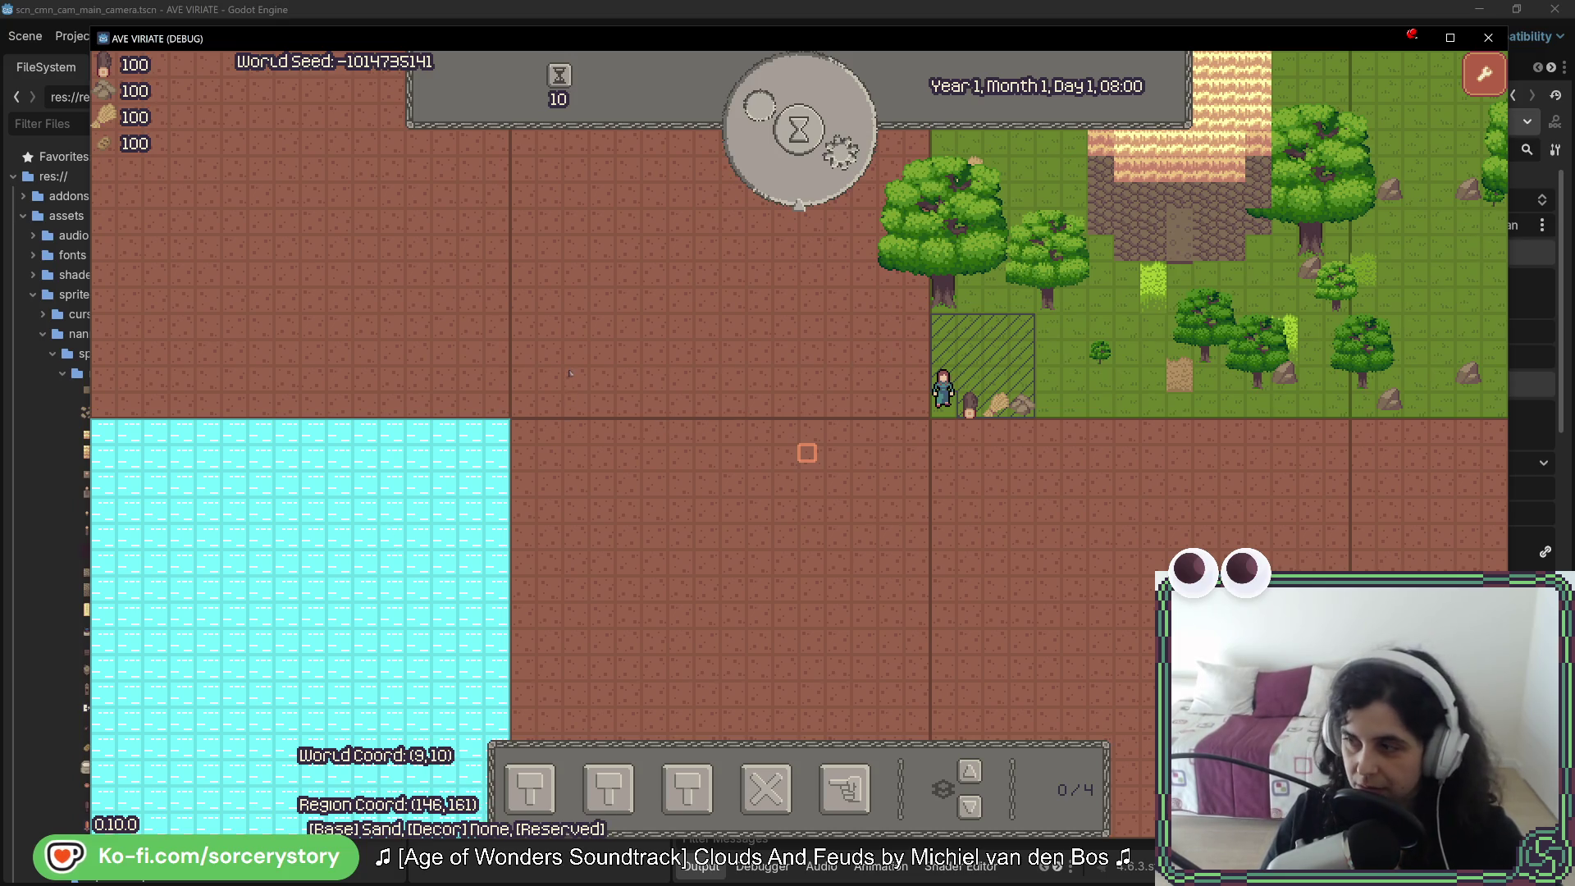
{"action": "key", "text": "w"}
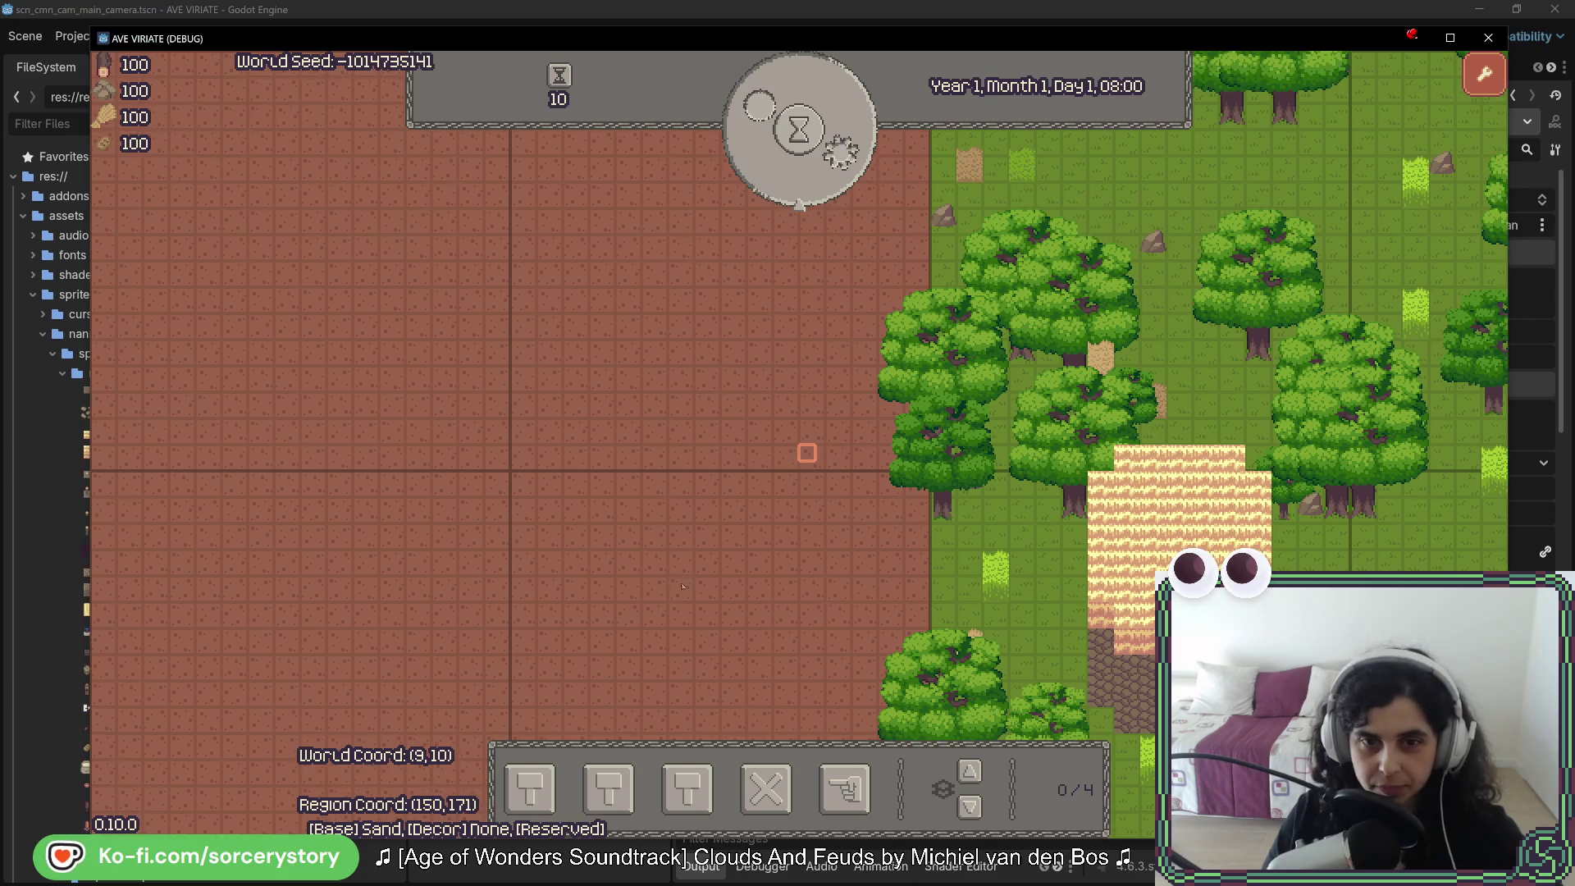
{"action": "key", "text": "d"}
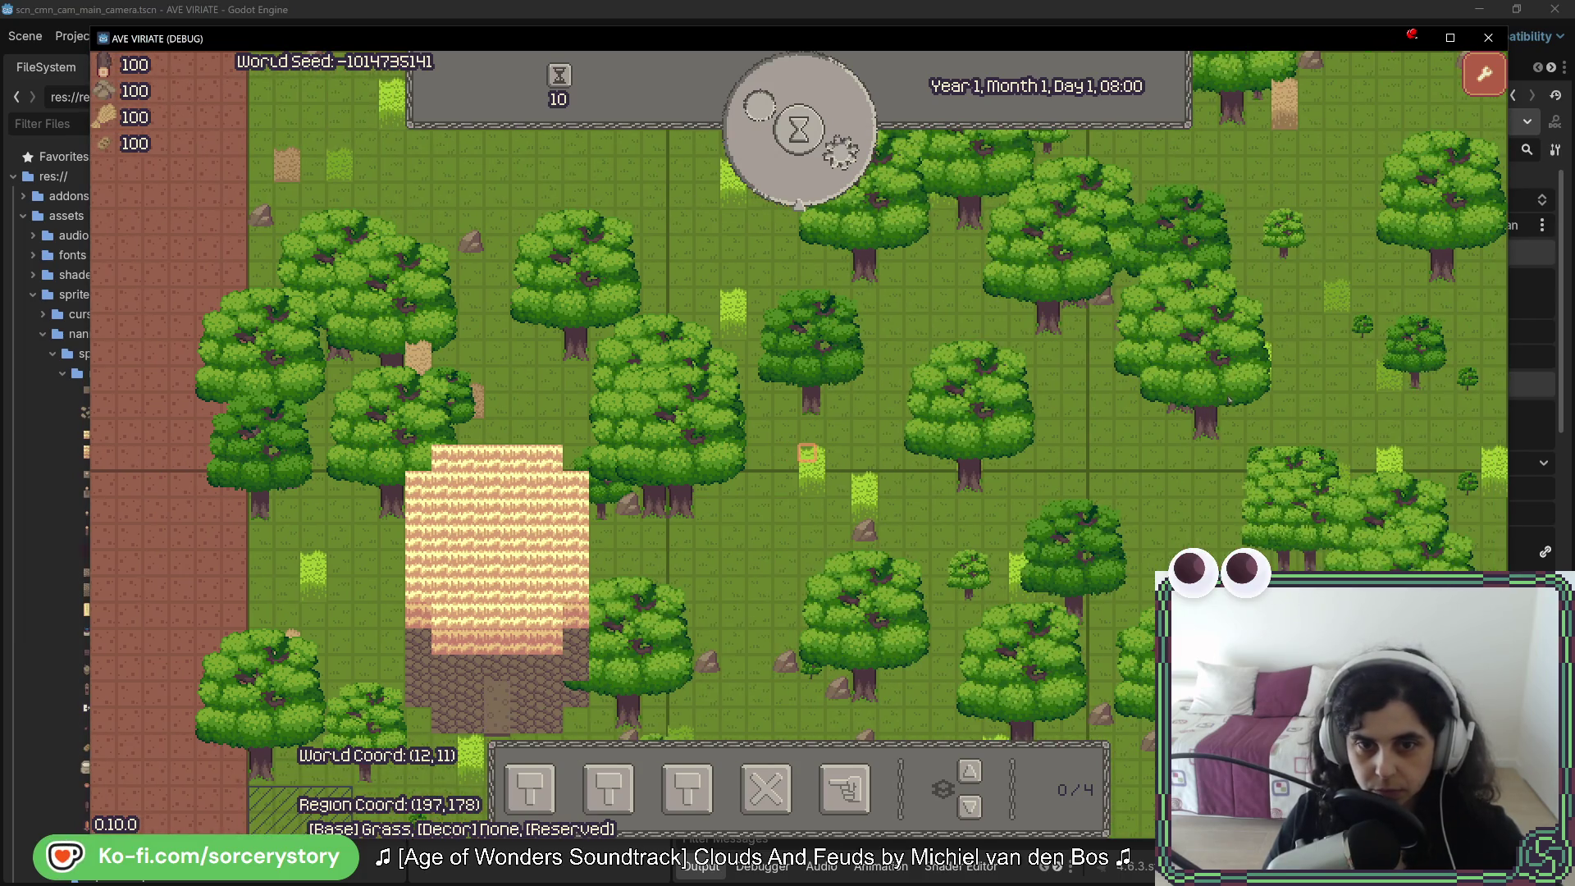
{"action": "key", "text": "s"}
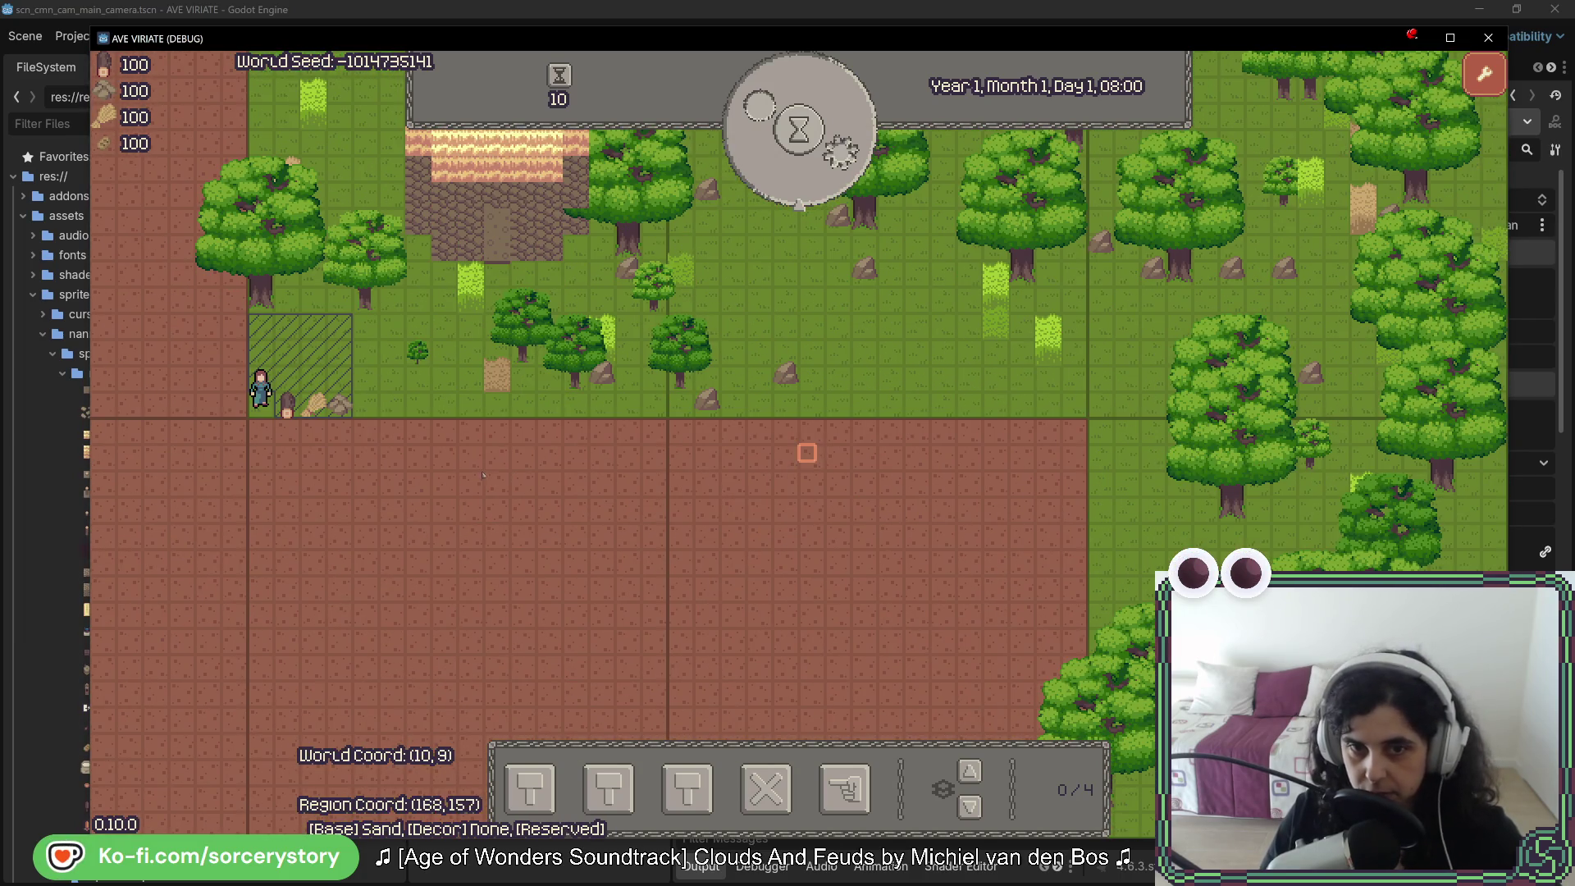
{"action": "key", "text": "a"}
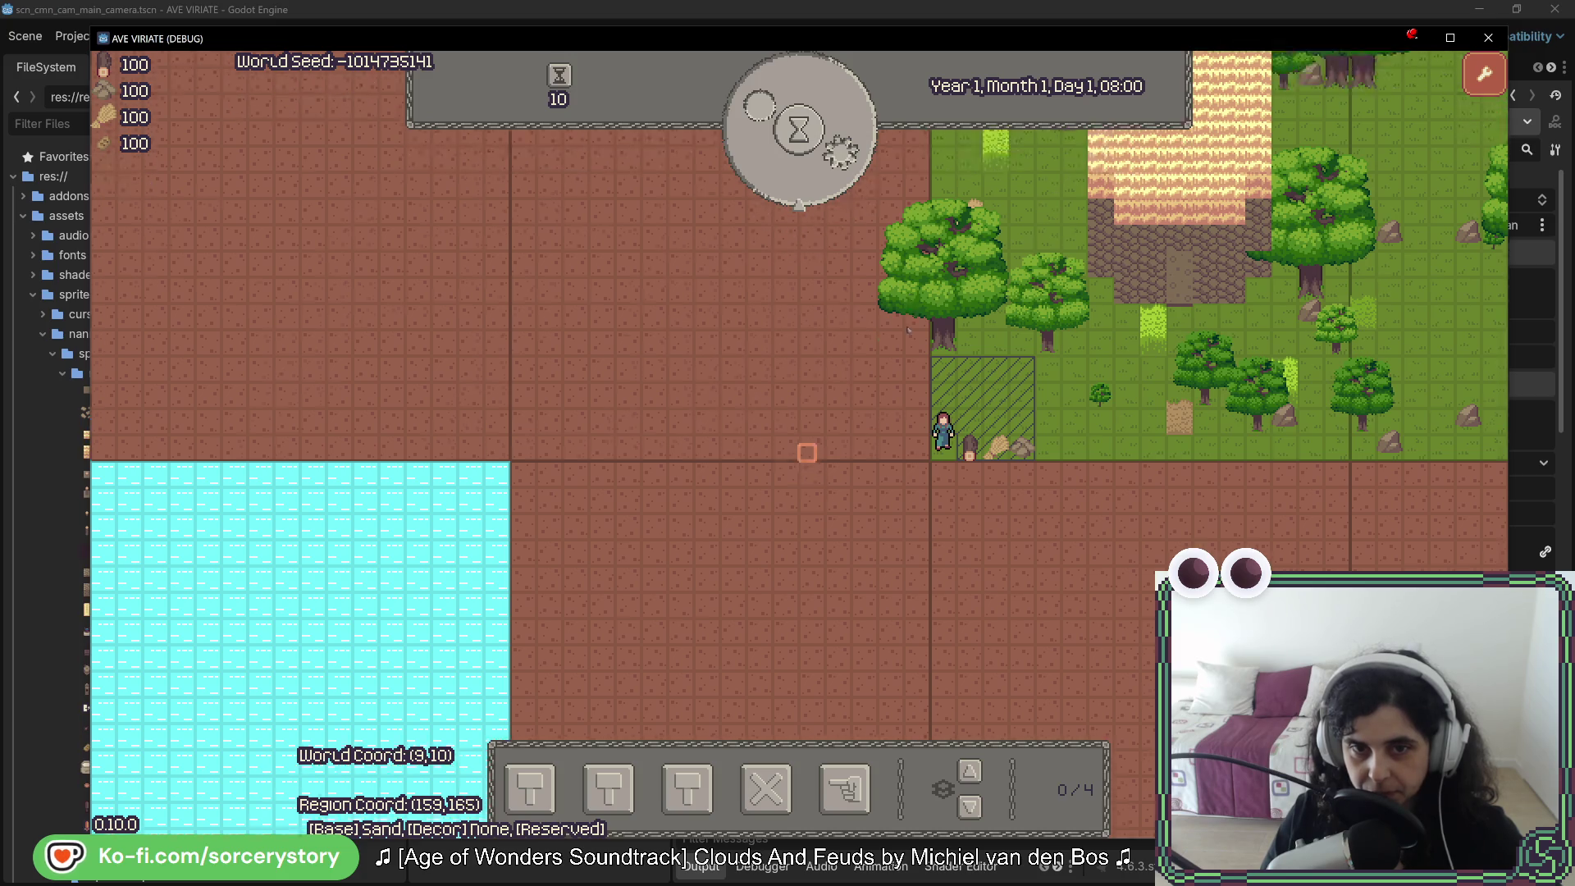
{"action": "key", "text": "w"}
{"action": "key", "text": "w"}
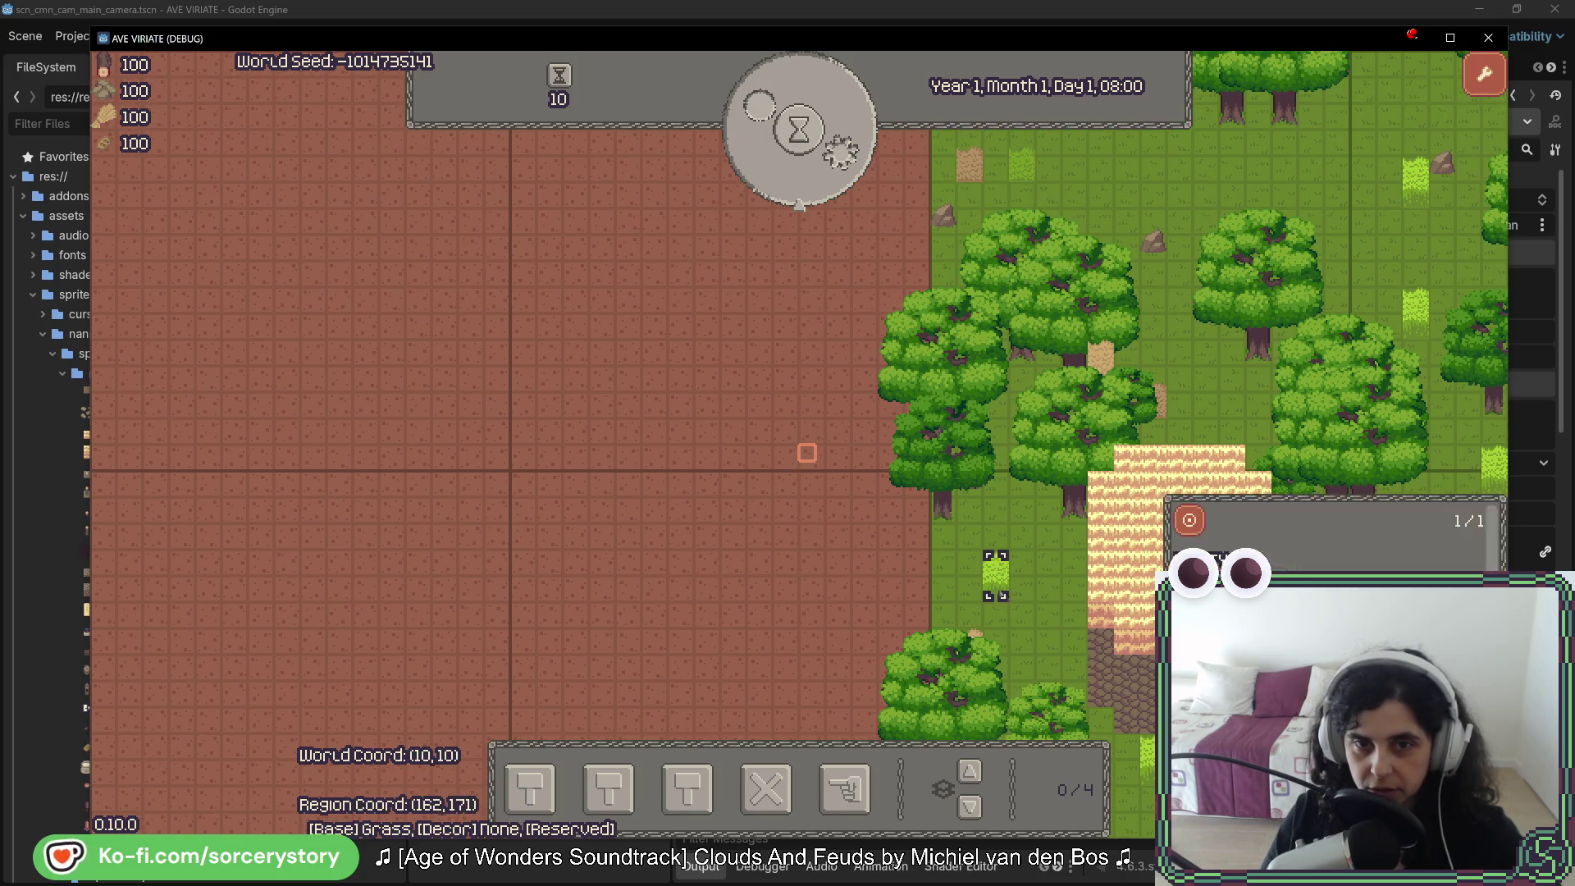
{"action": "right_click", "coordinate": [1010, 566]}
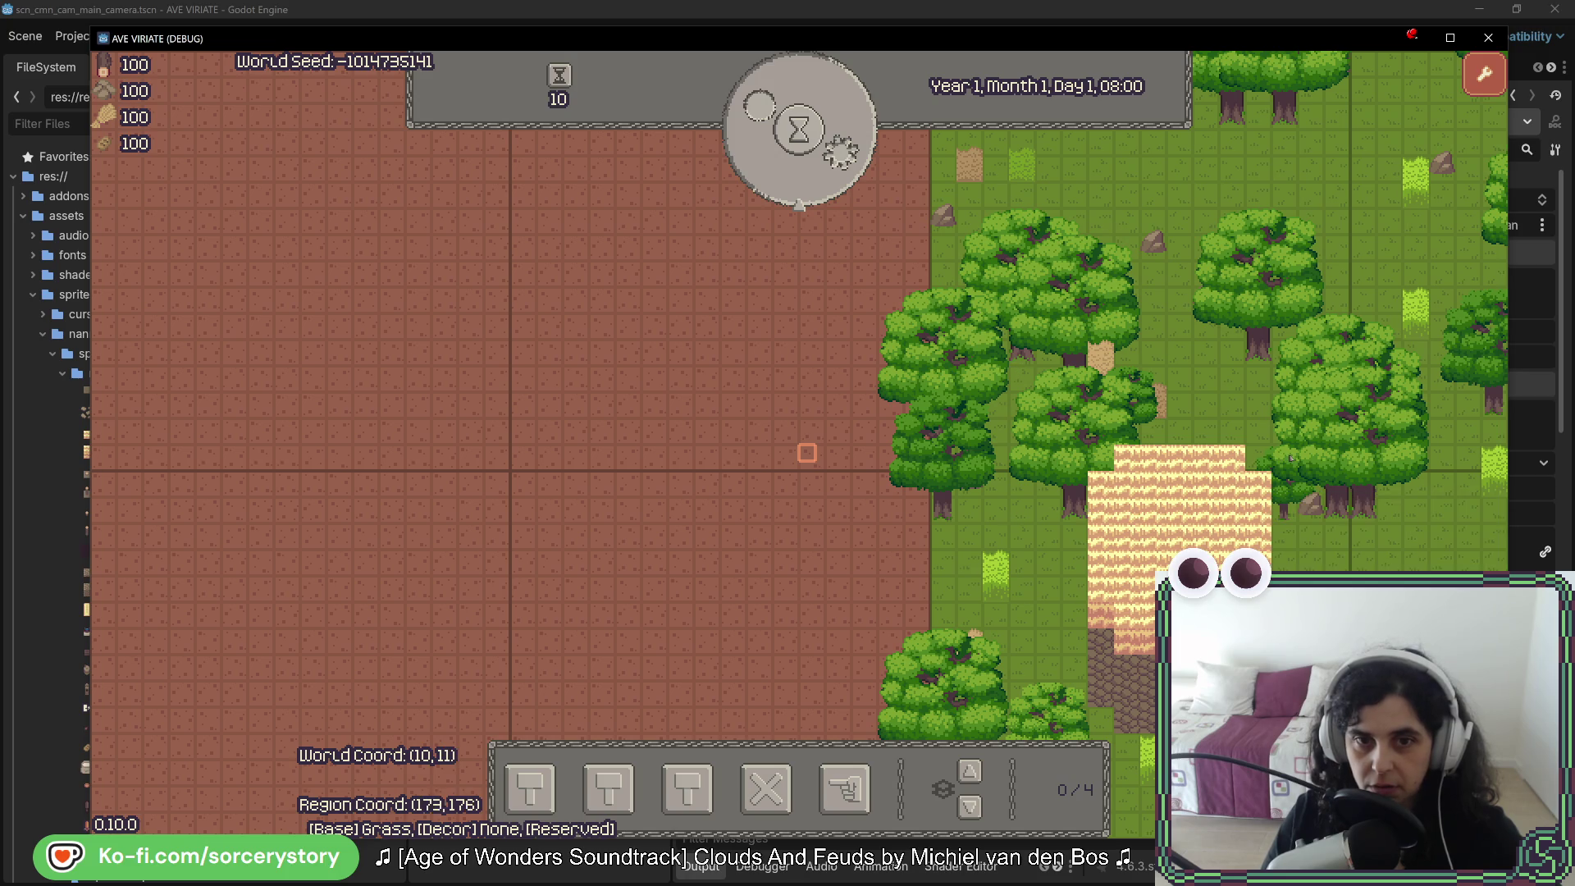
{"action": "key", "text": "d"}
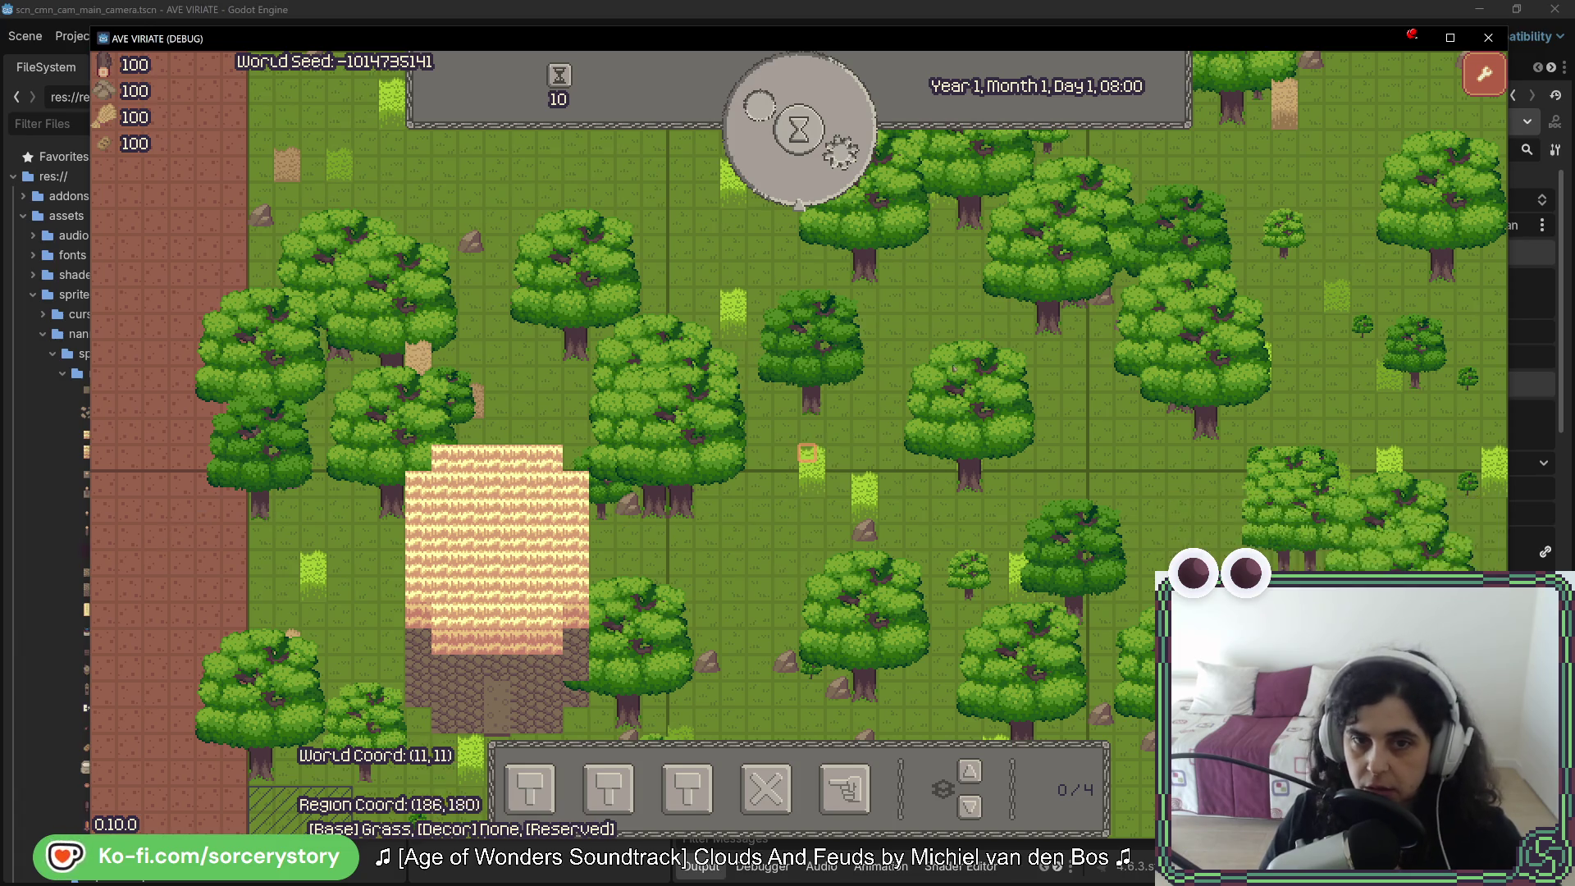
{"action": "left_click", "coordinate": [1488, 37]}
{"action": "key", "text": "alt+Tab"}
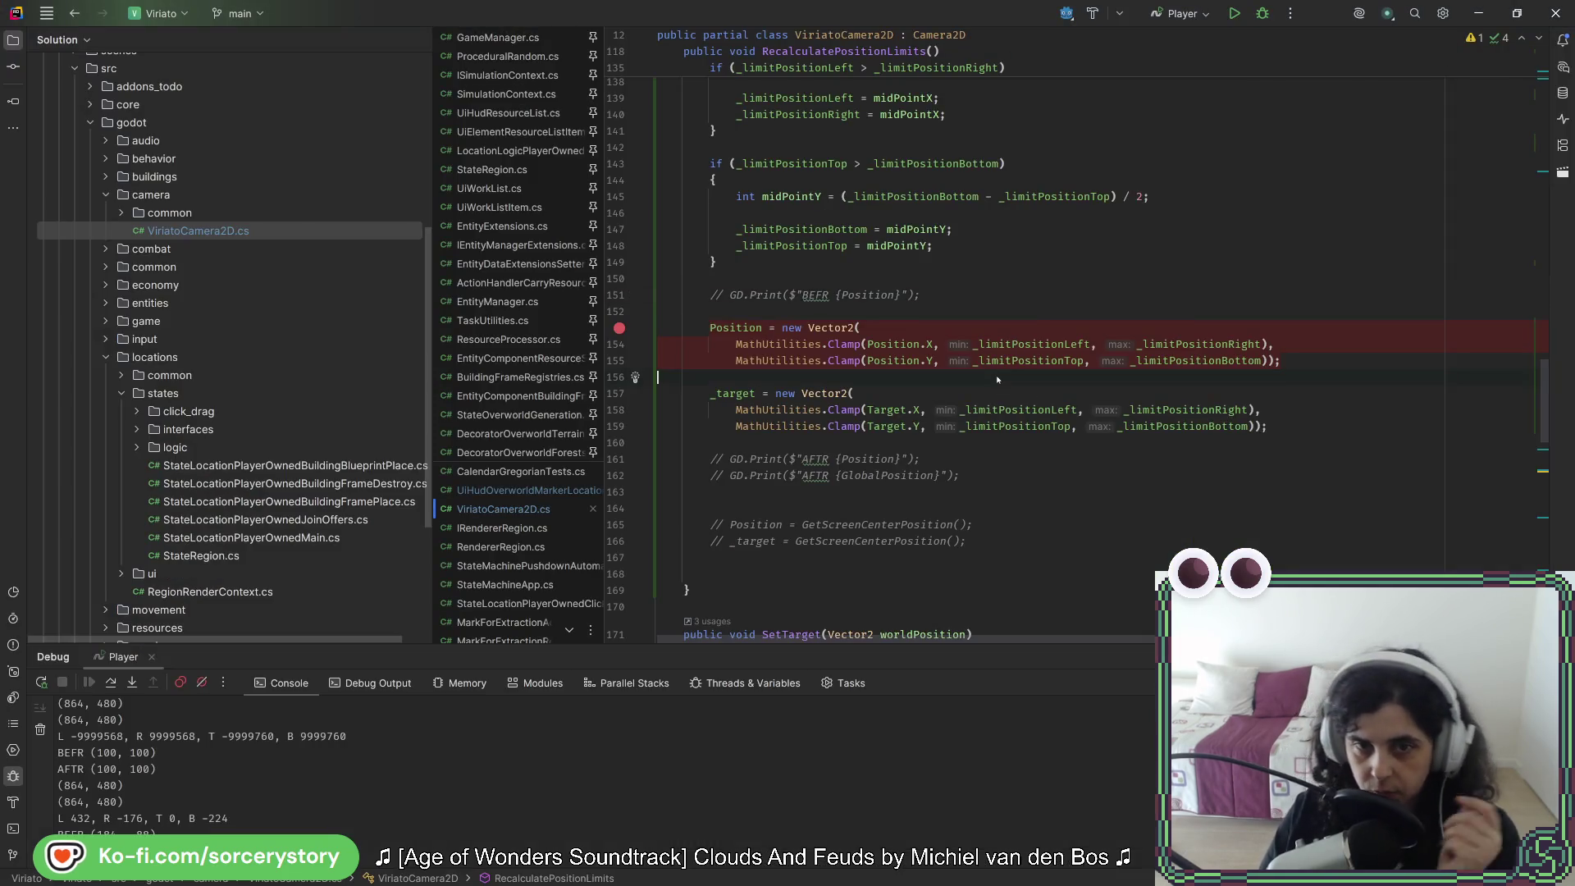
{"action": "scroll", "coordinate": [988, 379], "scroll_direction": "up", "scroll_amount": 10}
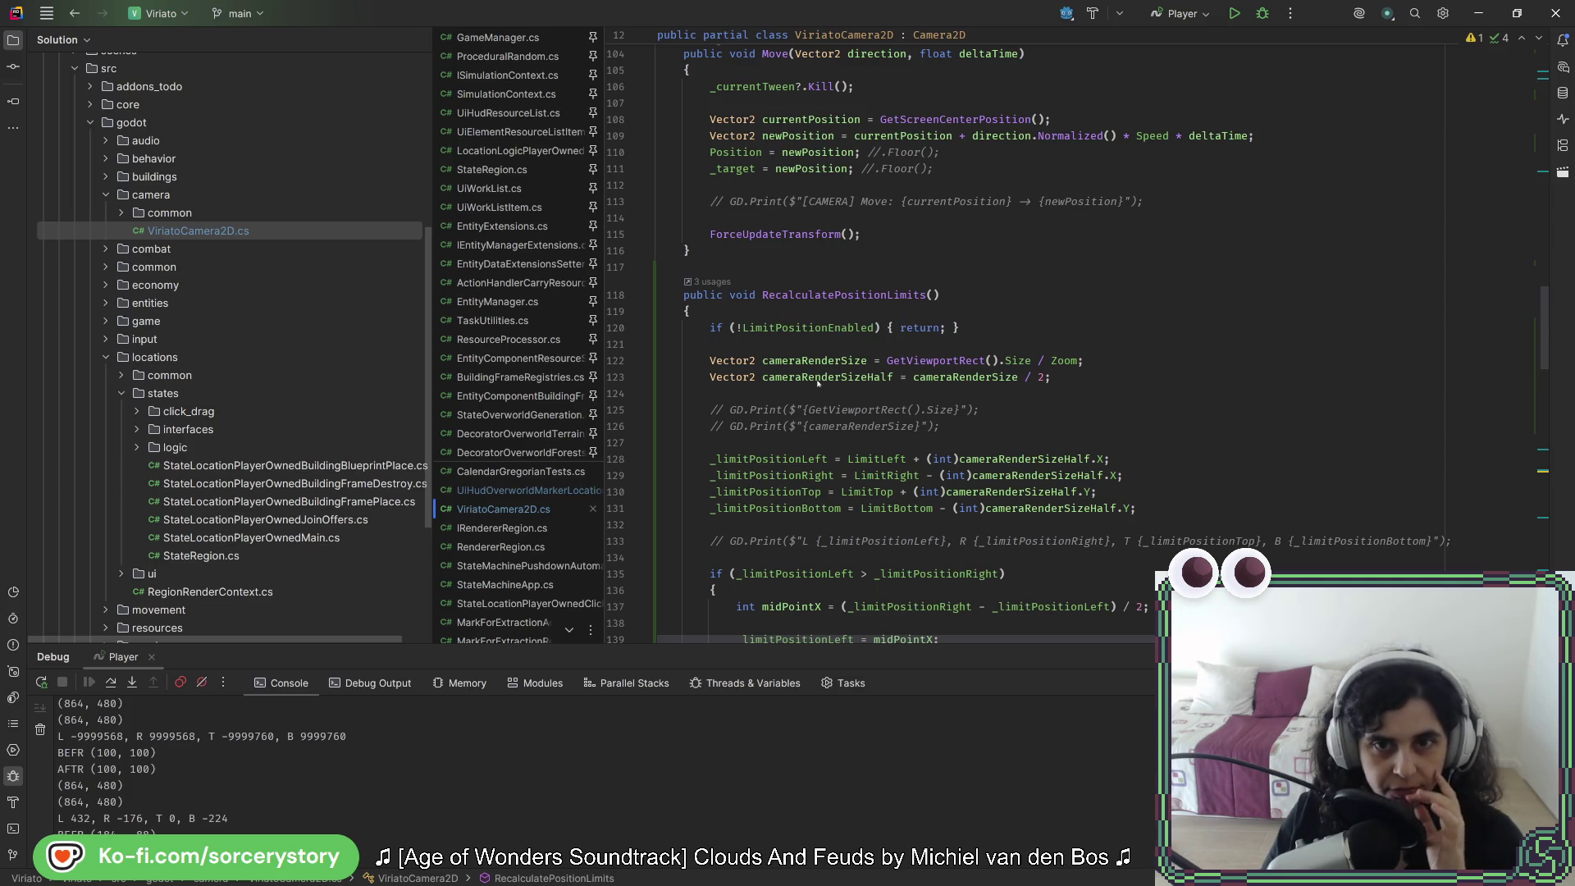
{"action": "scroll", "coordinate": [808, 405], "scroll_direction": "down", "scroll_amount": 7}
{"action": "scroll", "coordinate": [808, 406], "scroll_direction": "down", "scroll_amount": 3}
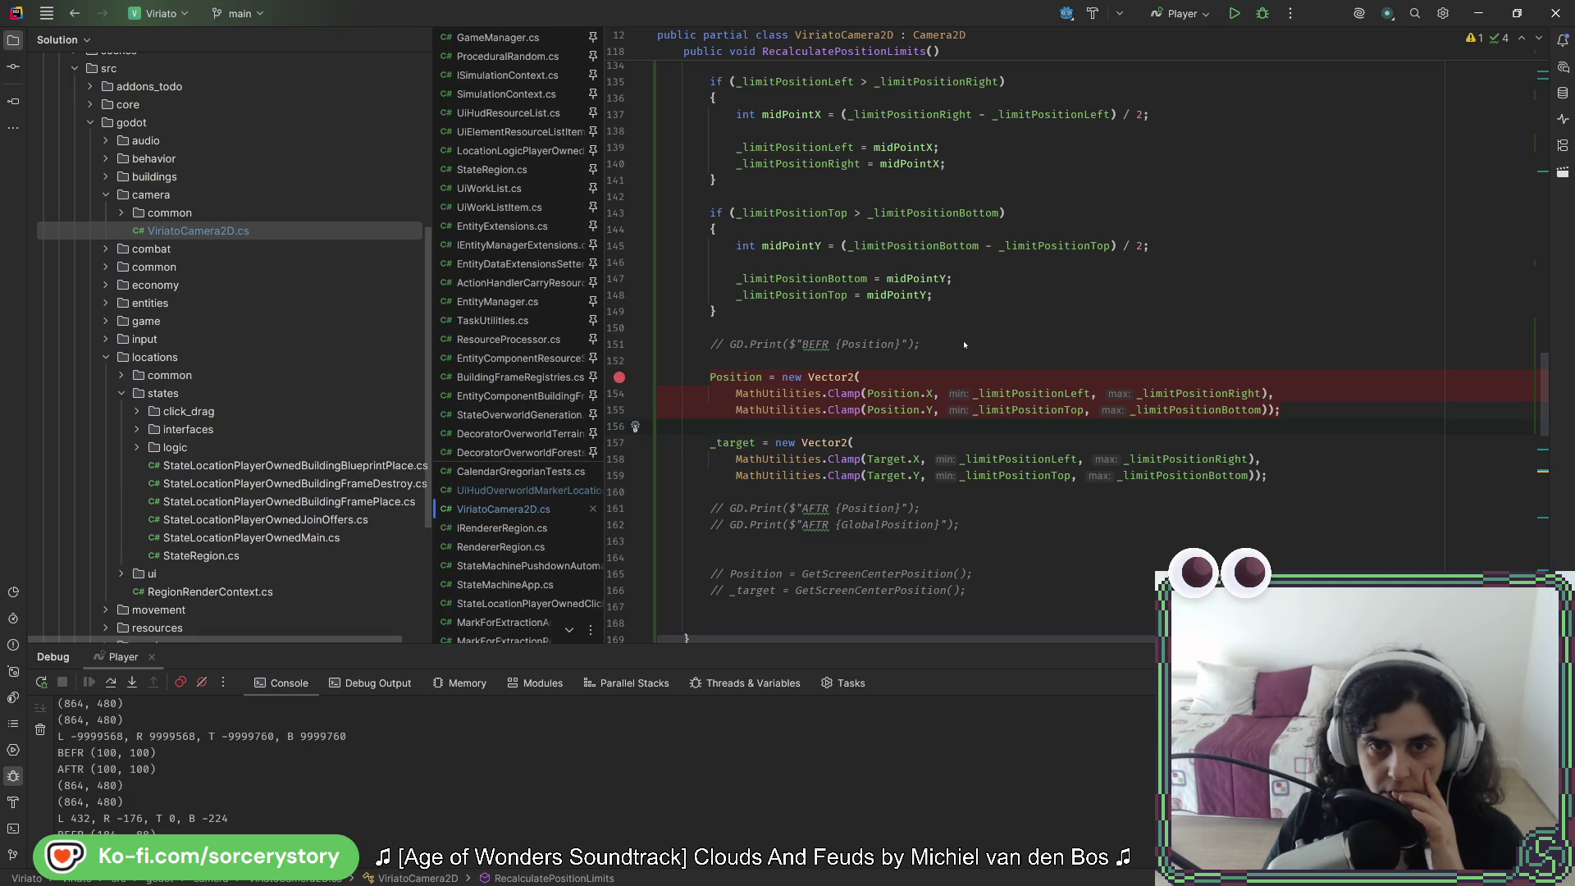
{"action": "scroll", "coordinate": [965, 345], "scroll_direction": "up", "scroll_amount": 8}
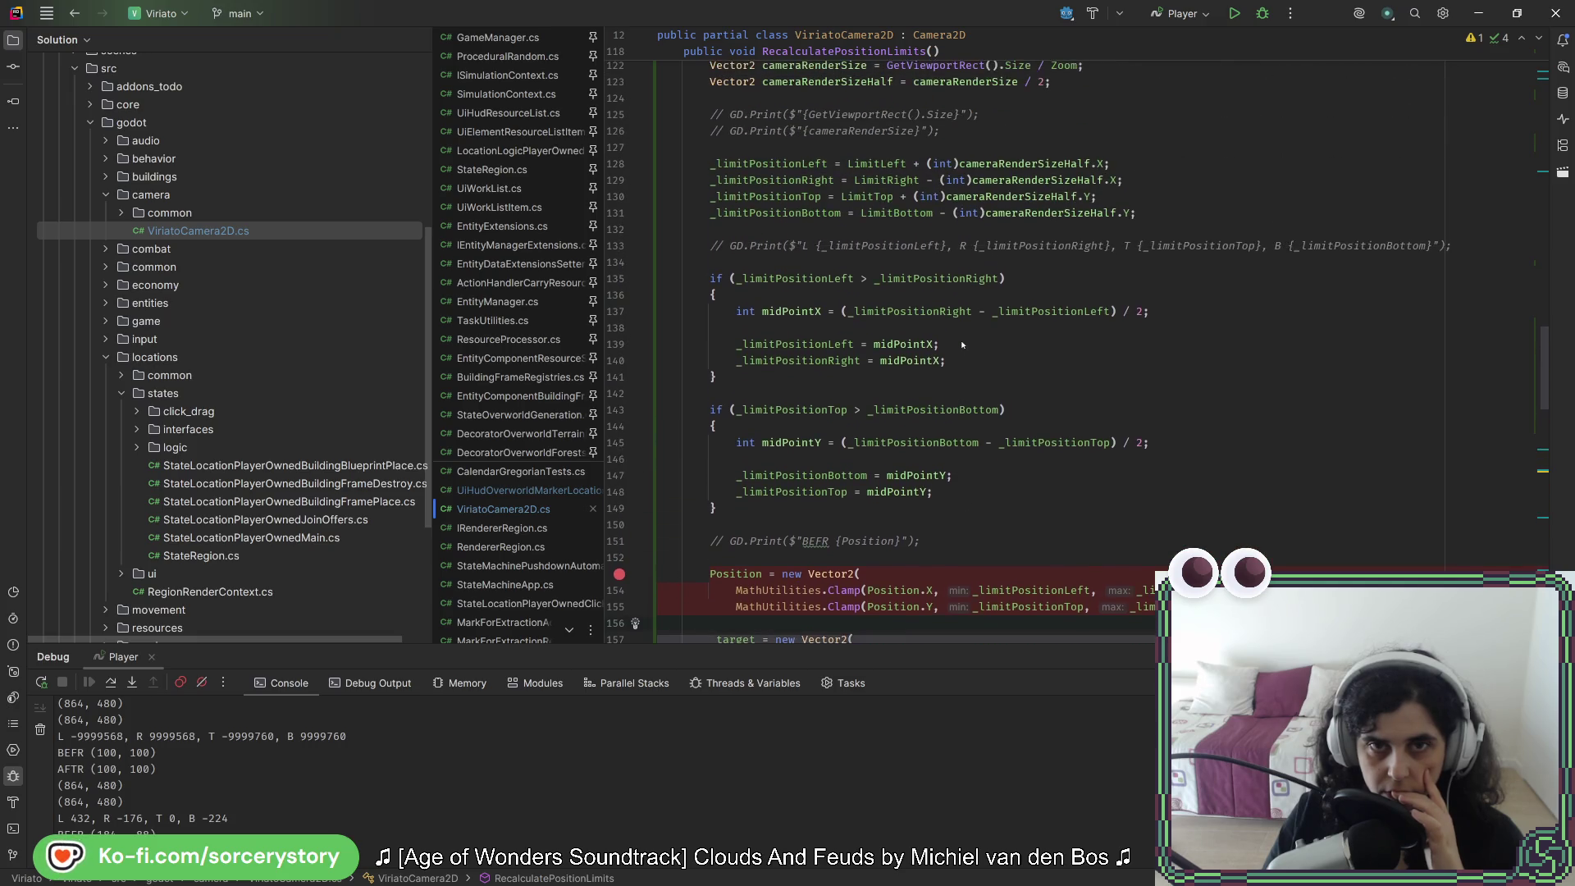
{"action": "mouse_move", "coordinate": [959, 343]}
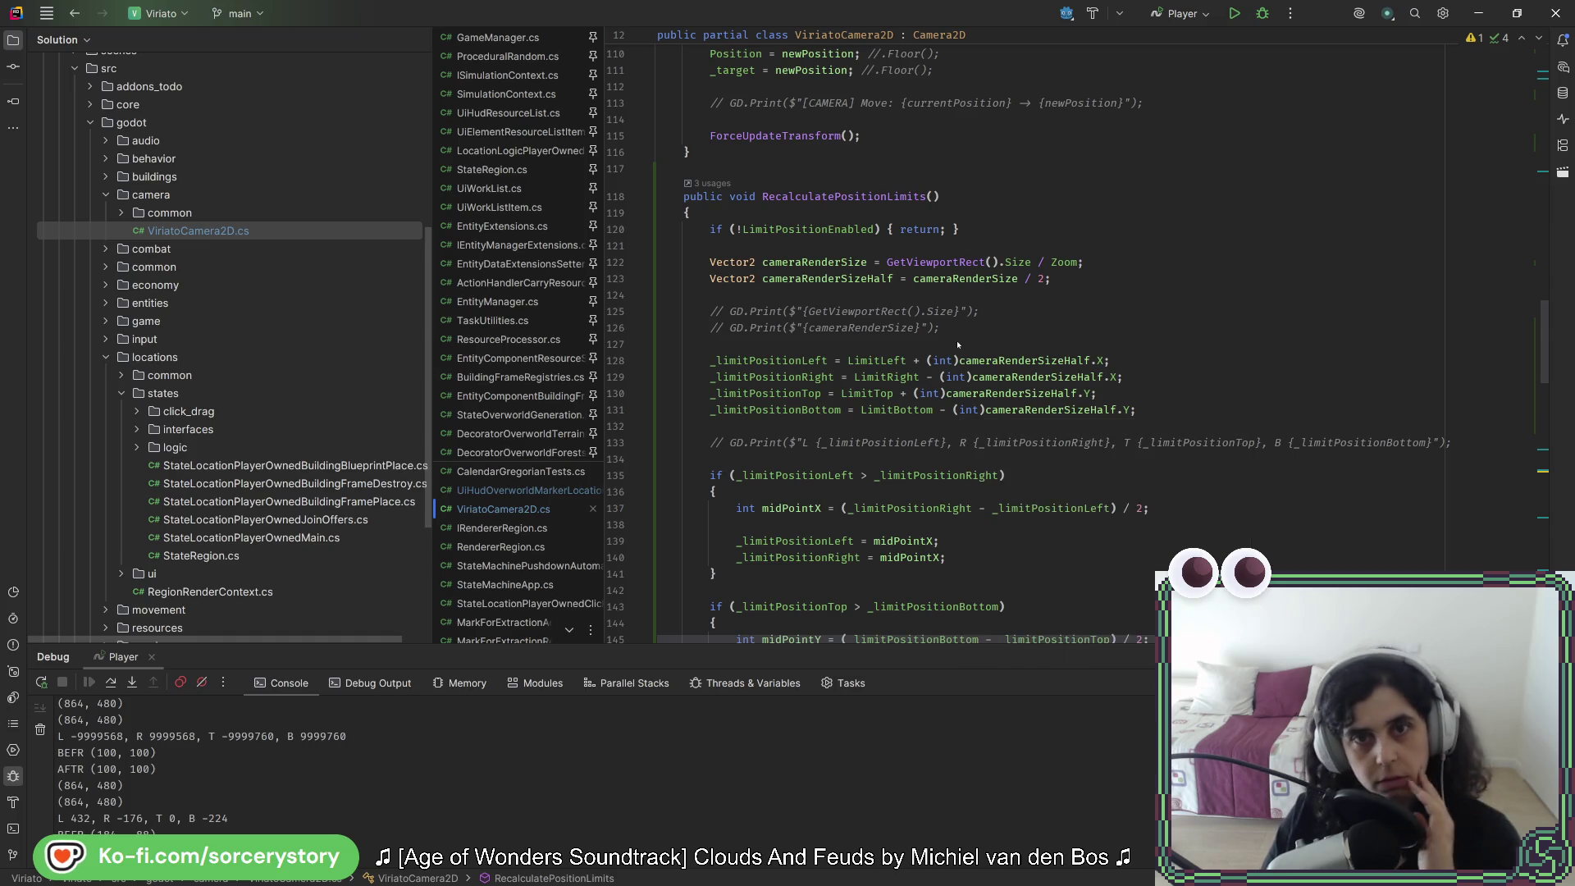
{"action": "scroll", "coordinate": [790, 374], "scroll_direction": "up", "scroll_amount": 12}
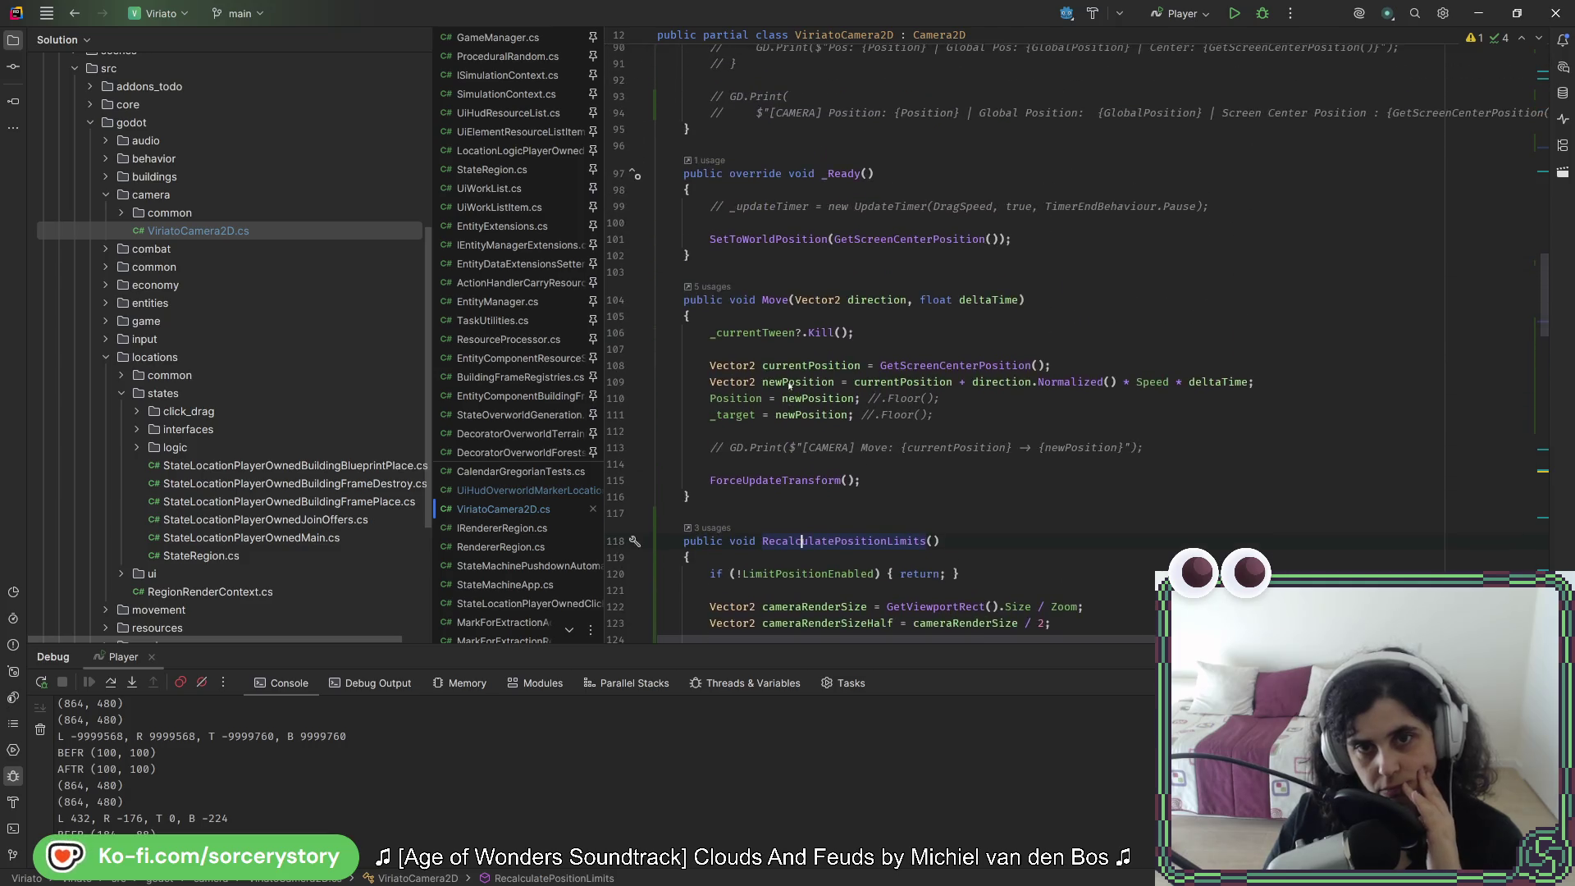
{"action": "scroll", "coordinate": [790, 386], "scroll_direction": "up", "scroll_amount": 12}
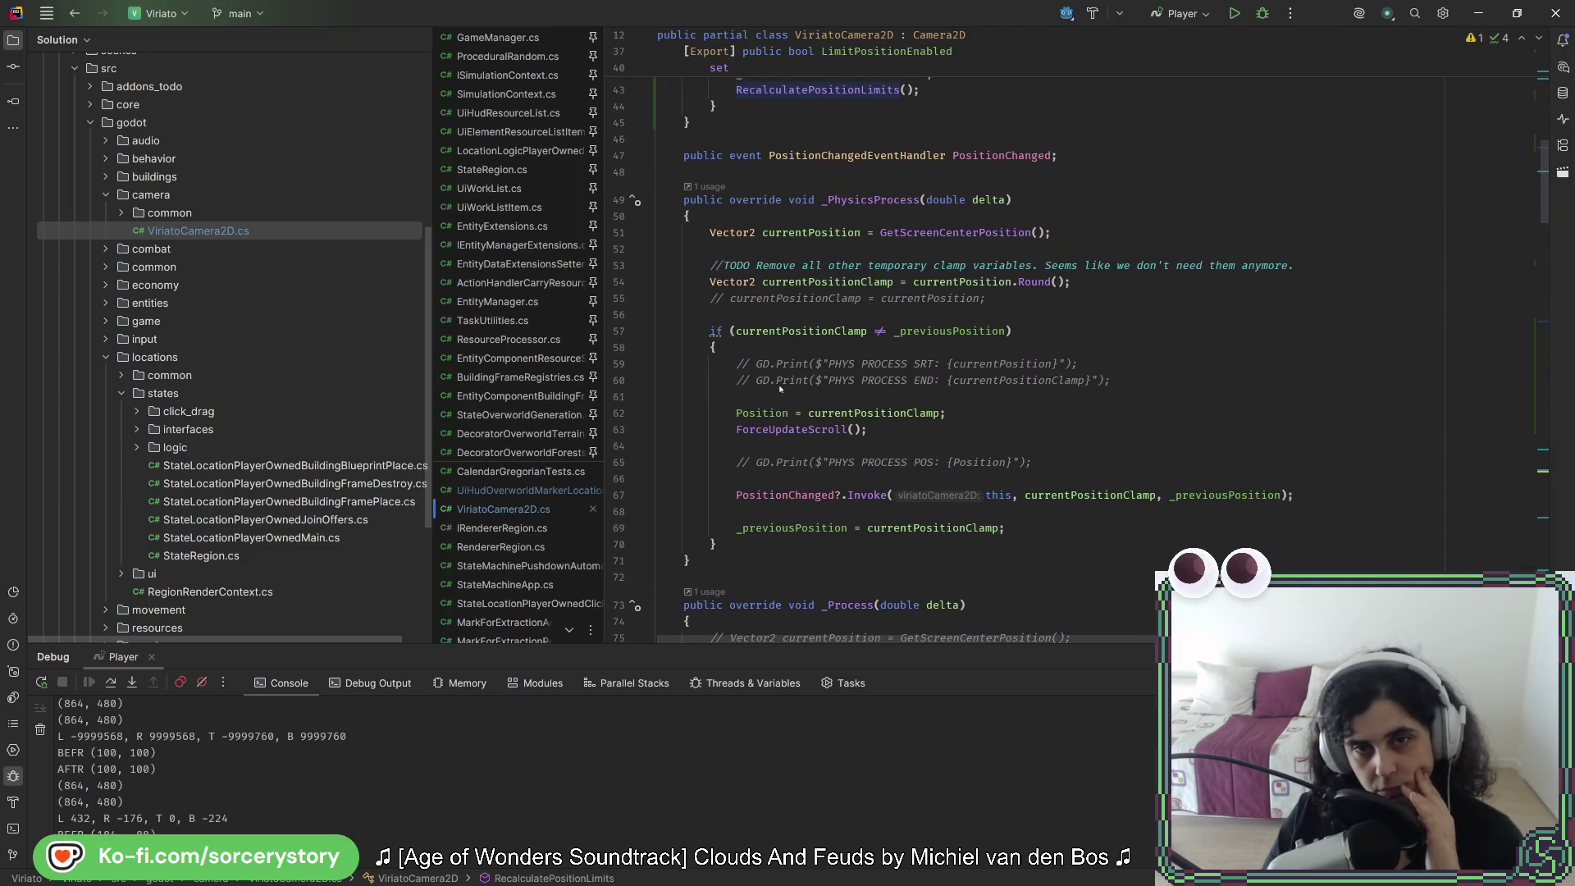
{"action": "scroll", "coordinate": [780, 389], "scroll_direction": "up", "scroll_amount": 5}
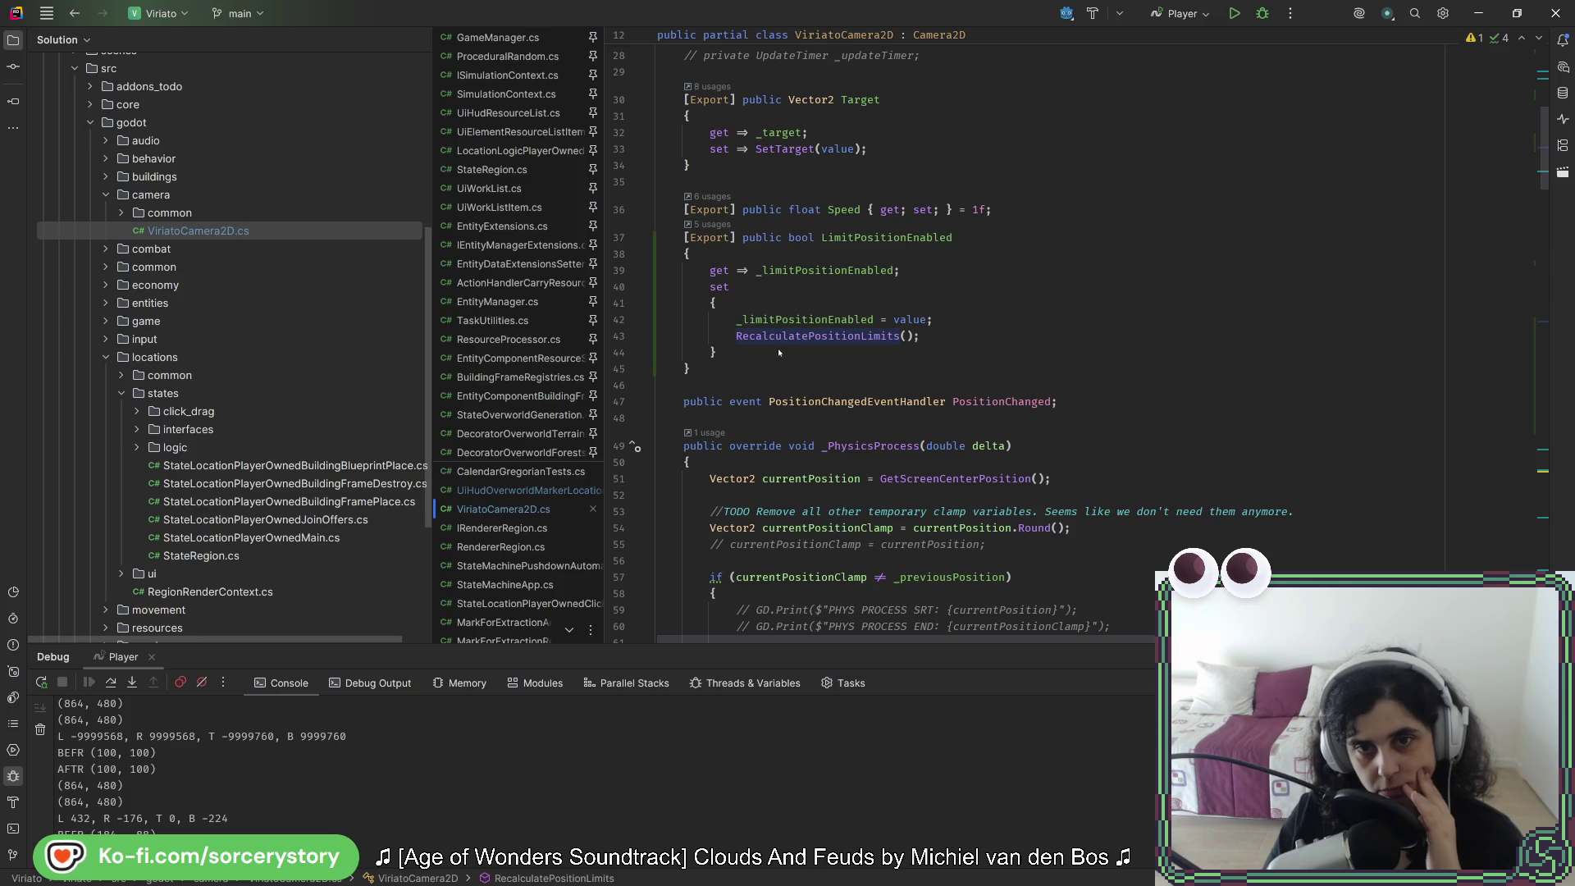
{"action": "scroll", "coordinate": [775, 369], "scroll_direction": "down", "scroll_amount": 20}
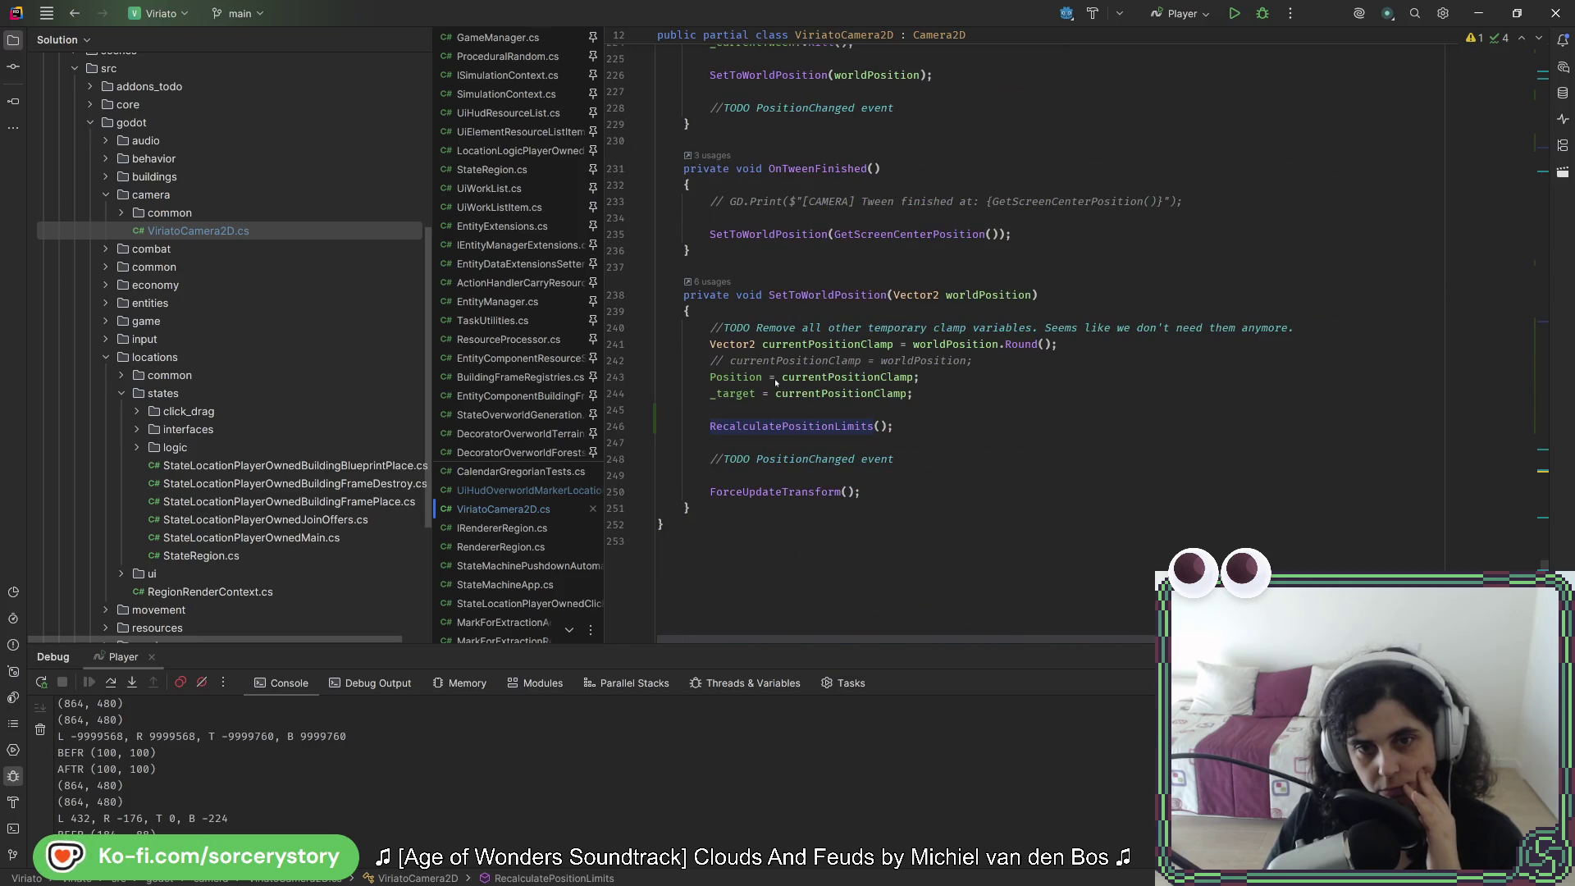
{"action": "scroll", "coordinate": [770, 416], "scroll_direction": "up", "scroll_amount": 20}
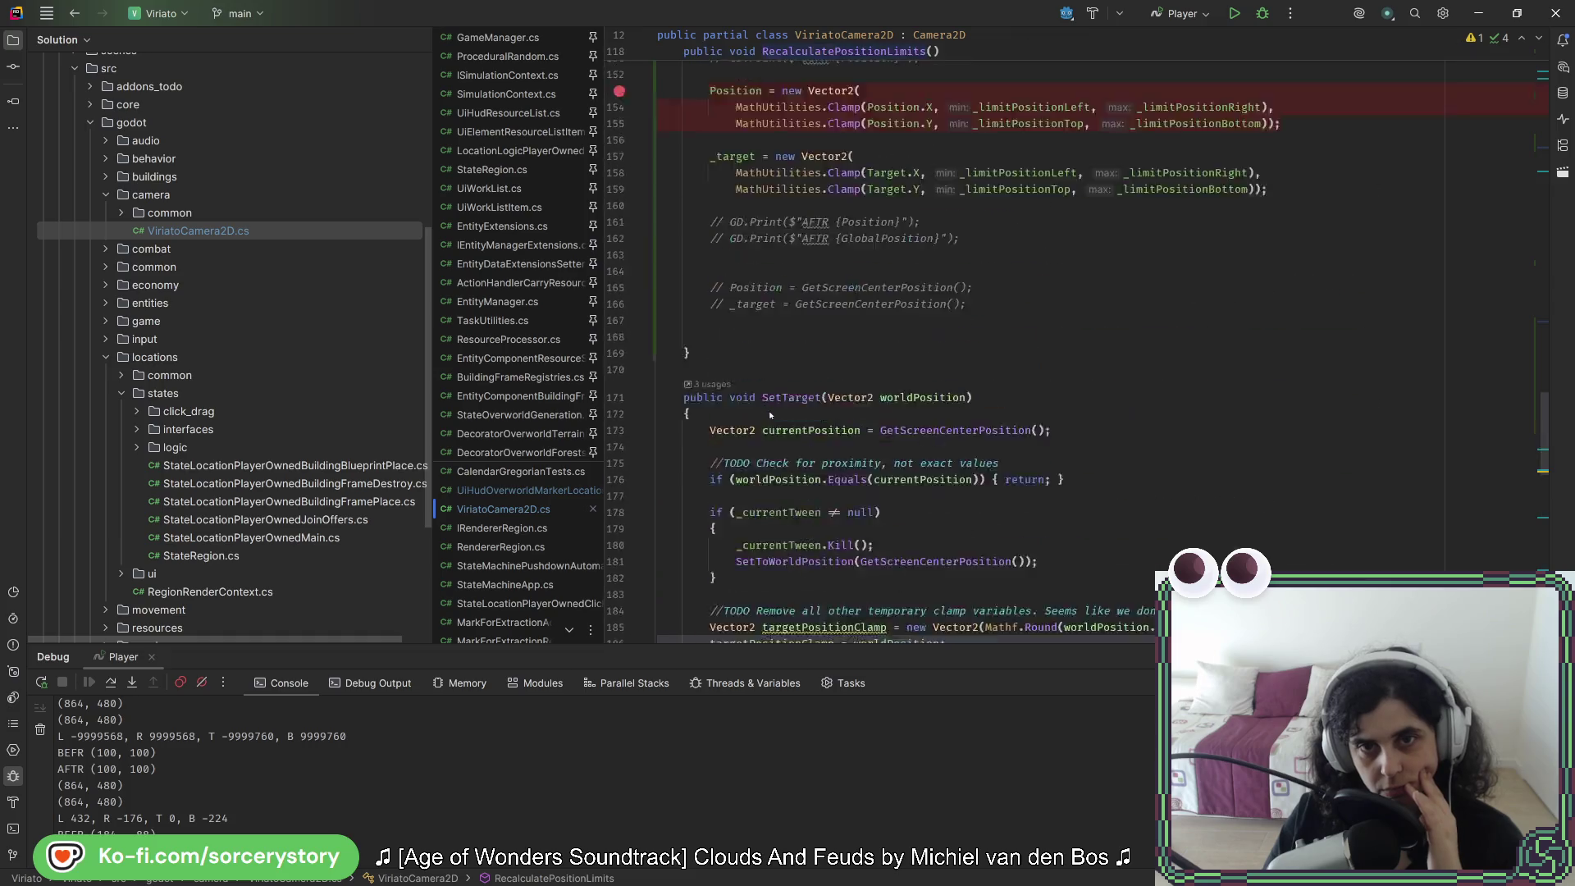
{"action": "scroll", "coordinate": [770, 416], "scroll_direction": "down", "scroll_amount": 8}
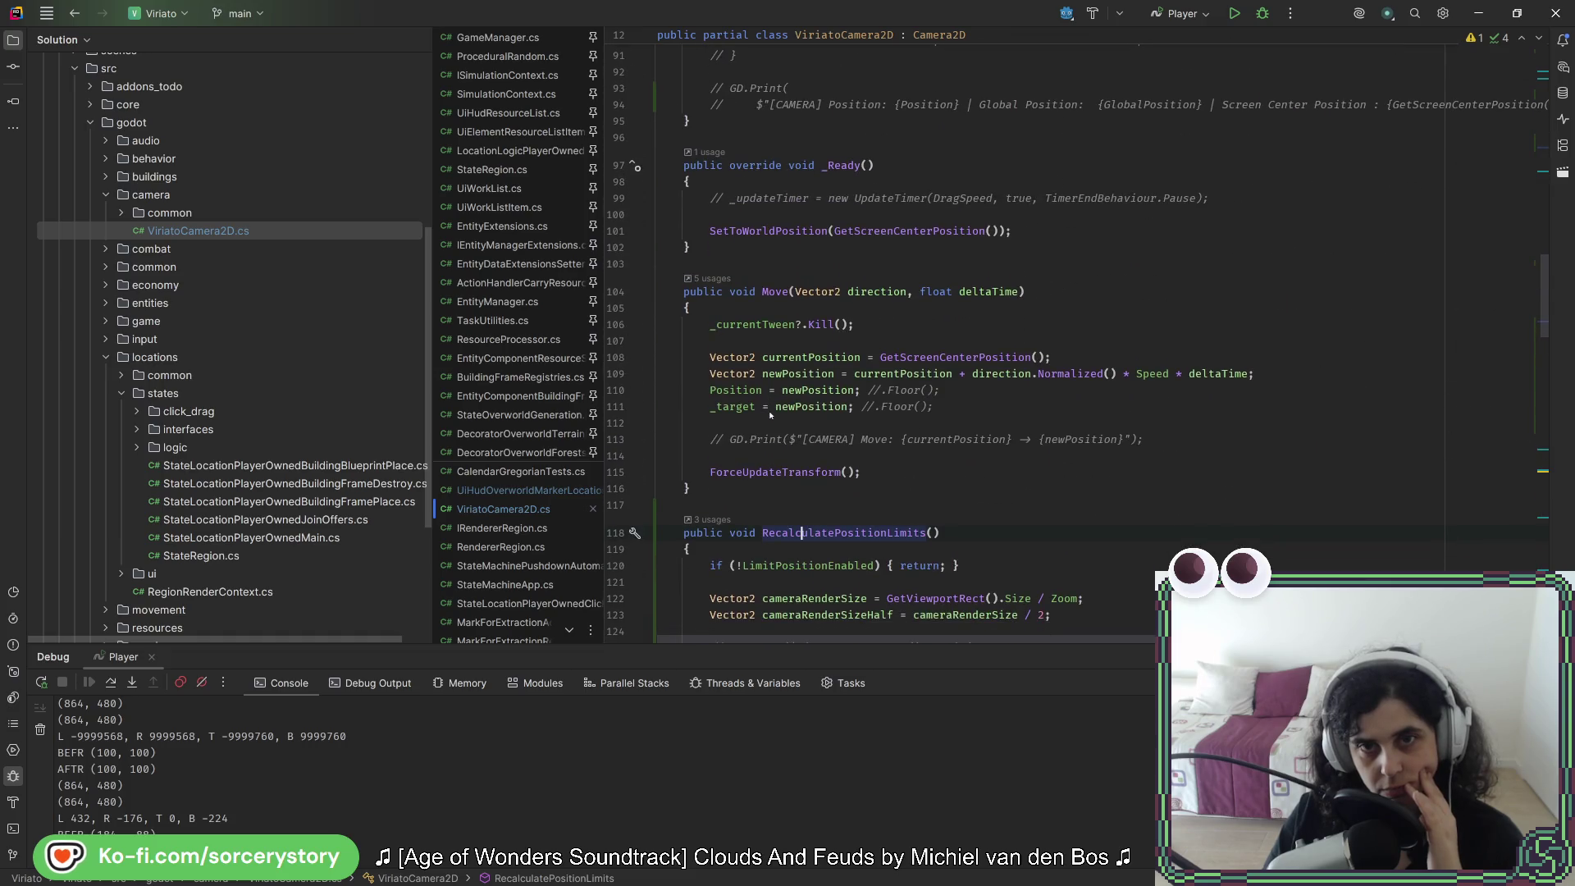
{"action": "scroll", "coordinate": [770, 416], "scroll_direction": "up", "scroll_amount": 3}
{"action": "scroll", "coordinate": [770, 416], "scroll_direction": "down", "scroll_amount": 6}
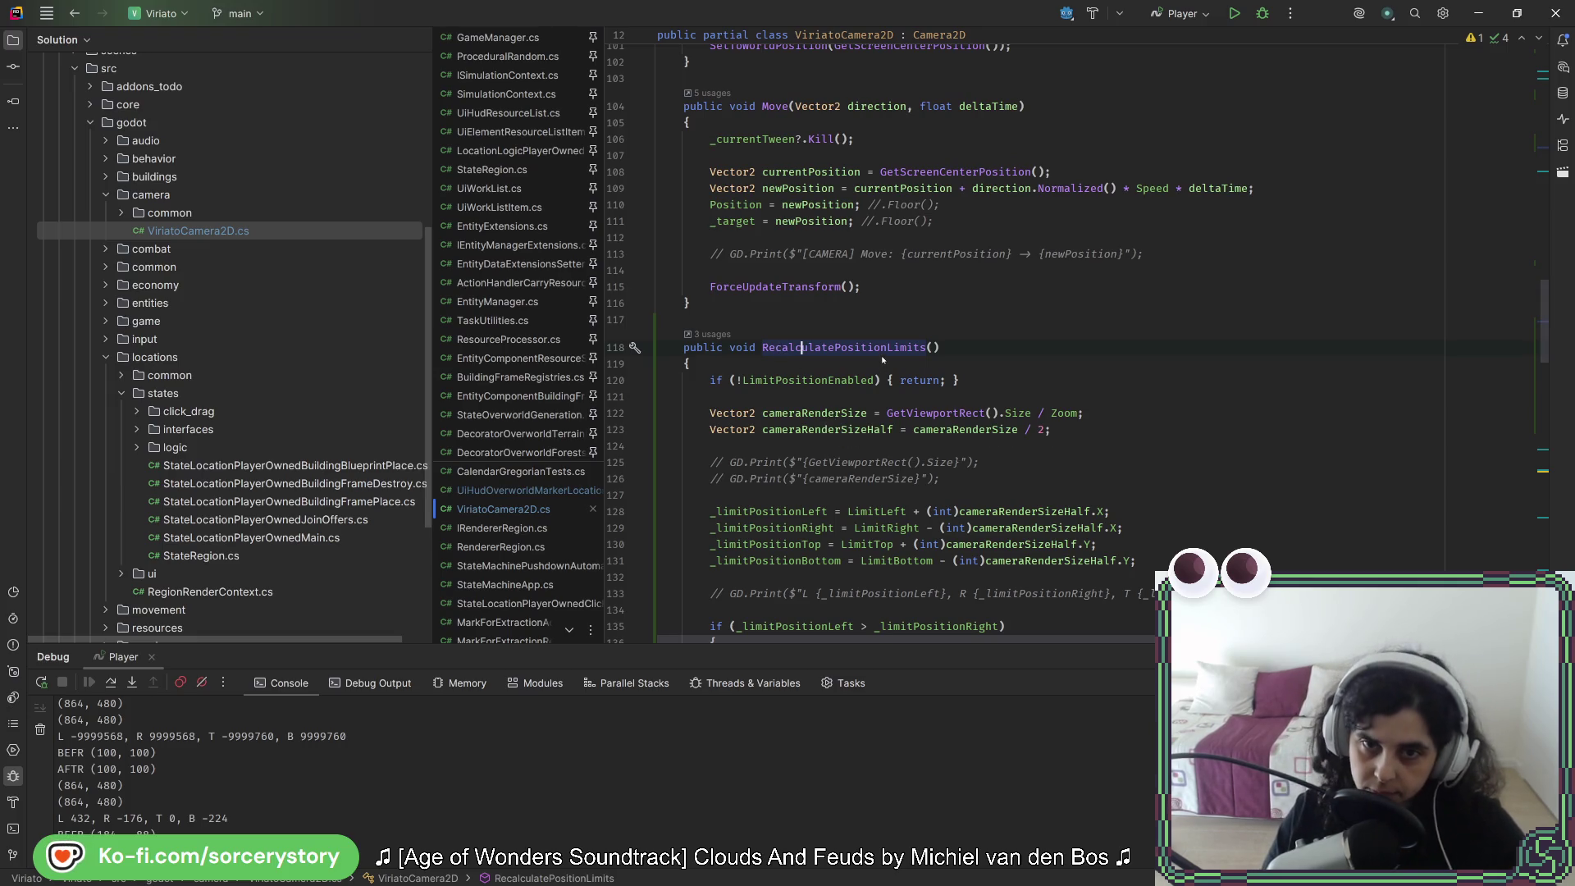
{"action": "key", "text": "shift+F6"}
Step: Append AndClamp so the method becomes RecalculatePositionLimitsAndClamp and apply the rename
{"action": "left_click", "coordinate": [767, 432]}
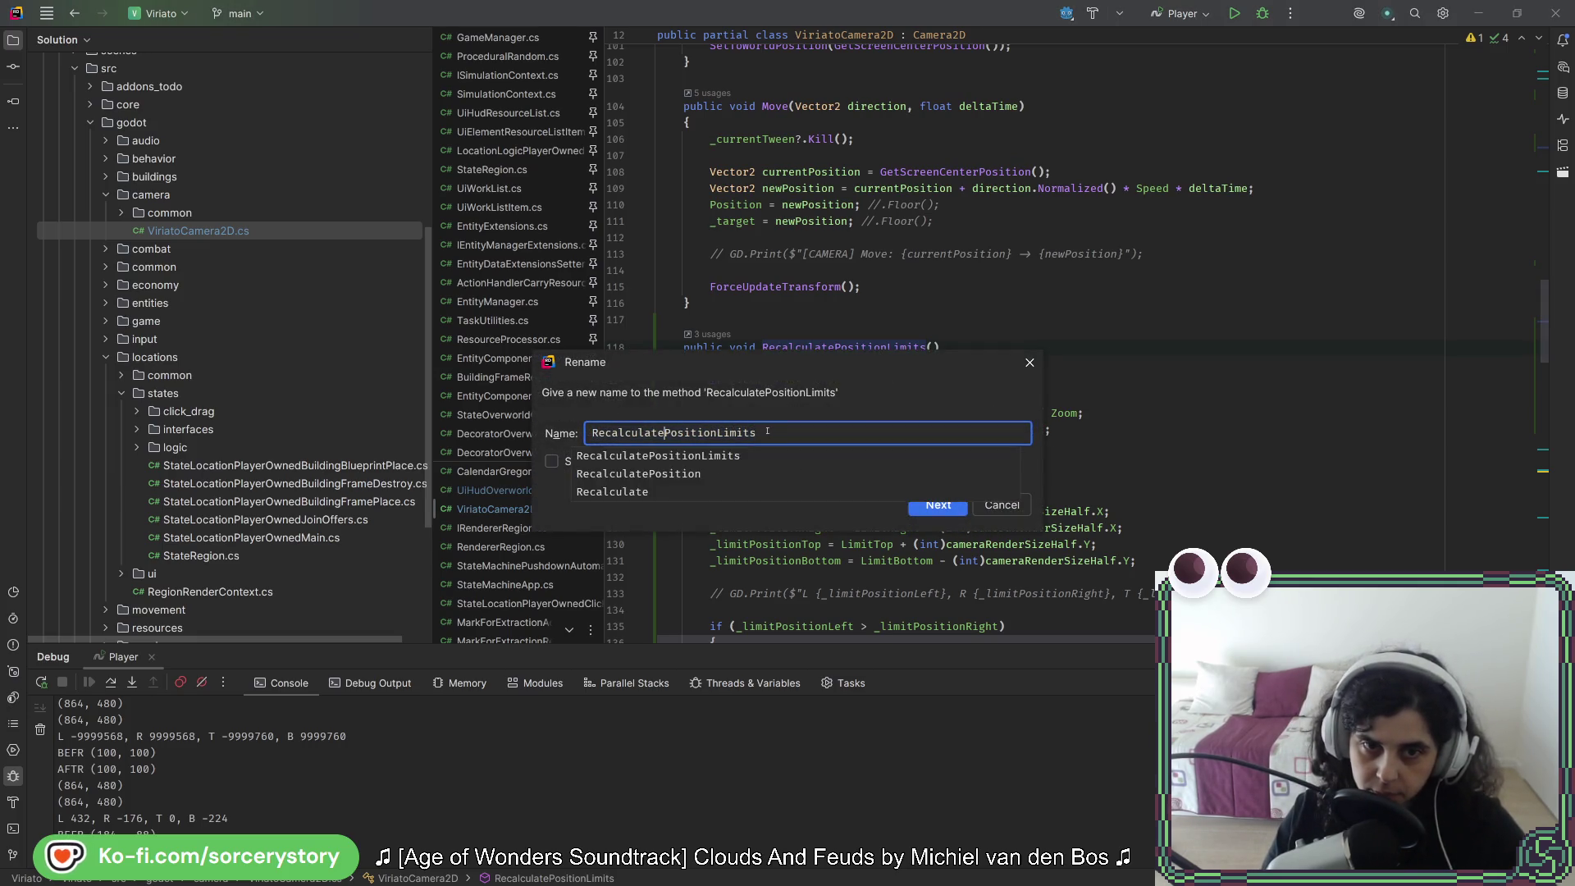
{"action": "type", "text": "AndClamp"}
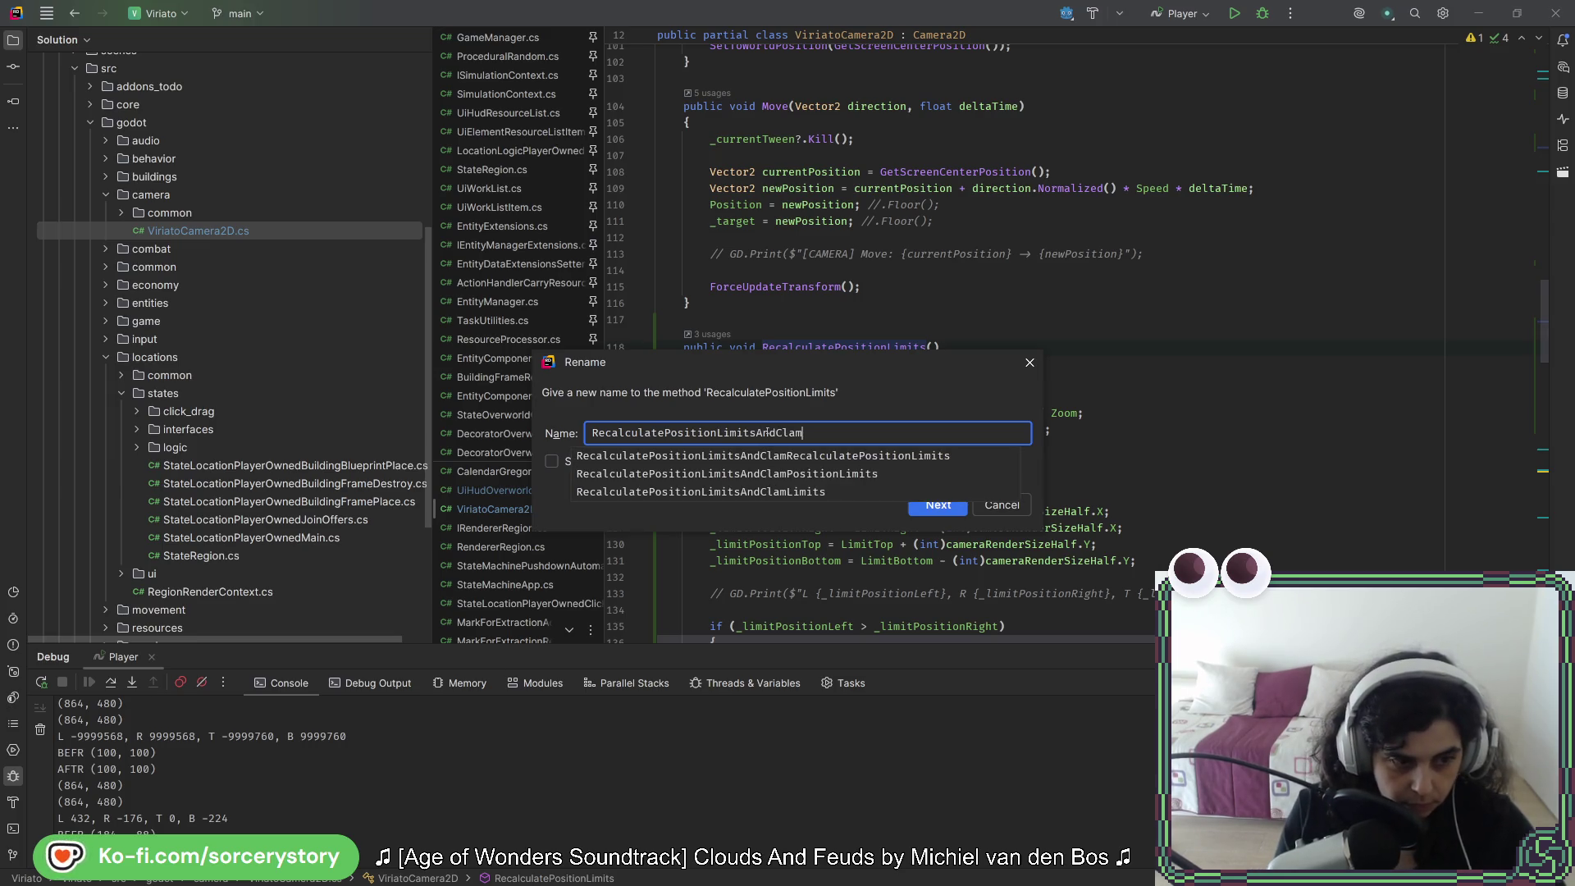
{"action": "left_click", "coordinate": [956, 510]}
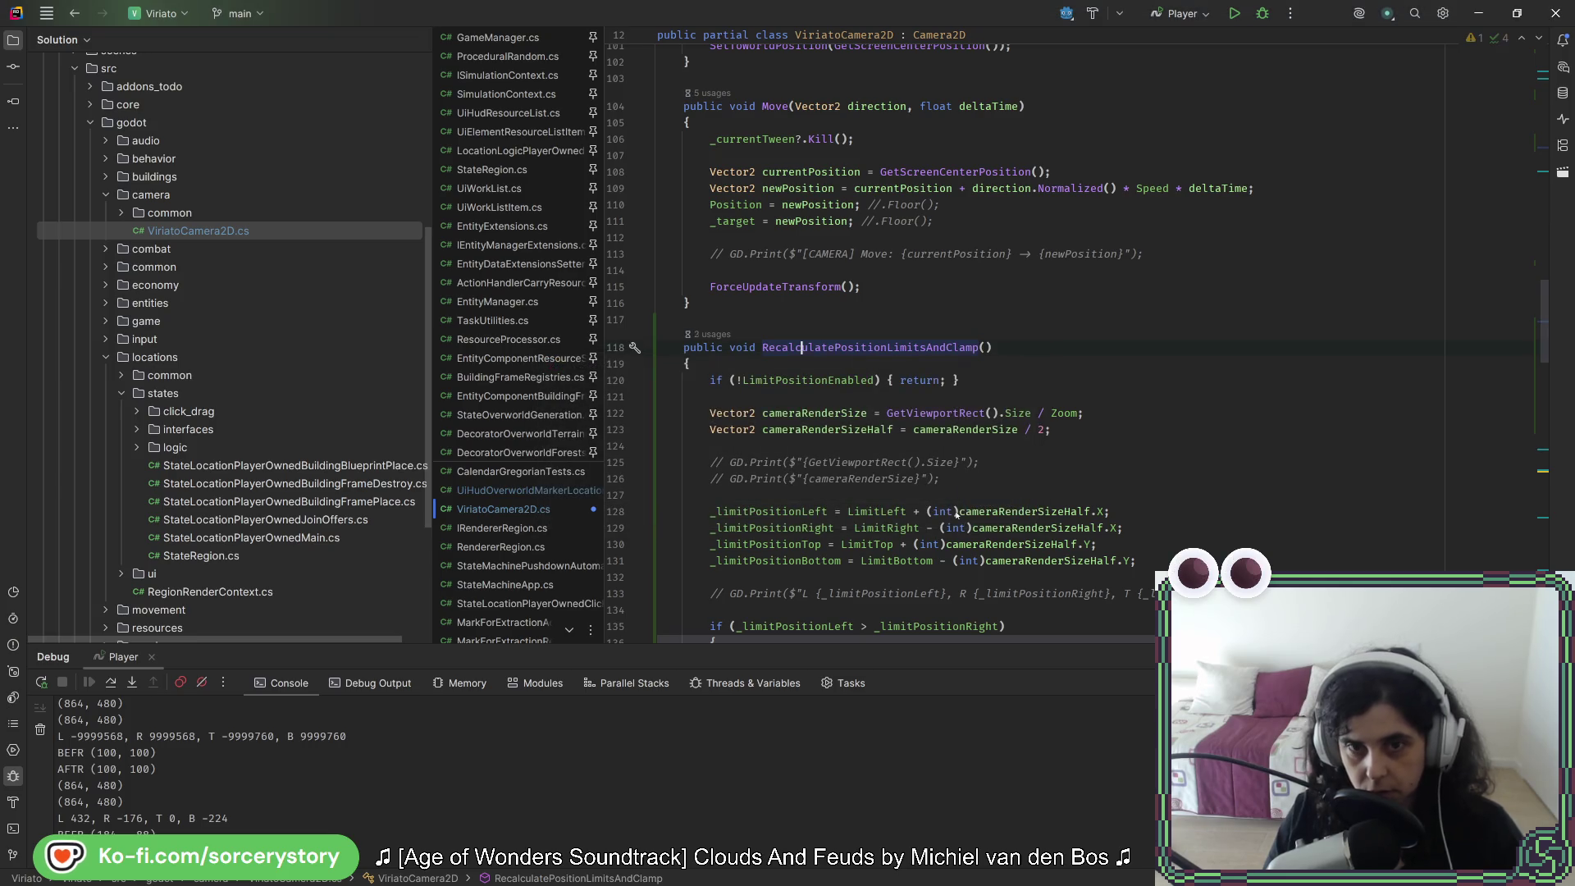
{"action": "left_click", "coordinate": [1053, 349]}
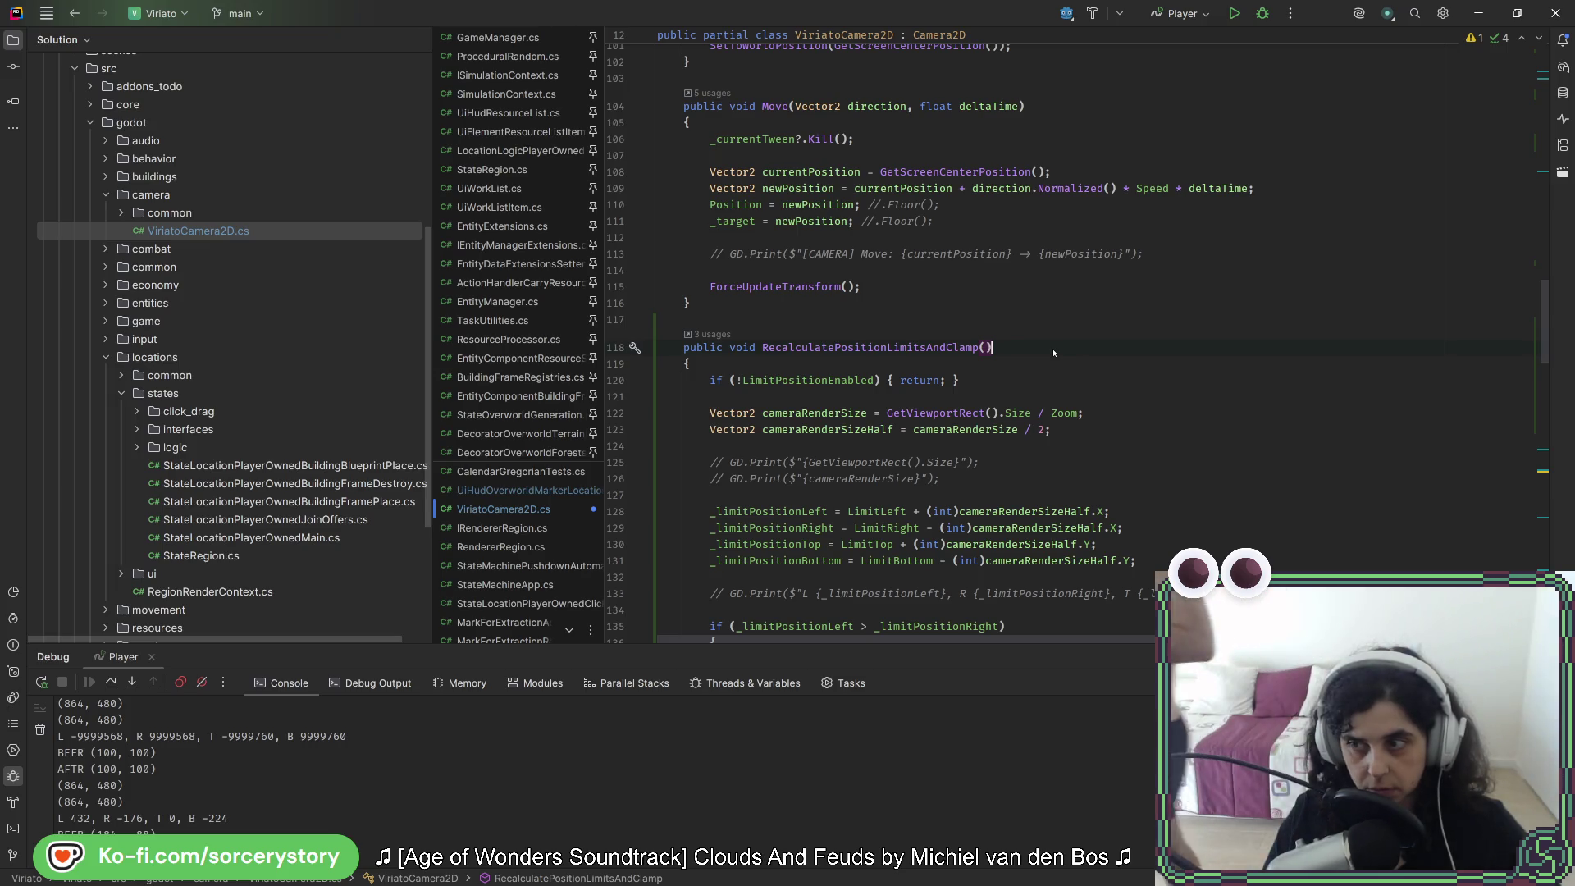
{"action": "key", "text": "Down"}
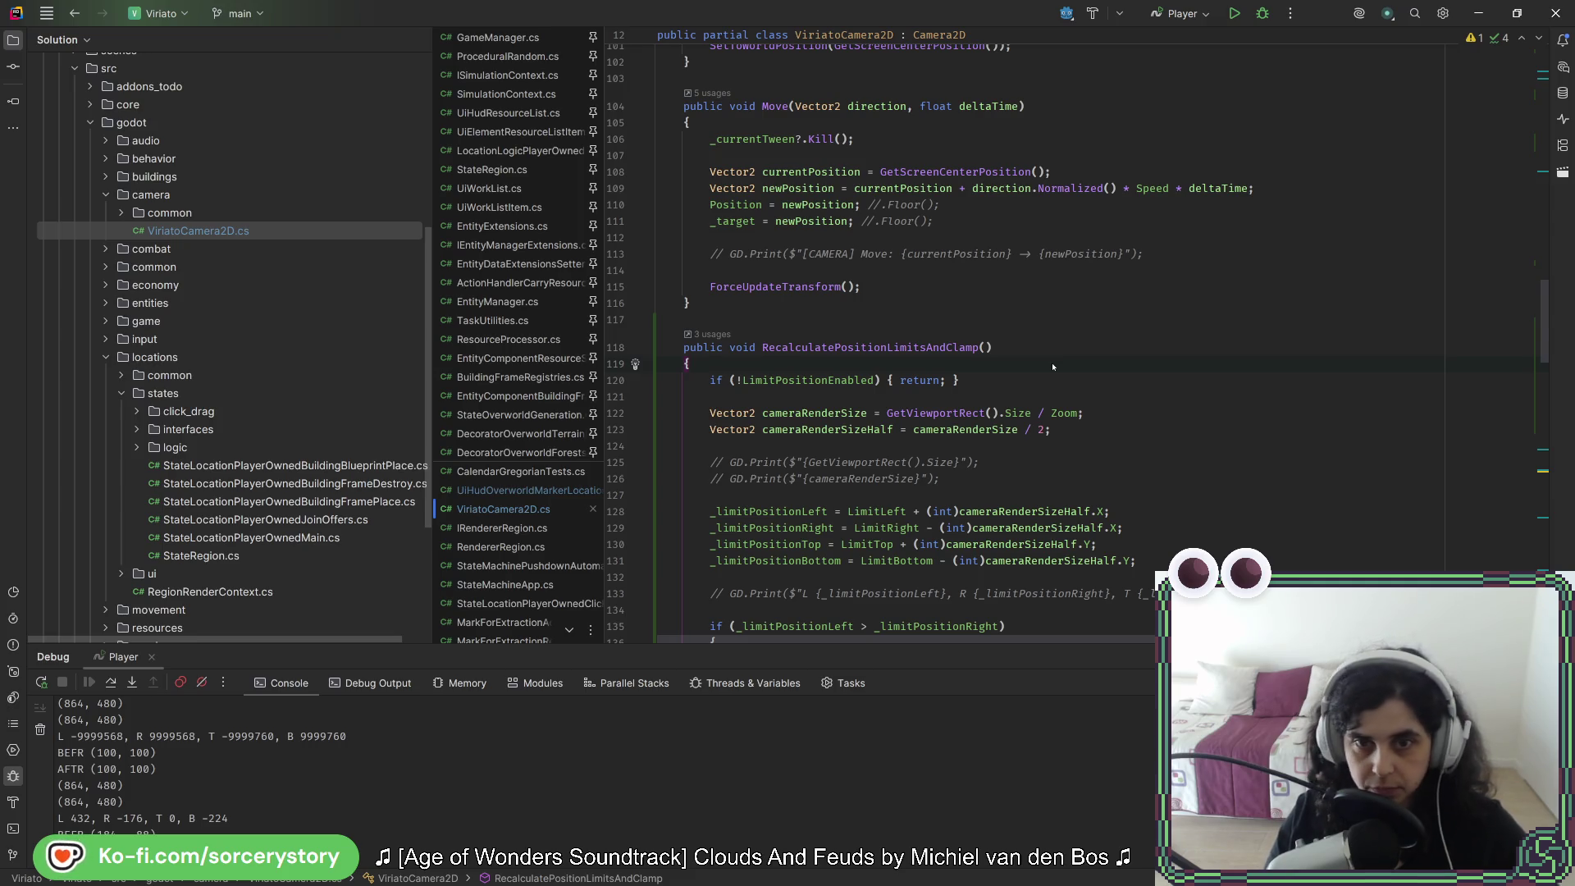
Step: Review where the renamed method and cameraRenderSizeHalf are used, then start a line 'int cameraRenderSizeHalfX ='
{"action": "key", "text": "alt+Tab"}
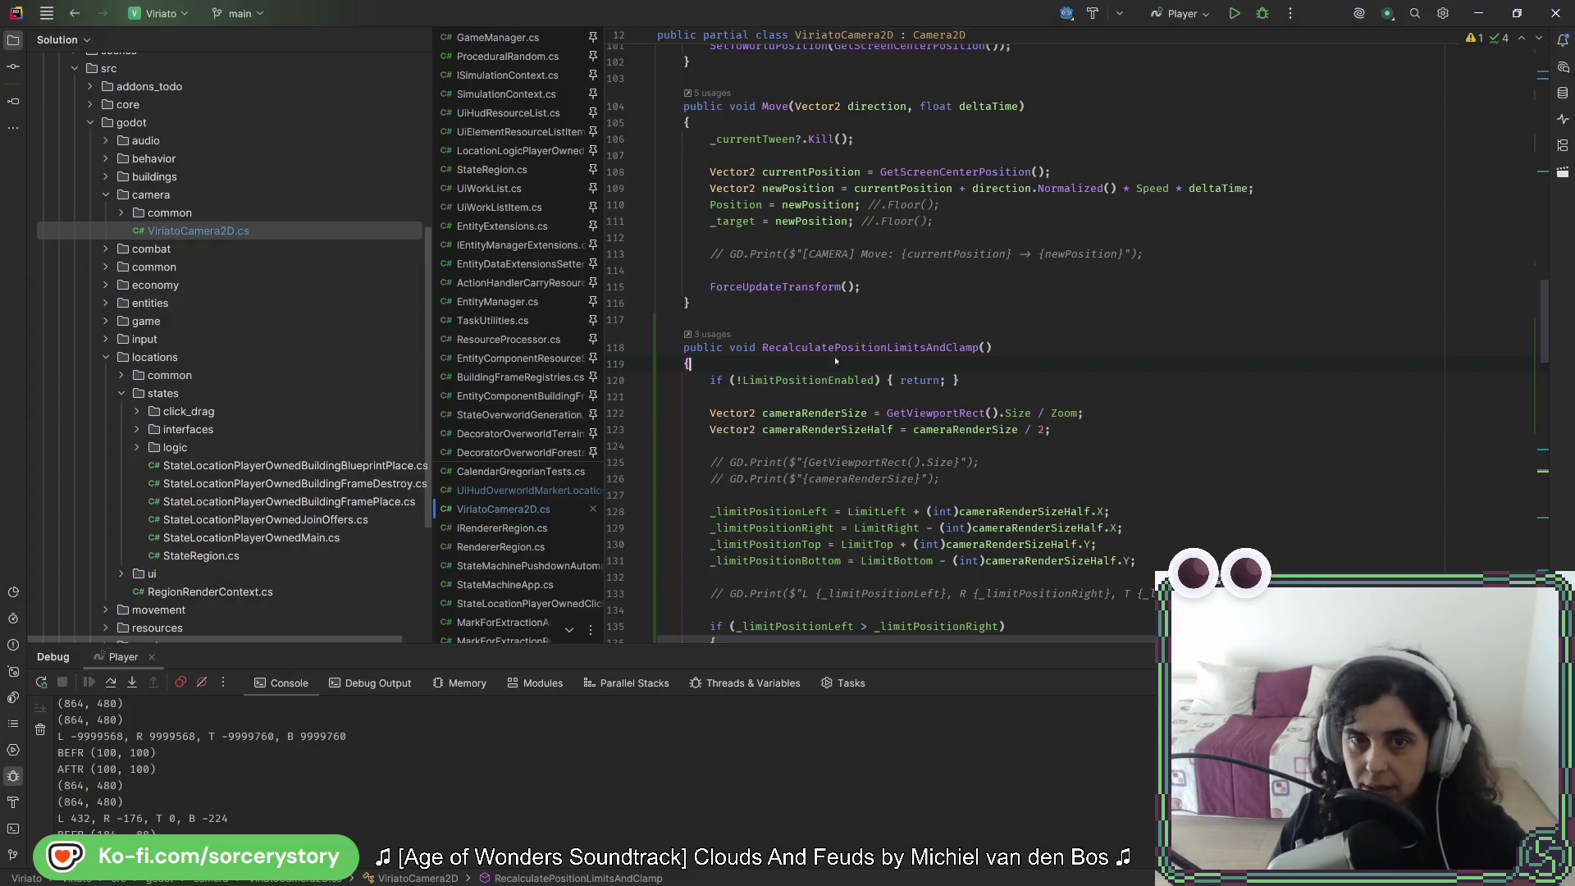
{"action": "left_click", "coordinate": [822, 351]}
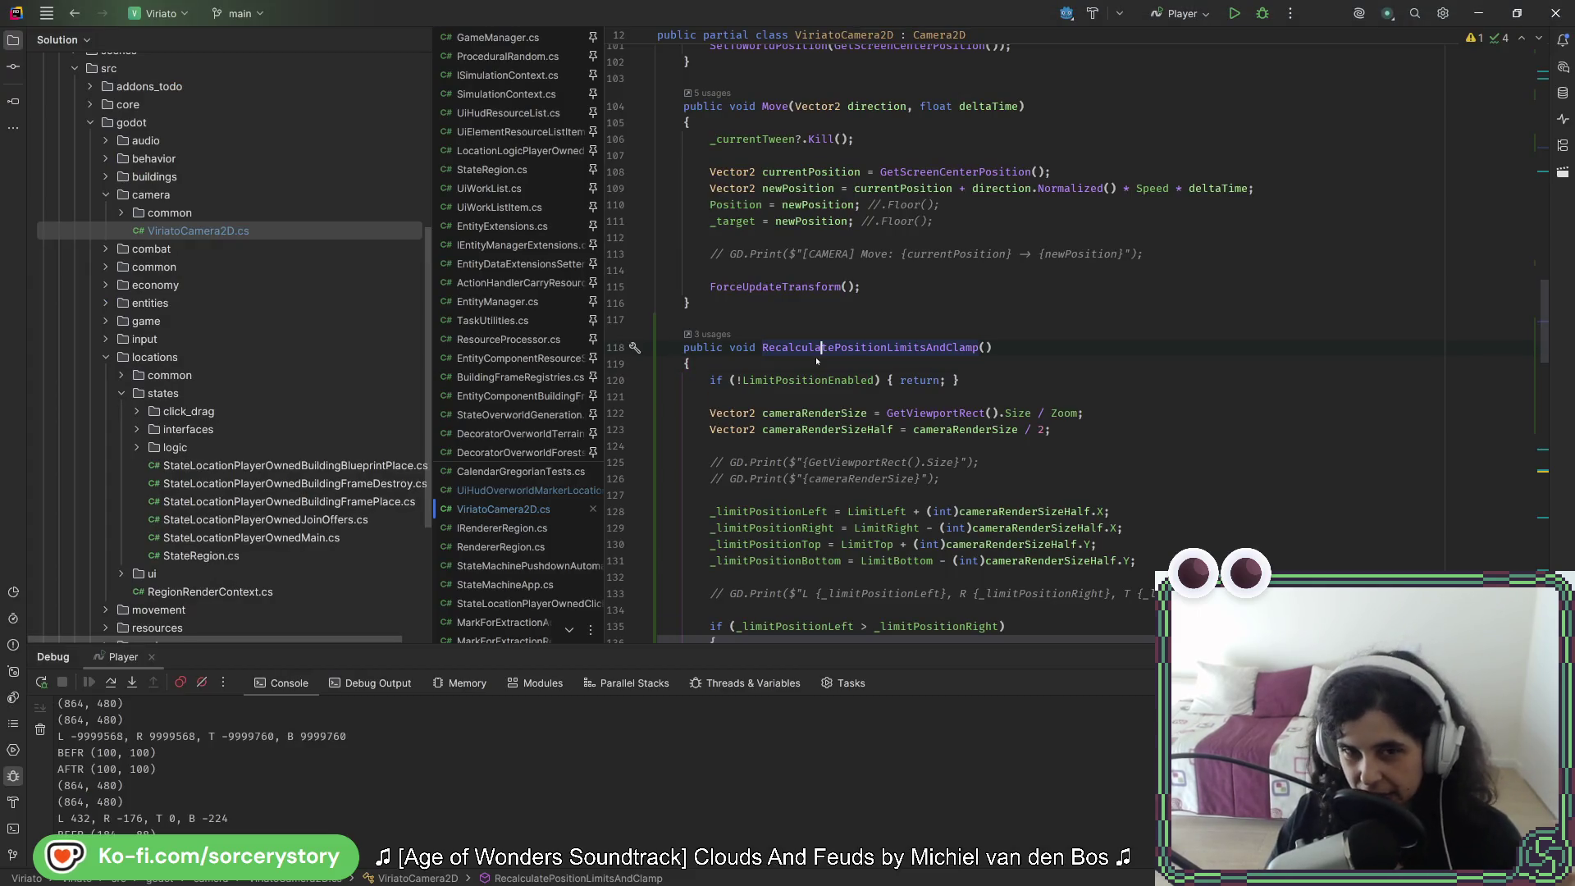
{"action": "scroll", "coordinate": [801, 438], "scroll_direction": "down", "scroll_amount": 6}
{"action": "left_click_drag", "start_coordinate": [689, 216], "coordinate": [894, 265]}
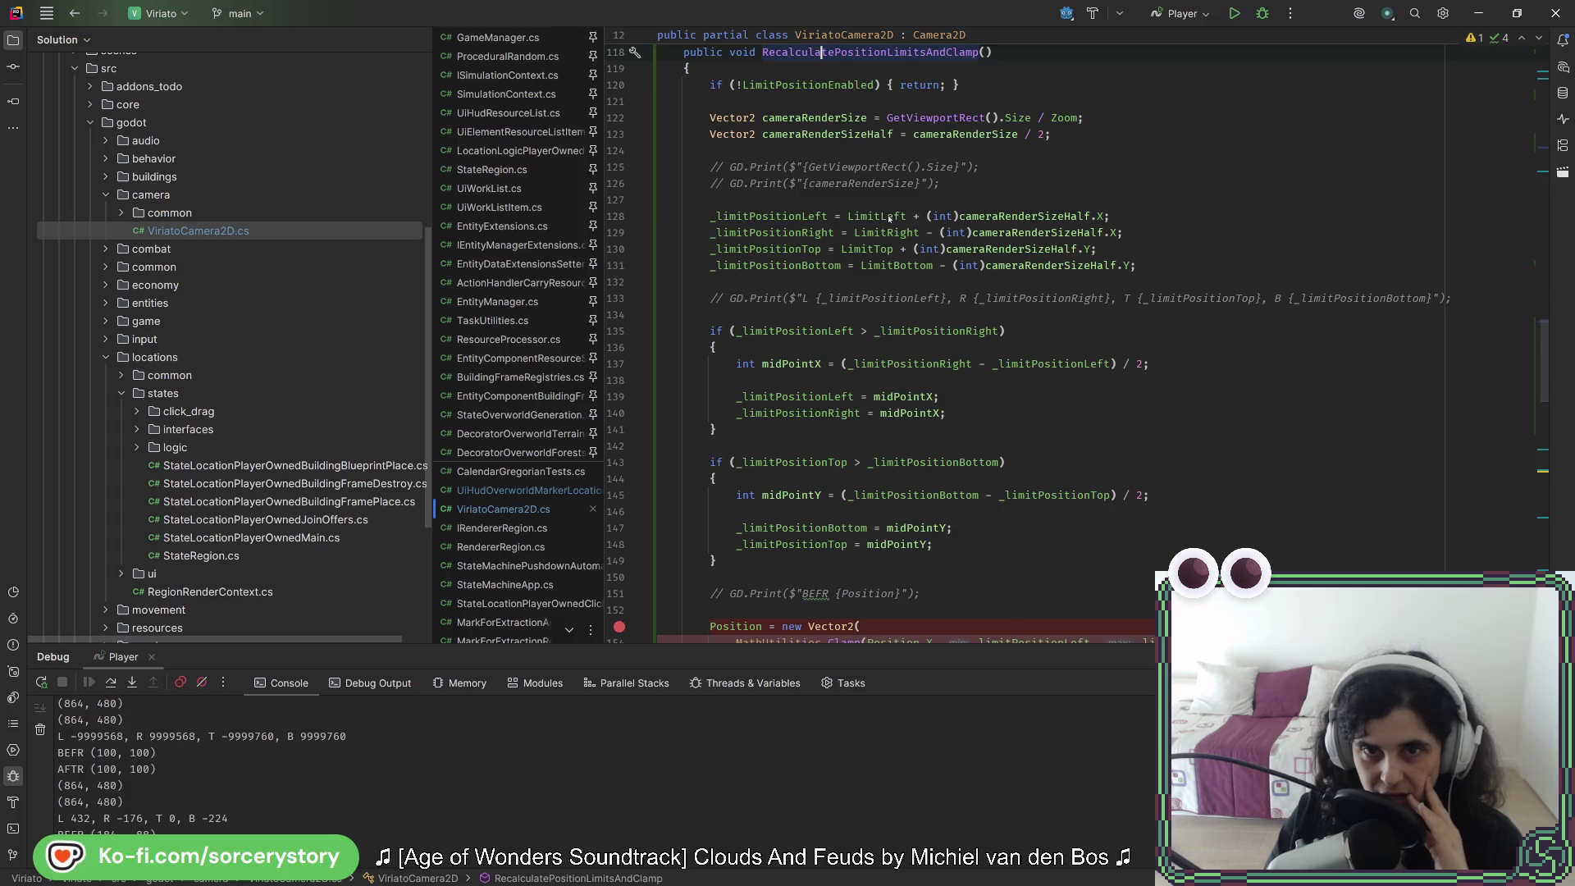
{"action": "left_click", "coordinate": [1037, 265]}
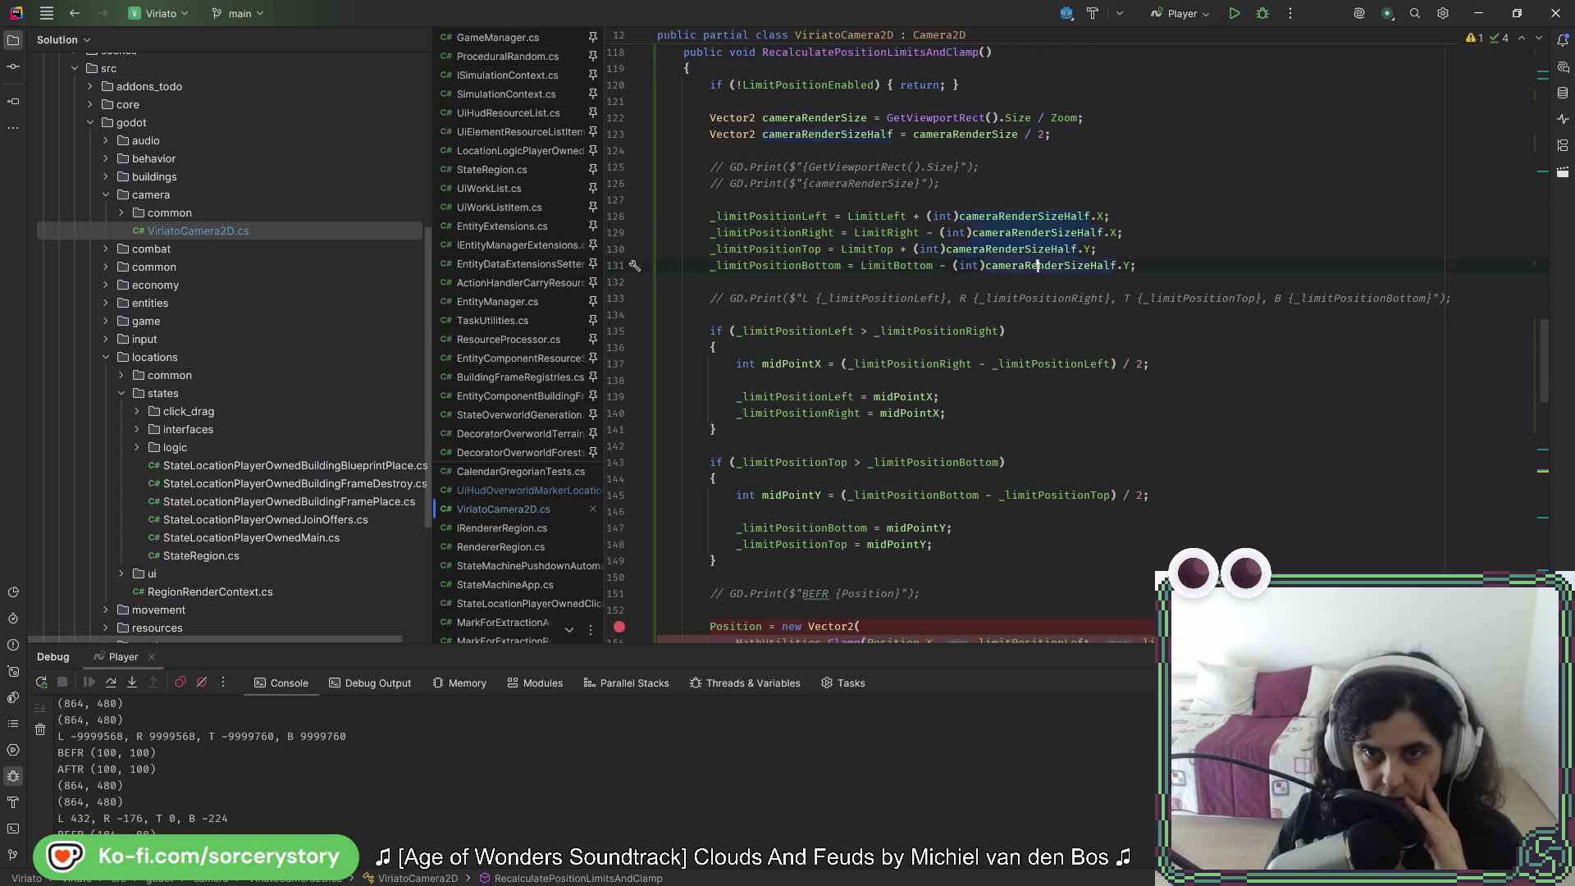
{"action": "scroll", "coordinate": [992, 315], "scroll_direction": "up", "scroll_amount": 4}
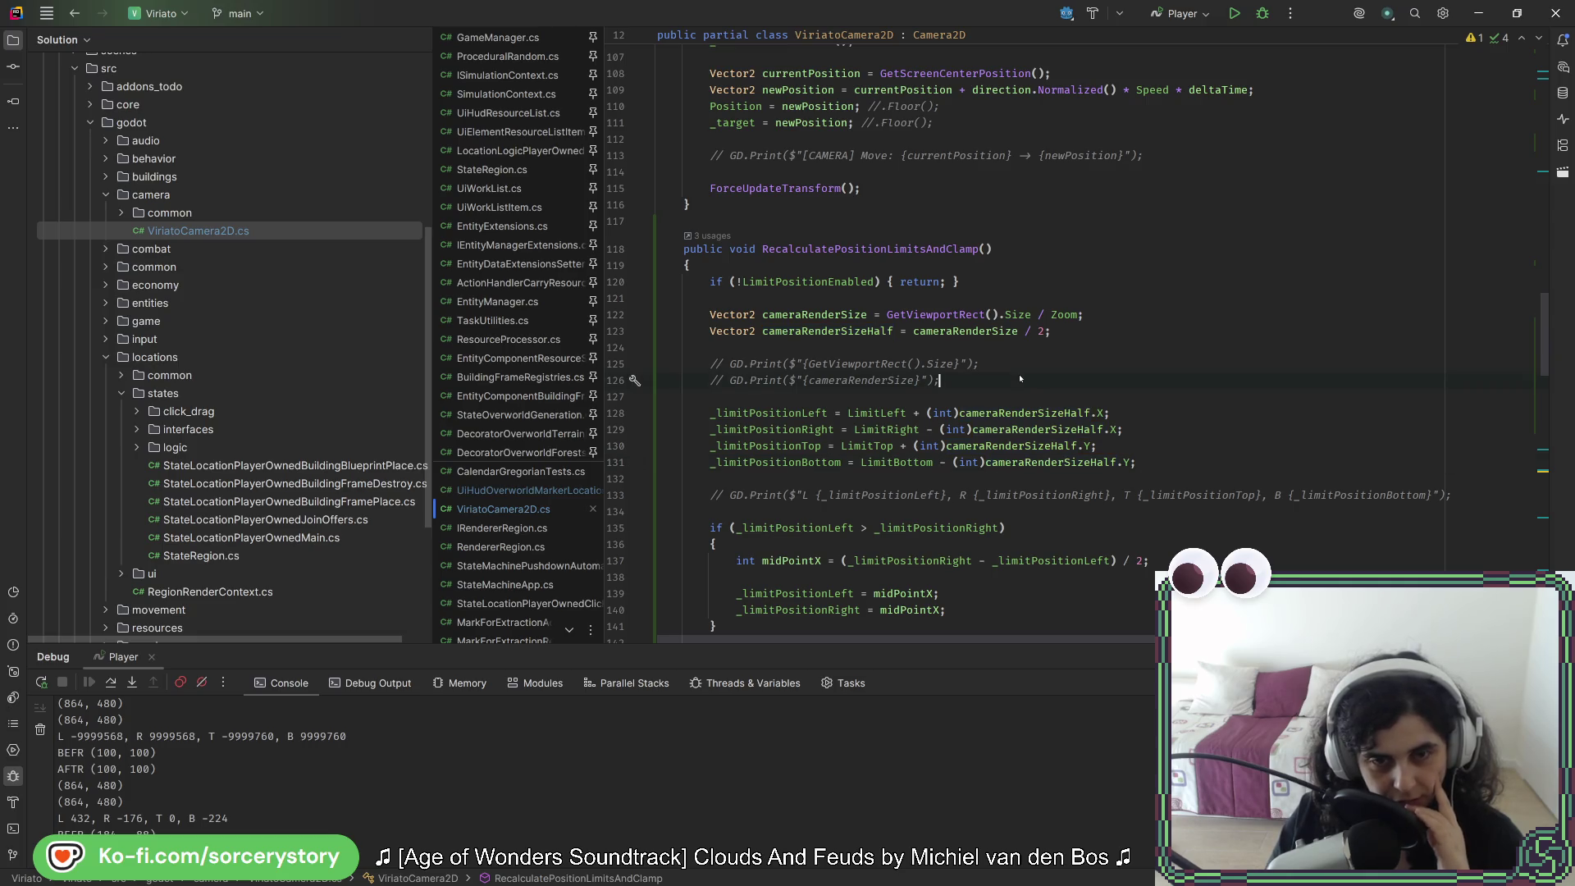
{"action": "key", "text": "Return"}
{"action": "key", "text": "Return"}
{"action": "type", "text": "int "}
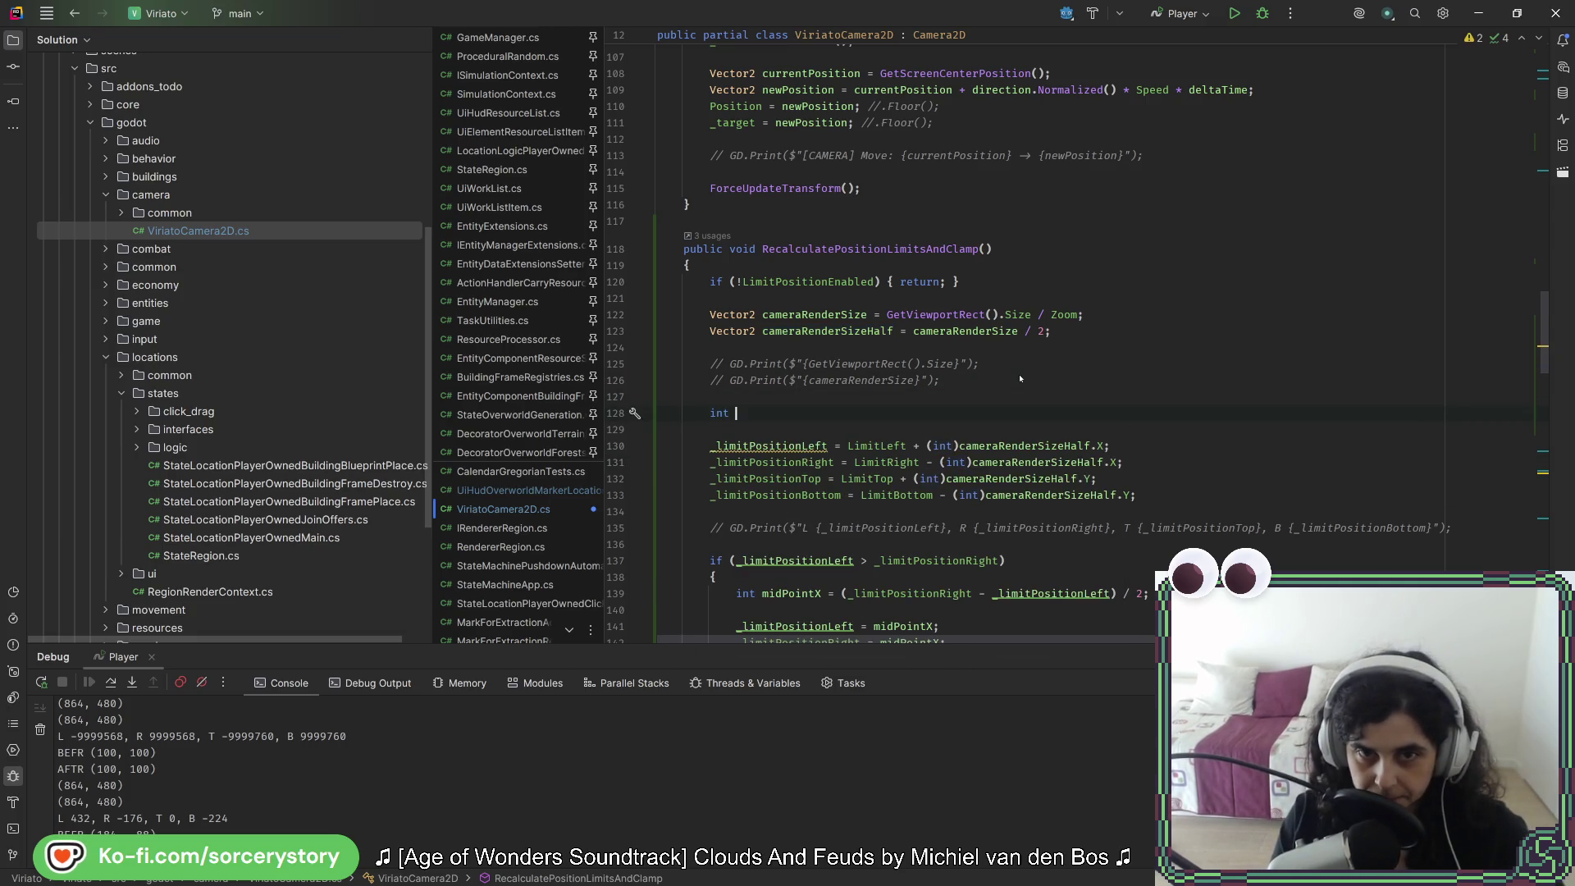
{"action": "type", "text": "cameraRende"}
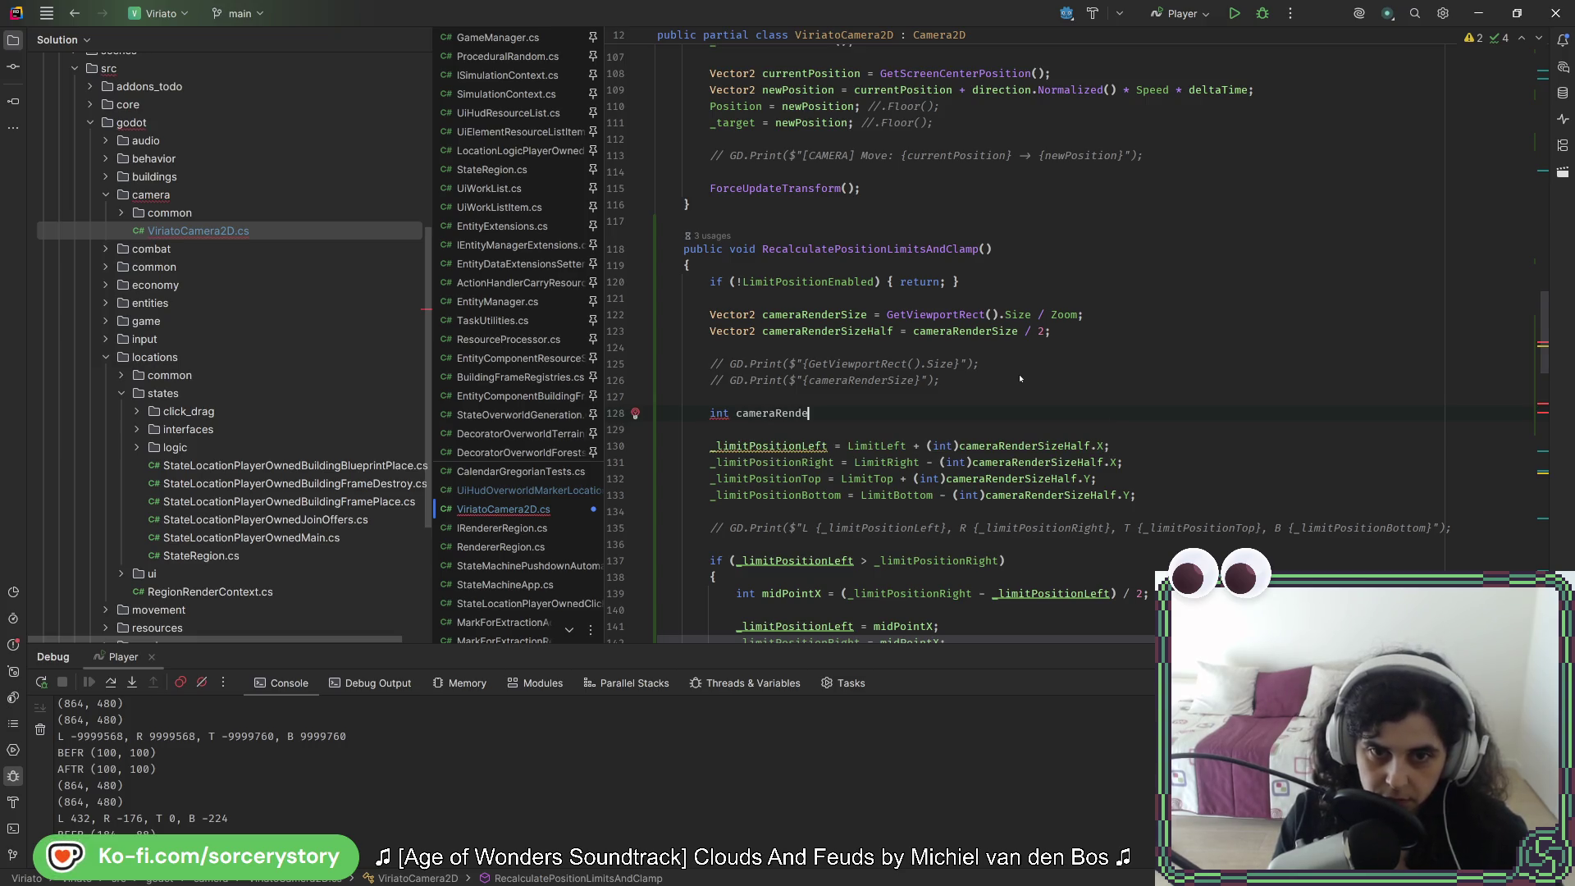
{"action": "type", "text": "rSizeHalfX ="}
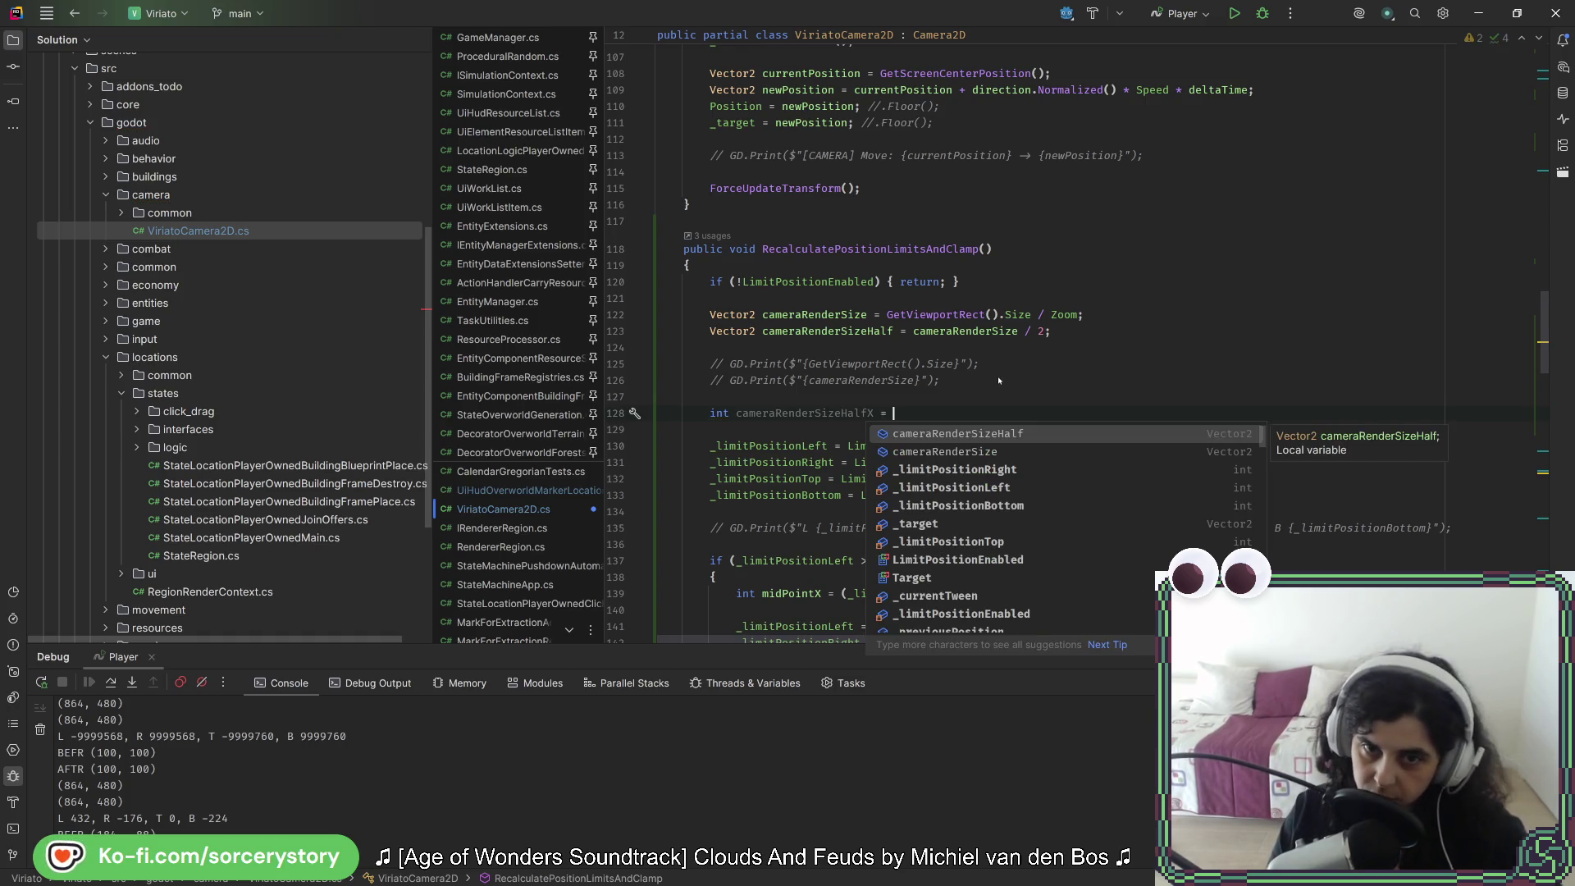
Step: Complete the declaration as GetViewportRect().Size.X / Zoom.X / 2
{"action": "left_click", "coordinate": [998, 375]}
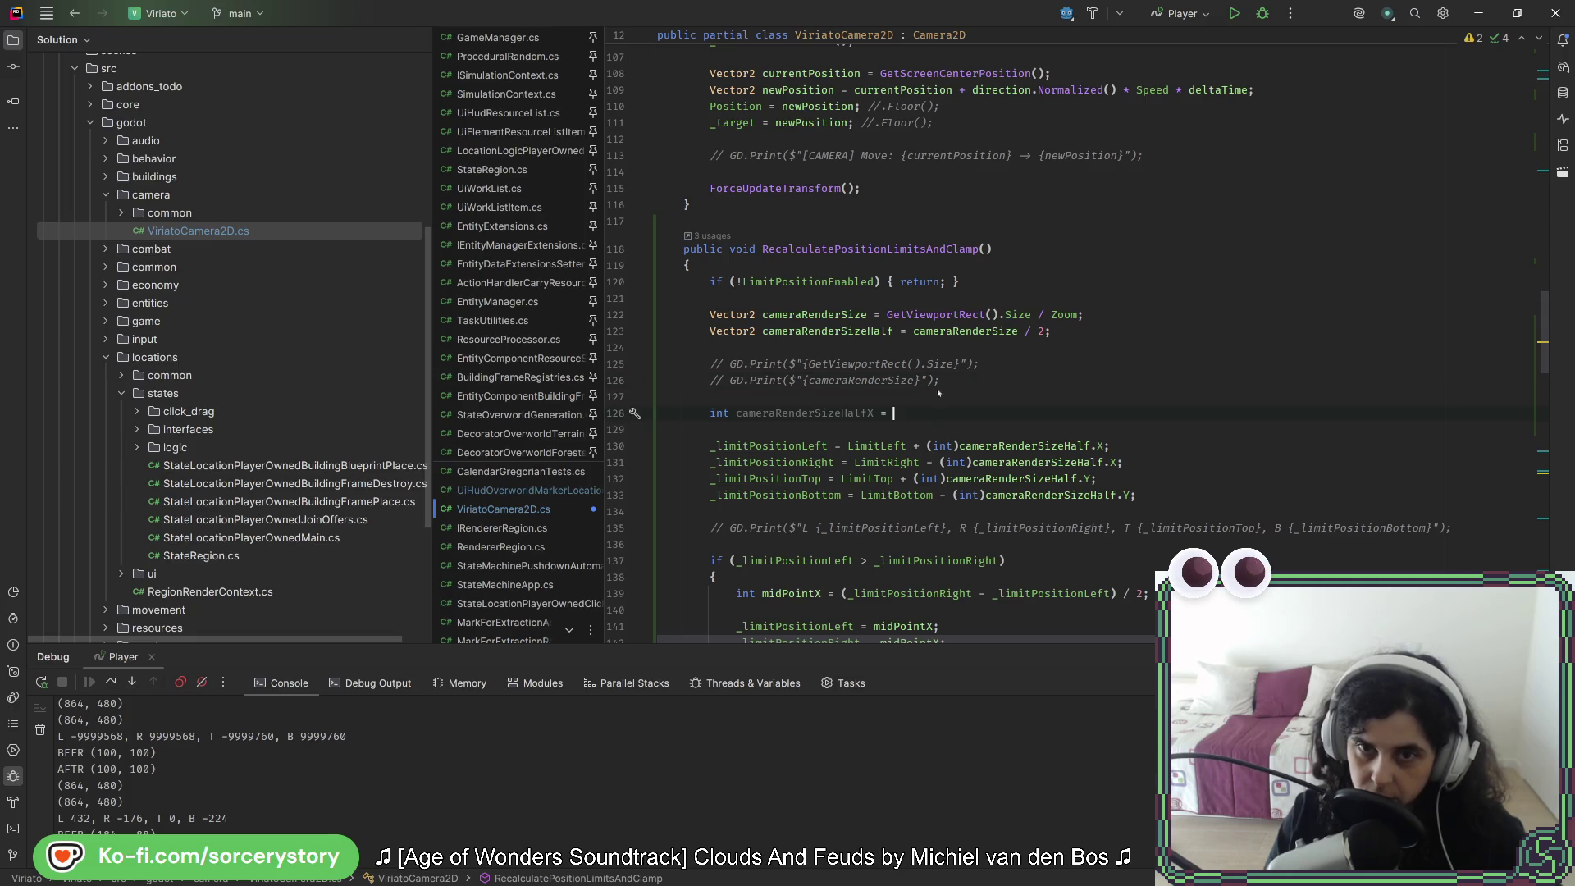
{"action": "key", "text": "ctrl+c"}
{"action": "left_click", "coordinate": [942, 412]}
{"action": "key", "text": "ctrl+v"}
{"action": "type", "text": ".X / S"}
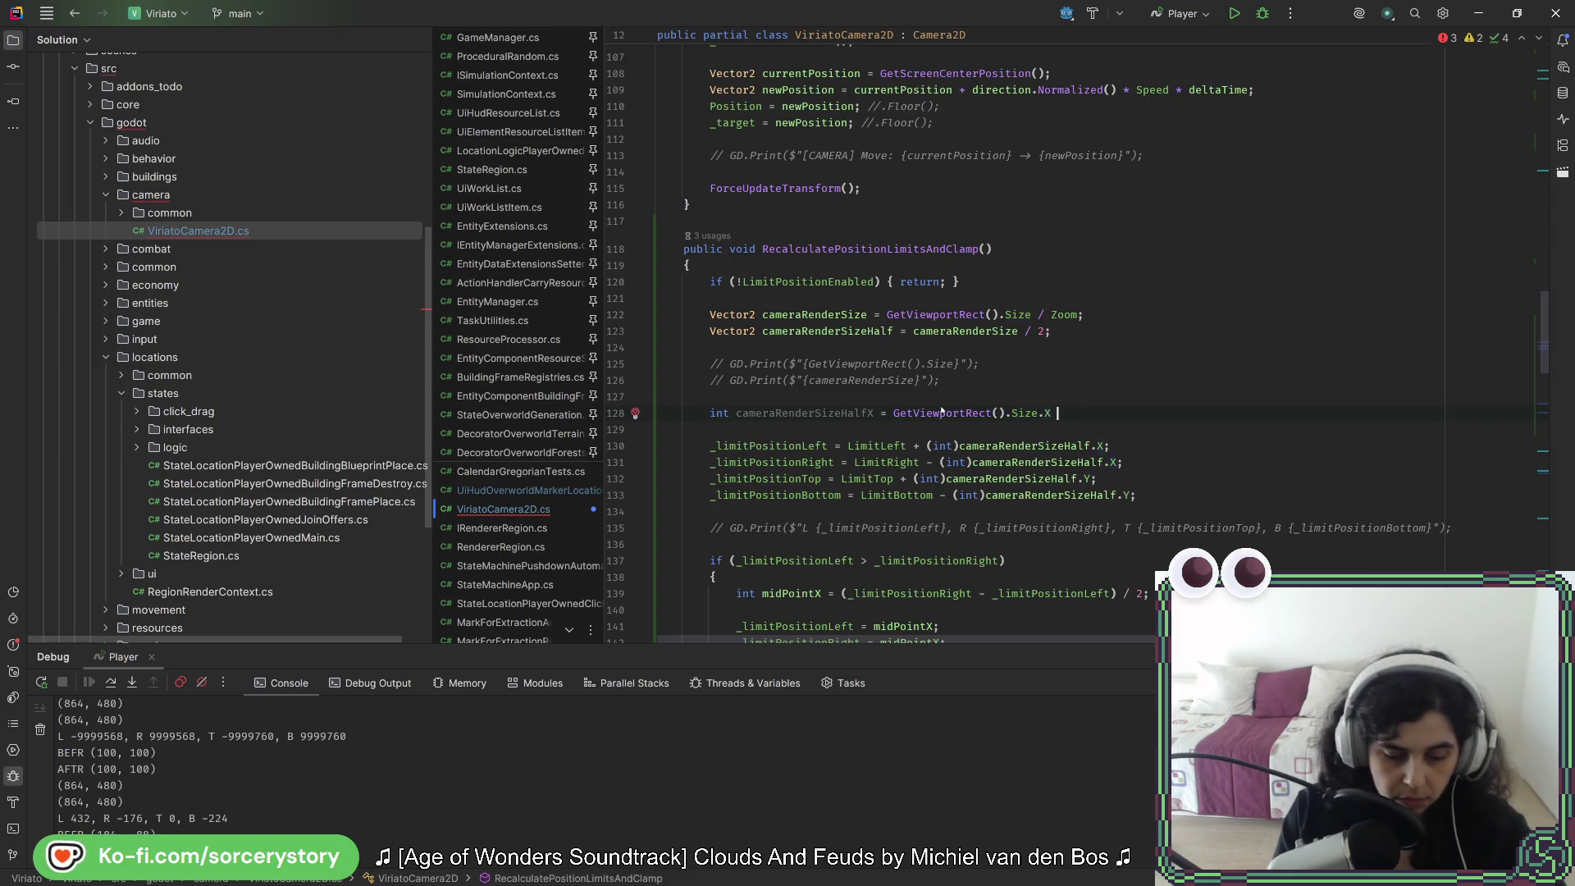
{"action": "key", "text": "BackSpace"}
{"action": "type", "text": "Zoom."}
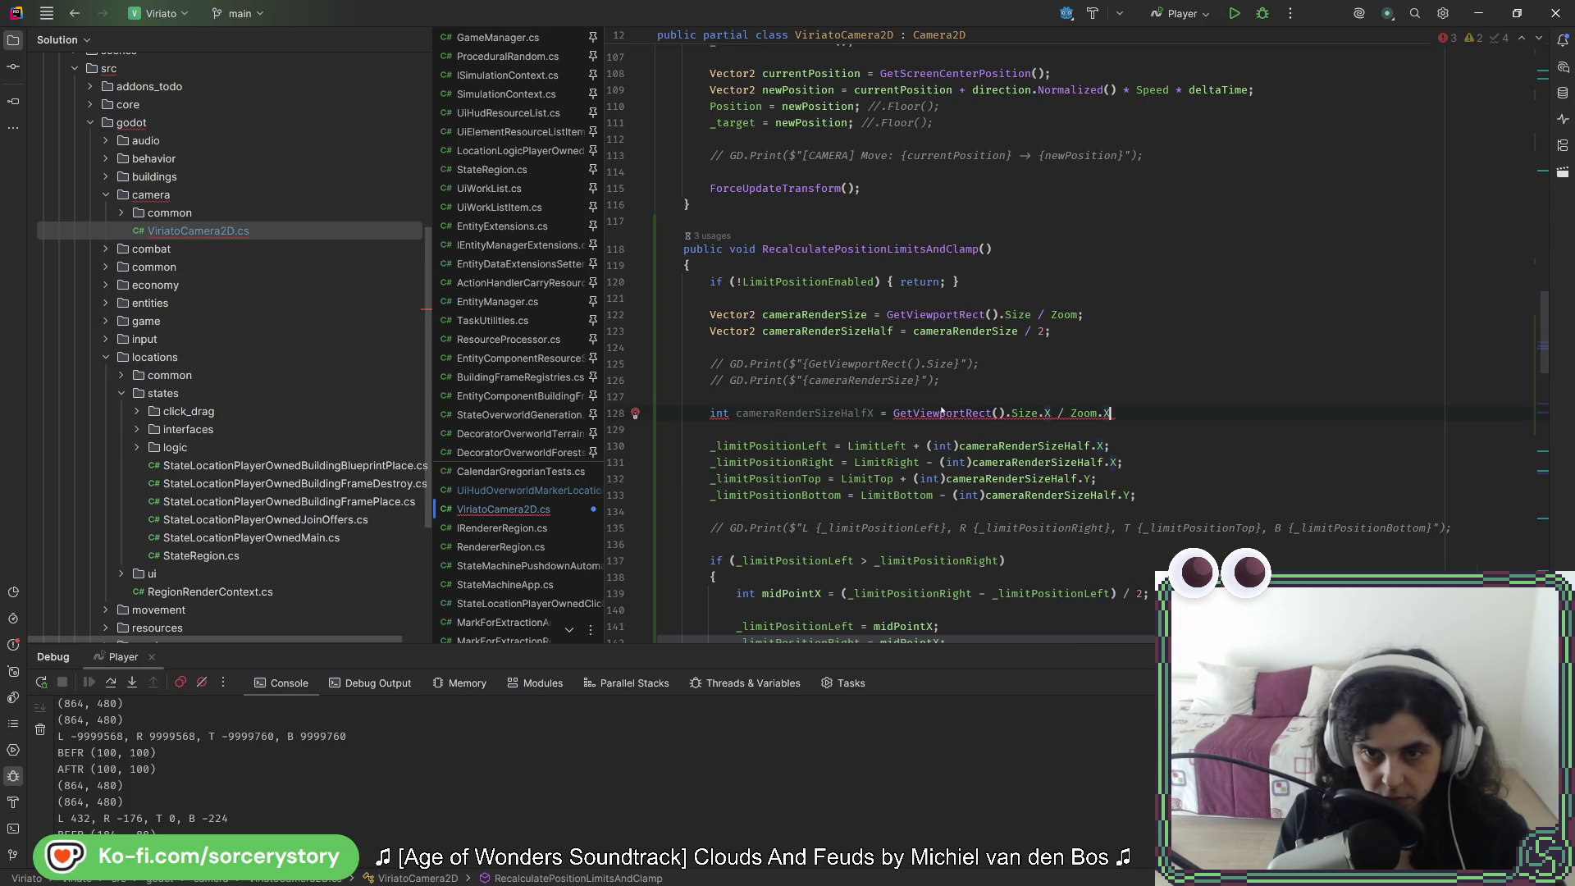
{"action": "type", "text": "X / 2;"}
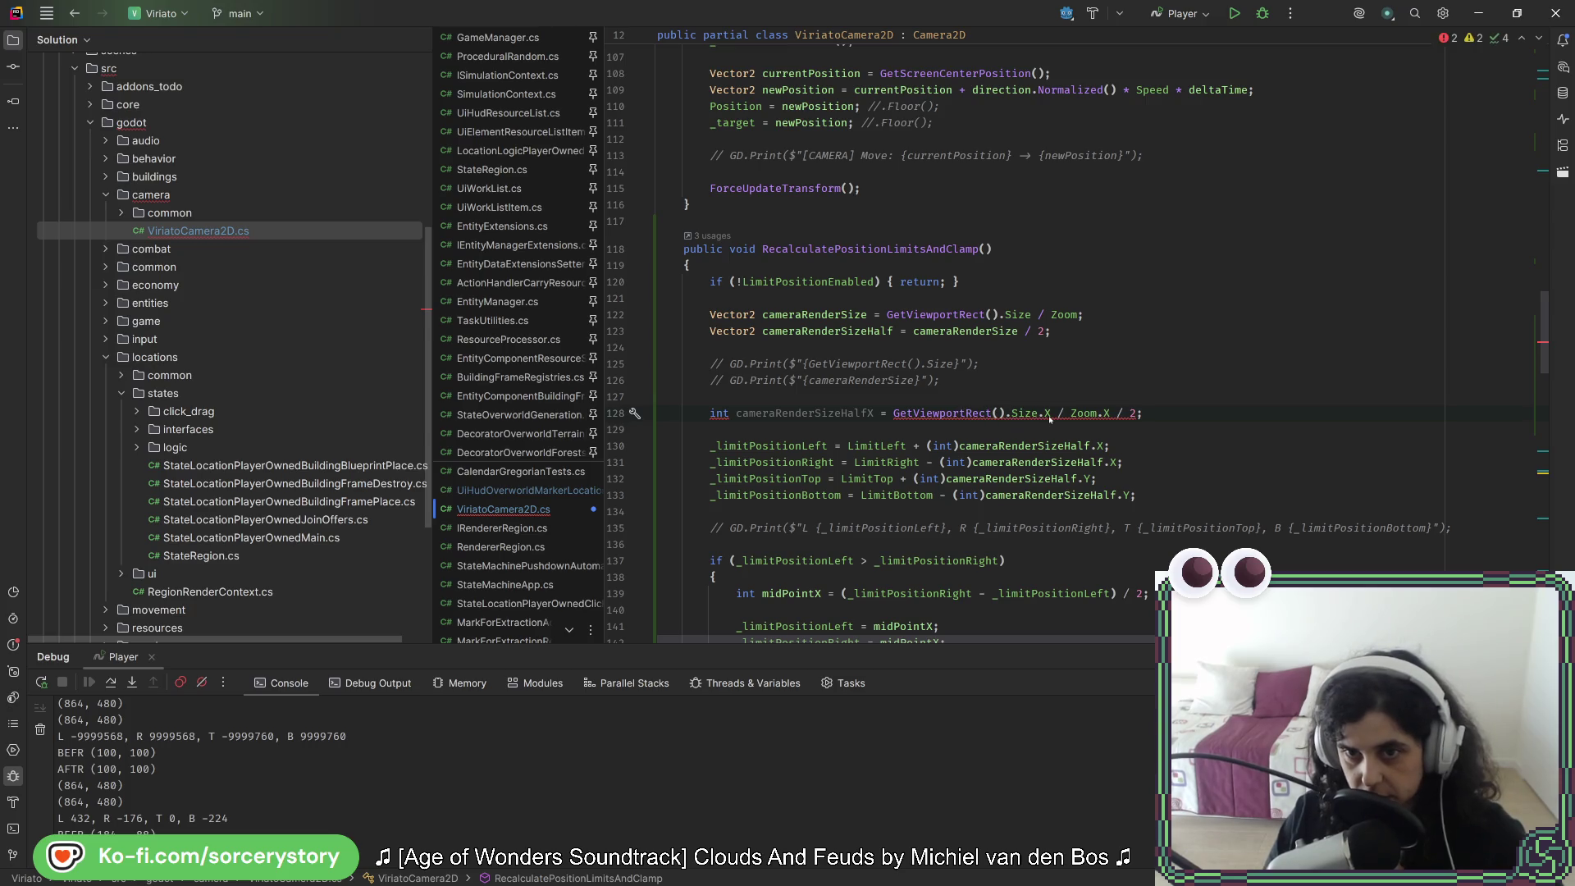
Step: Wrap the whole cameraRenderSizeHalfX expression in an (int) cast
{"action": "mouse_move", "coordinate": [1050, 415]}
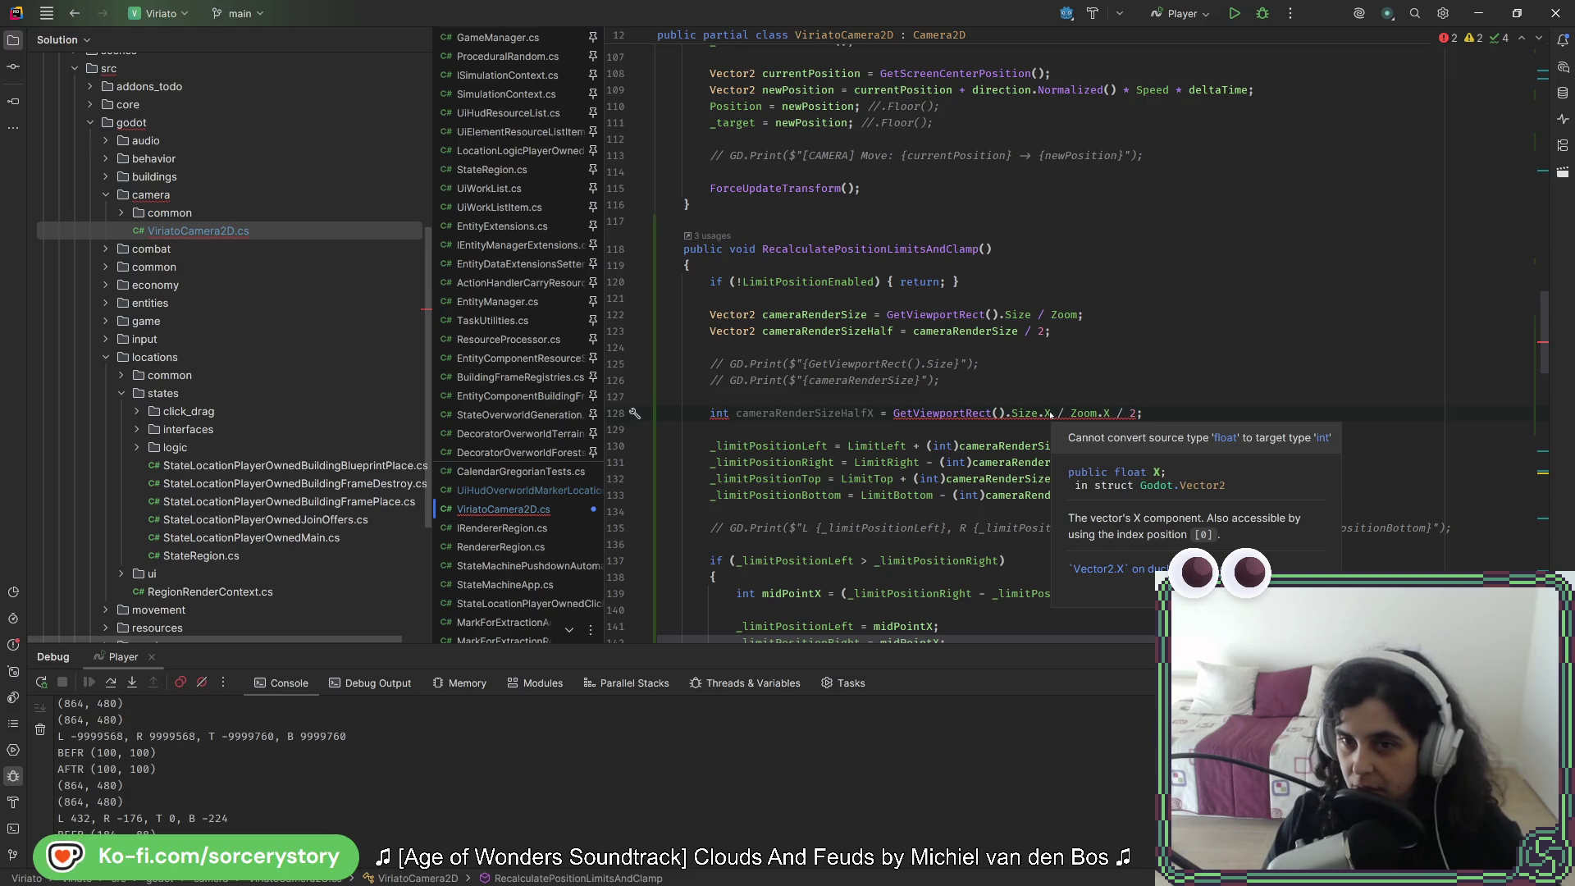
{"action": "left_click", "coordinate": [894, 416]}
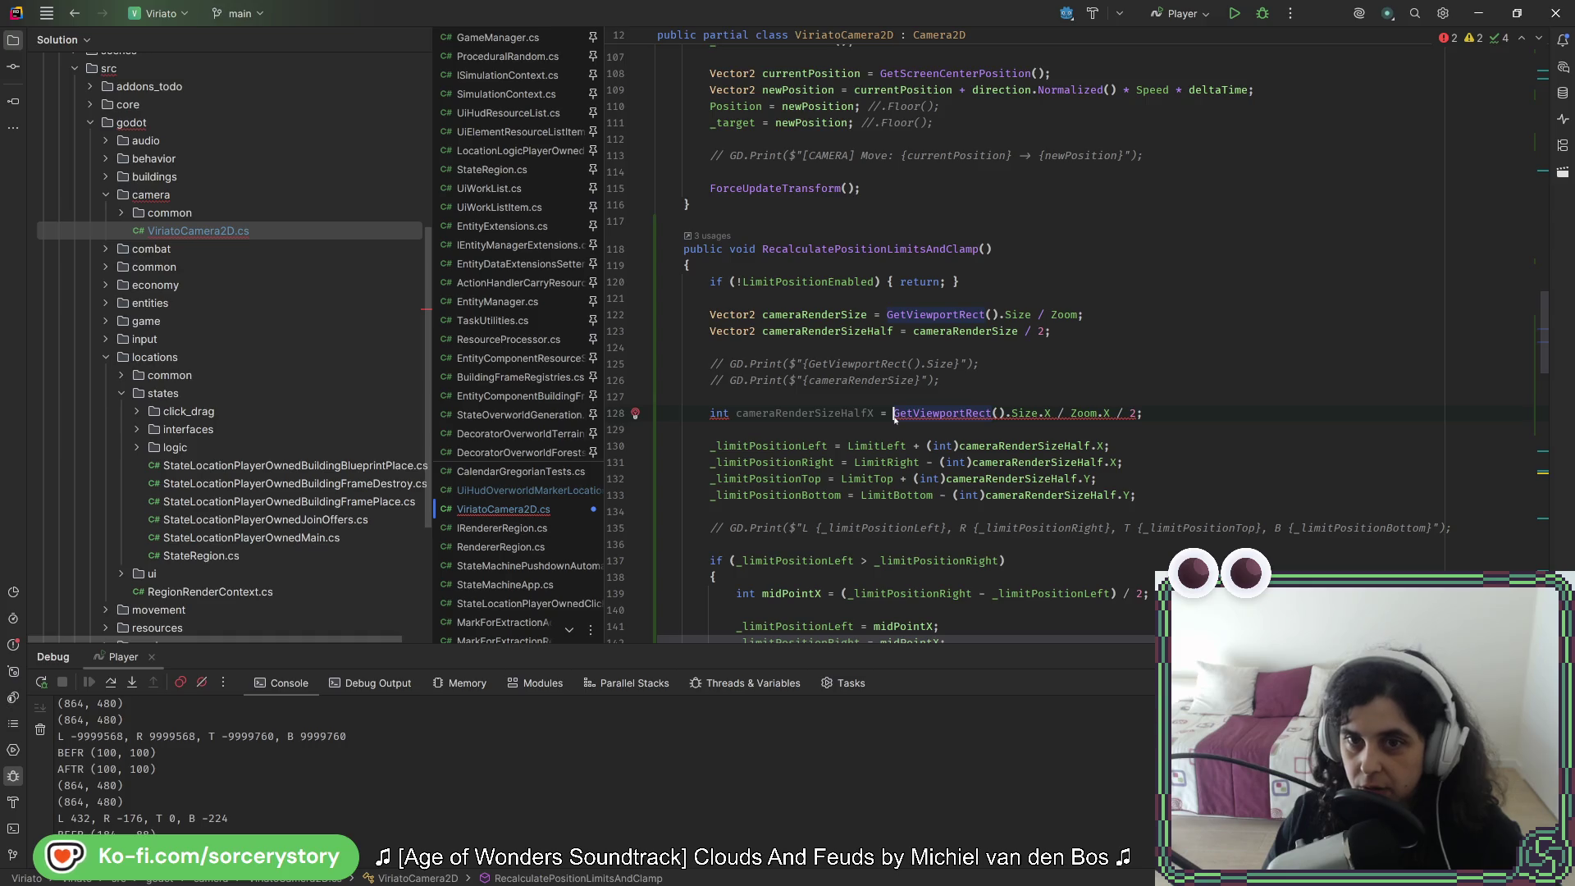
{"action": "type", "text": "(int)"}
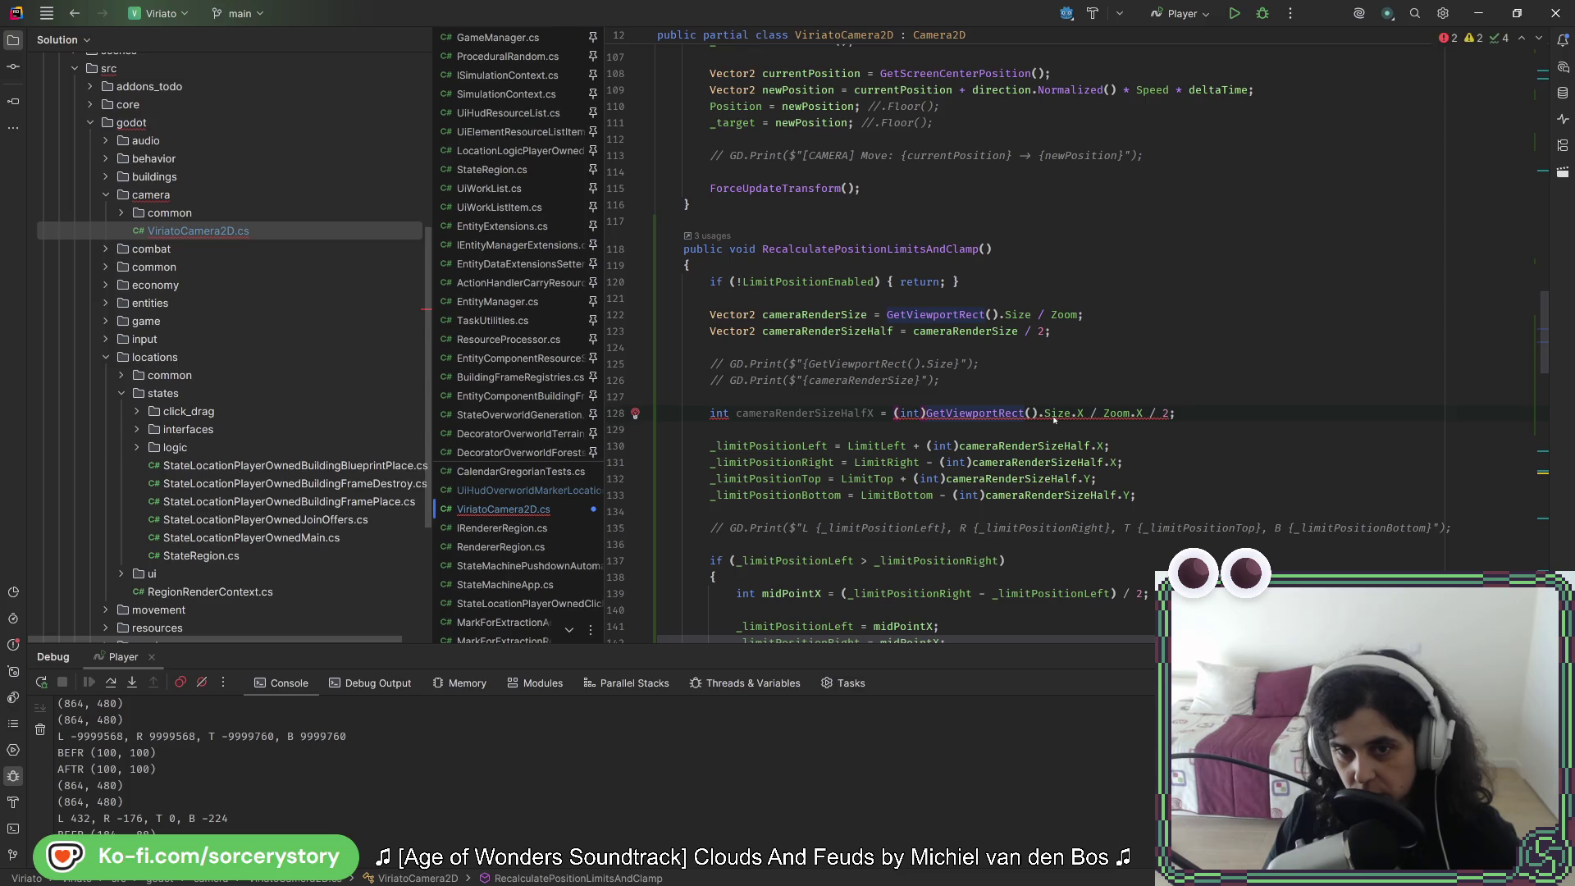
{"action": "type", "text": "("}
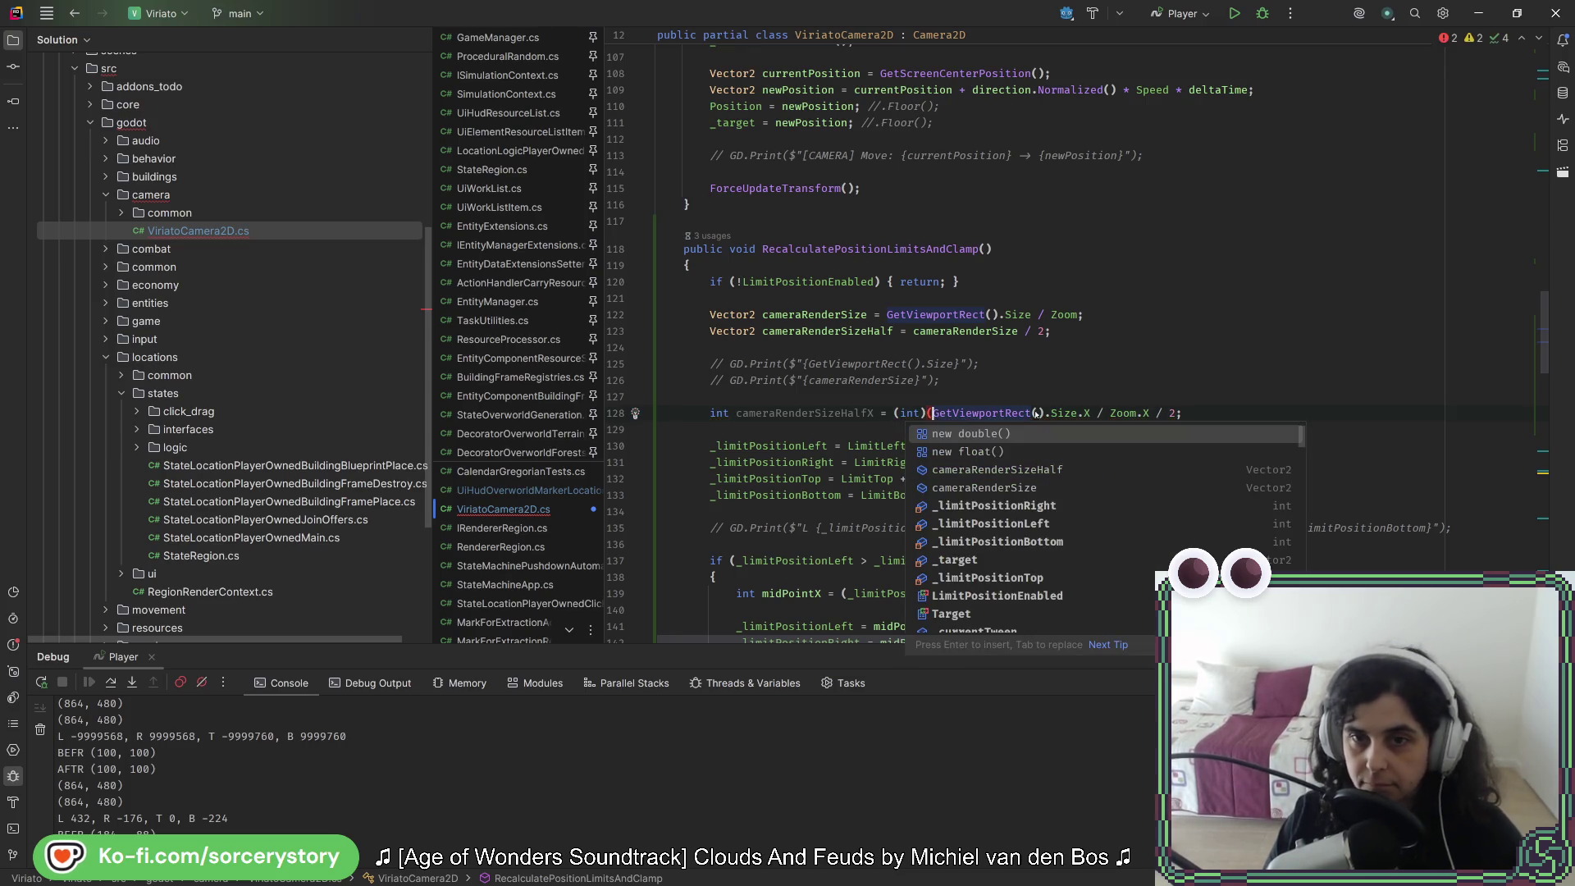
{"action": "left_click", "coordinate": [1089, 414]}
{"action": "type", "text": ")"}
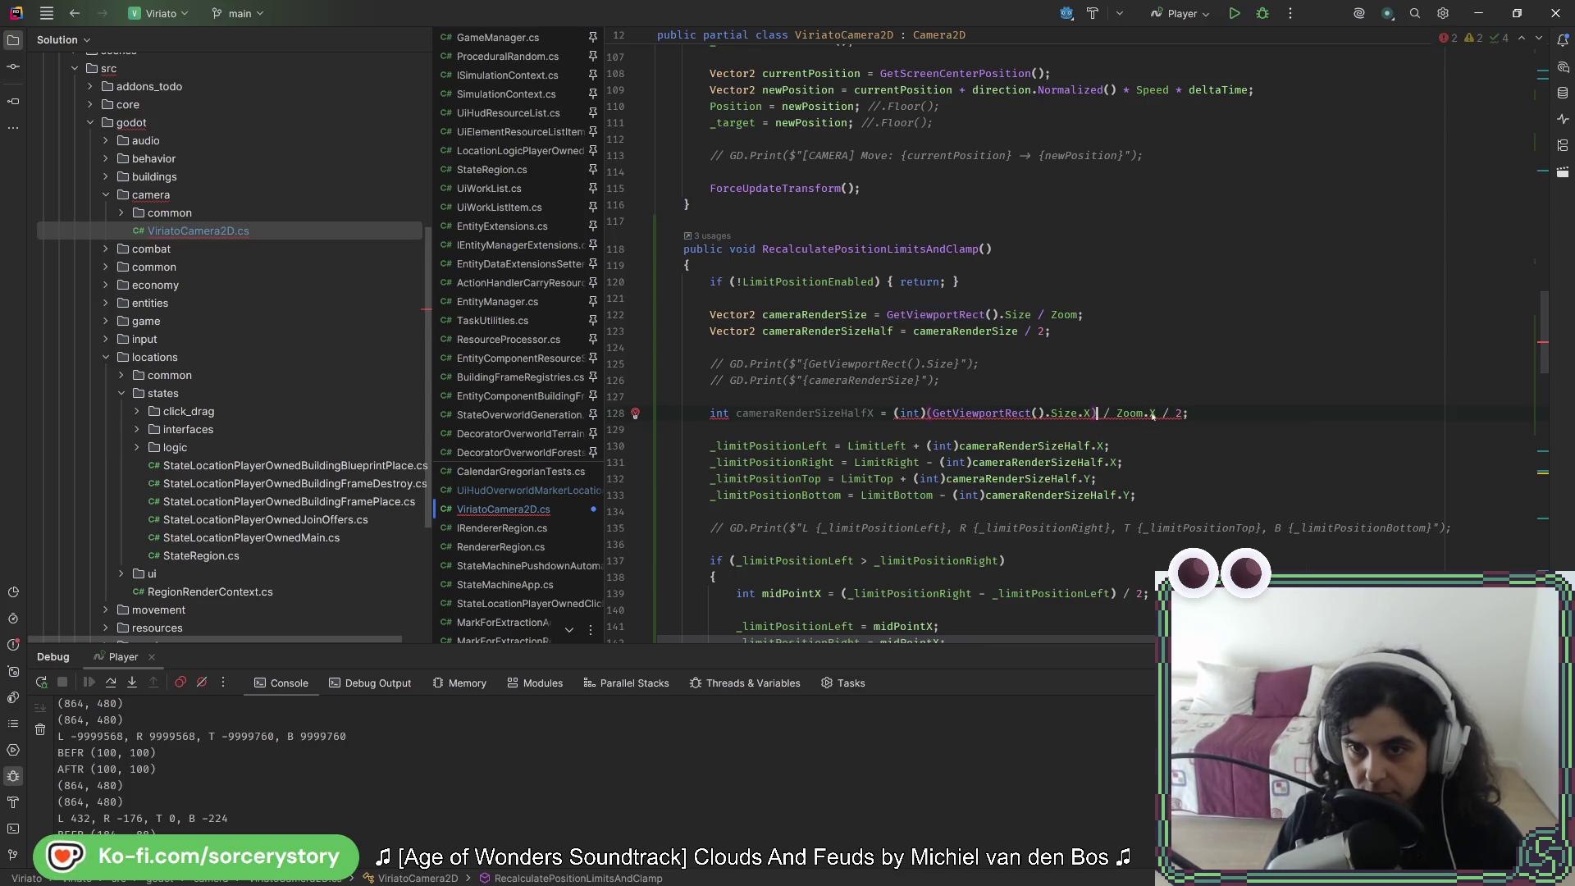
{"action": "mouse_move", "coordinate": [1153, 417]}
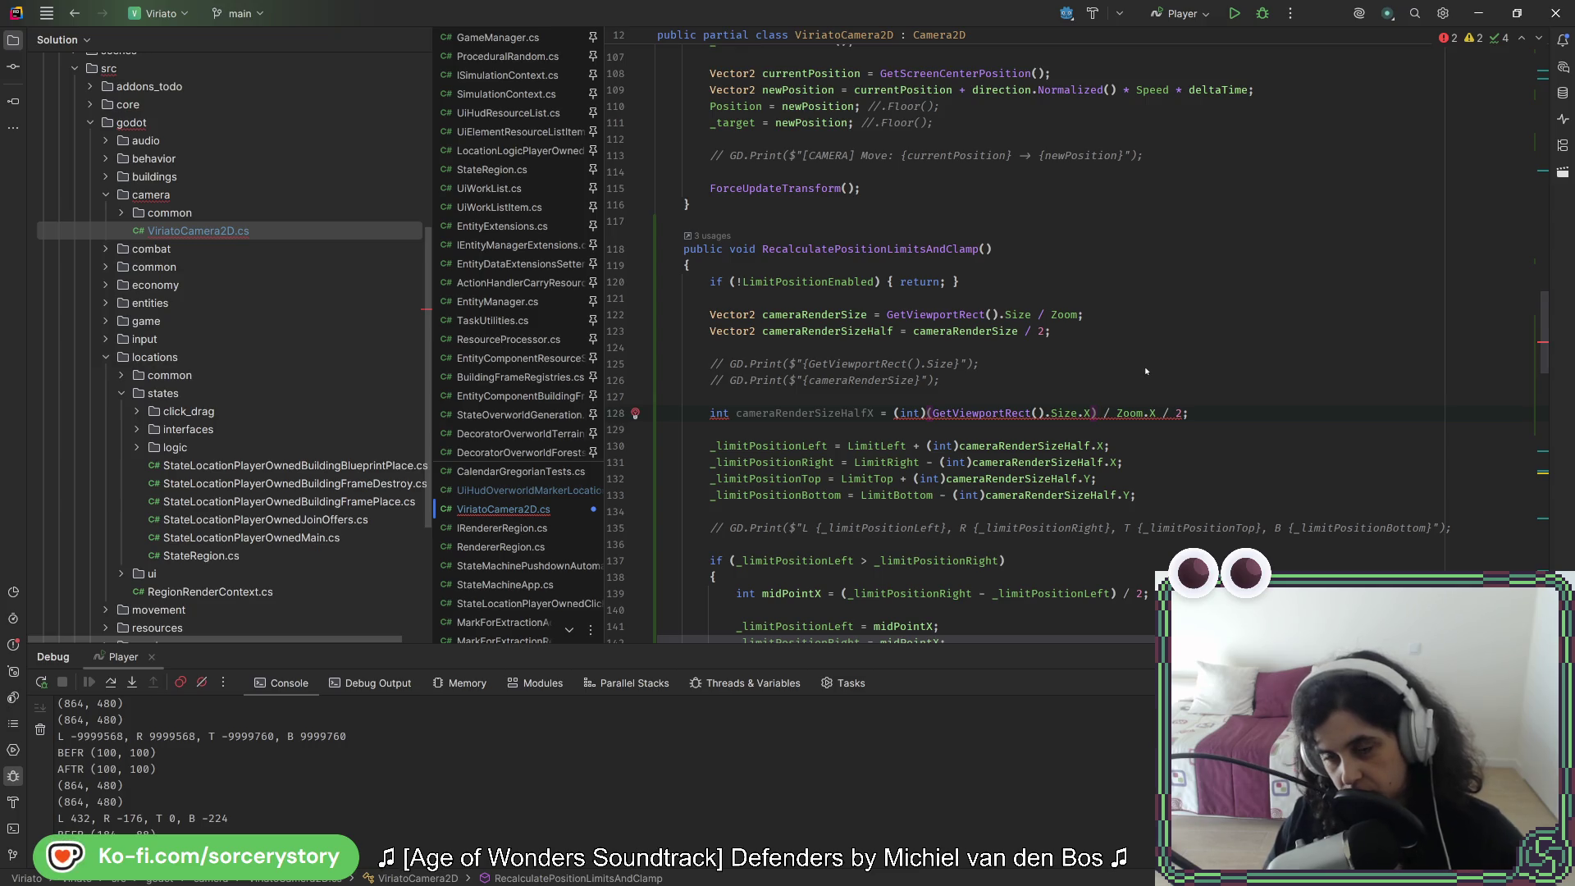
{"action": "key", "text": "ctrl+z"}
{"action": "key", "text": "ctrl+z"}
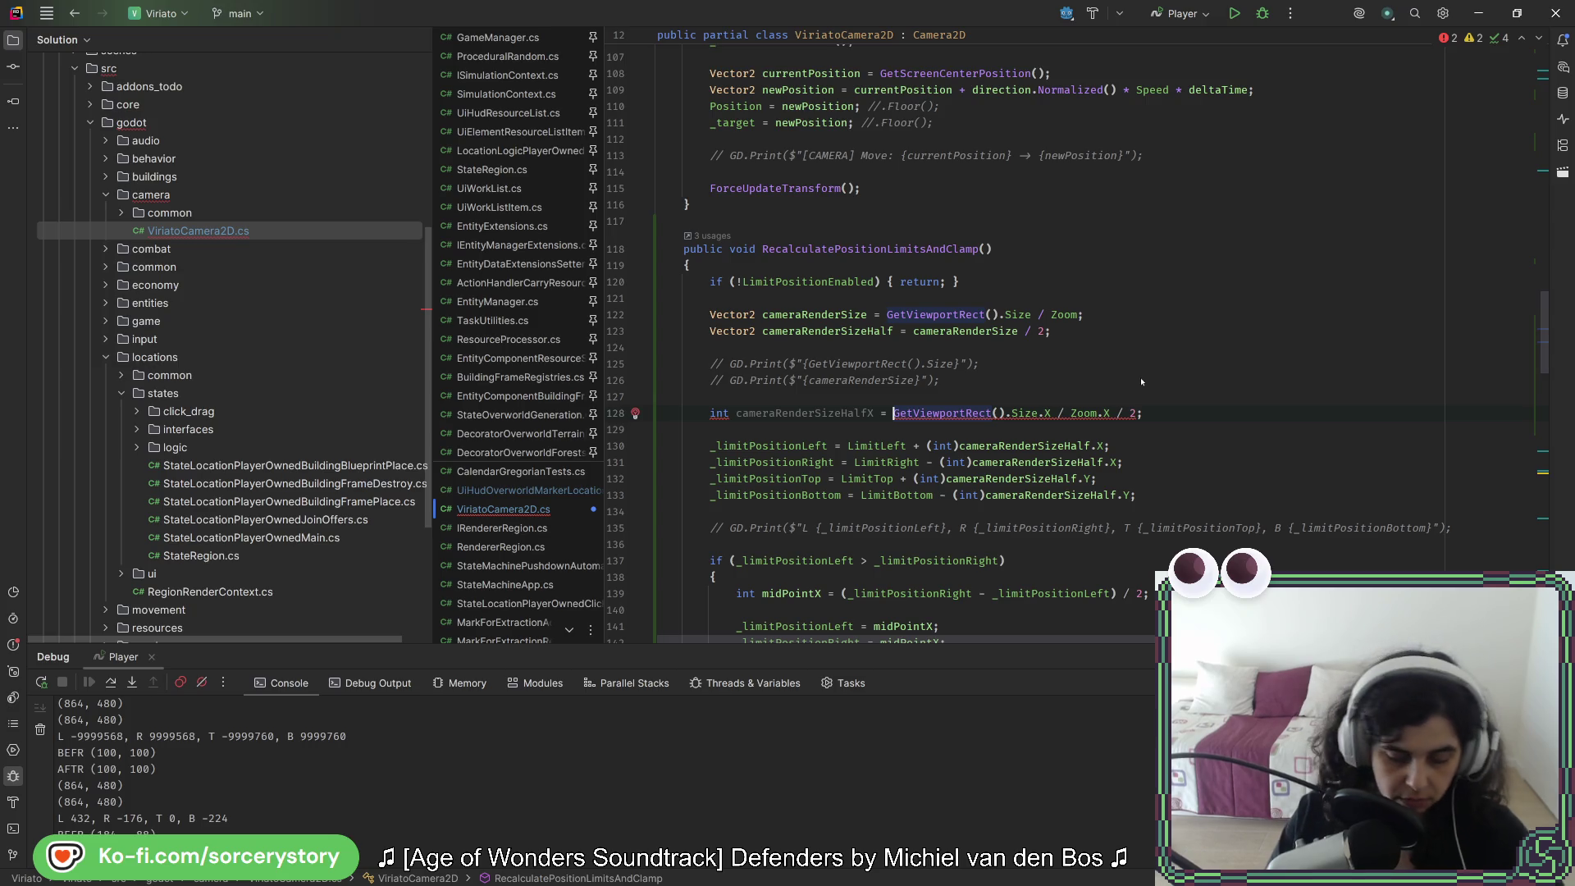
{"action": "type", "text": "("}
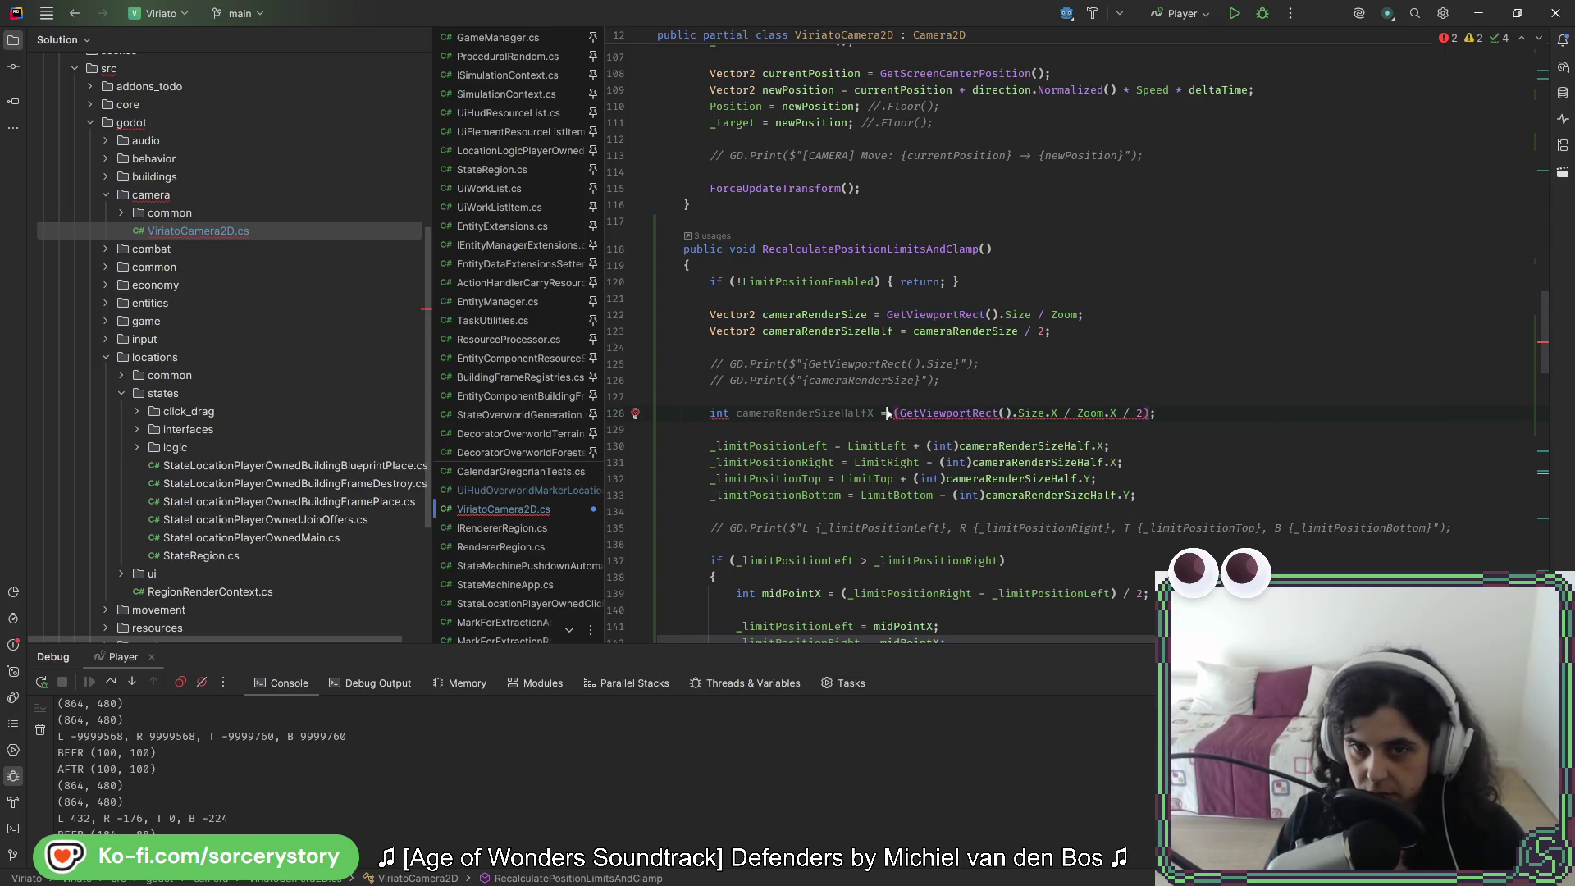
{"action": "type", "text": "("}
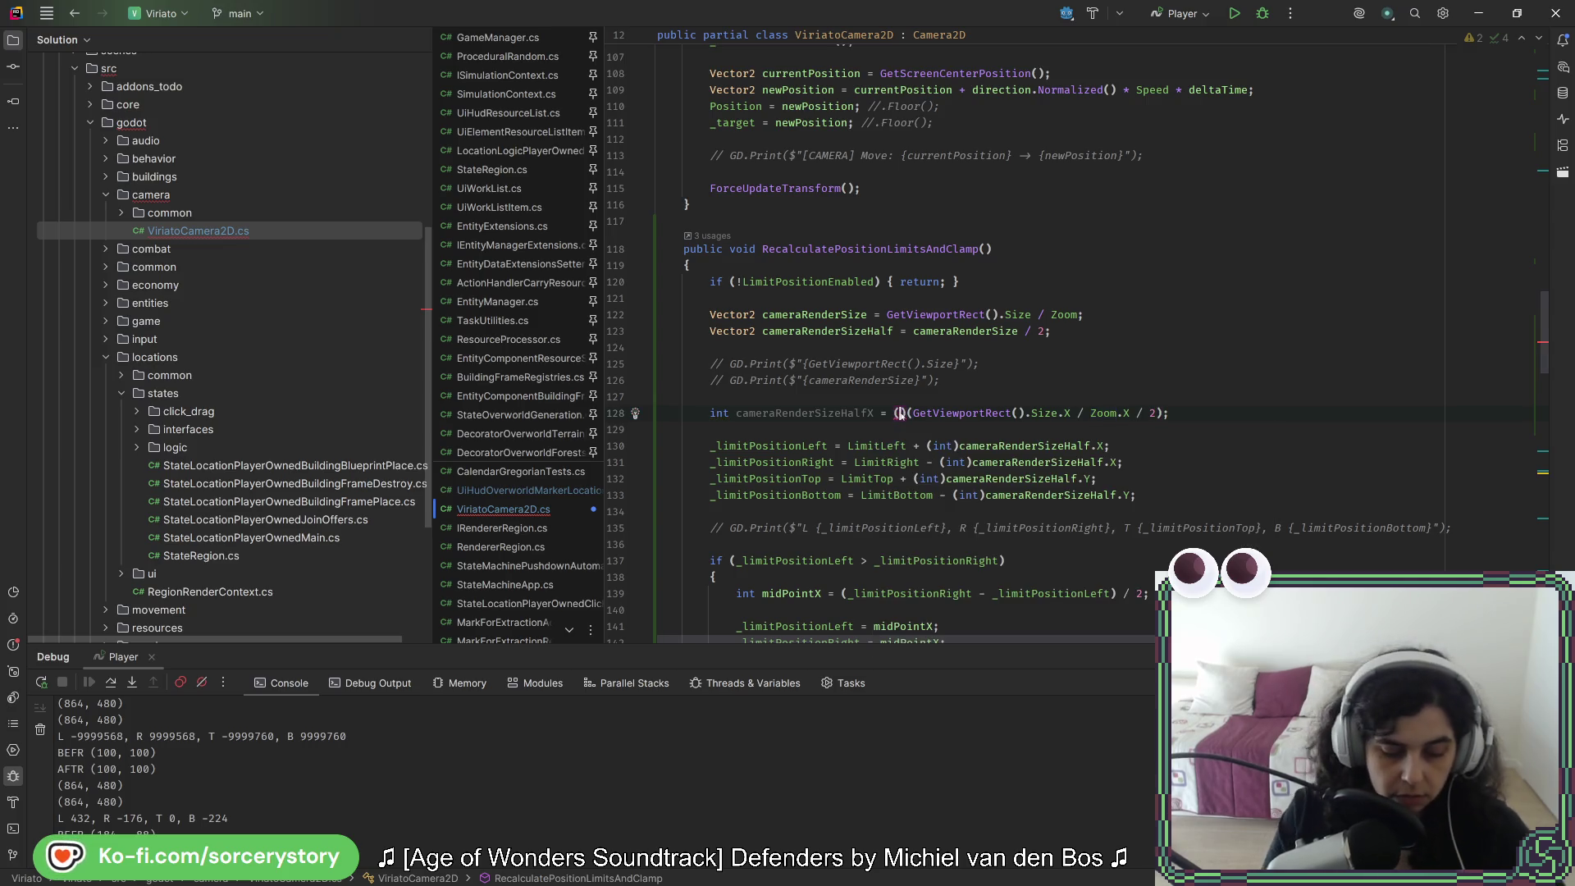
{"action": "type", "text": "int)"}
{"action": "key", "text": "Up"}
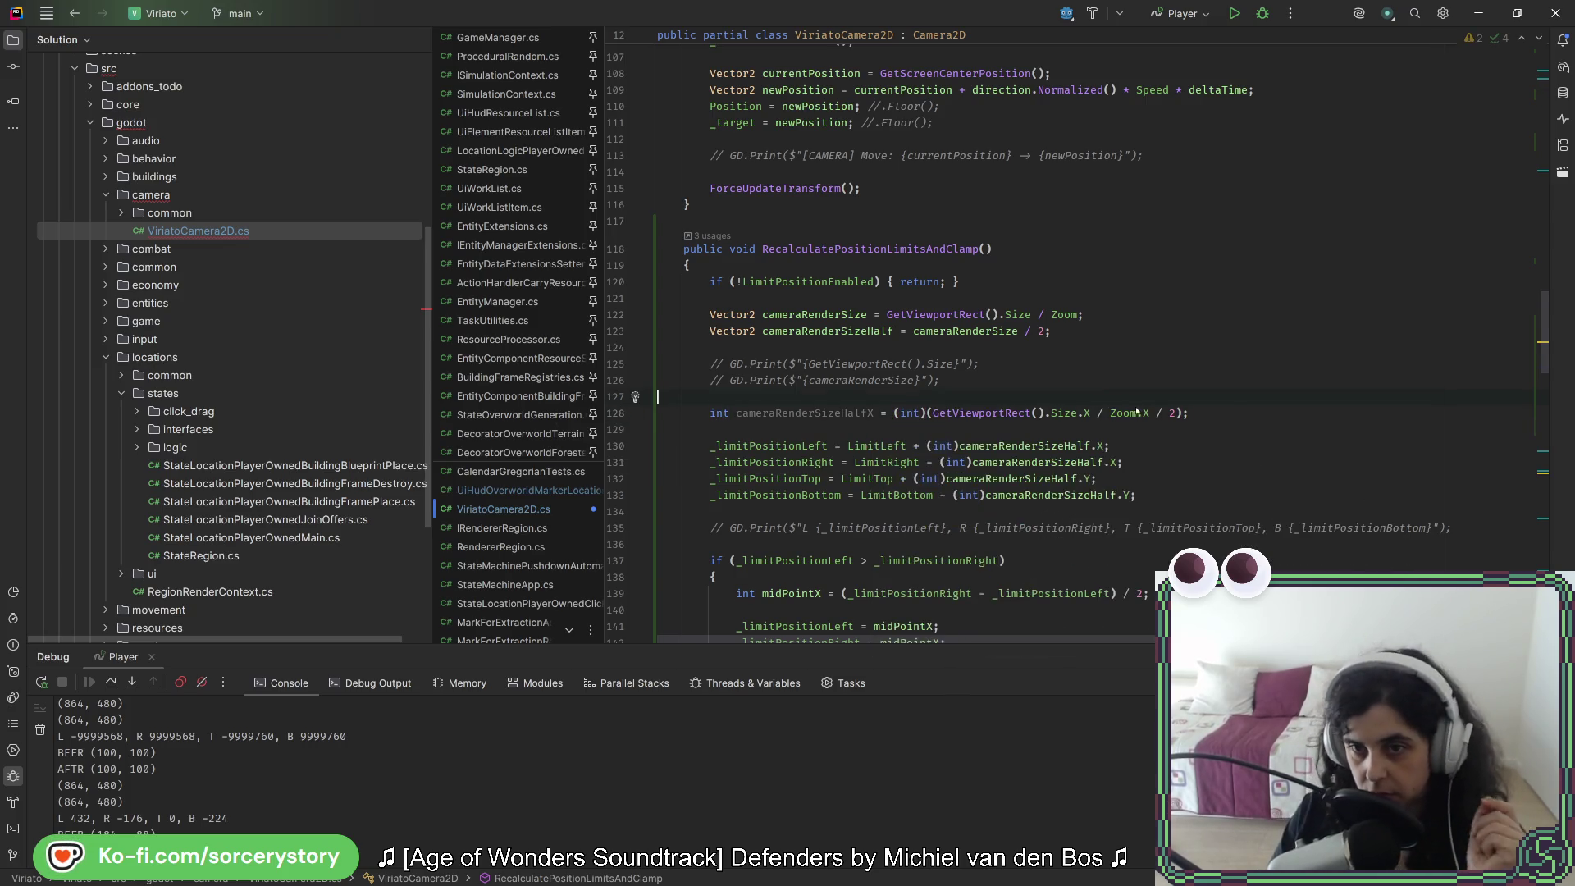
Step: Duplicate the cameraRenderSizeHalfX declaration onto the line below
{"action": "key", "text": "shift+Up"}
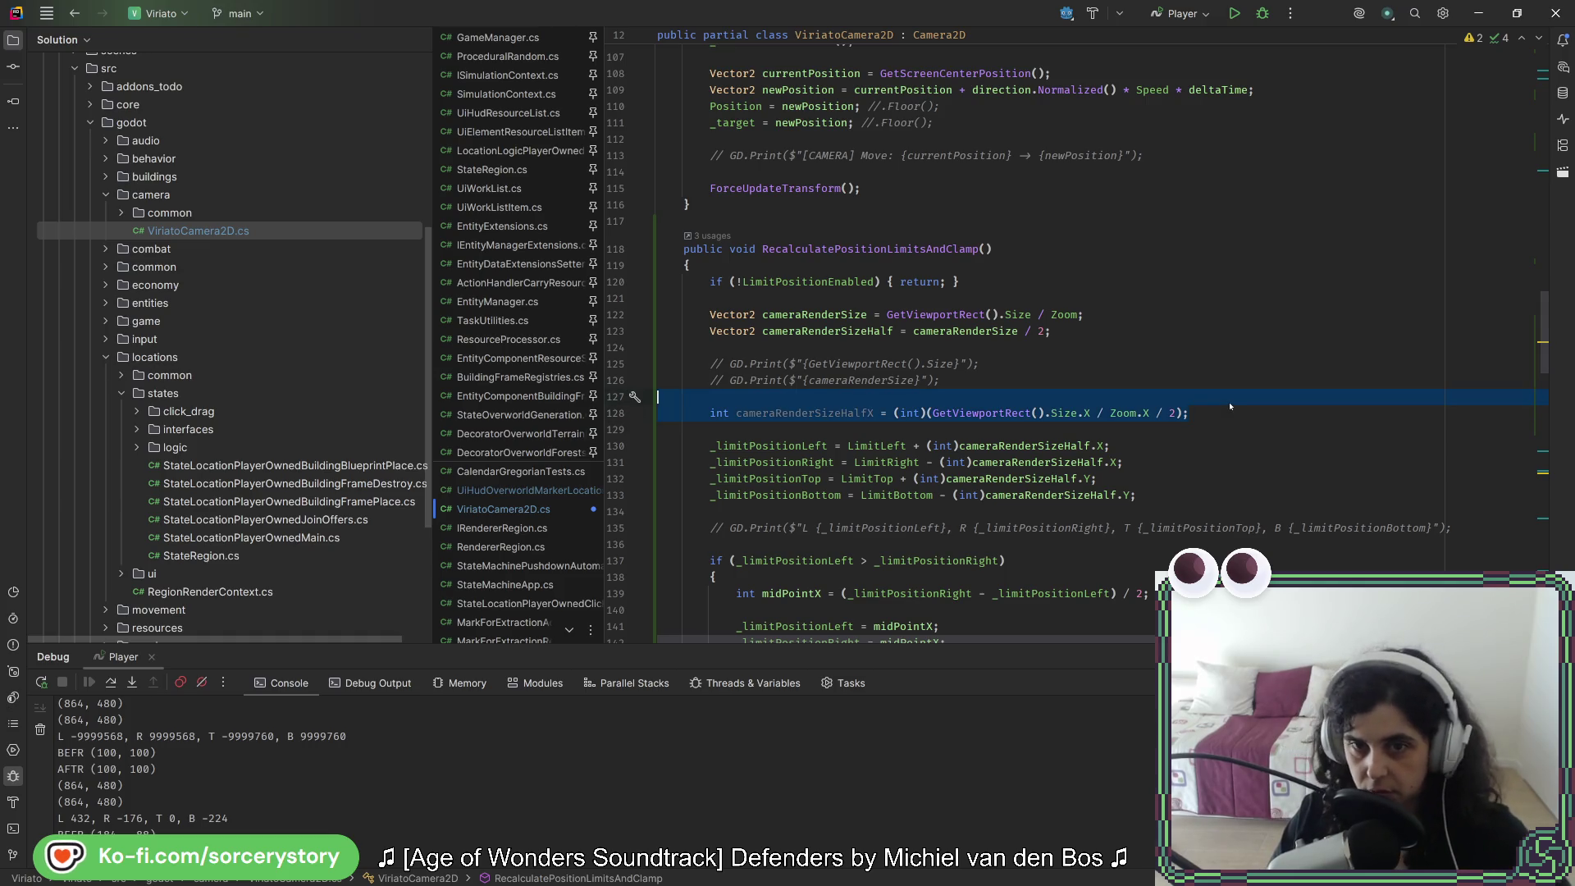
{"action": "key", "text": "ctrl+d"}
{"action": "left_click", "coordinate": [867, 429]}
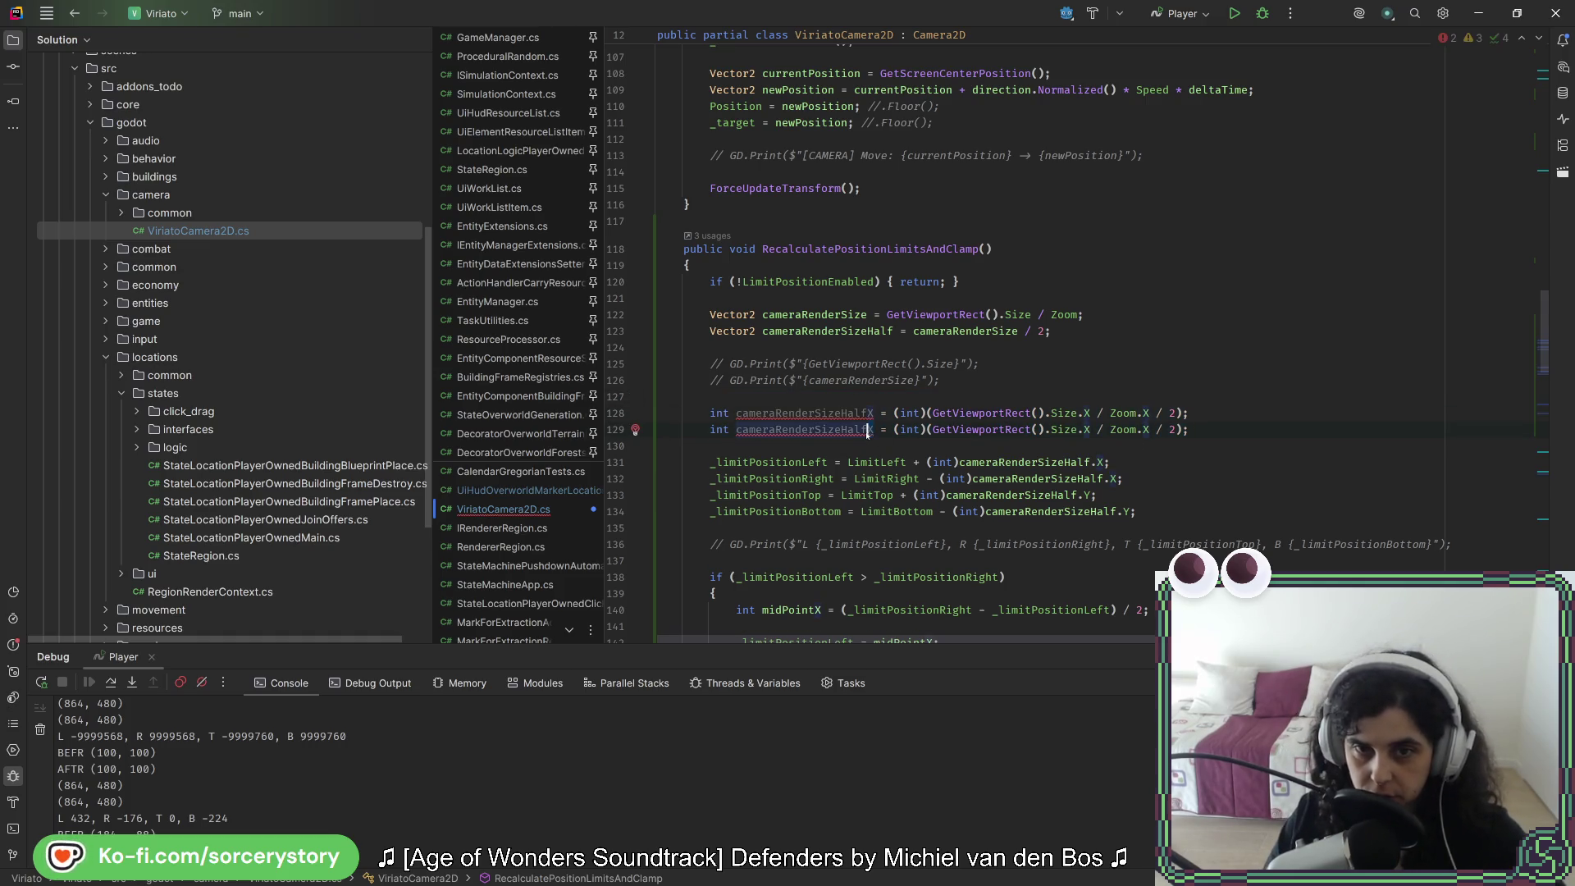
Step: Turn the copy into cameraRenderSizeHalfY using Size.Y and Zoom.Y
{"action": "key", "text": "Delete"}
{"action": "type", "text": "Y"}
{"action": "key", "text": "Delete"}
{"action": "type", "text": "Y"}
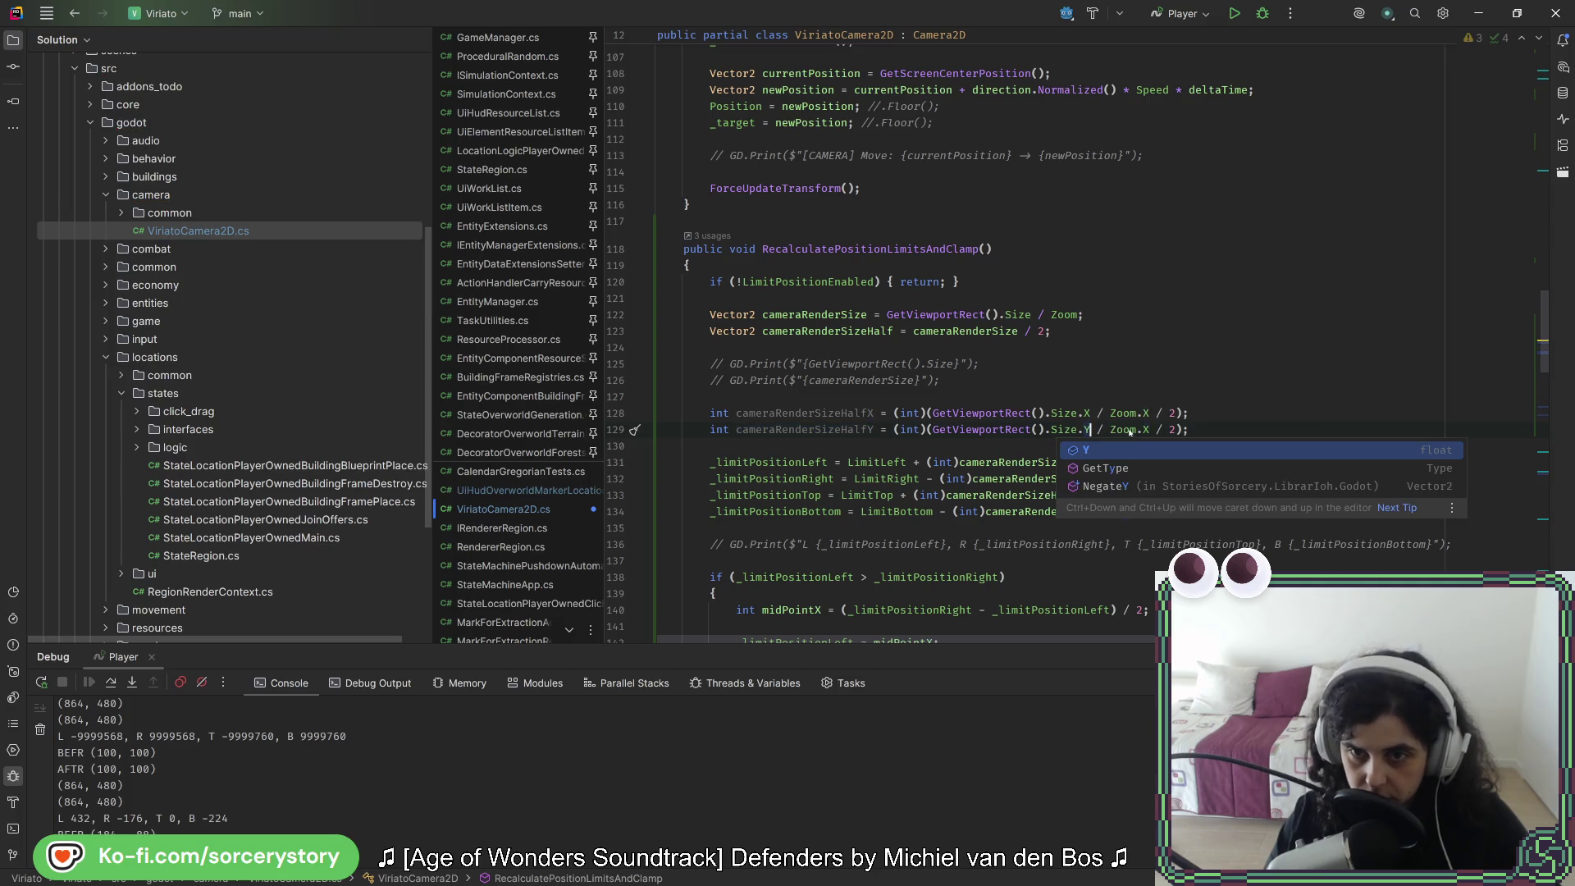
{"action": "left_click", "coordinate": [1144, 429]}
{"action": "key", "text": "Delete"}
{"action": "type", "text": "Y"}
Step: Comment out the old vector size lines 122 and 123
{"action": "left_click_drag", "start_coordinate": [1050, 331], "coordinate": [863, 318]}
{"action": "key", "text": "ctrl+slash"}
{"action": "key", "text": "Up"}
Step: Replace the casts in the four limit lines with cameraRenderSizeHalfX and cameraRenderSizeHalfY
{"action": "left_click", "coordinate": [1087, 462]}
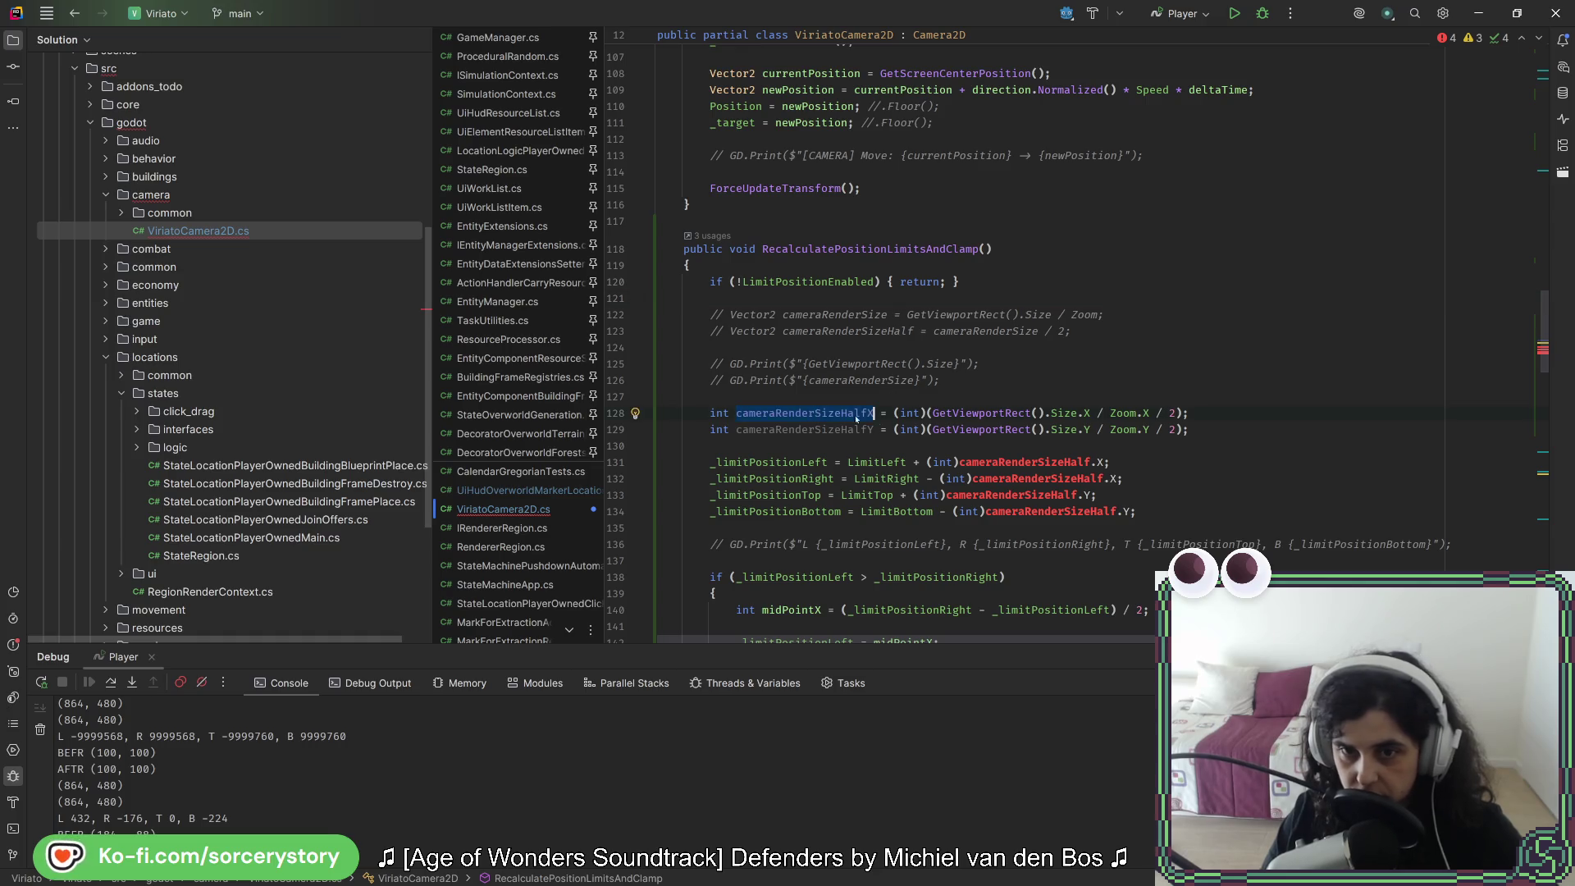
{"action": "type", "text": "cameraRenderSizeHalfX"}
{"action": "left_click_drag", "start_coordinate": [1110, 478], "coordinate": [1121, 479]}
{"action": "type", "text": "cameraRenderSizeHalfX"}
{"action": "double_click", "coordinate": [792, 432]}
{"action": "key", "text": "ctrl+c"}
{"action": "mouse_move", "coordinate": [914, 495]}
{"action": "left_mouse_down"}
{"action": "mouse_move", "coordinate": [991, 495]}
{"action": "mouse_move", "coordinate": [1002, 513]}
{"action": "left_mouse_up"}
{"action": "key", "text": "ctrl+v"}
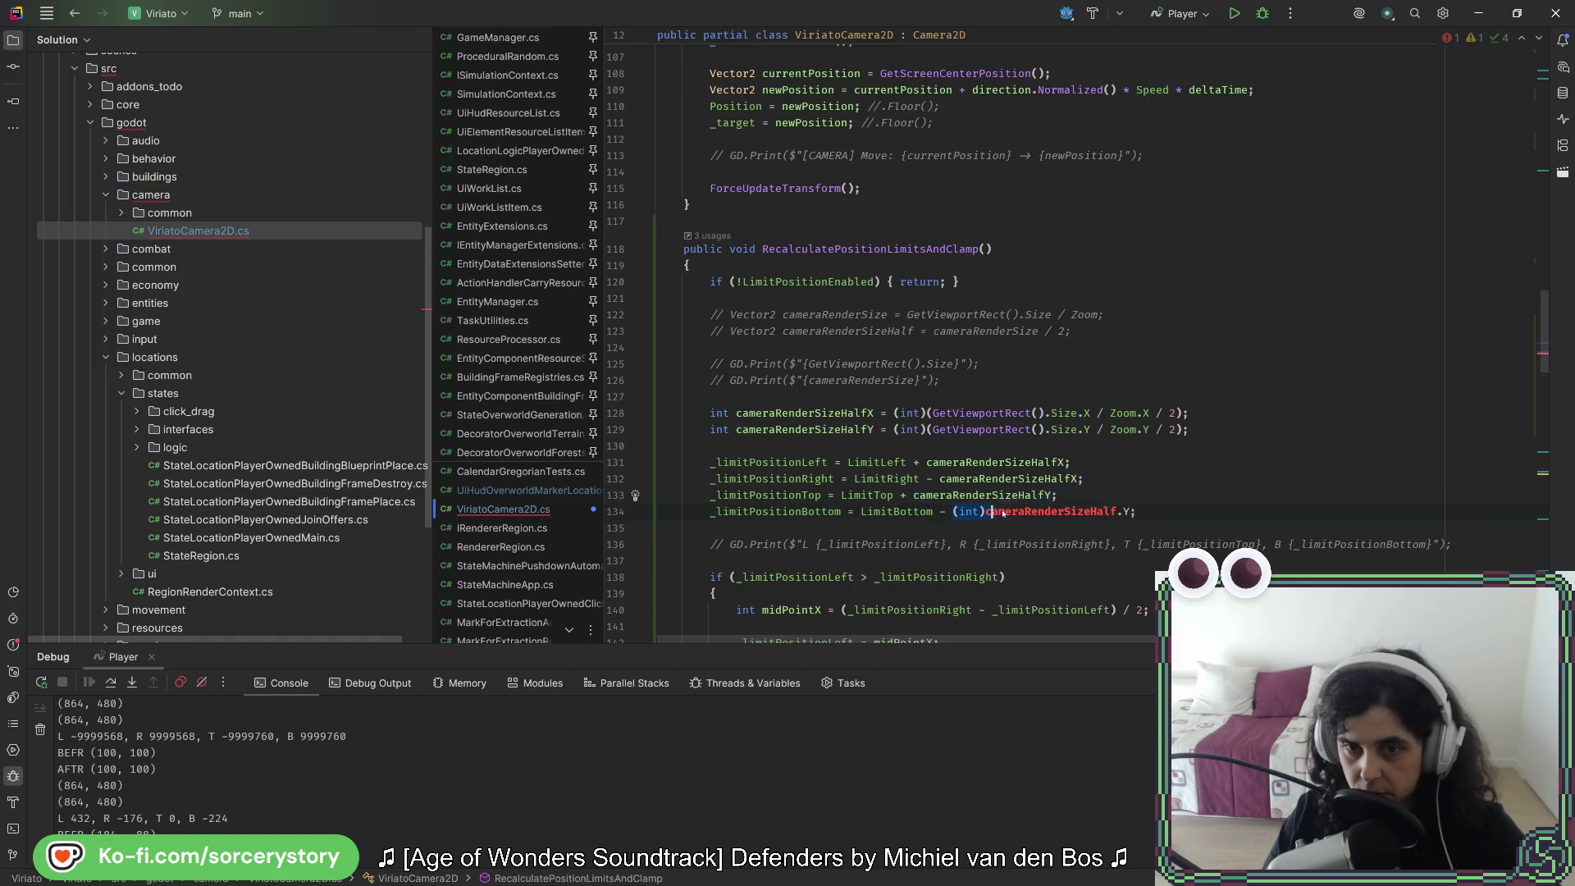
{"action": "key", "text": "ctrl+v"}
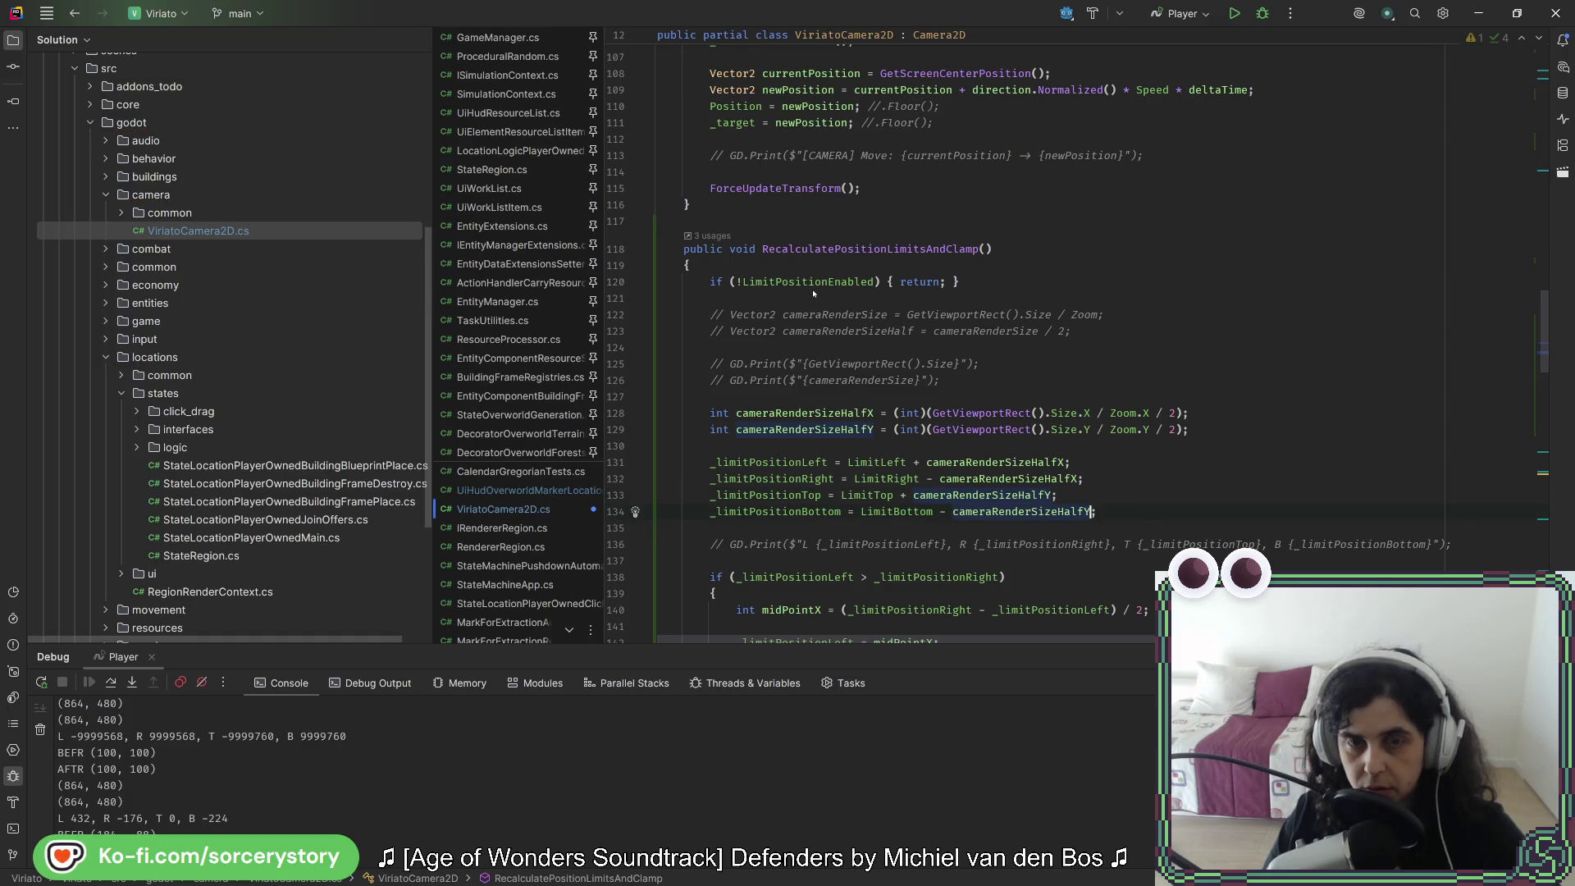
{"action": "left_click", "coordinate": [1038, 429]}
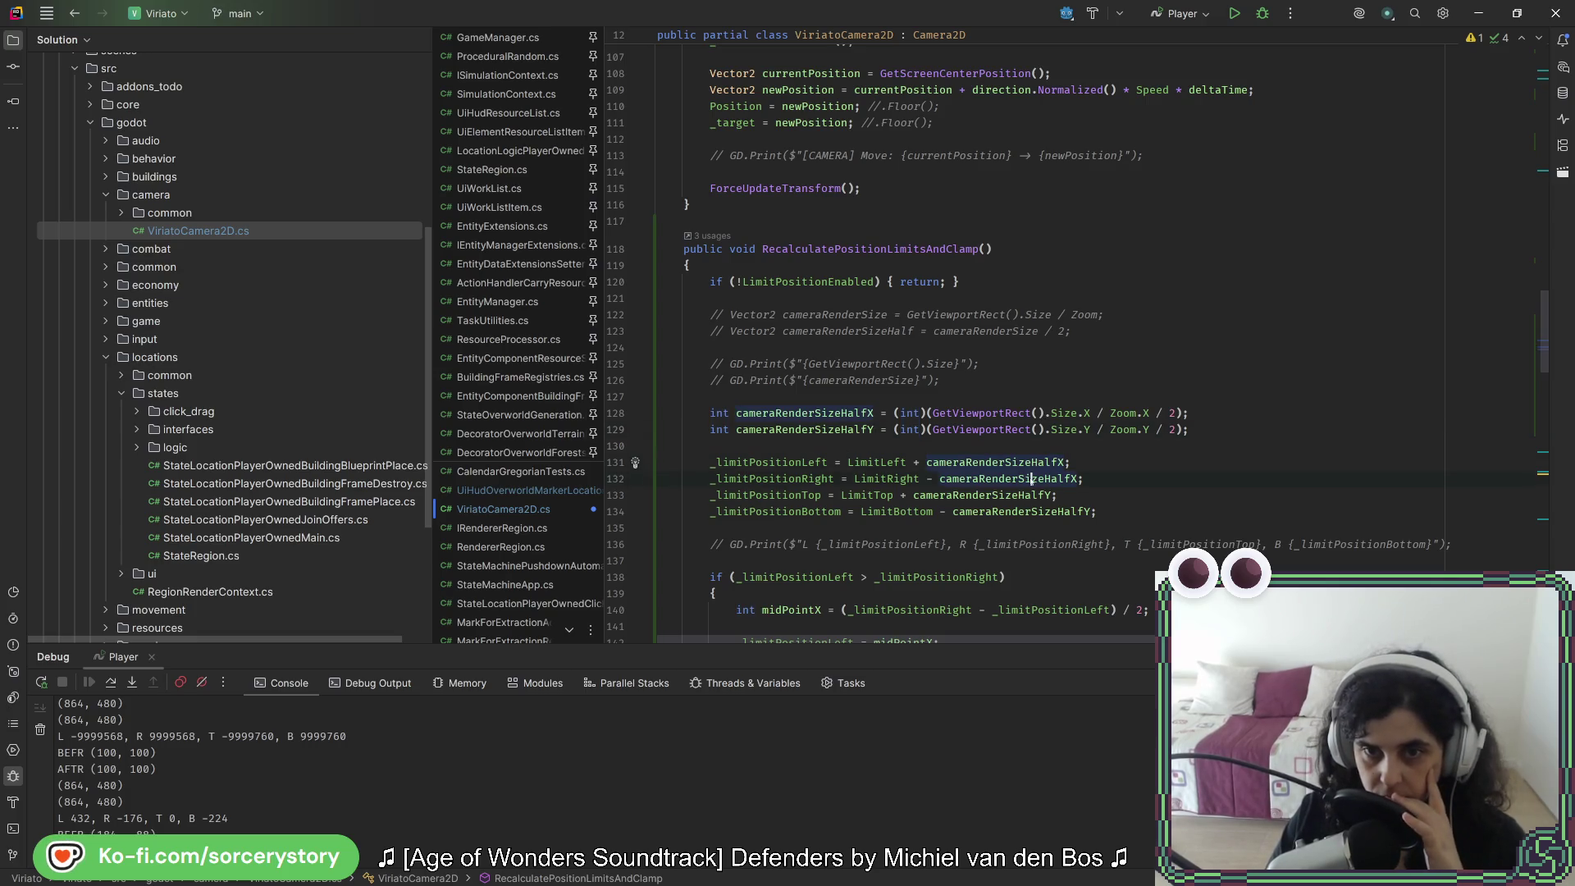
{"action": "left_click", "coordinate": [1023, 511]}
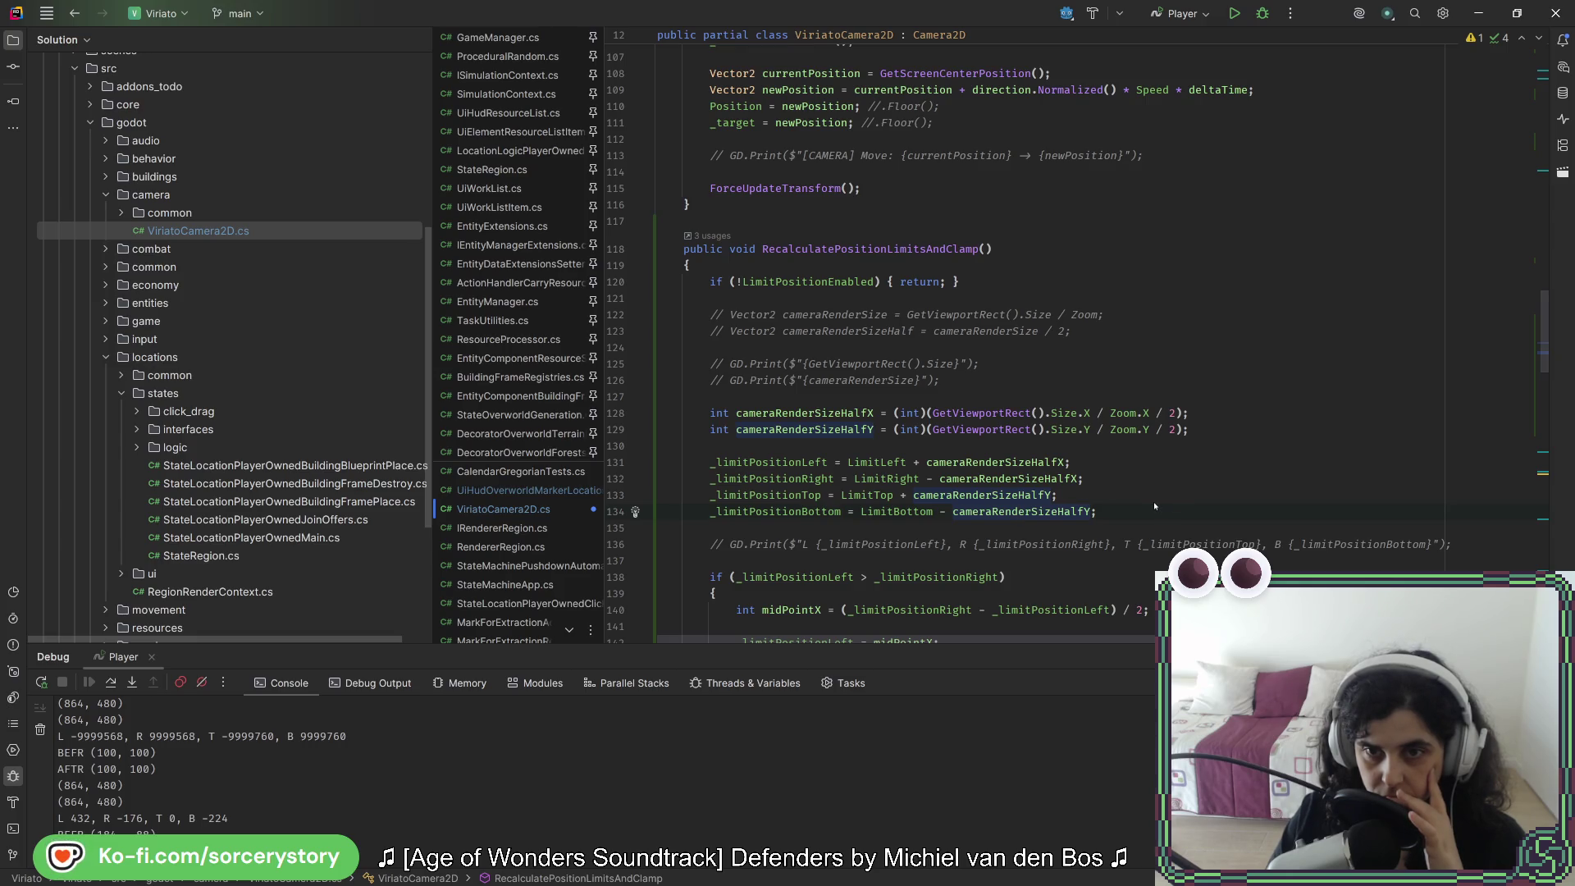
Step: Try extra grouping parentheses on lines 128–129, revert them, and save the file
{"action": "left_click", "coordinate": [933, 430]}
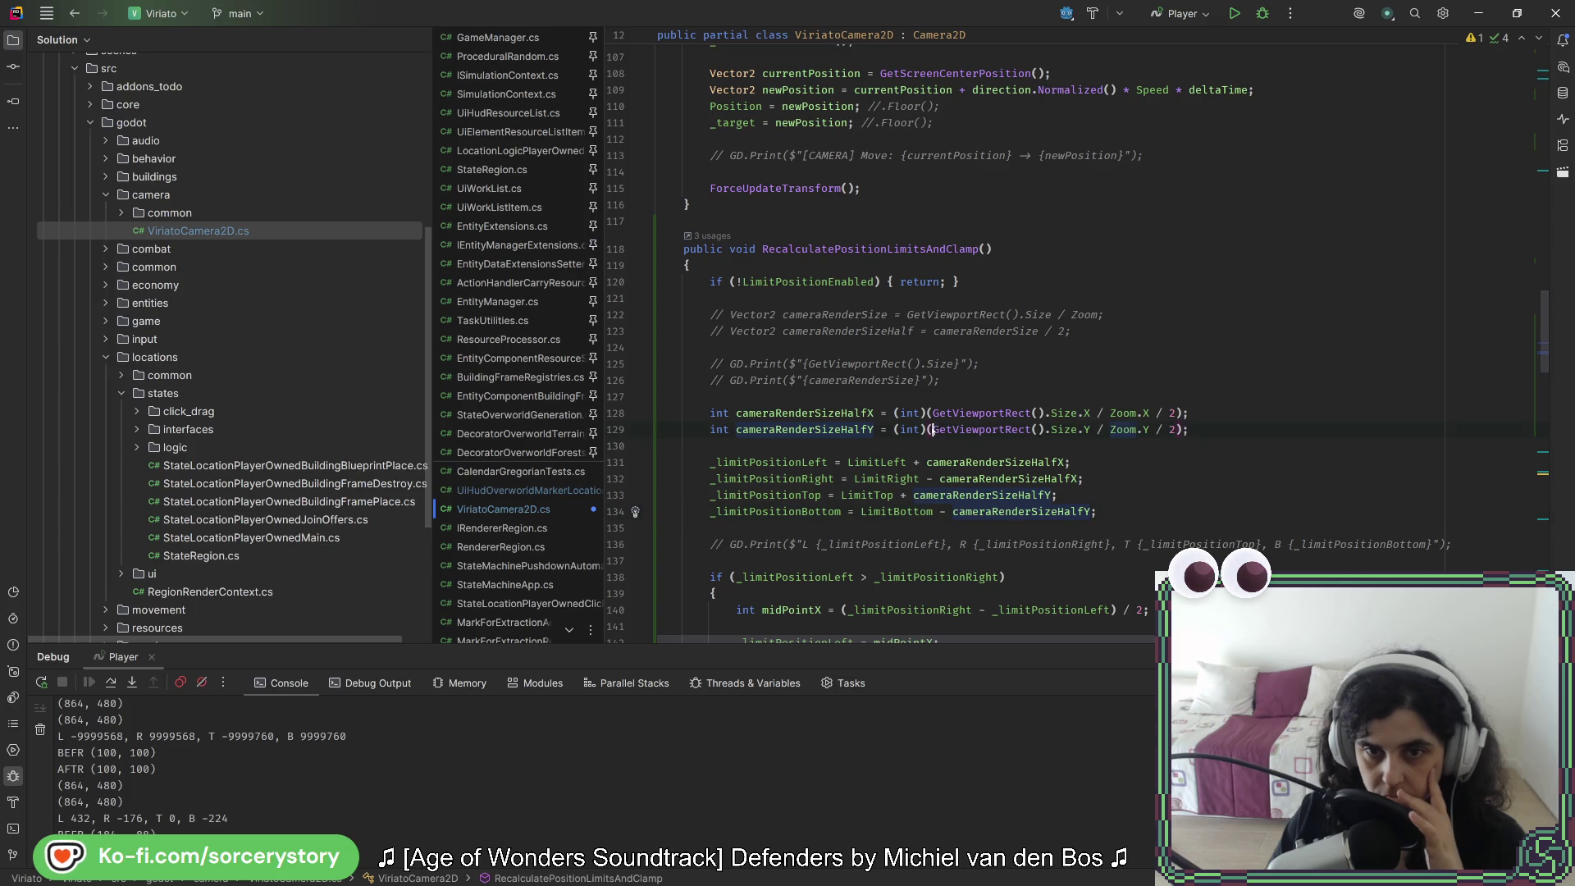
{"action": "mouse_move", "coordinate": [934, 433]}
{"action": "type", "text": "("}
{"action": "left_click", "coordinate": [1156, 430]}
{"action": "type", "text": ") / 2)"}
{"action": "left_click", "coordinate": [932, 413]}
{"action": "type", "text": "("}
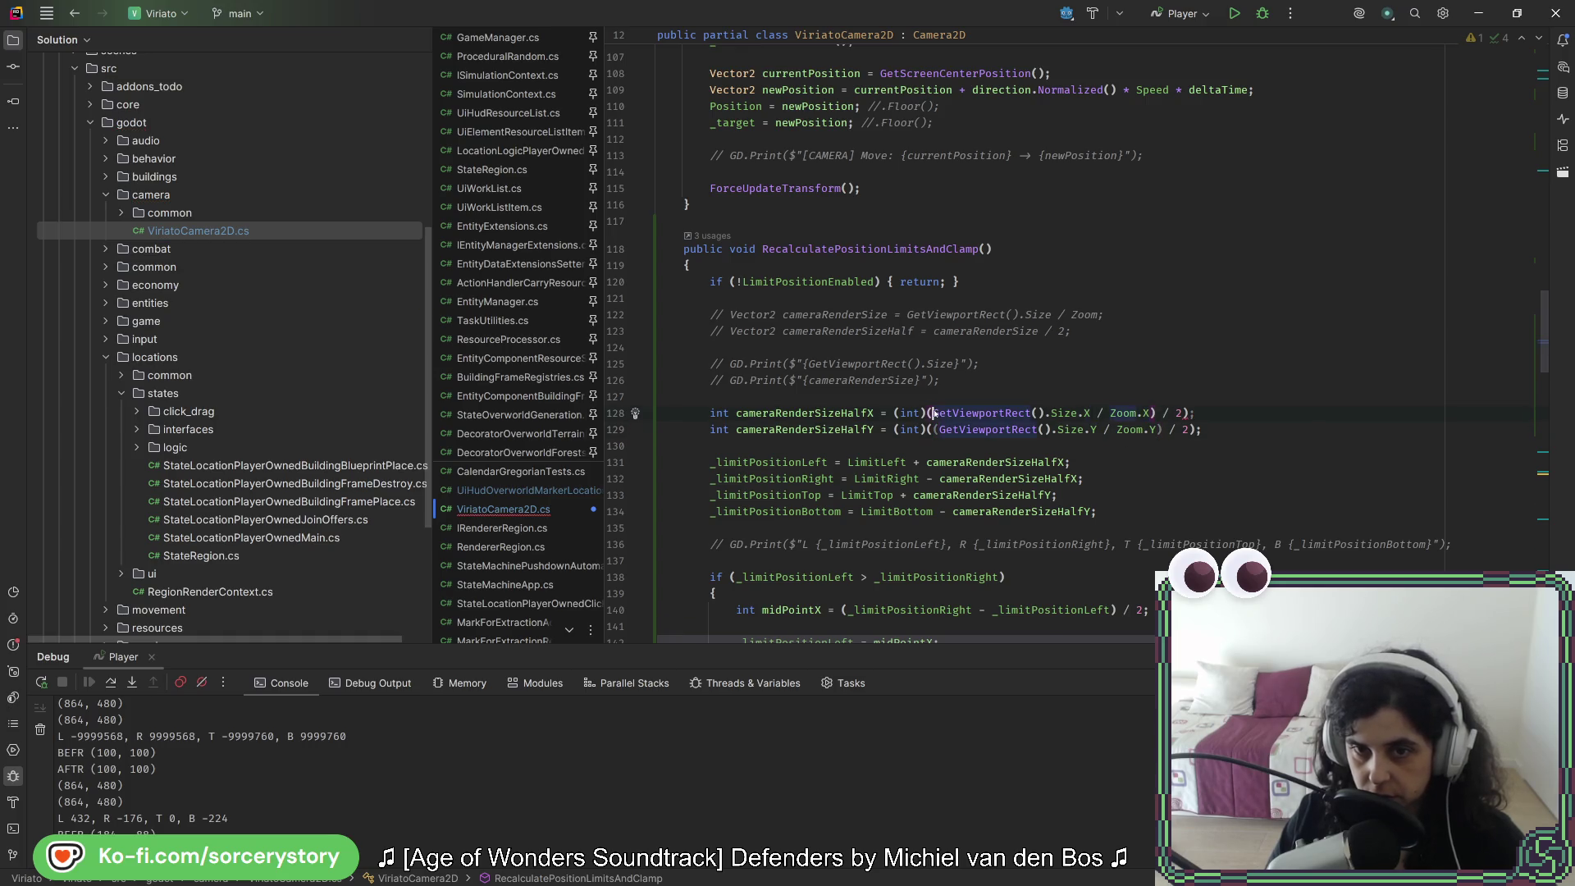
{"action": "left_click", "coordinate": [1156, 396]}
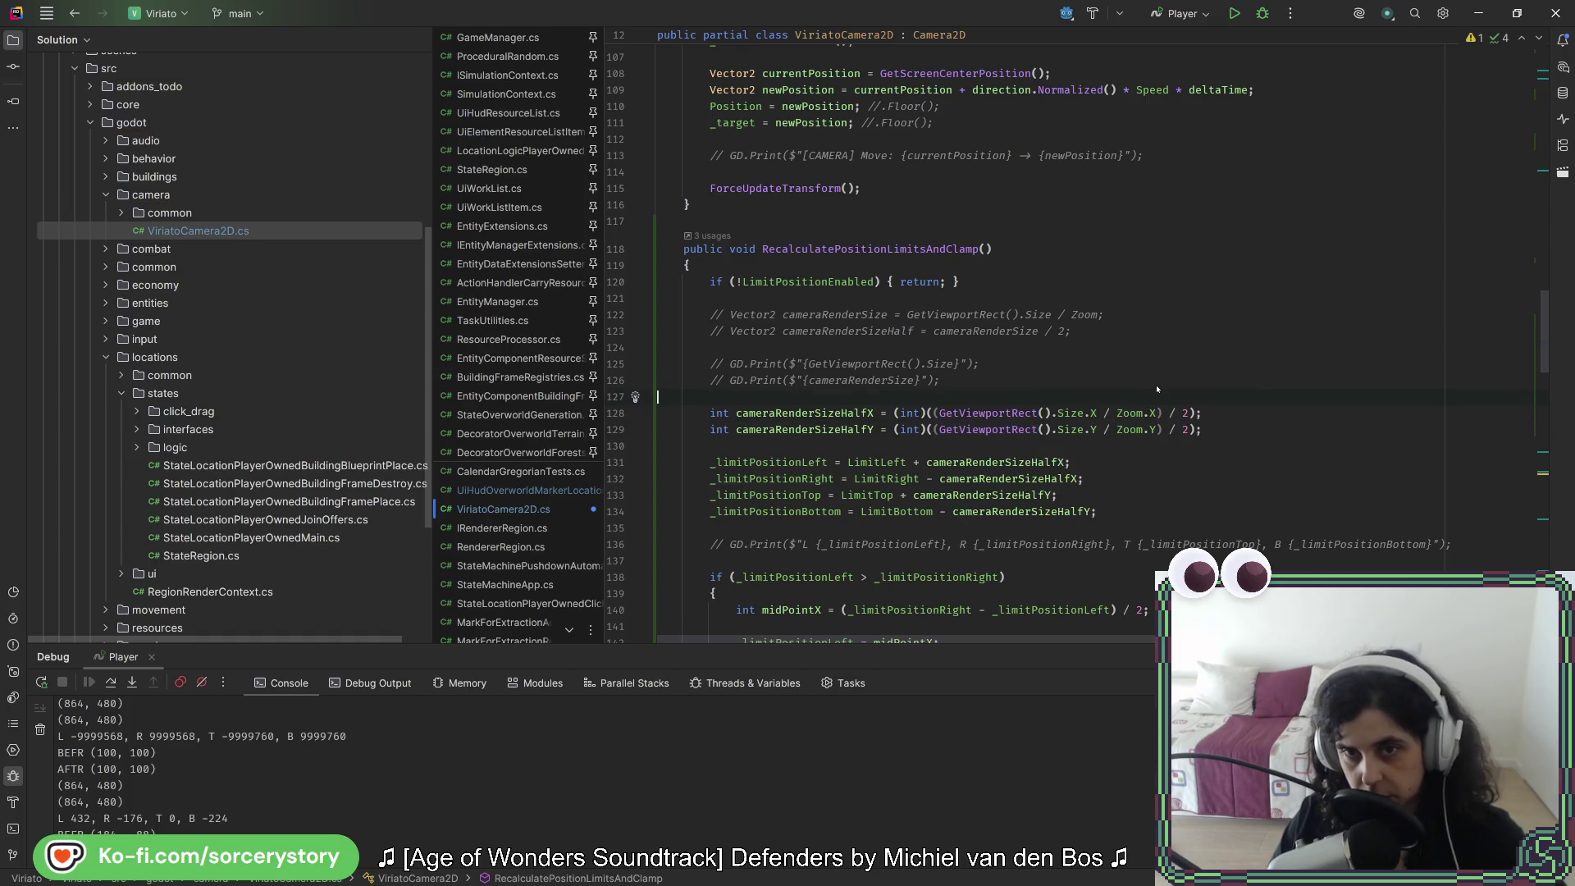
{"action": "key", "text": "ctrl+s"}
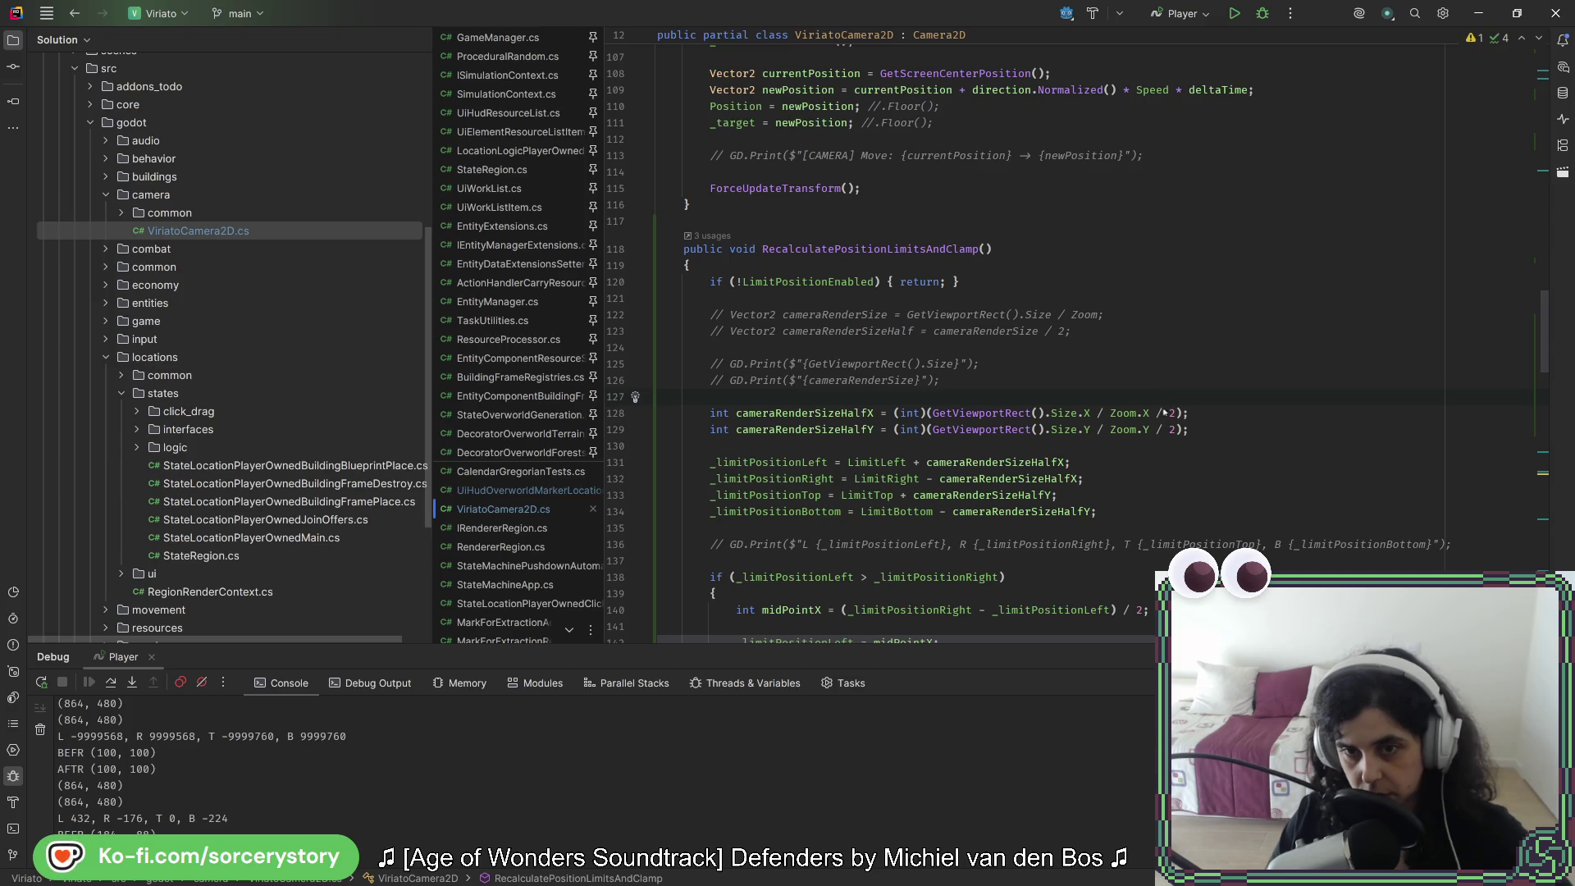
{"action": "left_click", "coordinate": [1222, 419]}
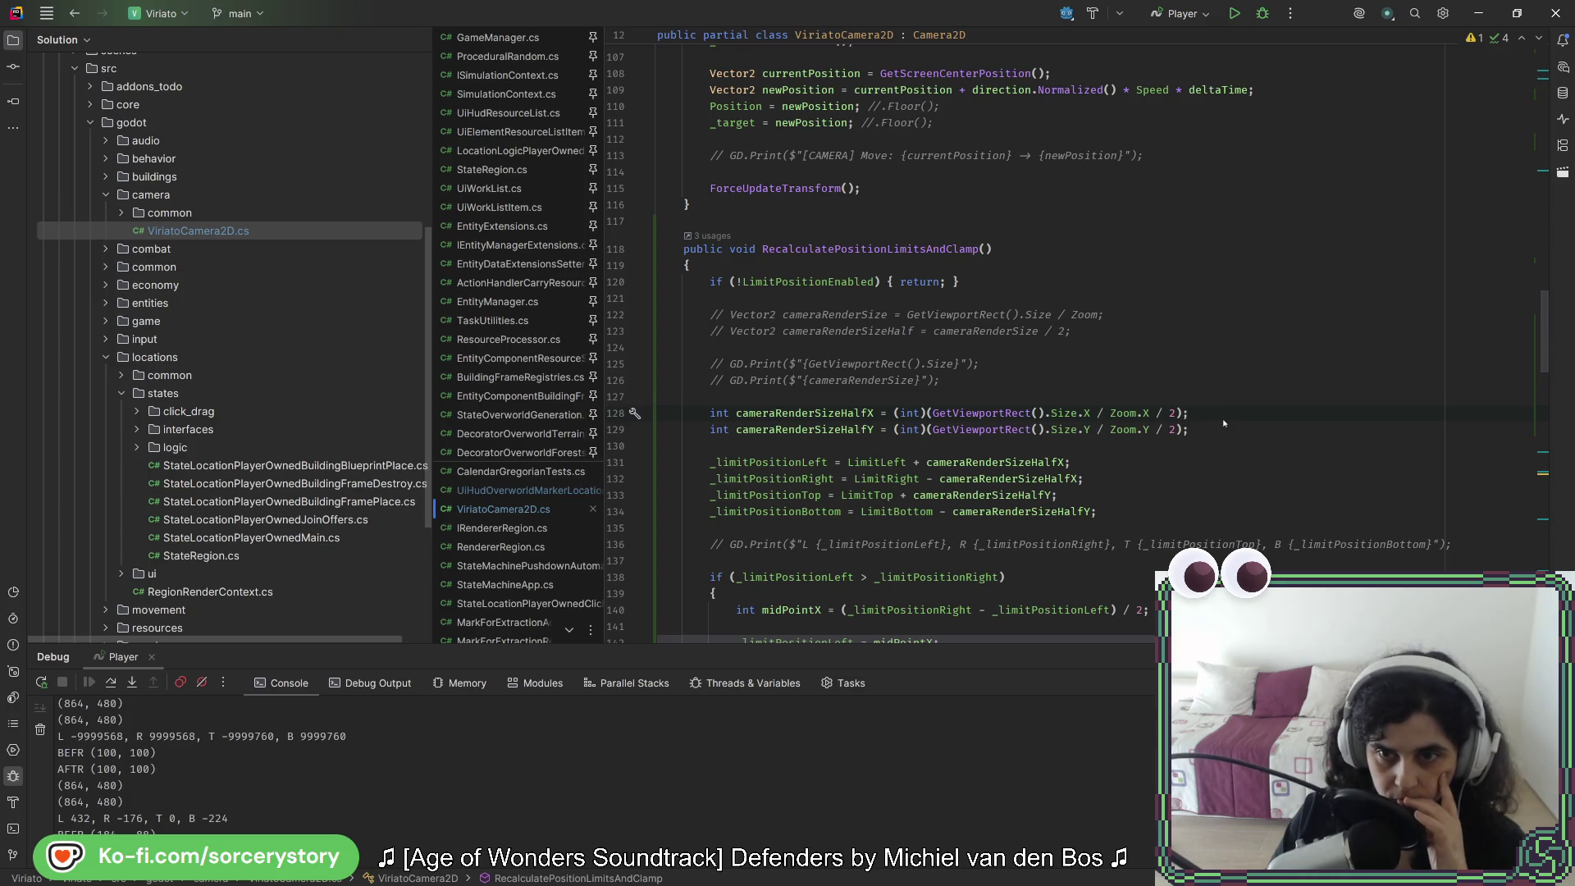
Step: Check _limitPositionLeft usages and open a new line after the midPointX assignments in the overlap block
{"action": "scroll", "coordinate": [1219, 421], "scroll_direction": "down", "scroll_amount": 4}
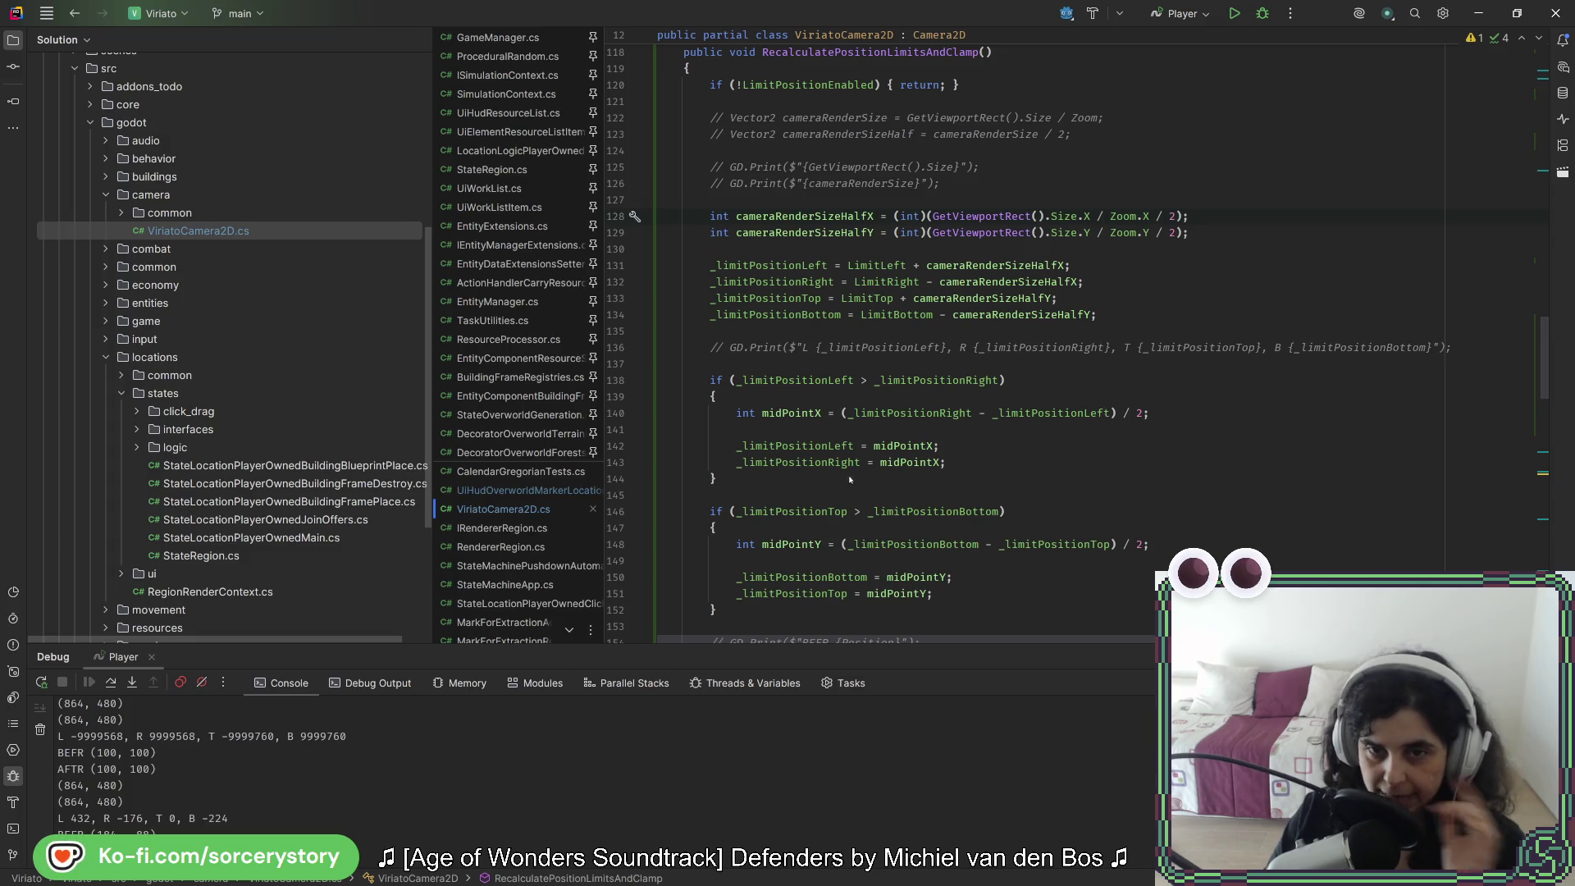
{"action": "mouse_move", "coordinate": [847, 472]}
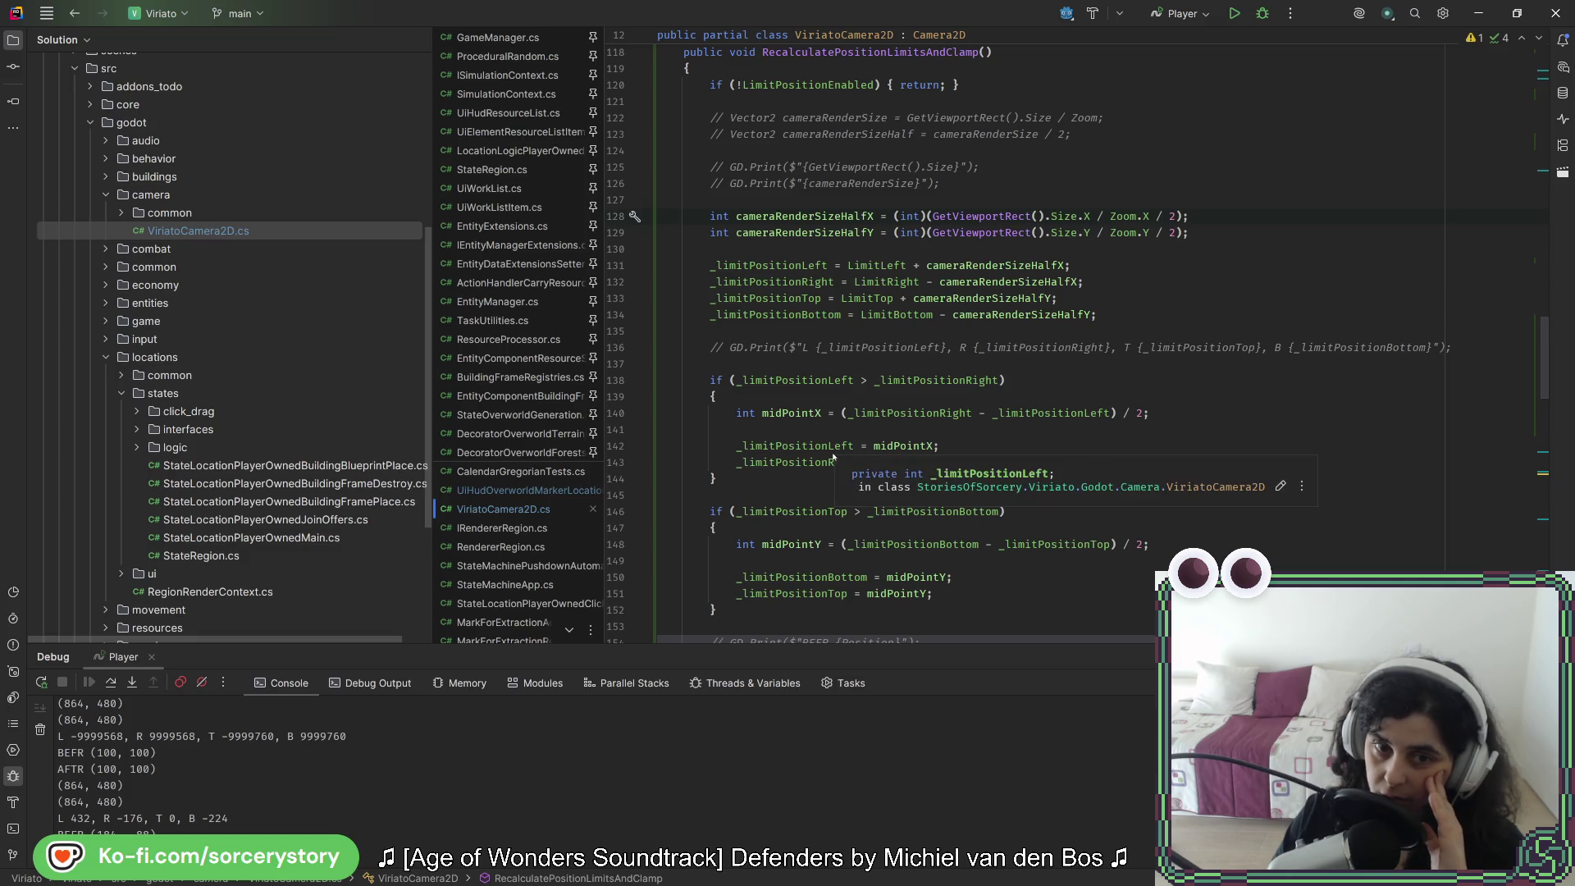
{"action": "left_click", "coordinate": [829, 446]}
{"action": "mouse_move", "coordinate": [896, 443]}
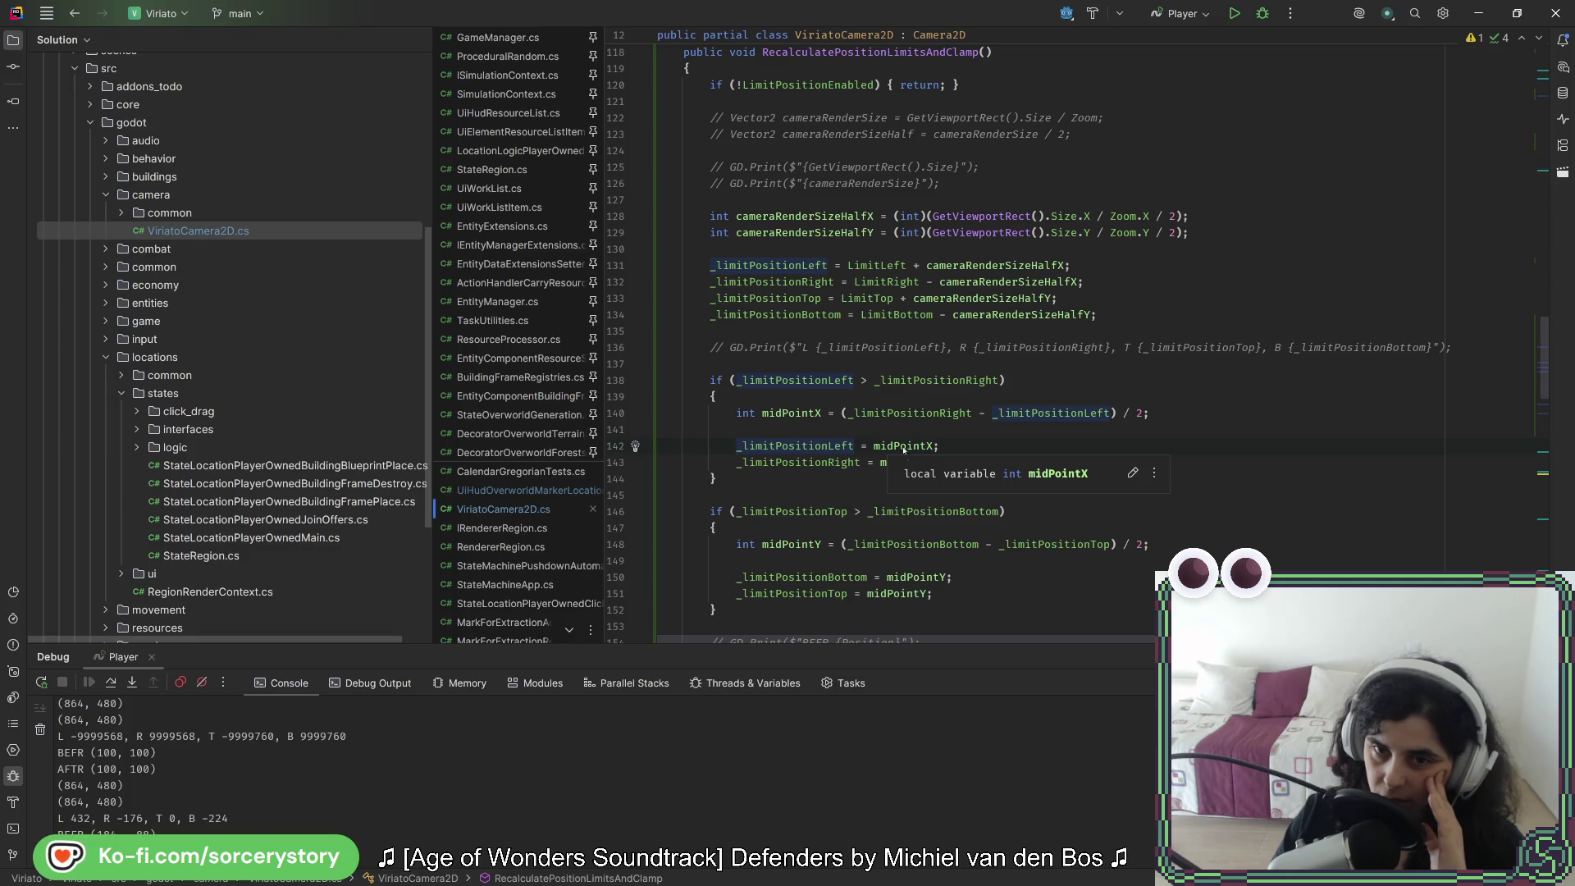
{"action": "key", "text": "shift+Up"}
{"action": "key", "text": "shift+Up"}
{"action": "key", "text": "shift+Up"}
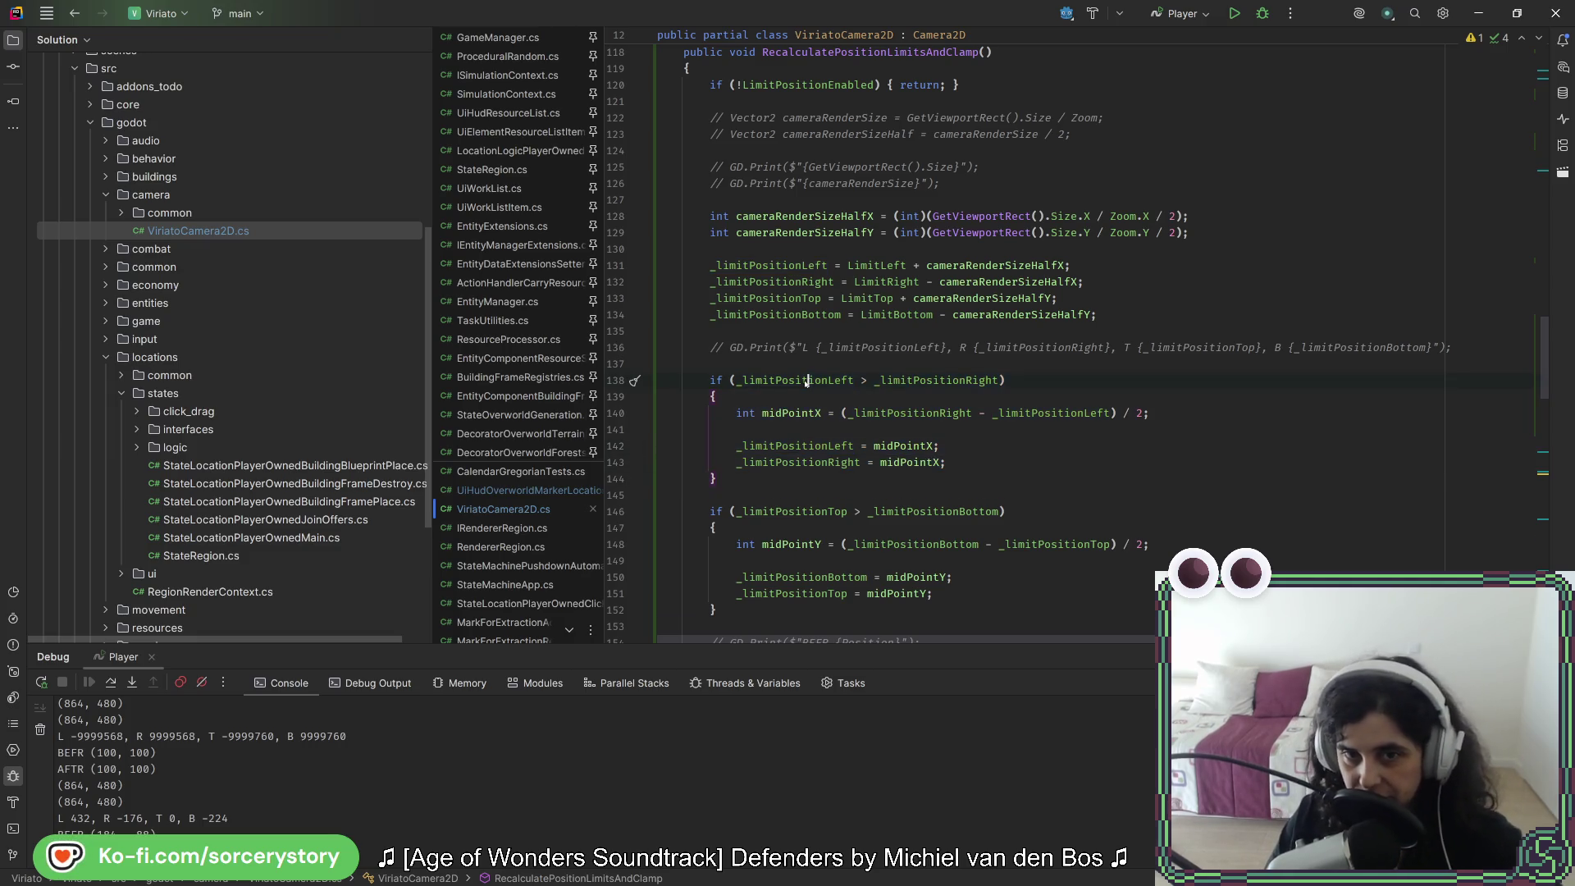
{"action": "key", "text": "shift+Down"}
{"action": "key", "text": "shift+Down"}
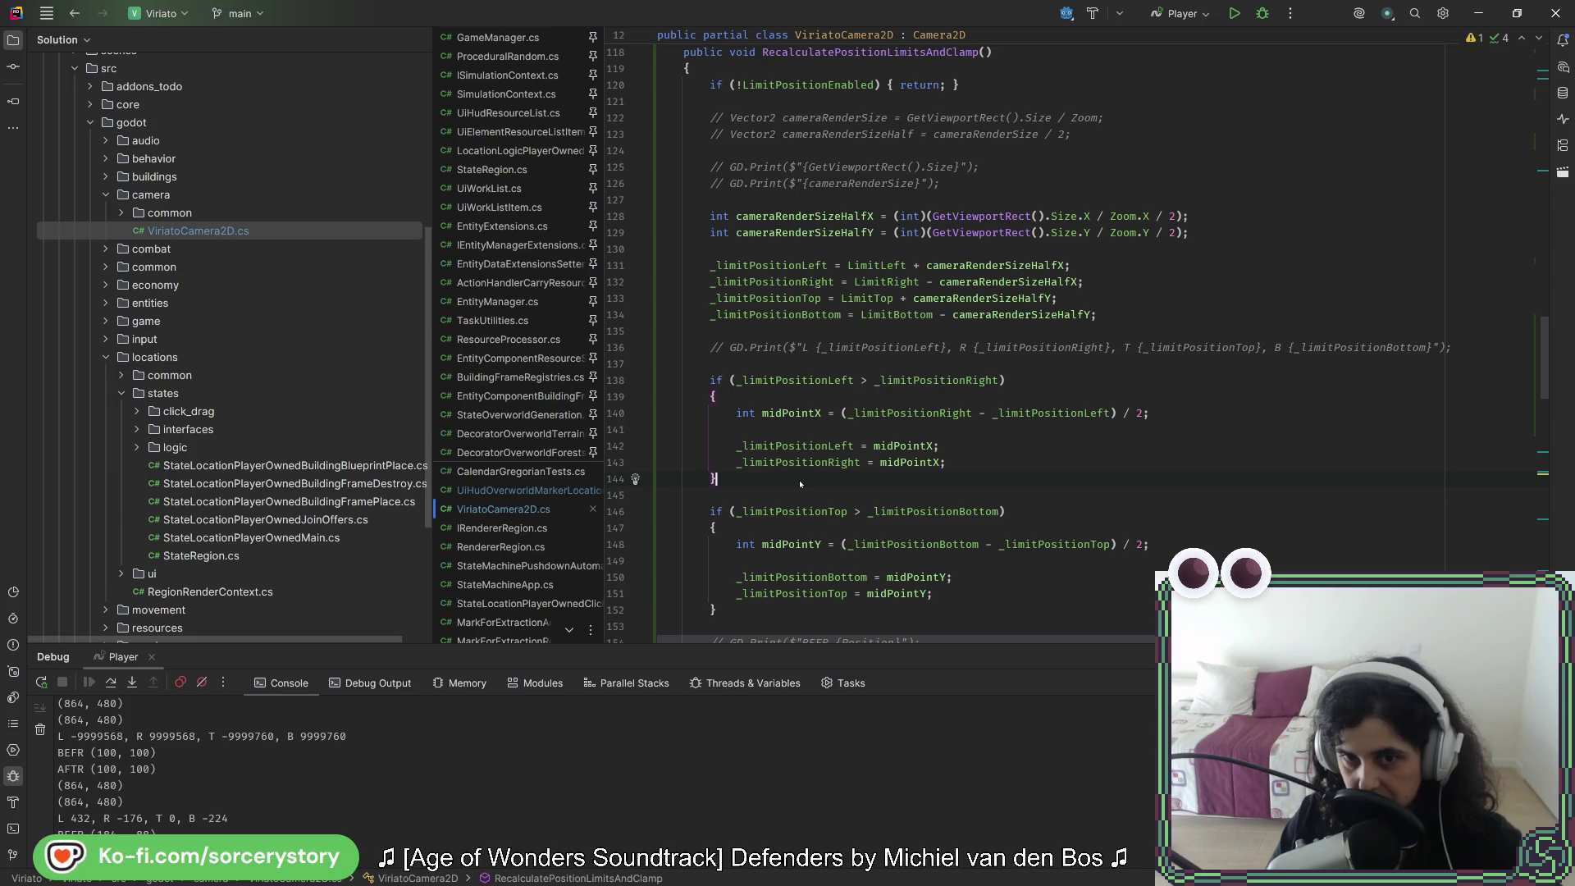
{"action": "left_click", "coordinate": [788, 381]}
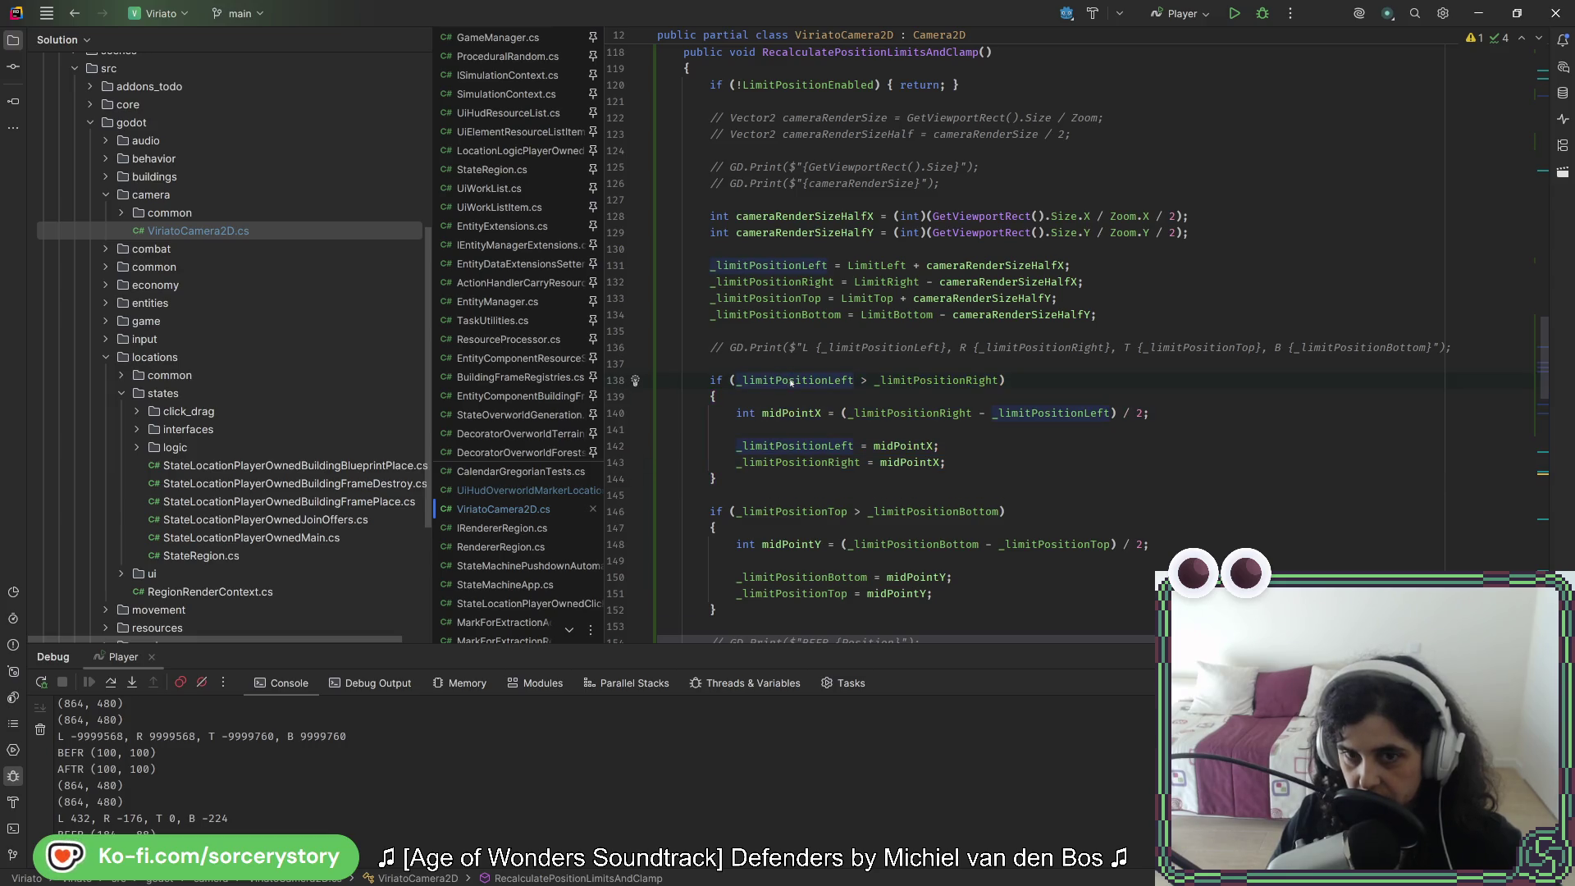
{"action": "key", "text": "Return"}
{"action": "key", "text": "Return"}
Step: Add GD.Print($"MIDPOINT X : {midPointX}"); in the left/right overlap block
{"action": "type", "text": "GD.Print"}
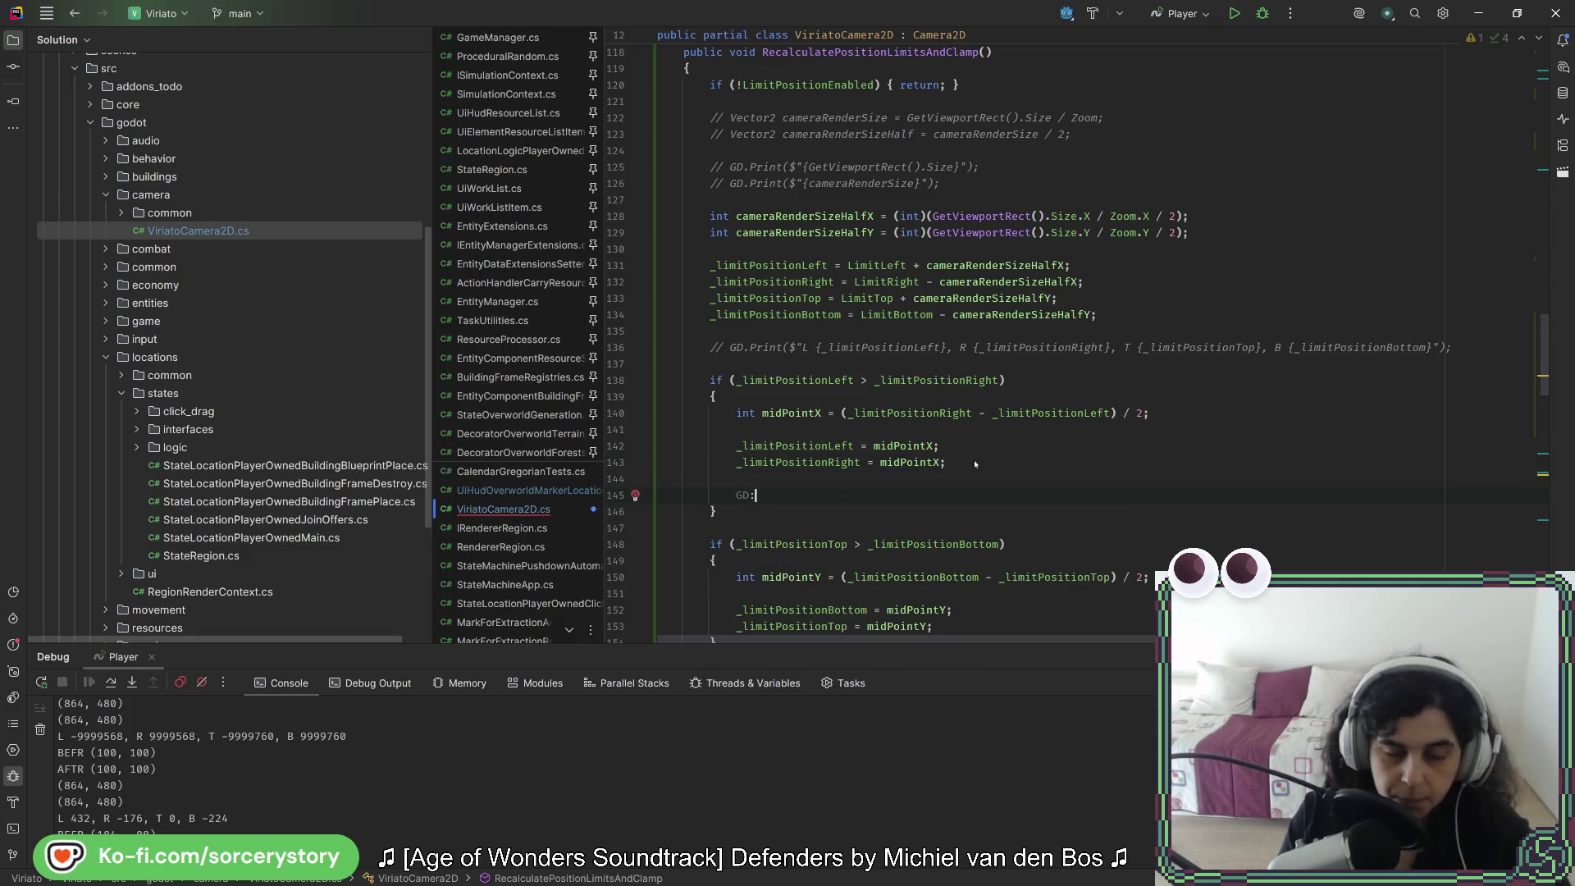
{"action": "type", "text": "($\"M"}
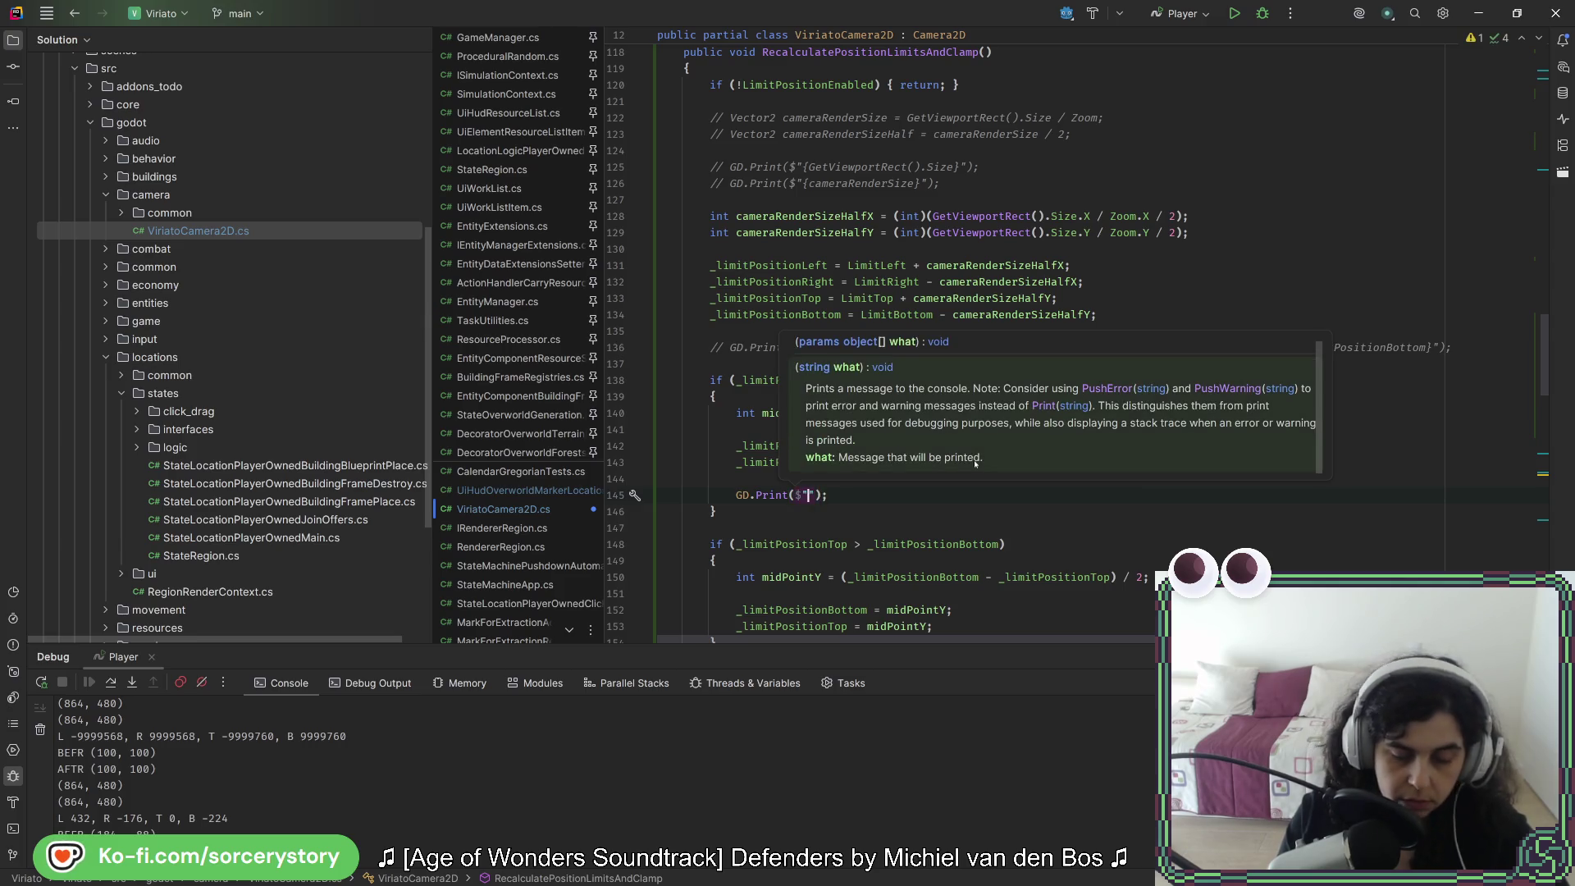
{"action": "type", "text": "IDPOINT "}
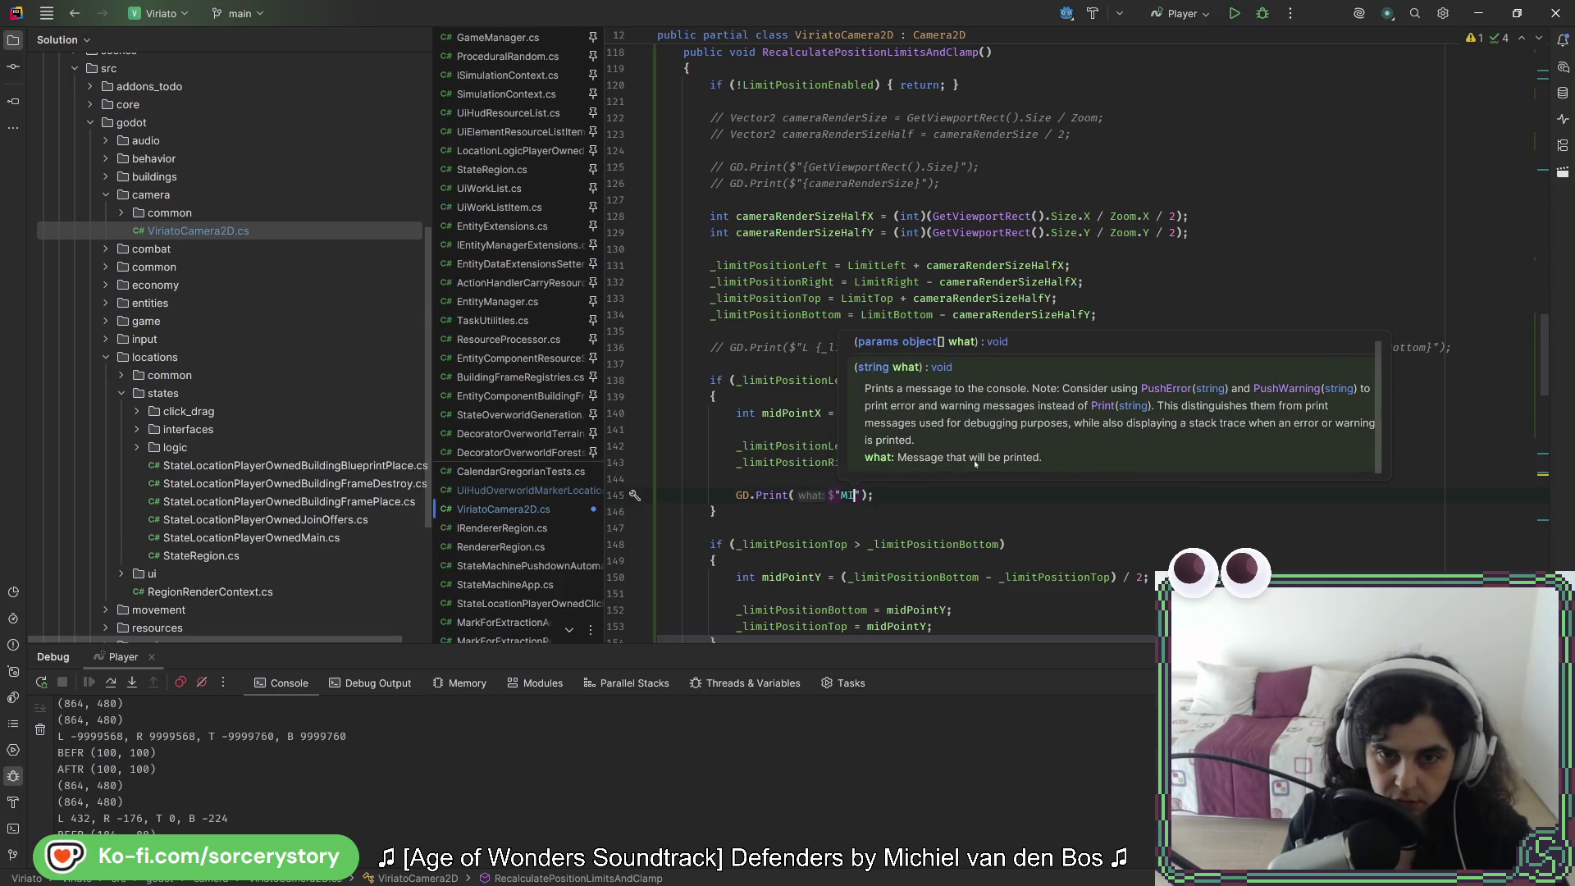
{"action": "type", "text": "X : ["}
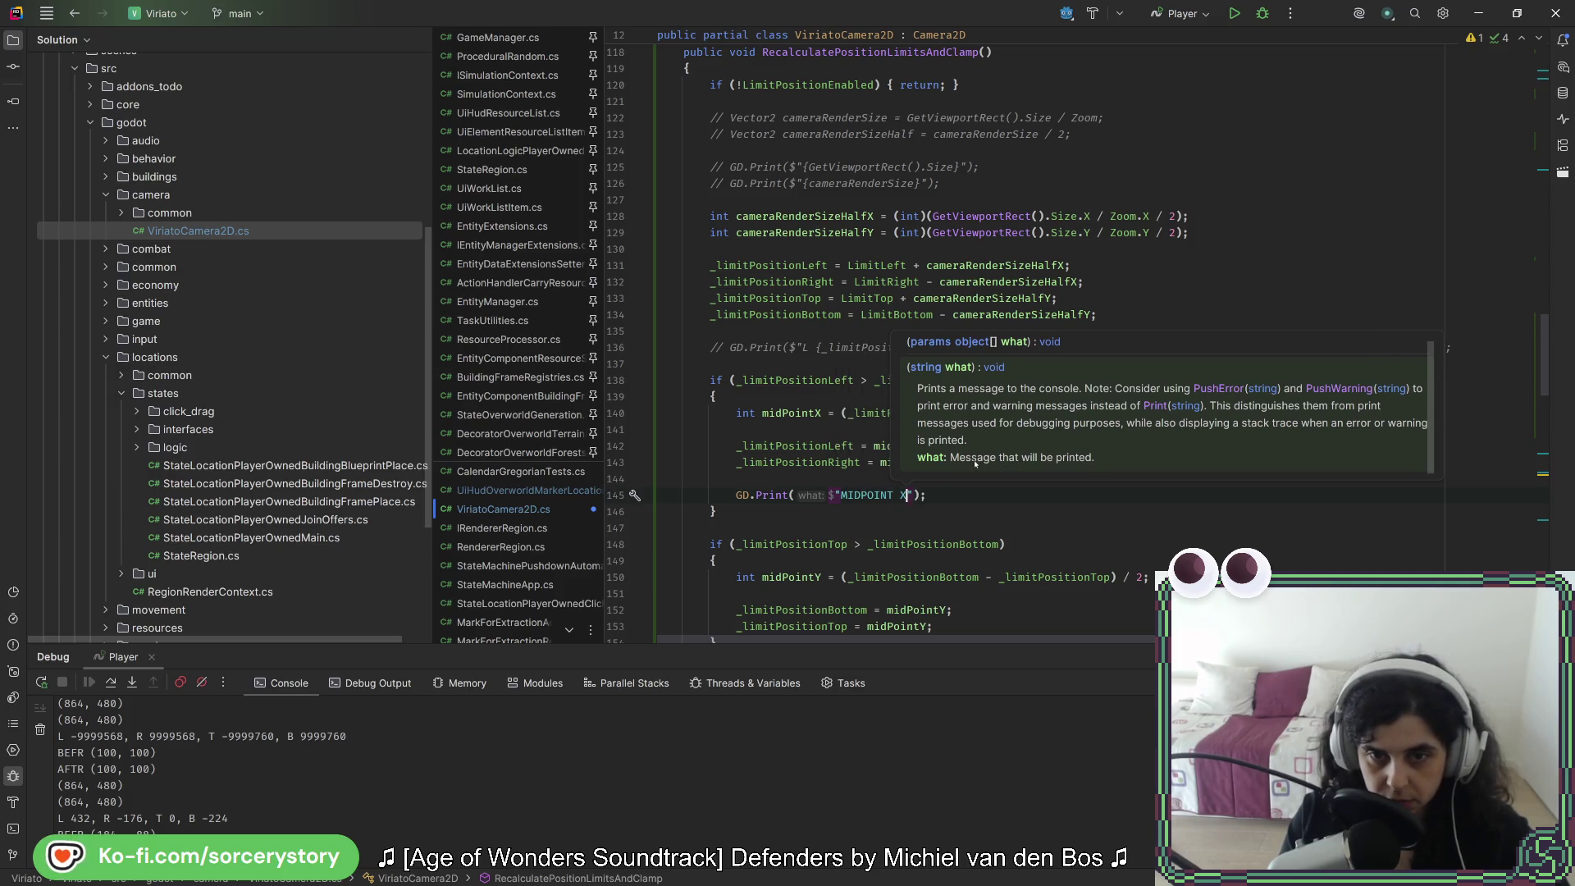
{"action": "key", "text": "BackSpace"}
{"action": "type", "text": "{midPointX"}
Step: Copy the print into the vertical overlap block as MIDPOINT Y with midPointY
{"action": "key", "text": "shift+Up"}
{"action": "key", "text": "shift+Up"}
{"action": "key", "text": "ctrl+c"}
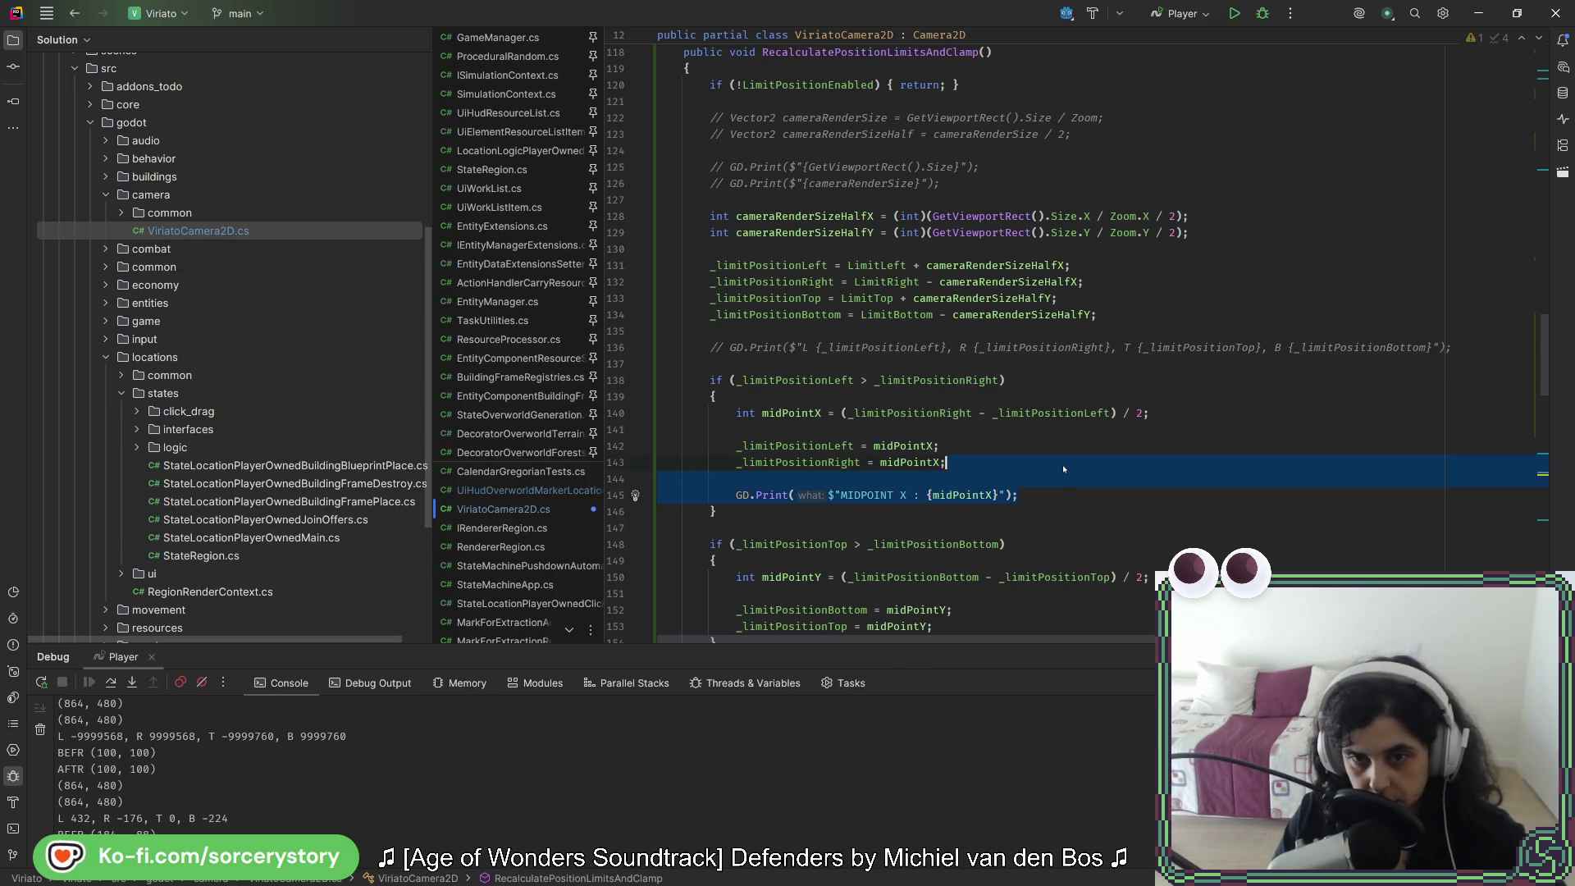
{"action": "scroll", "coordinate": [976, 491], "scroll_direction": "down", "scroll_amount": 4}
{"action": "key", "text": "ctrl+v"}
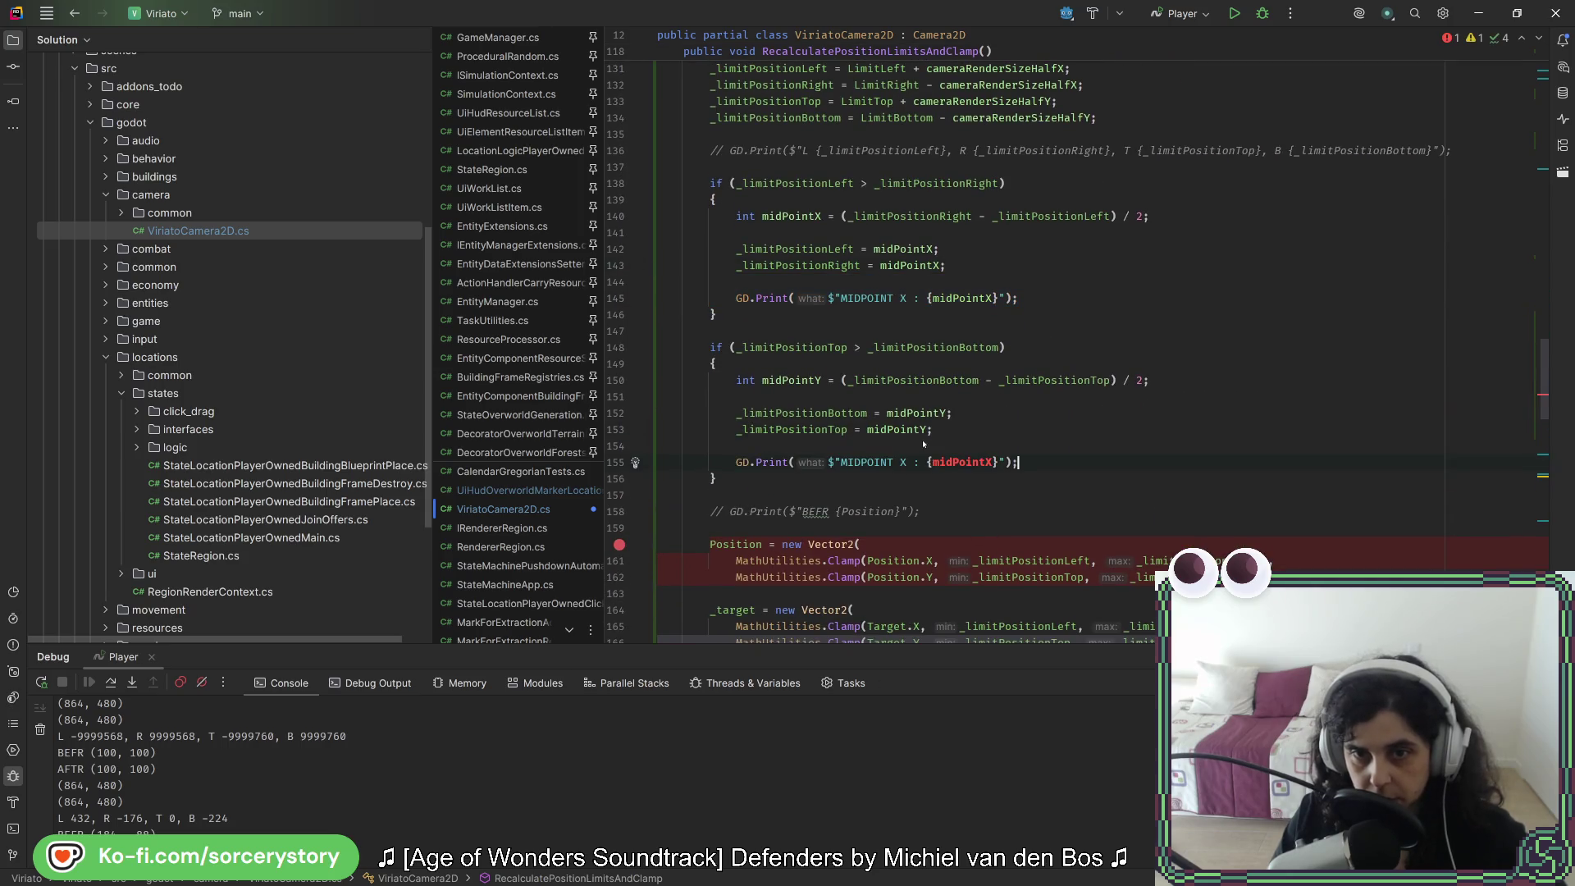
{"action": "double_click", "coordinate": [940, 462]}
{"action": "double_click", "coordinate": [901, 462]}
{"action": "type", "text": "Y"}
{"action": "left_click", "coordinate": [983, 446]}
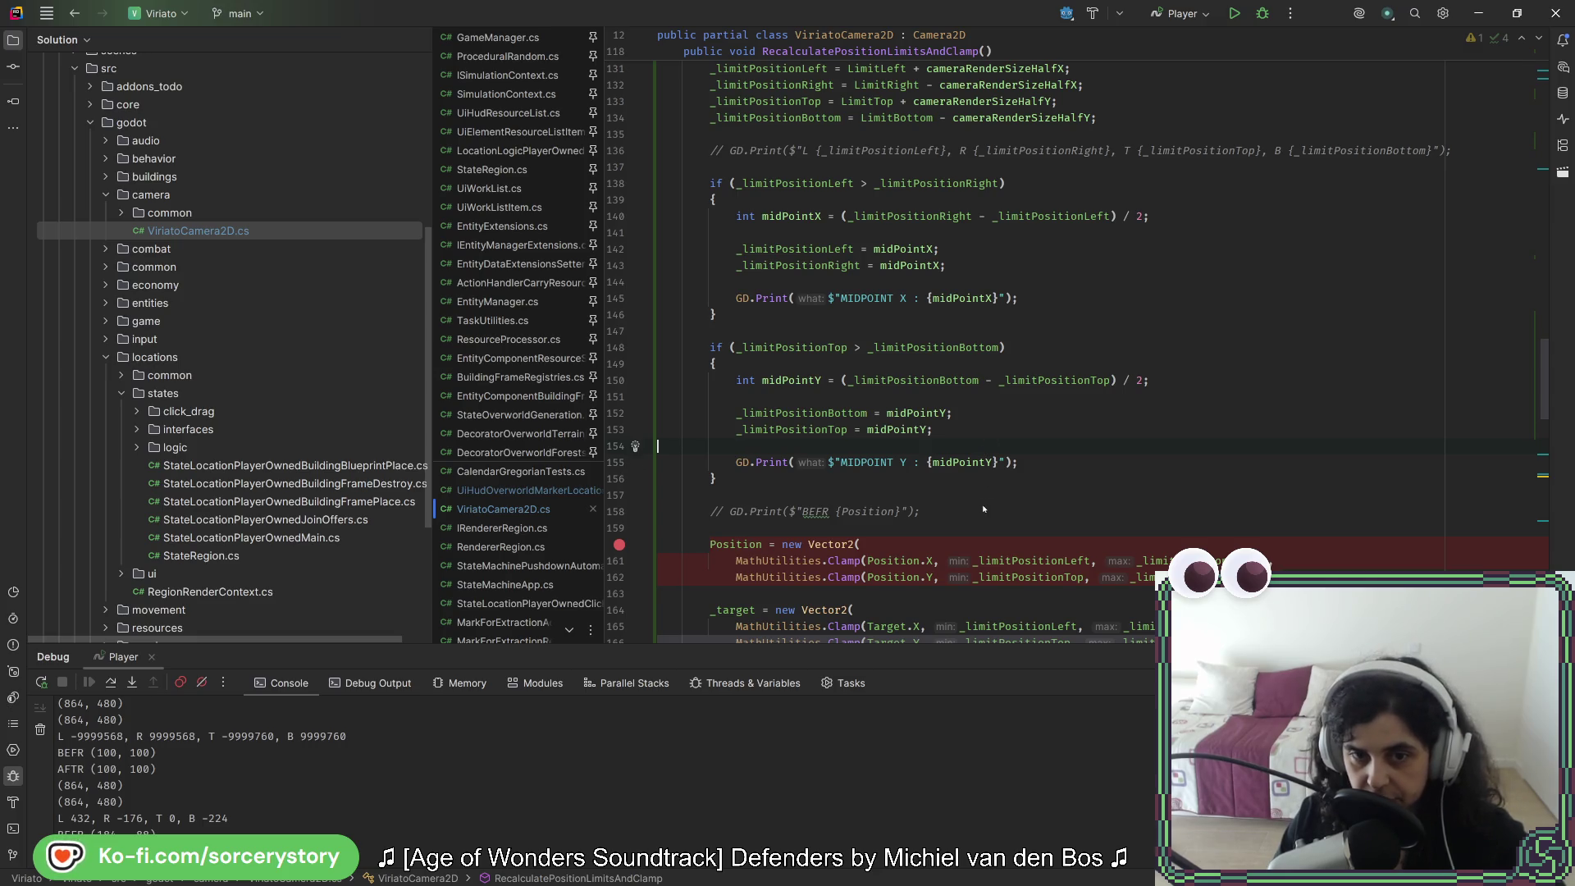
Step: Delete the blank lines before the method's closing brace
{"action": "scroll", "coordinate": [1069, 479], "scroll_direction": "down", "scroll_amount": 5}
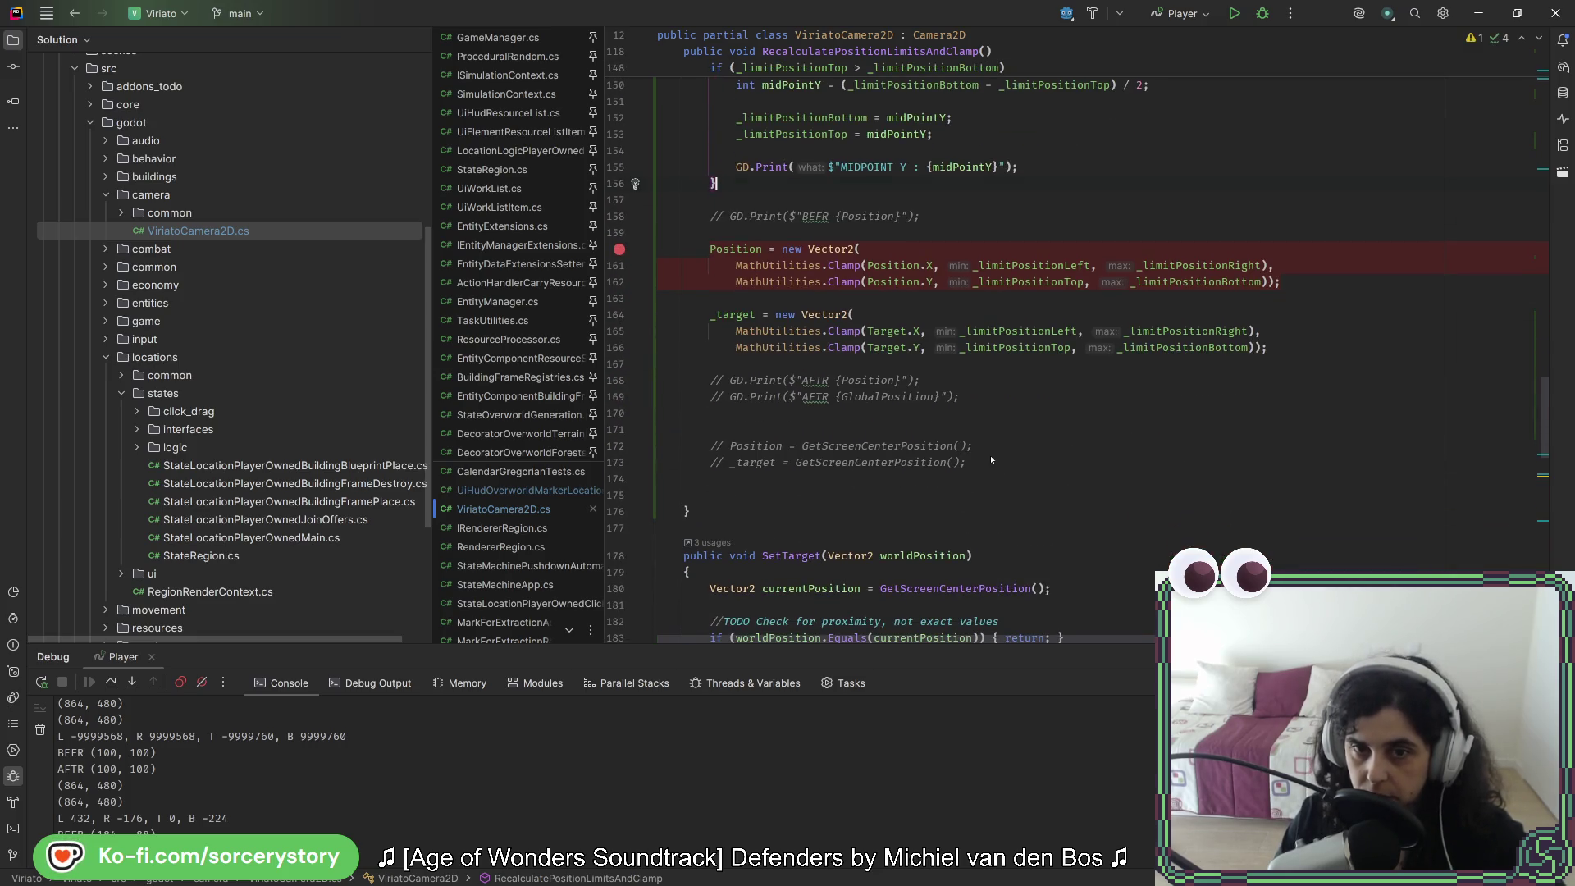
{"action": "key", "text": "Delete"}
{"action": "key", "text": "Delete"}
{"action": "key", "text": "ctrl+alt+Left"}
{"action": "scroll", "coordinate": [940, 387], "scroll_direction": "up", "scroll_amount": 6}
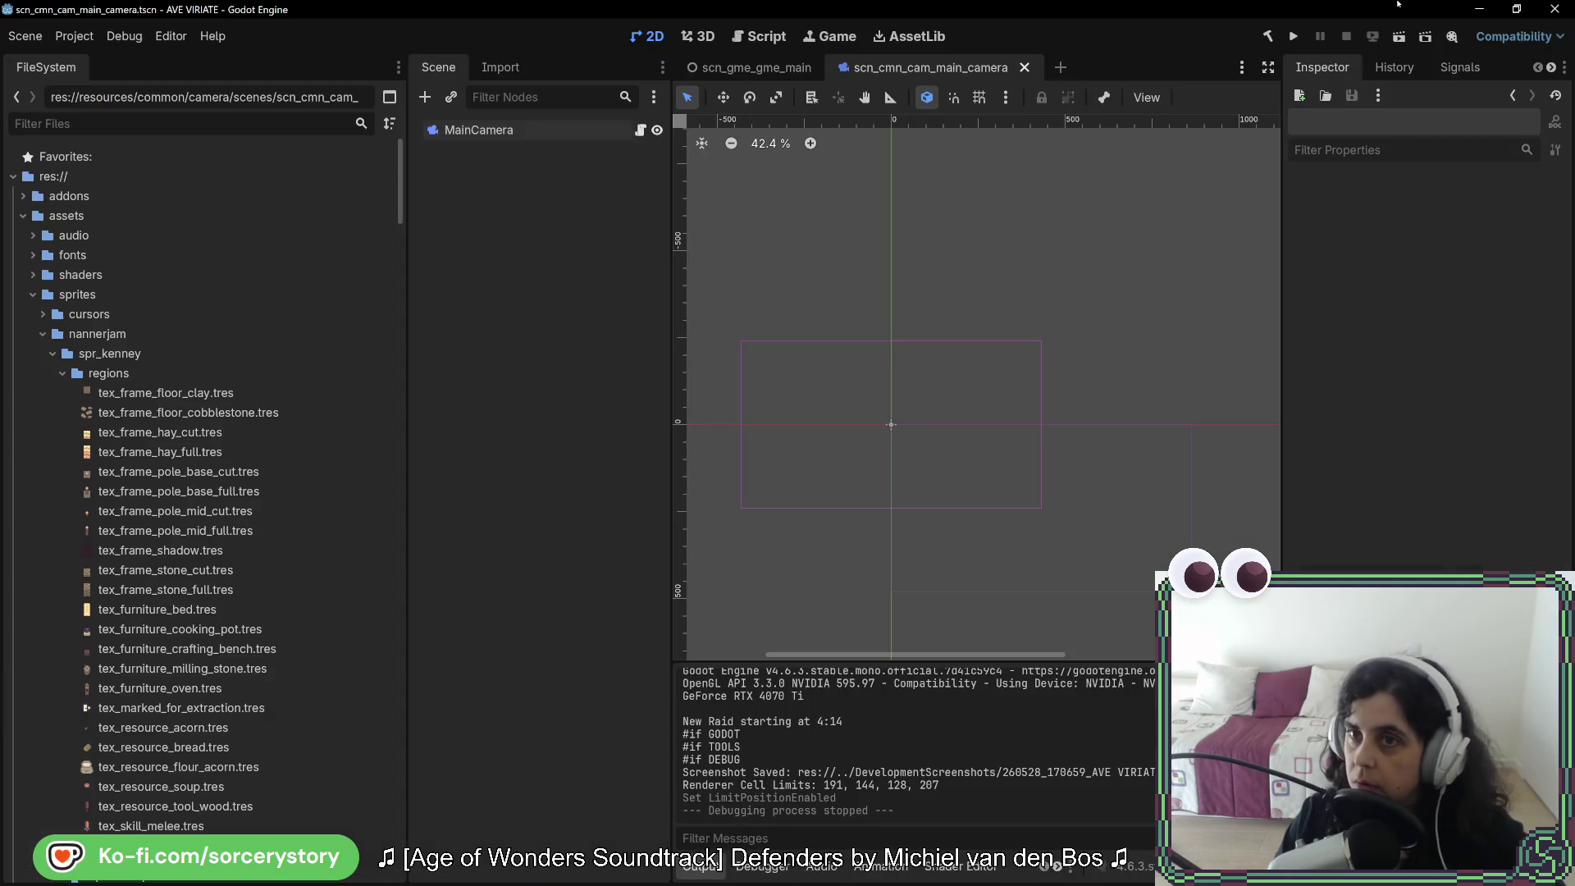
Step: Run the project and shrink and move the debug game window so the editor stays visible
{"action": "left_click", "coordinate": [1293, 37]}
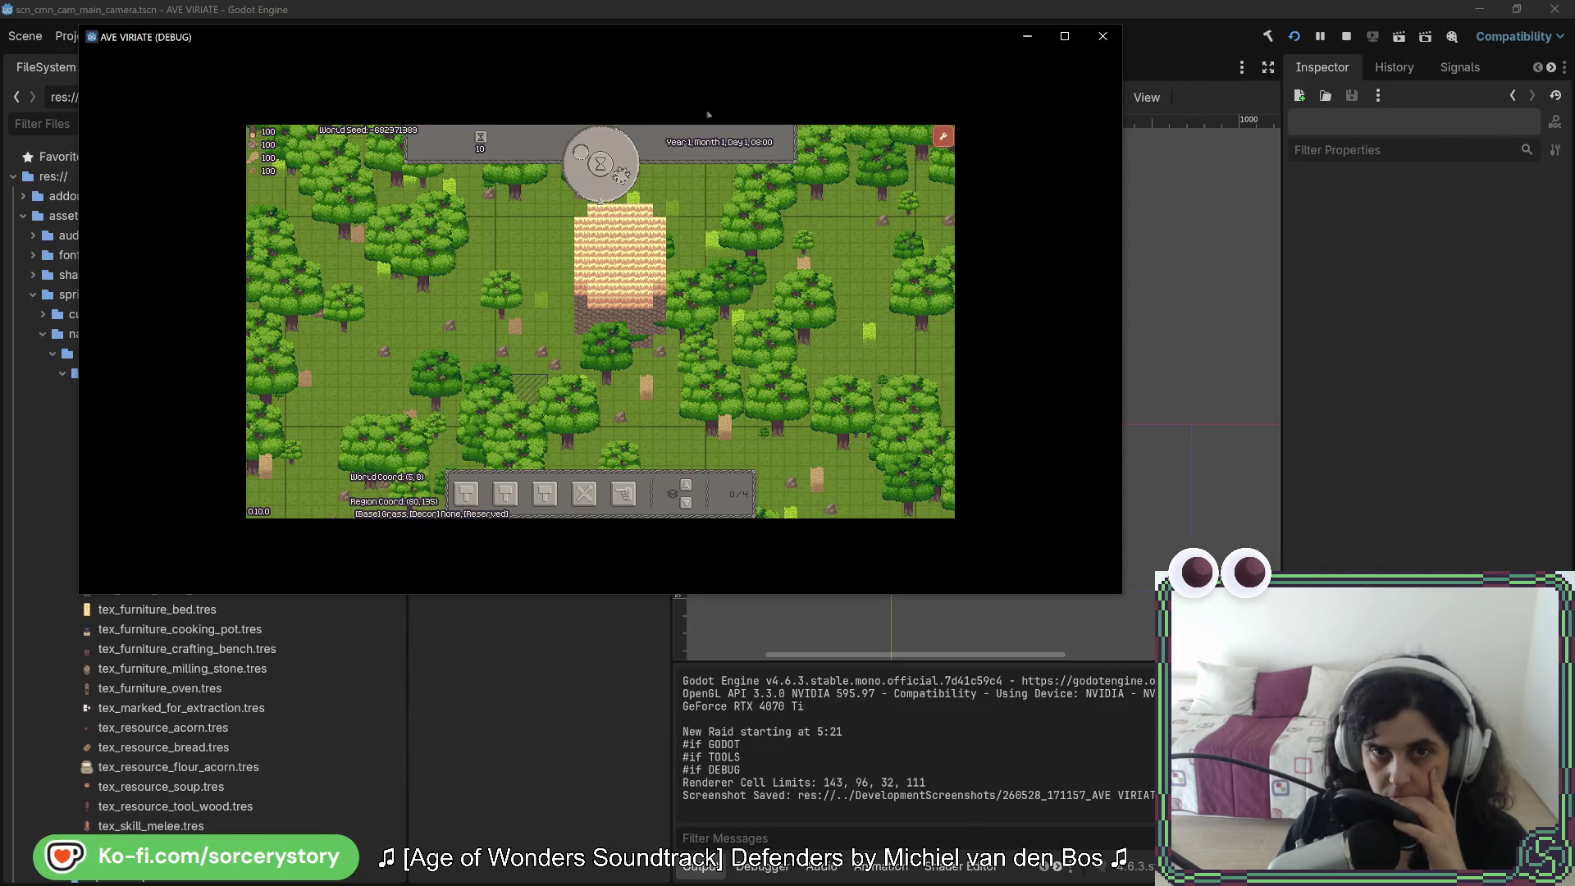
{"action": "mouse_move", "coordinate": [195, 80]}
{"action": "left_mouse_down"}
{"action": "mouse_move", "coordinate": [384, 117]}
{"action": "mouse_move", "coordinate": [485, 160]}
{"action": "mouse_move", "coordinate": [494, 202]}
{"action": "mouse_move", "coordinate": [531, 231]}
{"action": "left_mouse_up"}
{"action": "left_click_drag", "start_coordinate": [756, 254], "coordinate": [755, 225]}
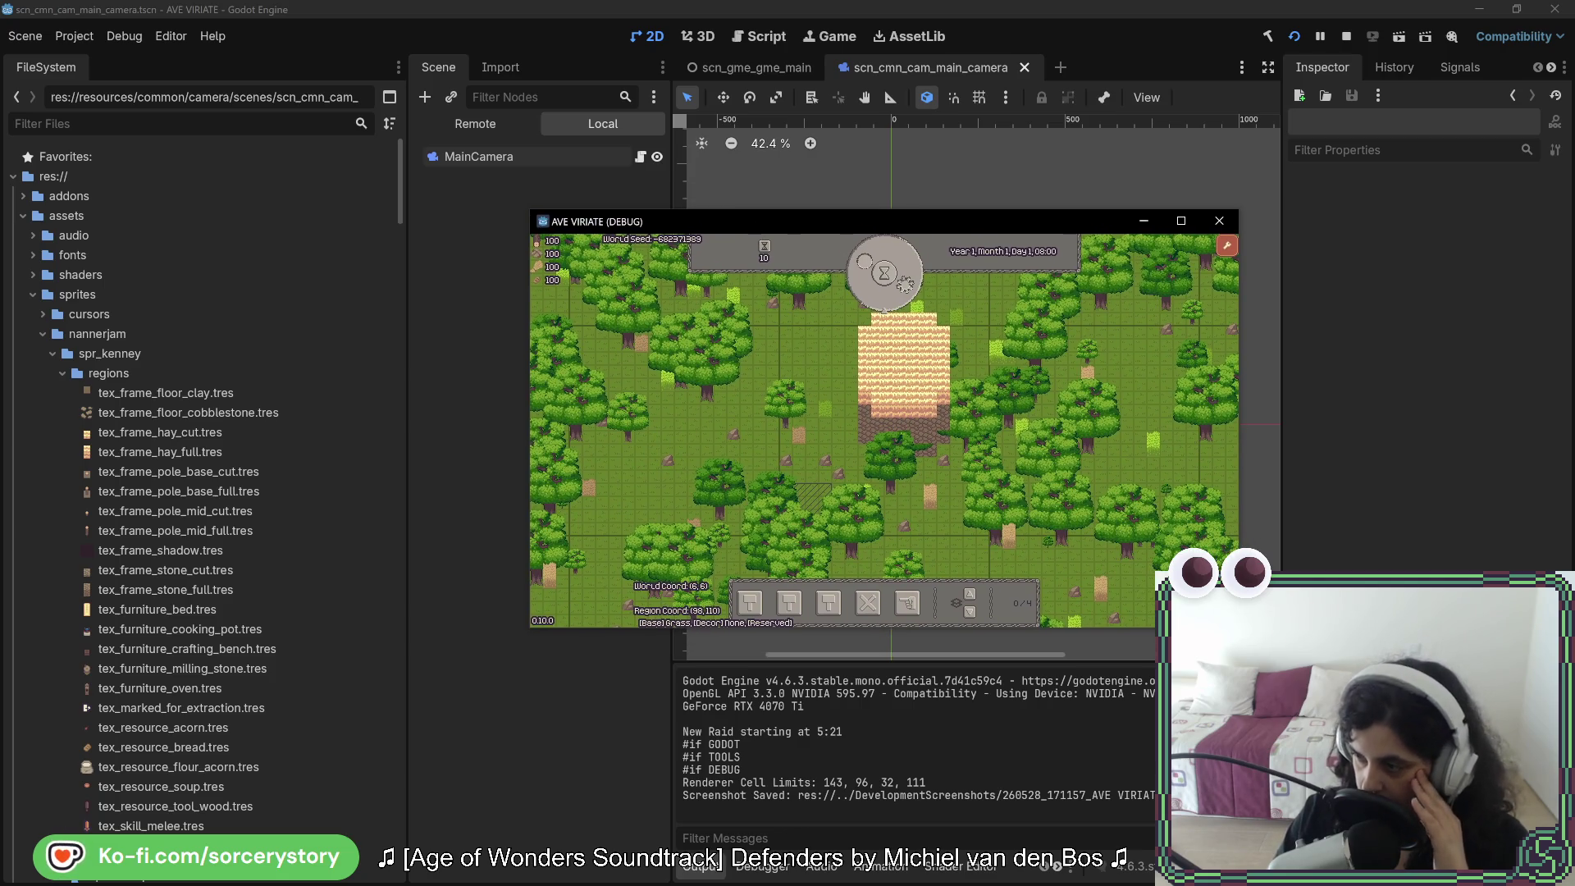
{"action": "left_click", "coordinate": [889, 435]}
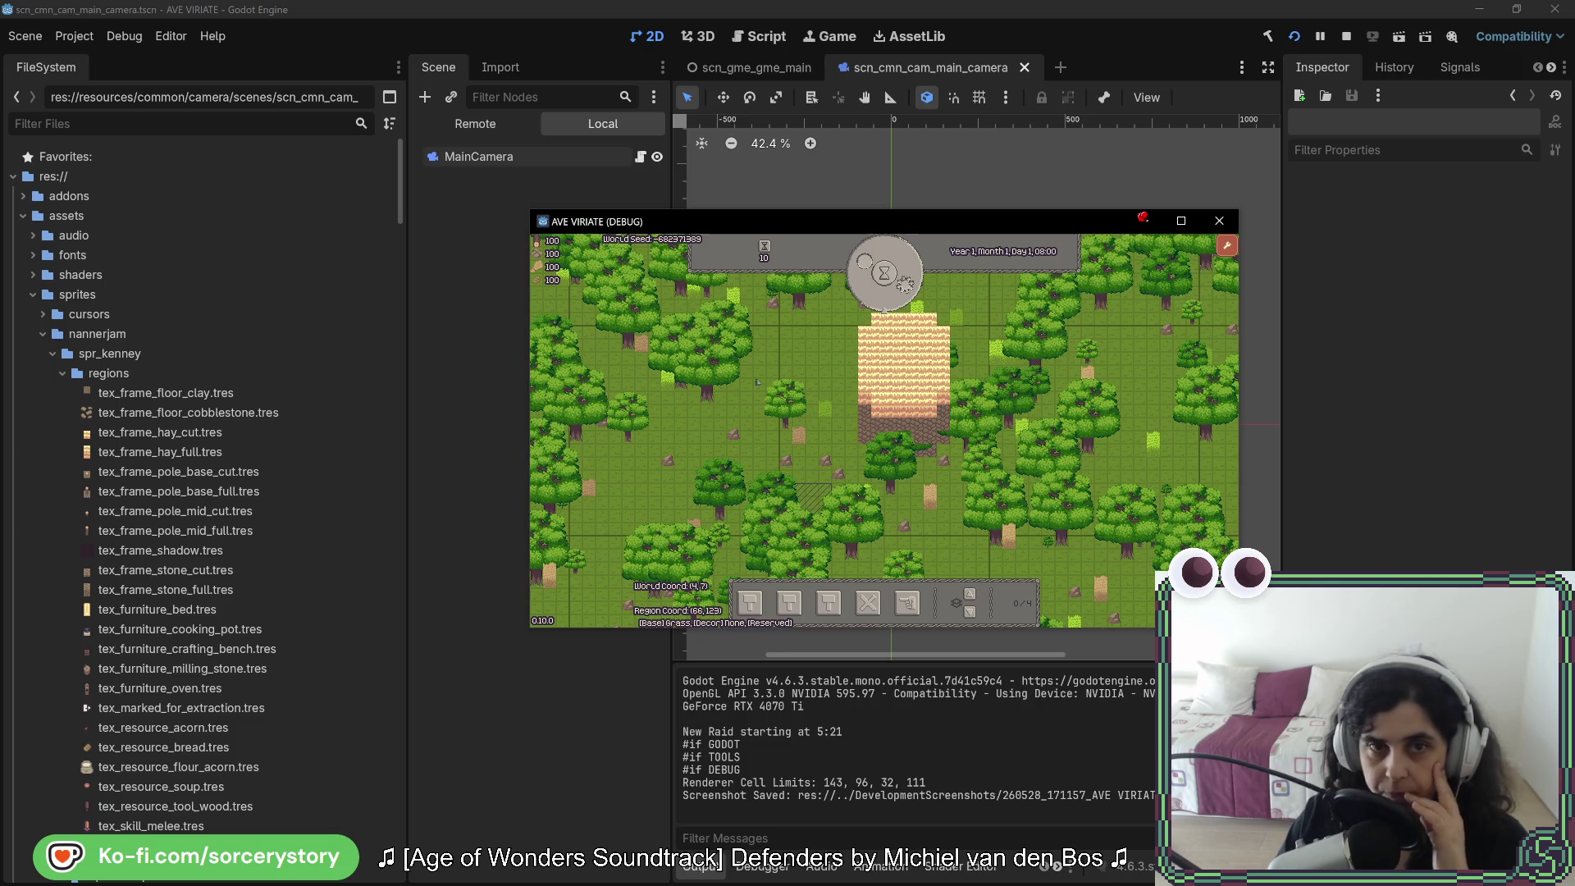
Step: Select the live MainCamera and toggle Limit Position Enabled on, then off again
{"action": "left_click", "coordinate": [475, 123]}
{"action": "left_click", "coordinate": [460, 359]}
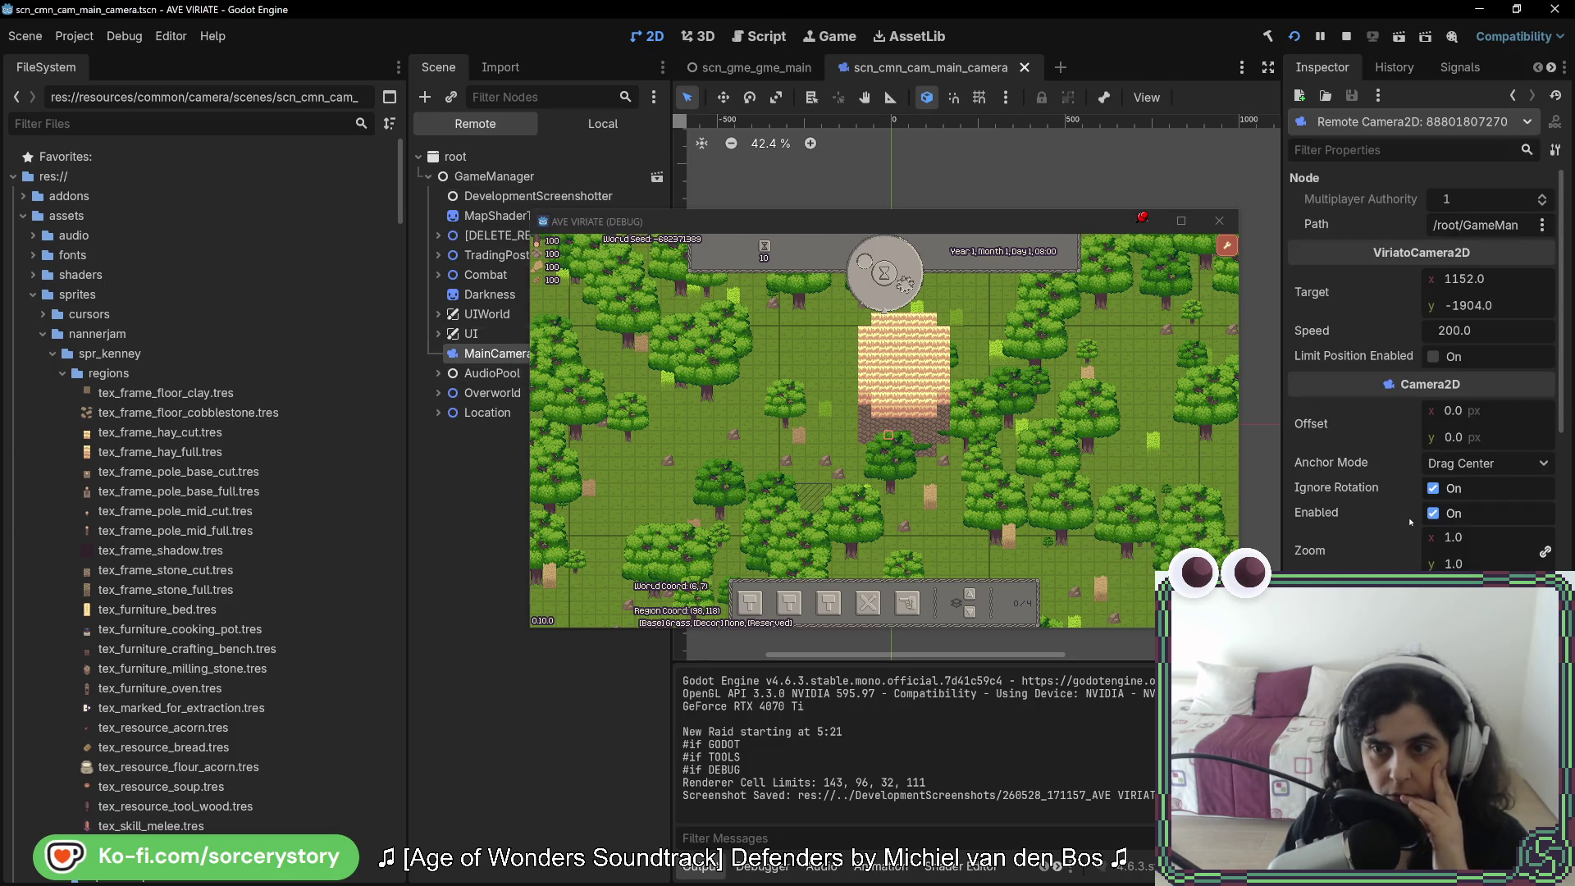
{"action": "left_click", "coordinate": [679, 534]}
{"action": "left_click", "coordinate": [1146, 368]}
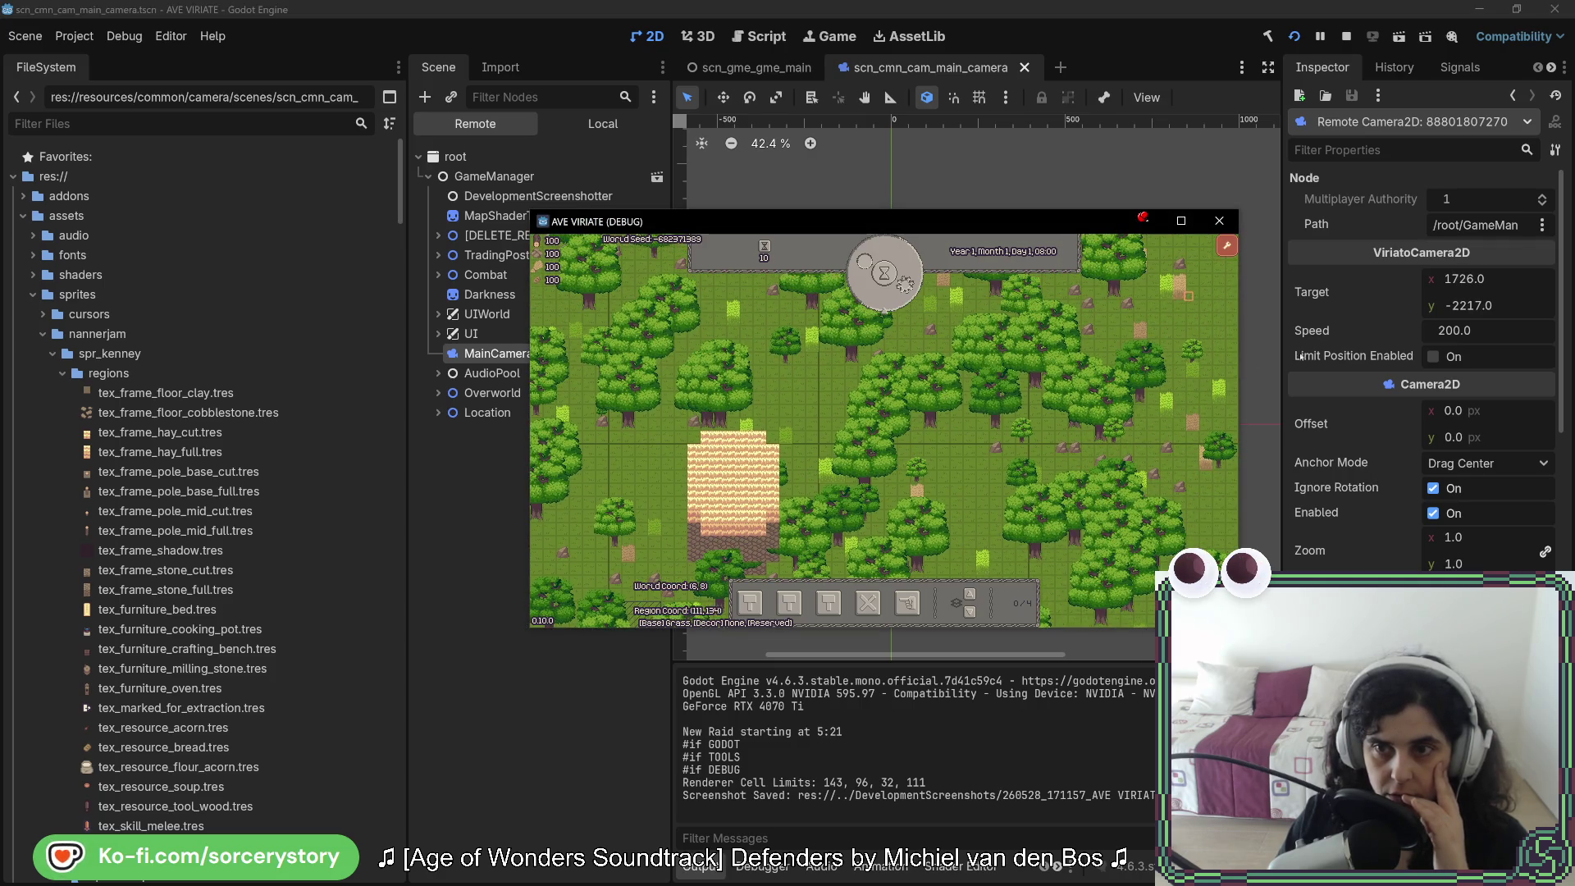
{"action": "left_click", "coordinate": [1433, 357]}
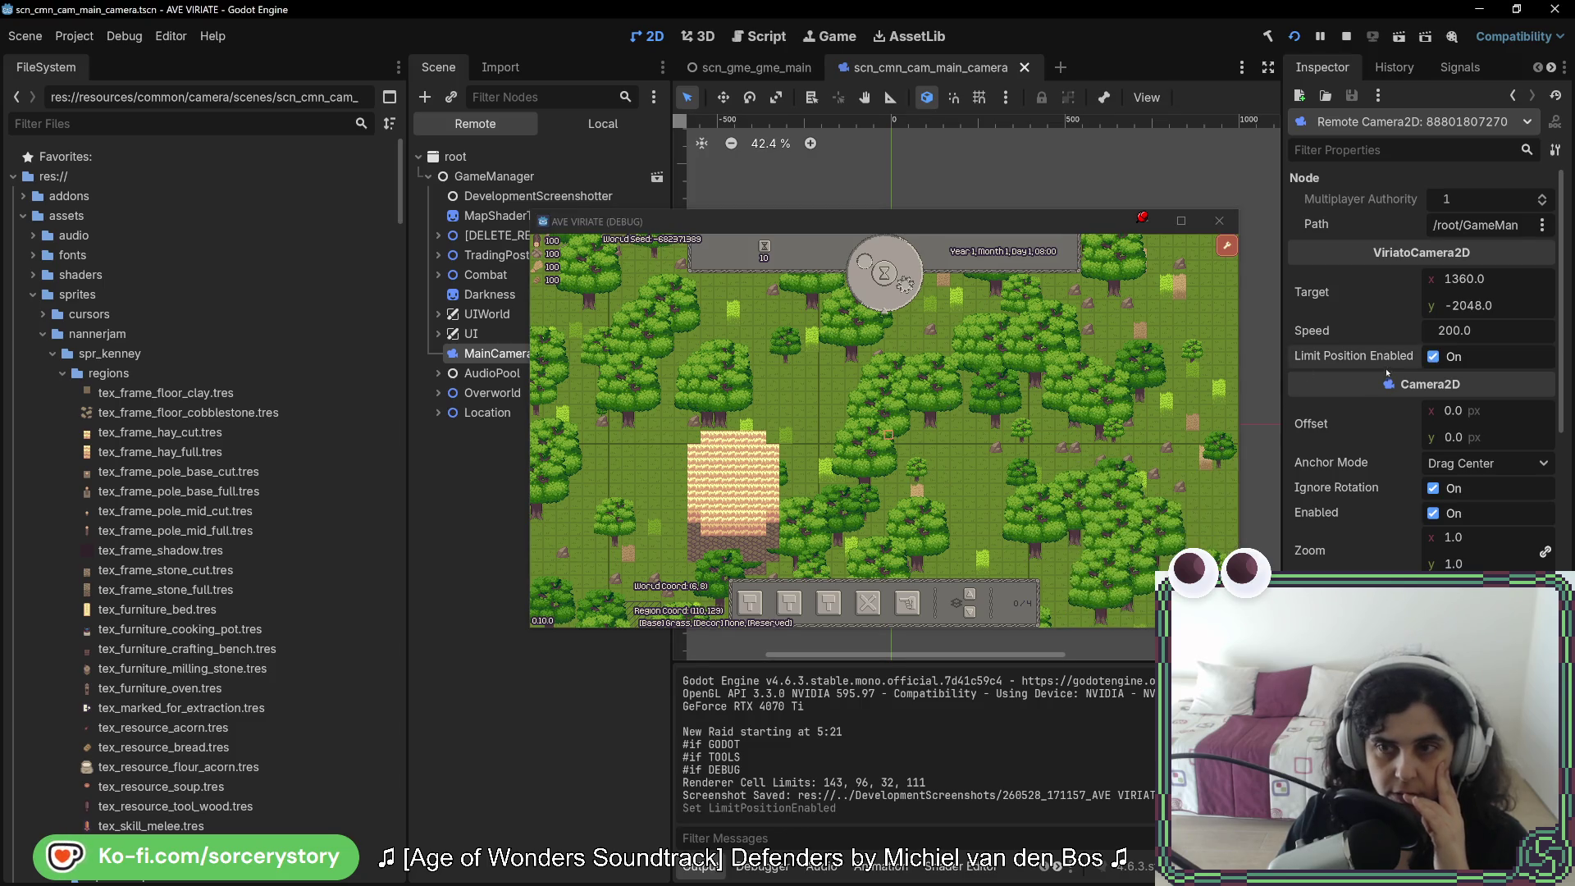
{"action": "left_click", "coordinate": [1433, 357]}
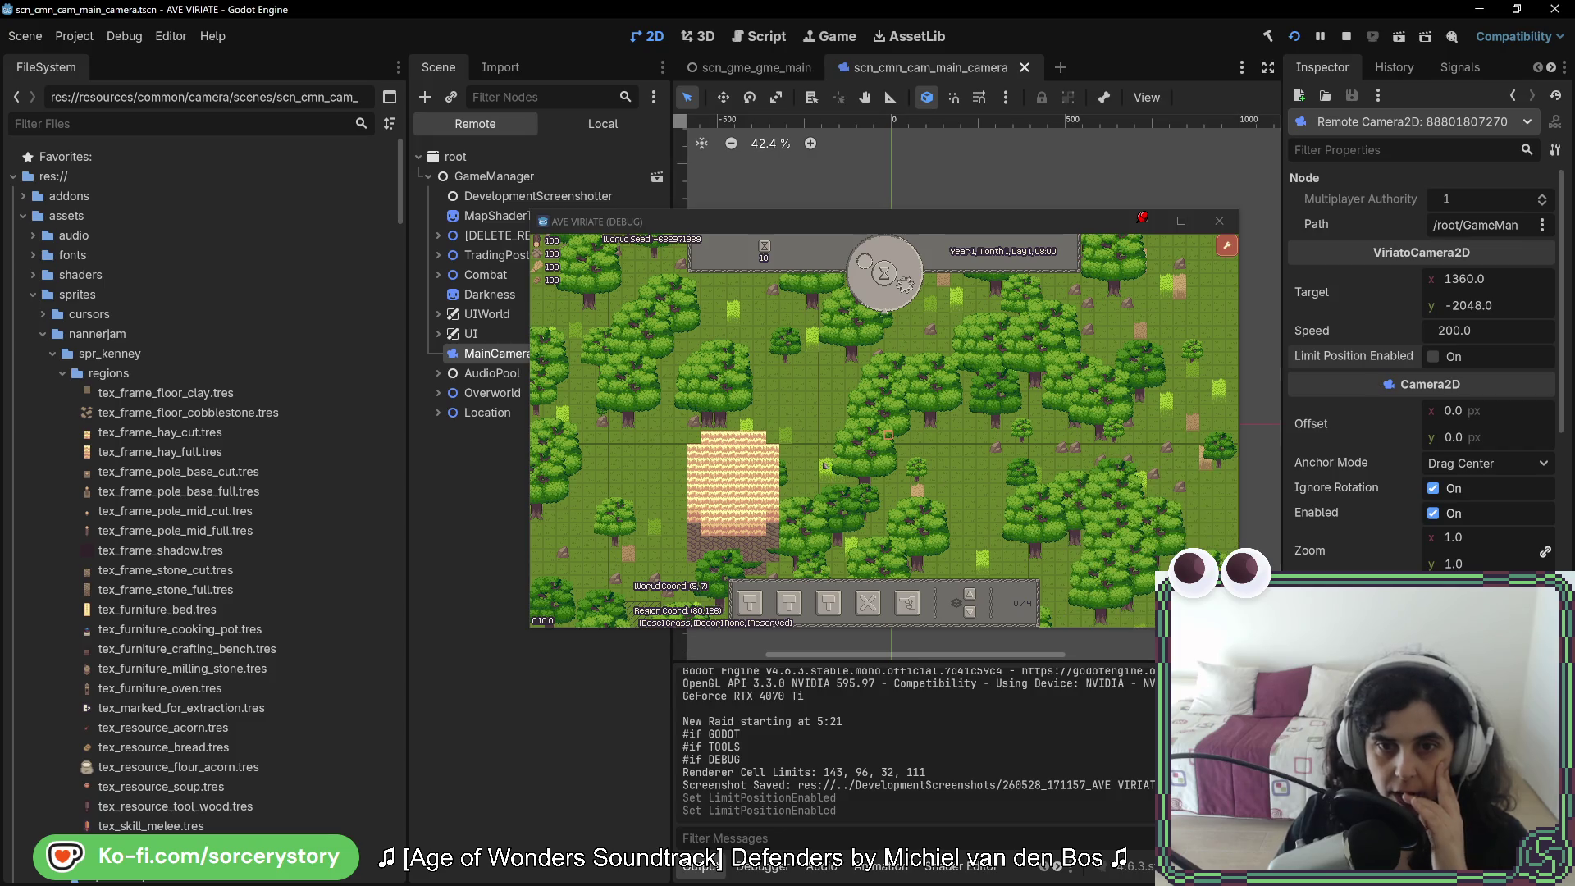
{"action": "left_click", "coordinate": [828, 465]}
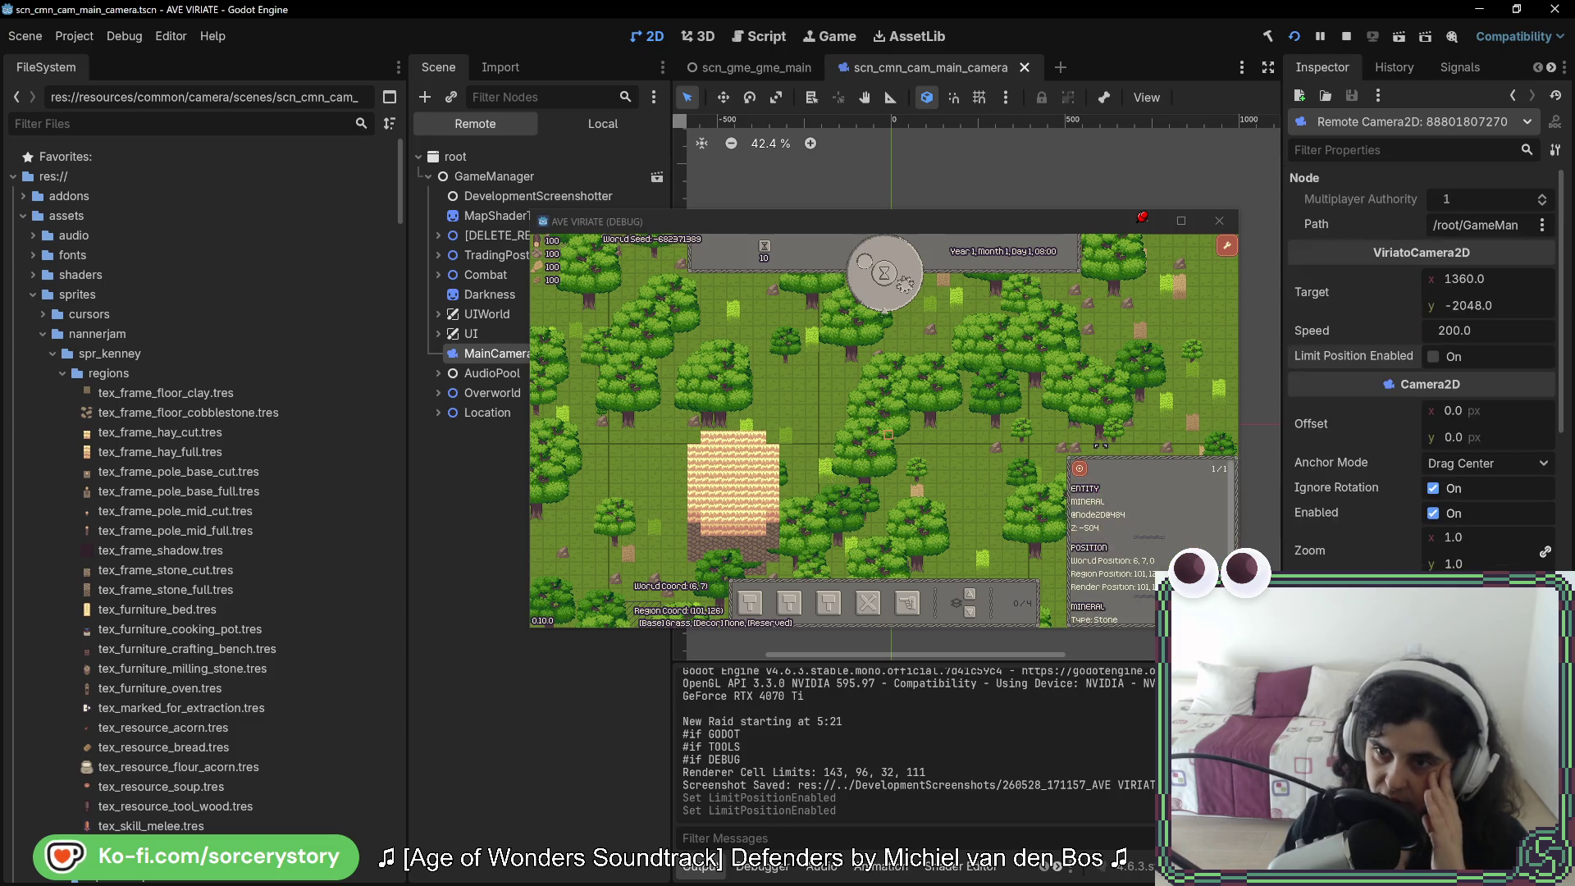
{"action": "scroll", "coordinate": [1421, 370], "scroll_direction": "down", "scroll_amount": 2}
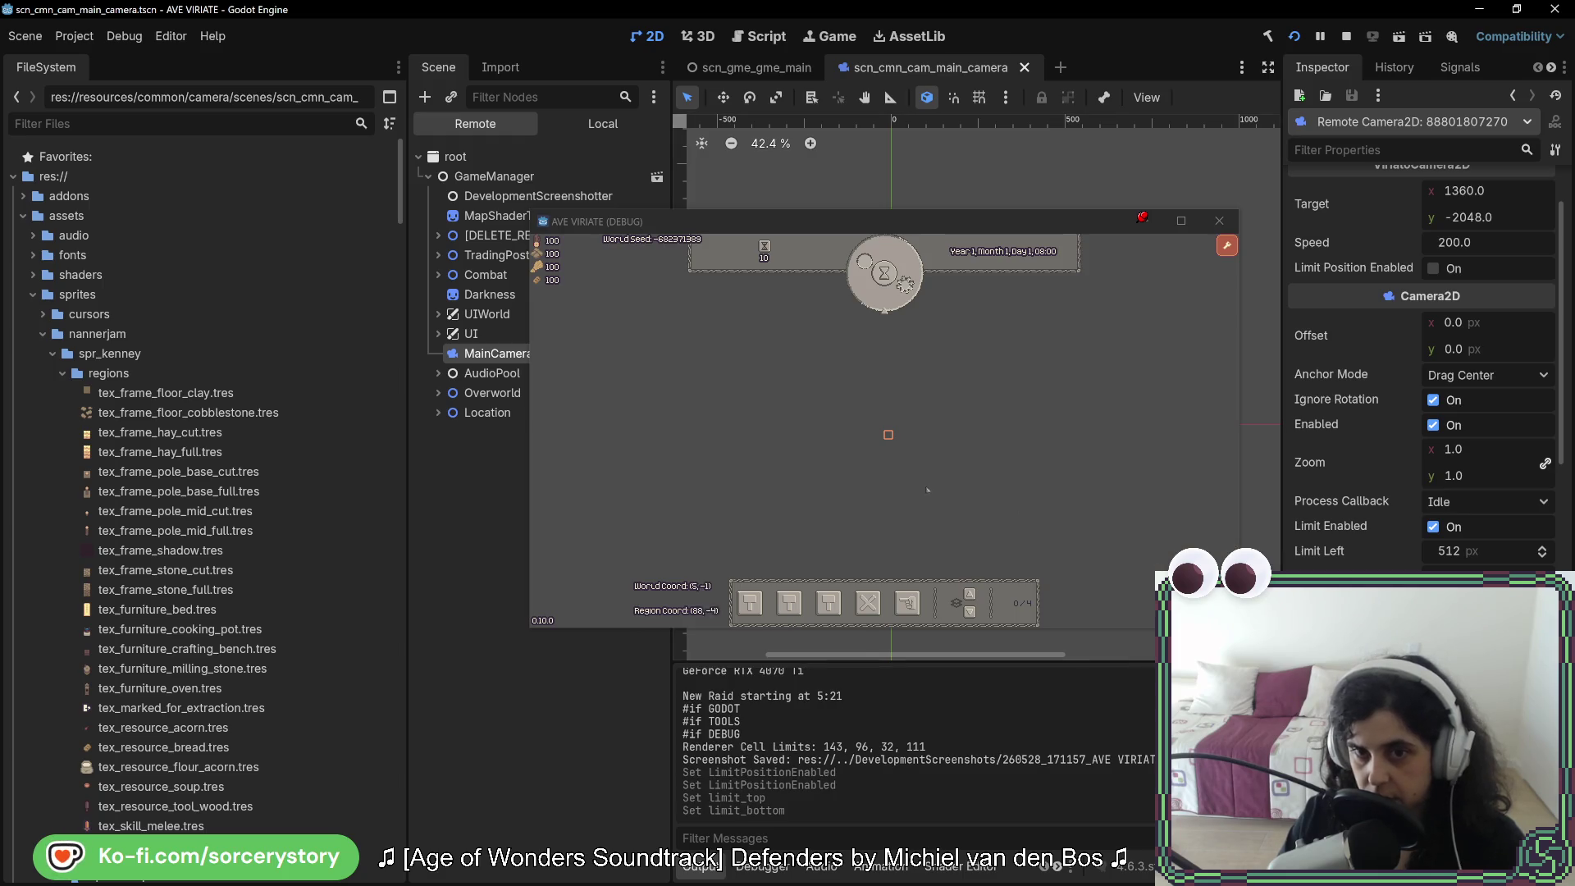
Step: Pan the camera far north, then re-enable the limit so it snaps to midpoint Y -140
{"action": "left_click", "coordinate": [992, 420]}
{"action": "mouse_move", "coordinate": [984, 428]}
{"action": "left_mouse_down"}
{"action": "mouse_move", "coordinate": [982, 488]}
{"action": "mouse_move", "coordinate": [1009, 540]}
{"action": "left_mouse_up"}
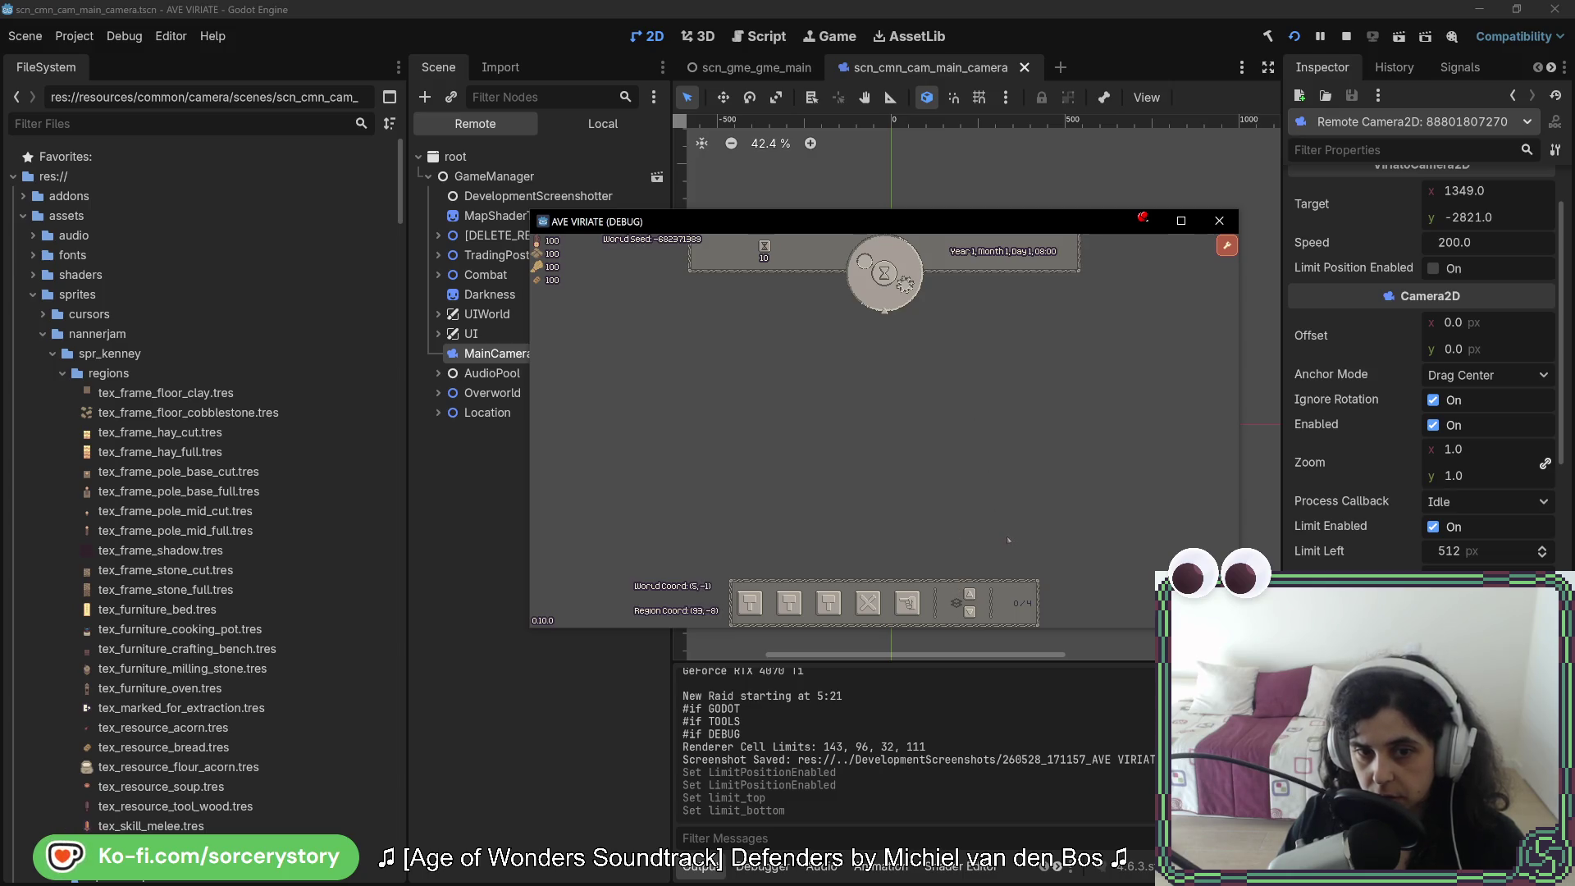
{"action": "key", "text": "w"}
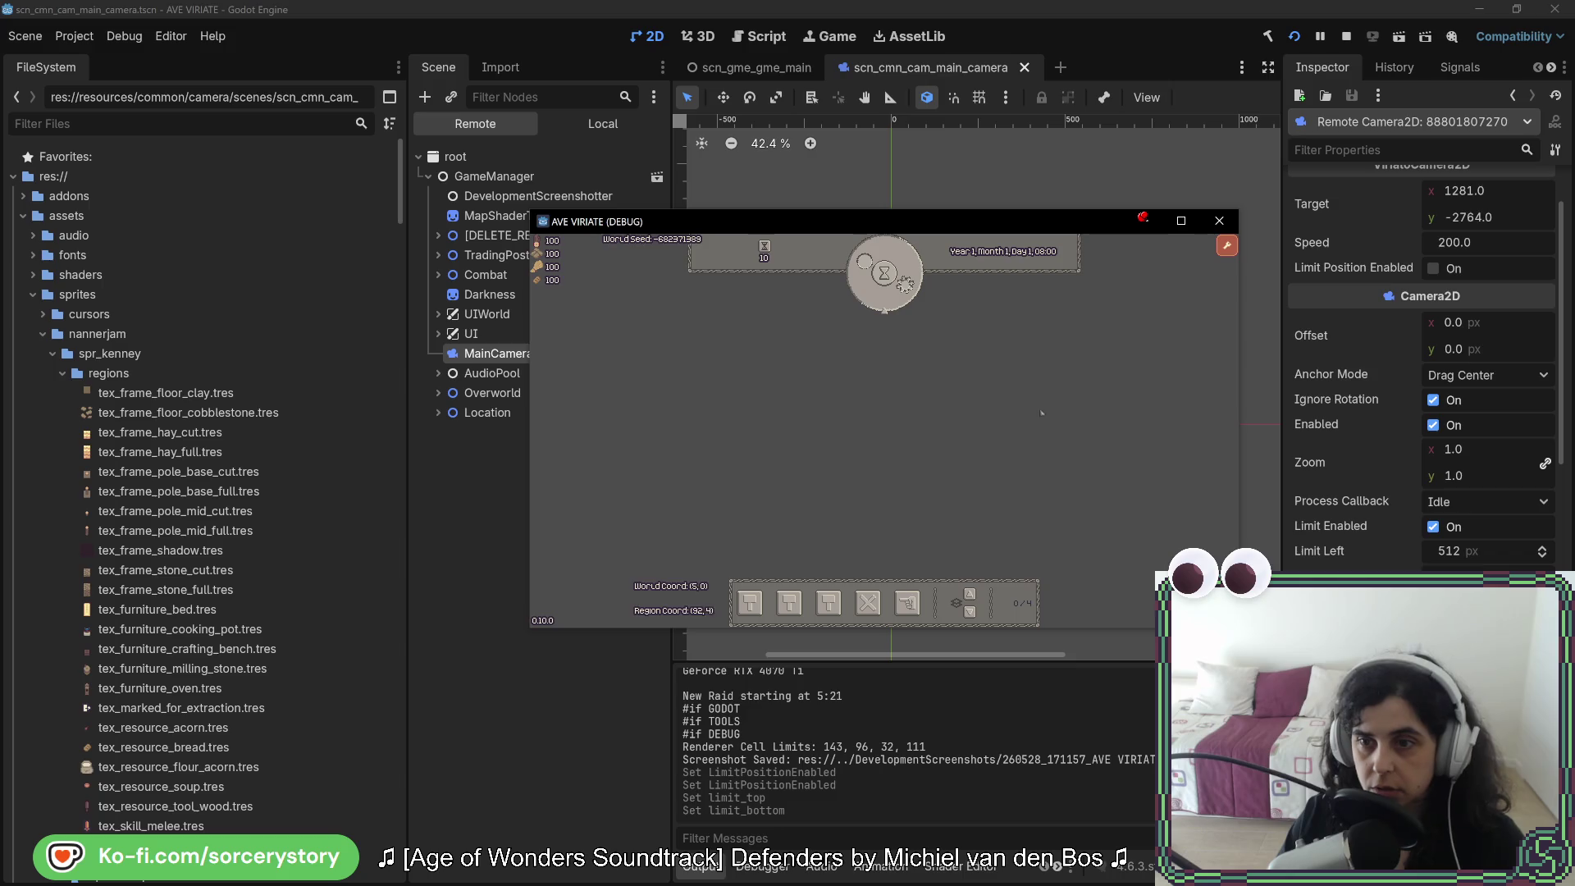
{"action": "key", "text": "w"}
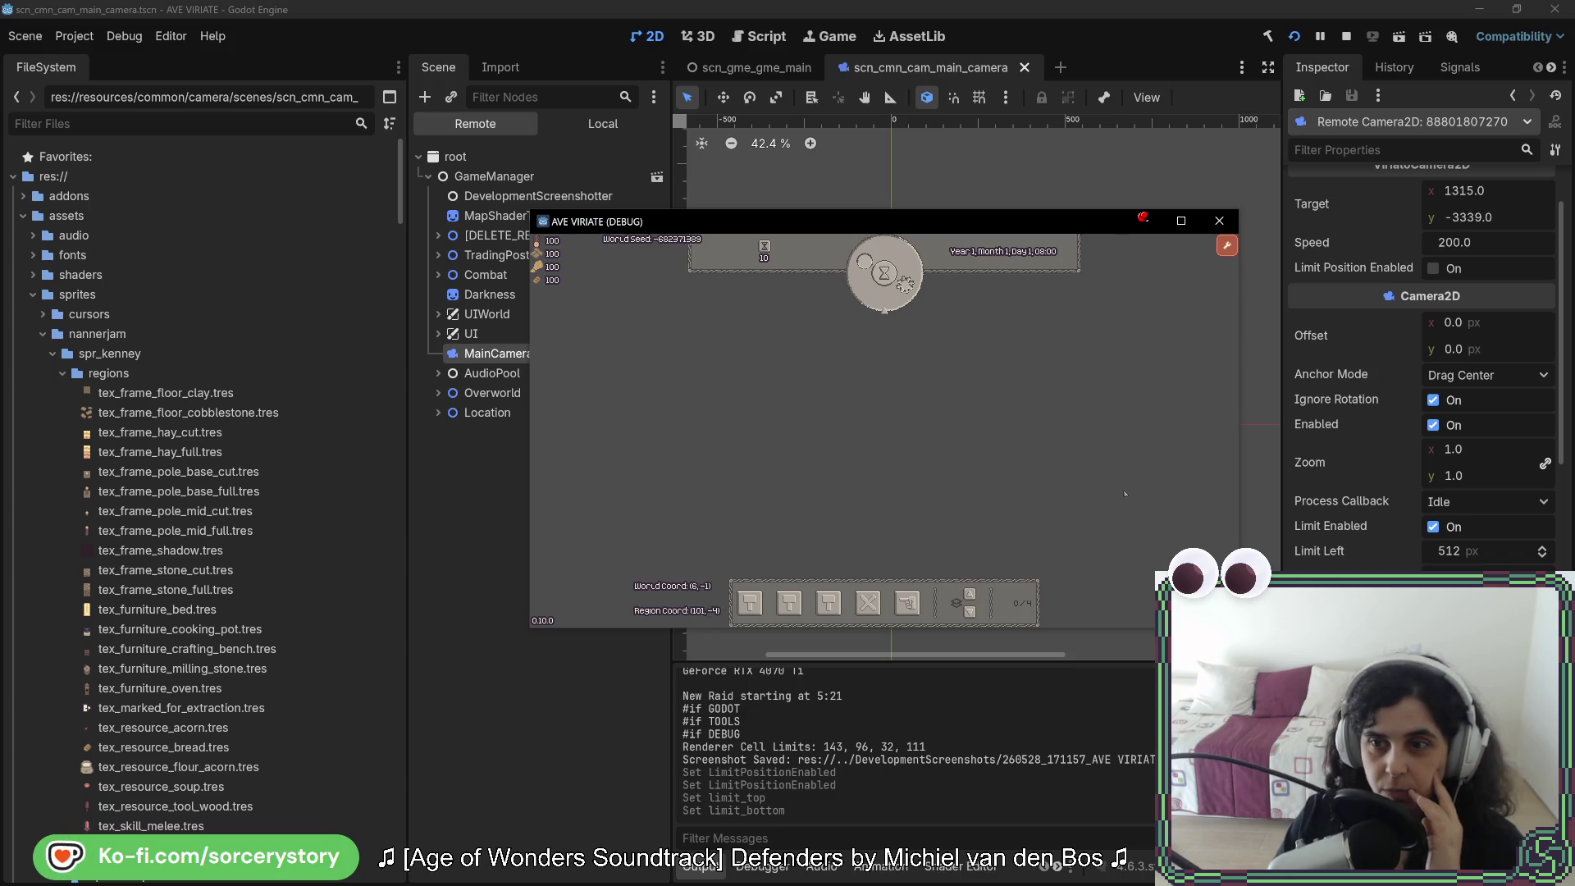
{"action": "left_click", "coordinate": [1433, 268]}
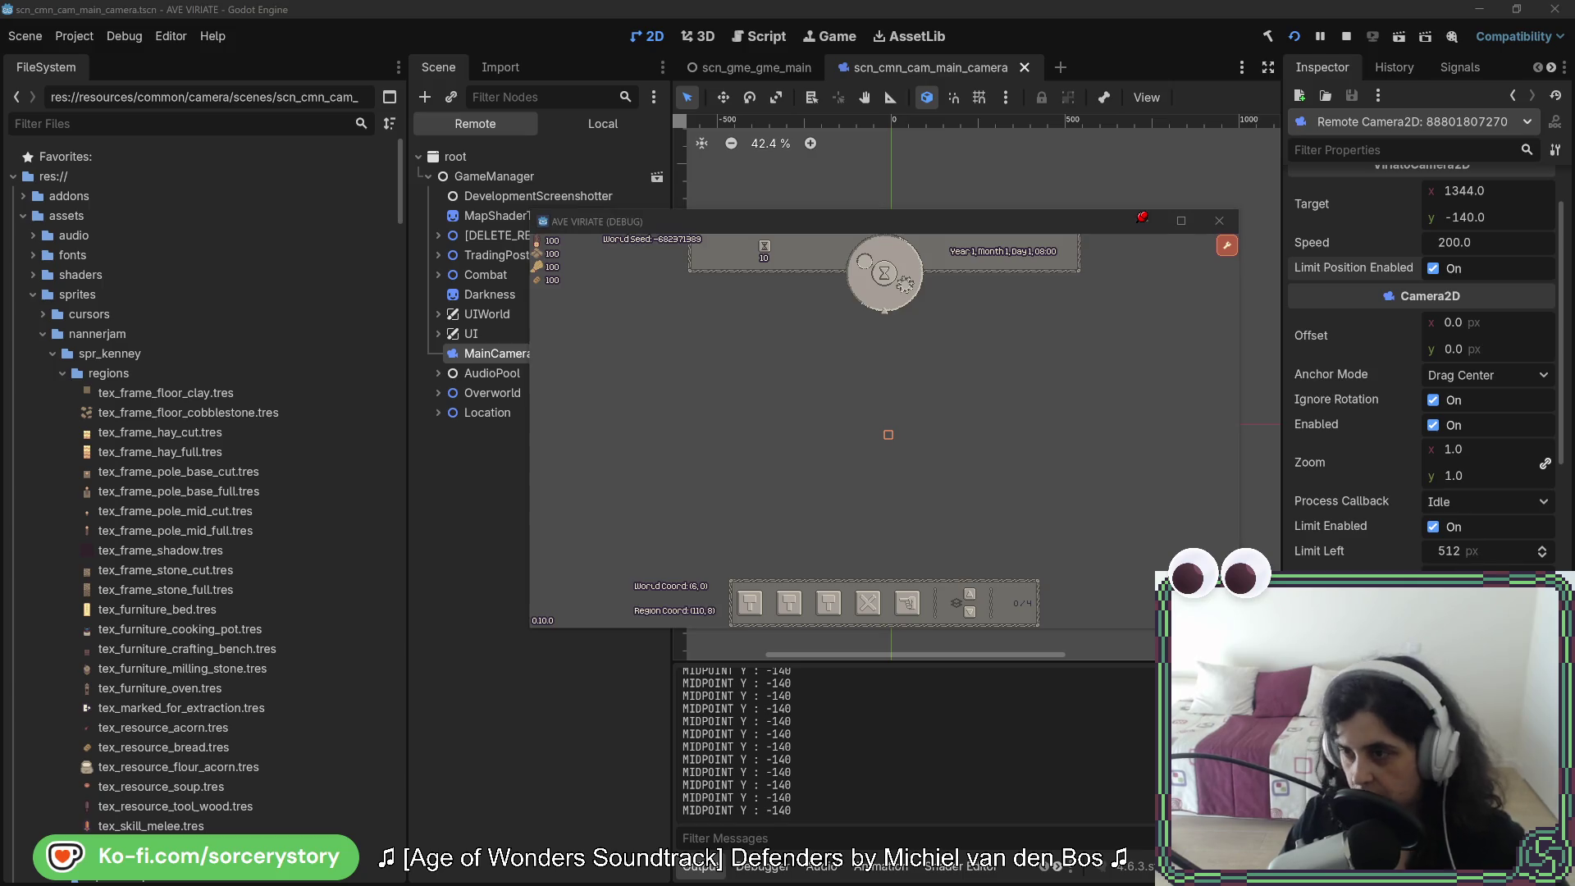
{"action": "key", "text": "alt+Tab"}
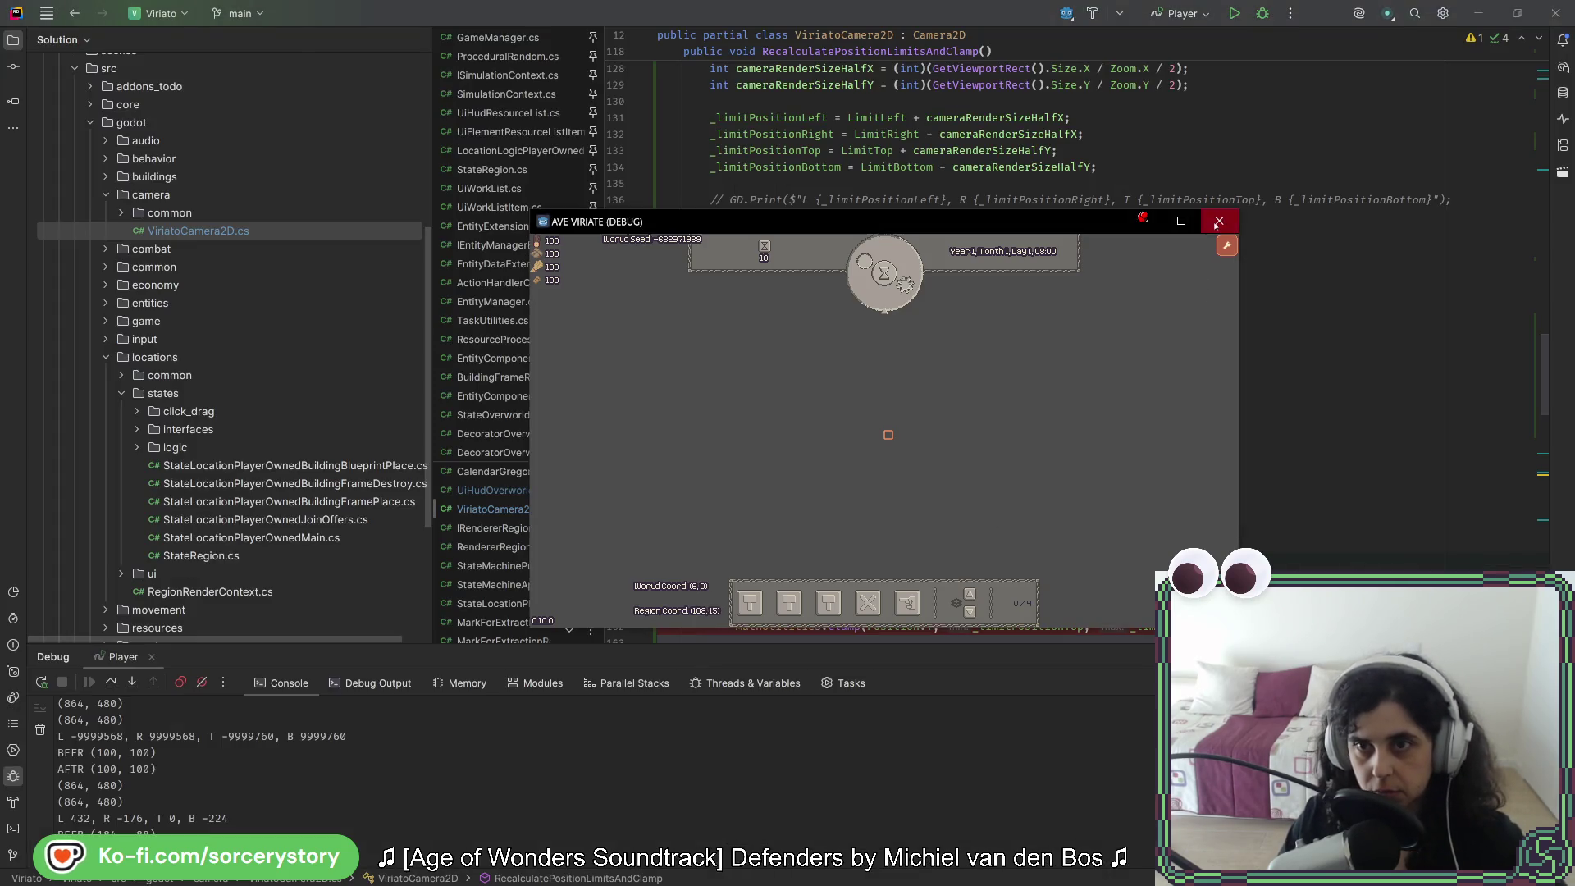
Step: Close the game, swap the operands so midPointY is (_limitPositionTop - _limitPositionBottom) / 2, and rerun it
{"action": "left_click", "coordinate": [1219, 221]}
{"action": "key", "text": "alt+Tab"}
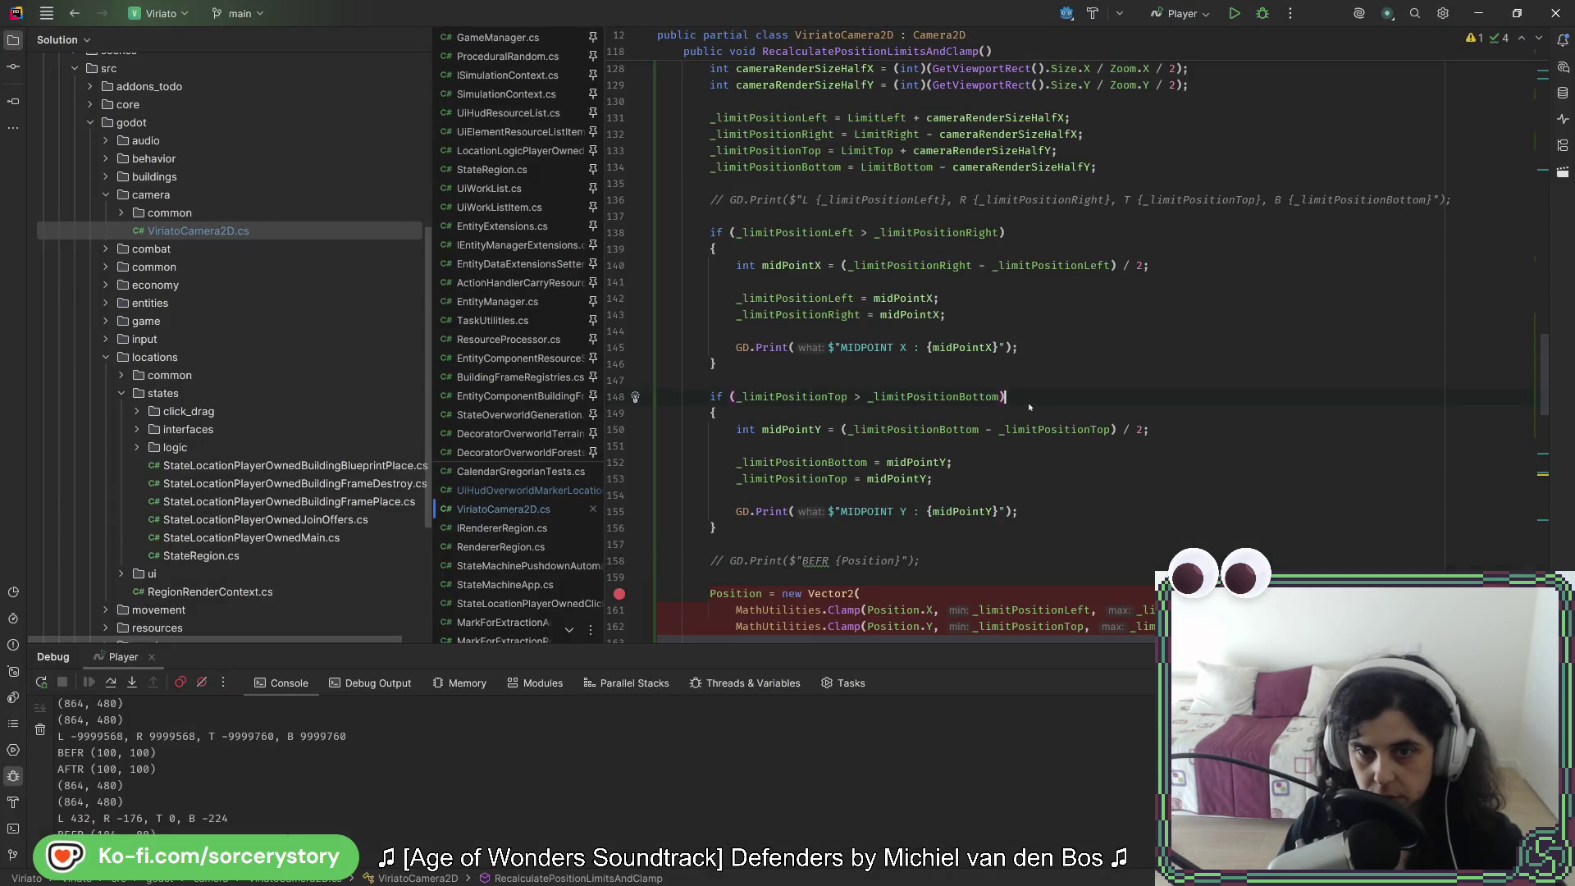
{"action": "double_click", "coordinate": [1036, 429]}
{"action": "key", "text": "ctrl+c"}
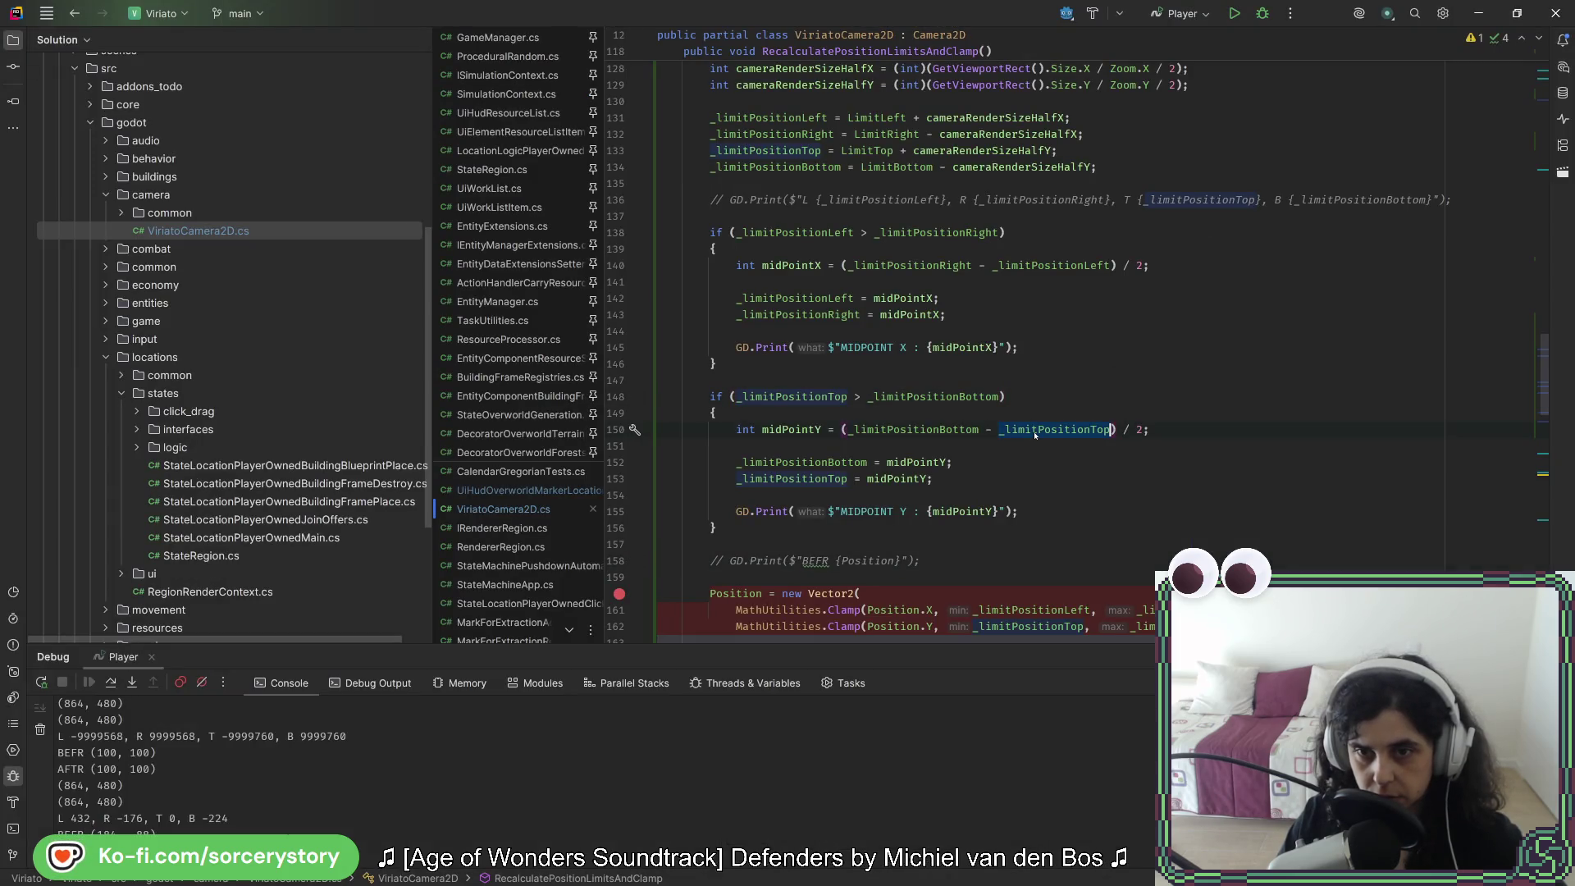
{"action": "double_click", "coordinate": [953, 430]}
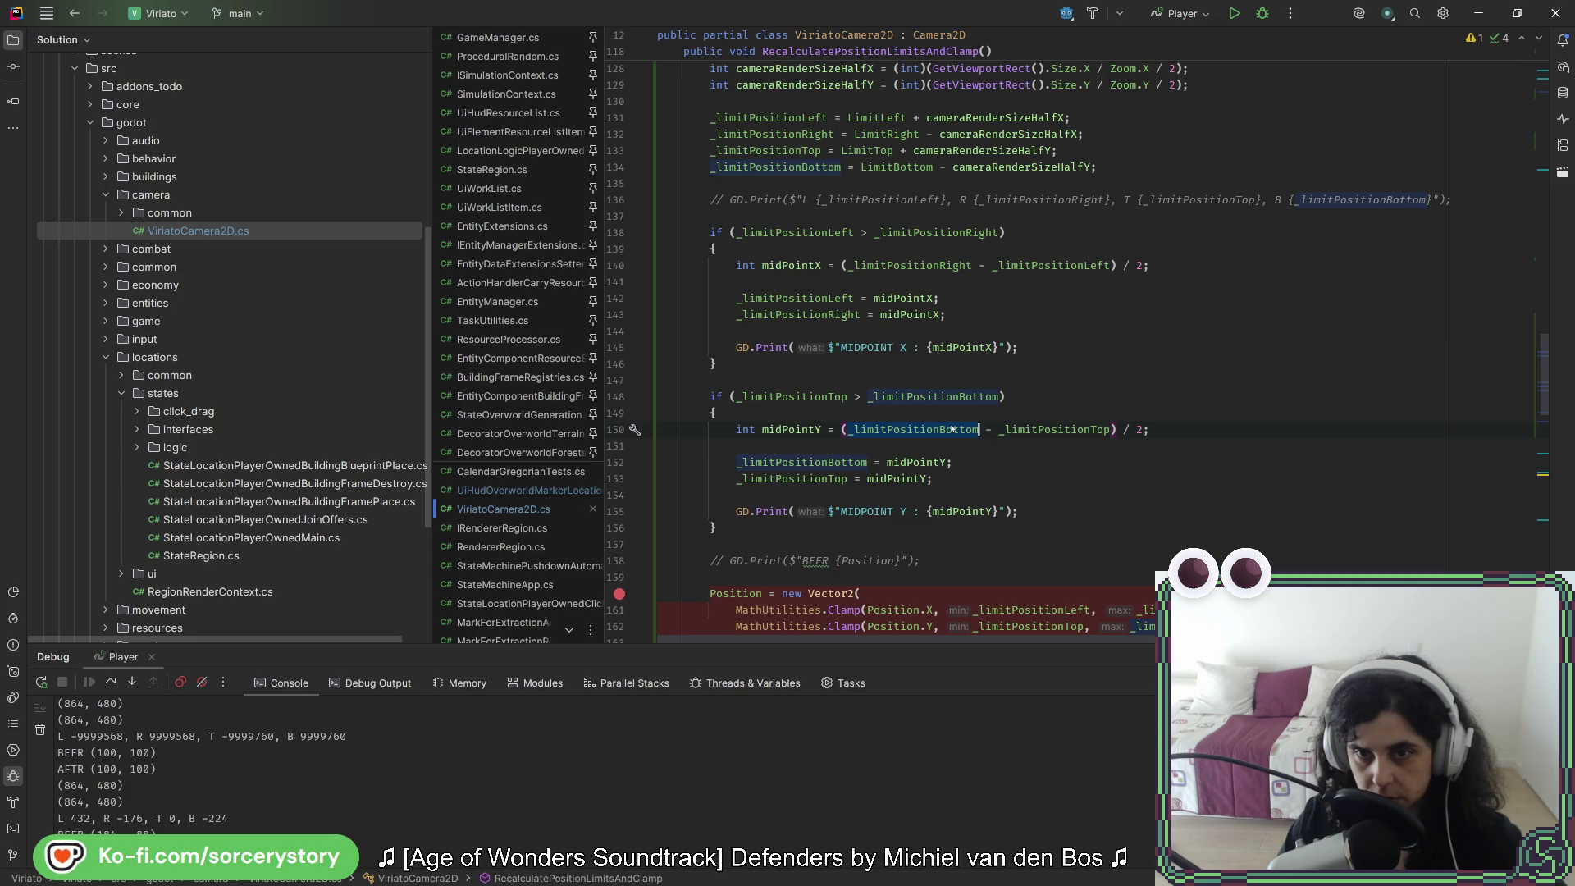
{"action": "key", "text": "ctrl+v"}
{"action": "double_click", "coordinate": [918, 399]}
{"action": "key", "text": "ctrl+c"}
{"action": "double_click", "coordinate": [1034, 434]}
{"action": "key", "text": "ctrl+v"}
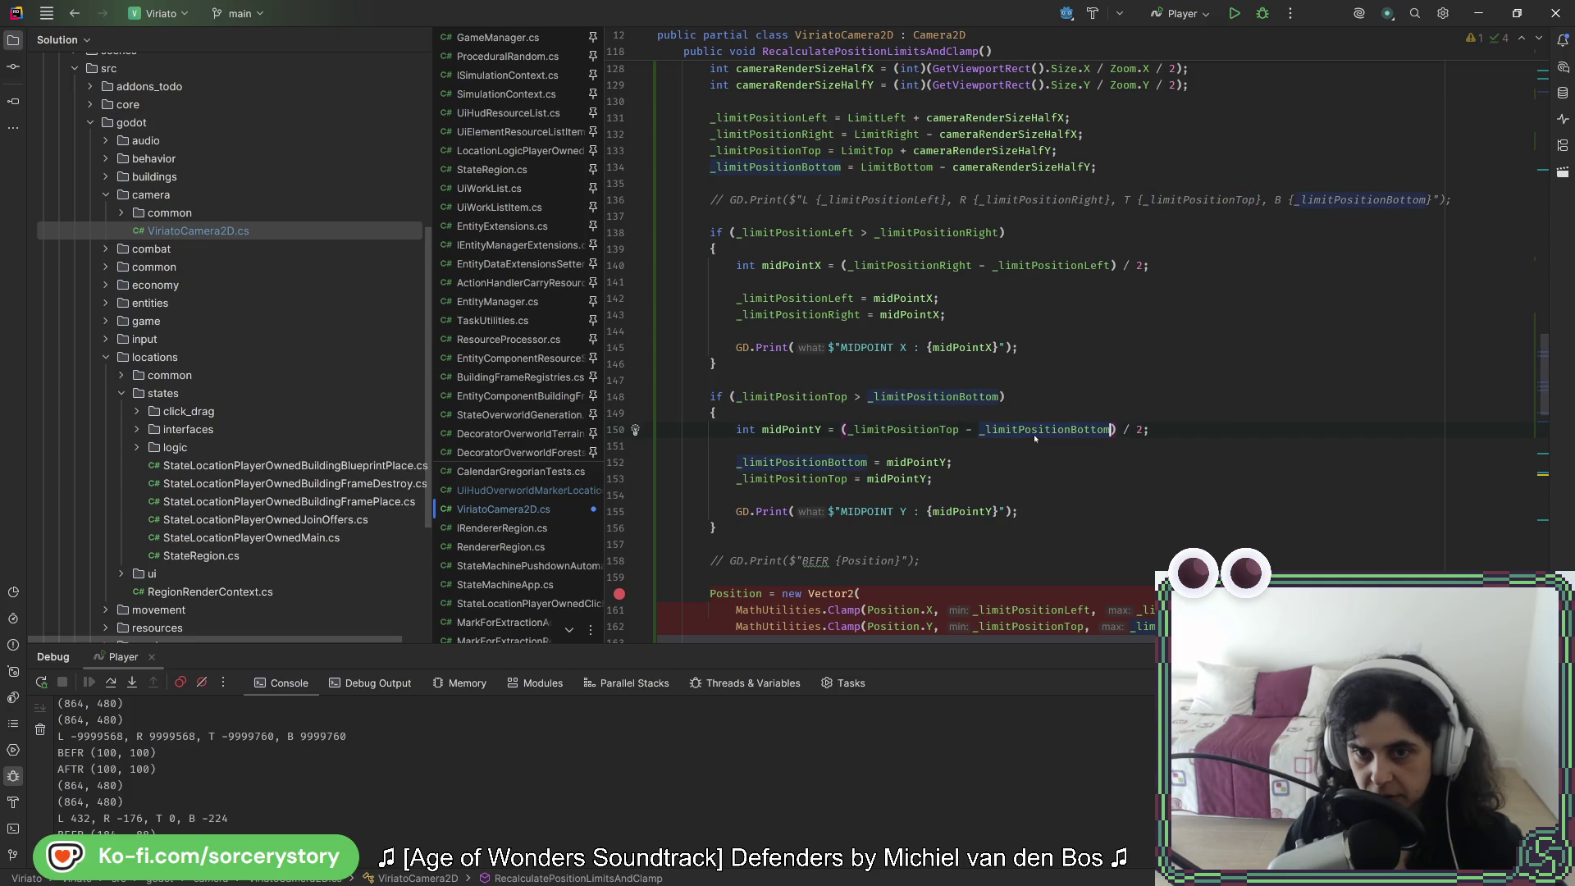
{"action": "key", "text": "alt+Tab"}
{"action": "left_click", "coordinate": [1295, 38]}
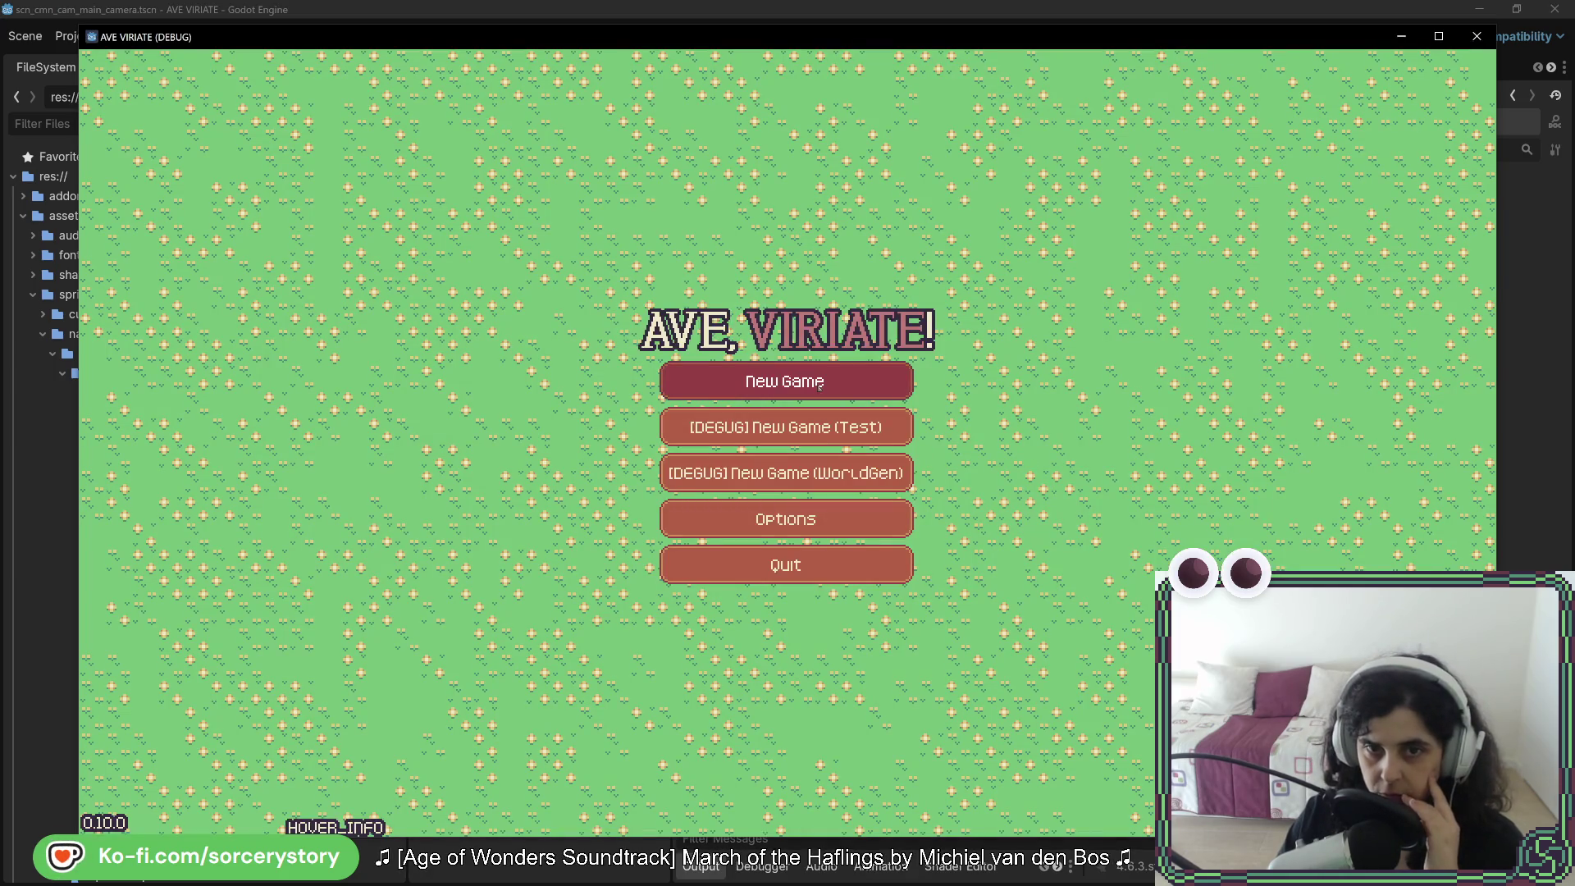
Step: Start a New Game, shrink its window over the Godot viewport, and show the Remote scene tree
{"action": "left_click", "coordinate": [818, 385]}
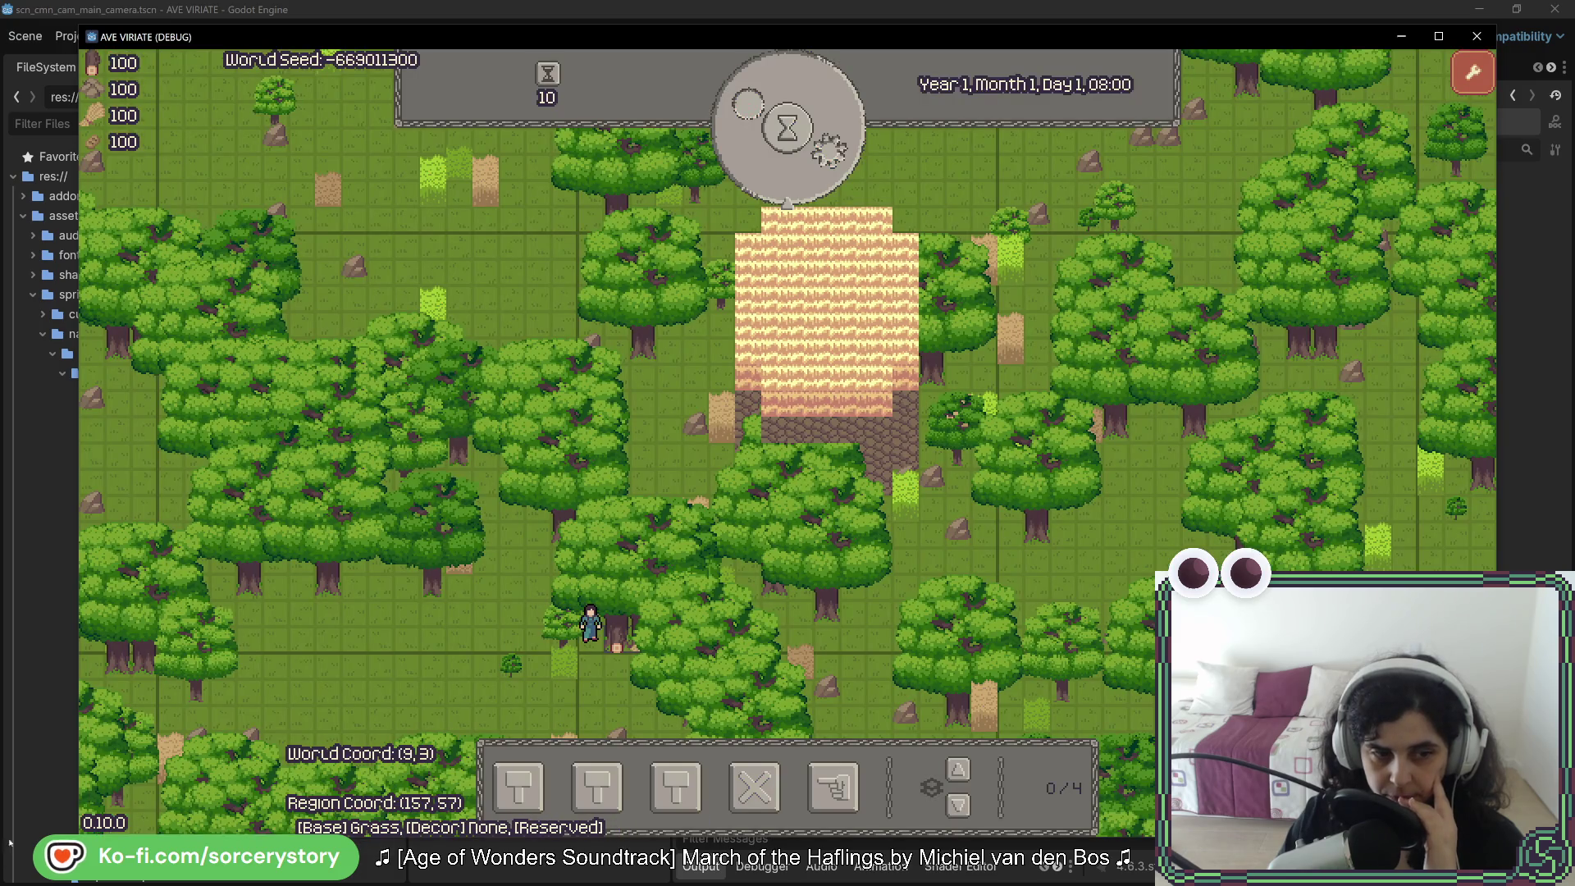
{"action": "left_click", "coordinate": [1438, 36]}
{"action": "left_click_drag", "start_coordinate": [397, 545], "coordinate": [657, 411]}
{"action": "left_click_drag", "start_coordinate": [1081, 37], "coordinate": [789, 200]}
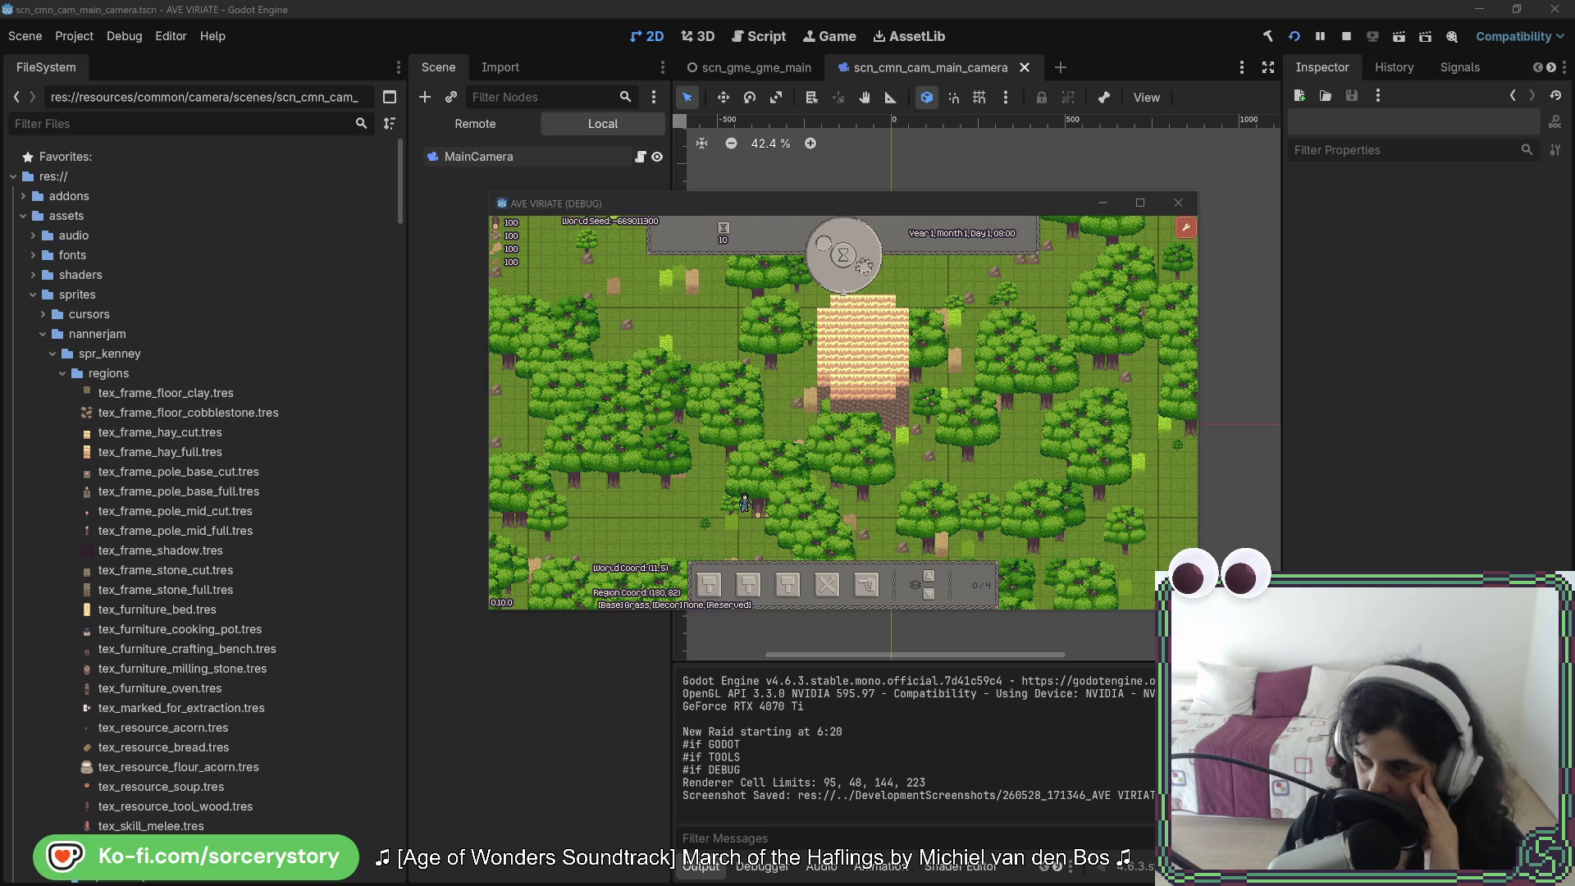
{"action": "left_click_drag", "start_coordinate": [1102, 199], "coordinate": [1085, 201]}
{"action": "left_click", "coordinate": [475, 123]}
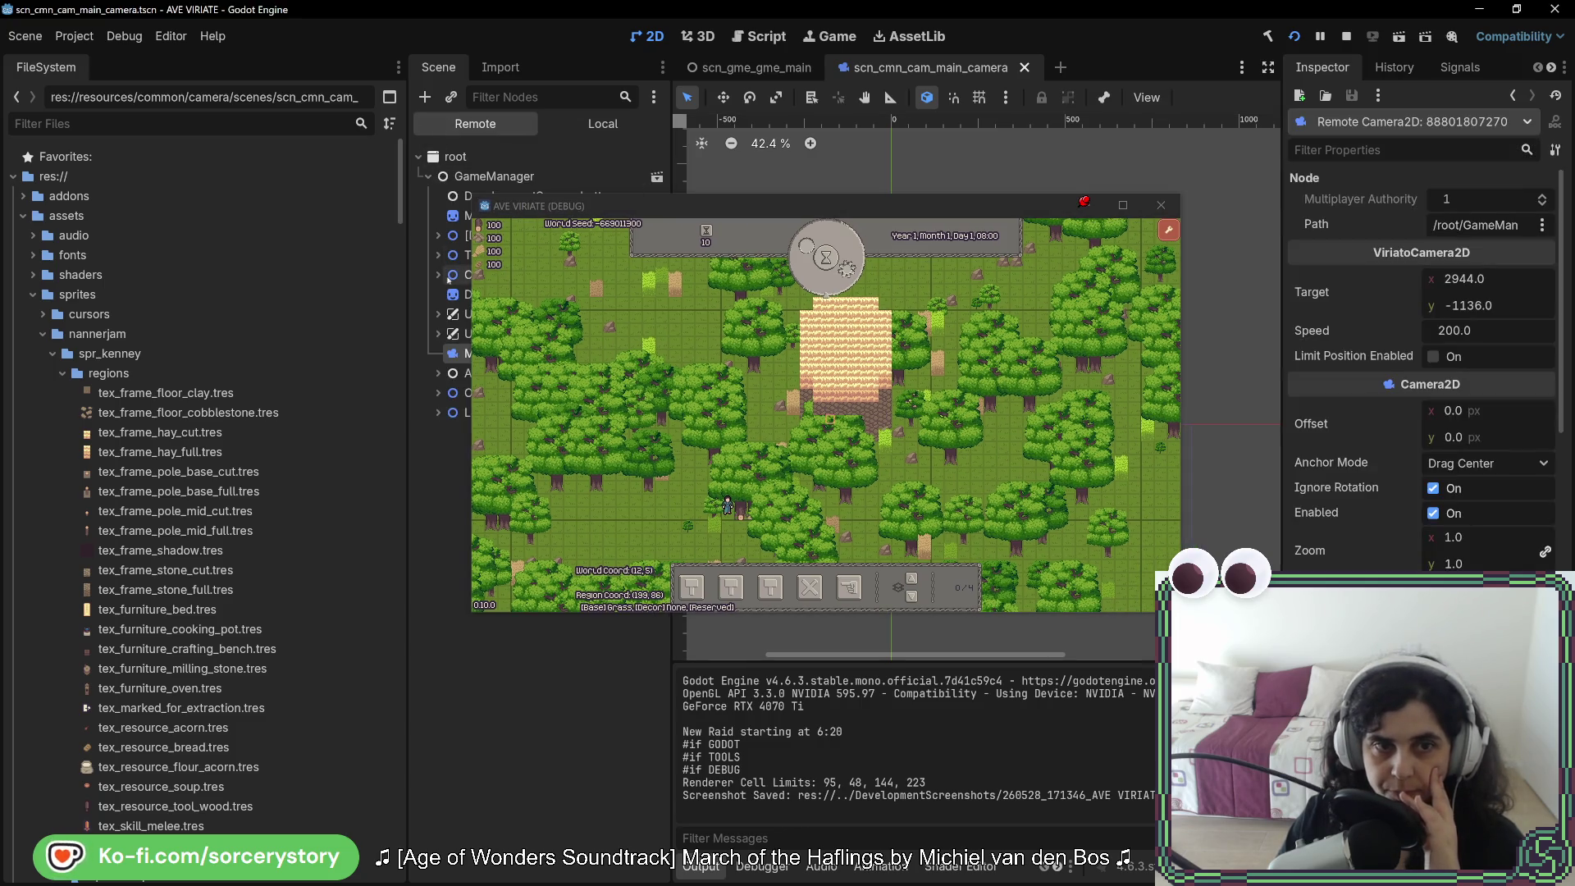
Step: Pan the camera with A and turn on Limit Position Enabled for the live camera
{"action": "key", "text": "a"}
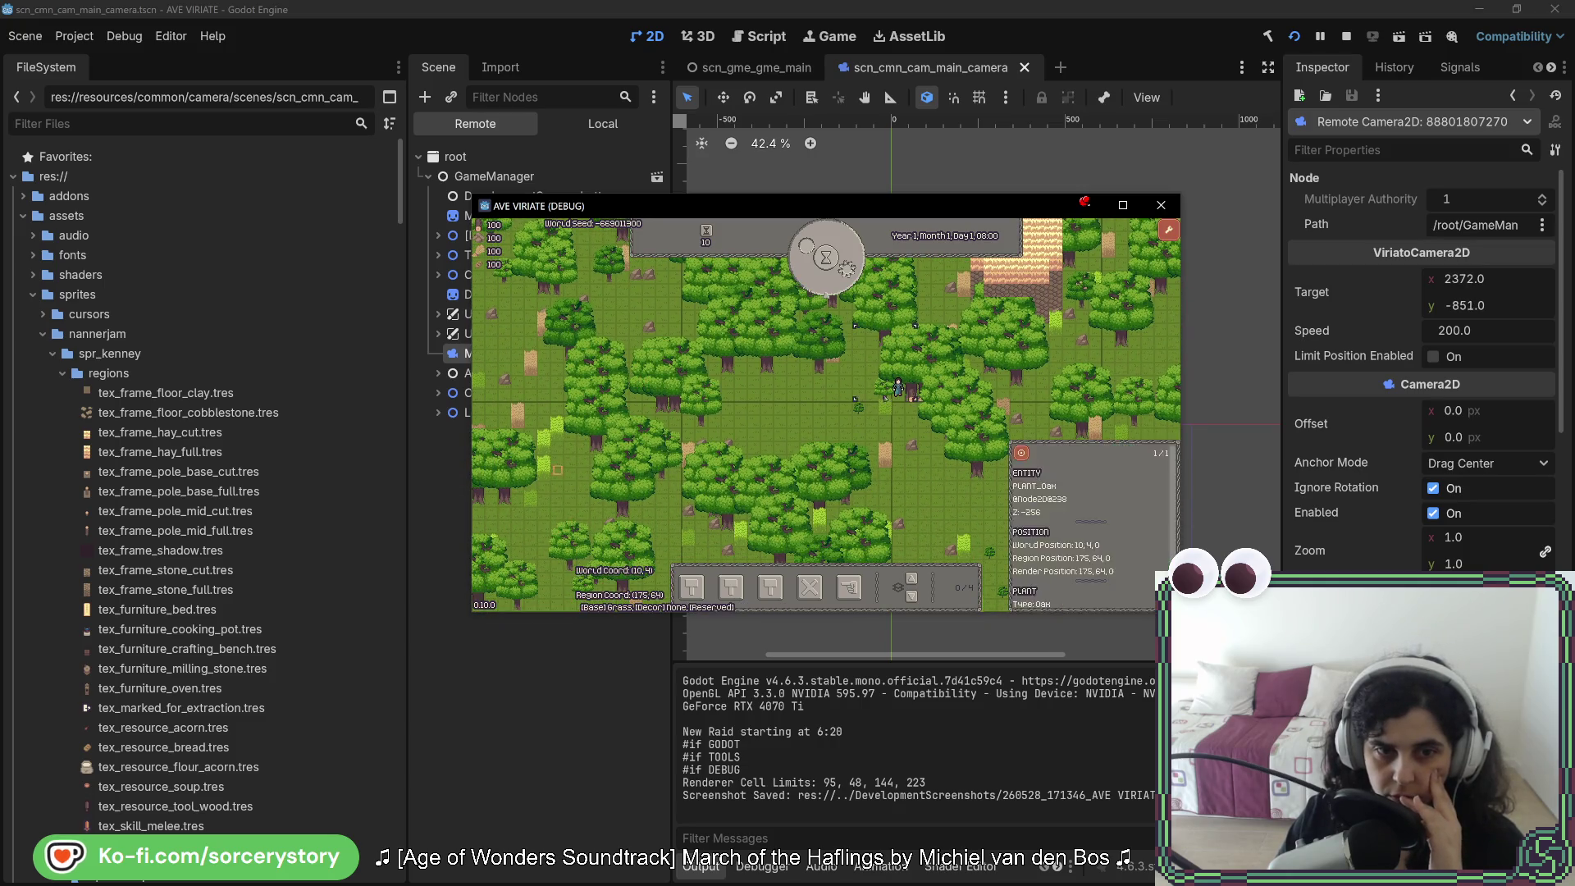
{"action": "left_click", "coordinate": [1434, 357]}
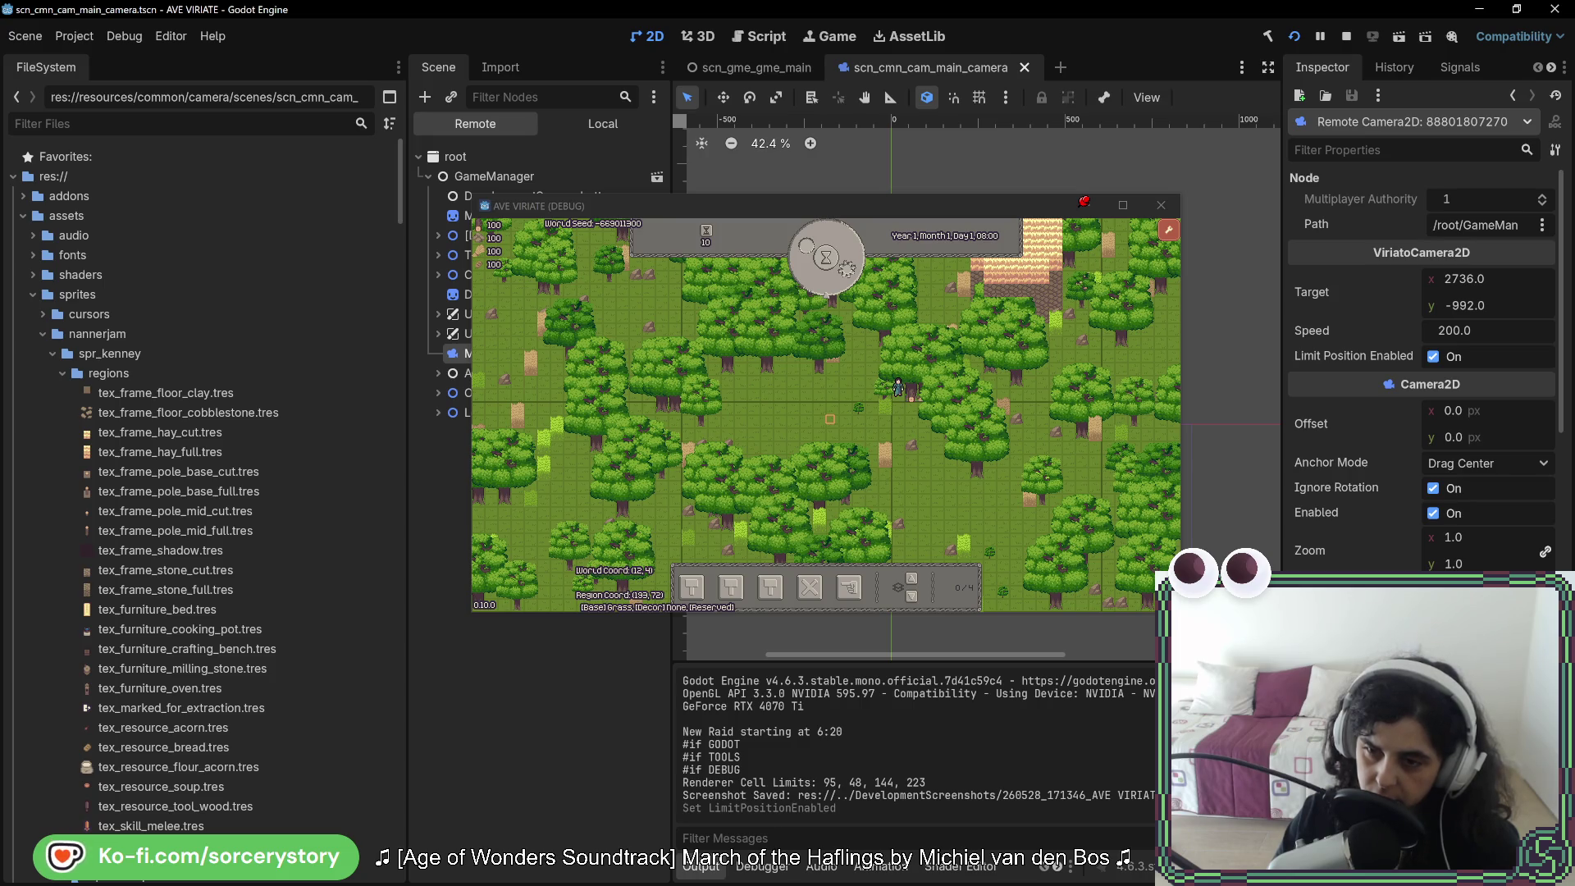
{"action": "left_click", "coordinate": [773, 248]}
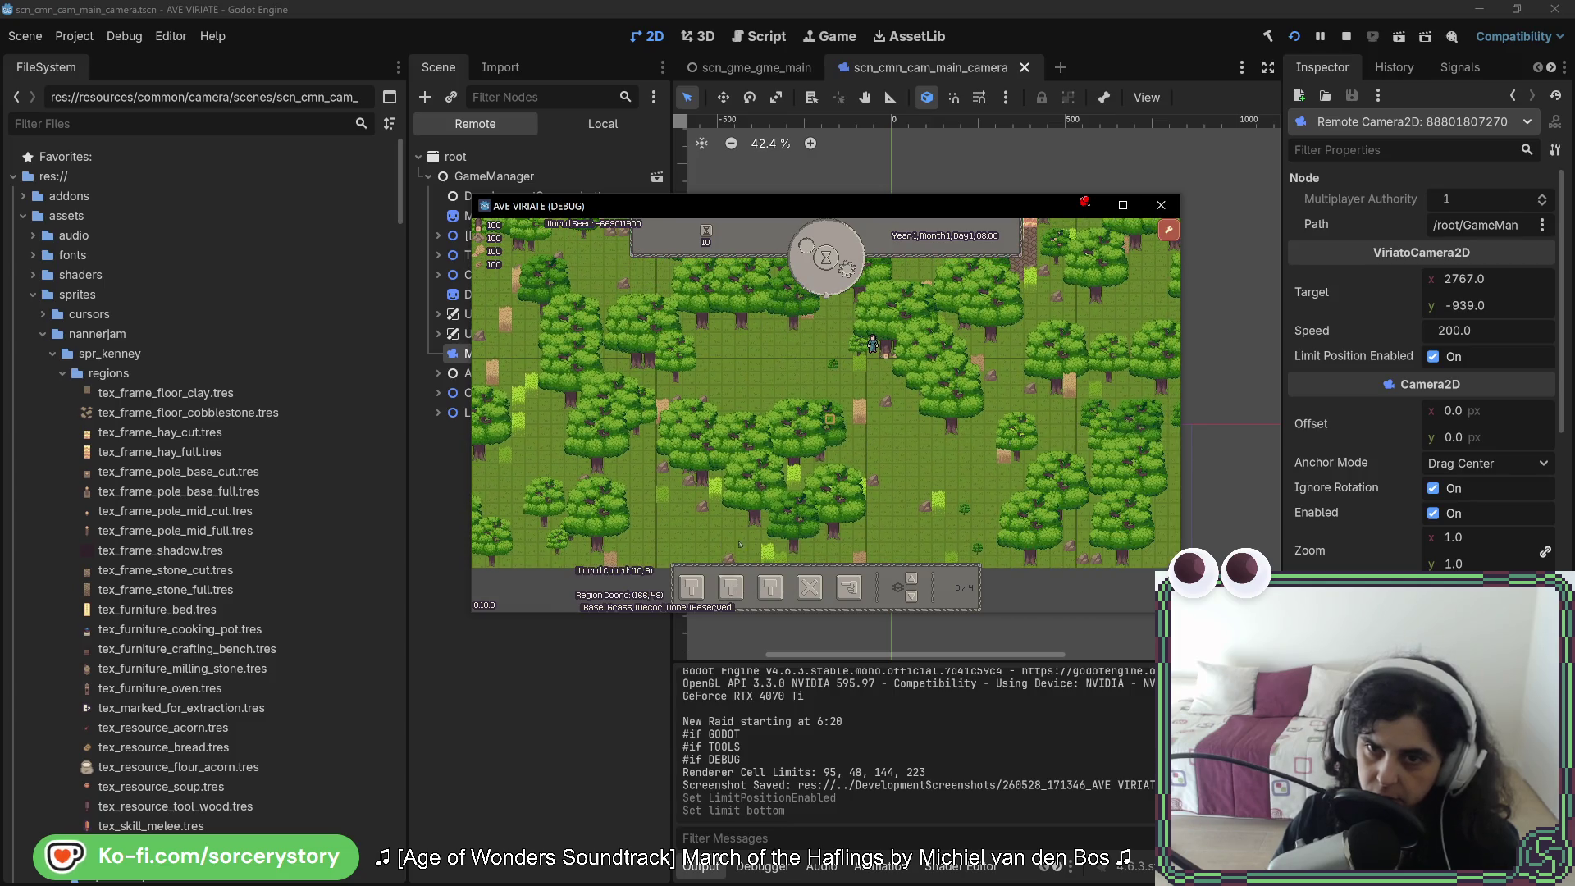
Step: Pan the camera with W, S and D until it settles at midpoint Y 180, then inspect an oak tree
{"action": "key", "text": "s"}
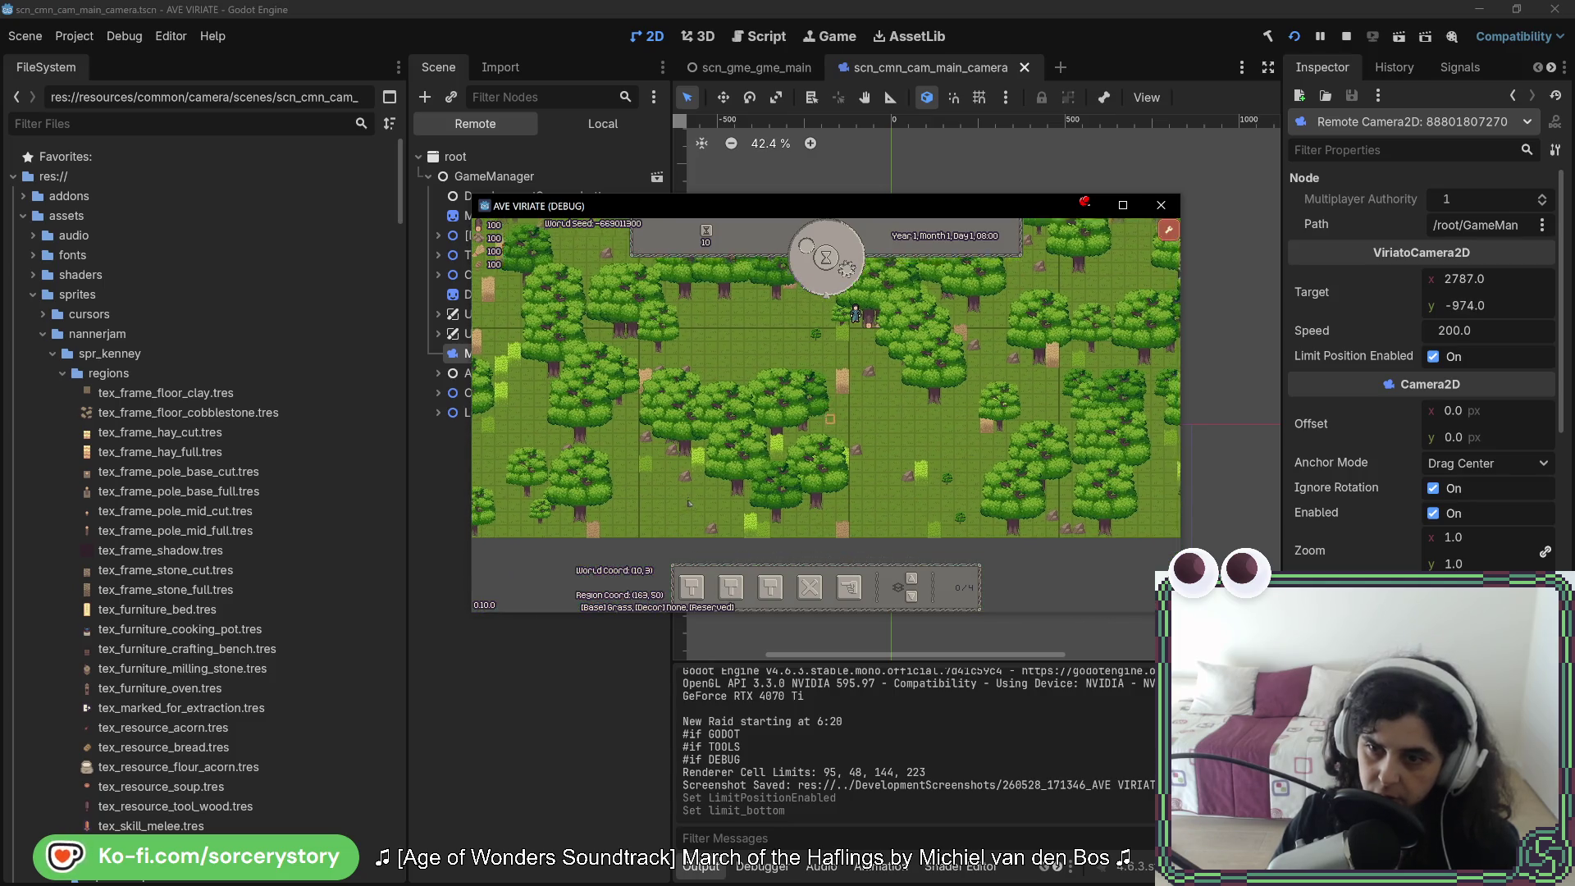
{"action": "key", "text": "w"}
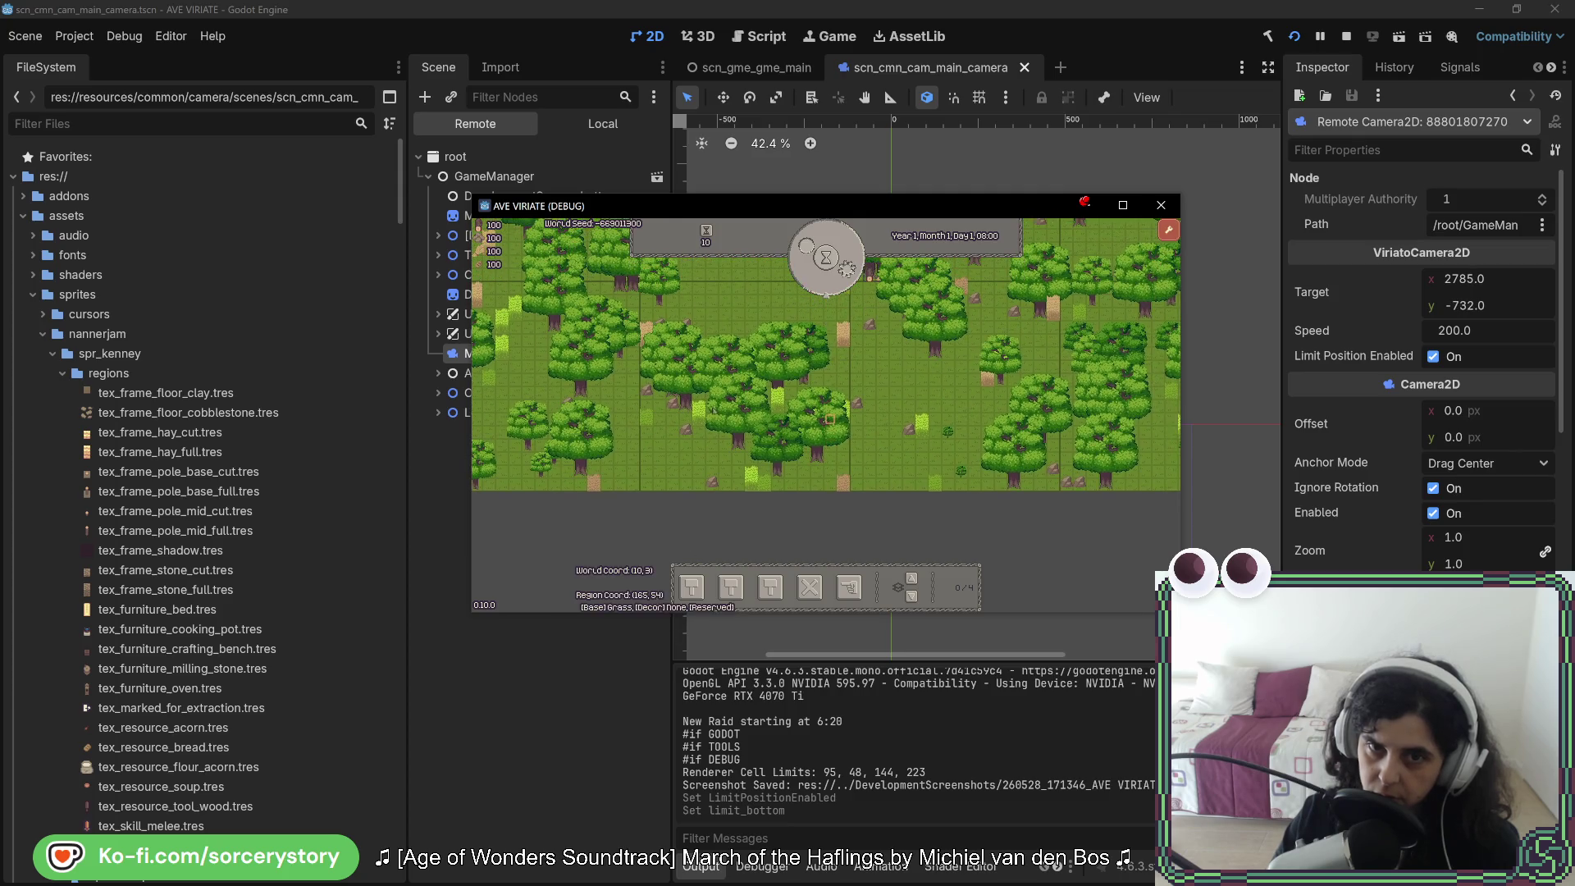
{"action": "key", "text": "s"}
{"action": "key", "text": "w"}
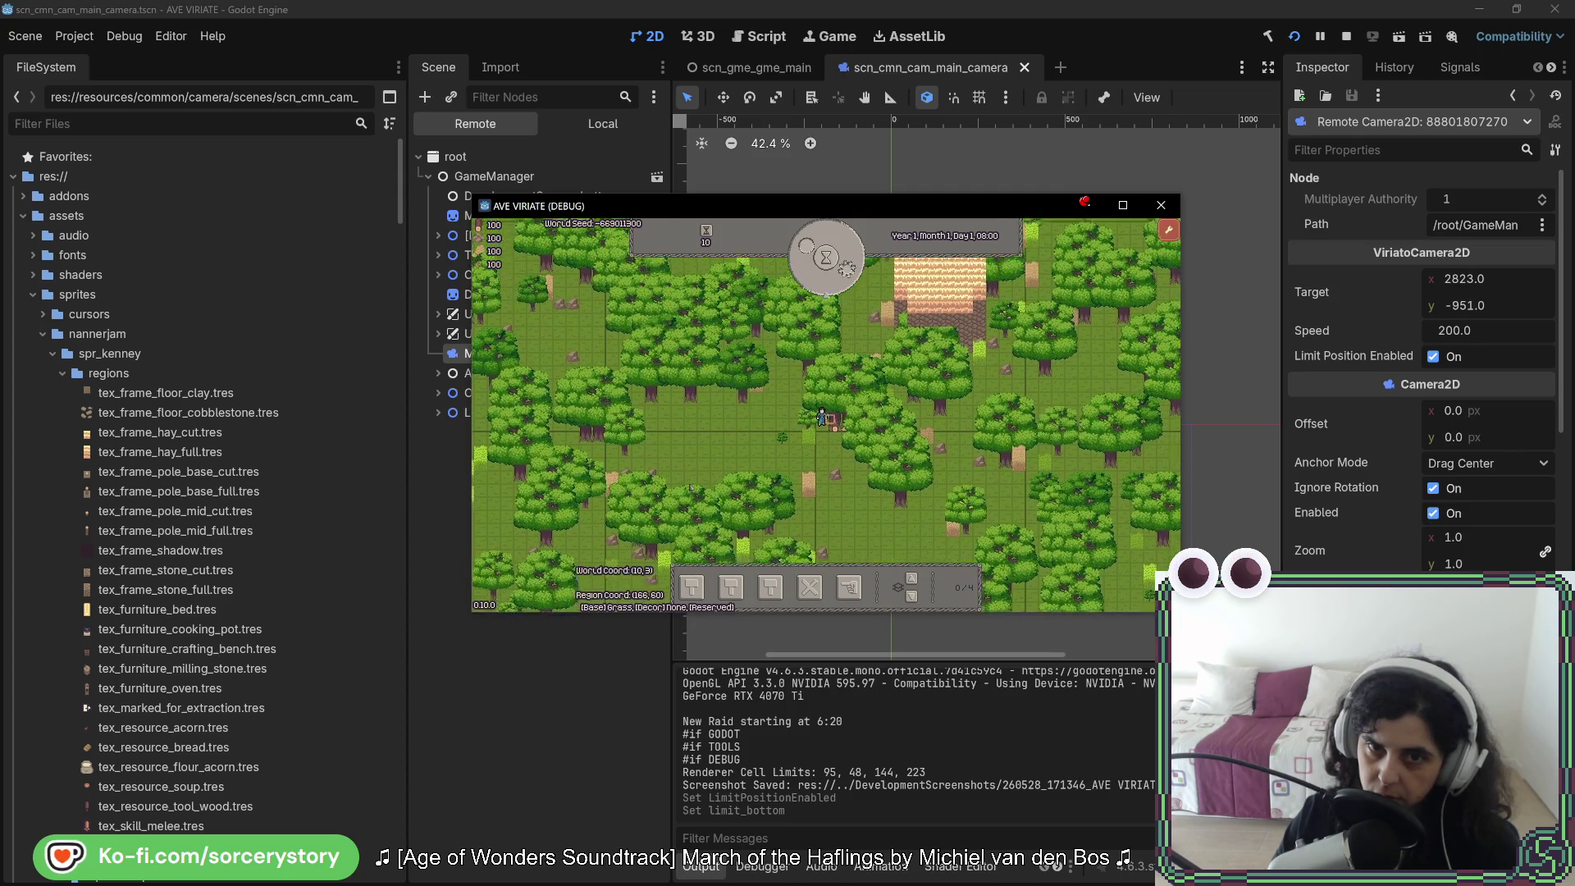
{"action": "key", "text": "d"}
{"action": "key", "text": "w"}
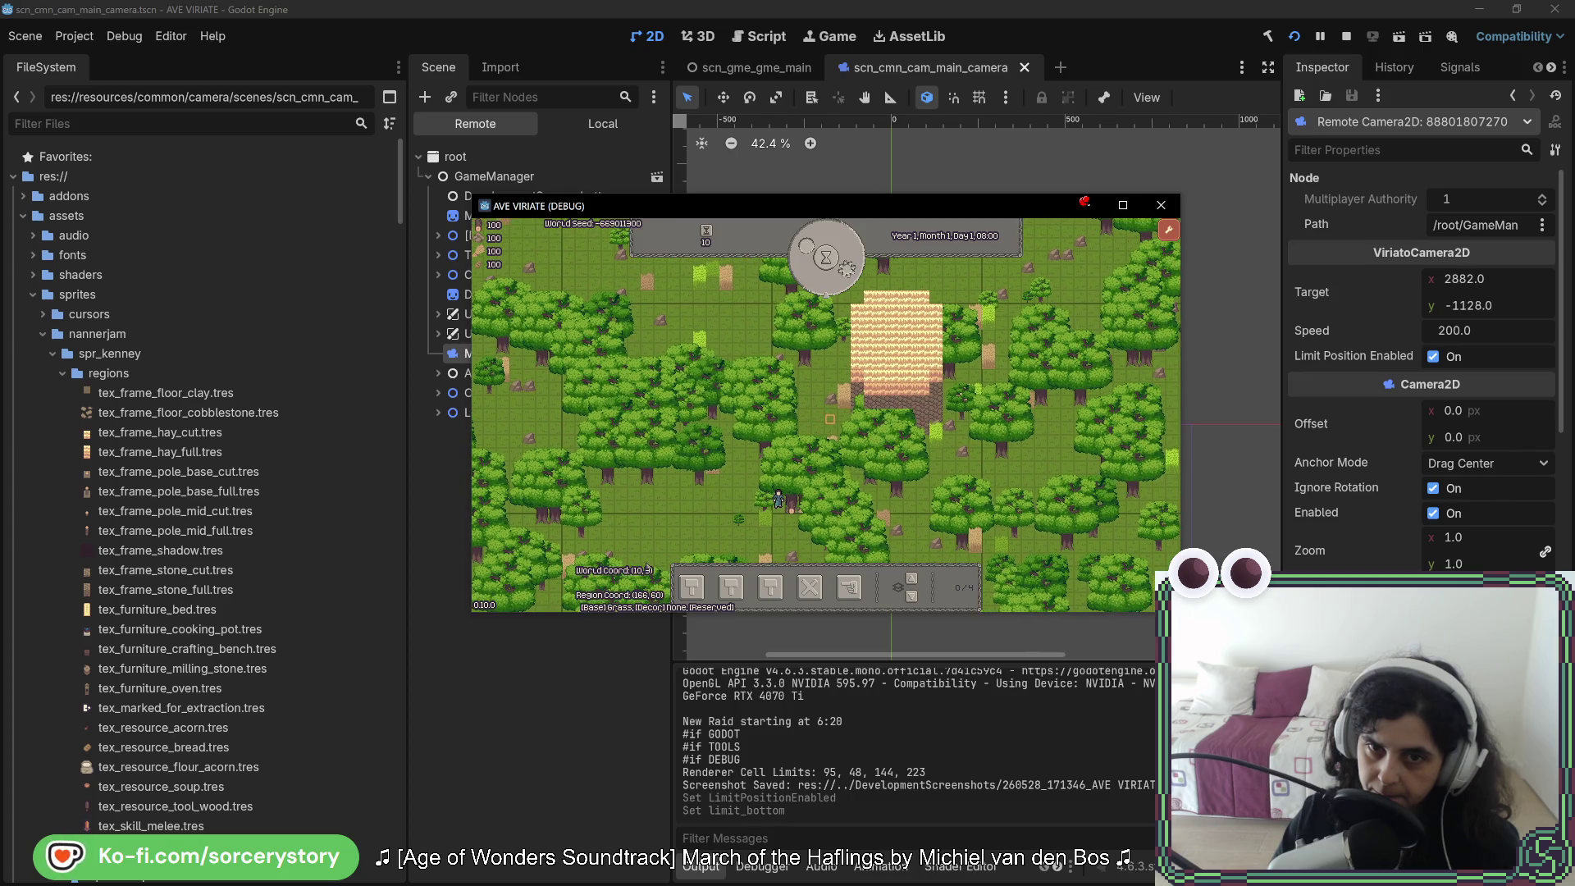
{"action": "left_click", "coordinate": [825, 573]}
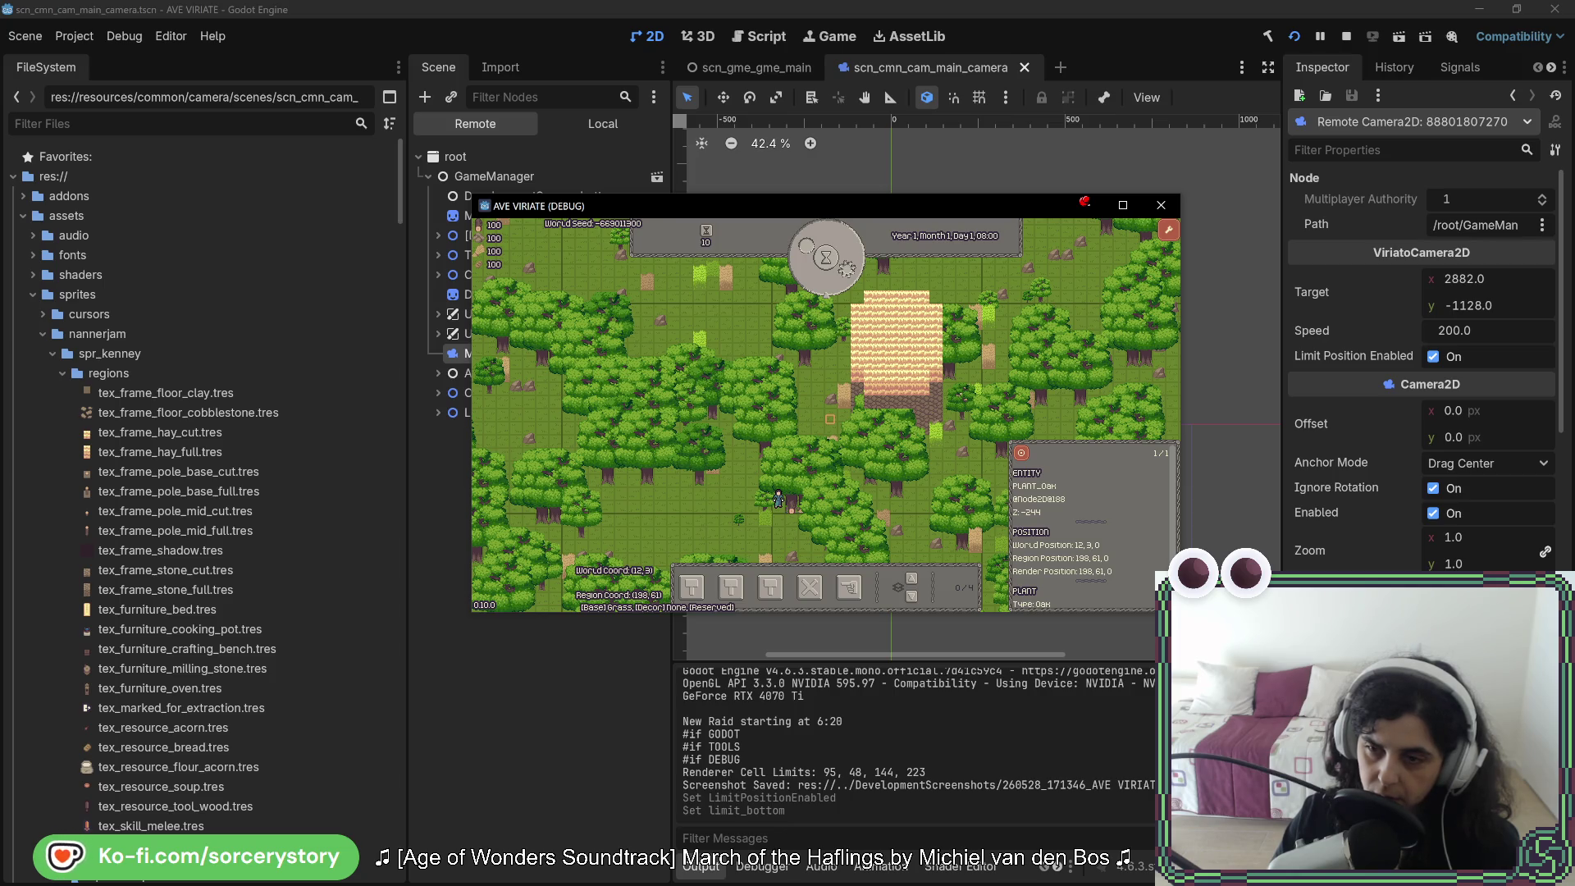
{"action": "key", "text": "alt+Tab"}
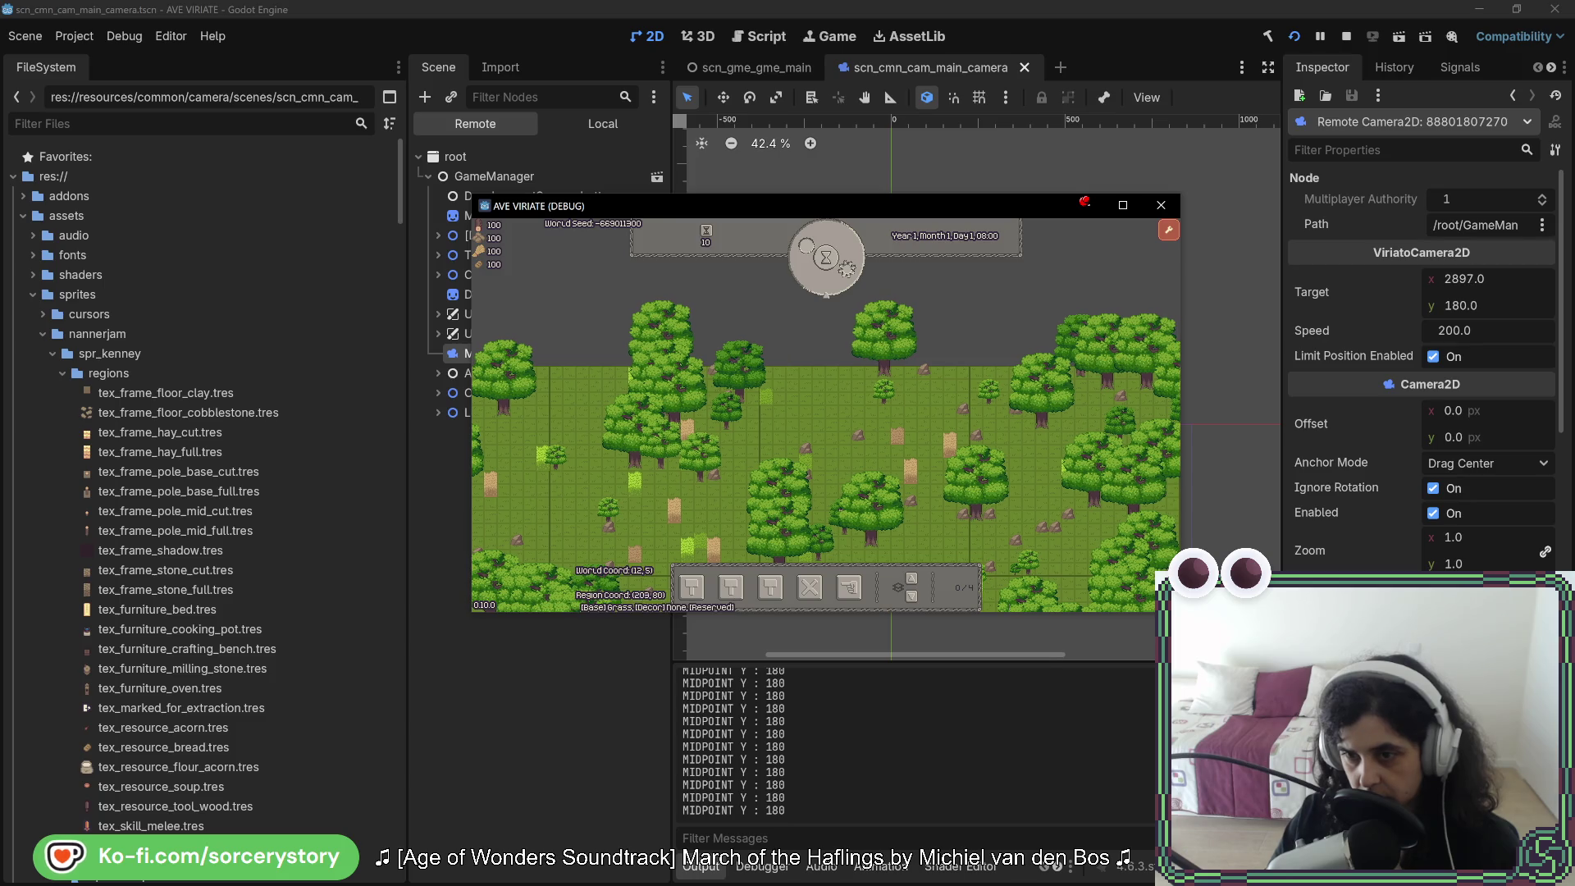
Step: Inspect an oak tree and a stone in the game, then return to ViriatoCamera2D.cs in Rider
{"action": "left_click", "coordinate": [1026, 373]}
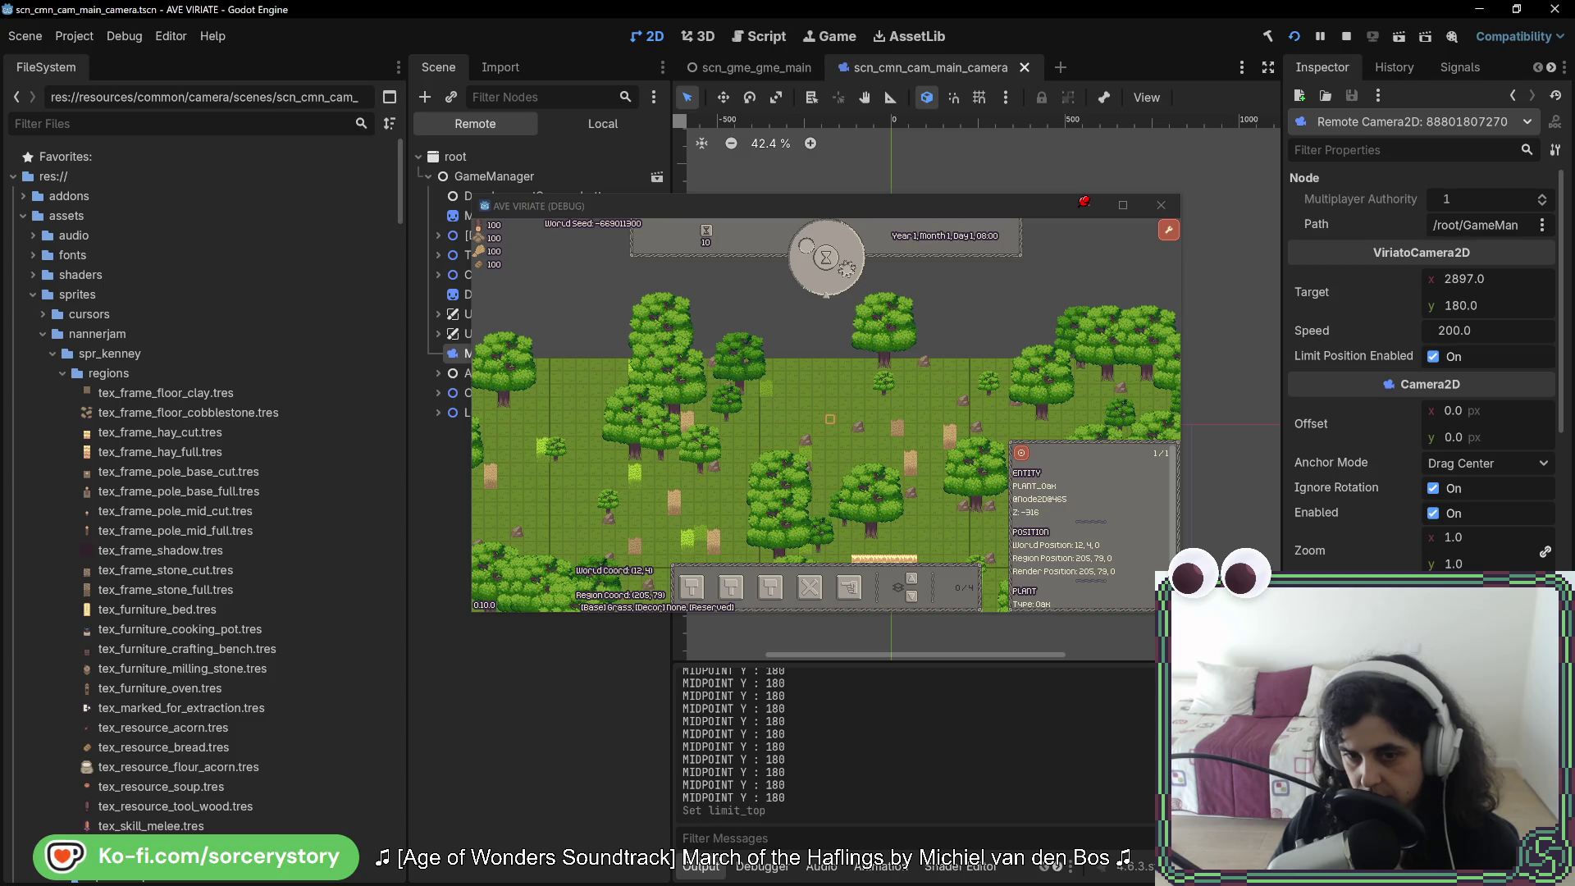
{"action": "left_click", "coordinate": [825, 423]}
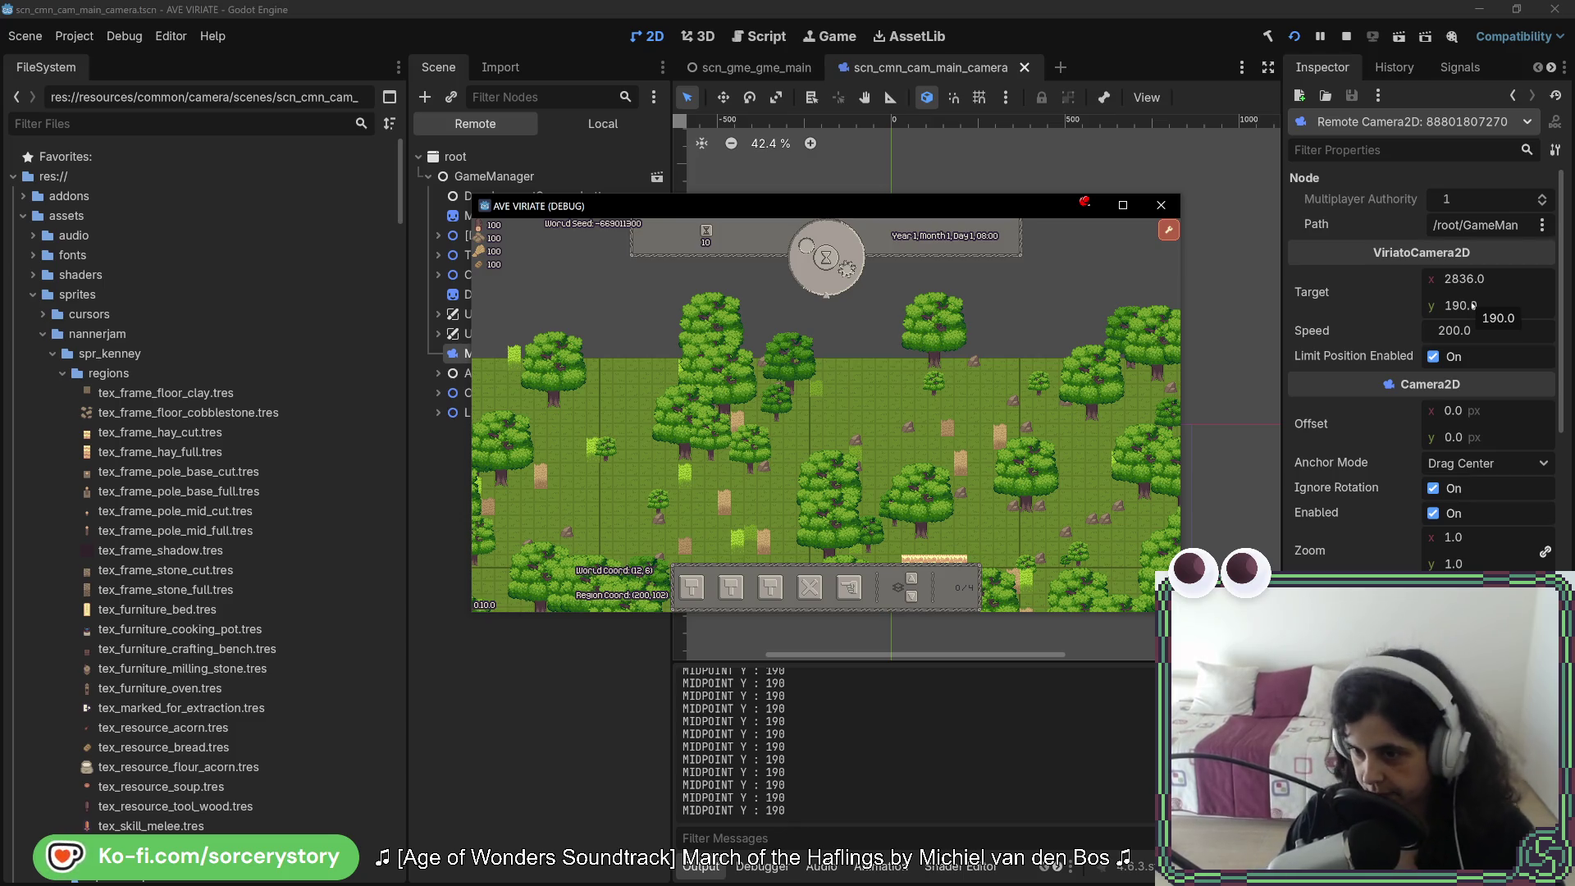
{"action": "left_click", "coordinate": [1144, 426]}
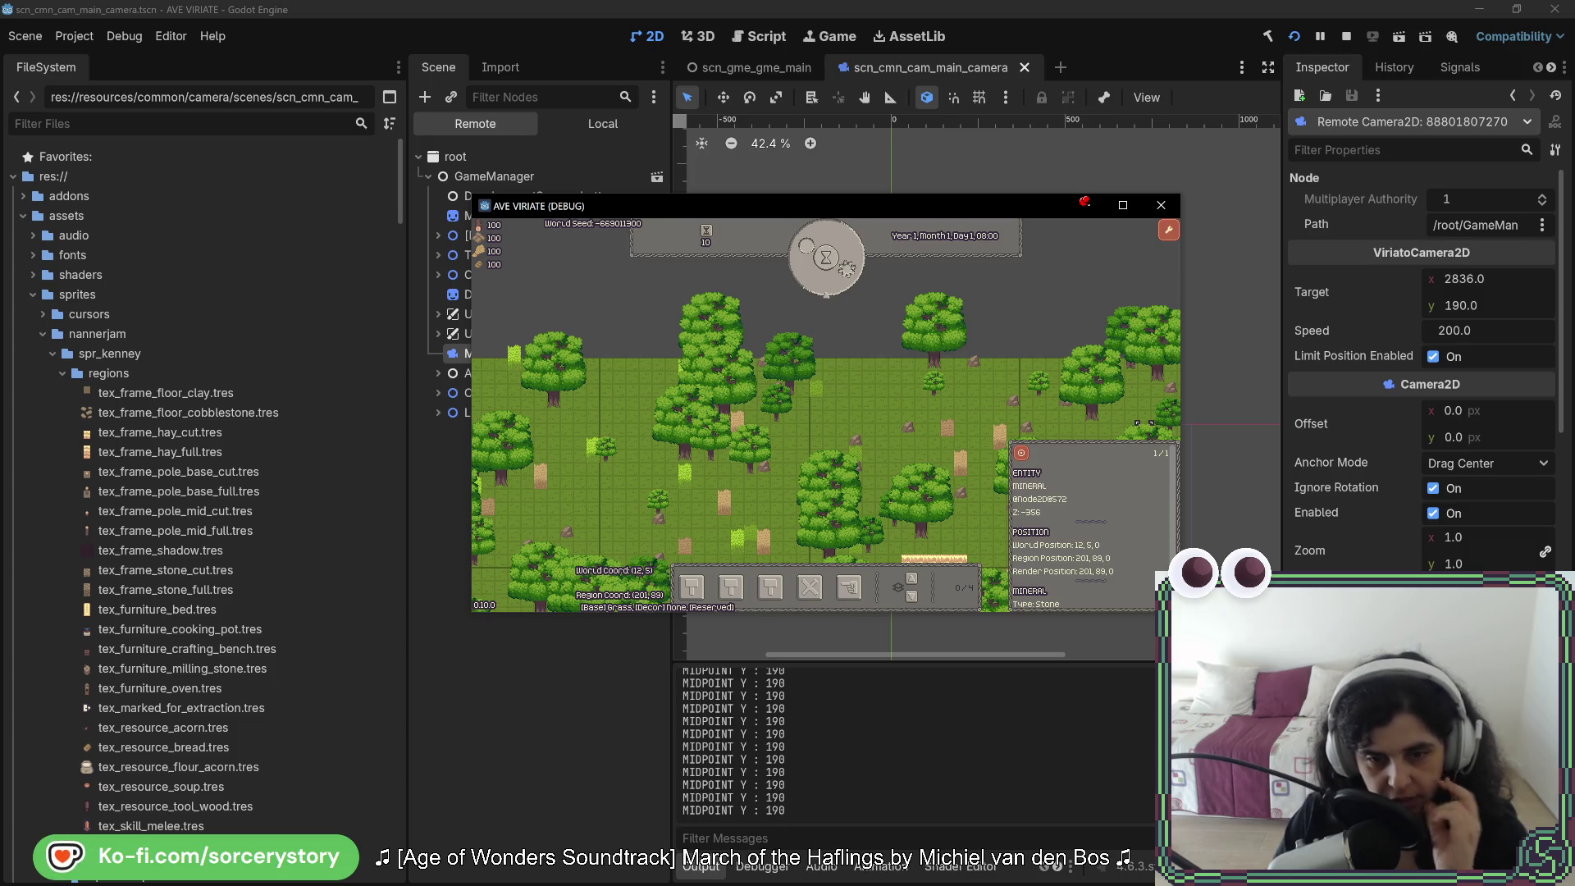
{"action": "key", "text": "alt+Tab"}
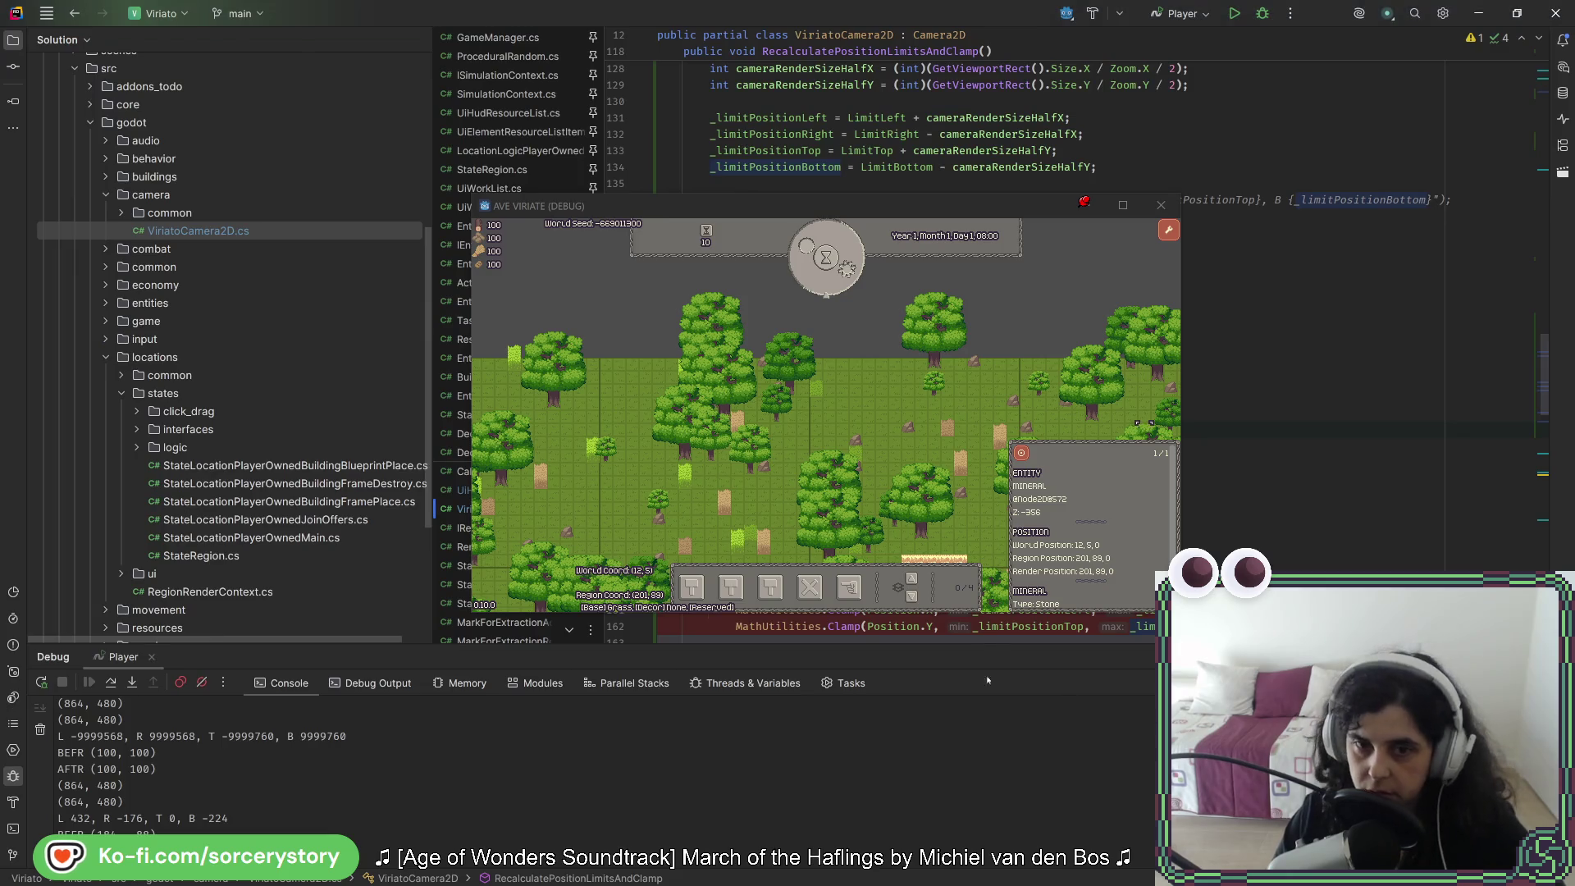
Step: Review the midPointY calculation on lines 150–152, comparing it with the Godot editor
{"action": "left_click", "coordinate": [1041, 205]}
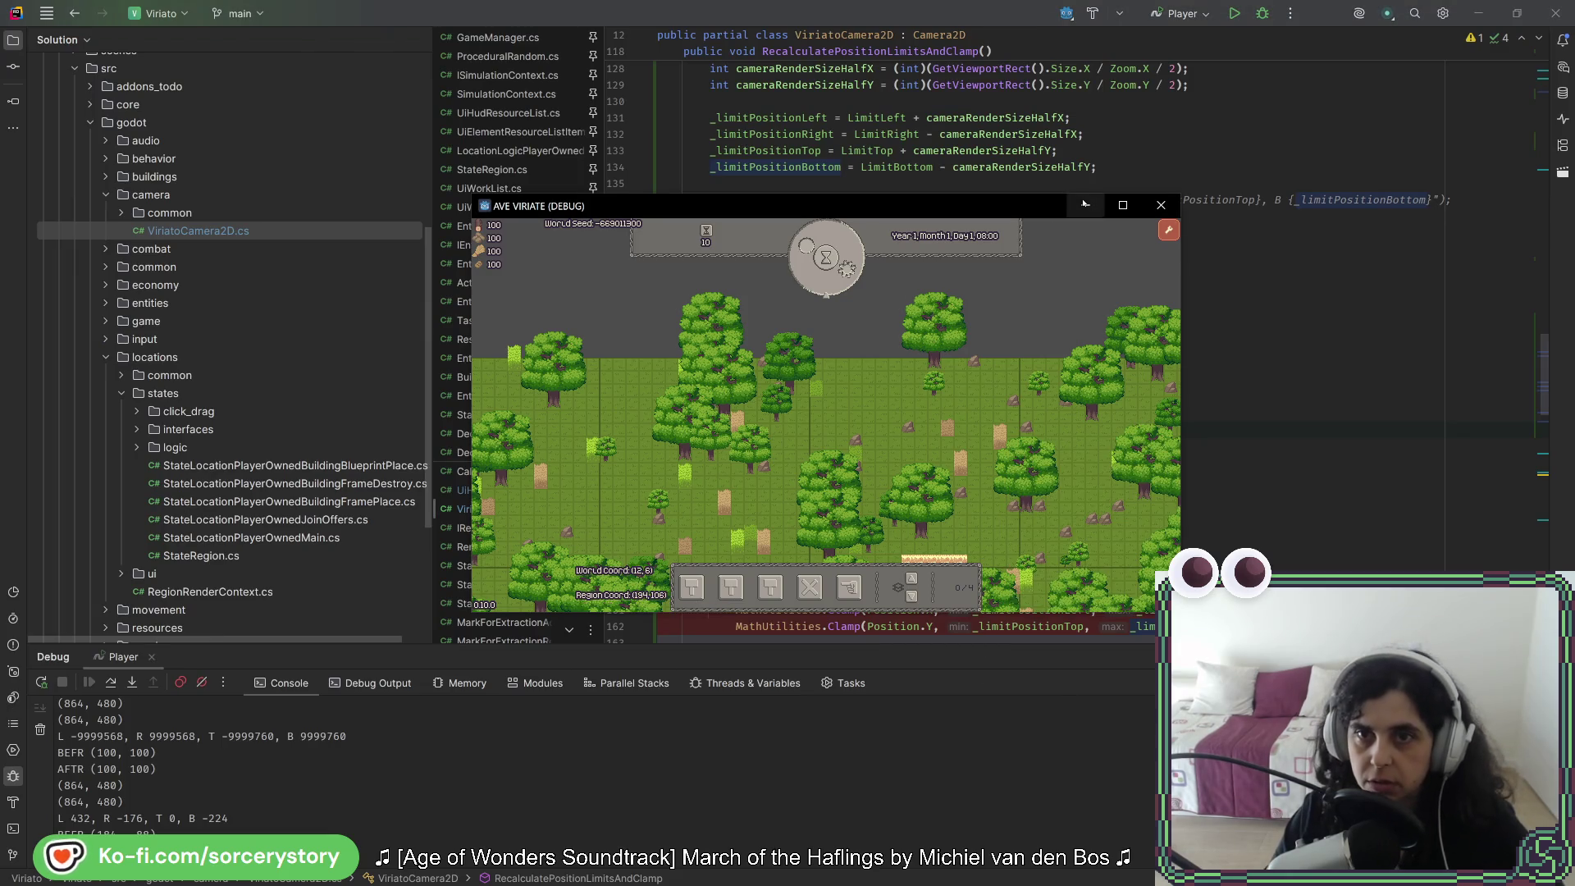
{"action": "left_click", "coordinate": [721, 25]}
{"action": "left_click", "coordinate": [1015, 464]}
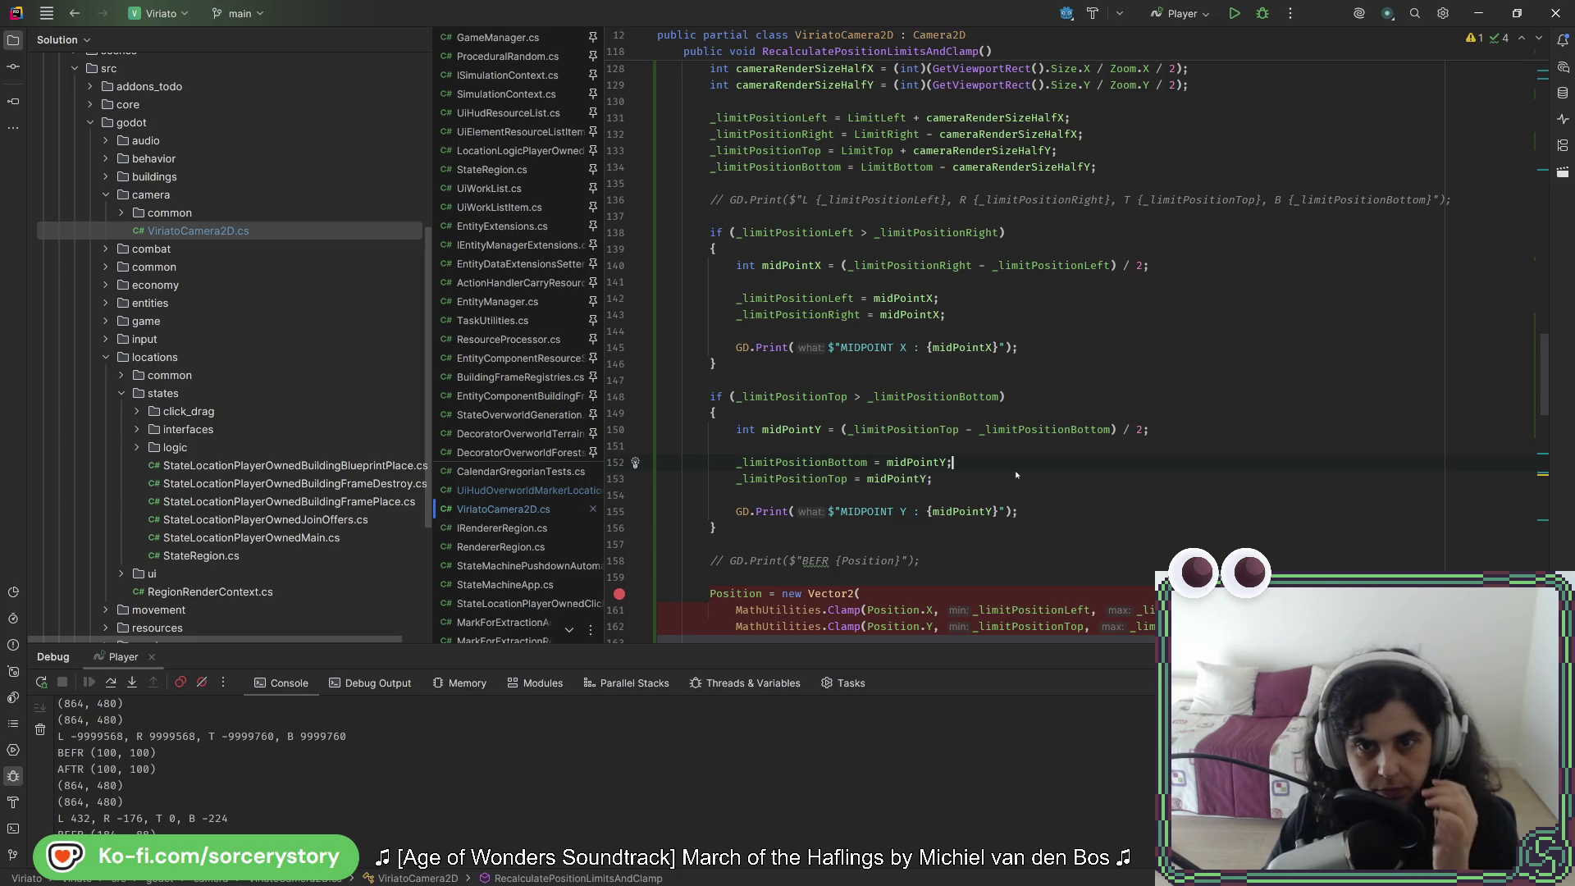
{"action": "left_click", "coordinate": [1019, 429]}
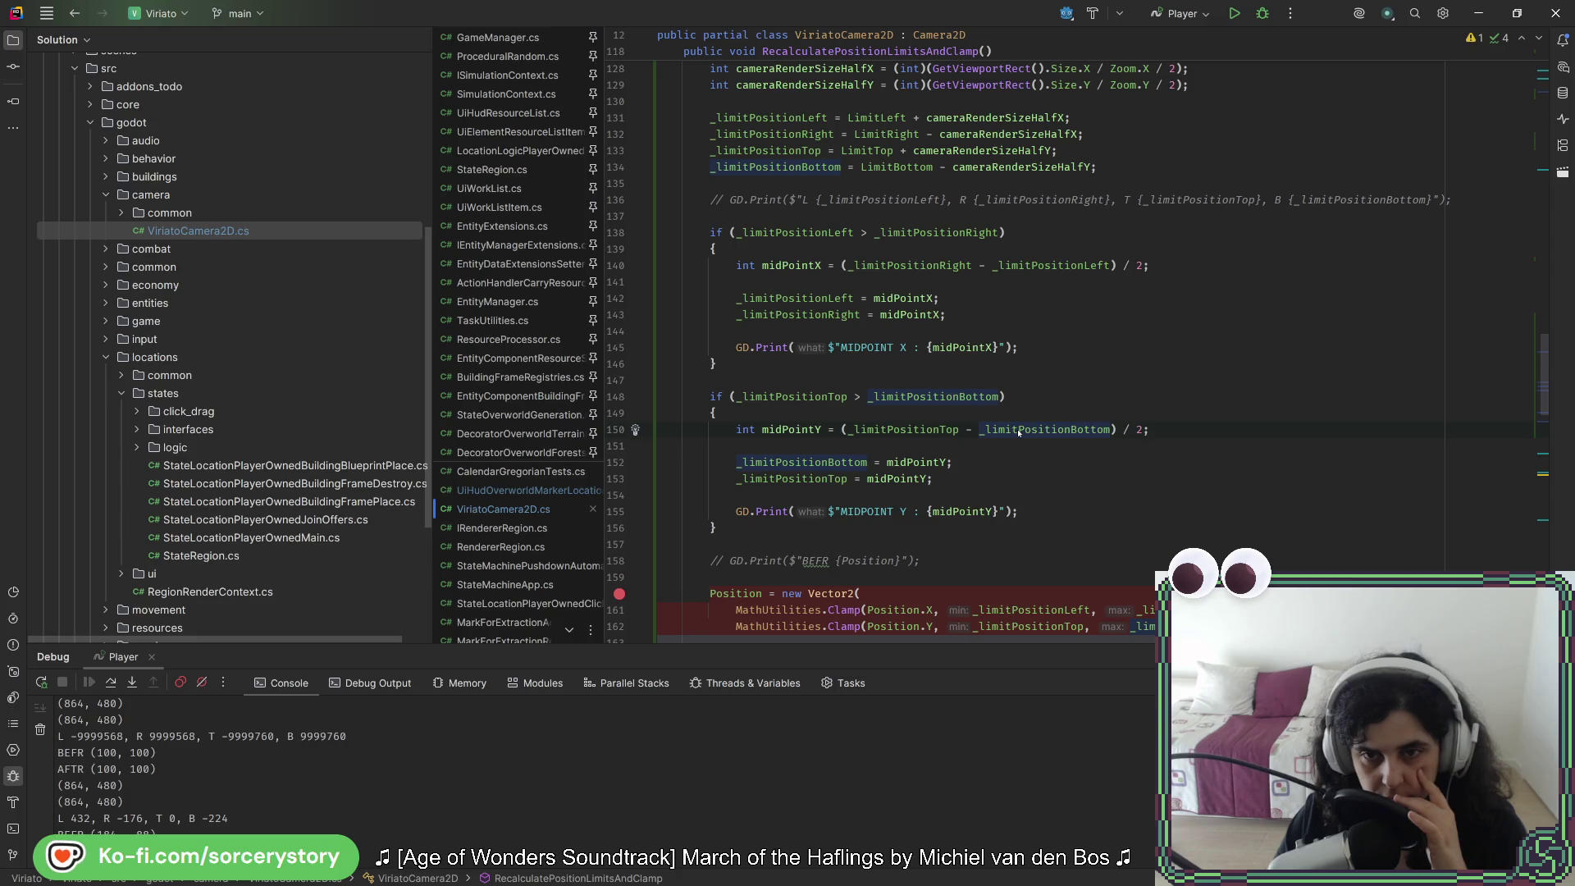
{"action": "key", "text": "alt+Tab"}
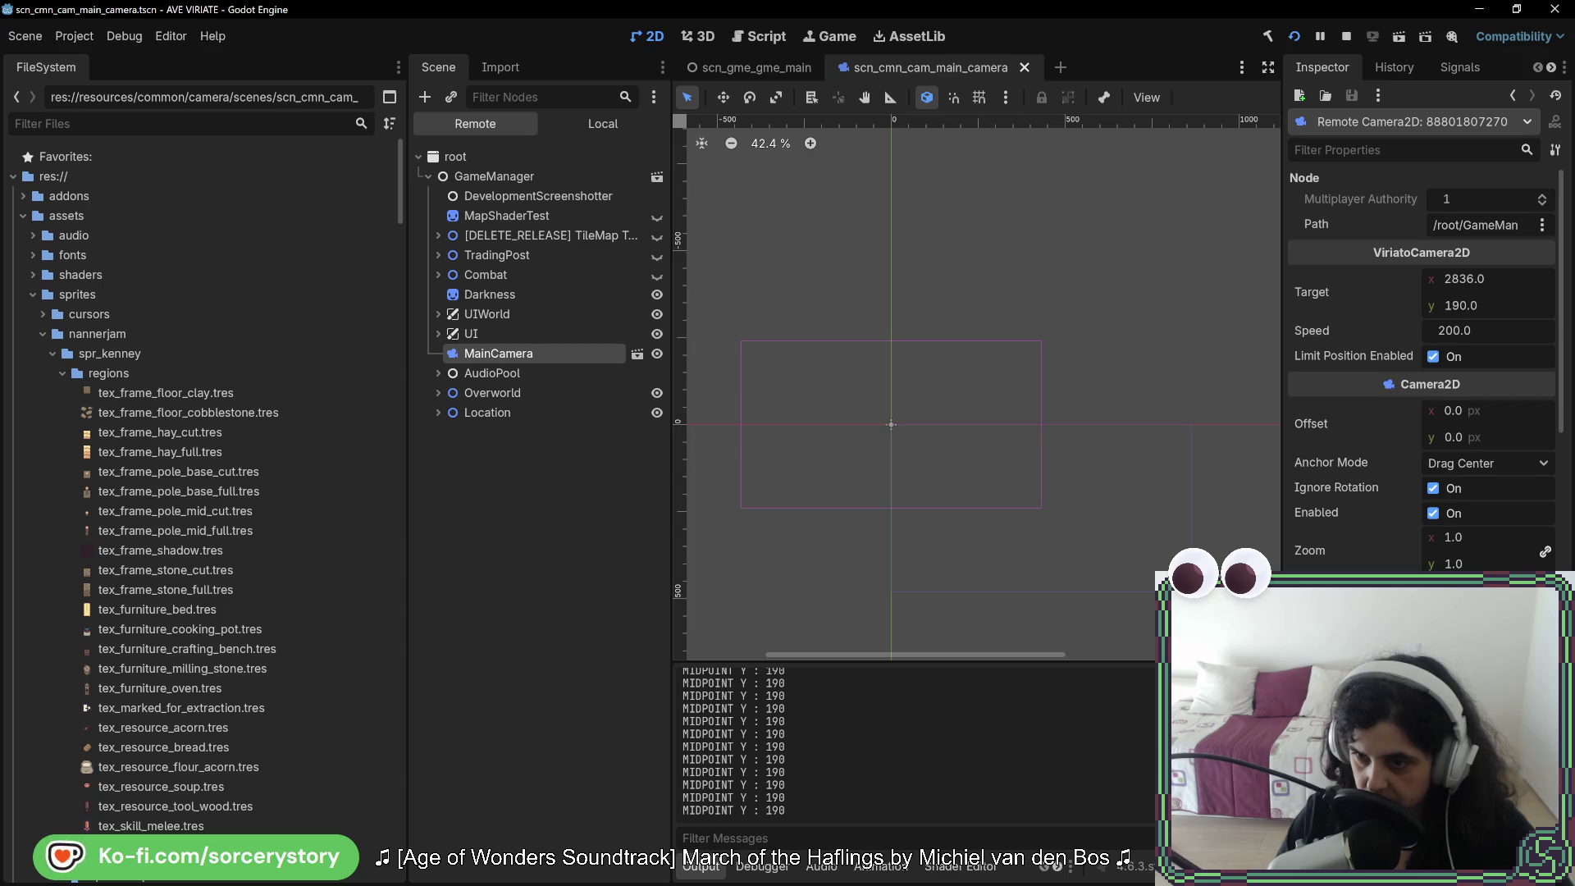
{"action": "key", "text": "alt+Tab"}
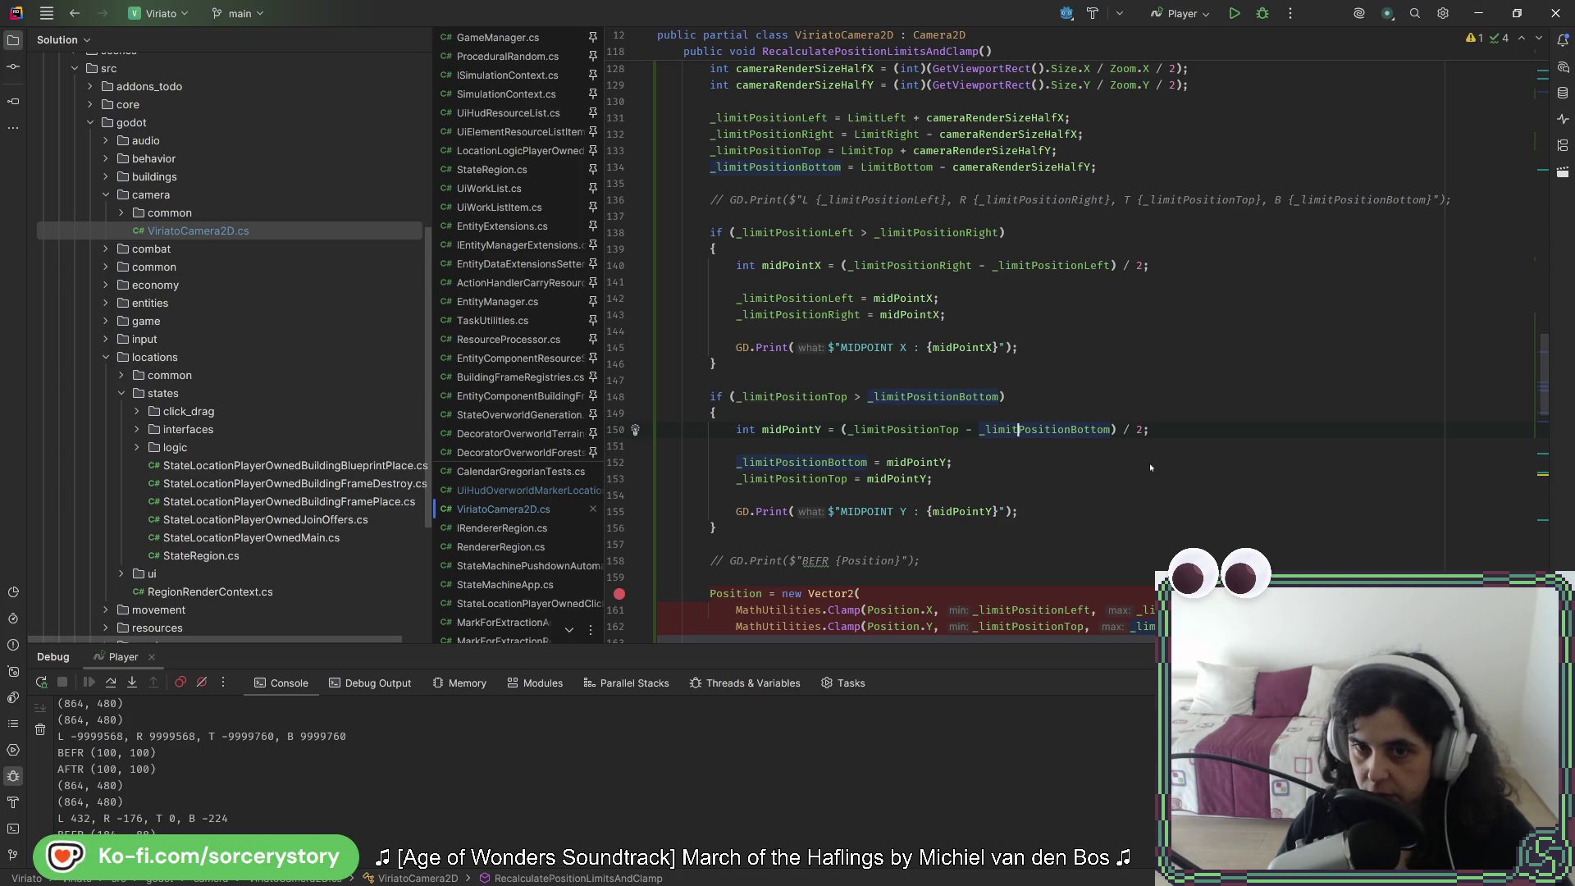
{"action": "key", "text": "alt+Tab"}
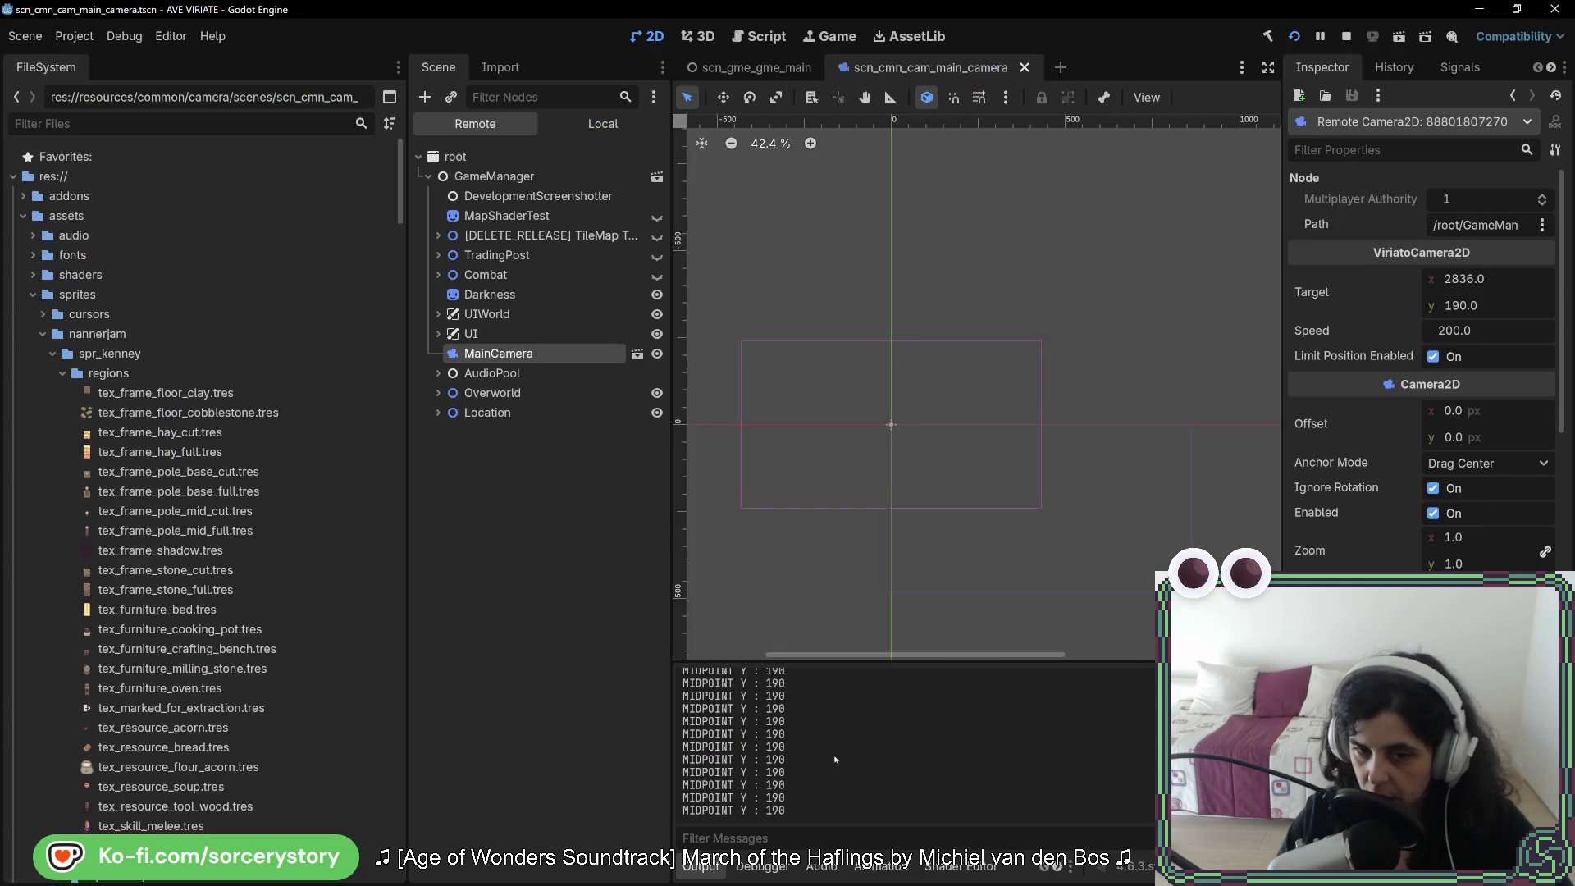
{"action": "key", "text": "alt+Tab"}
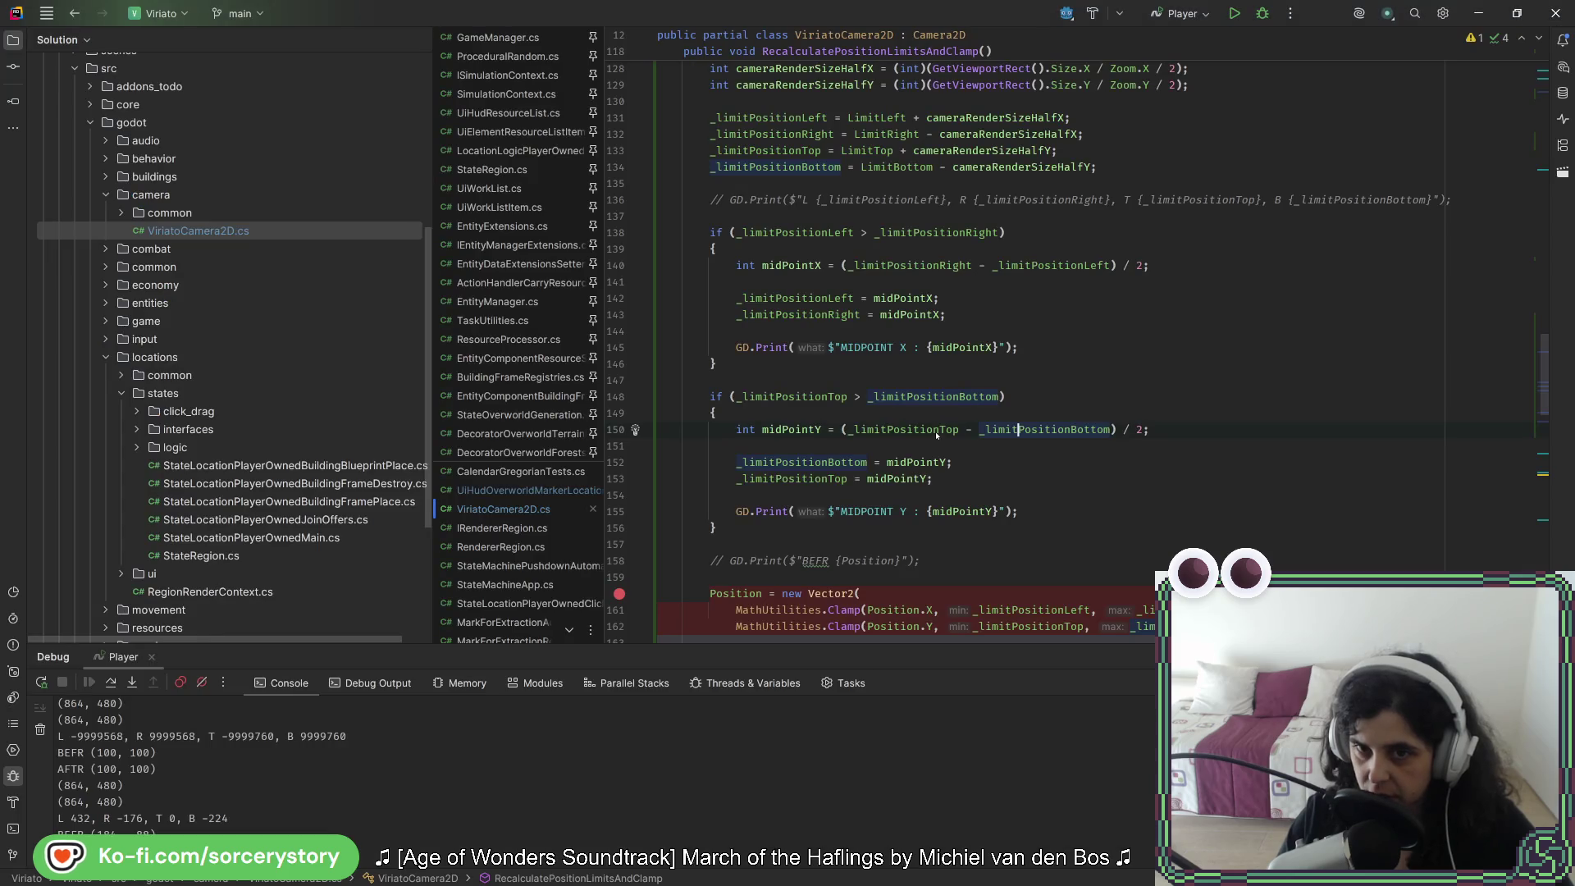
{"action": "mouse_move", "coordinate": [935, 432]}
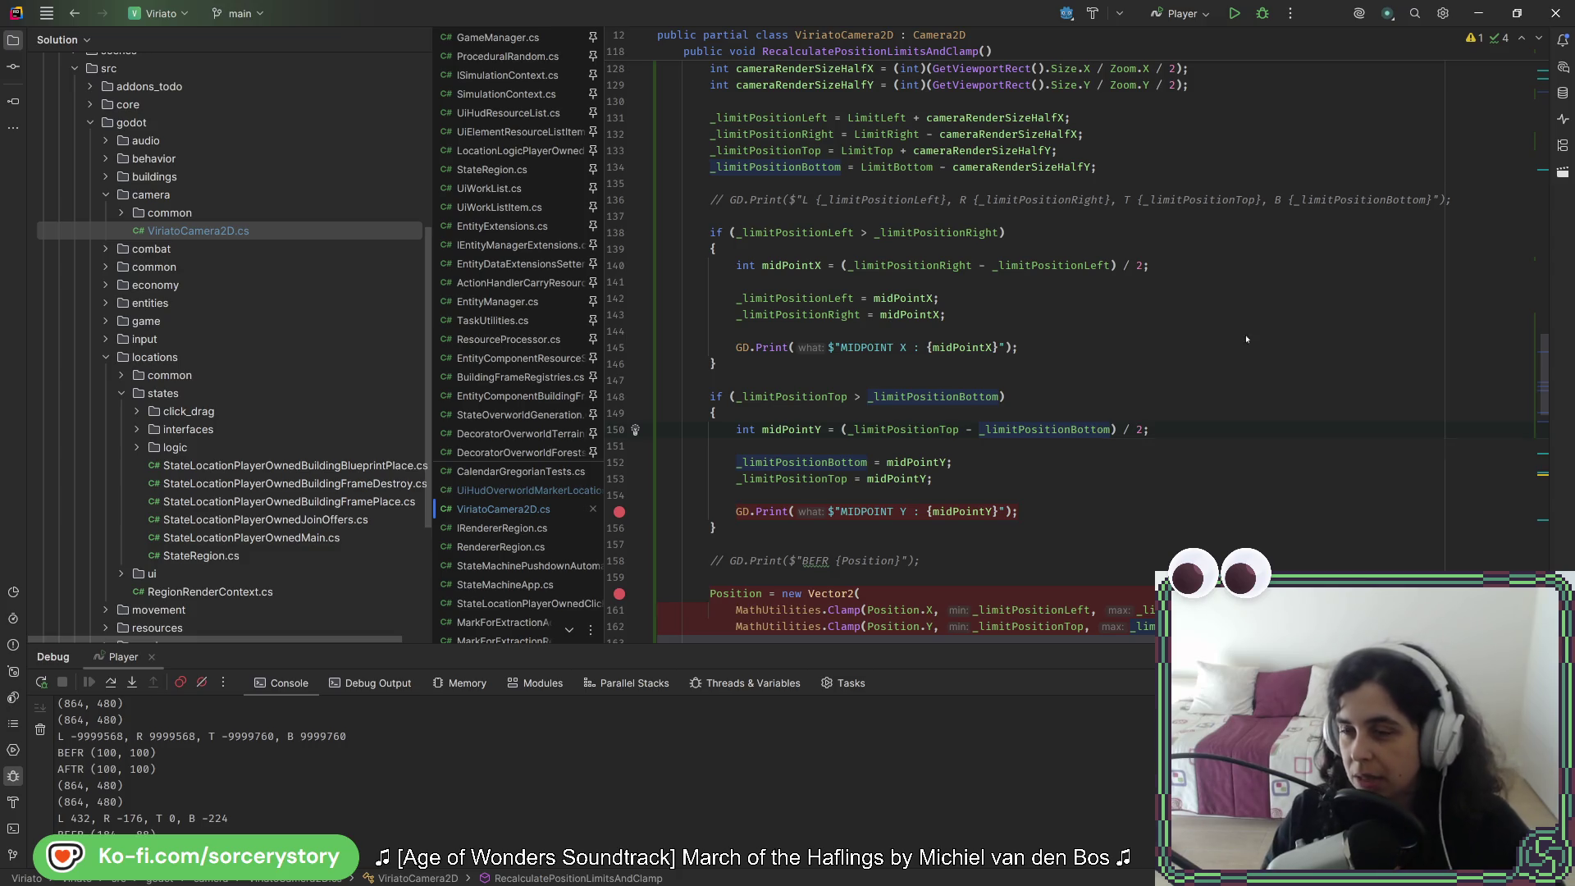
Step: Highlight the midPointY usages near line 152 and launch the Debug 'Player' run
{"action": "key", "text": "alt+Tab"}
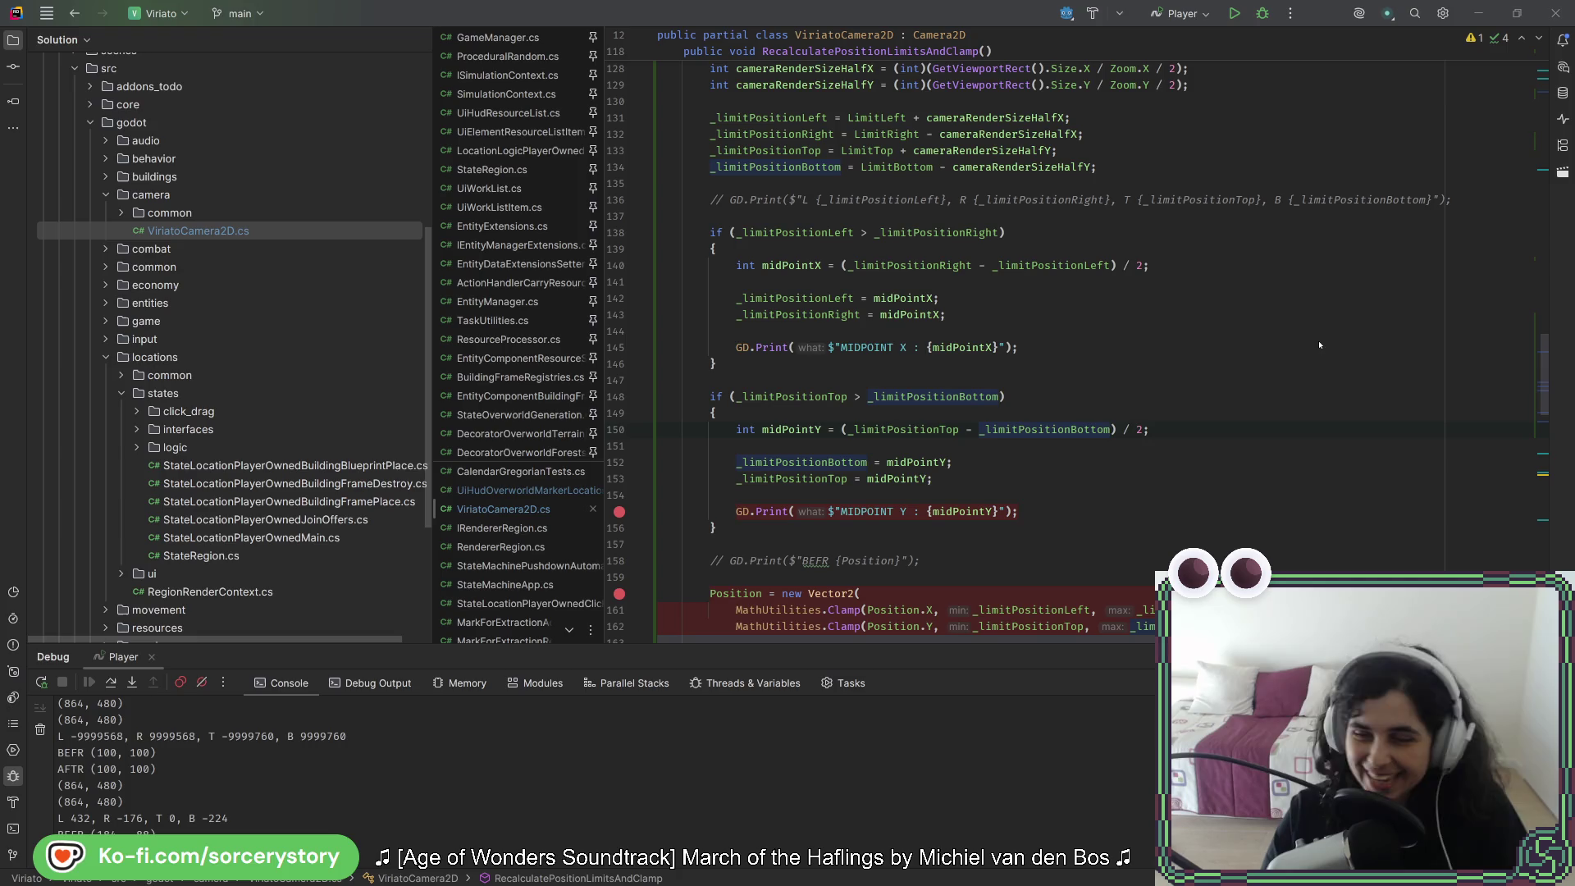
{"action": "left_click", "coordinate": [991, 485]}
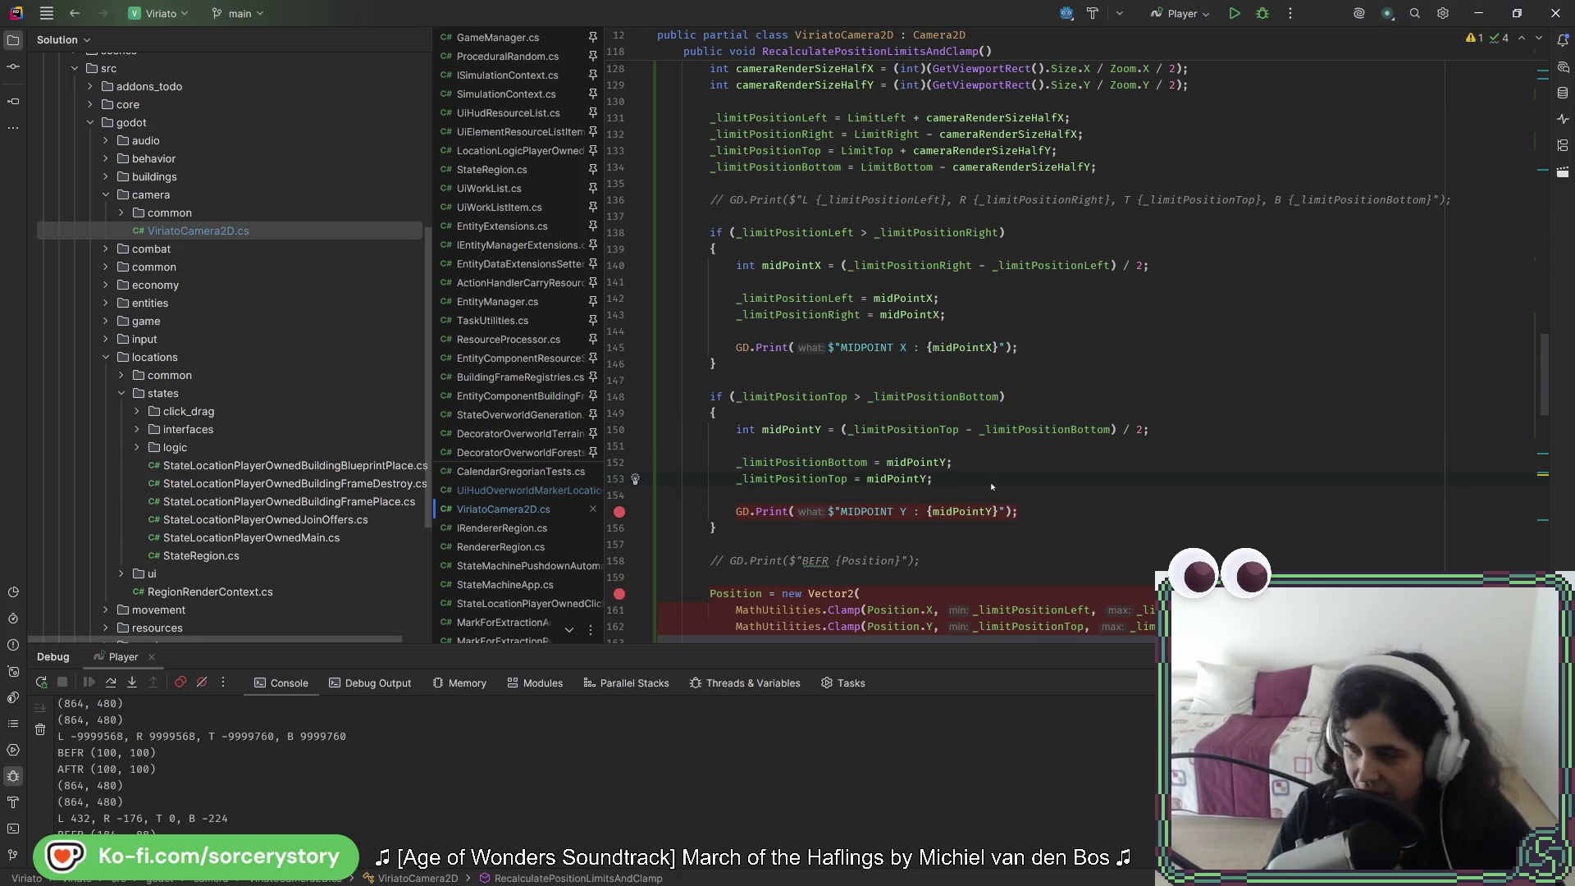
{"action": "left_click", "coordinate": [1004, 468]}
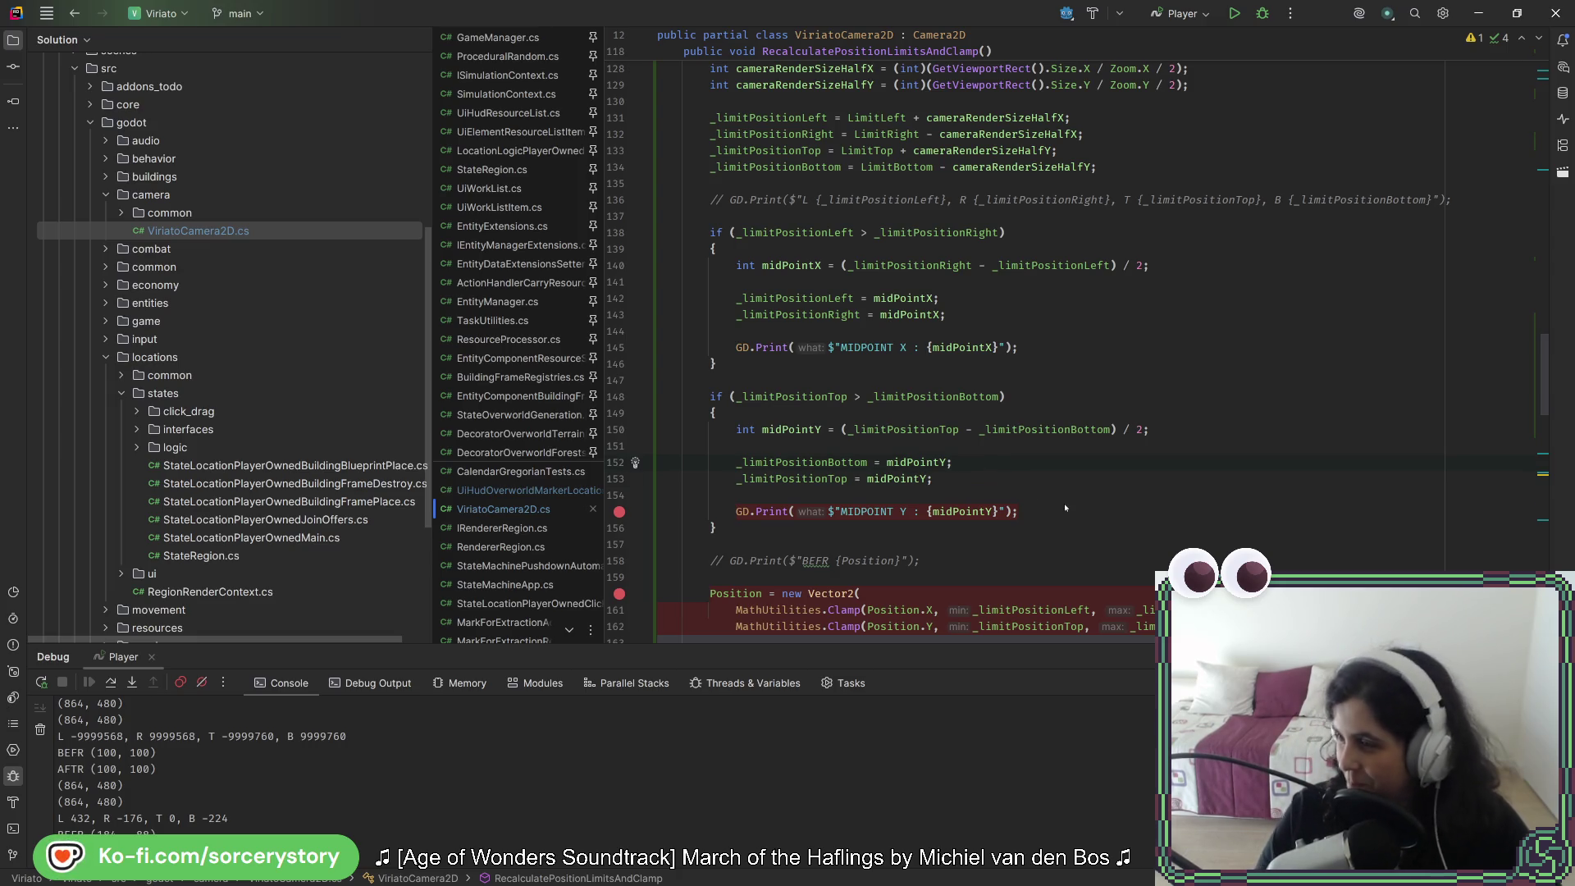
{"action": "left_click", "coordinate": [905, 463]}
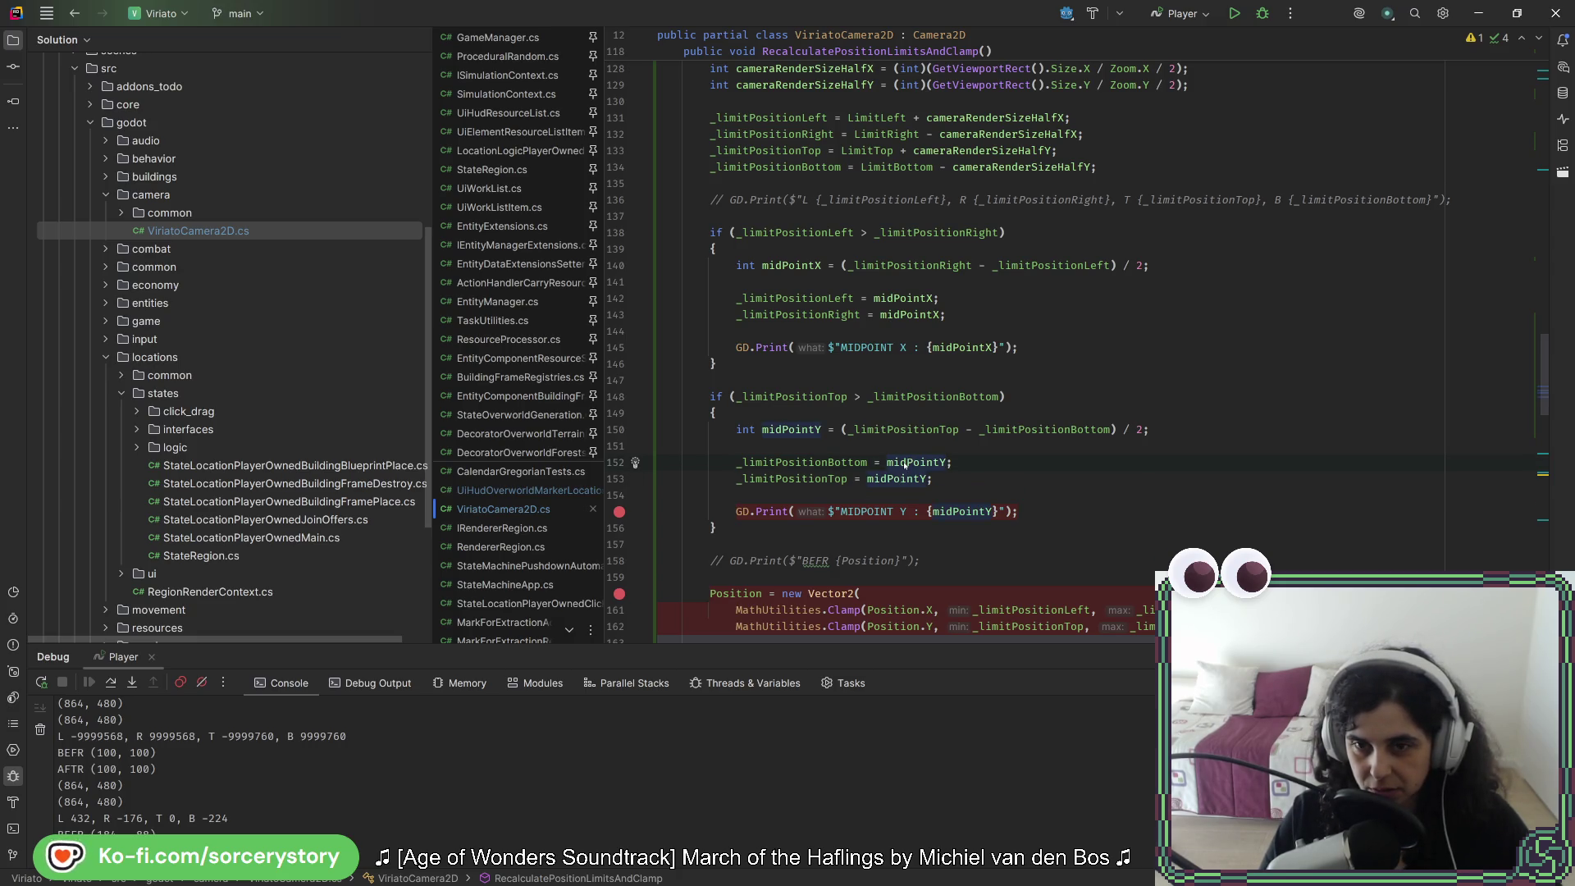
{"action": "left_click", "coordinate": [1263, 13]}
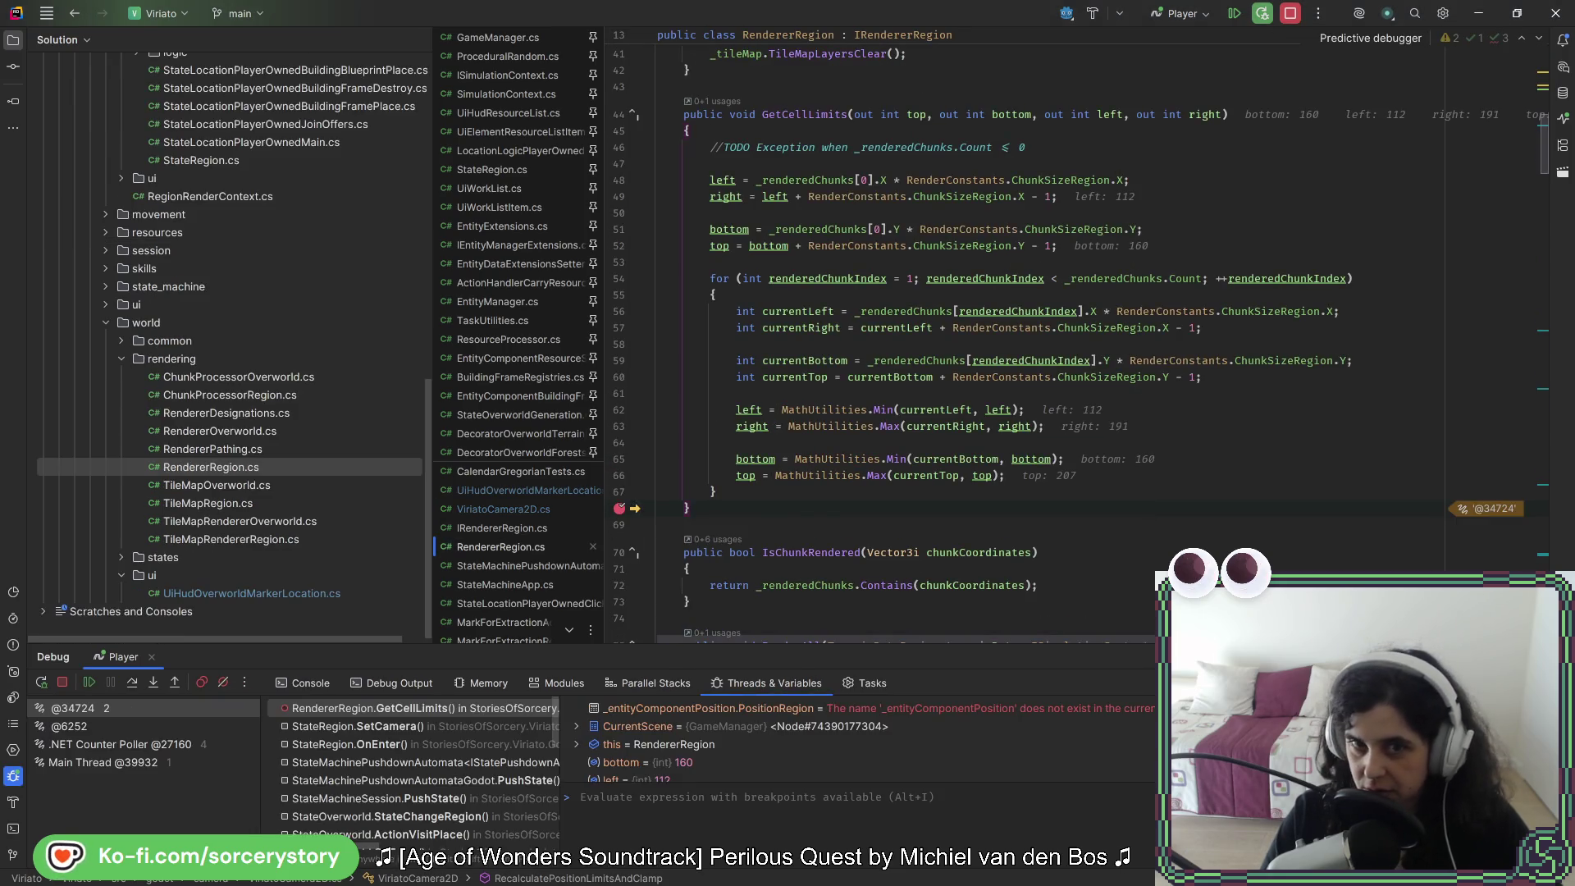
Step: Step through GetCellLimits and UpdateHoveredEntities, remove the line 415 breakpoint, and stop the debugger
{"action": "key", "text": "F10"}
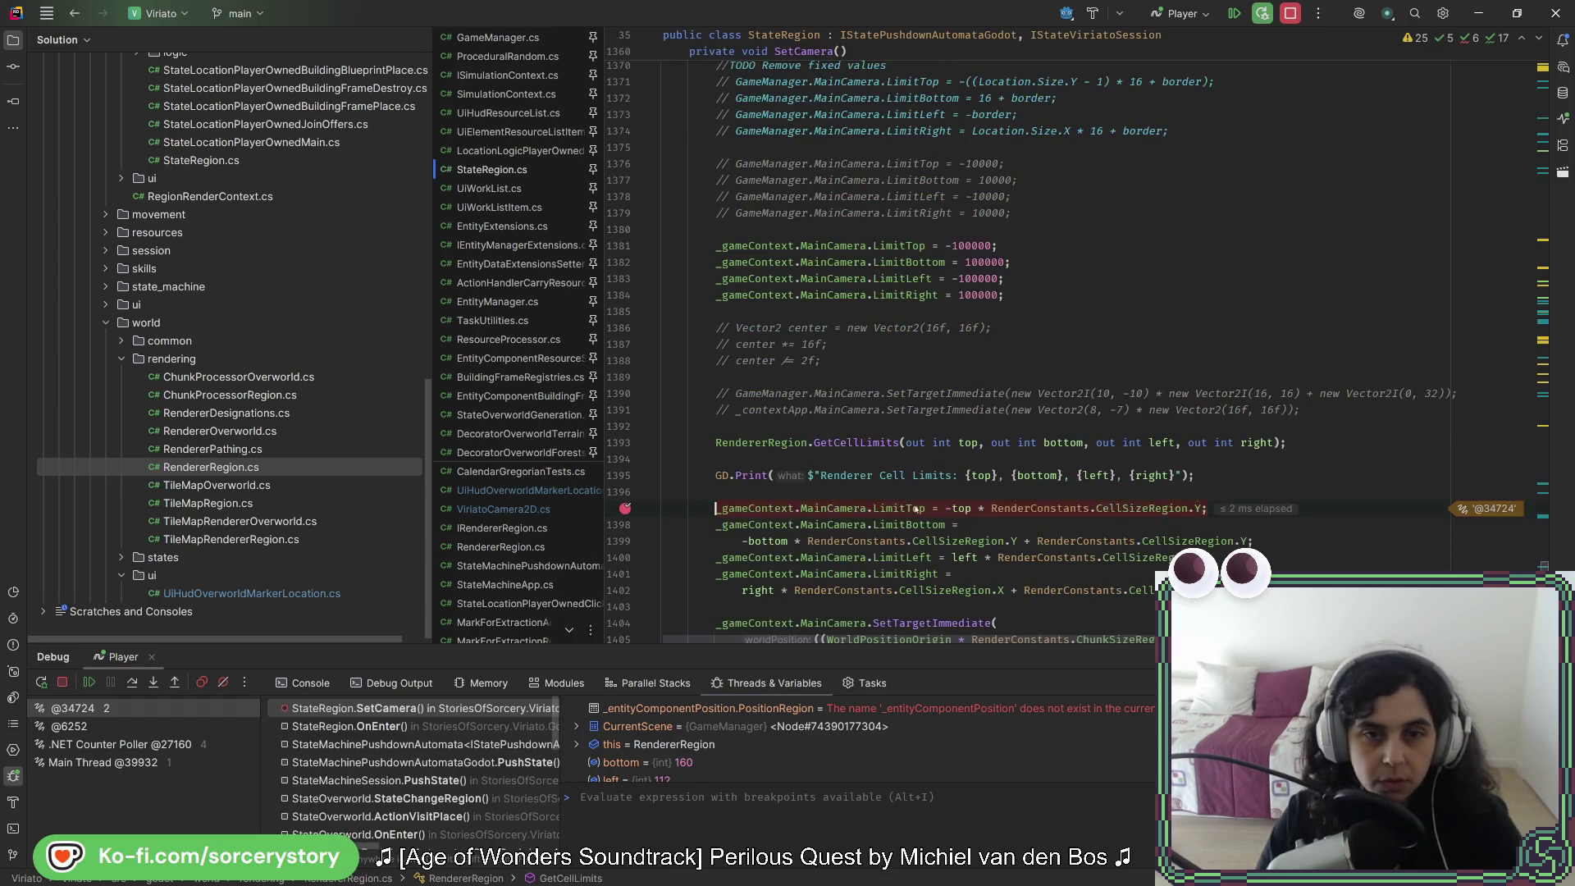
{"action": "key", "text": "F5"}
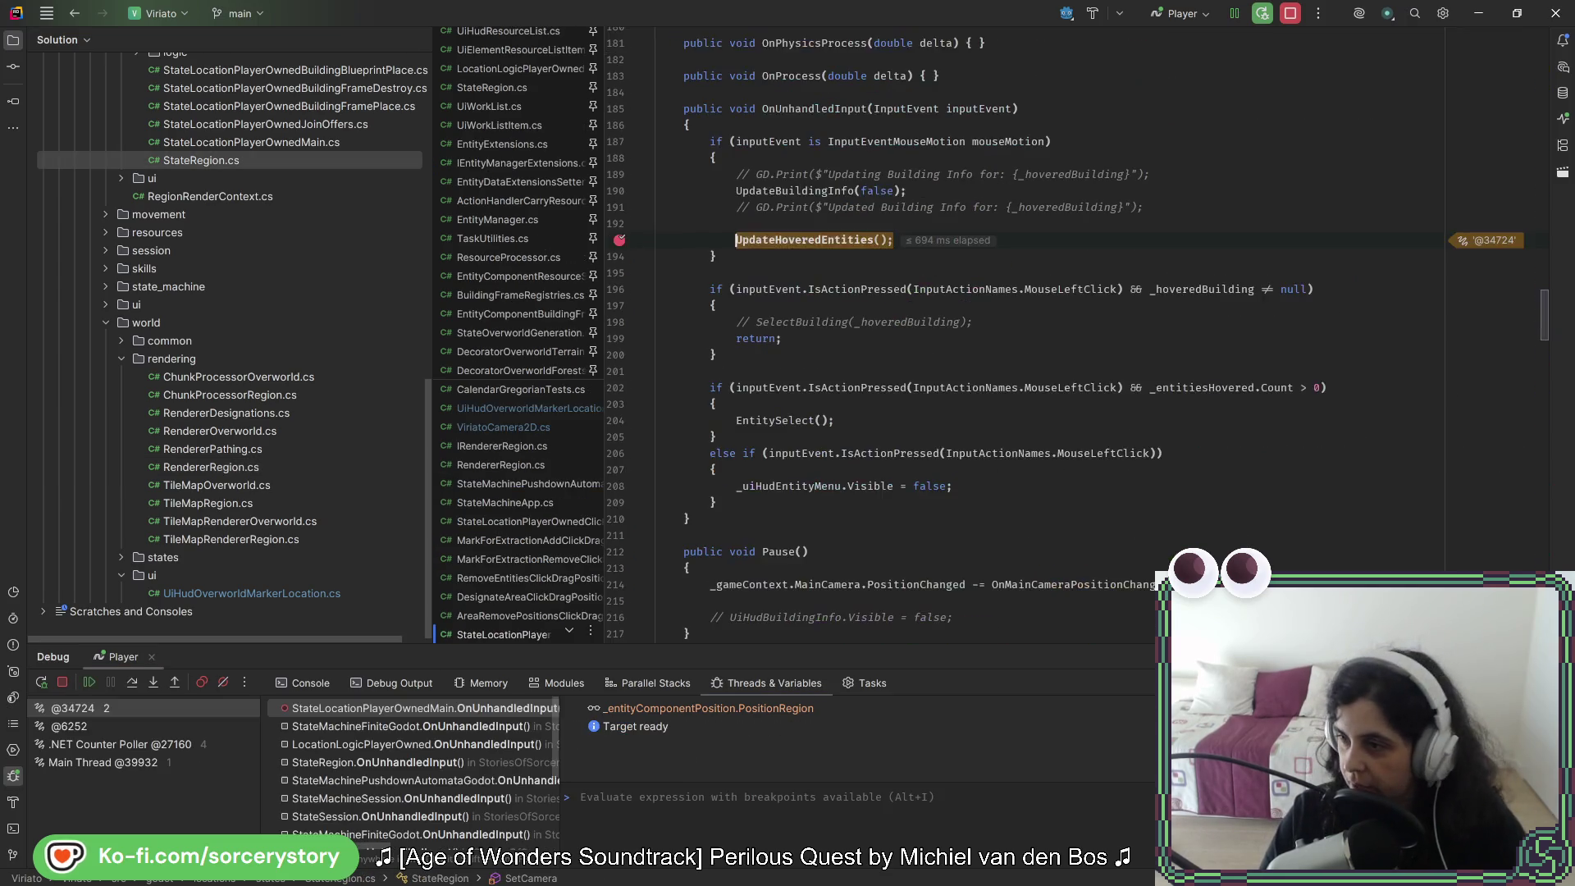
{"action": "key", "text": "F11"}
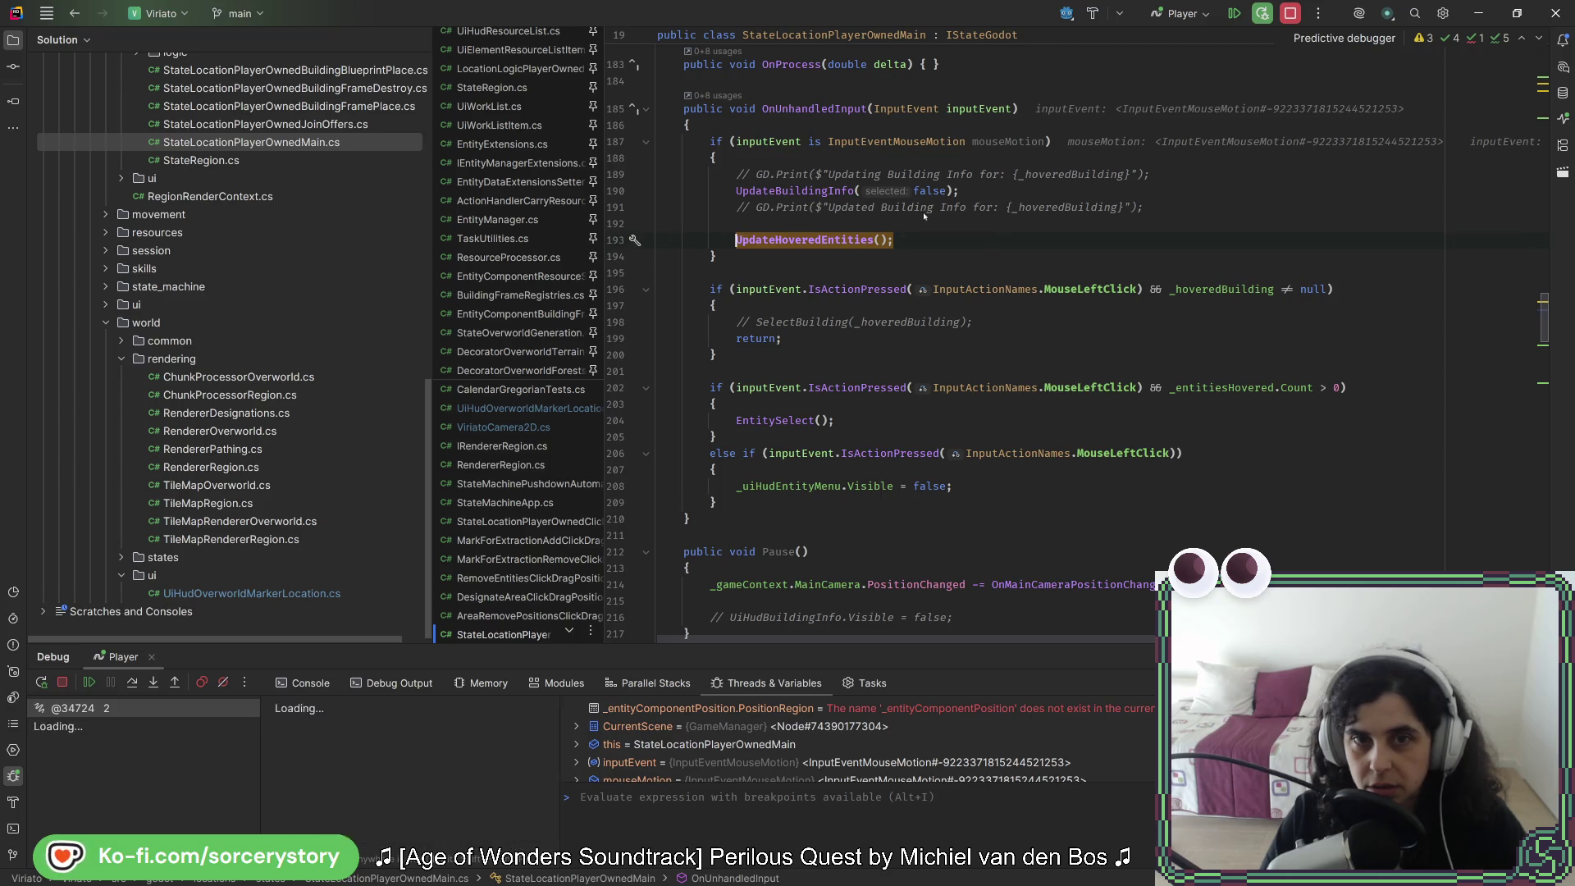
{"action": "left_click", "coordinate": [619, 251]}
{"action": "key", "text": "F5"}
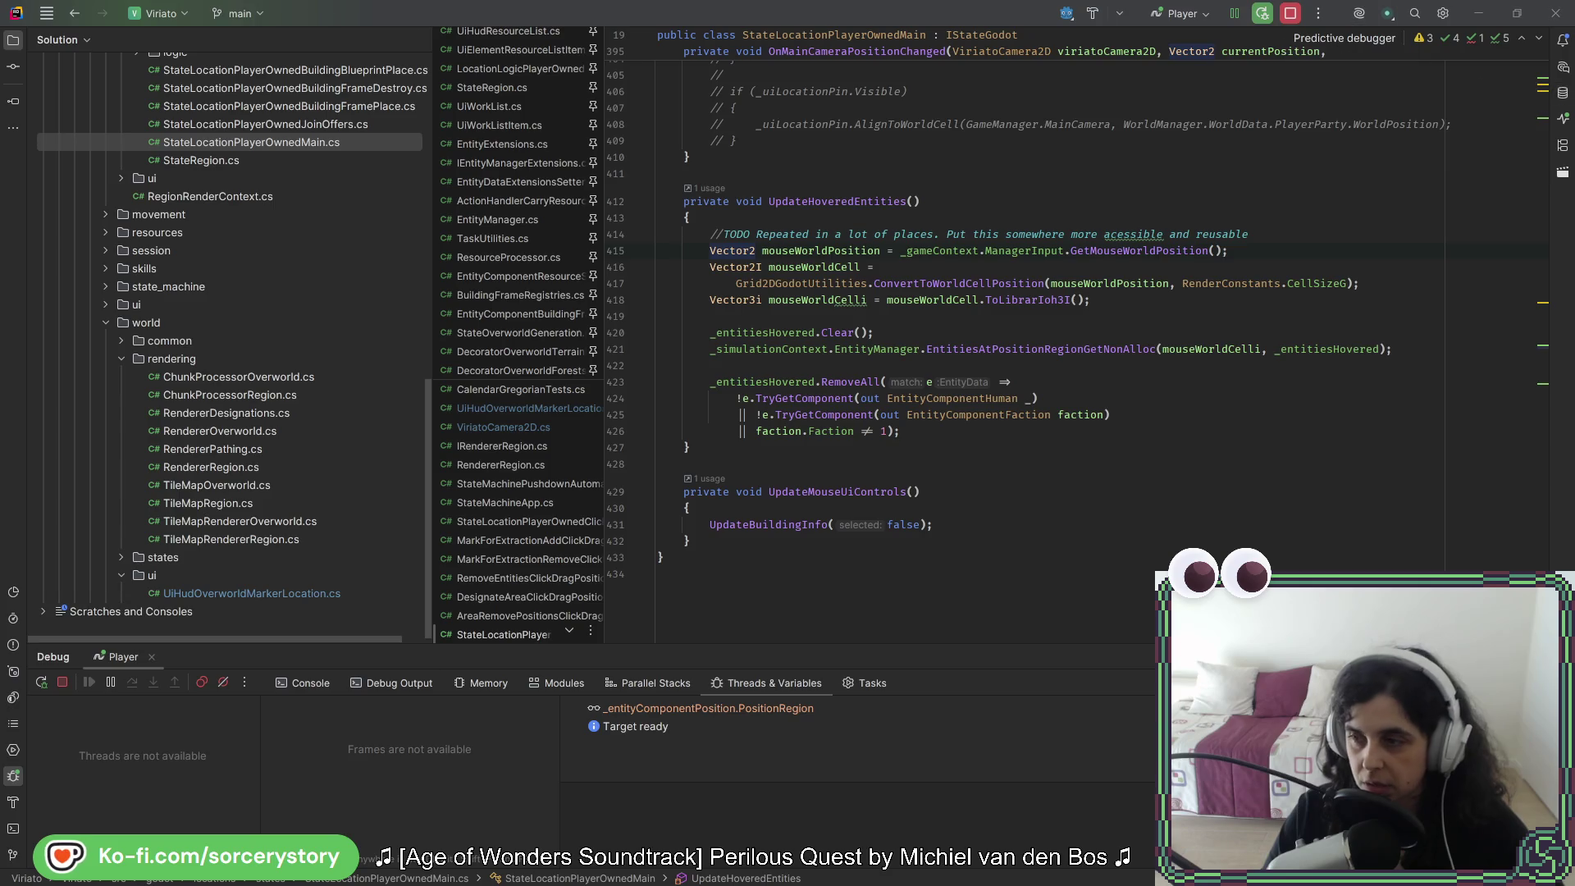
{"action": "left_click", "coordinate": [1290, 13]}
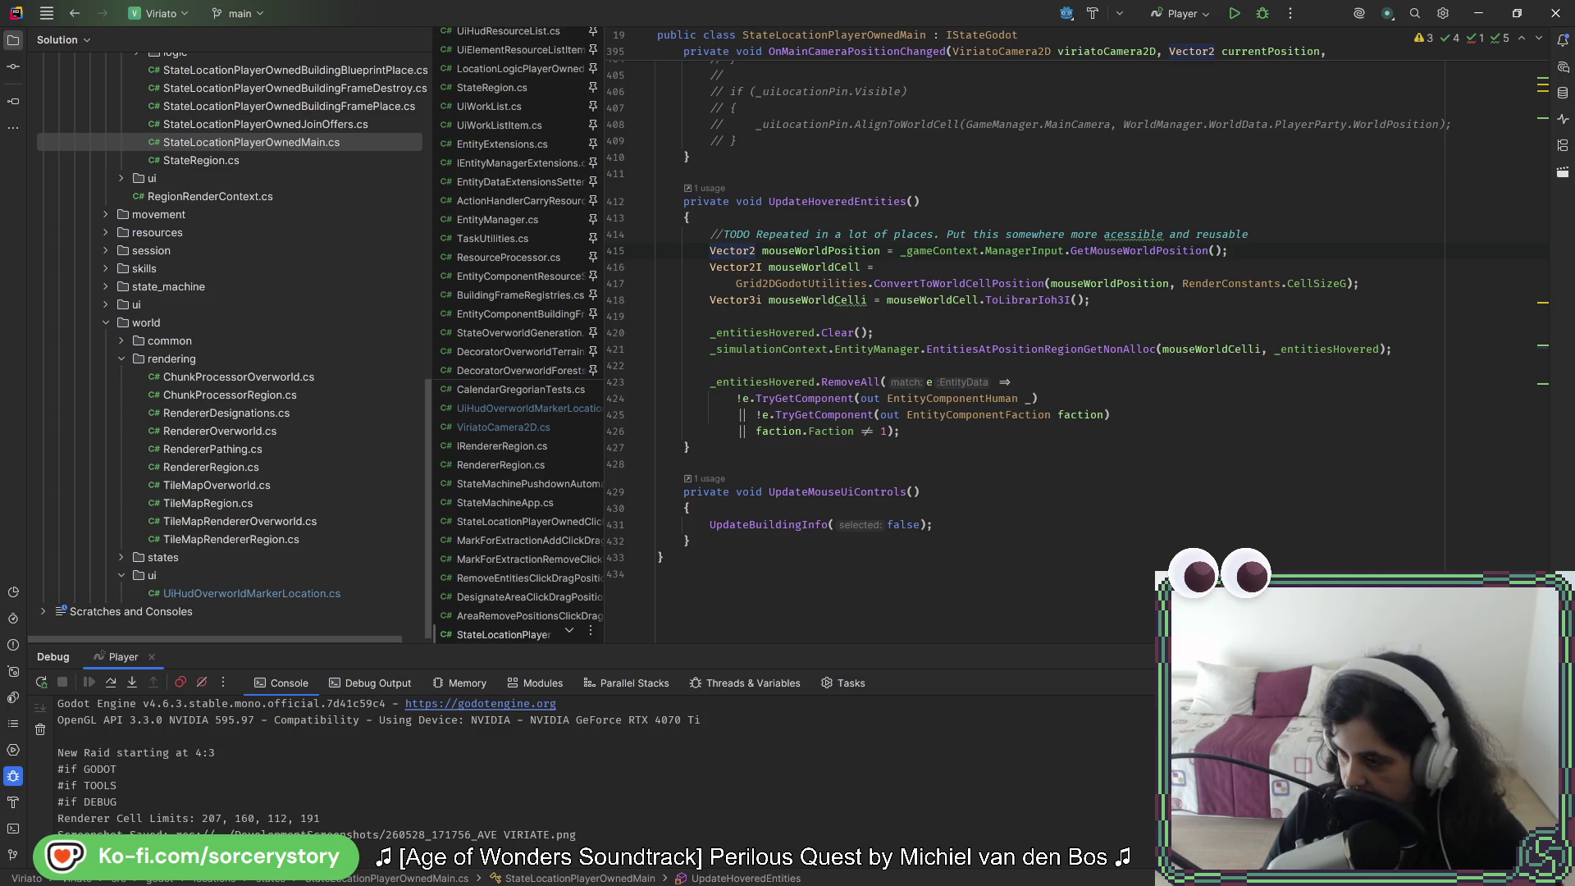
{"action": "key", "text": "alt+Tab"}
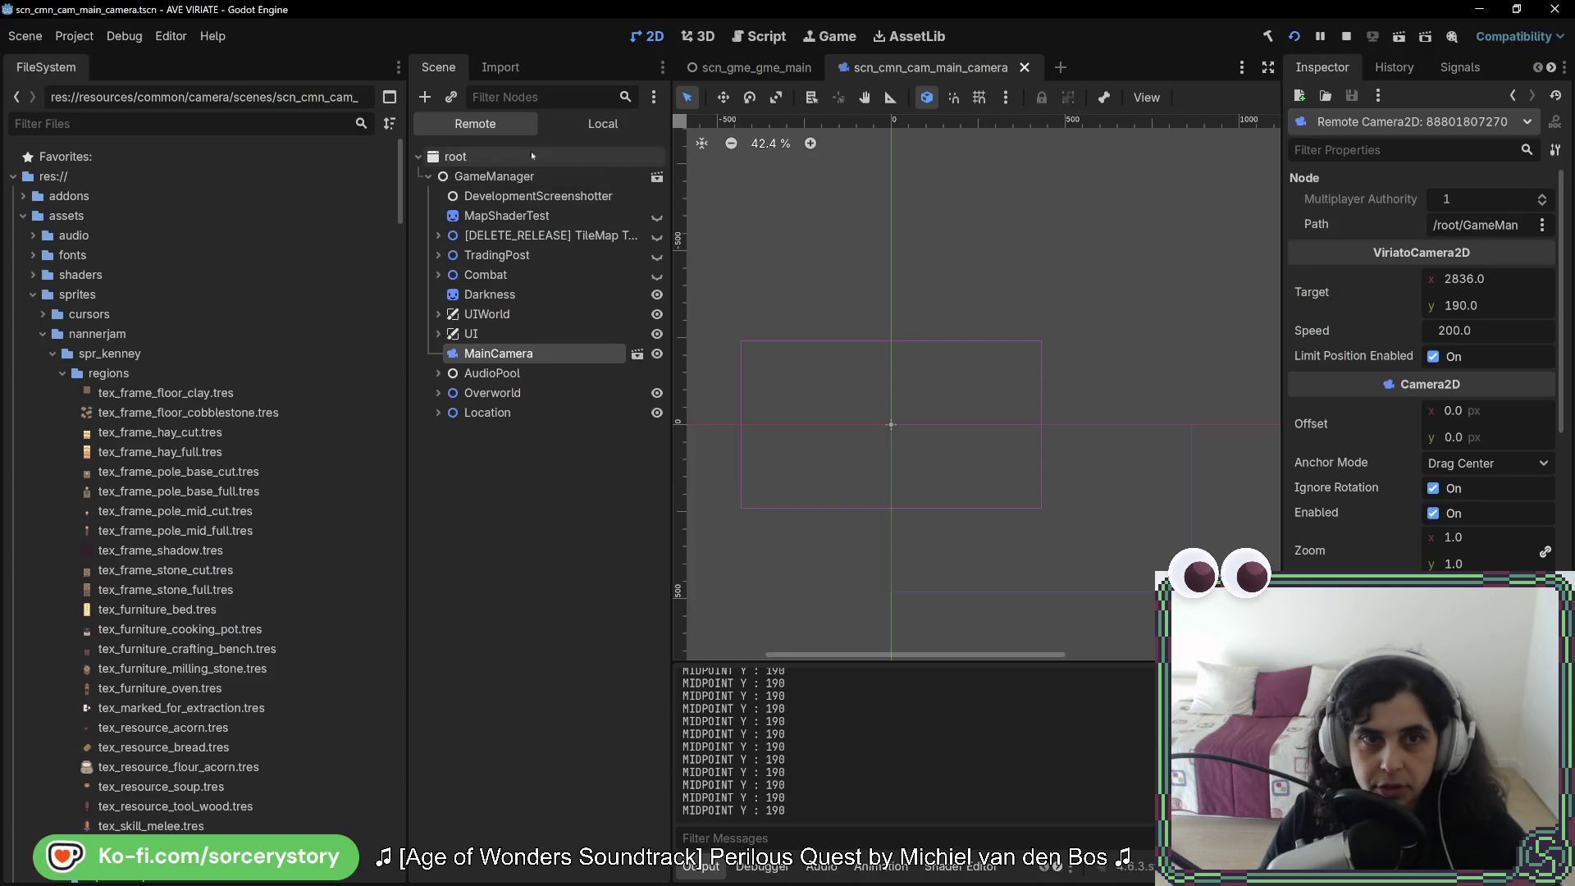
{"action": "left_click", "coordinate": [603, 123]}
{"action": "left_click", "coordinate": [479, 156]}
{"action": "key", "text": "ctrl+s"}
{"action": "key", "text": "alt+Tab"}
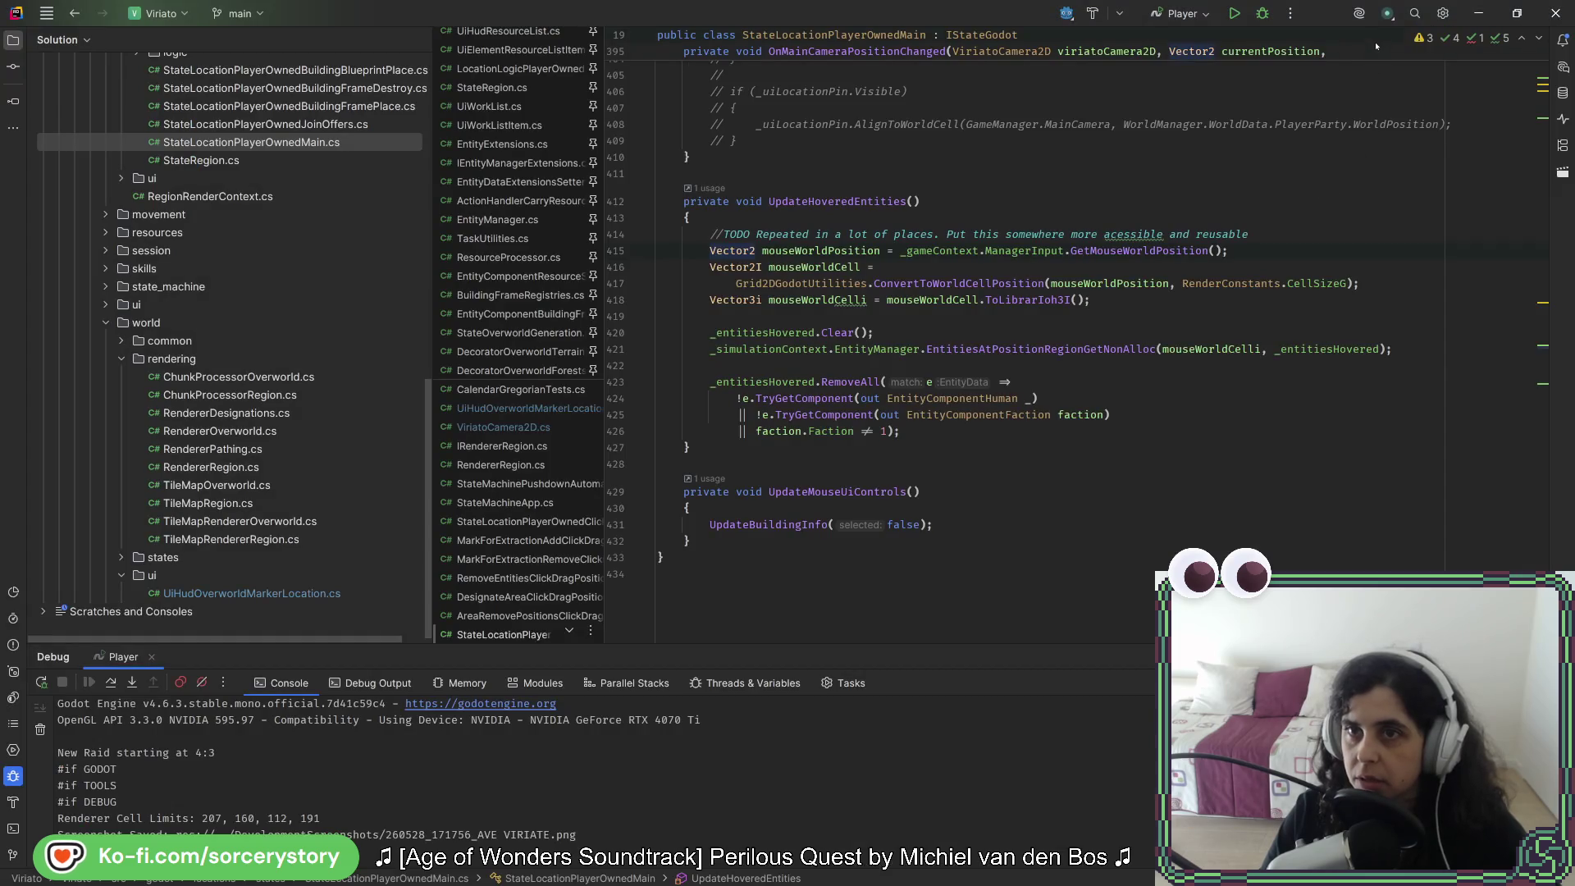
{"action": "key", "text": "alt+Tab"}
{"action": "key", "text": "alt+Tab"}
{"action": "left_click", "coordinate": [1262, 13]}
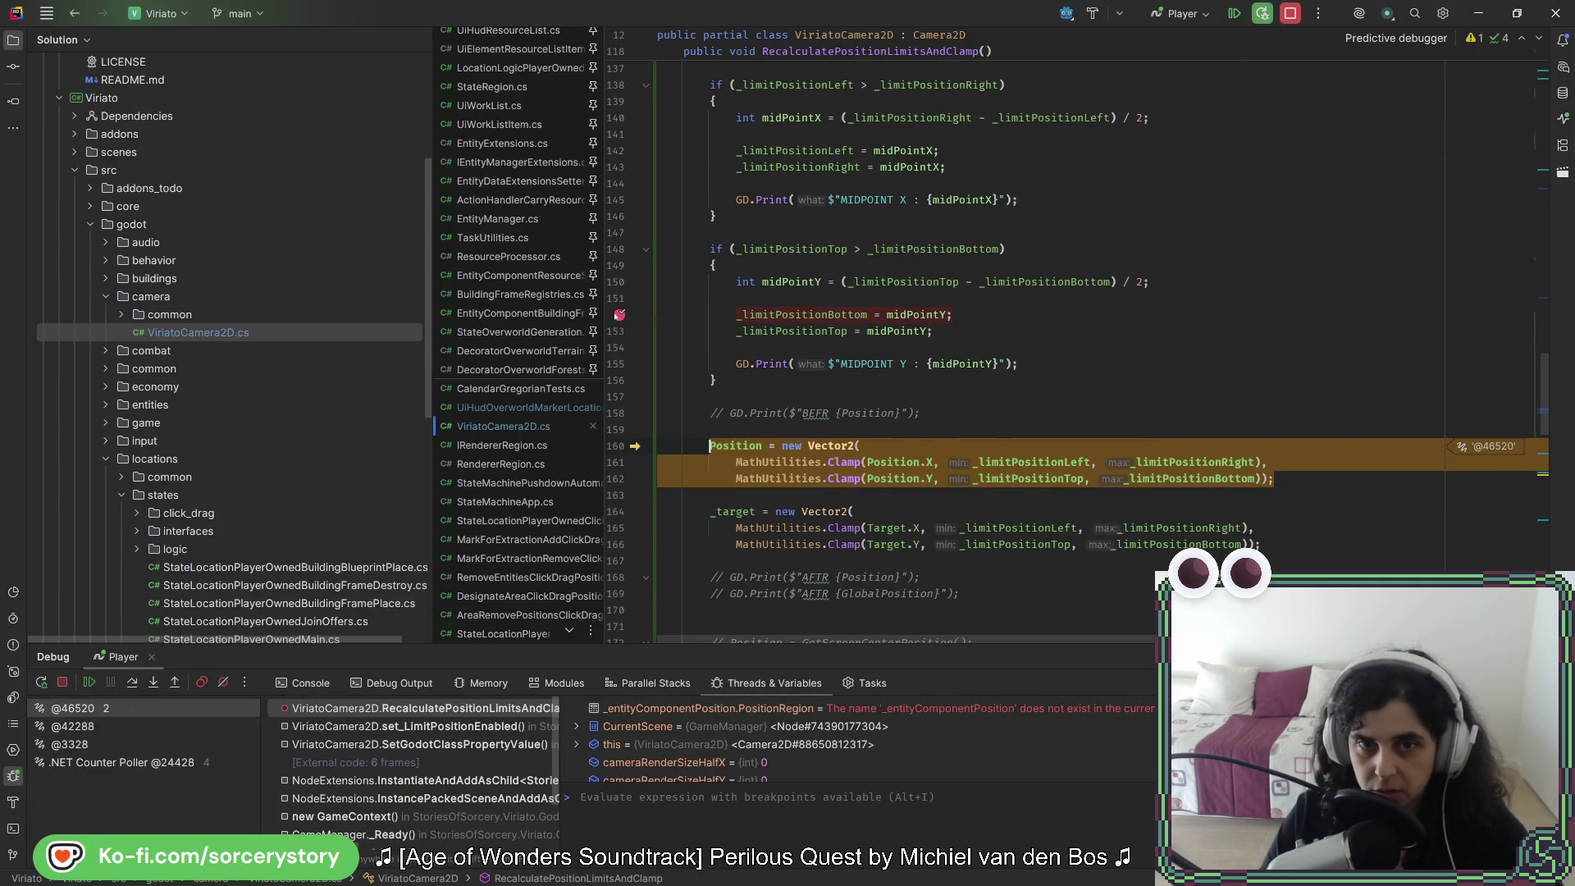
{"action": "left_click", "coordinate": [619, 150]}
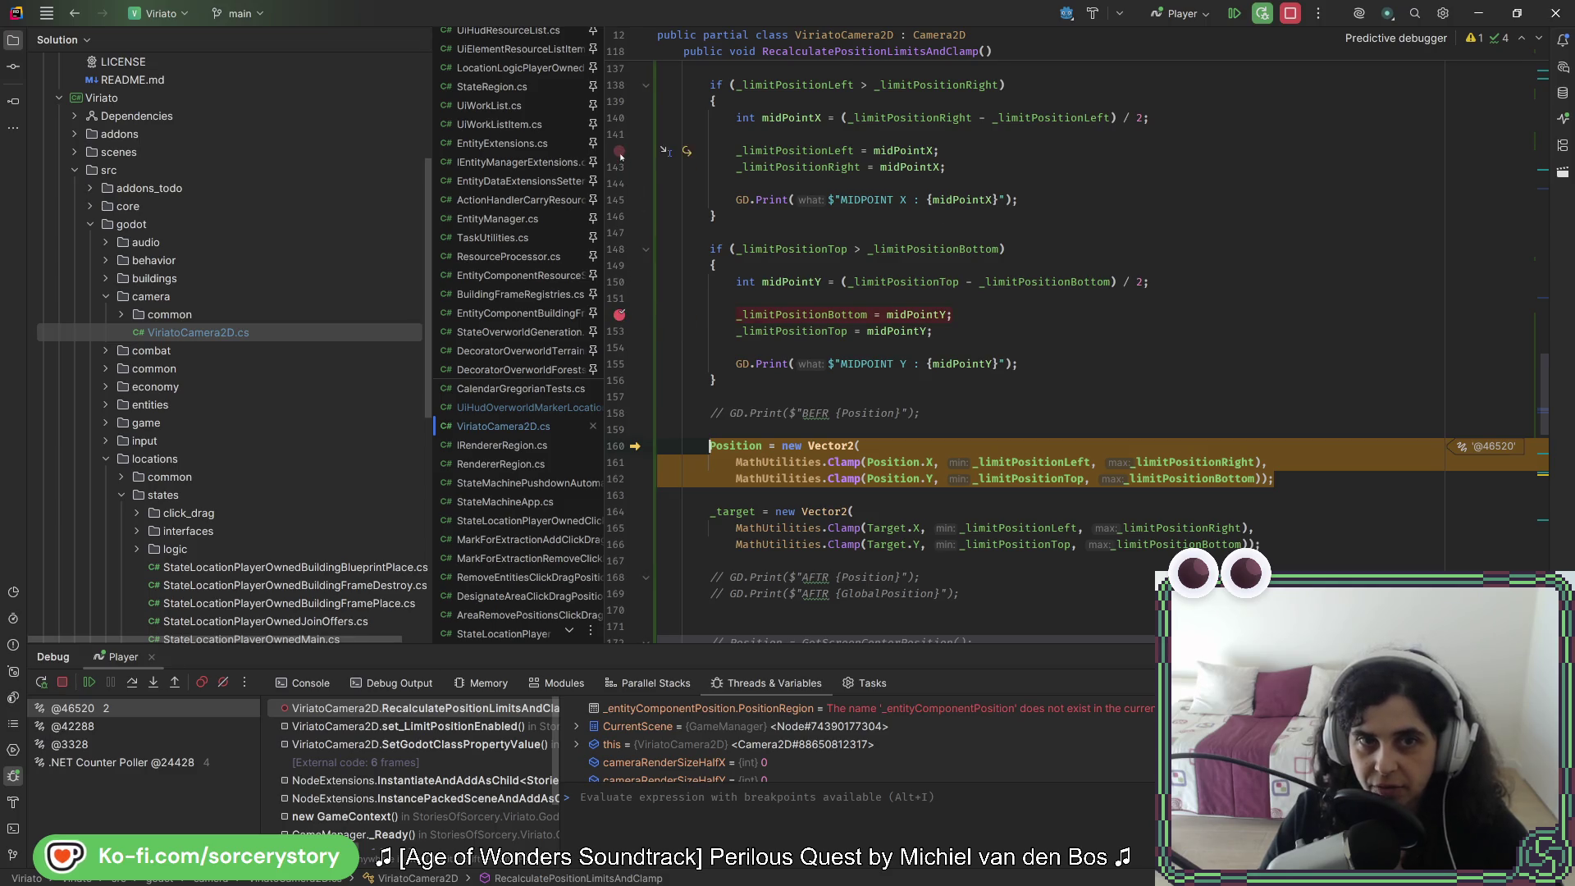
{"action": "left_click", "coordinate": [1240, 17]}
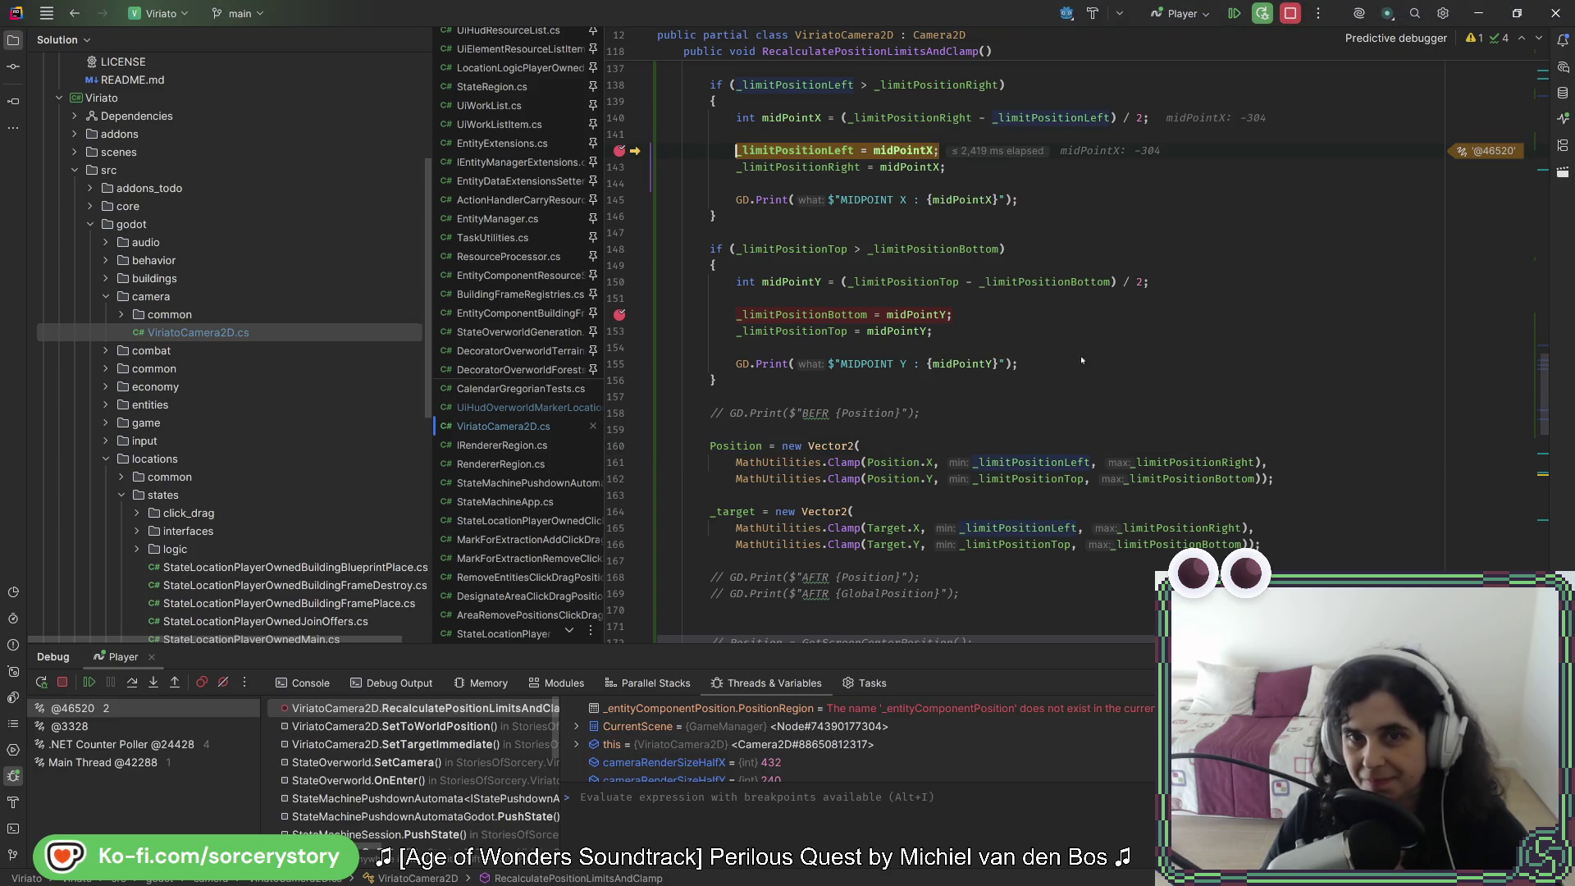
{"action": "scroll", "coordinate": [1070, 353], "scroll_direction": "up", "scroll_amount": 3}
{"action": "scroll", "coordinate": [1063, 375], "scroll_direction": "up", "scroll_amount": 1}
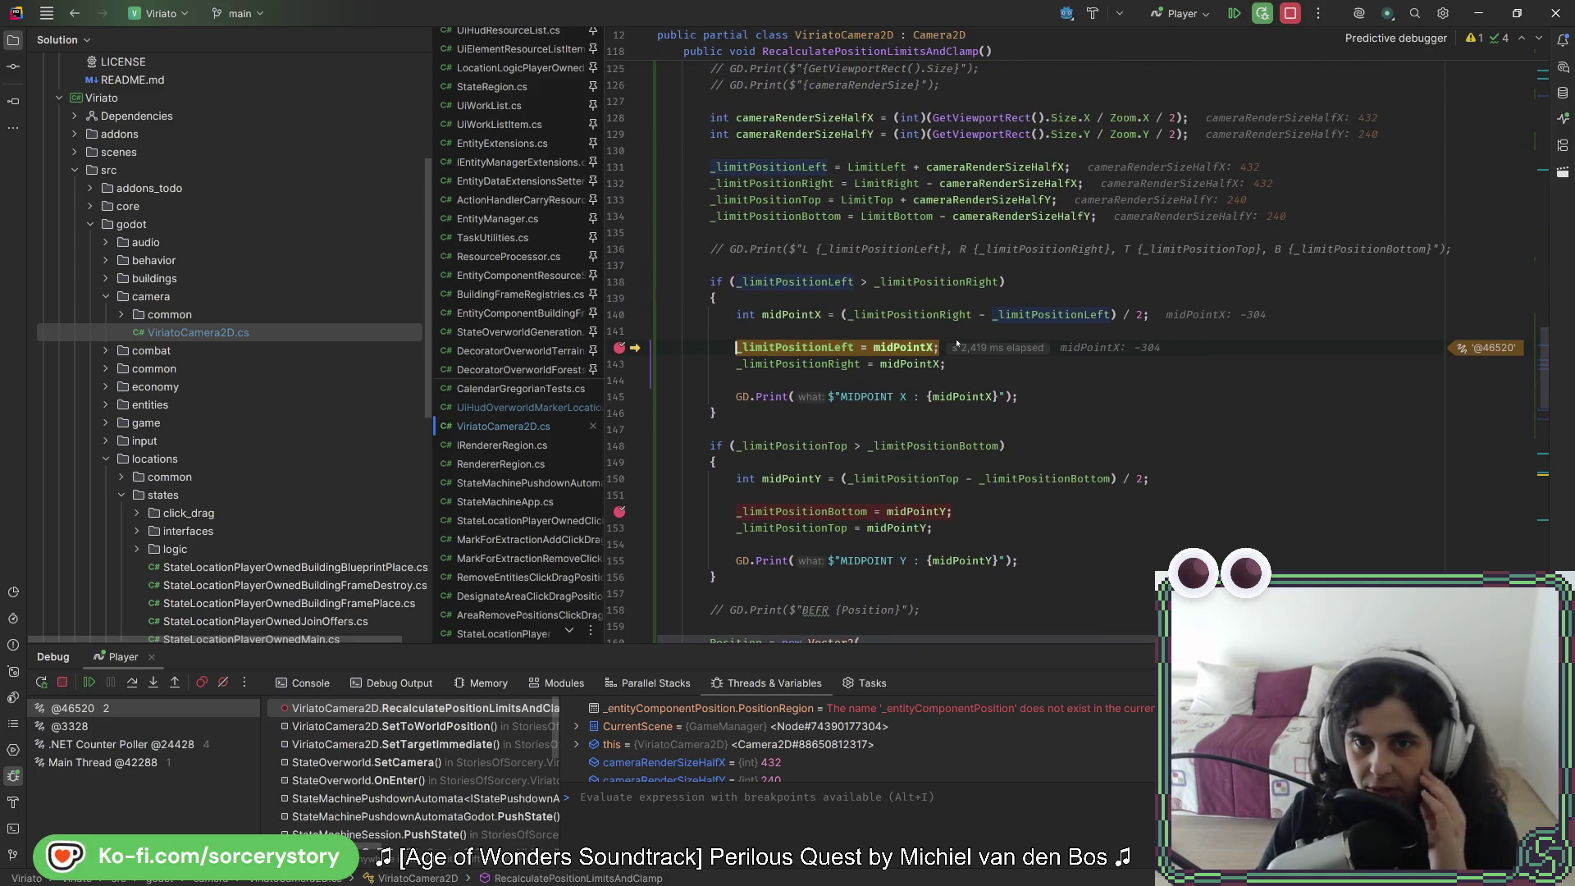
{"action": "mouse_move", "coordinate": [937, 322]}
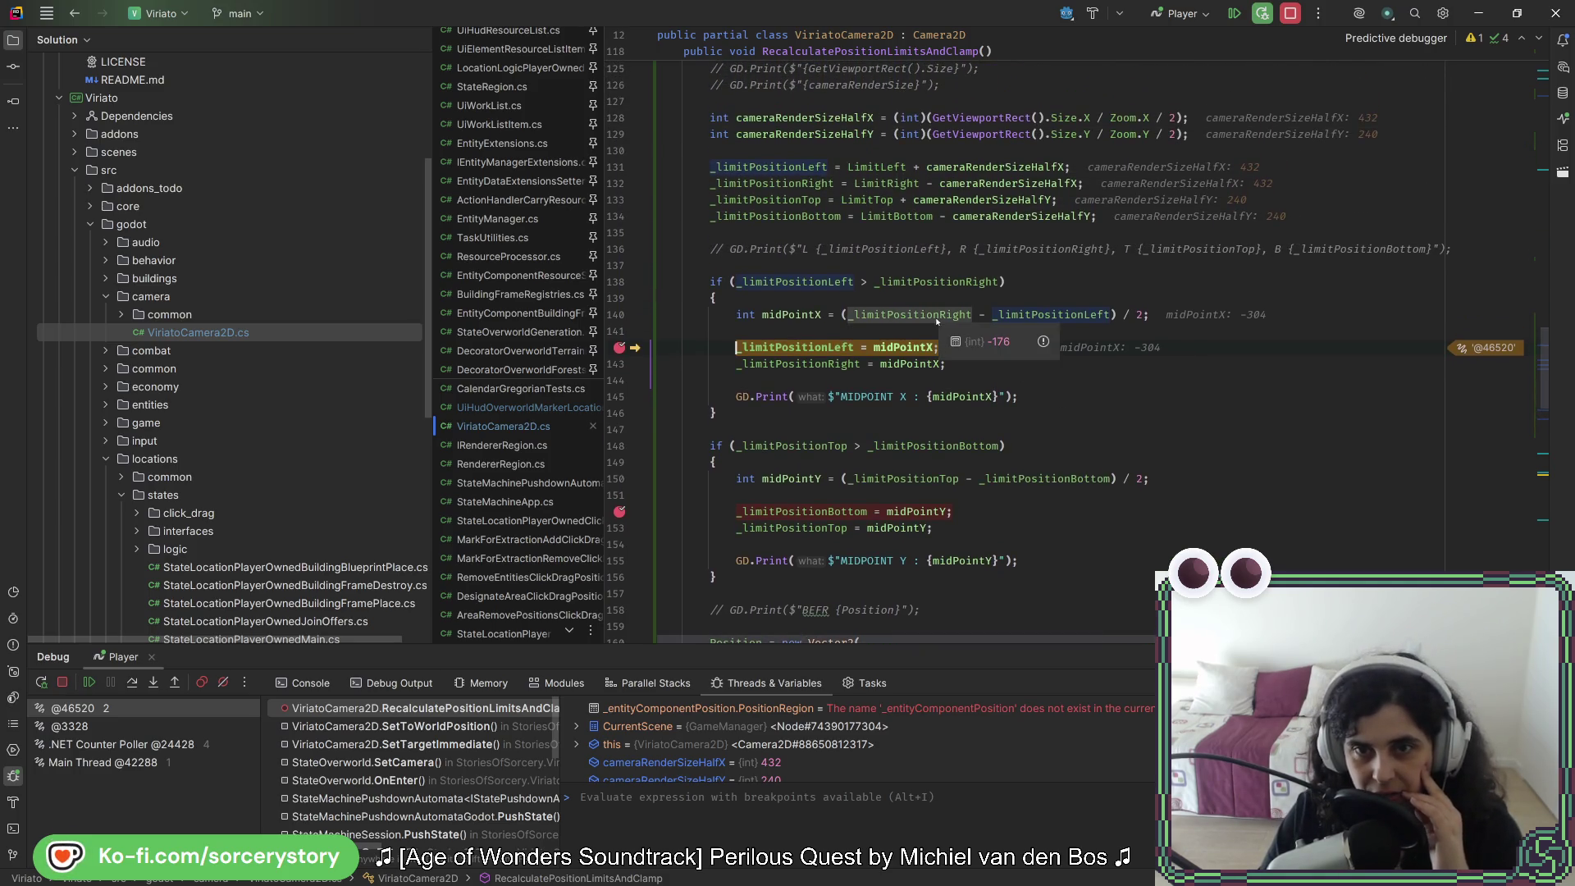
{"action": "mouse_move", "coordinate": [1073, 312]}
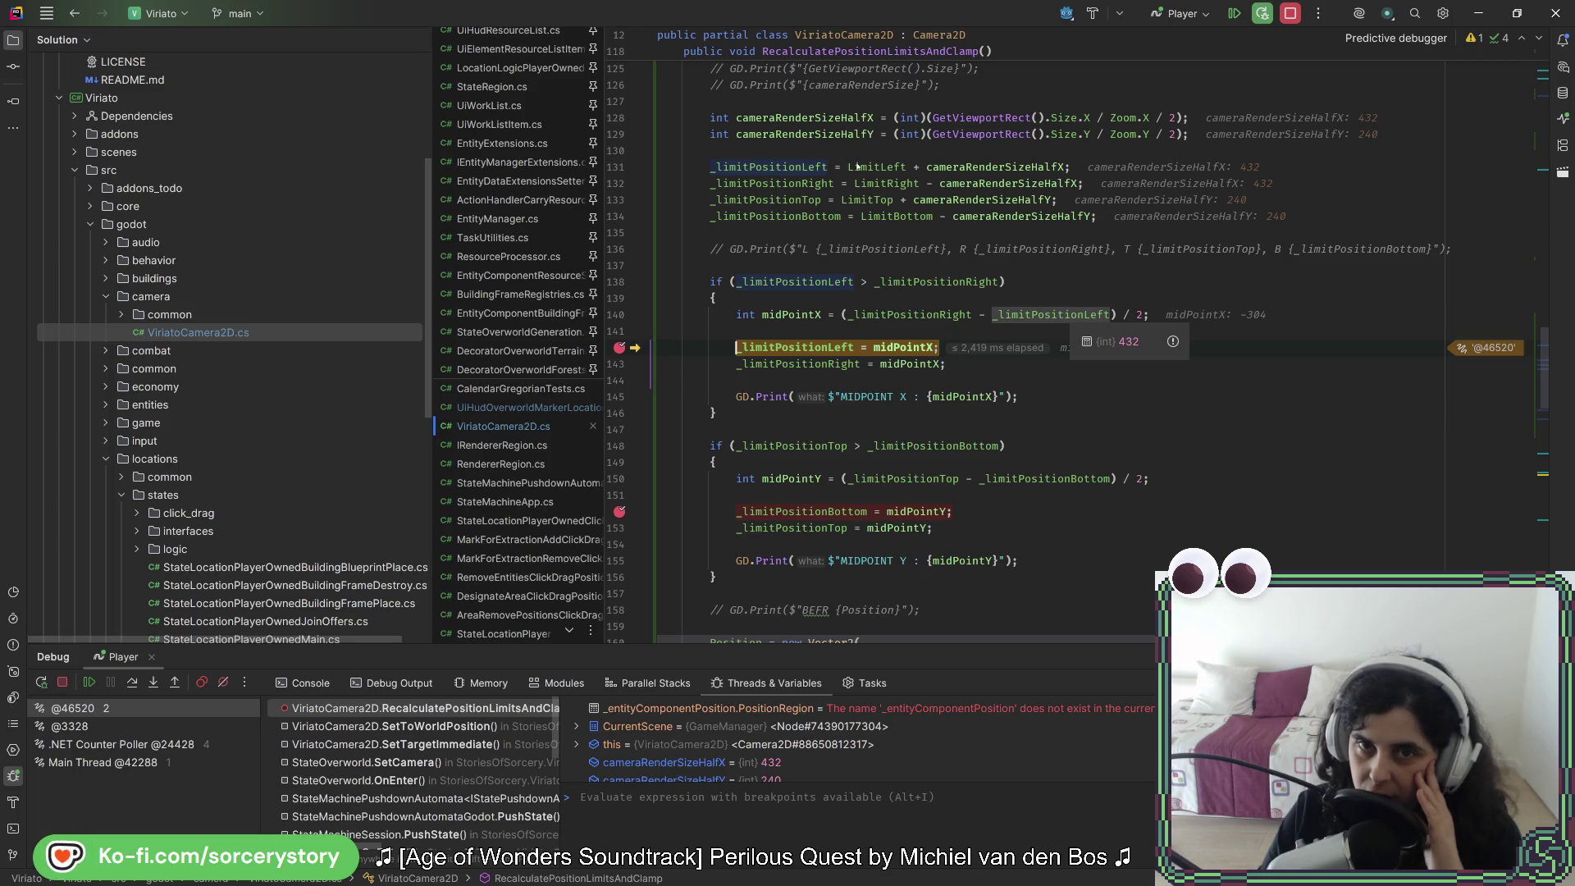
{"action": "mouse_move", "coordinate": [857, 167]}
{"action": "mouse_move", "coordinate": [801, 167]}
{"action": "mouse_move", "coordinate": [981, 166]}
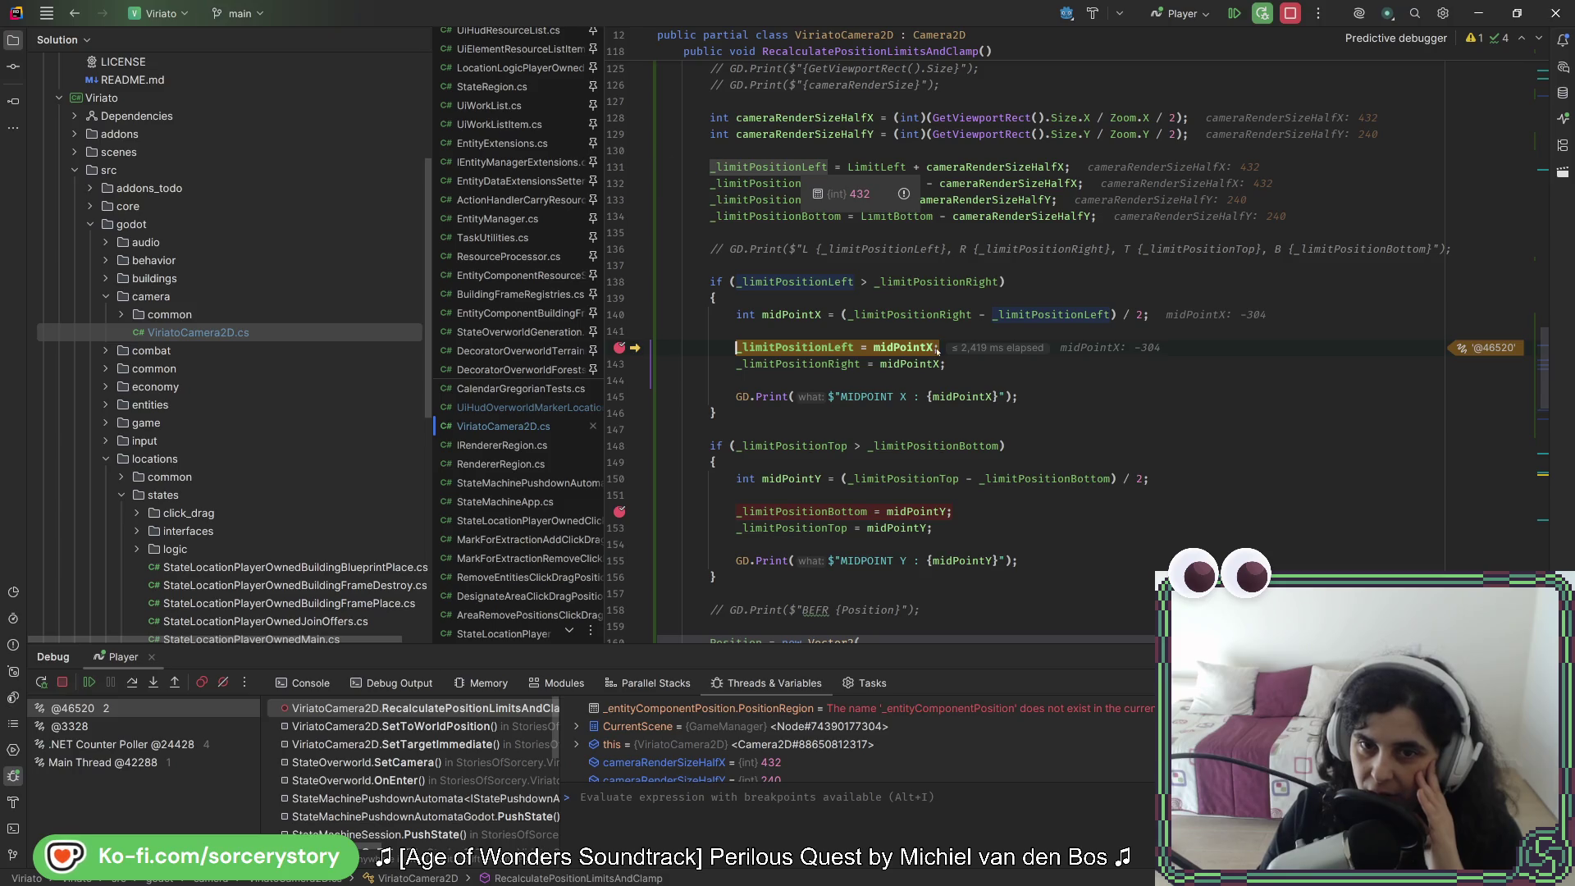
{"action": "mouse_move", "coordinate": [867, 199]}
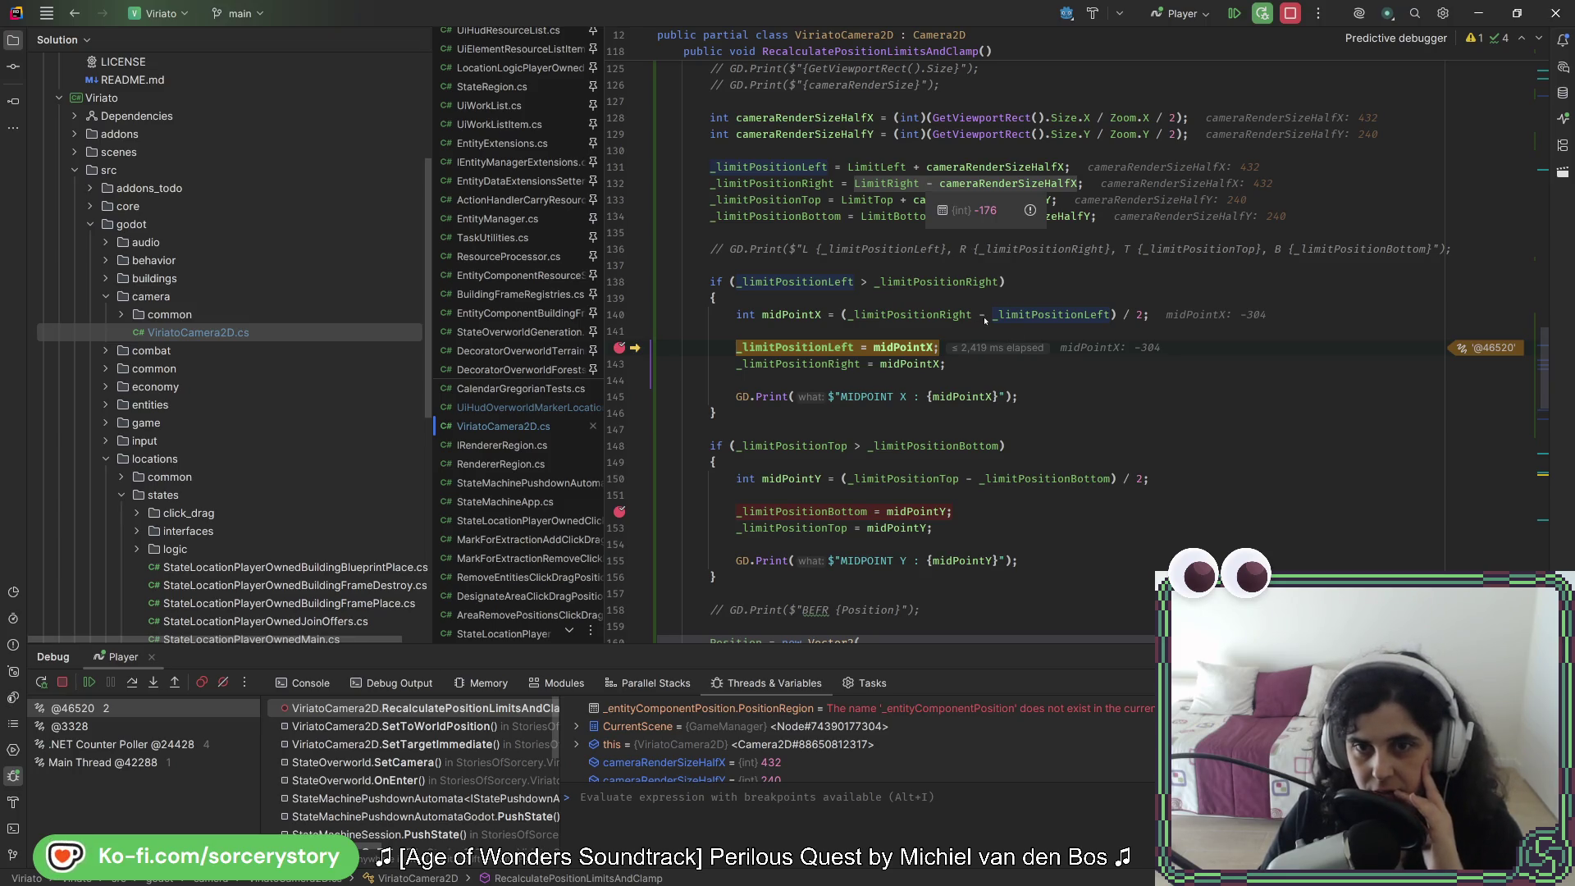
{"action": "mouse_move", "coordinate": [986, 320]}
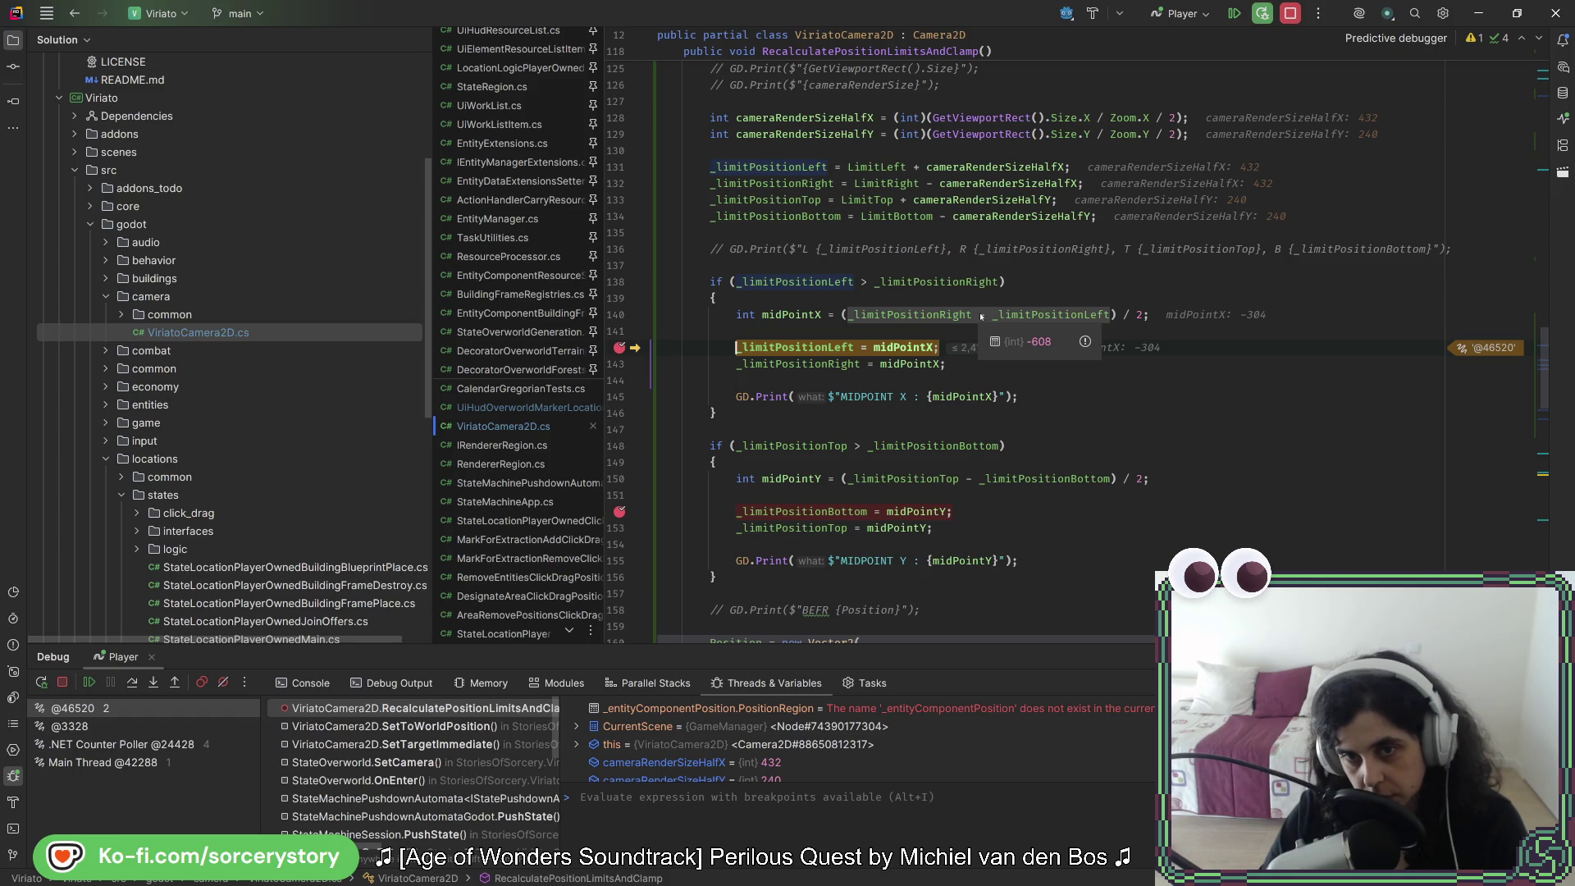
{"action": "mouse_move", "coordinate": [920, 351]}
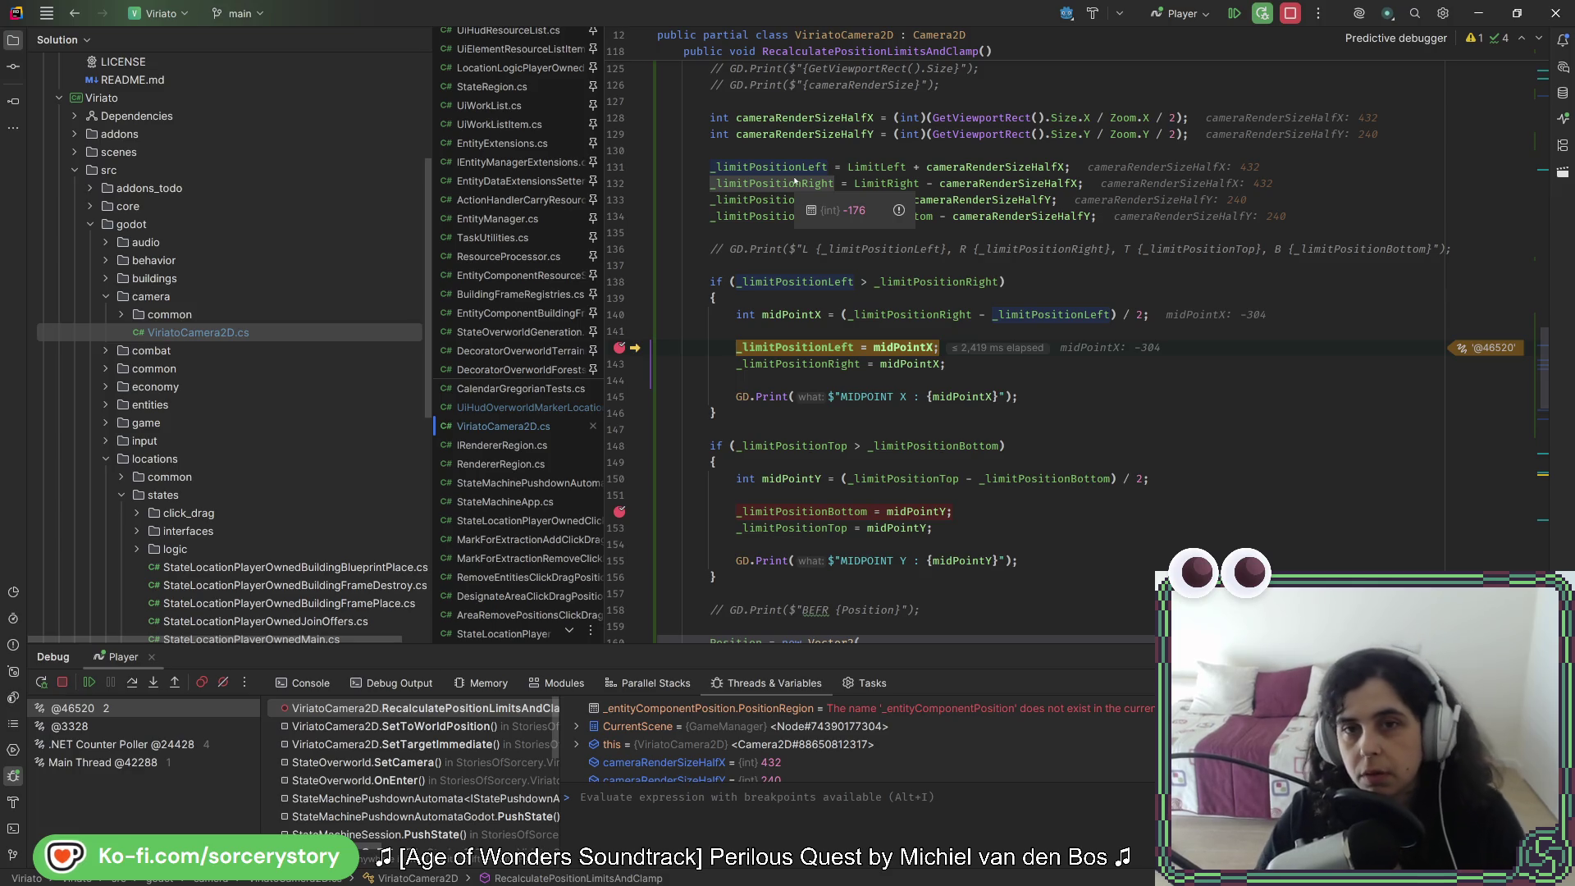
Step: Stop debugging and rewrite midPointX as _limitPositionLeft + ( ... ) around the halved span
{"action": "left_click", "coordinate": [1292, 15]}
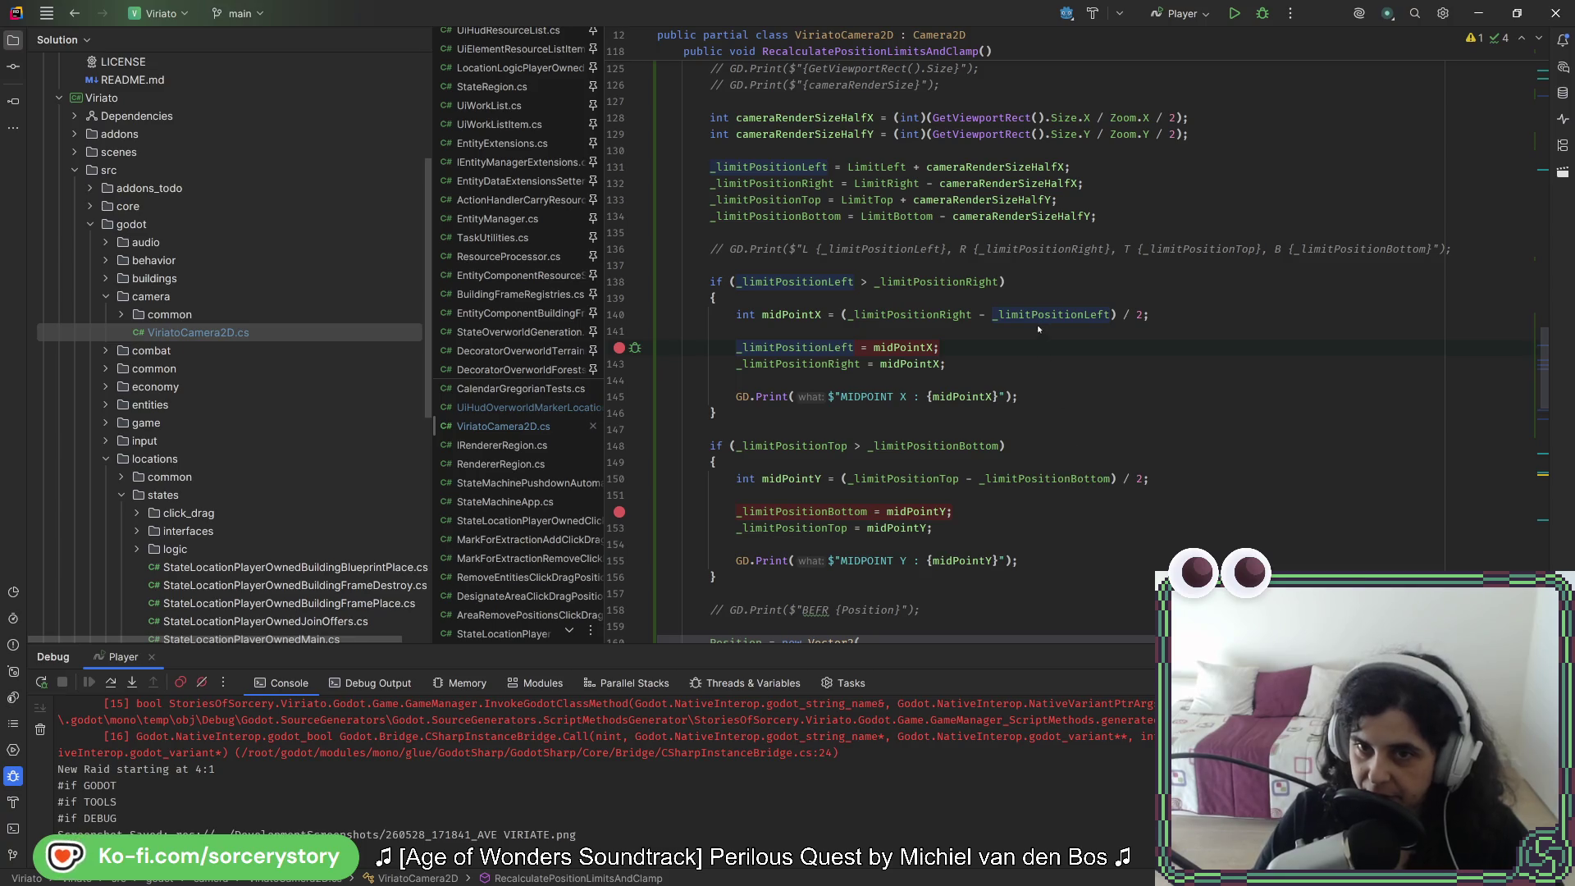
{"action": "left_click", "coordinate": [841, 315]}
{"action": "type", "text": "_limitPositionLeft+"}
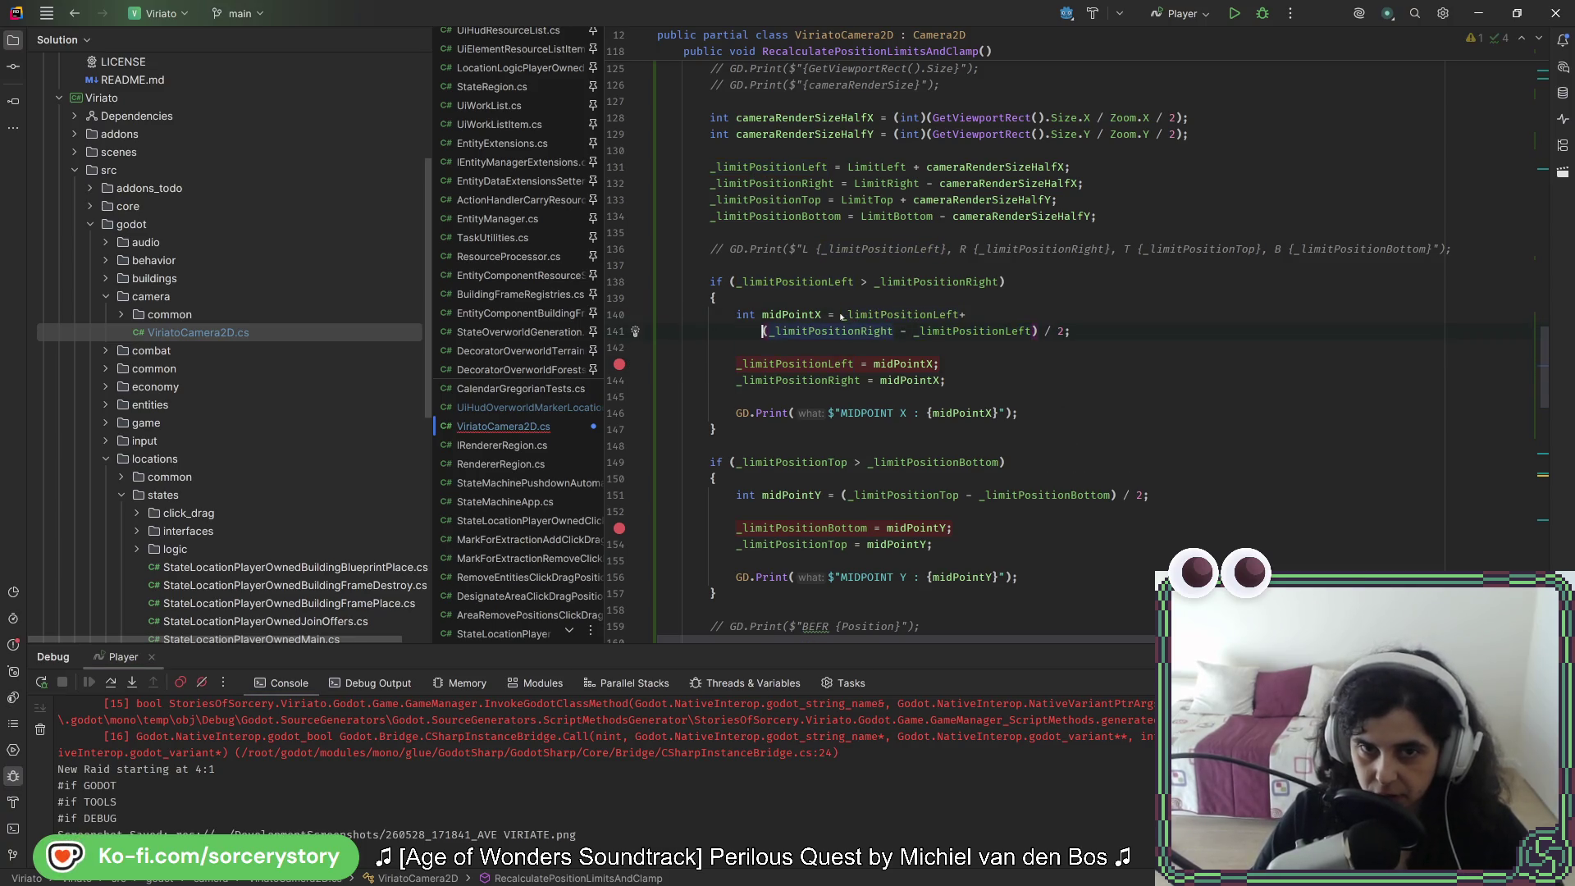
{"action": "left_click", "coordinate": [959, 315]}
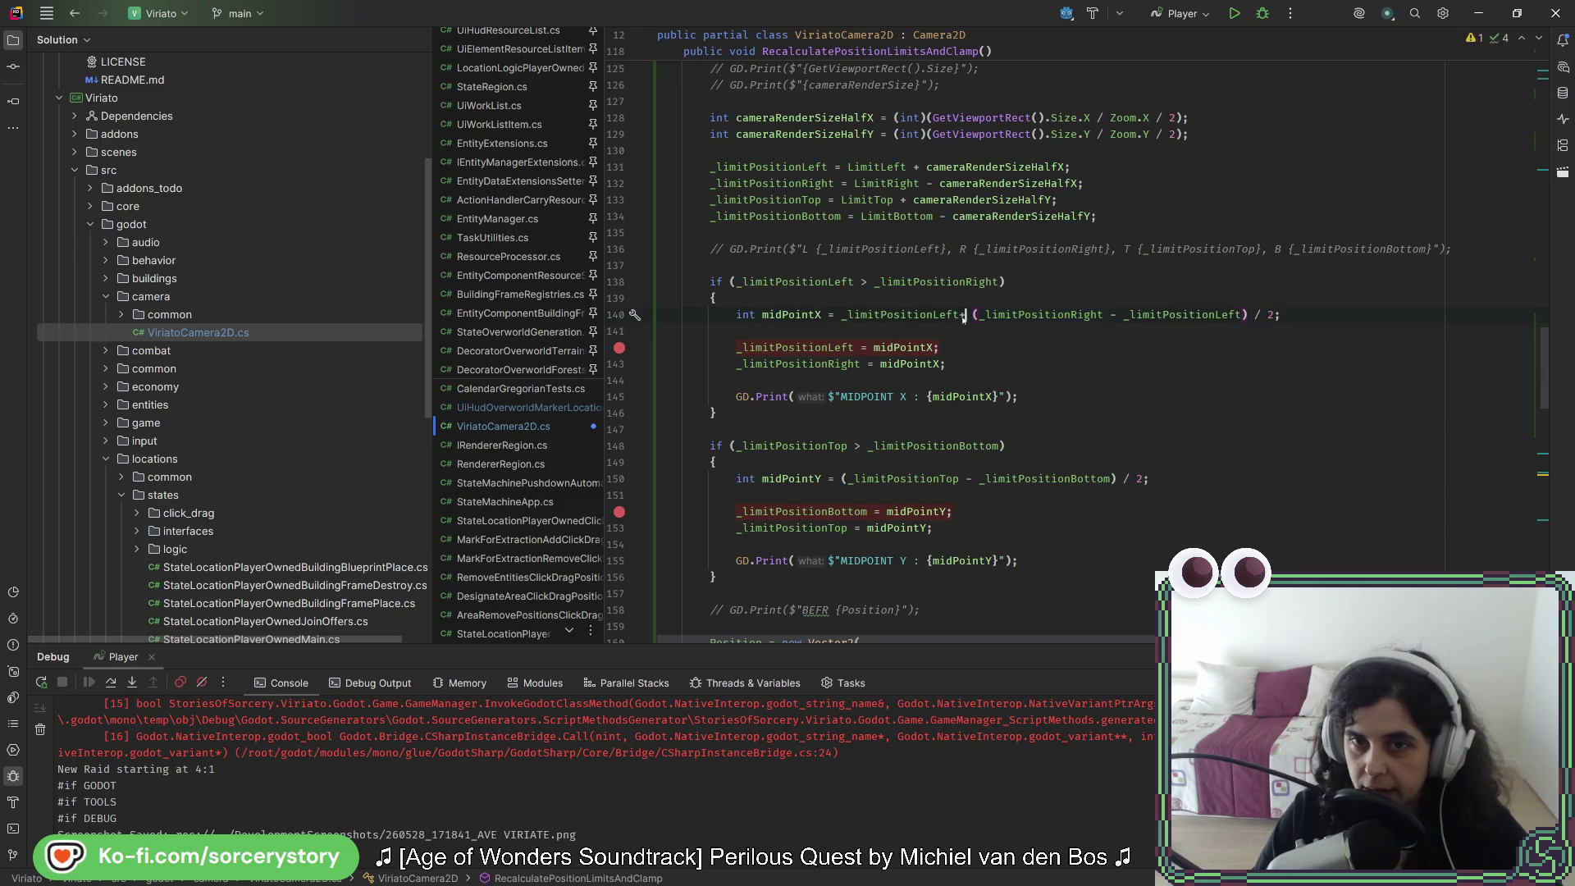
{"action": "type", "text": "+  "}
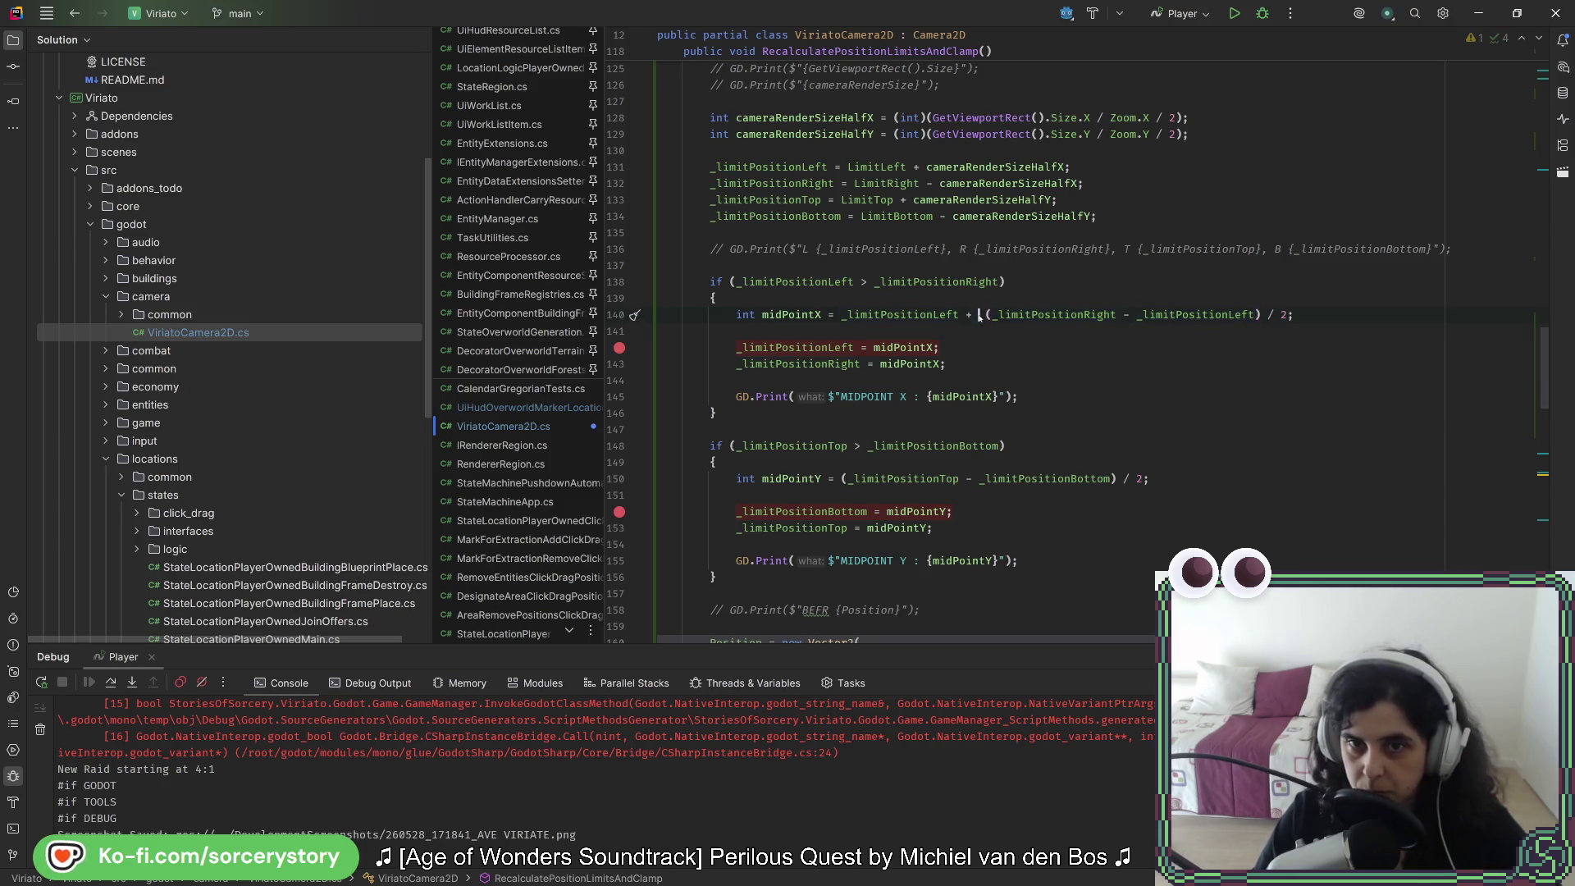
{"action": "type", "text": "("}
{"action": "key", "text": "End"}
{"action": "key", "text": "Left"}
{"action": "type", "text": ")"}
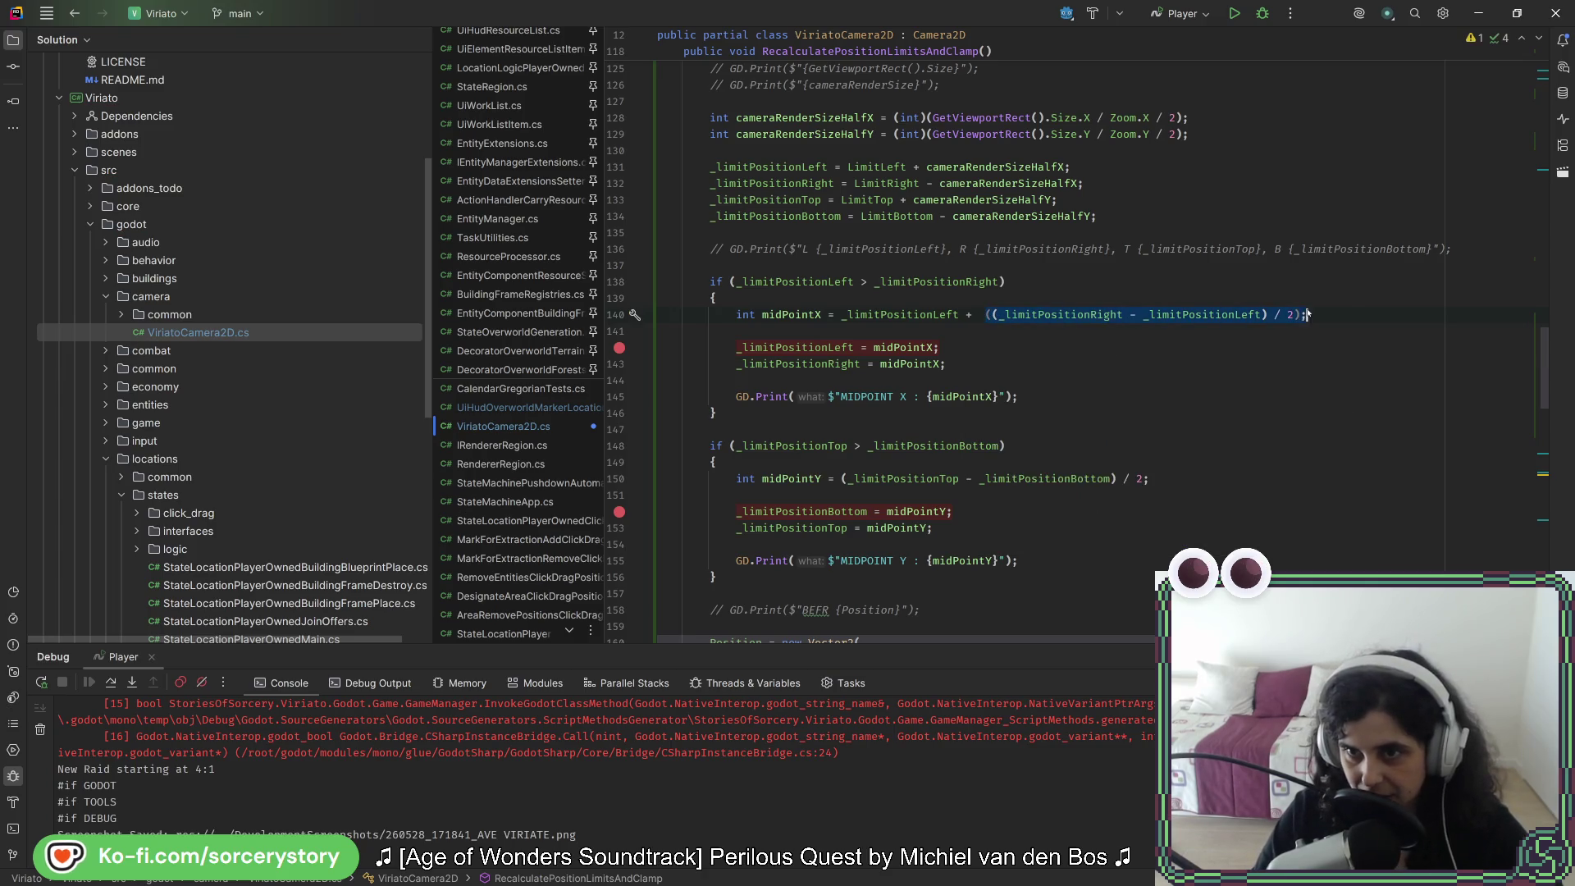
{"action": "left_click", "coordinate": [958, 315]}
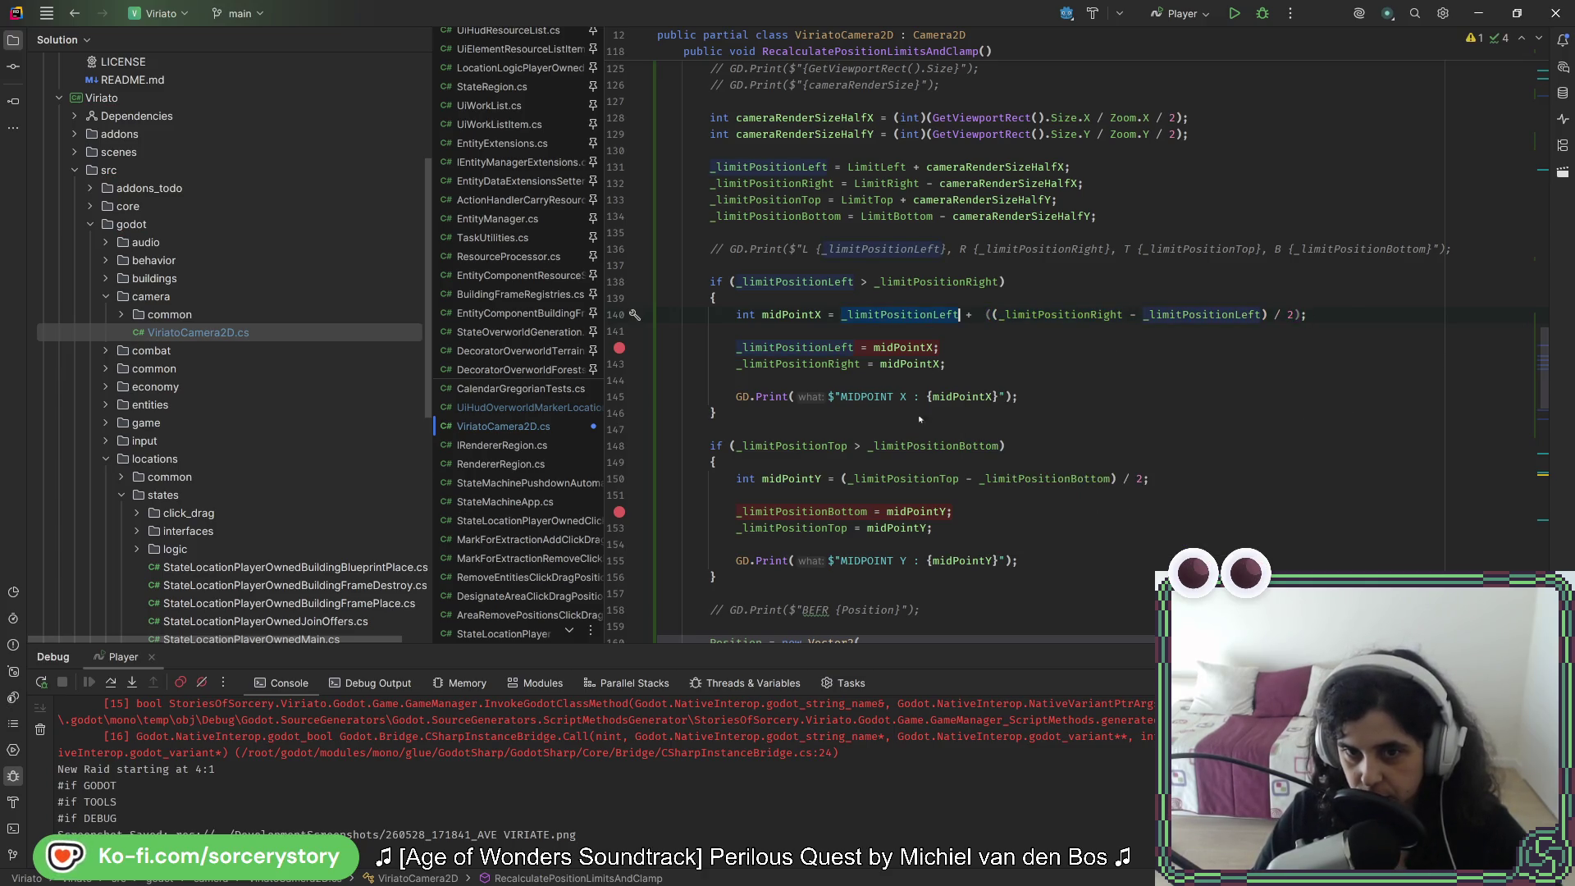
Step: Prepend _limitPositionBottom + to the midPointY expression, tidy it, and rebuild and run the game
{"action": "left_click", "coordinate": [840, 479]}
{"action": "type", "text": "_limitPositionBottom+"}
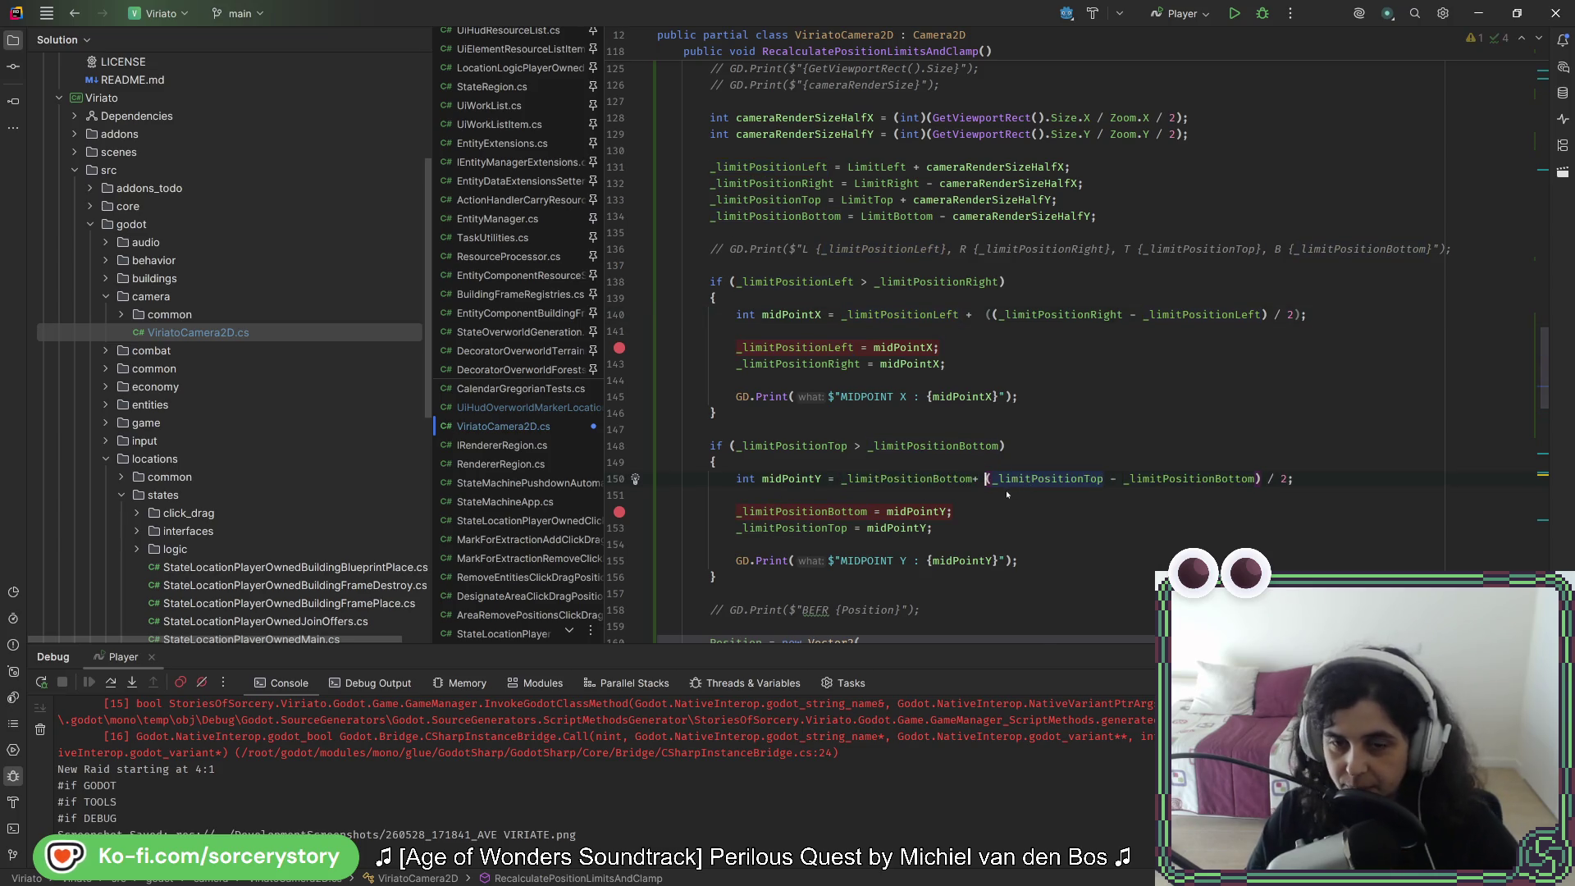
{"action": "mouse_move", "coordinate": [1071, 312]}
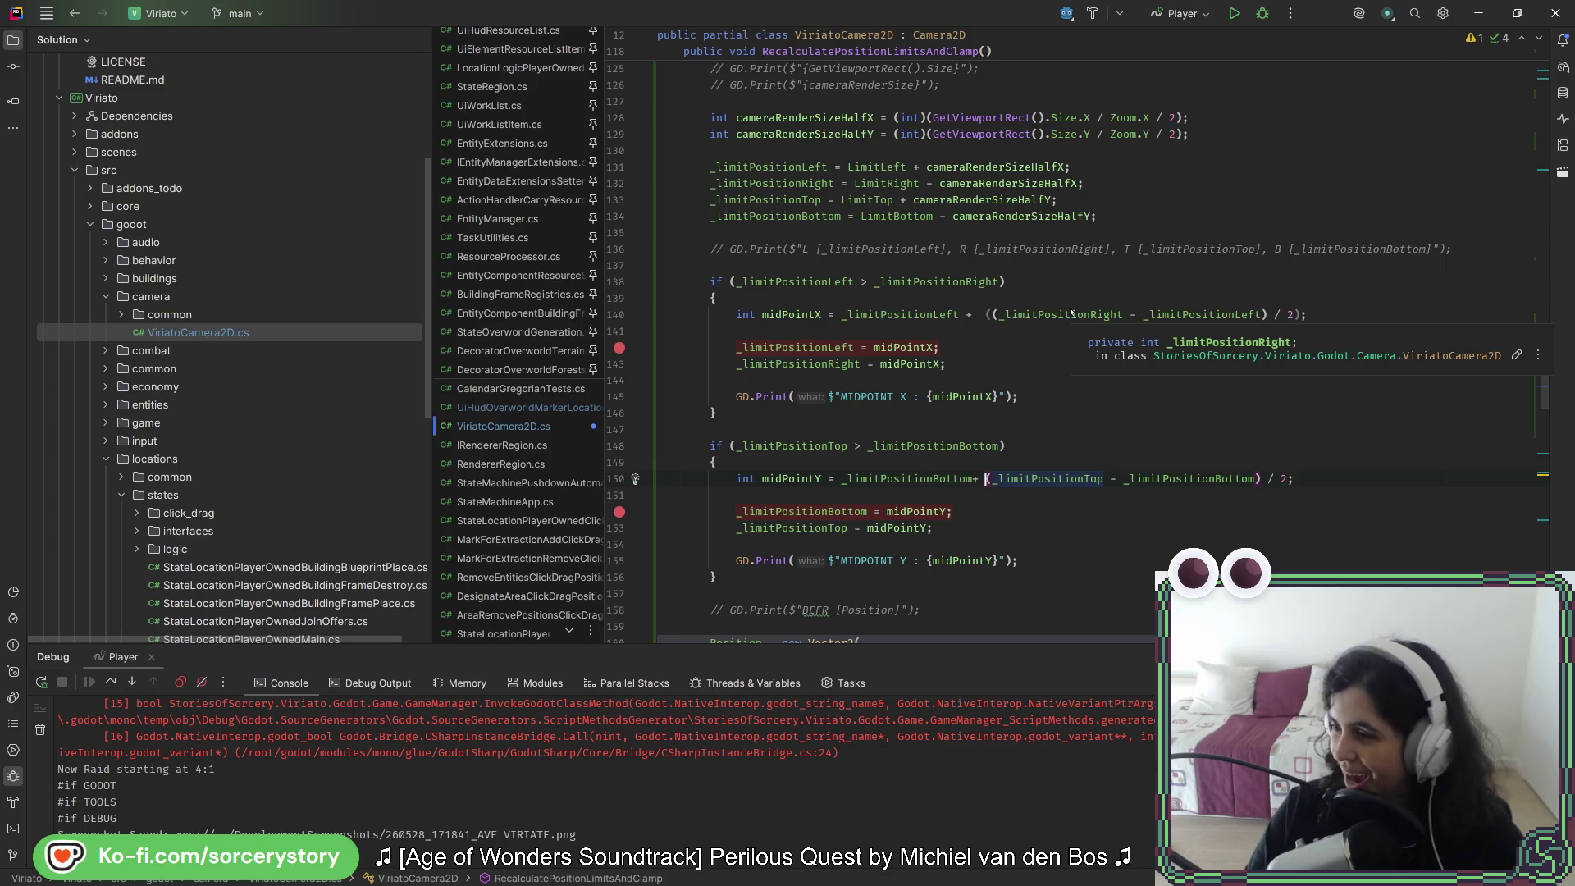
{"action": "left_click", "coordinate": [974, 479]}
{"action": "key", "text": "ctrl+z"}
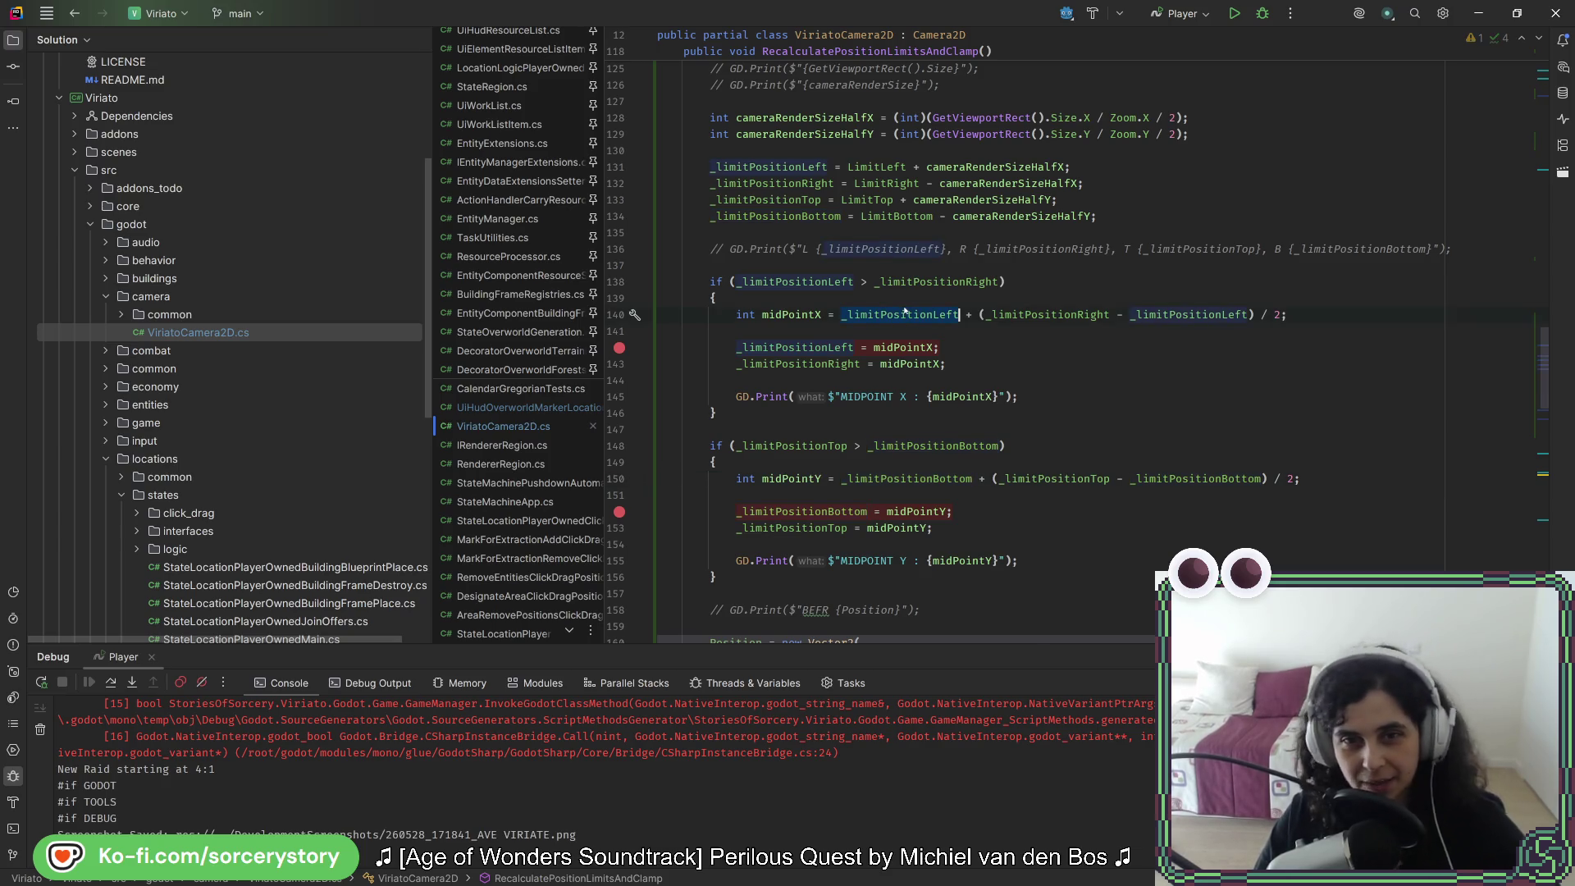
{"action": "left_click", "coordinate": [906, 480]}
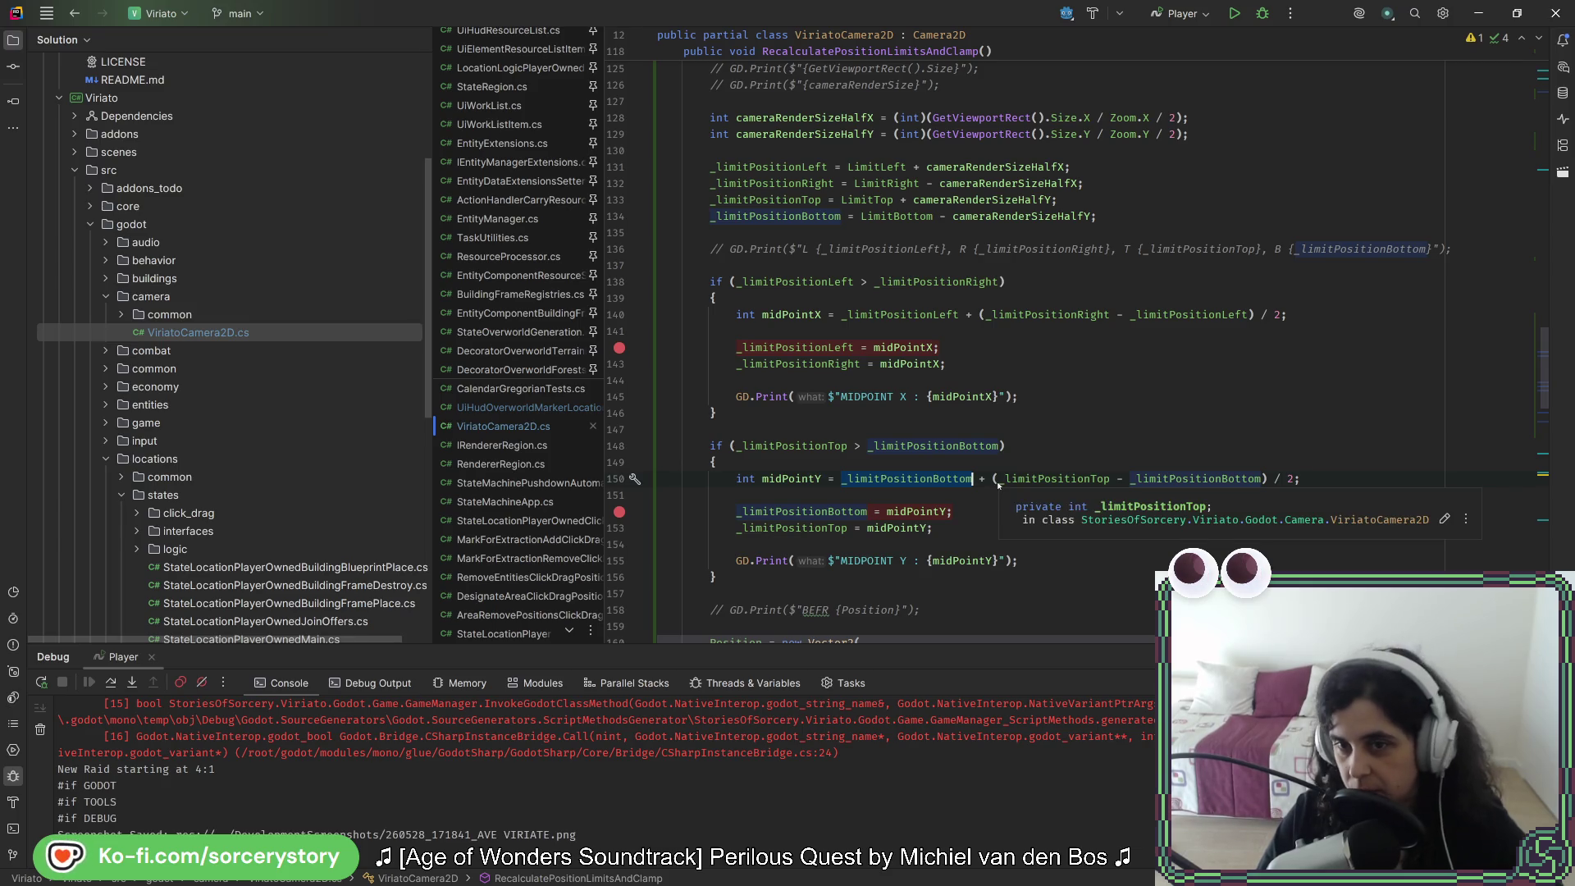
{"action": "left_click_drag", "start_coordinate": [992, 479], "coordinate": [1311, 479]}
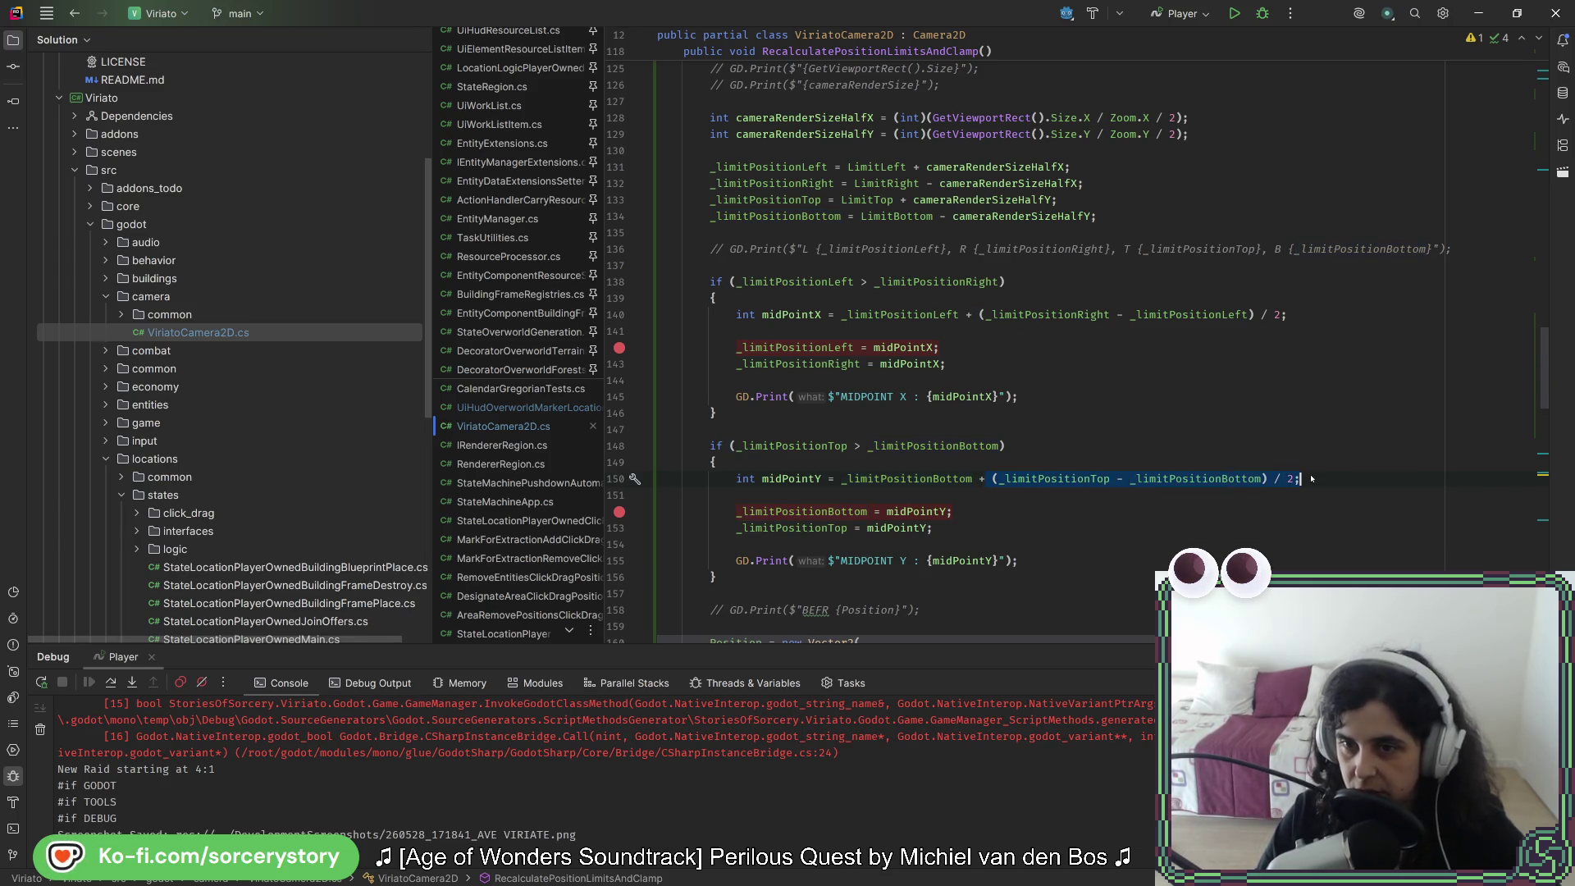
{"action": "left_click_drag", "start_coordinate": [992, 478], "coordinate": [1267, 479]}
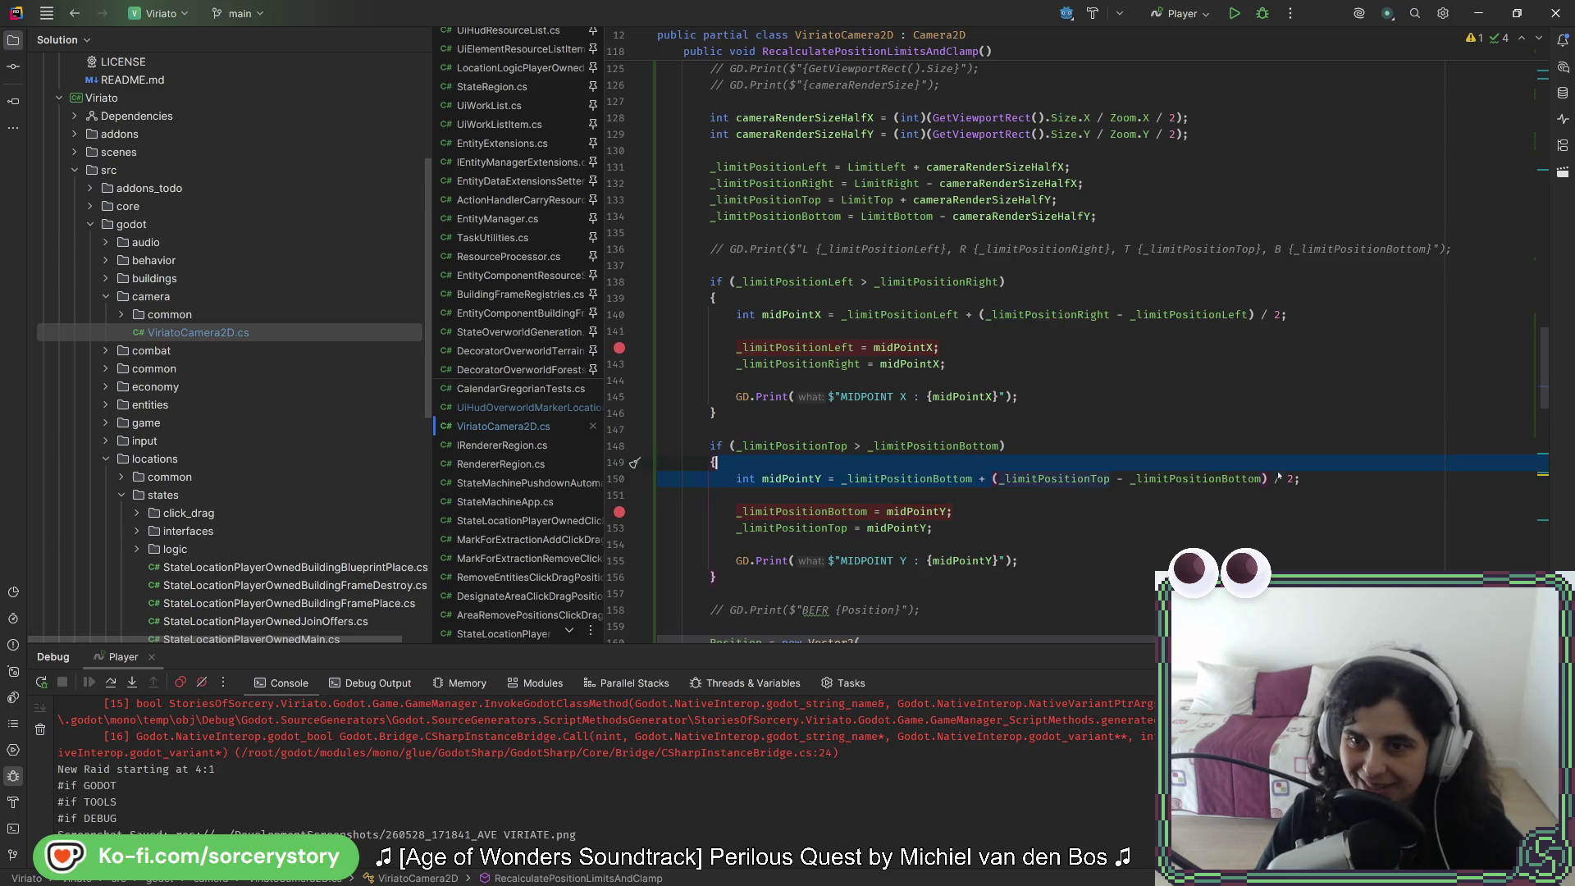
{"action": "left_click", "coordinate": [901, 480]}
{"action": "double_click", "coordinate": [902, 481]}
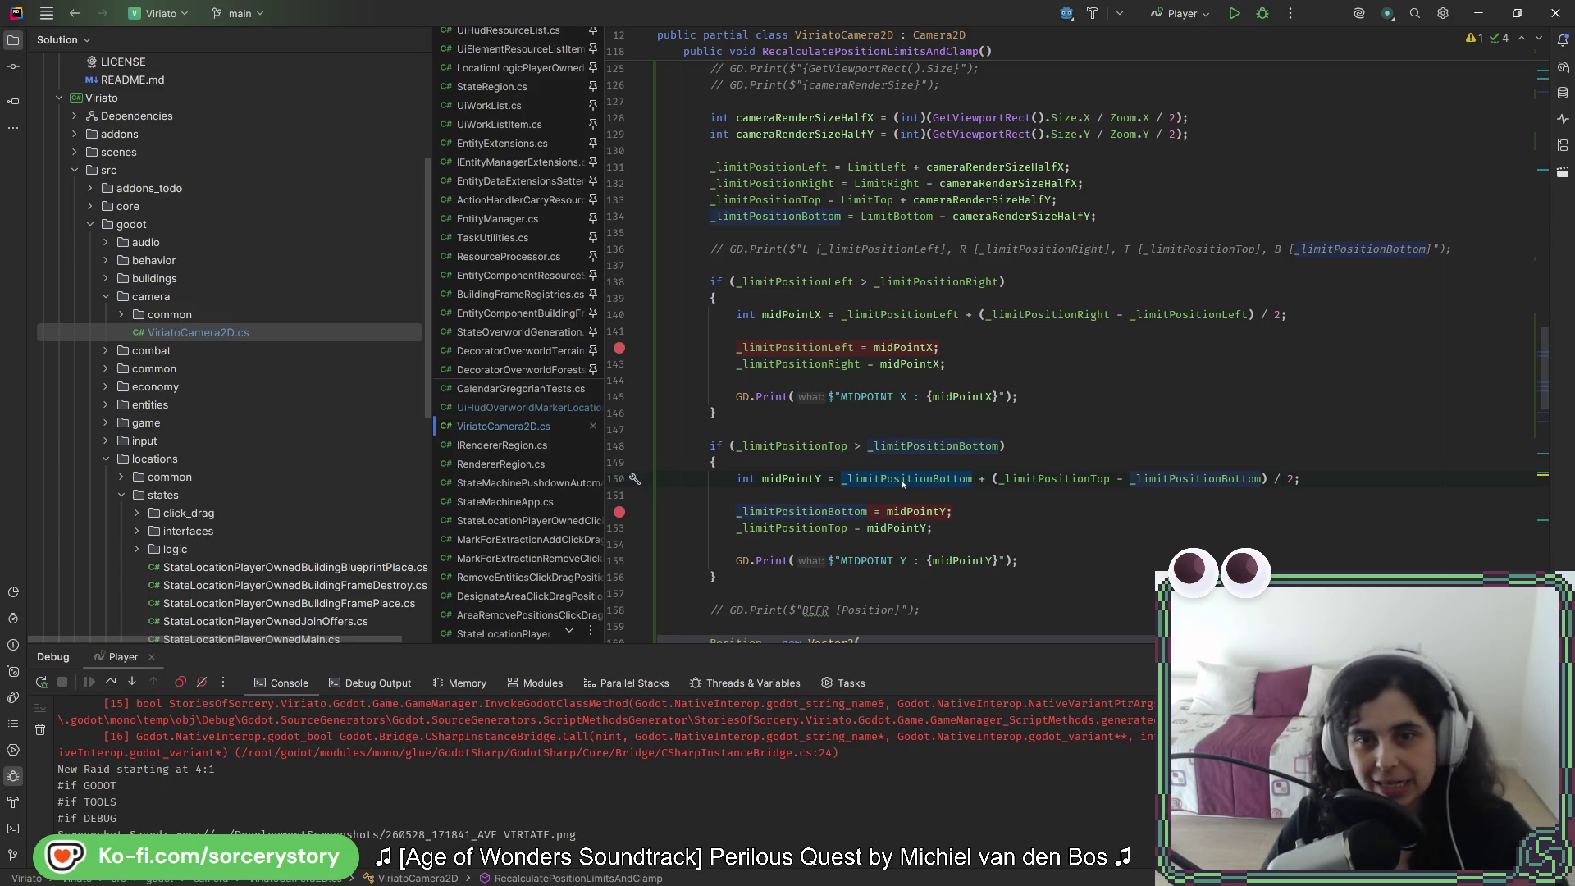
{"action": "left_click", "coordinate": [998, 479]}
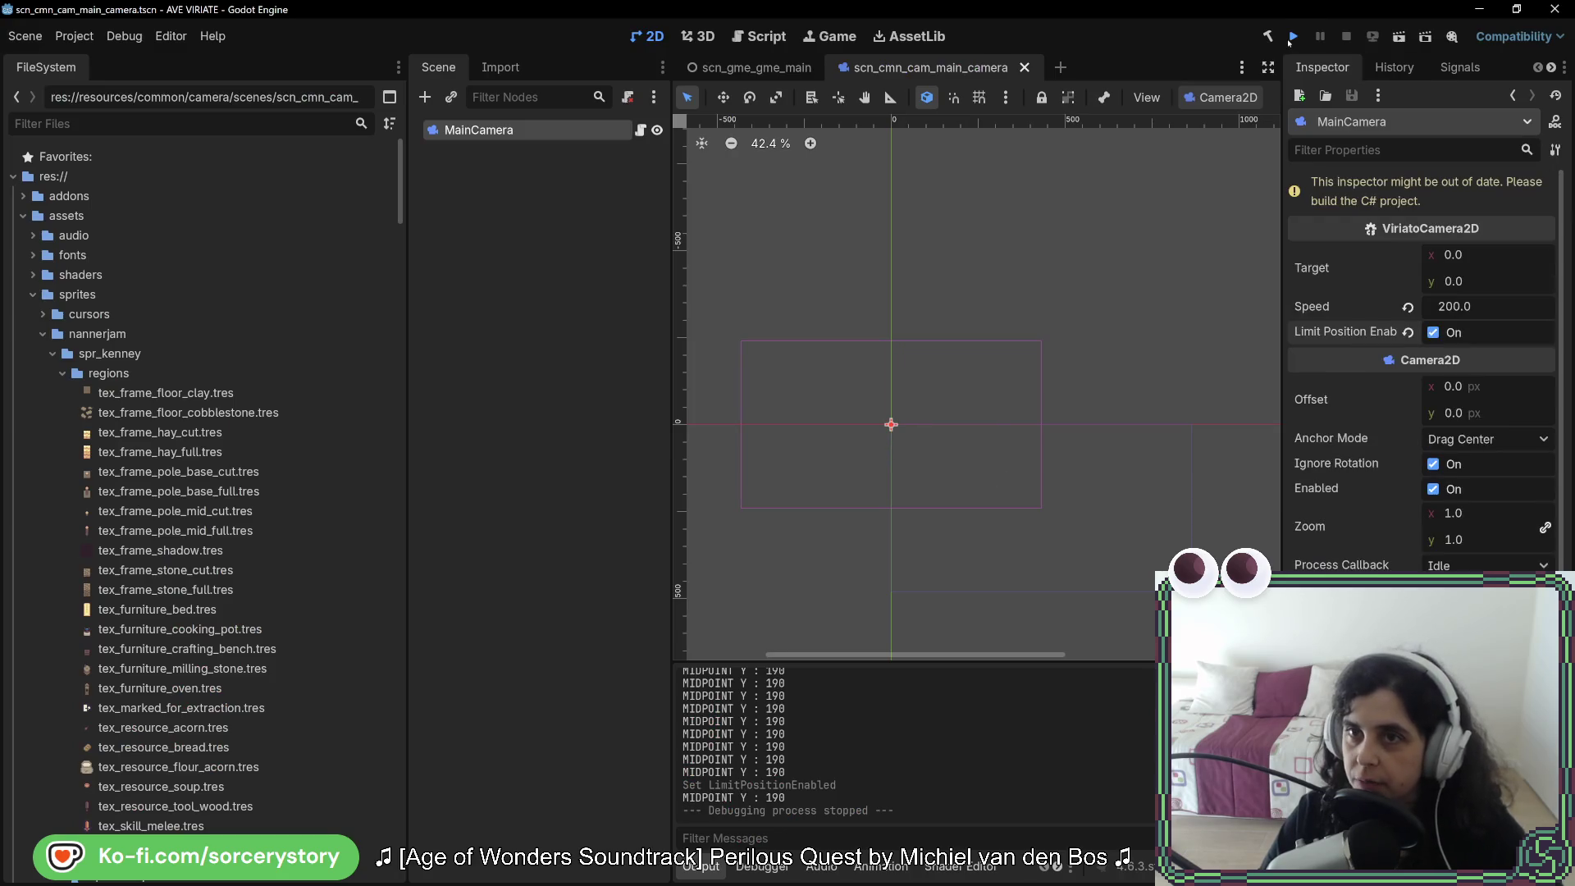
{"action": "left_click", "coordinate": [1291, 37]}
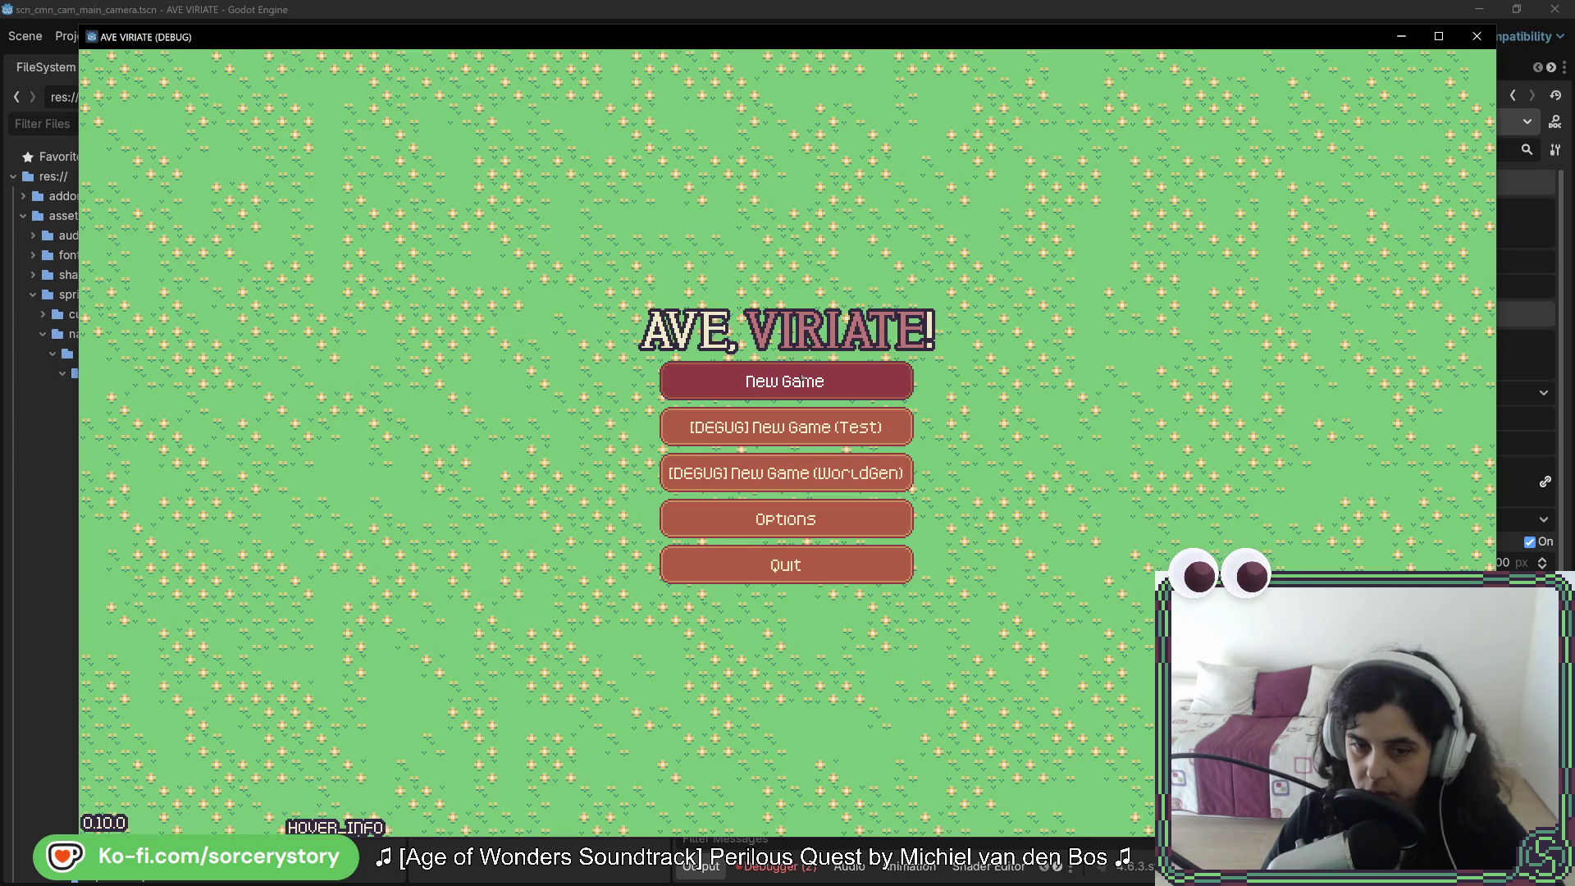
Step: Start a New Game, close it with F8, and expand the first is_inside_tree error's stack trace
{"action": "left_click", "coordinate": [801, 376]}
{"action": "key", "text": "F8"}
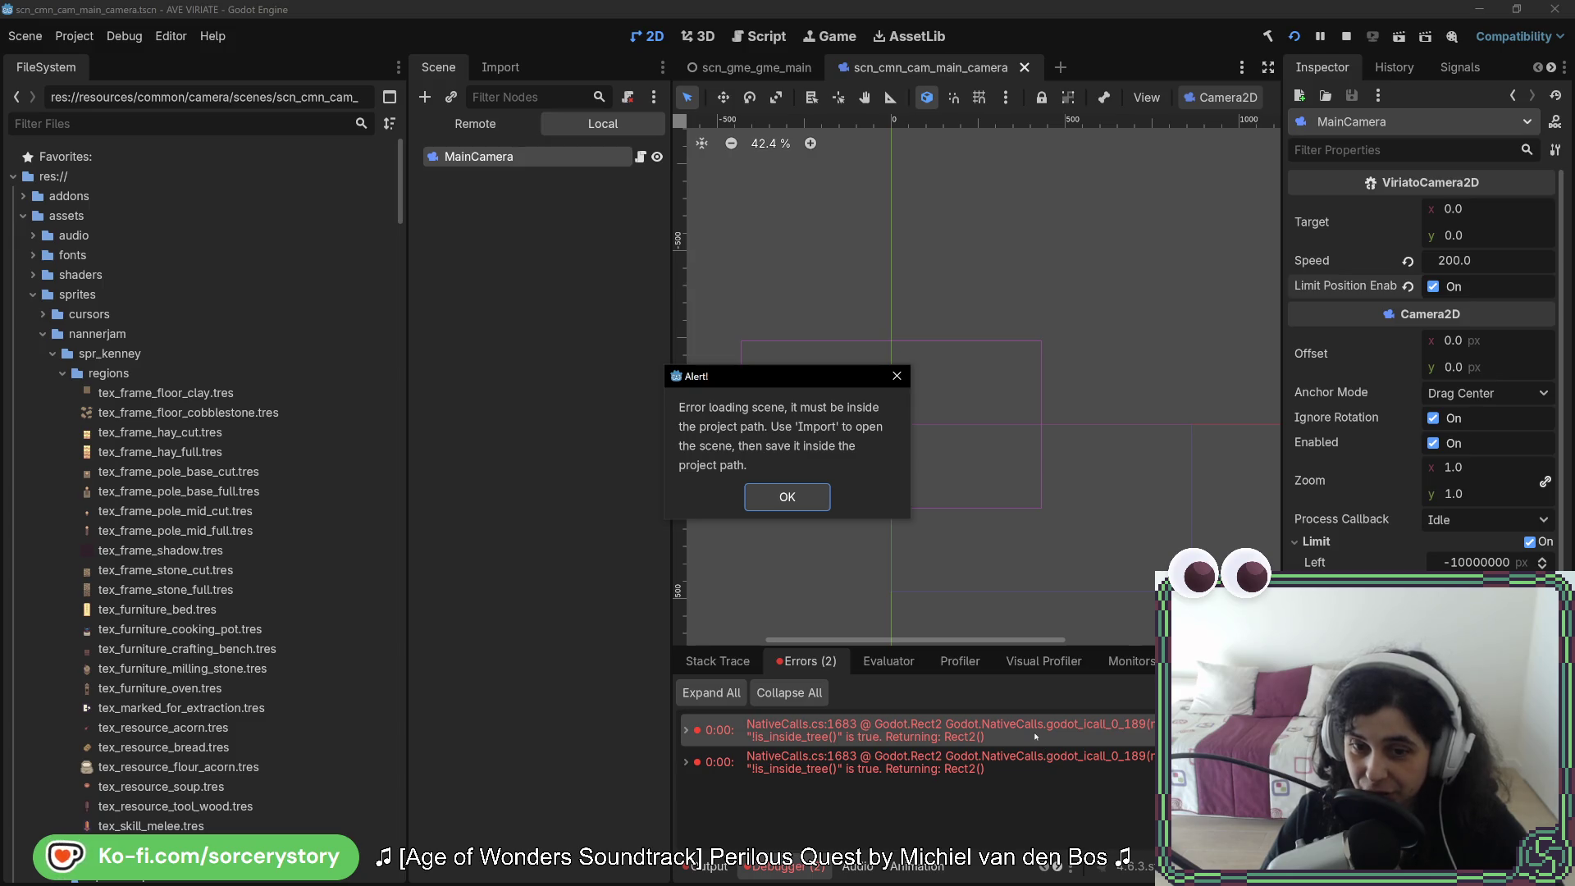
{"action": "left_click", "coordinate": [787, 497]}
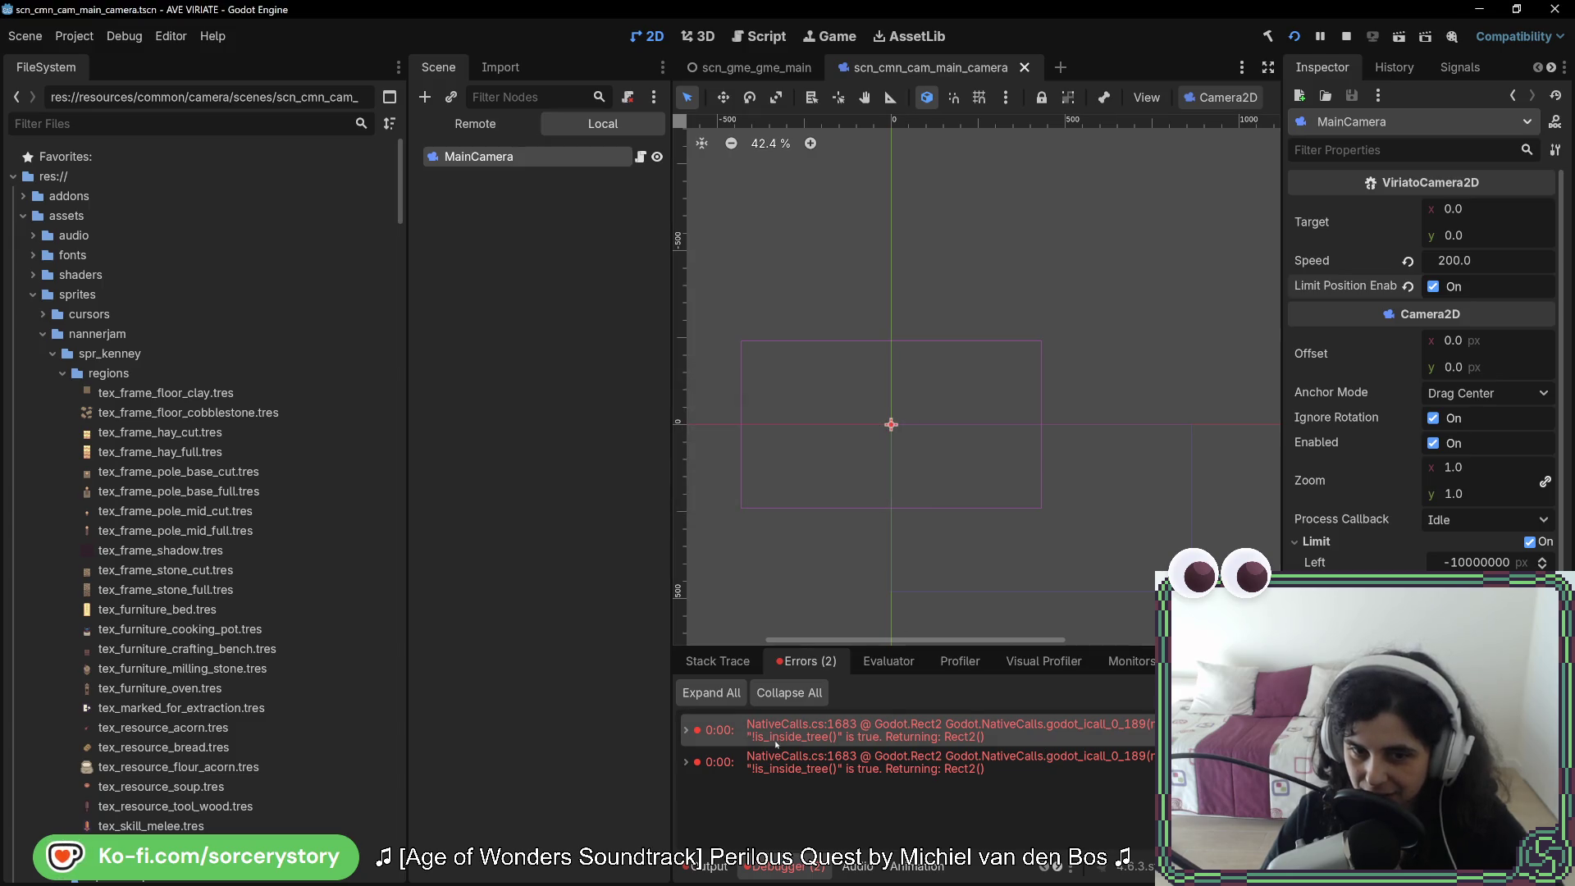
{"action": "left_click", "coordinate": [682, 727]}
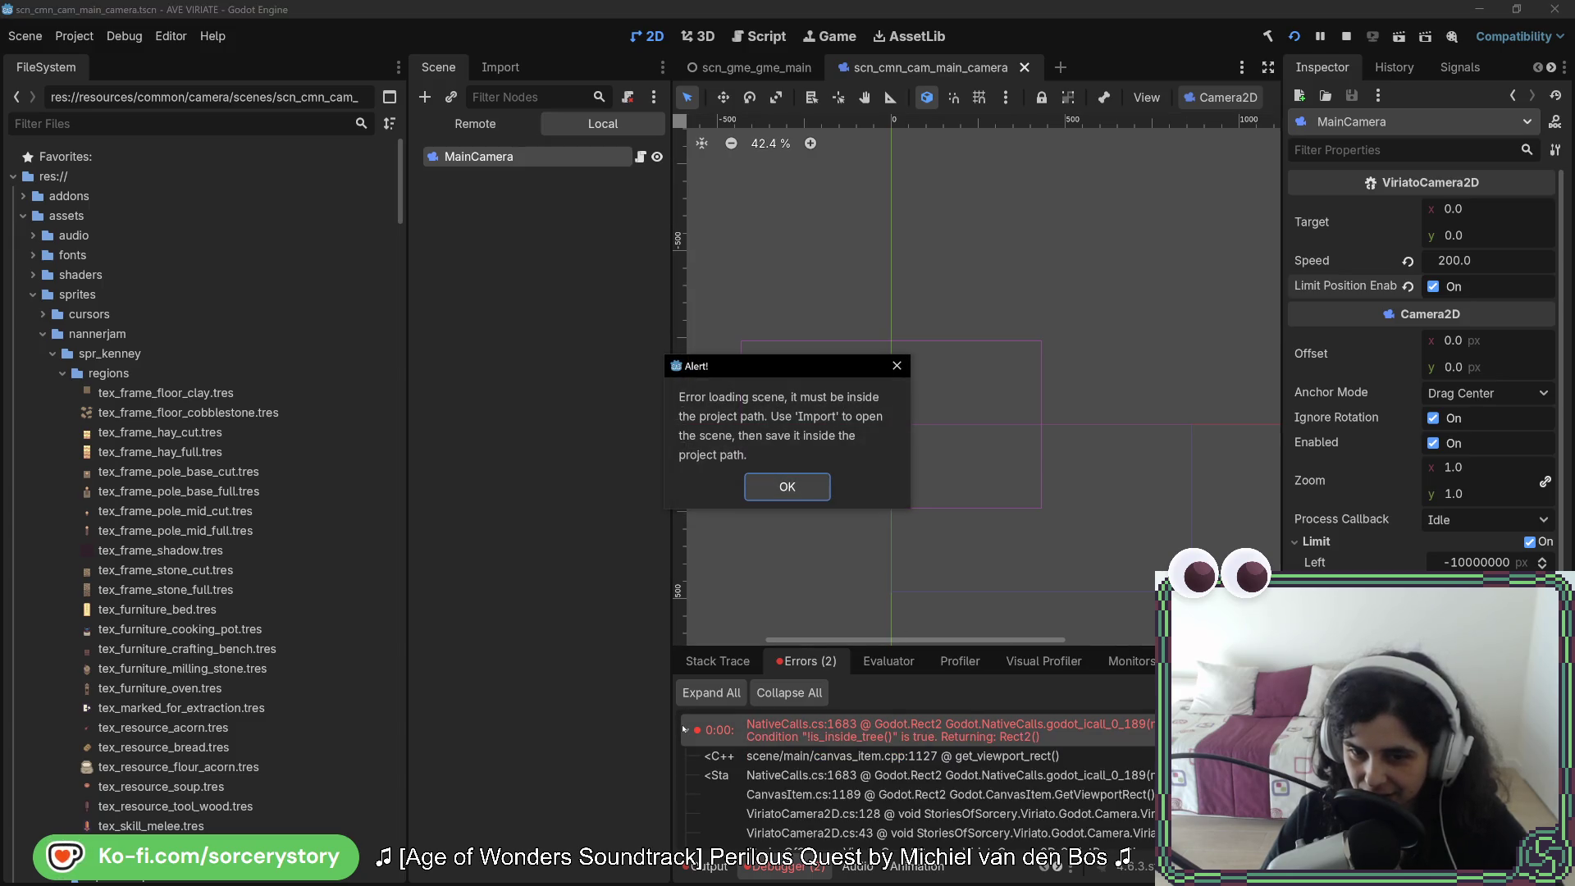
{"action": "left_click", "coordinate": [787, 487]}
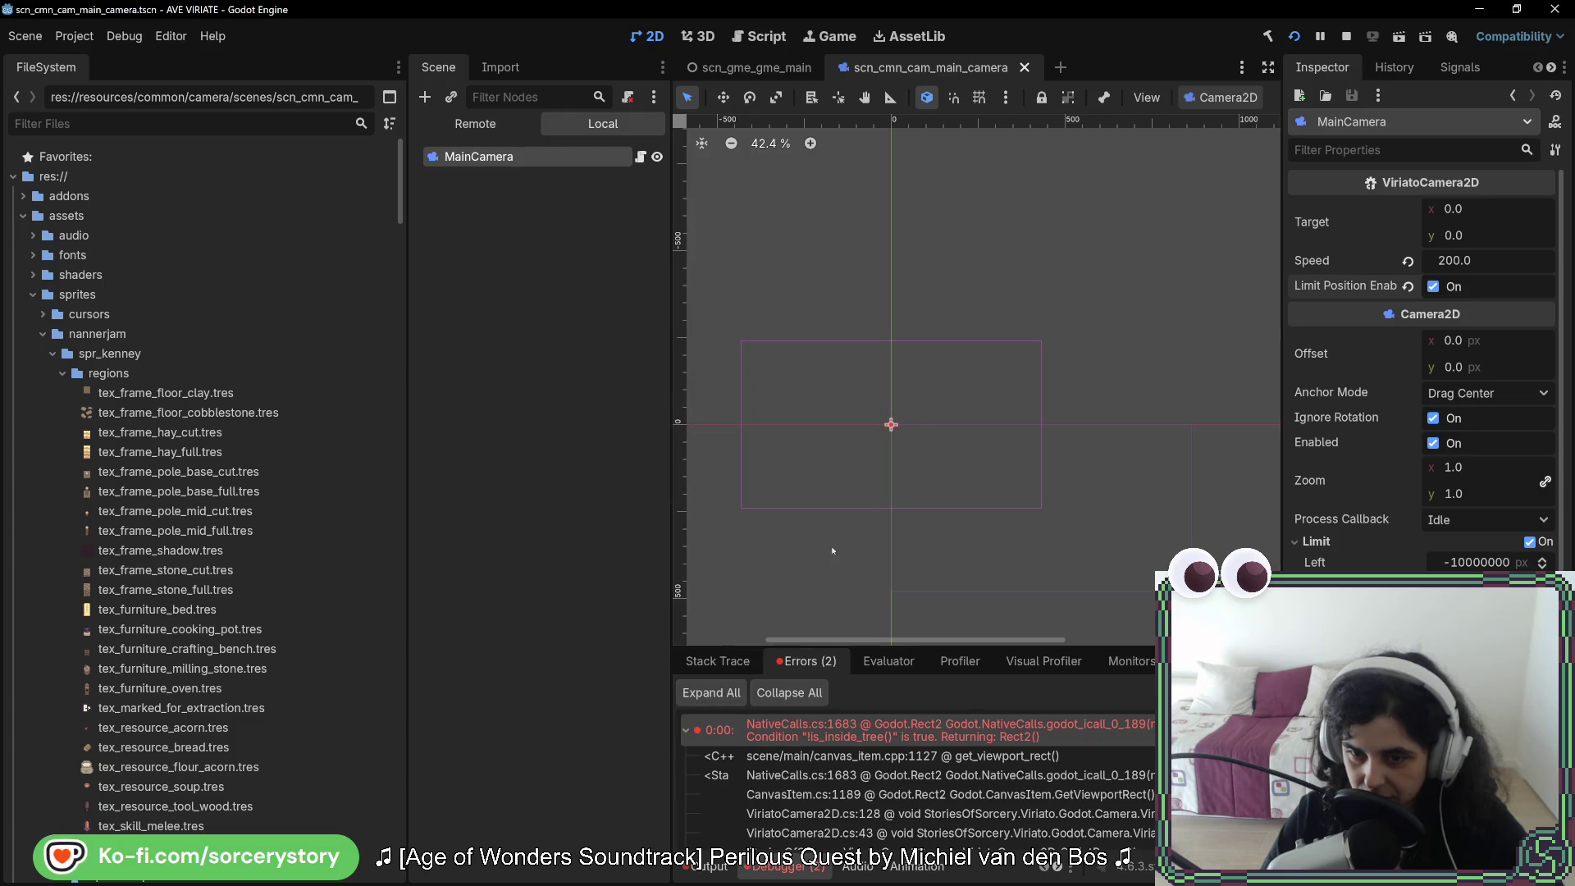
Step: Follow the ViriatoCamera2D.cs:128 stack entries, dismiss the error alerts, and return to Rider
{"action": "left_click", "coordinate": [1038, 815]}
{"action": "scroll", "coordinate": [1036, 831], "scroll_direction": "down", "scroll_amount": 2}
{"action": "double_click", "coordinate": [1010, 789]}
{"action": "key", "text": "Return"}
{"action": "double_click", "coordinate": [1029, 808]}
{"action": "left_click", "coordinate": [787, 486]}
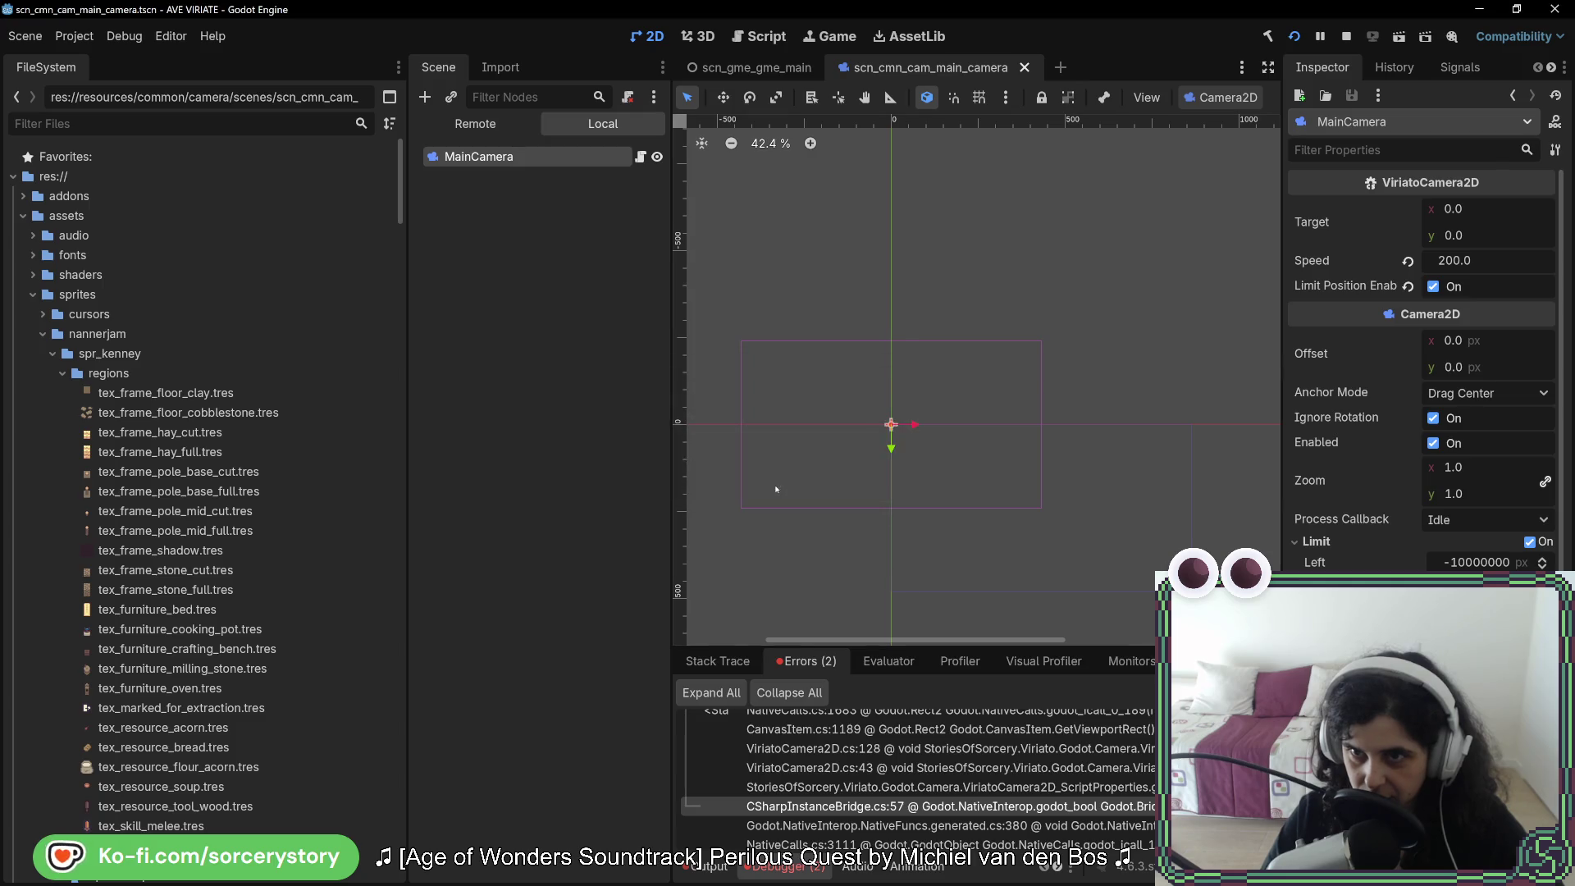
{"action": "key", "text": "alt+Tab"}
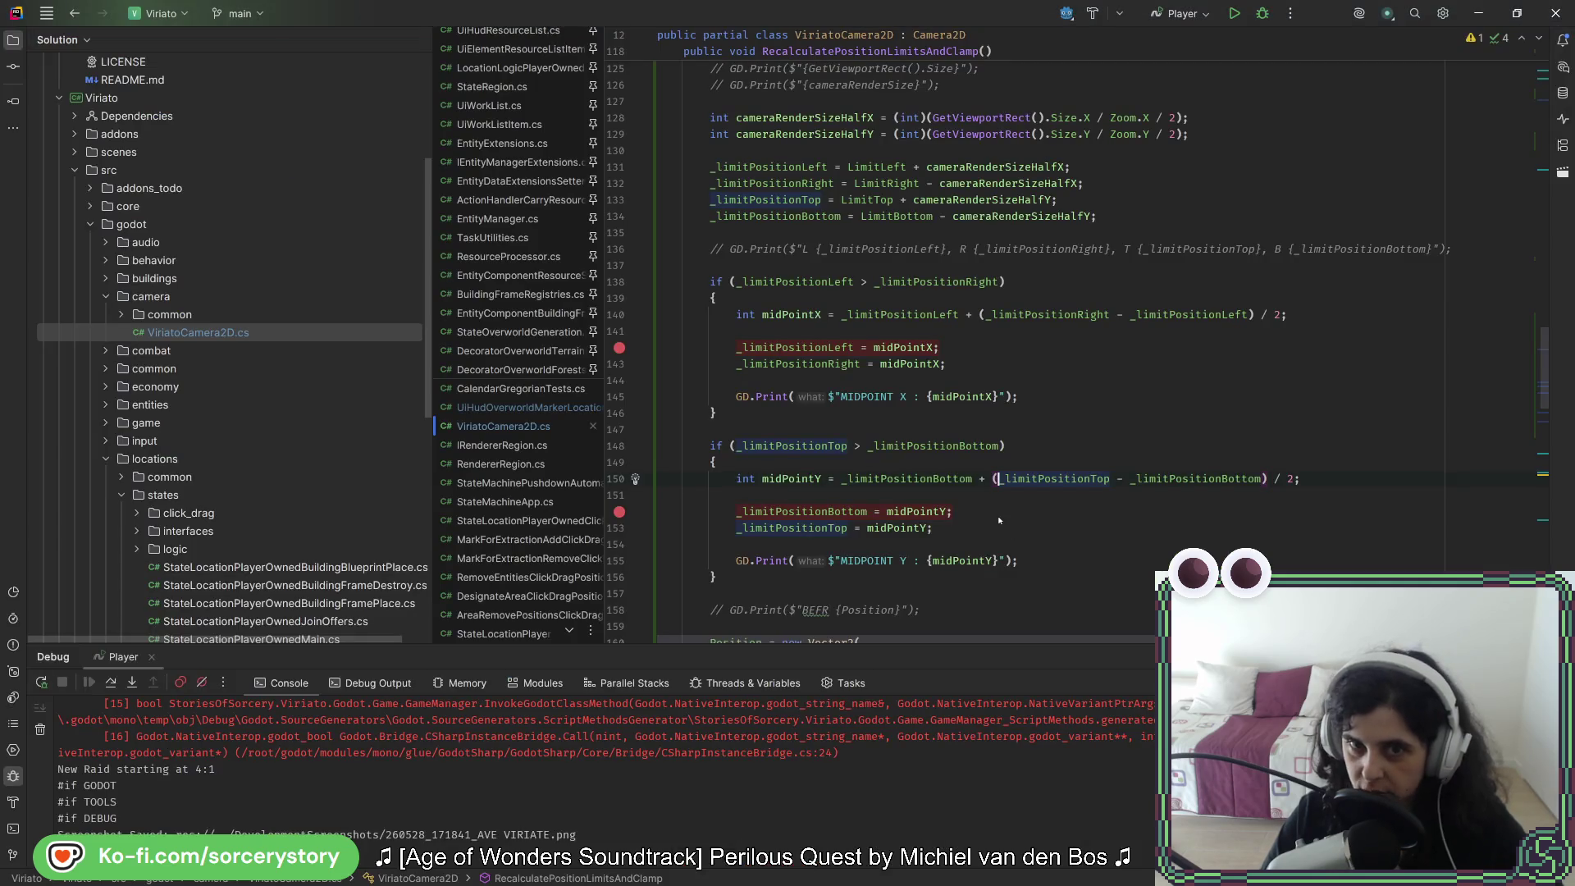
Step: Scroll up to the LimitPositionEnabled setter and break on line 42, _limitPositionEnabled = value;
{"action": "scroll", "coordinate": [997, 523], "scroll_direction": "up", "scroll_amount": 6}
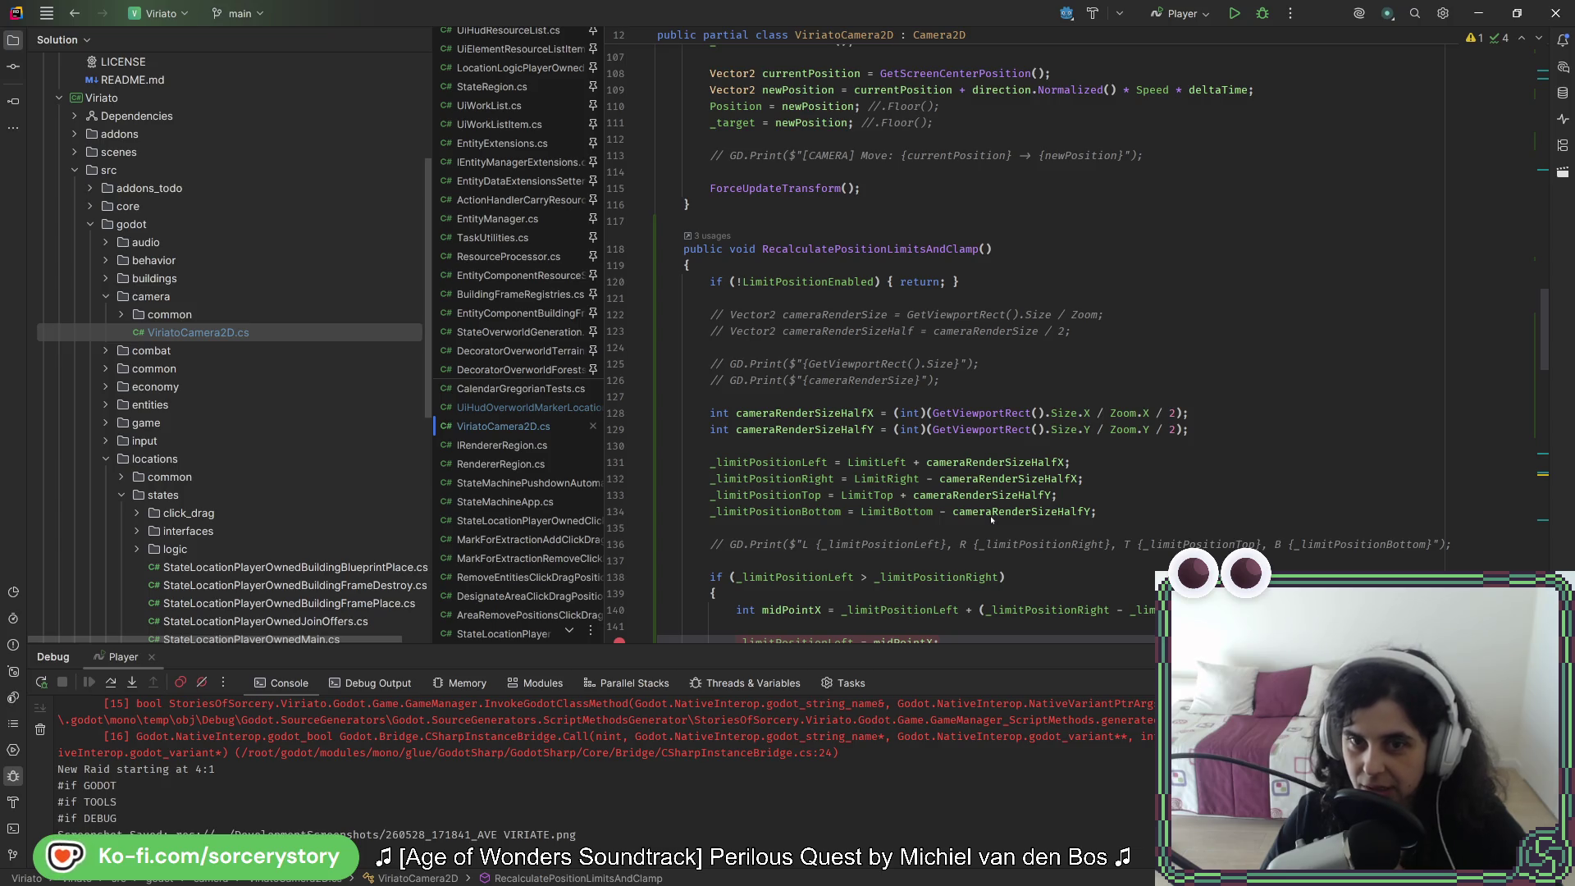
{"action": "key", "text": "alt+Tab"}
{"action": "key", "text": "alt+Tab"}
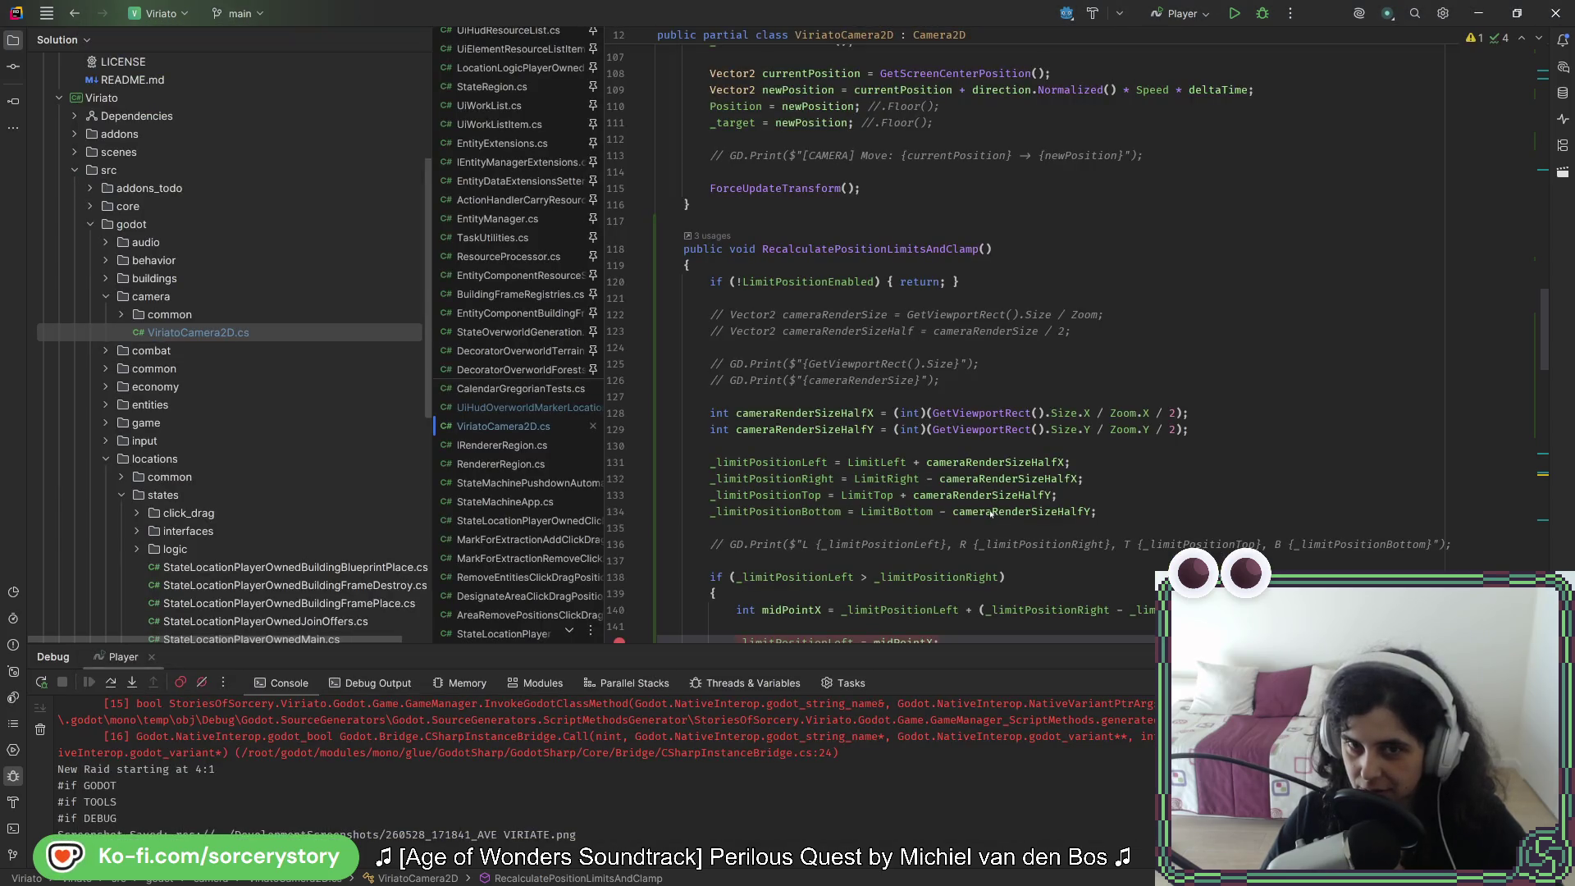
{"action": "scroll", "coordinate": [991, 513], "scroll_direction": "up", "scroll_amount": 20}
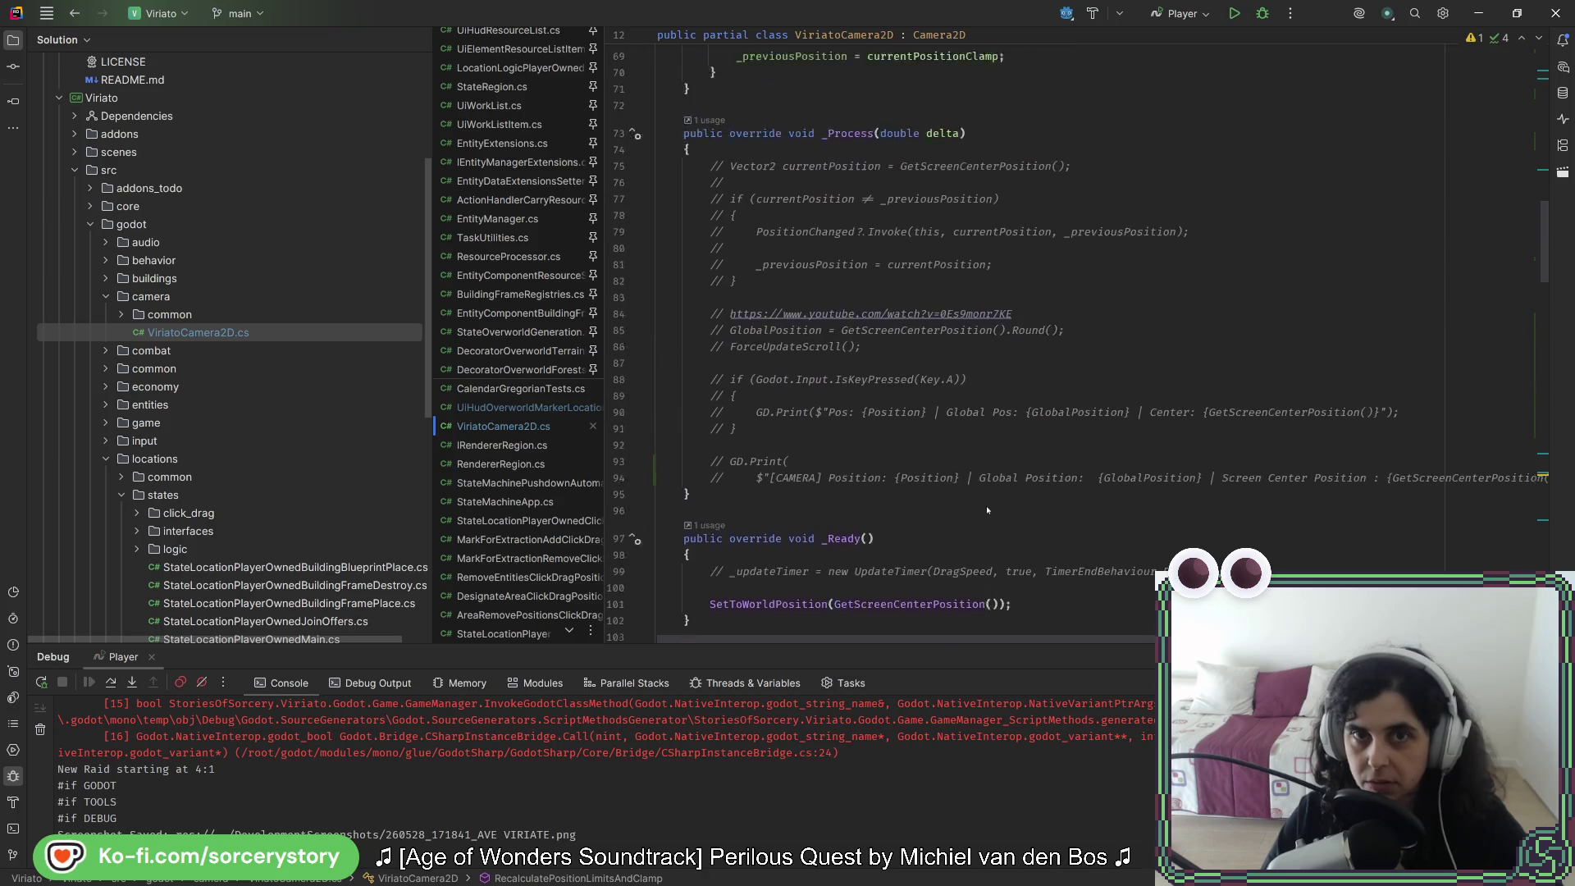
{"action": "scroll", "coordinate": [986, 509], "scroll_direction": "up", "scroll_amount": 9}
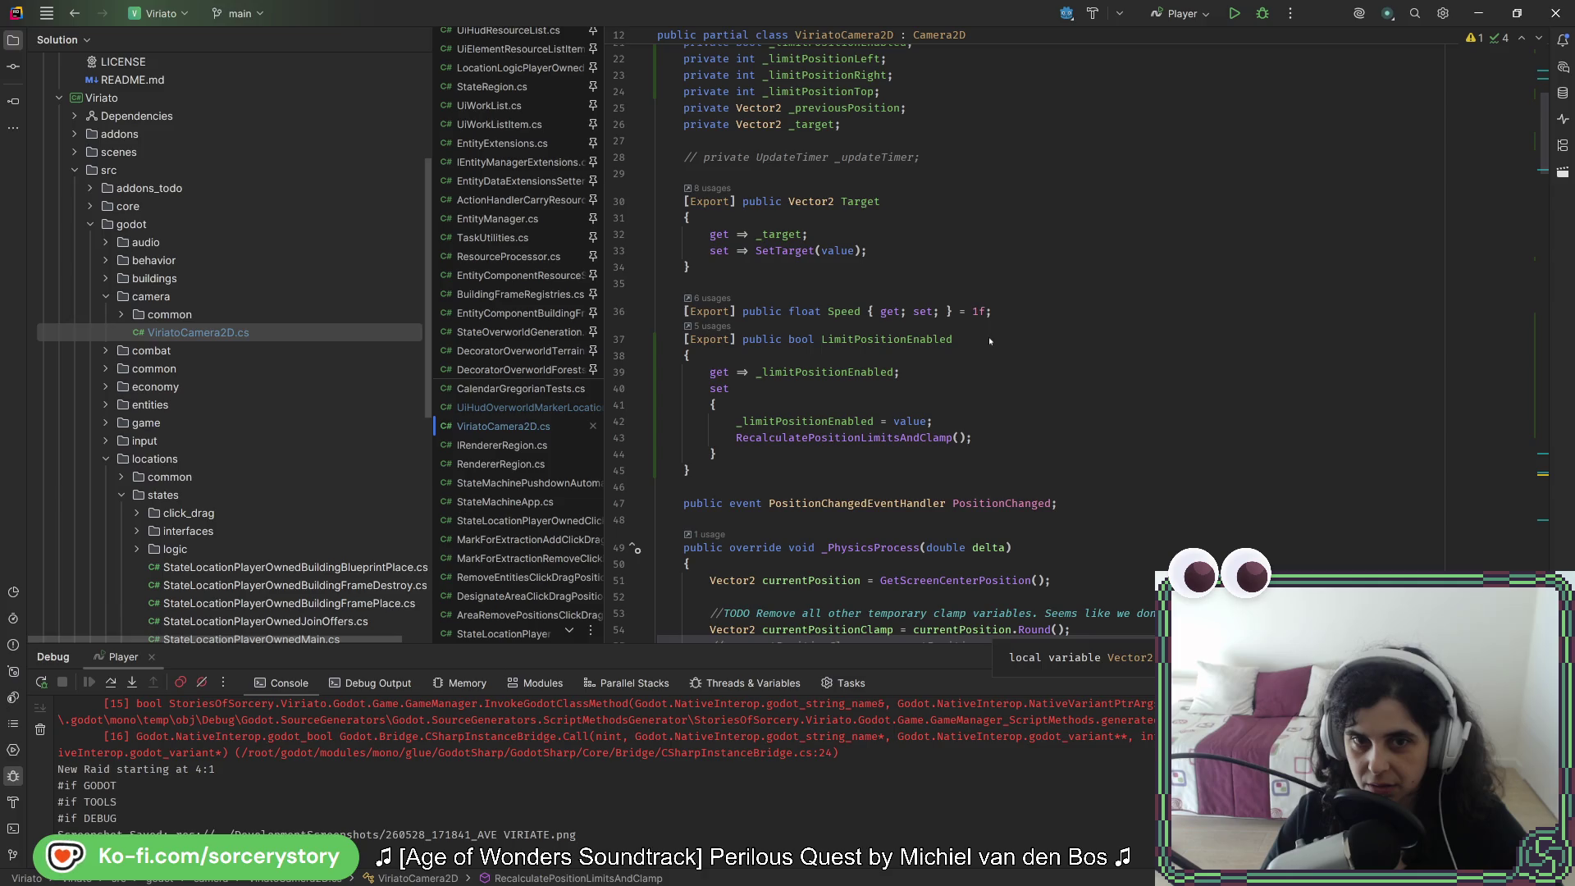
{"action": "left_click", "coordinate": [619, 422]}
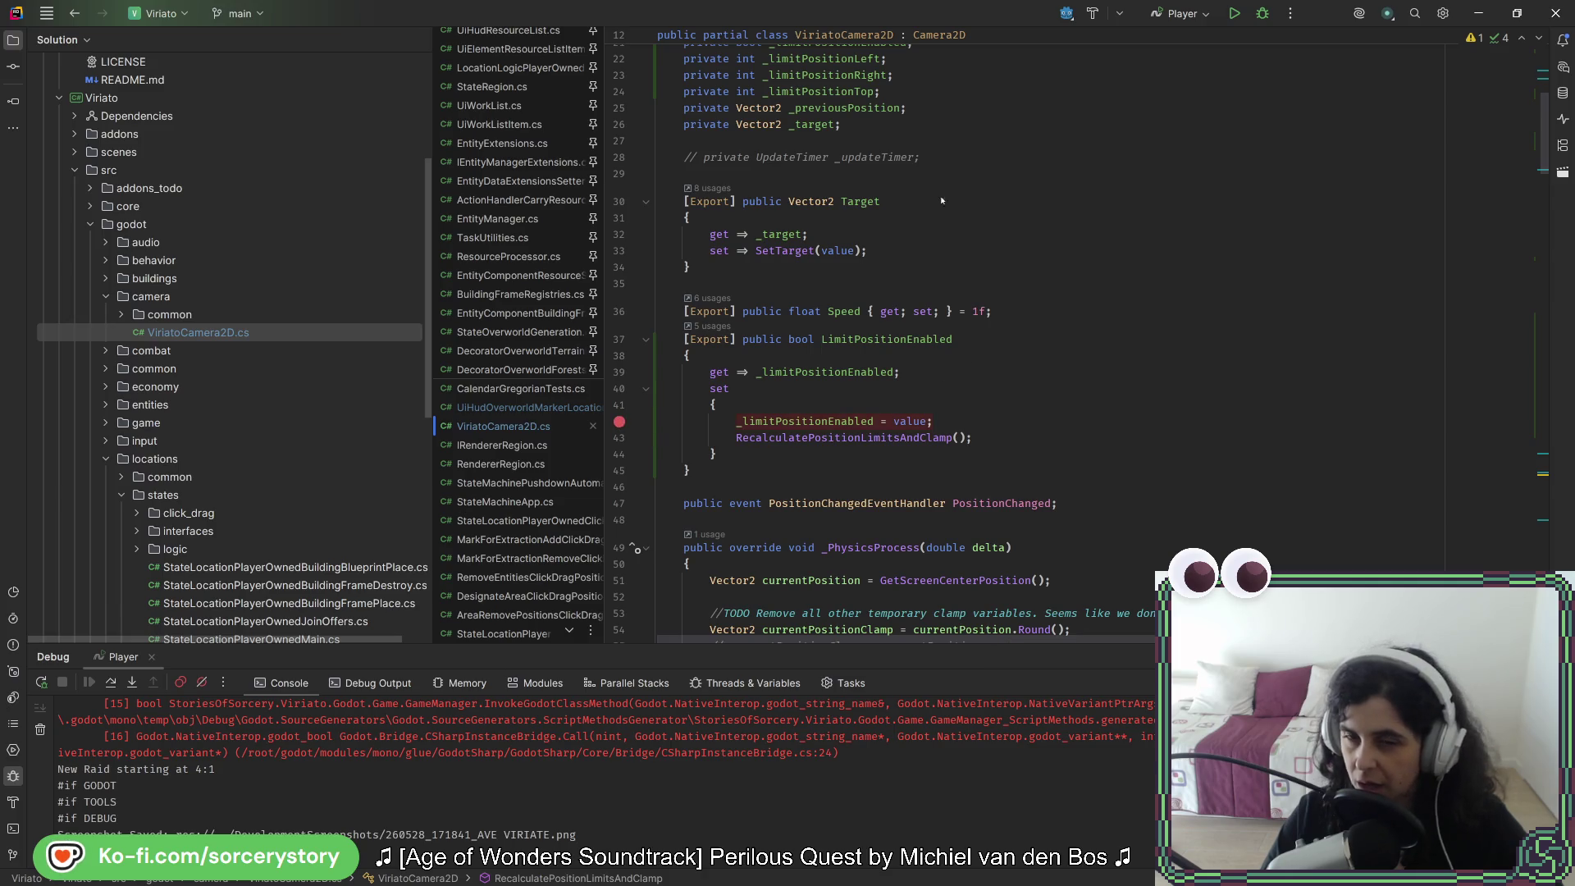
Step: Debug the game, step over the line 42 setter breakpoint, then stop the debug session
{"action": "key", "text": "shift+F9"}
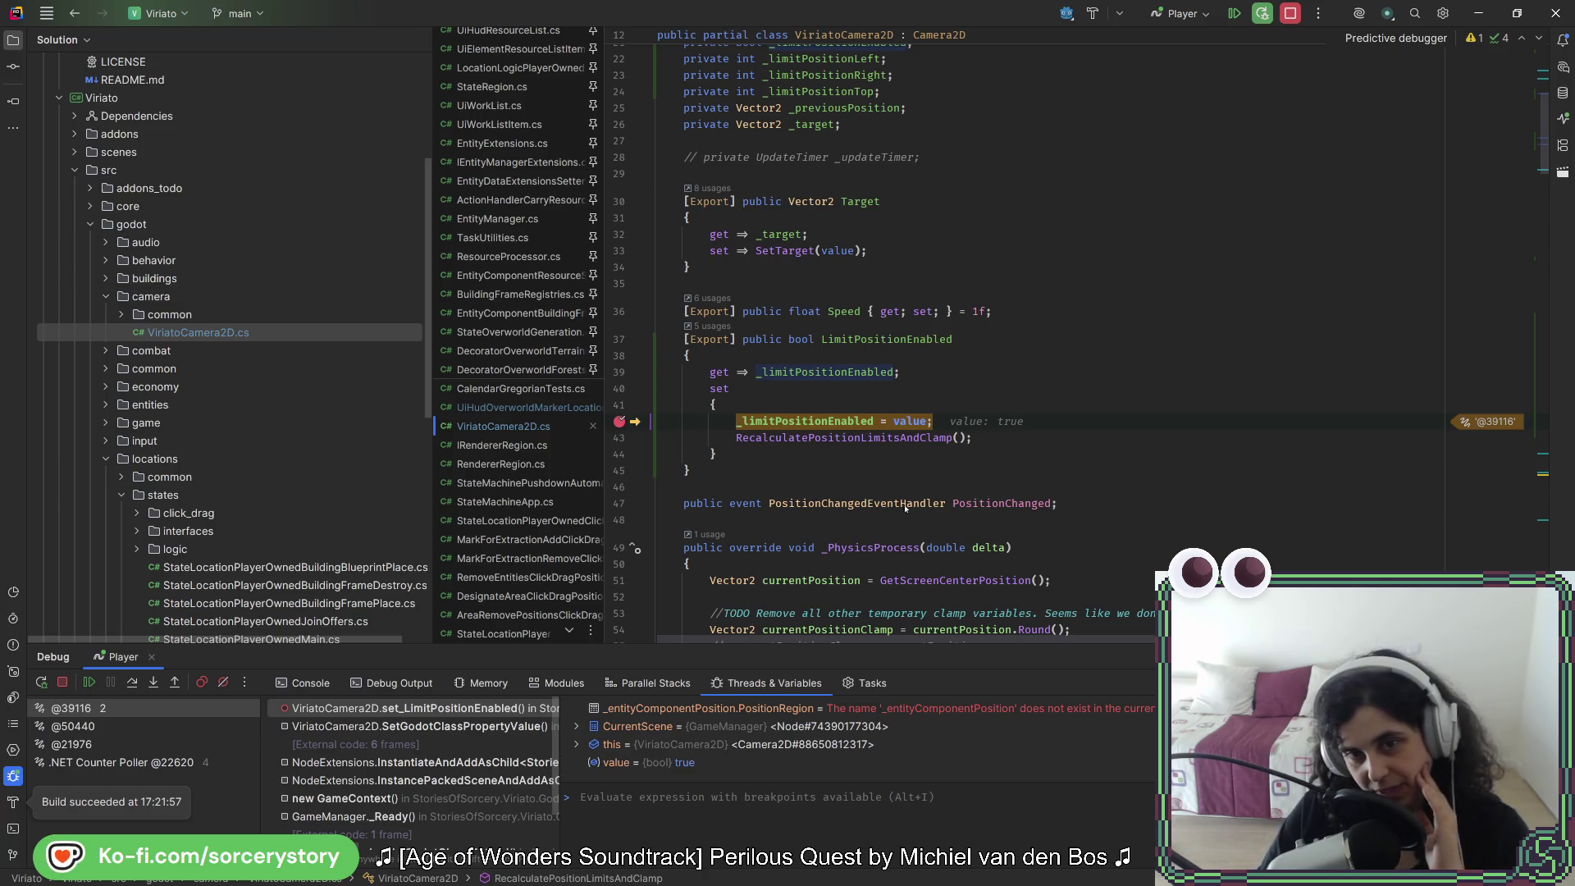
{"action": "left_click", "coordinate": [871, 439]}
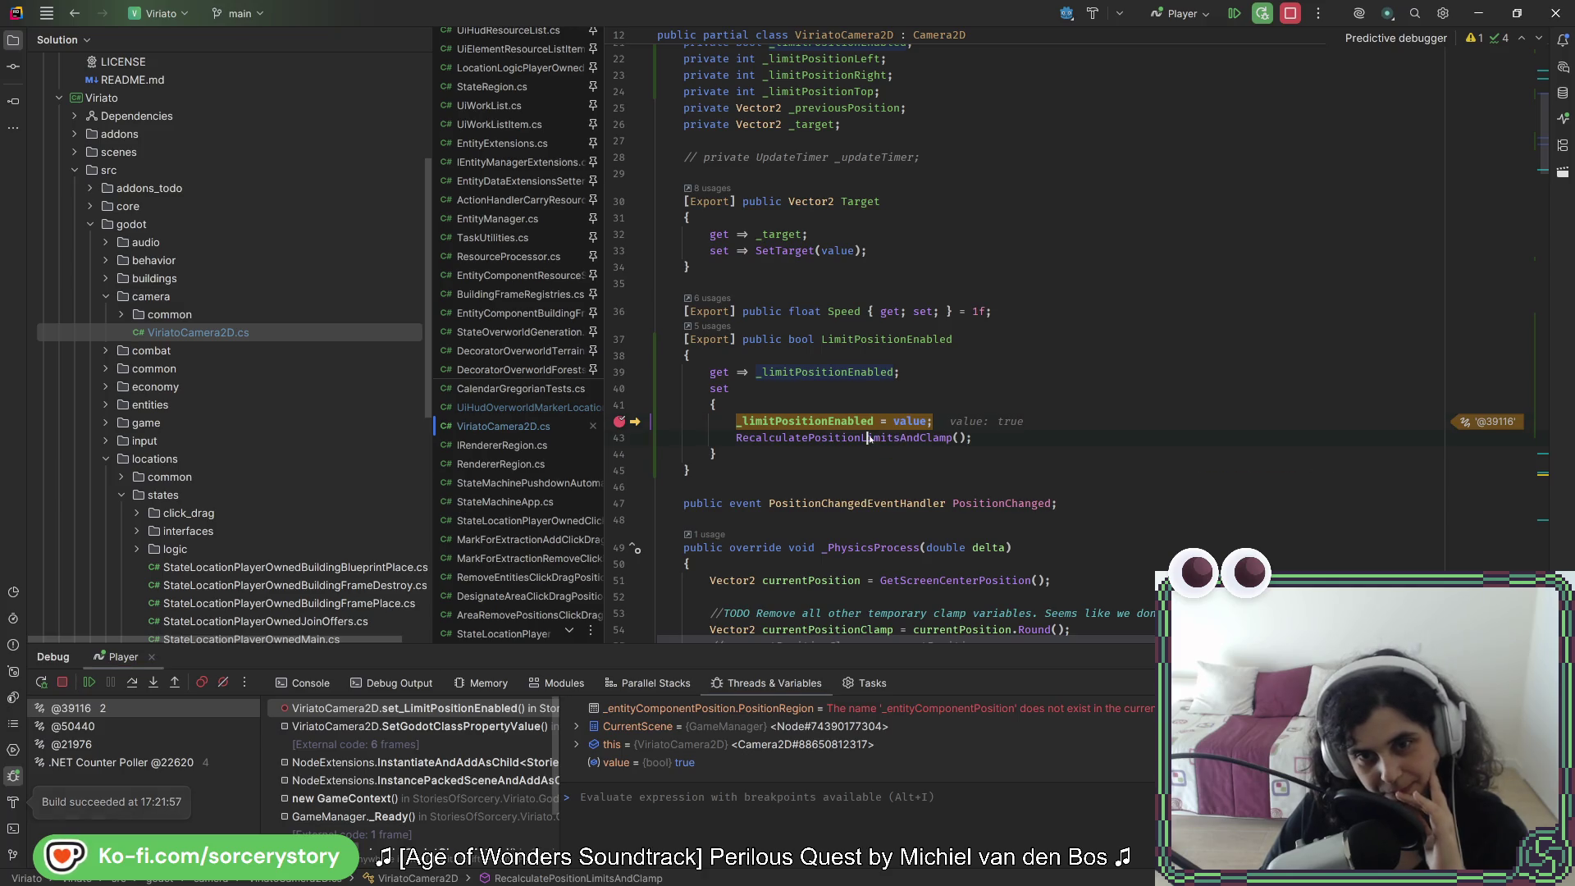
{"action": "left_click", "coordinate": [1289, 13]}
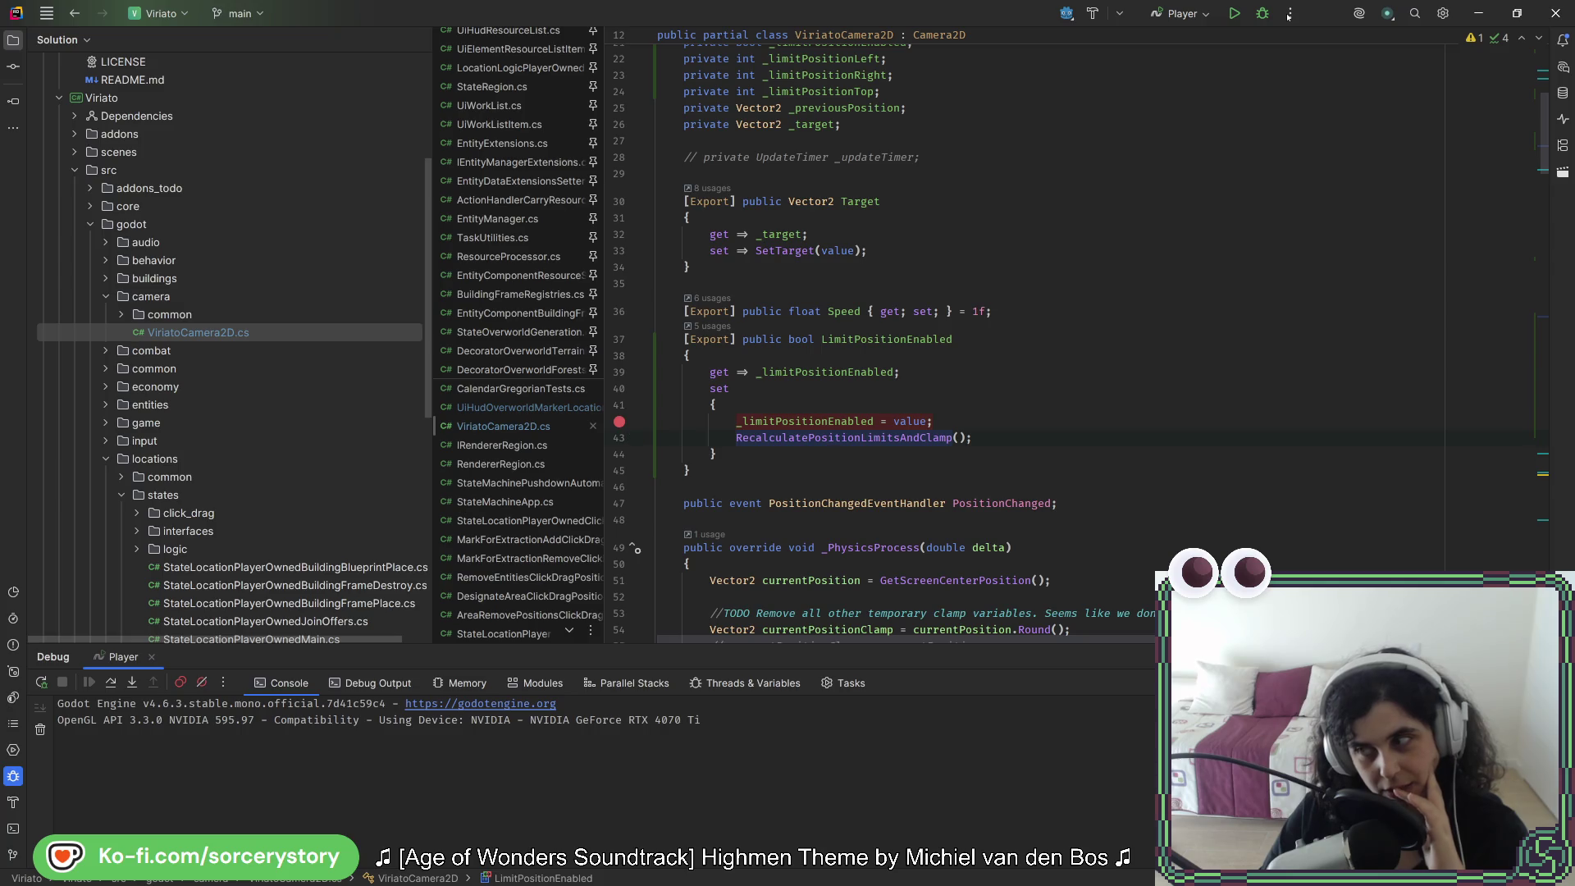
{"action": "left_click", "coordinate": [848, 421]}
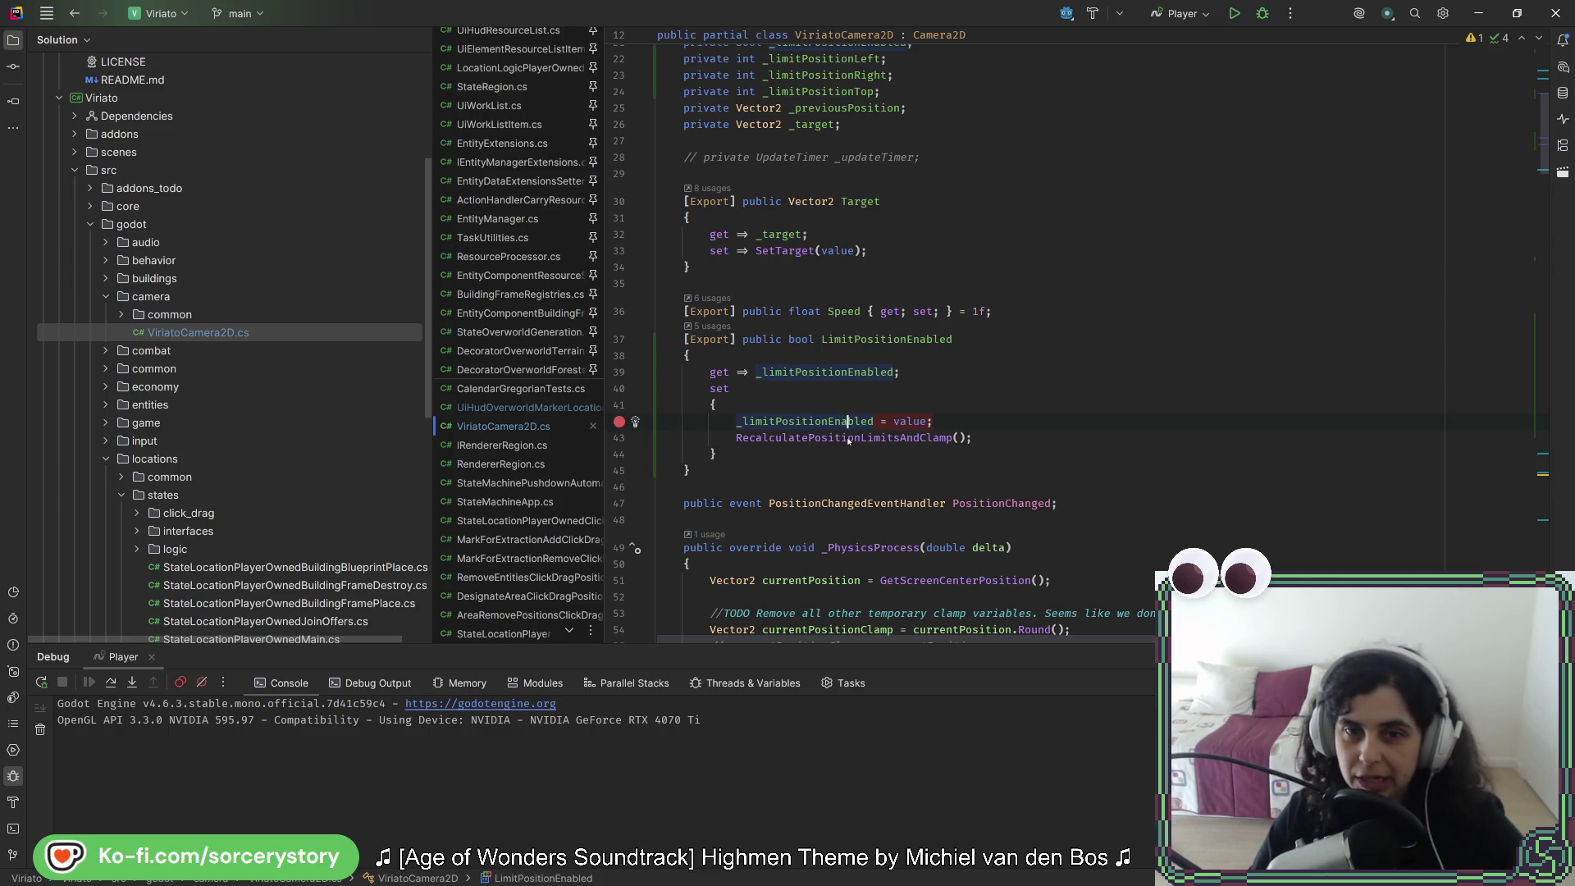
{"action": "scroll", "coordinate": [845, 427], "scroll_direction": "down", "scroll_amount": 8}
{"action": "scroll", "coordinate": [849, 444], "scroll_direction": "down", "scroll_amount": 14}
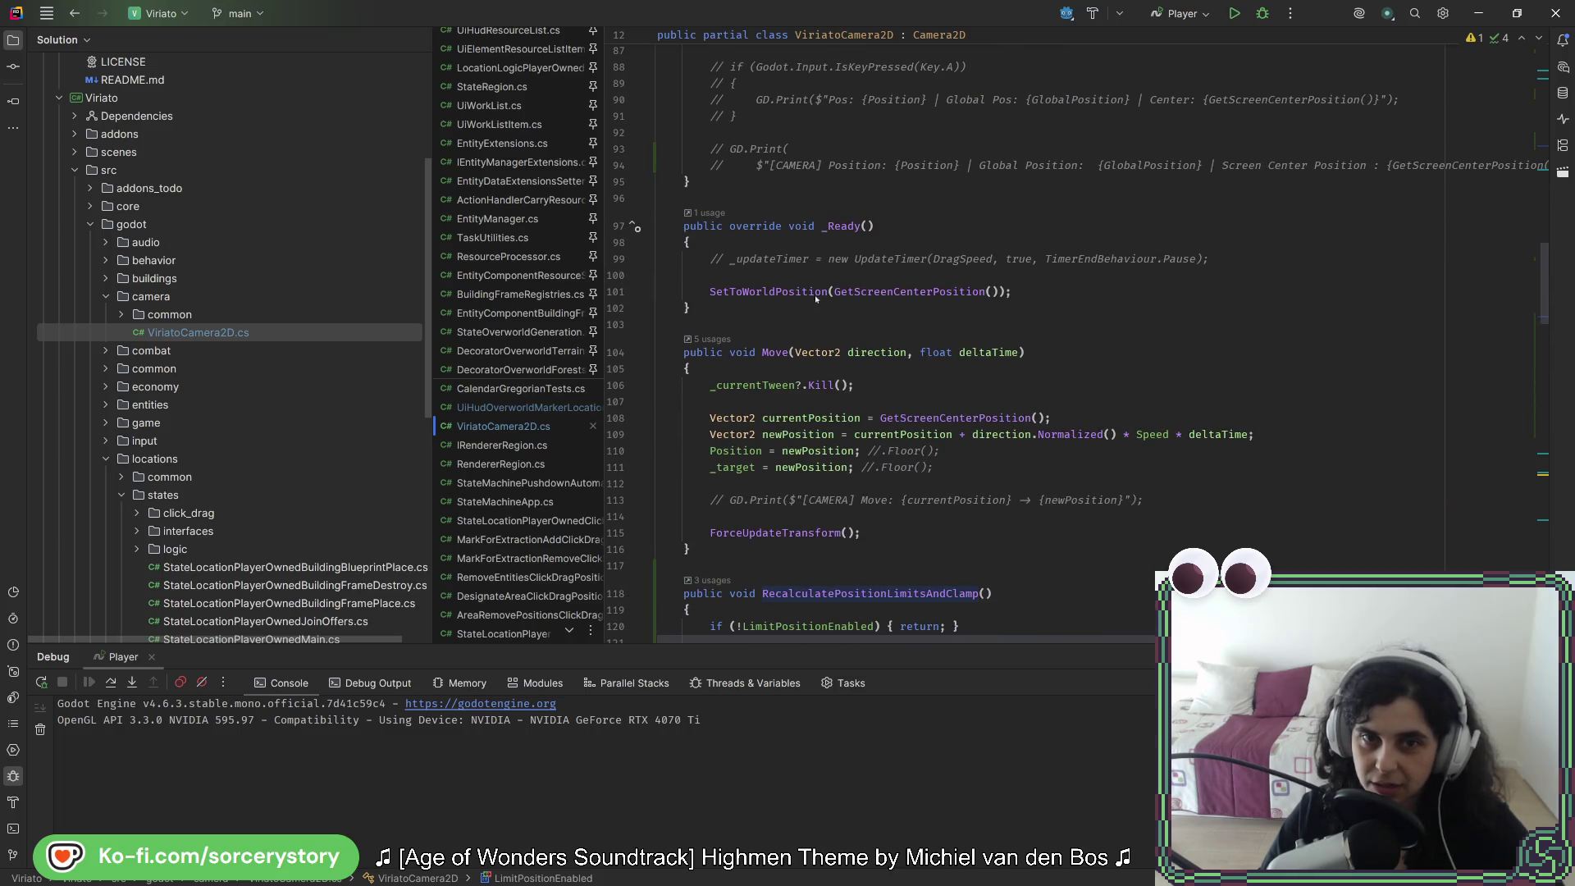
{"action": "scroll", "coordinate": [972, 415], "scroll_direction": "down", "scroll_amount": 7}
{"action": "left_click", "coordinate": [1031, 413]}
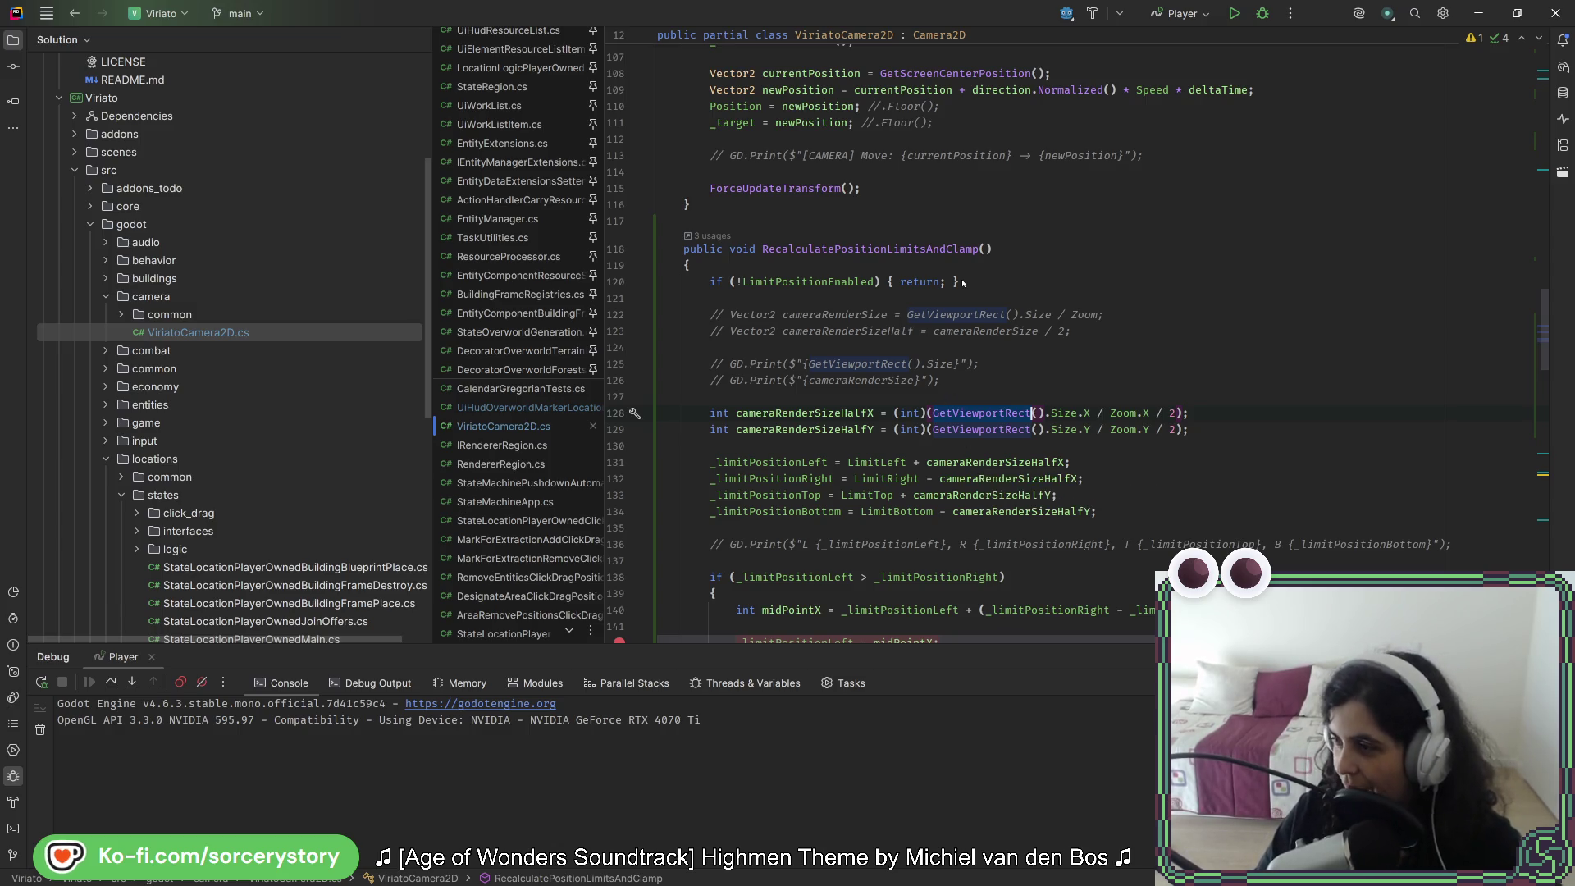
{"action": "key", "text": "Up"}
{"action": "key", "text": "Up"}
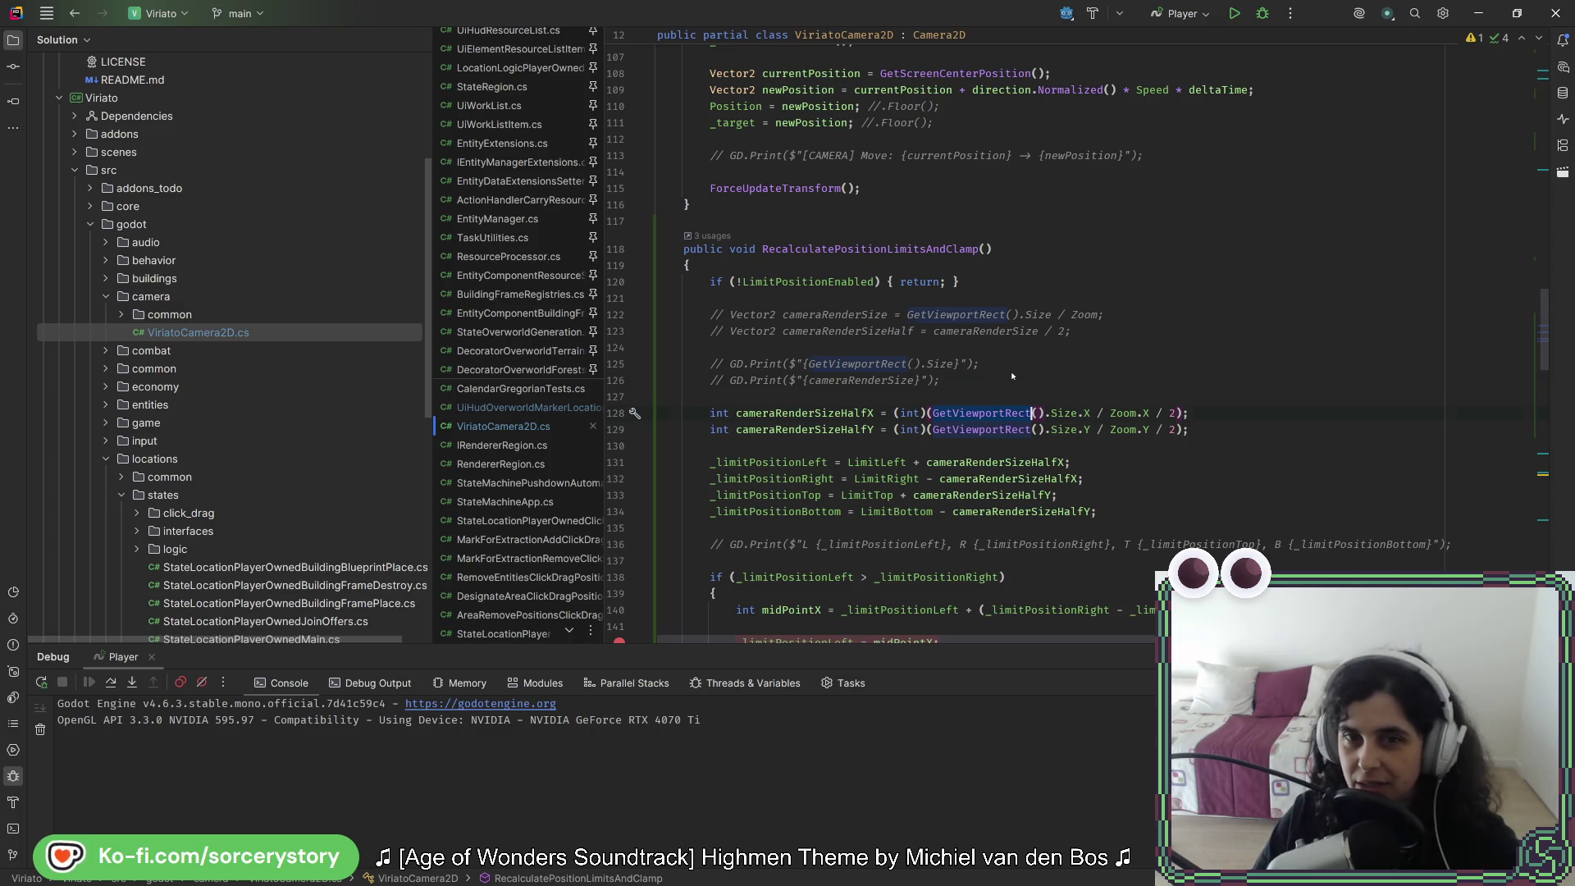
{"action": "left_click", "coordinate": [1018, 414]}
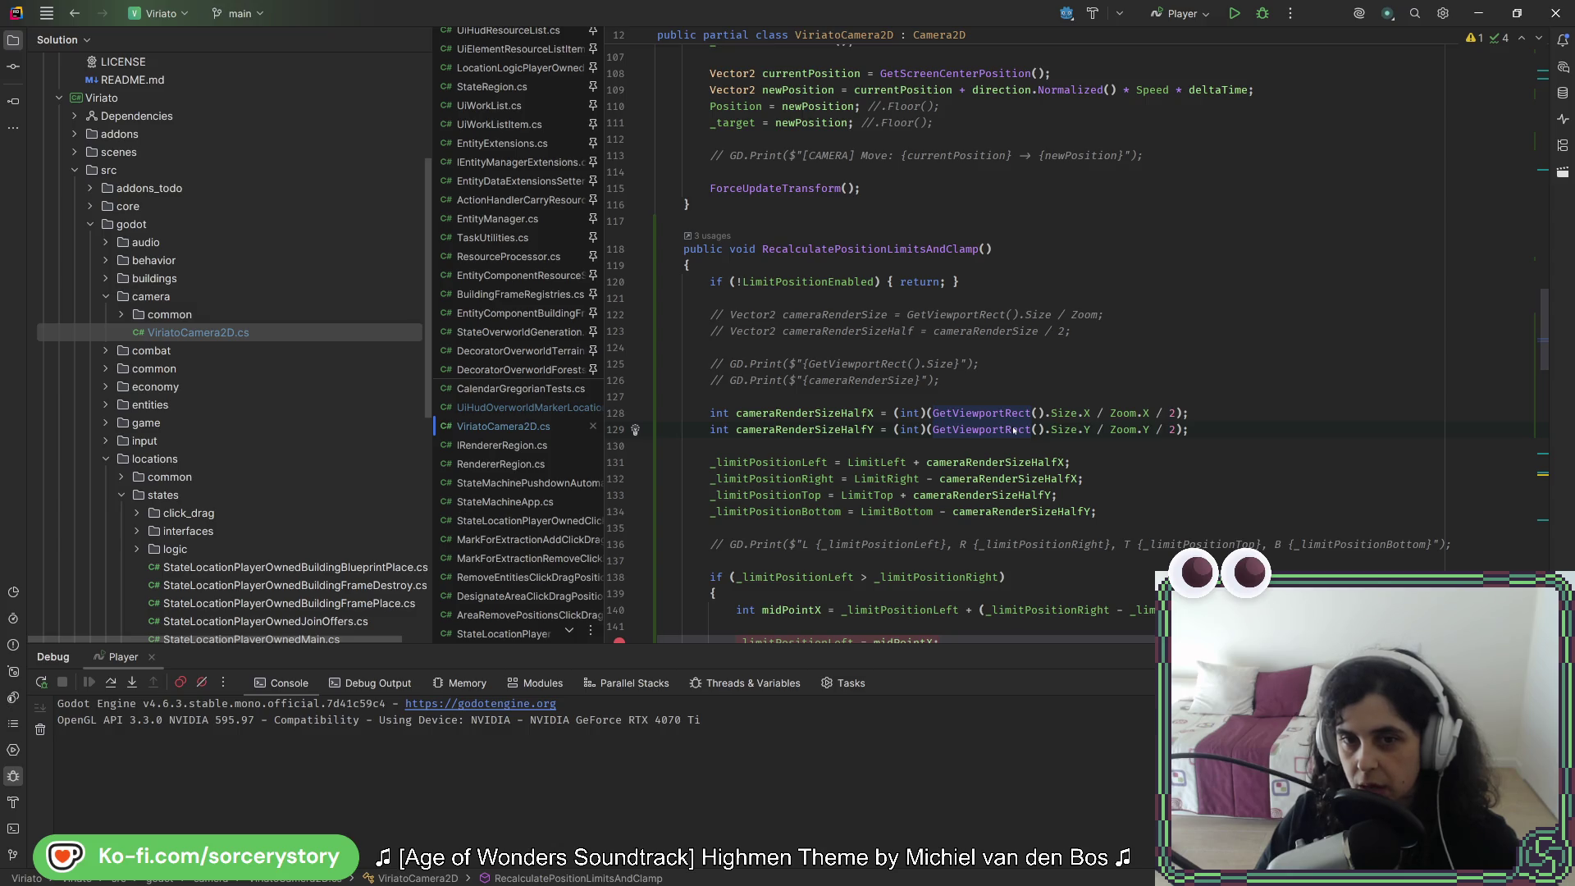
{"action": "mouse_move", "coordinate": [1013, 432]}
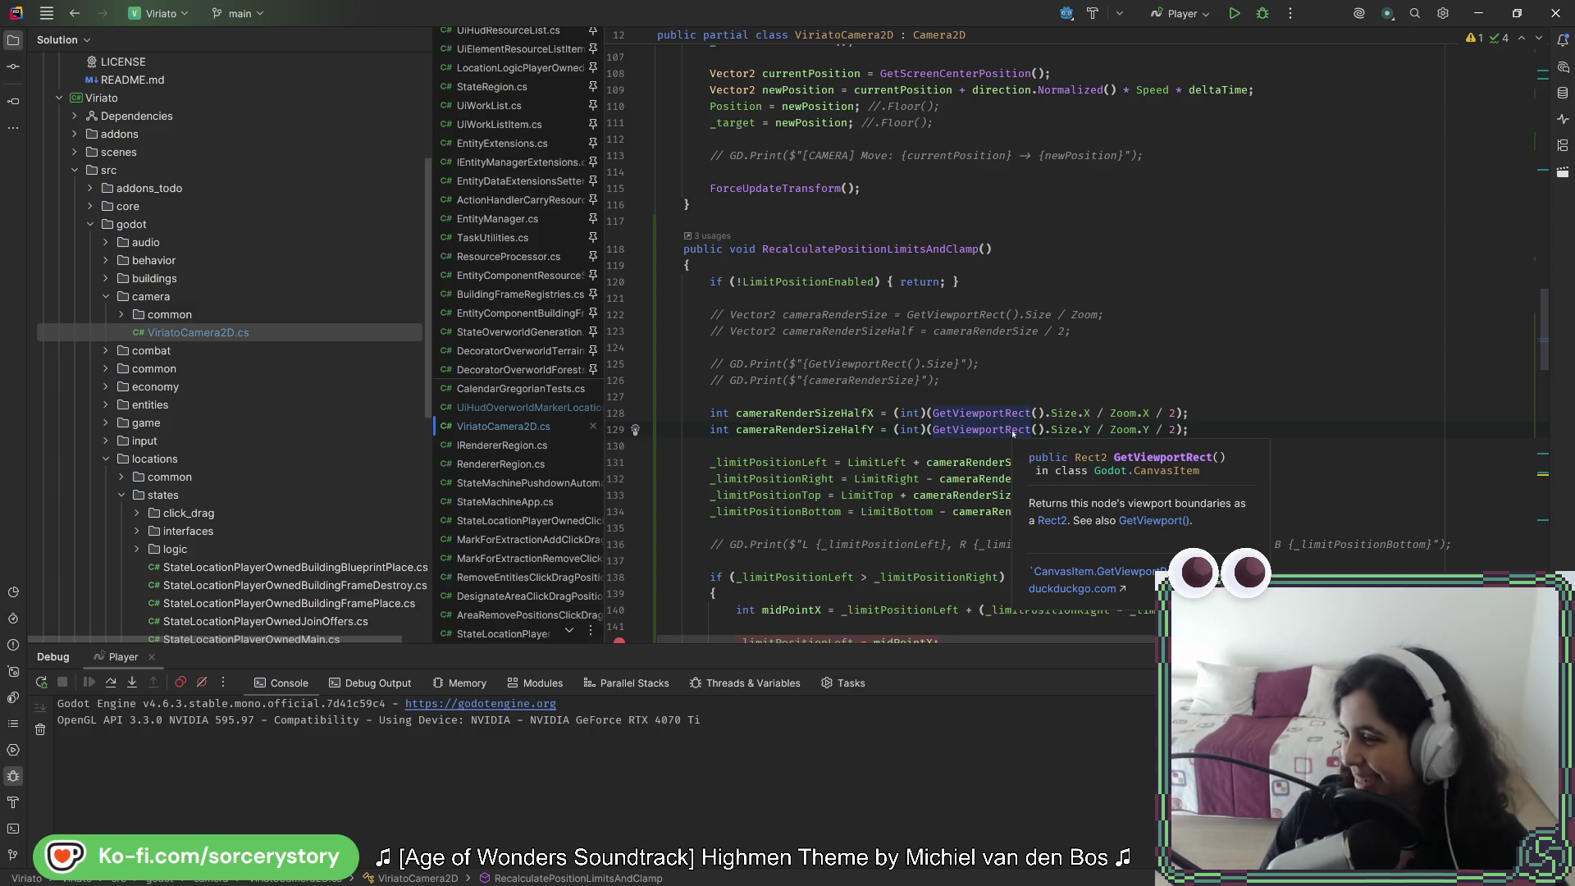
{"action": "left_click", "coordinate": [1011, 430]}
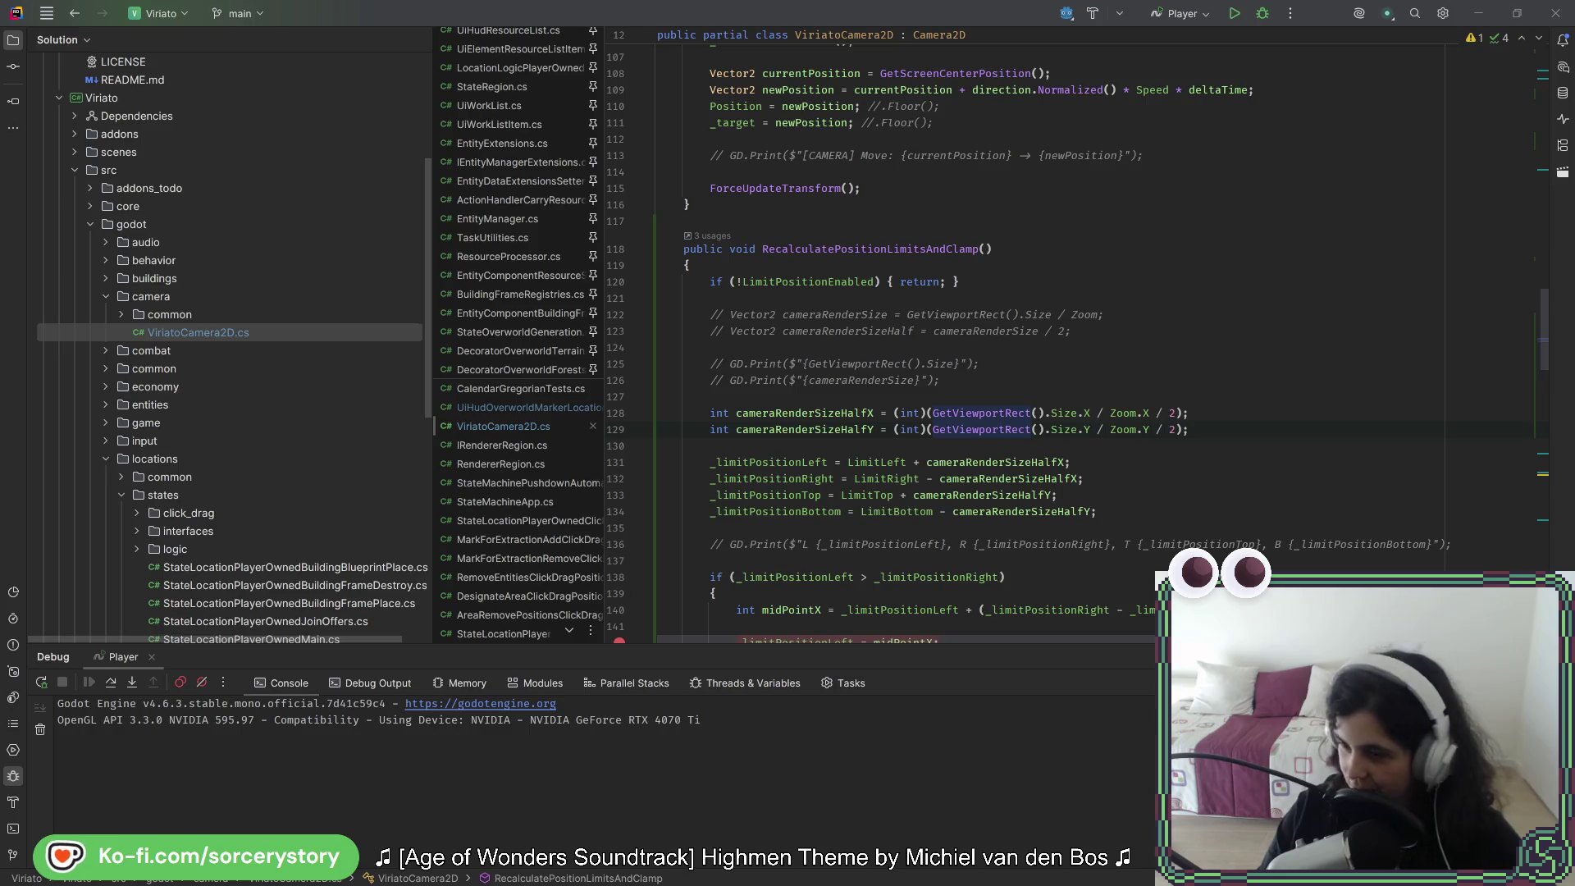
{"action": "left_click", "coordinate": [990, 430]}
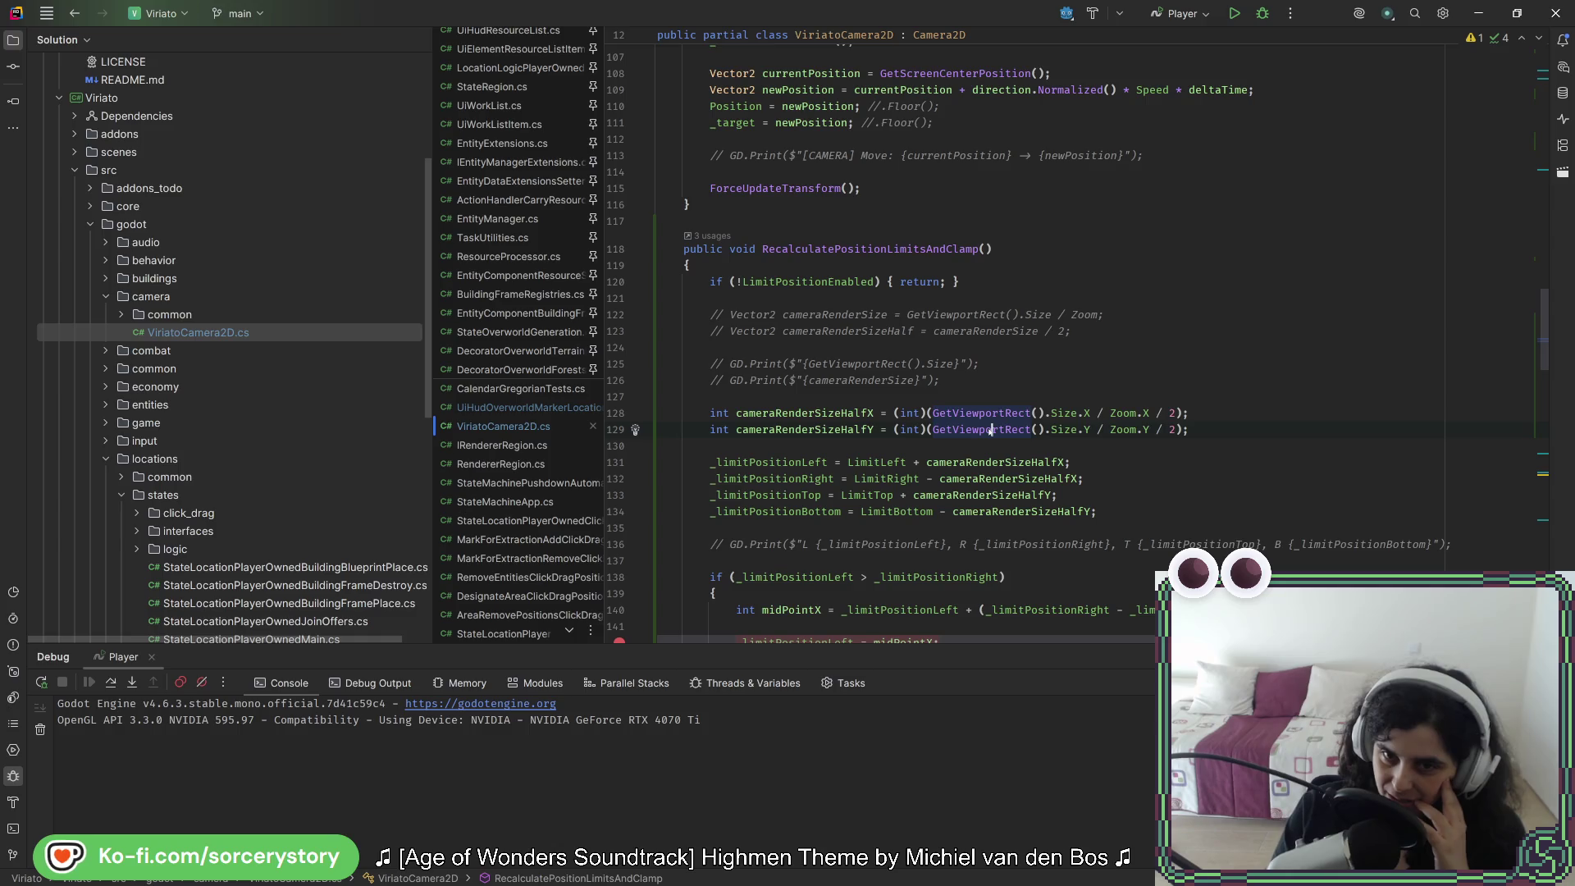
{"action": "scroll", "coordinate": [938, 435], "scroll_direction": "up", "scroll_amount": 20}
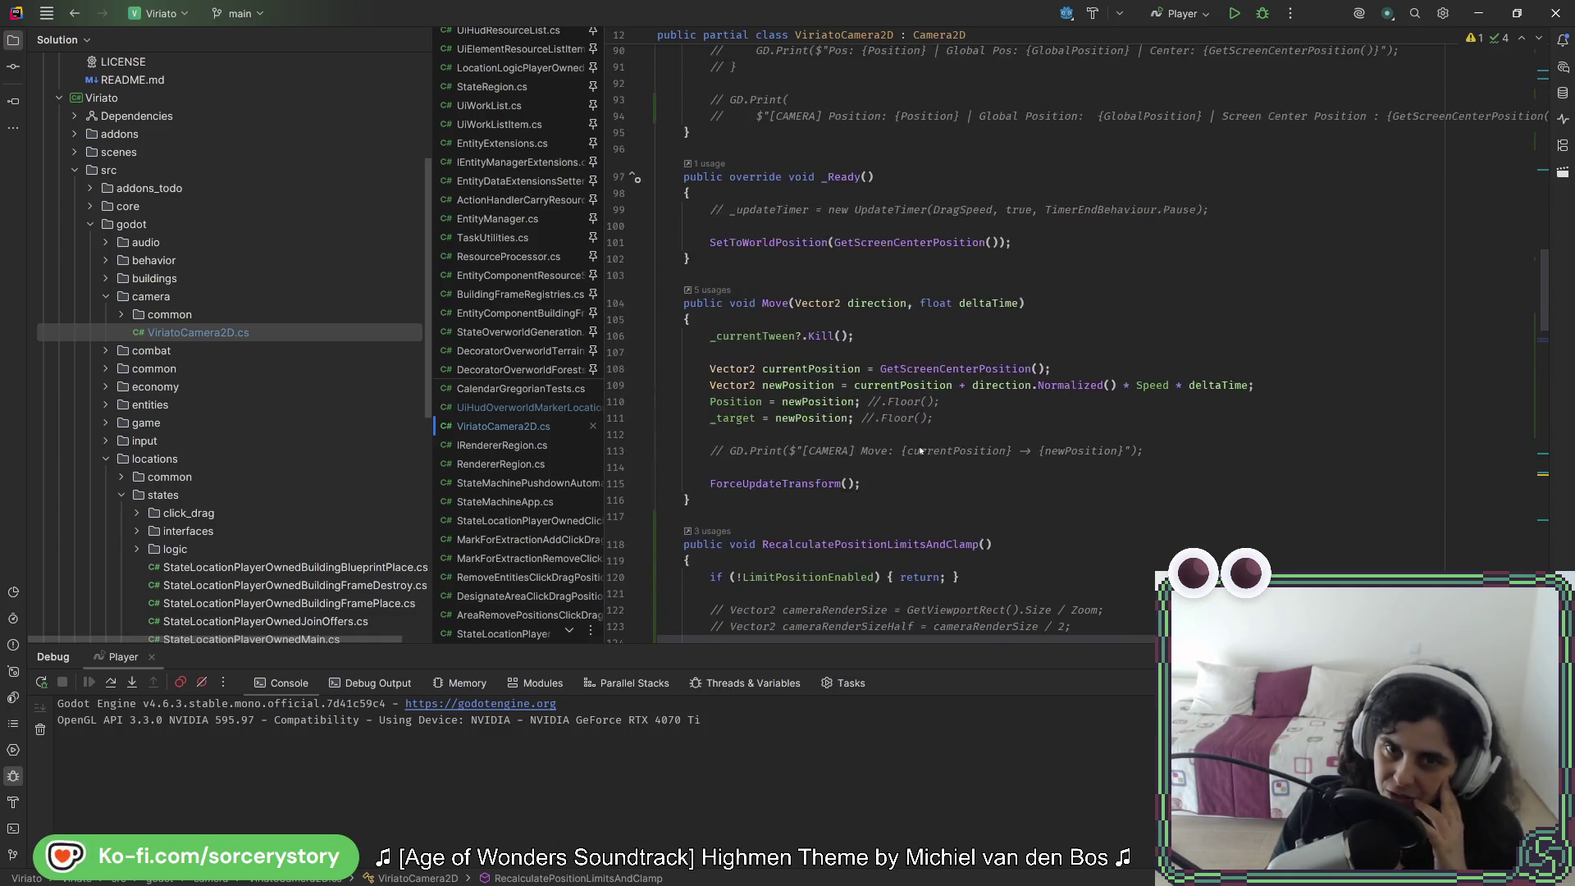
{"action": "scroll", "coordinate": [871, 433], "scroll_direction": "up", "scroll_amount": 7}
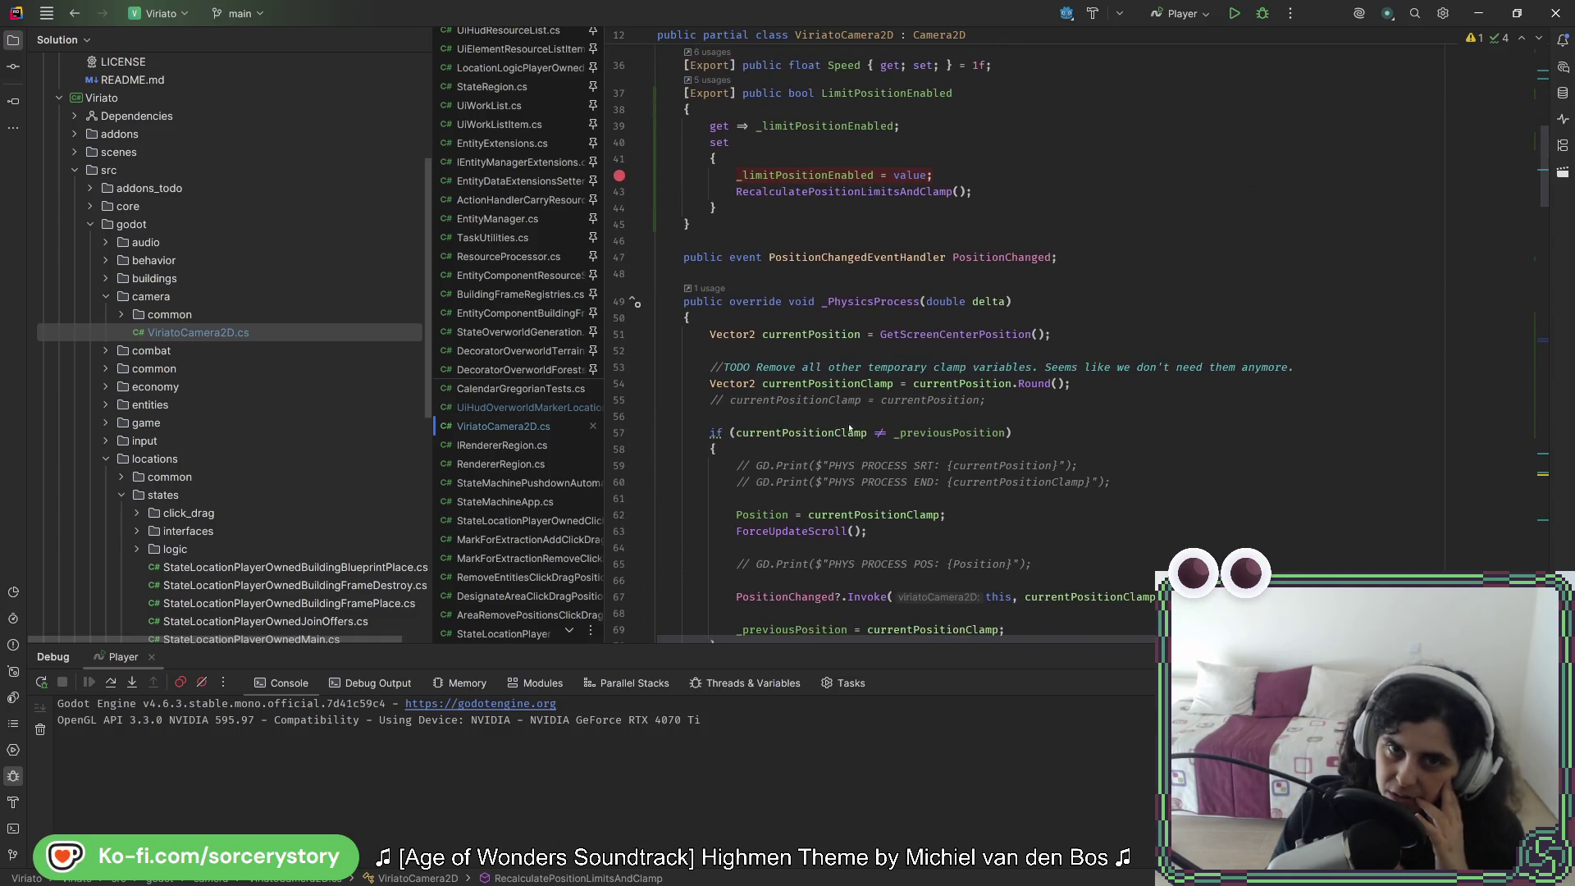
{"action": "scroll", "coordinate": [836, 414], "scroll_direction": "down", "scroll_amount": 20}
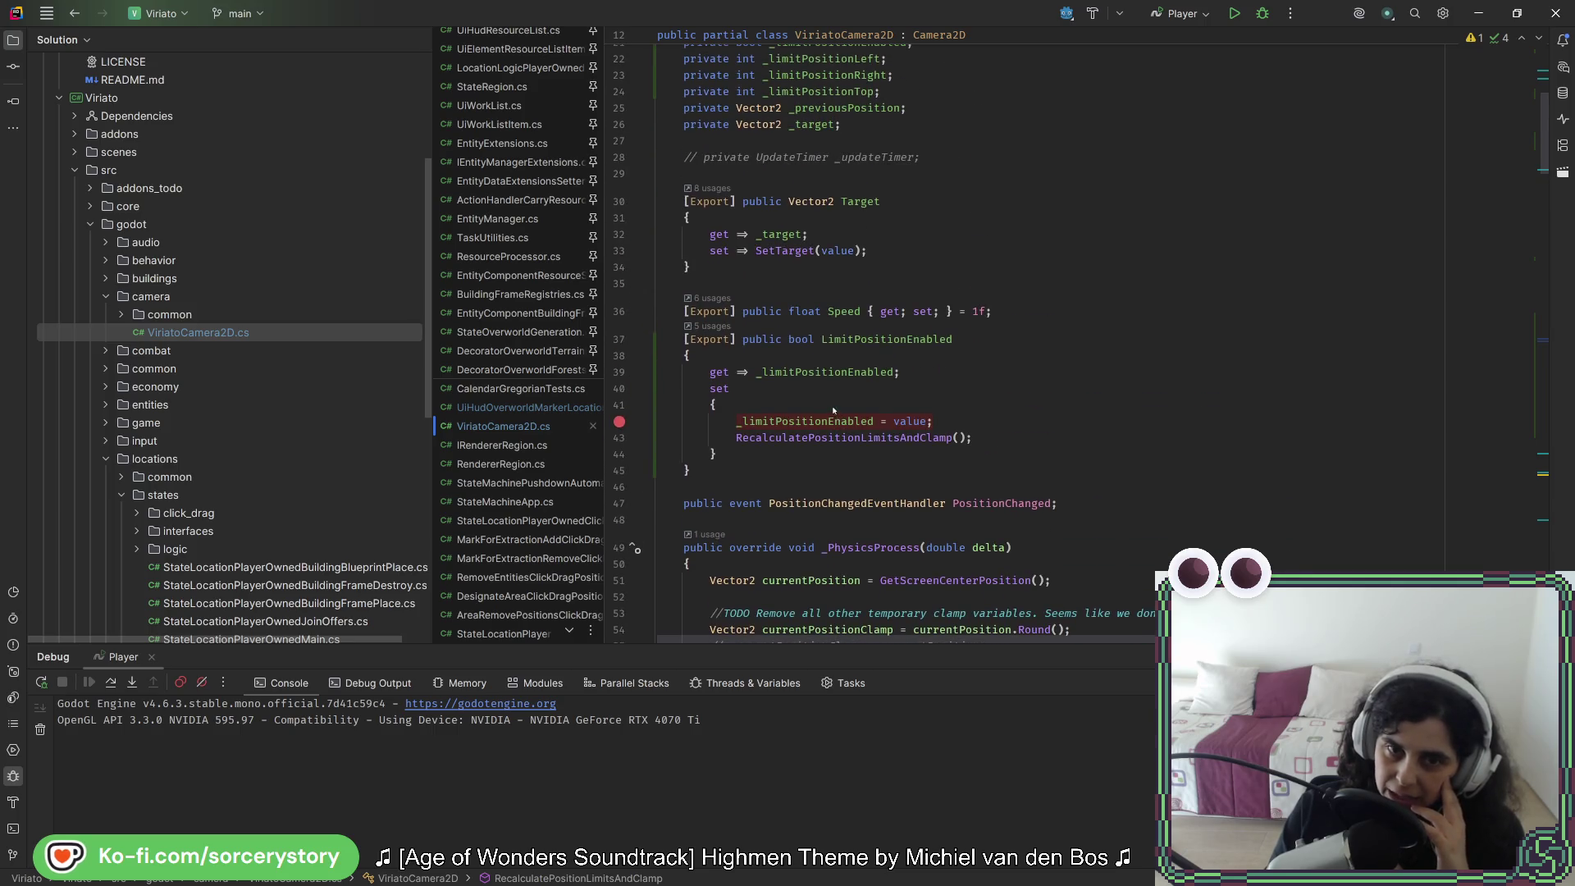
{"action": "scroll", "coordinate": [825, 426], "scroll_direction": "down", "scroll_amount": 10}
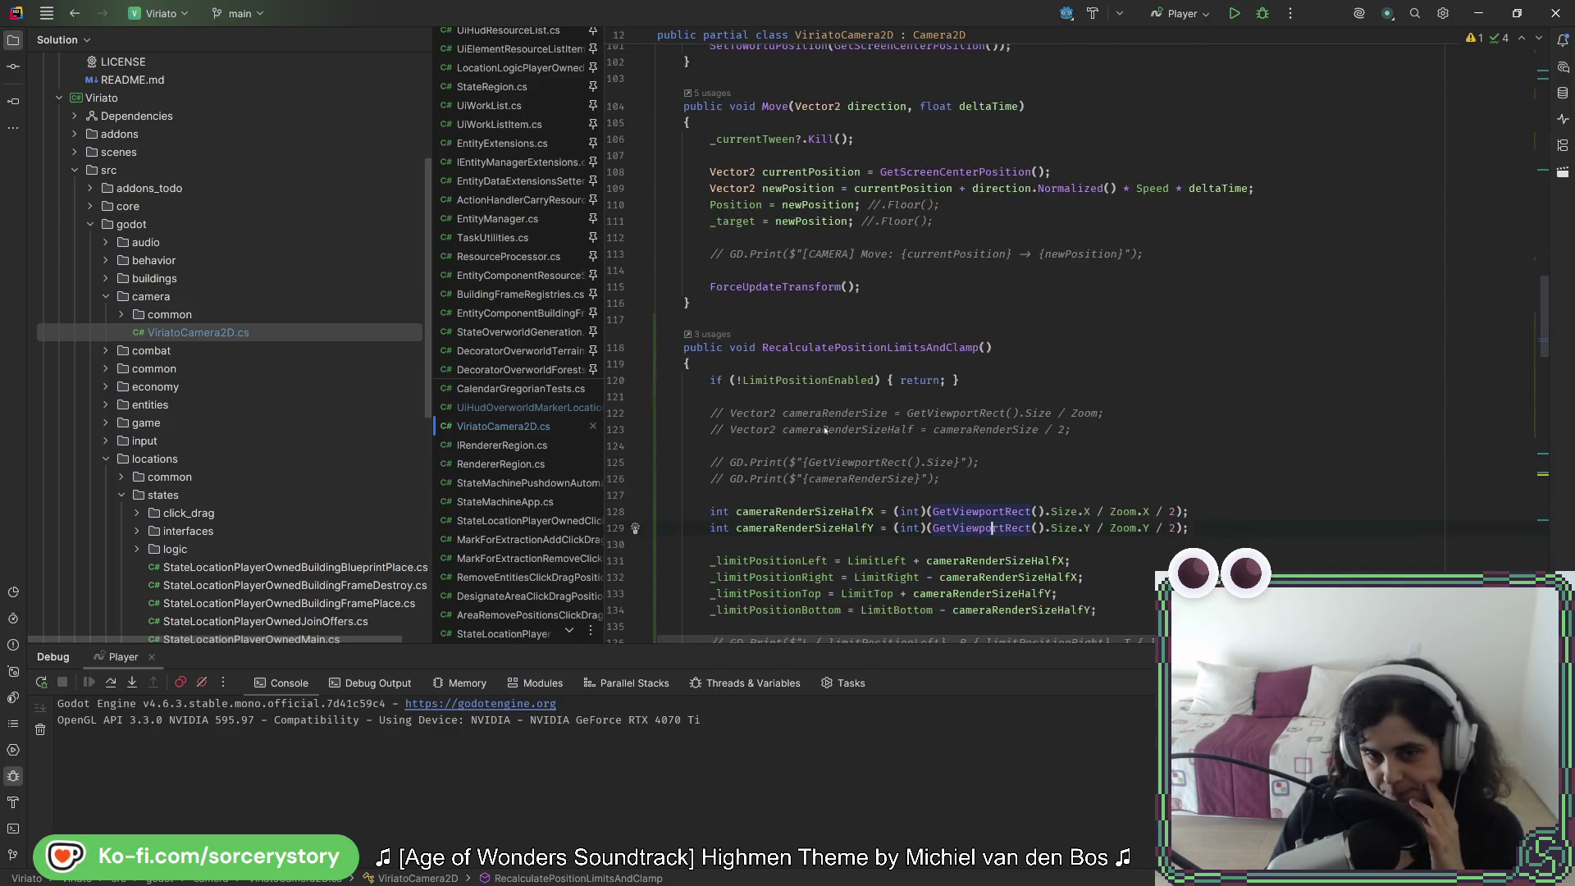
Step: Start an if(intree condition on a new line at the top of RecalculatePositionLimitsAndClamp
{"action": "scroll", "coordinate": [820, 429], "scroll_direction": "up", "scroll_amount": 4}
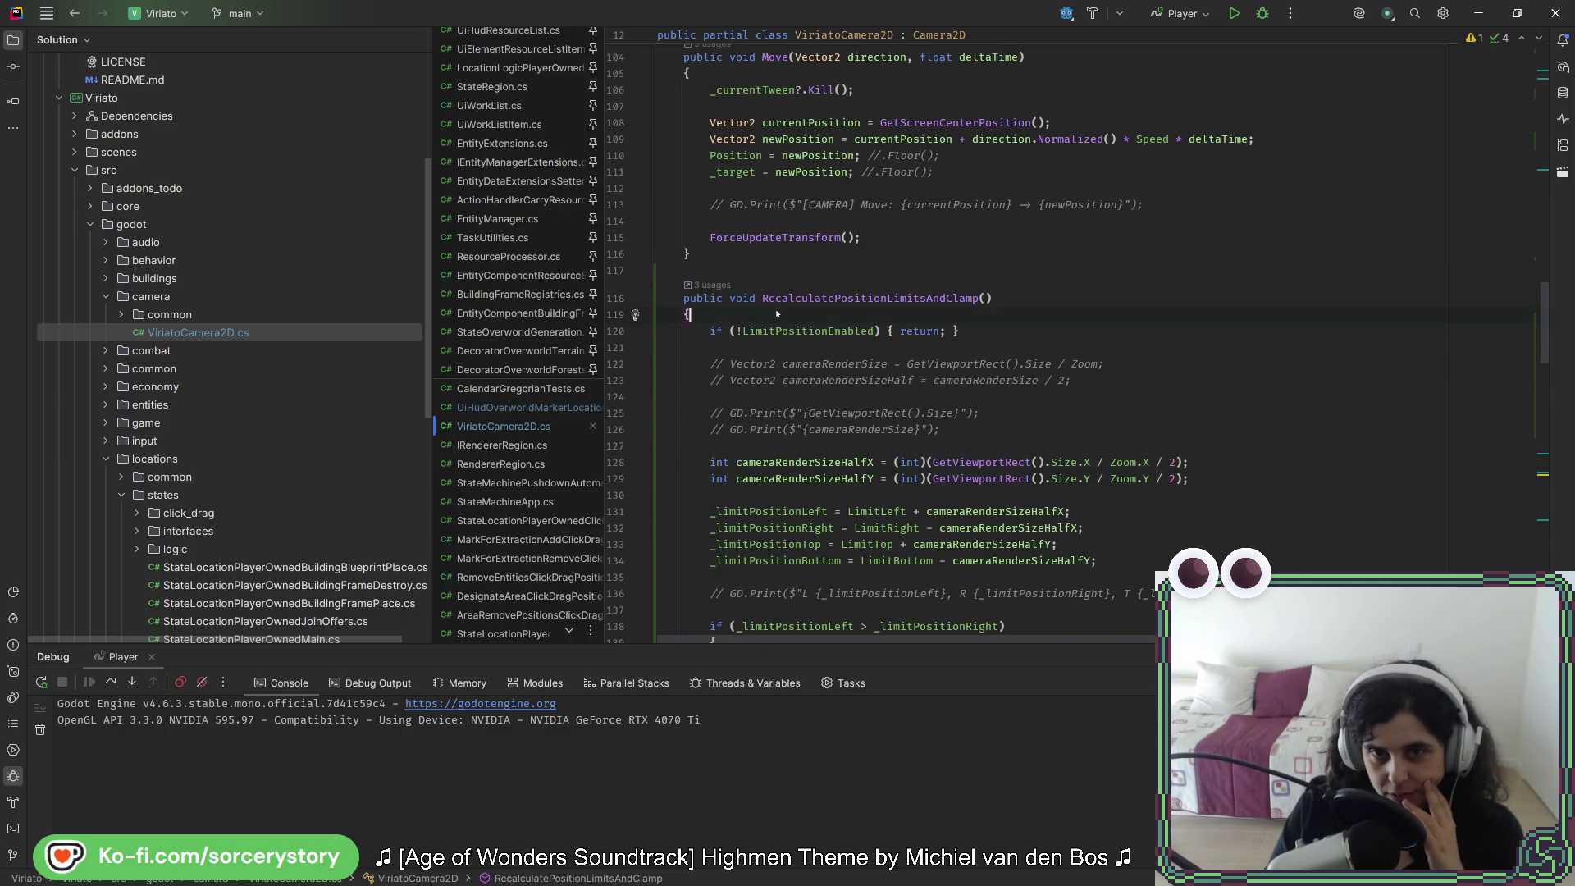
{"action": "key", "text": "Return"}
{"action": "key", "text": "Return"}
{"action": "type", "text": "if("}
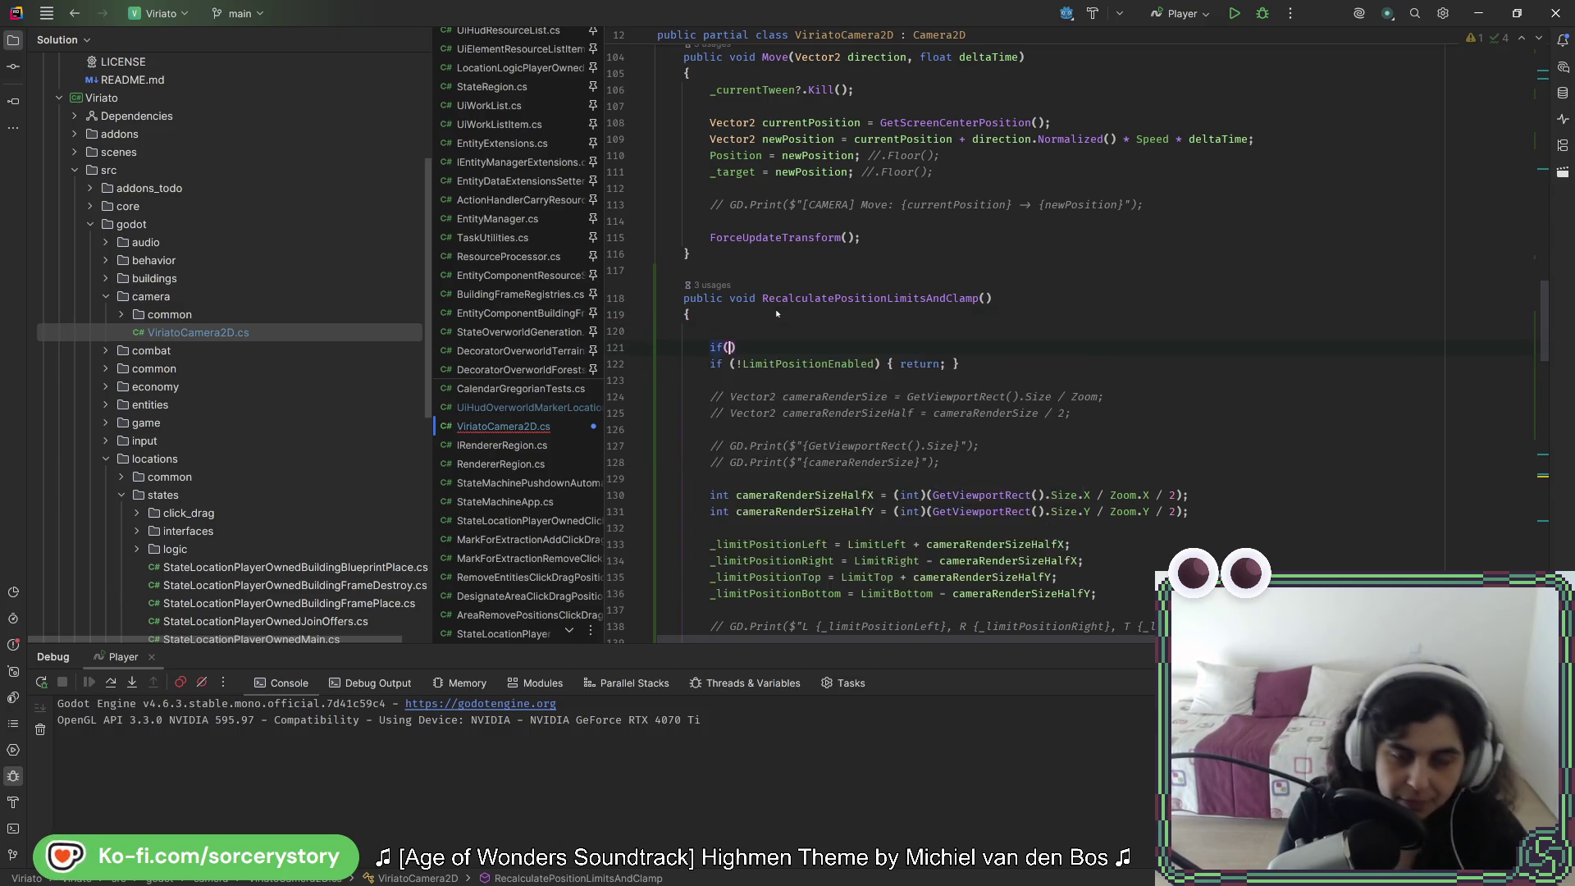
{"action": "type", "text": "intre"}
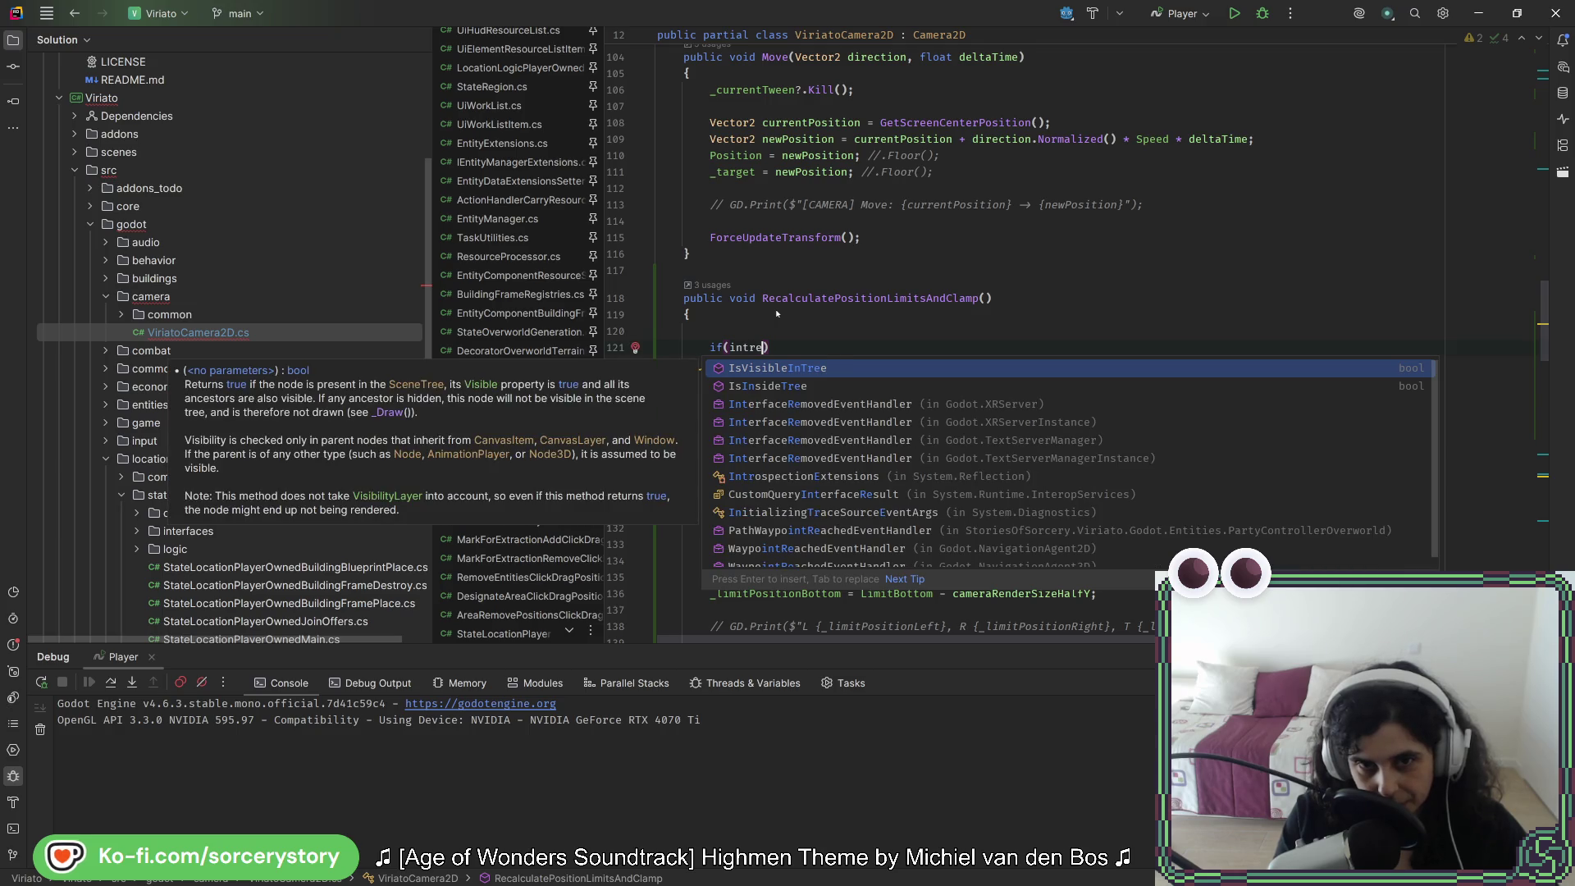
{"action": "type", "text": "e"}
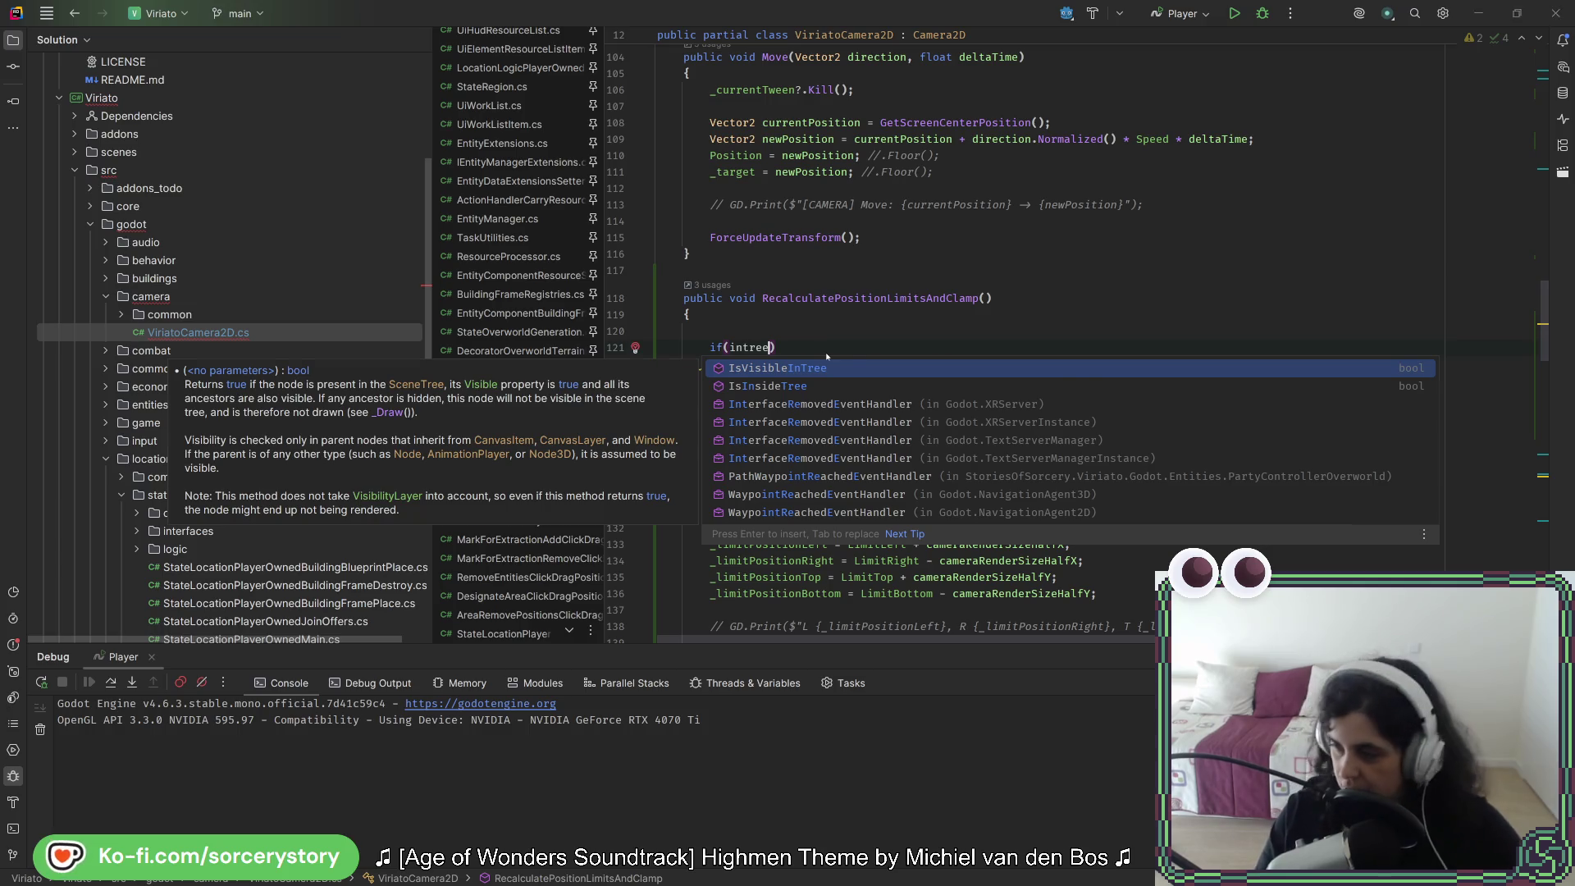
{"action": "key", "text": "alt+Tab"}
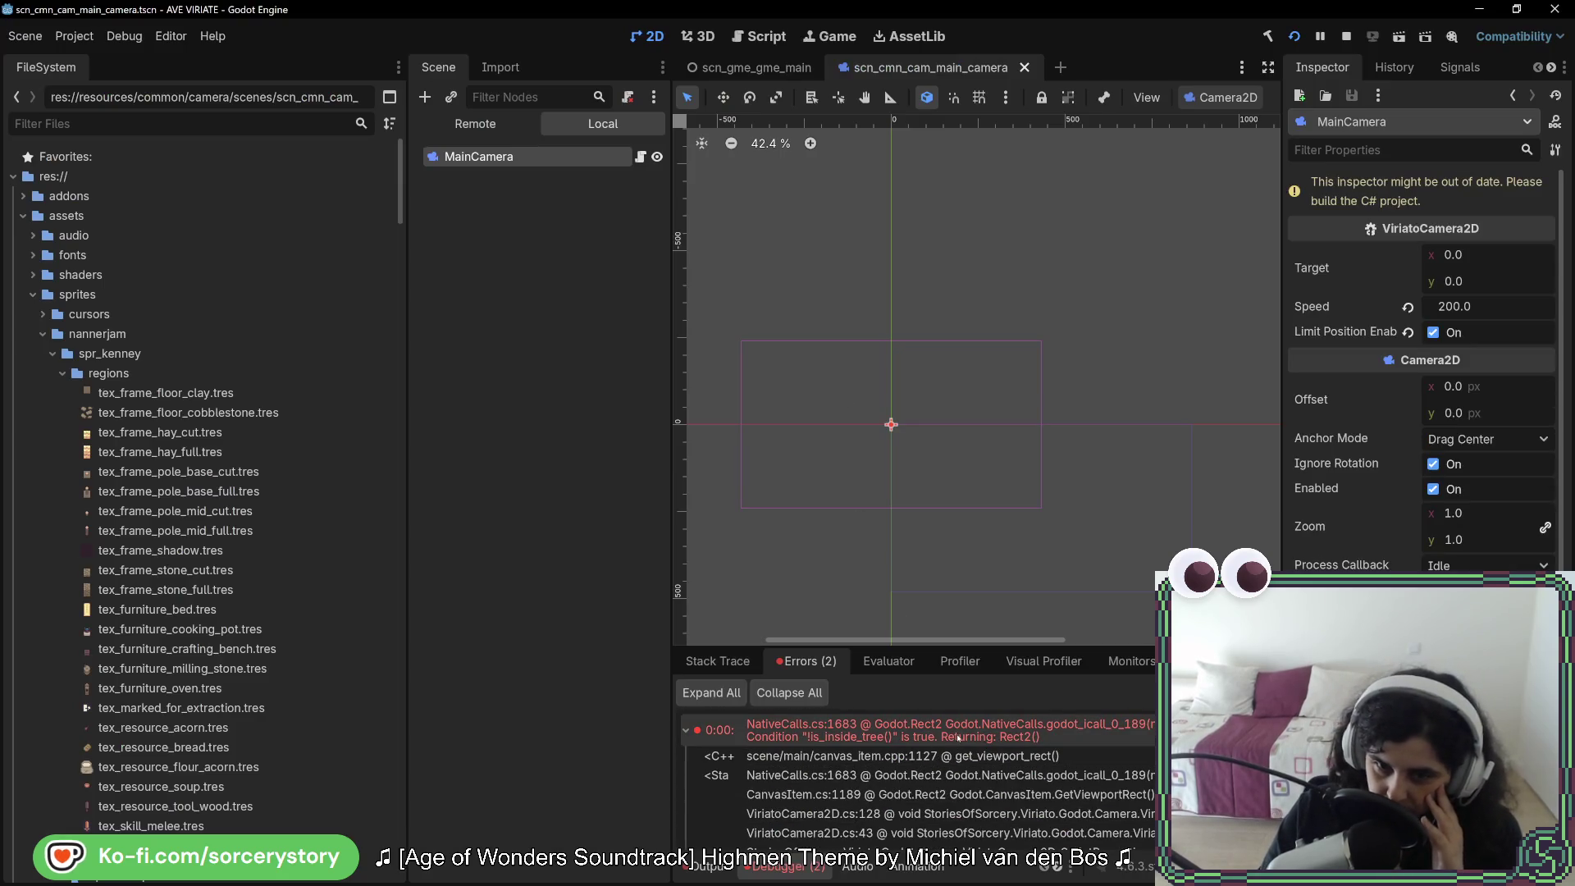
Step: Read the full get_viewport_rect not-inside-tree error in Godot's Errors tab, then return to Rider
{"action": "mouse_move", "coordinate": [794, 743]}
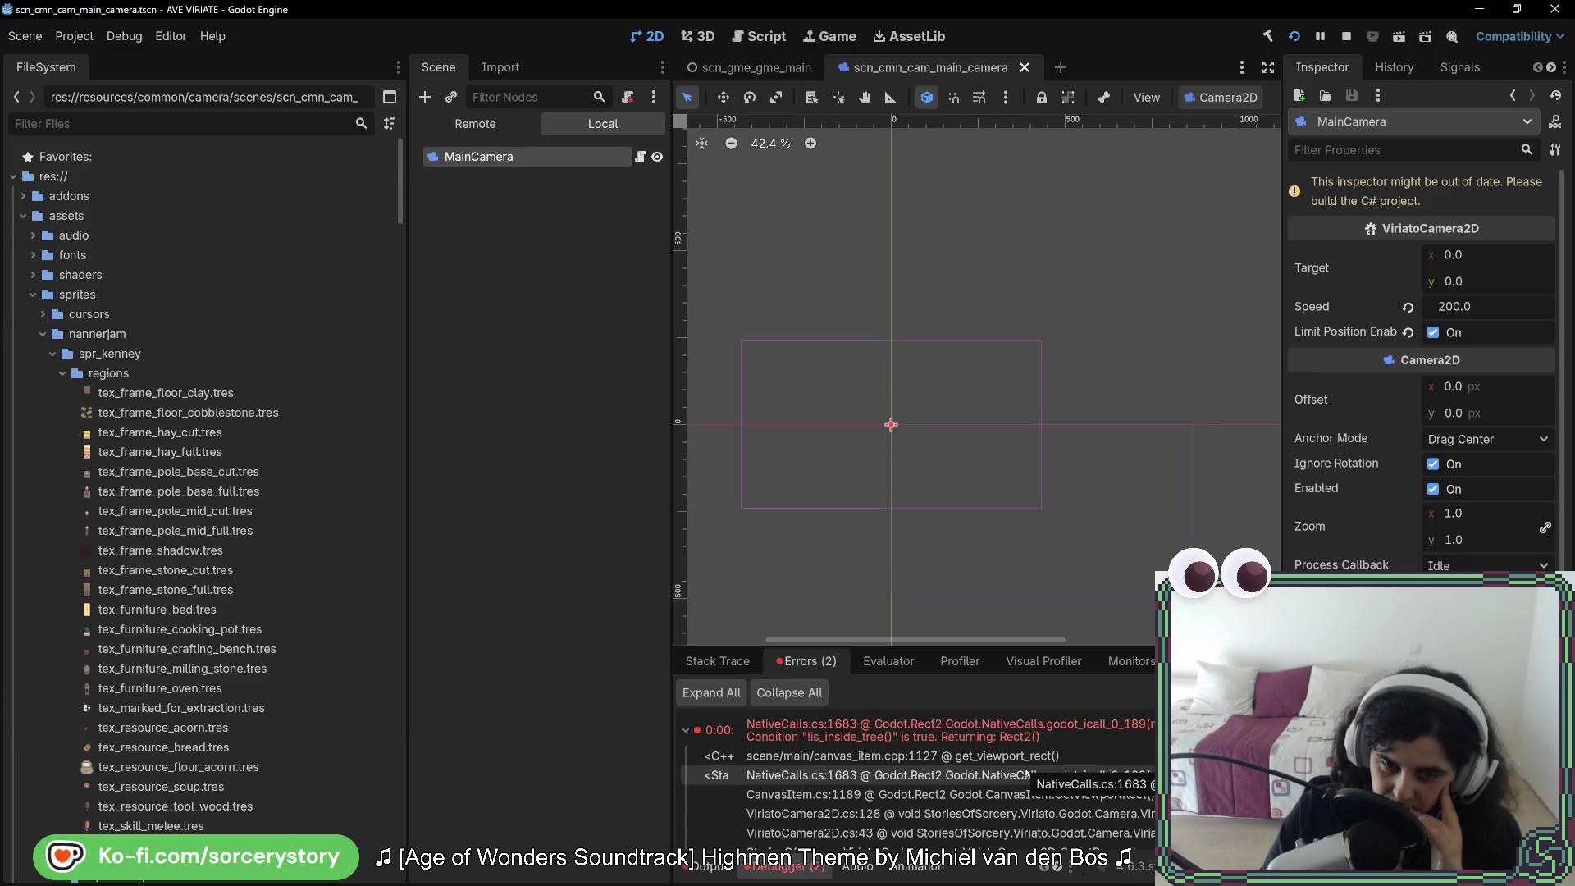
{"action": "key", "text": "alt+Tab"}
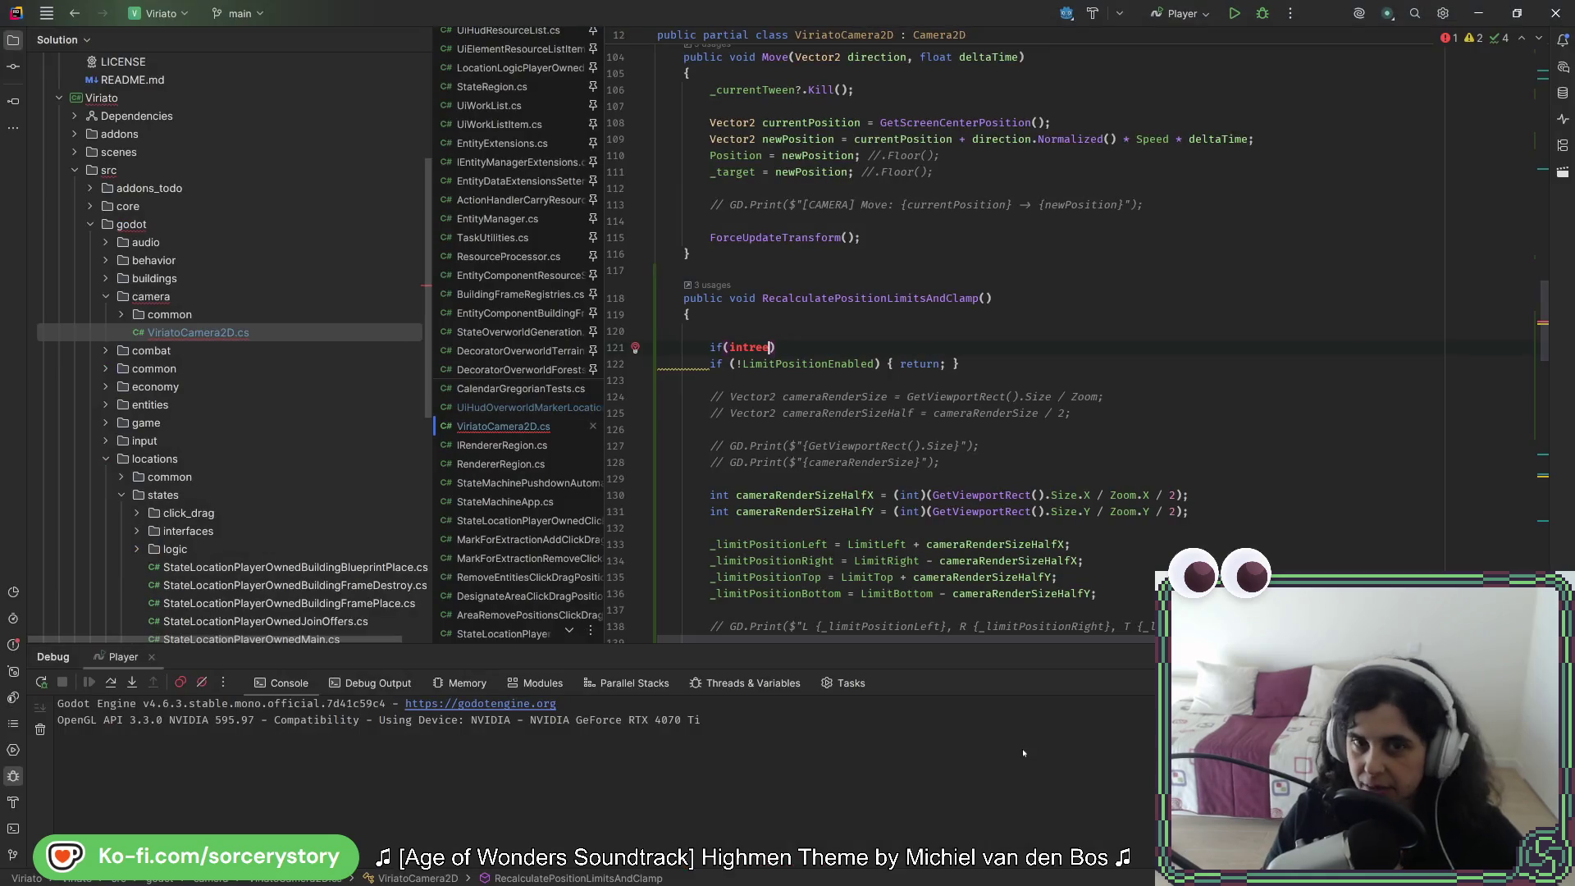
Step: Finish the guard as if (!IsInsideTree()) { return; } and move it below the LimitPositionEnabled check
{"action": "key", "text": "Return"}
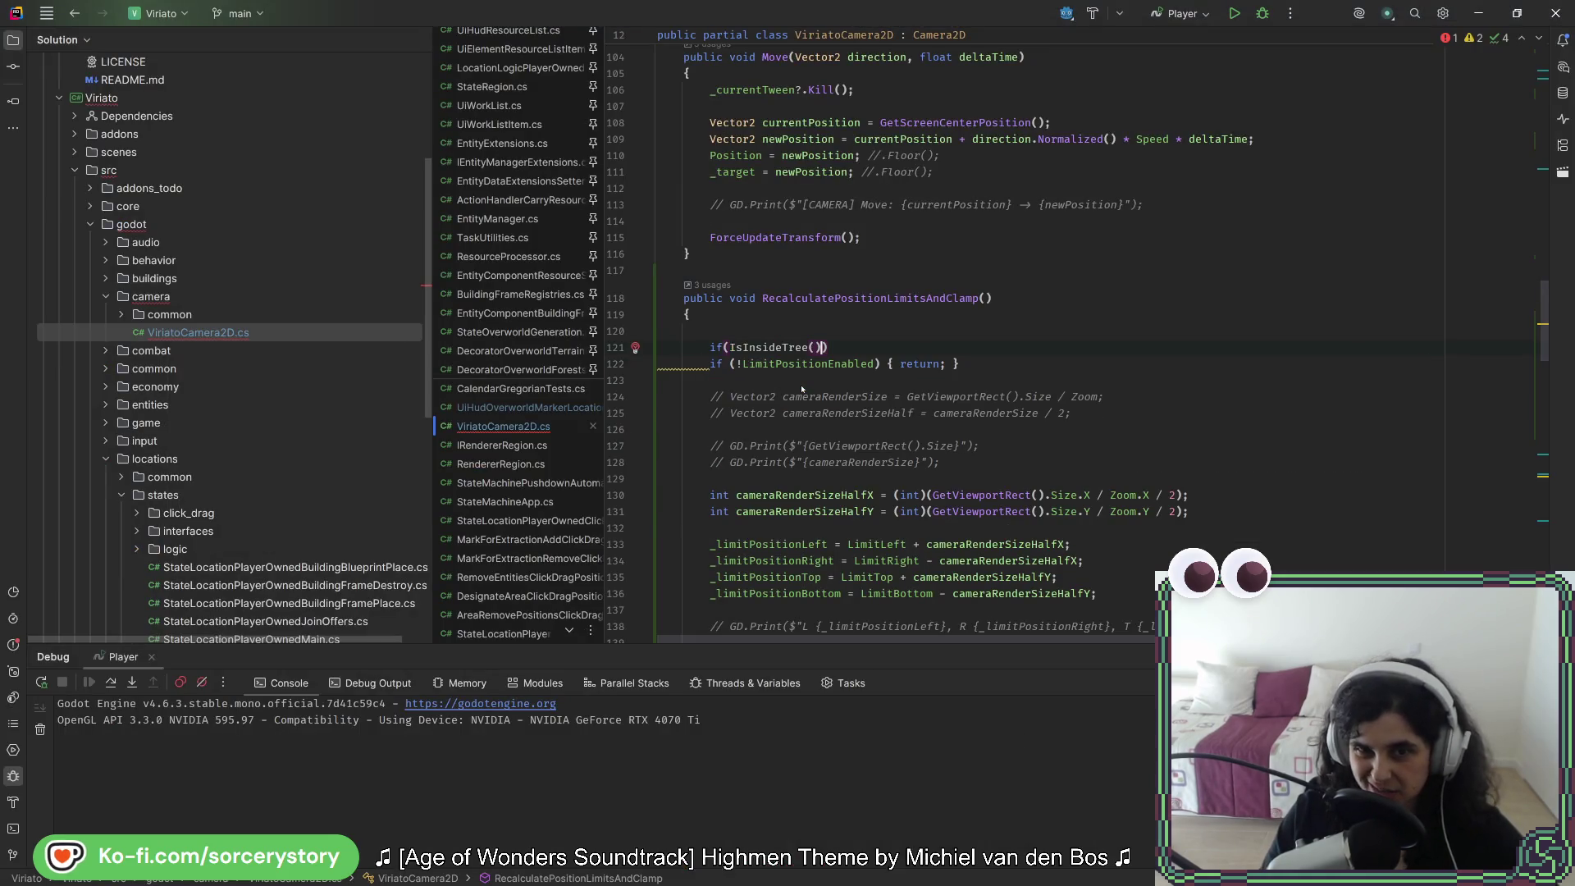
{"action": "left_click", "coordinate": [729, 347]}
{"action": "type", "text": "!"}
{"action": "left_click", "coordinate": [927, 349]}
{"action": "type", "text": "re"}
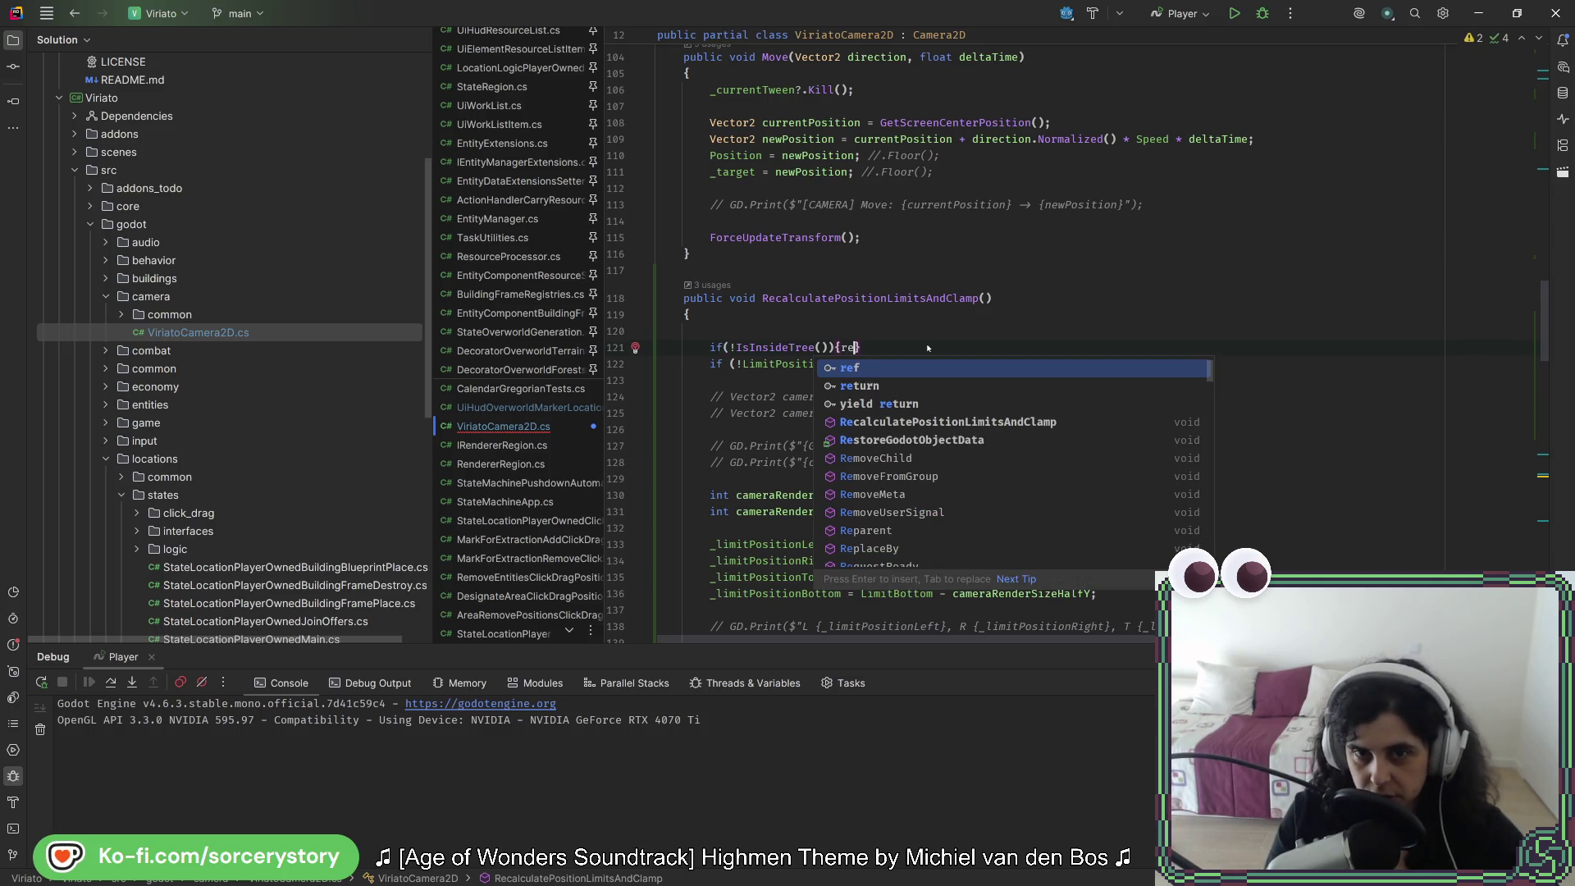
{"action": "type", "text": "turn;"}
{"action": "key", "text": "Up"}
{"action": "key", "text": "Up"}
{"action": "key", "text": "Delete"}
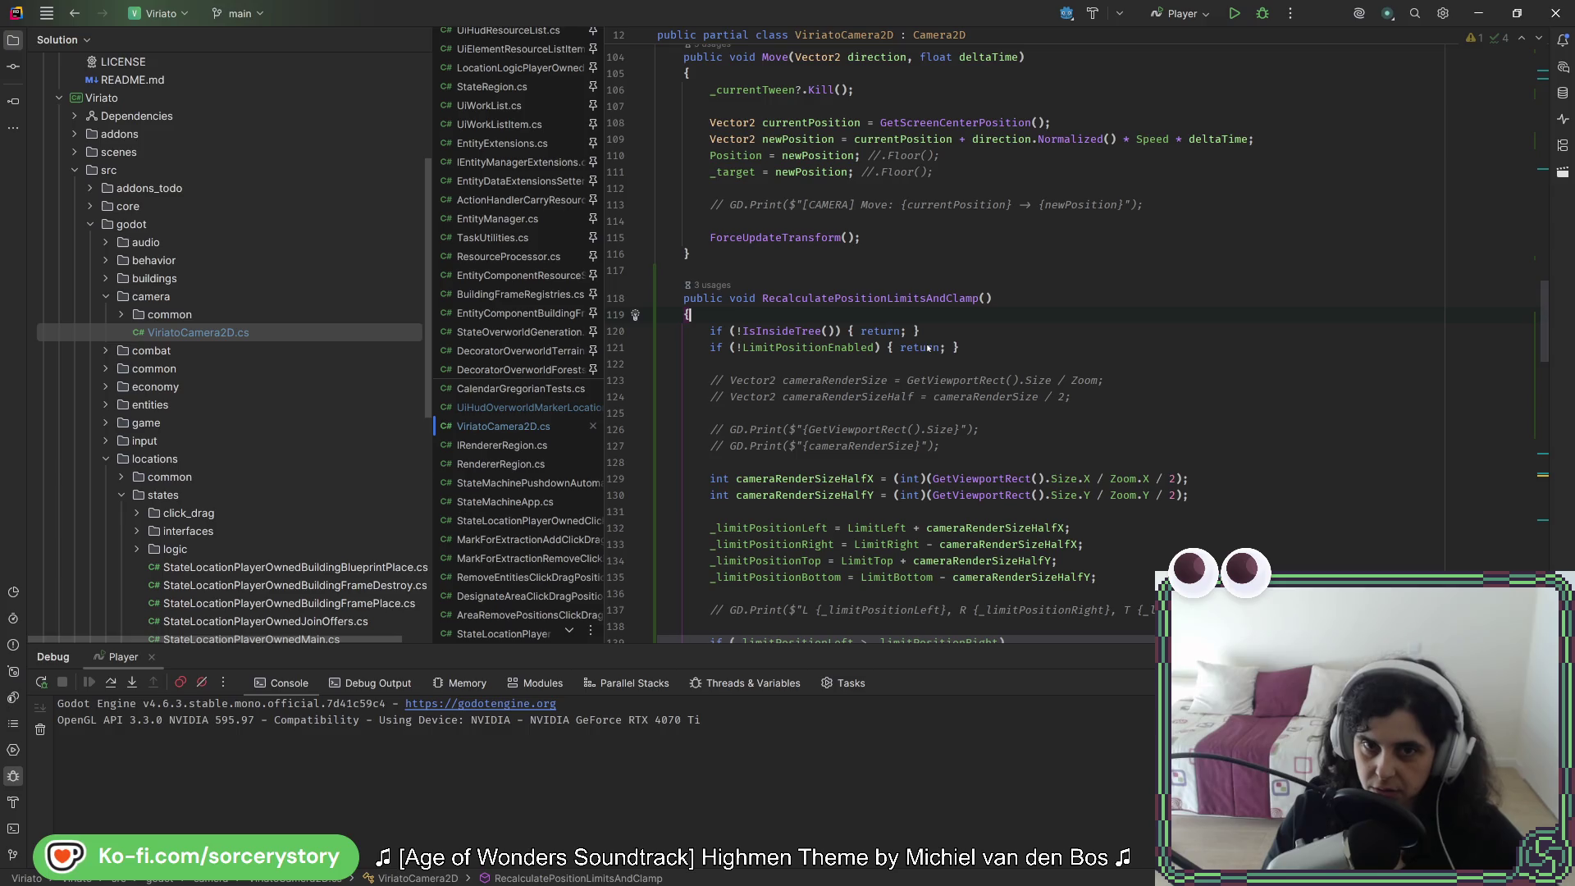
{"action": "left_click", "coordinate": [978, 328]}
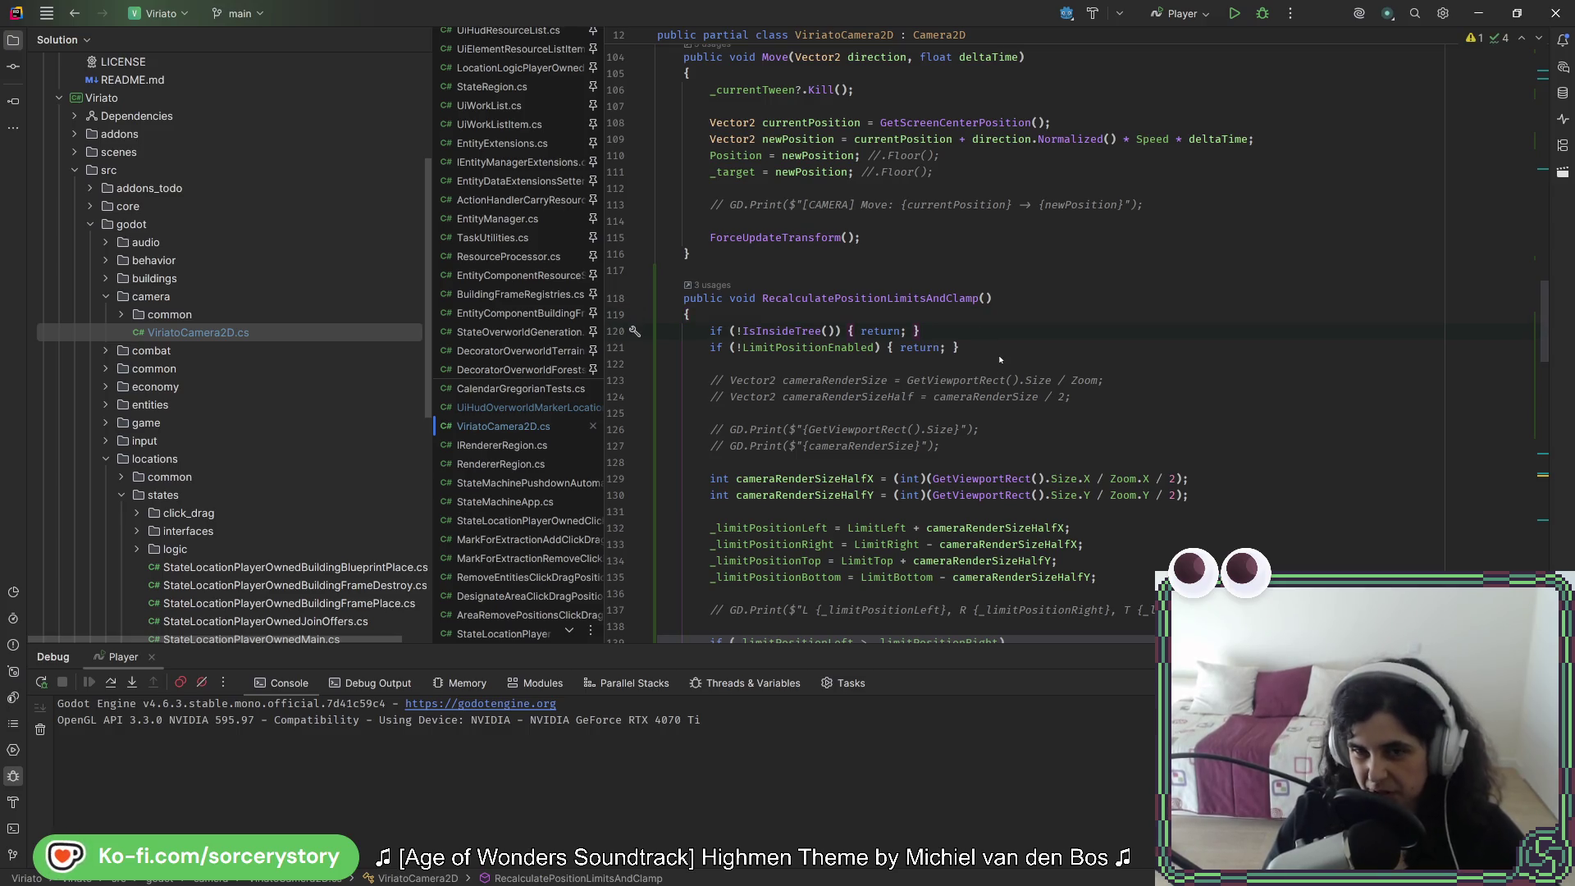
{"action": "key", "text": "alt+shift+Down"}
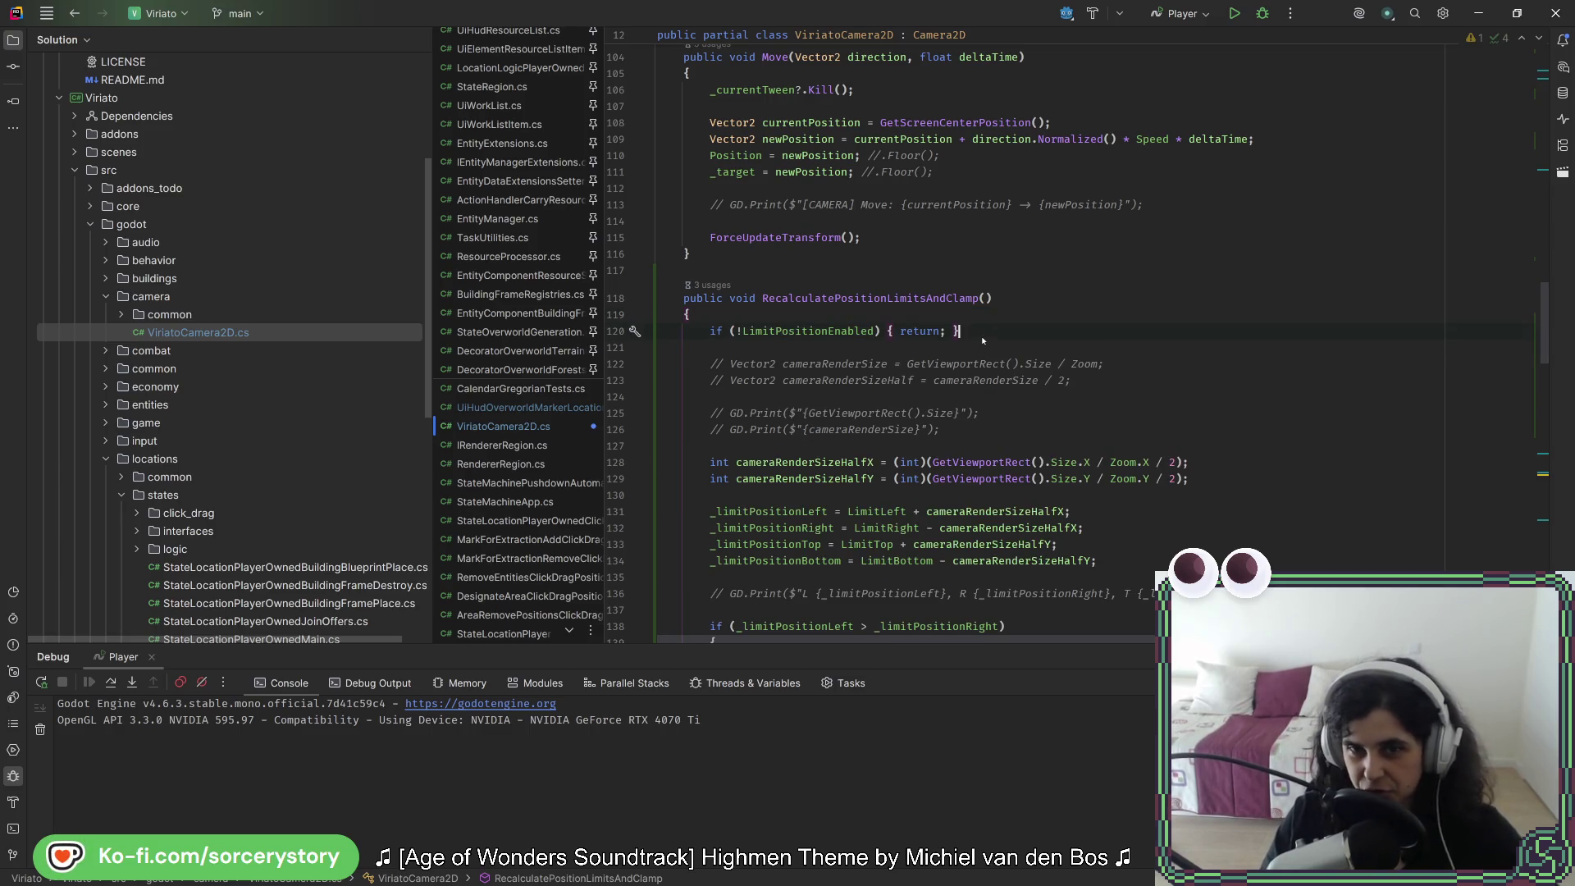
{"action": "key", "text": "alt+Tab"}
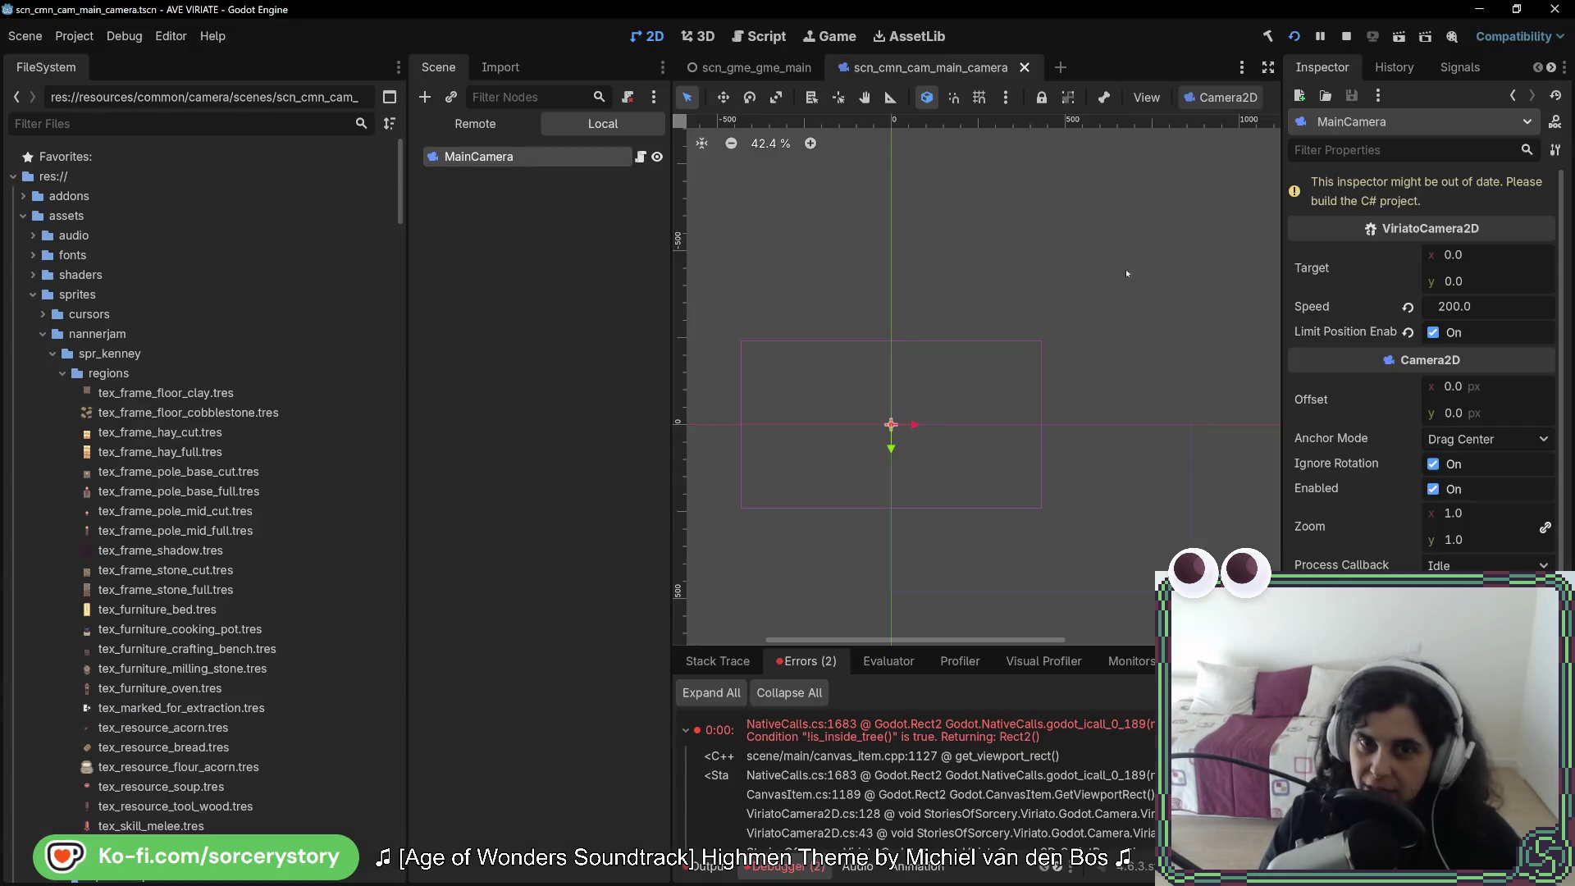
Step: Run the game with F5, start a New Game, and pan the camera around the map with WASD
{"action": "key", "text": "F5"}
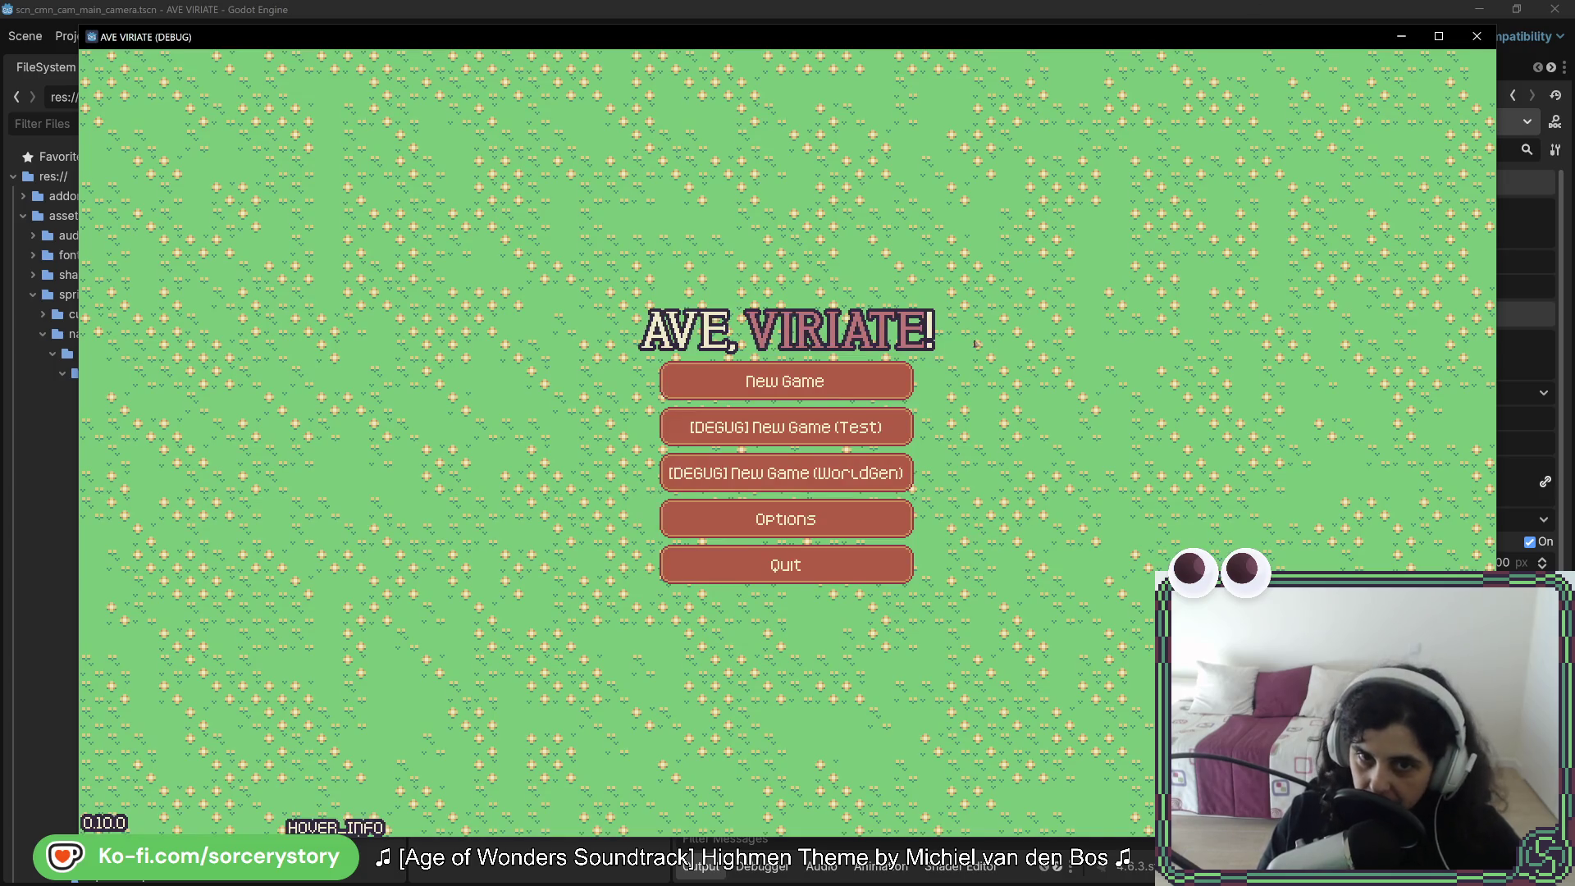
{"action": "left_click", "coordinate": [785, 382]}
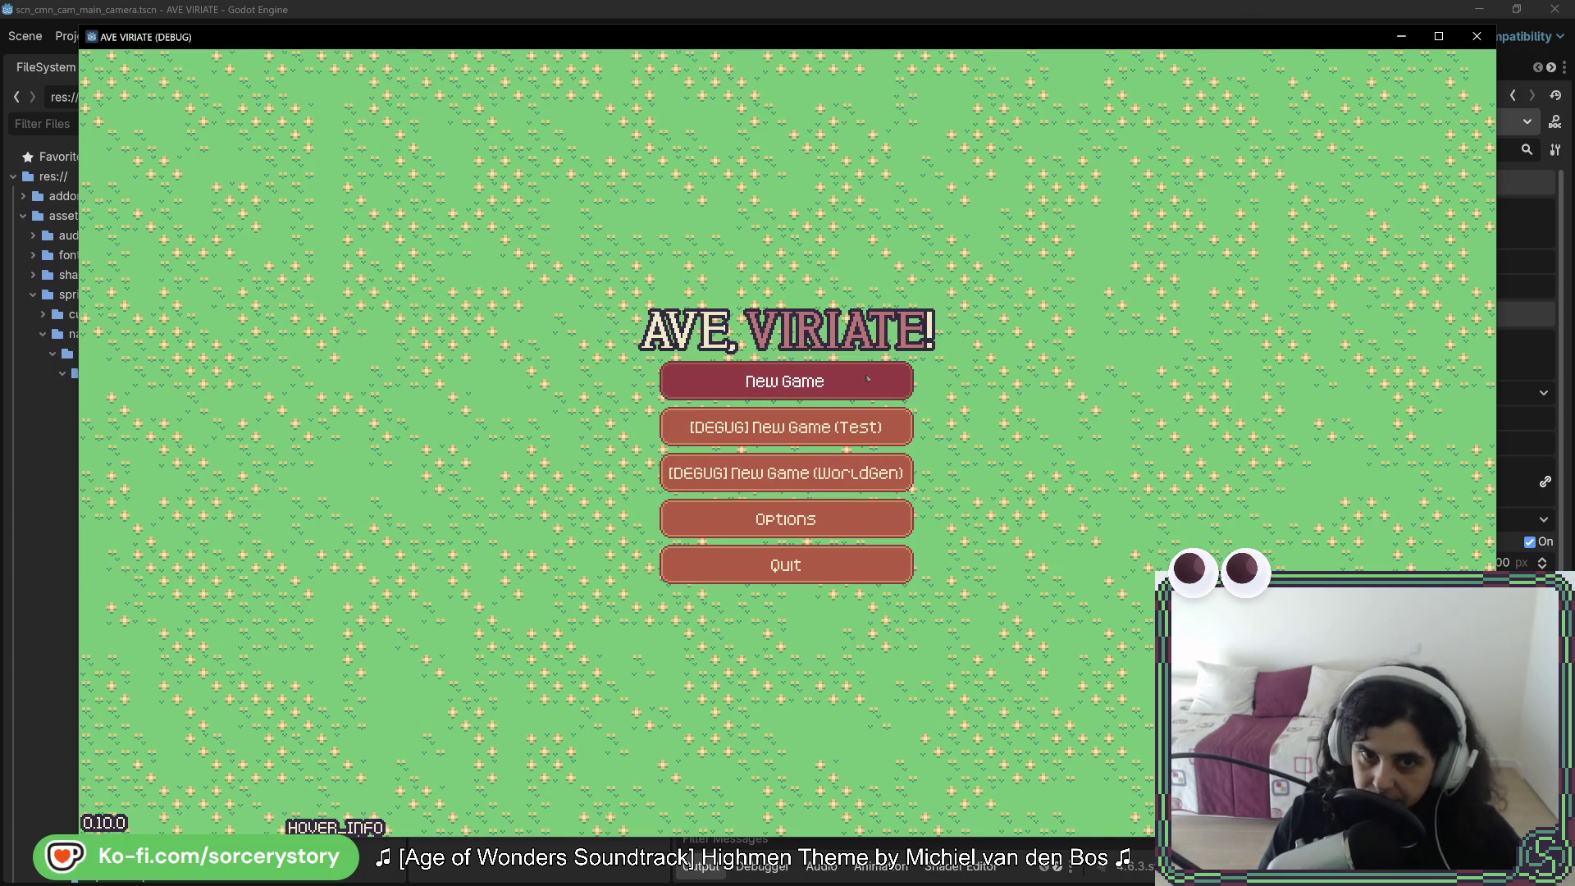
{"action": "key", "text": "a"}
{"action": "key", "text": "w"}
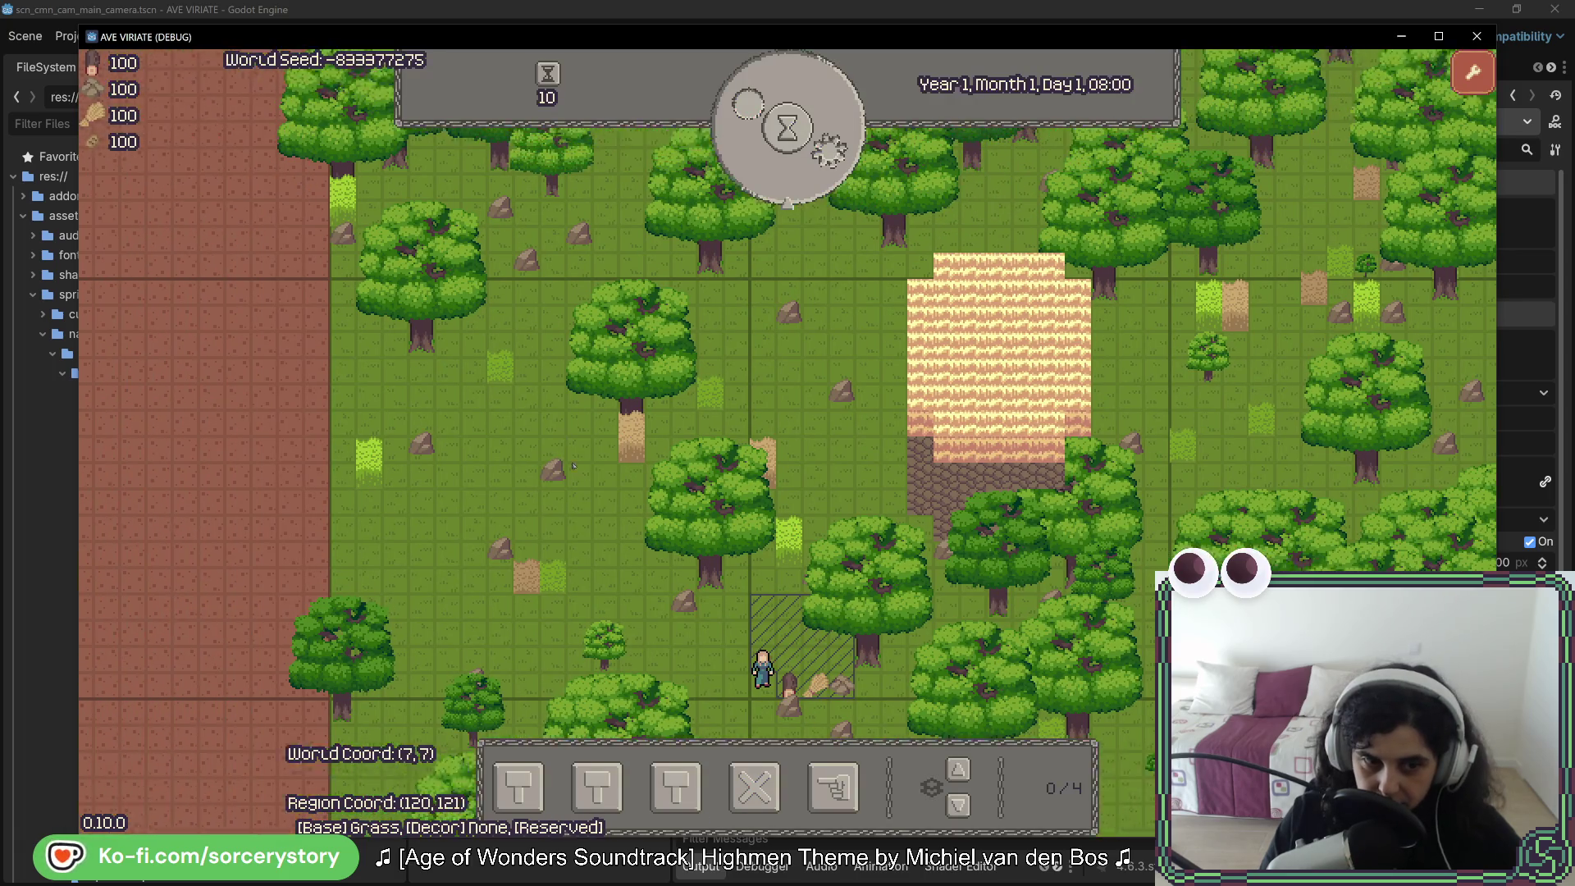
{"action": "key", "text": "d"}
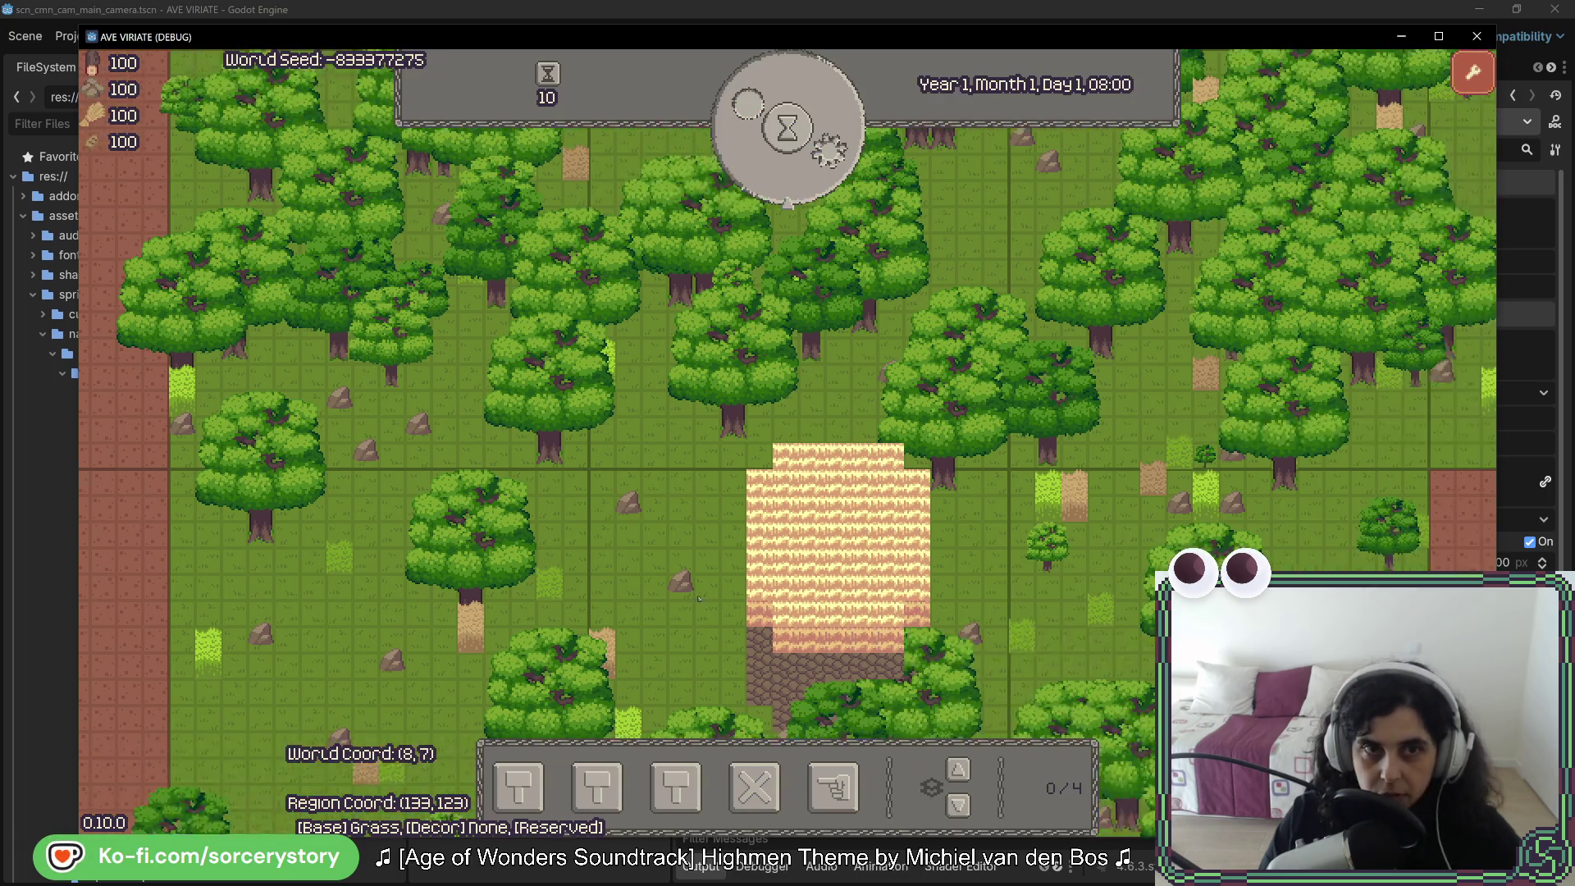
{"action": "key", "text": "d"}
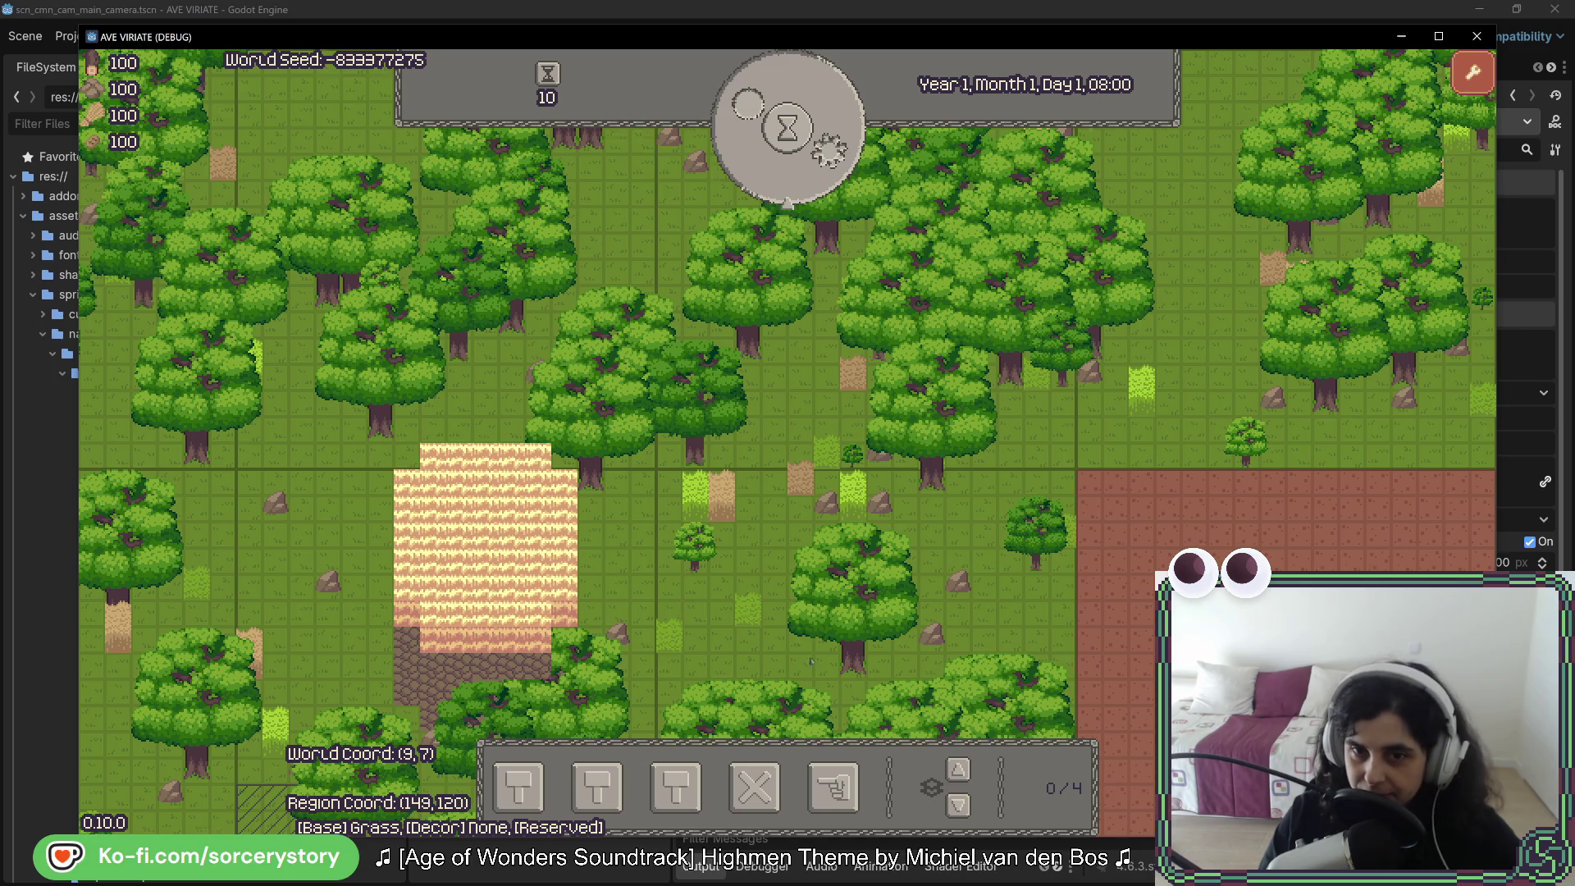
{"action": "key", "text": "s"}
{"action": "key", "text": "s"}
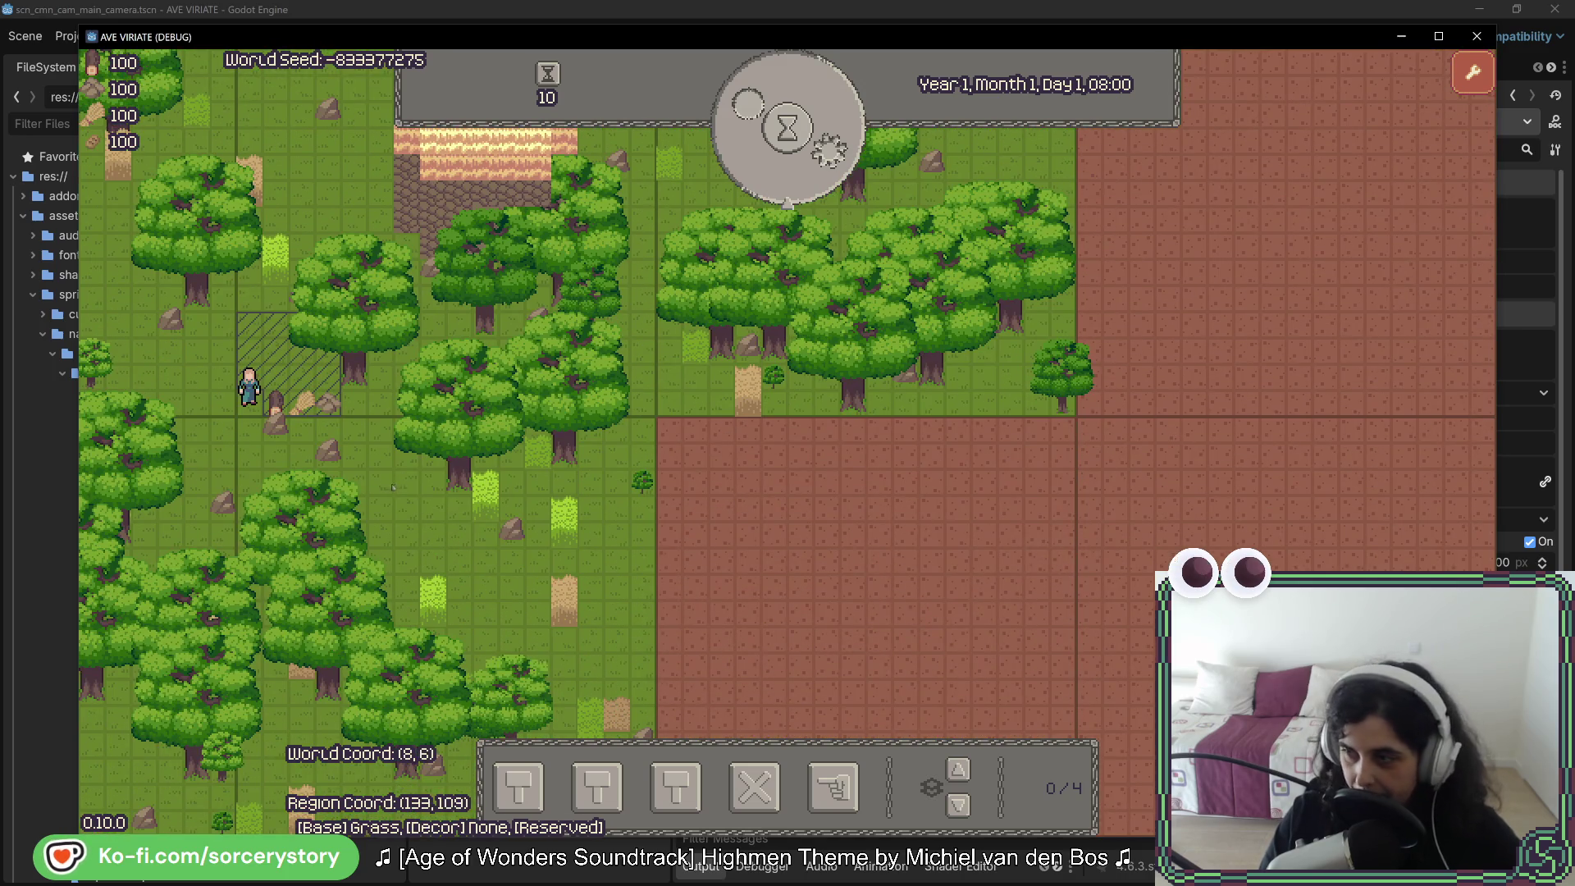
{"action": "key", "text": "a"}
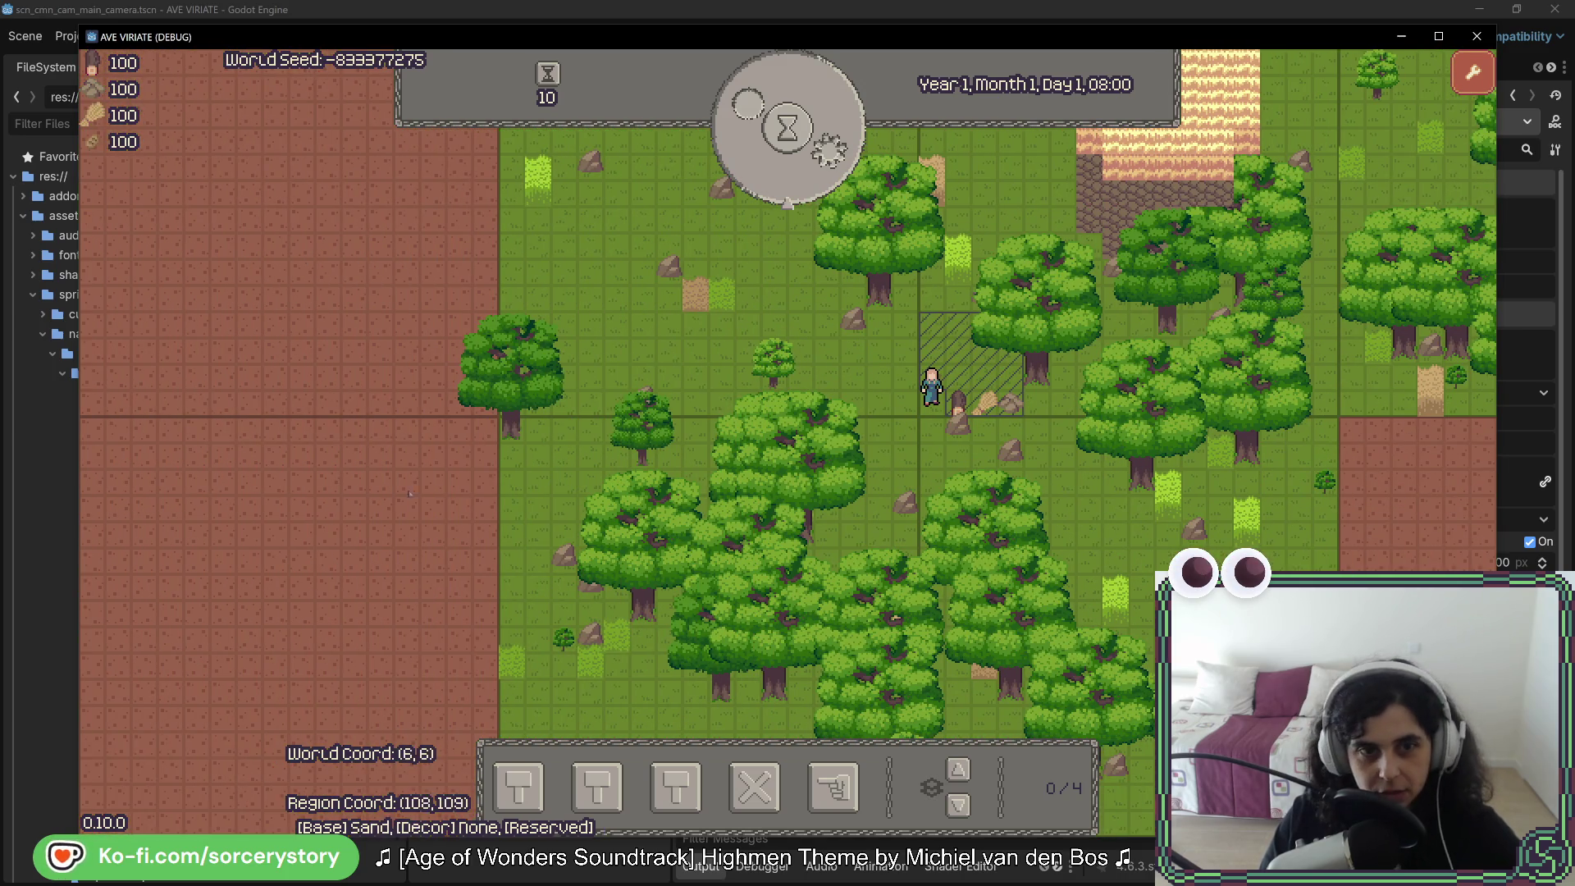
{"action": "key", "text": "w"}
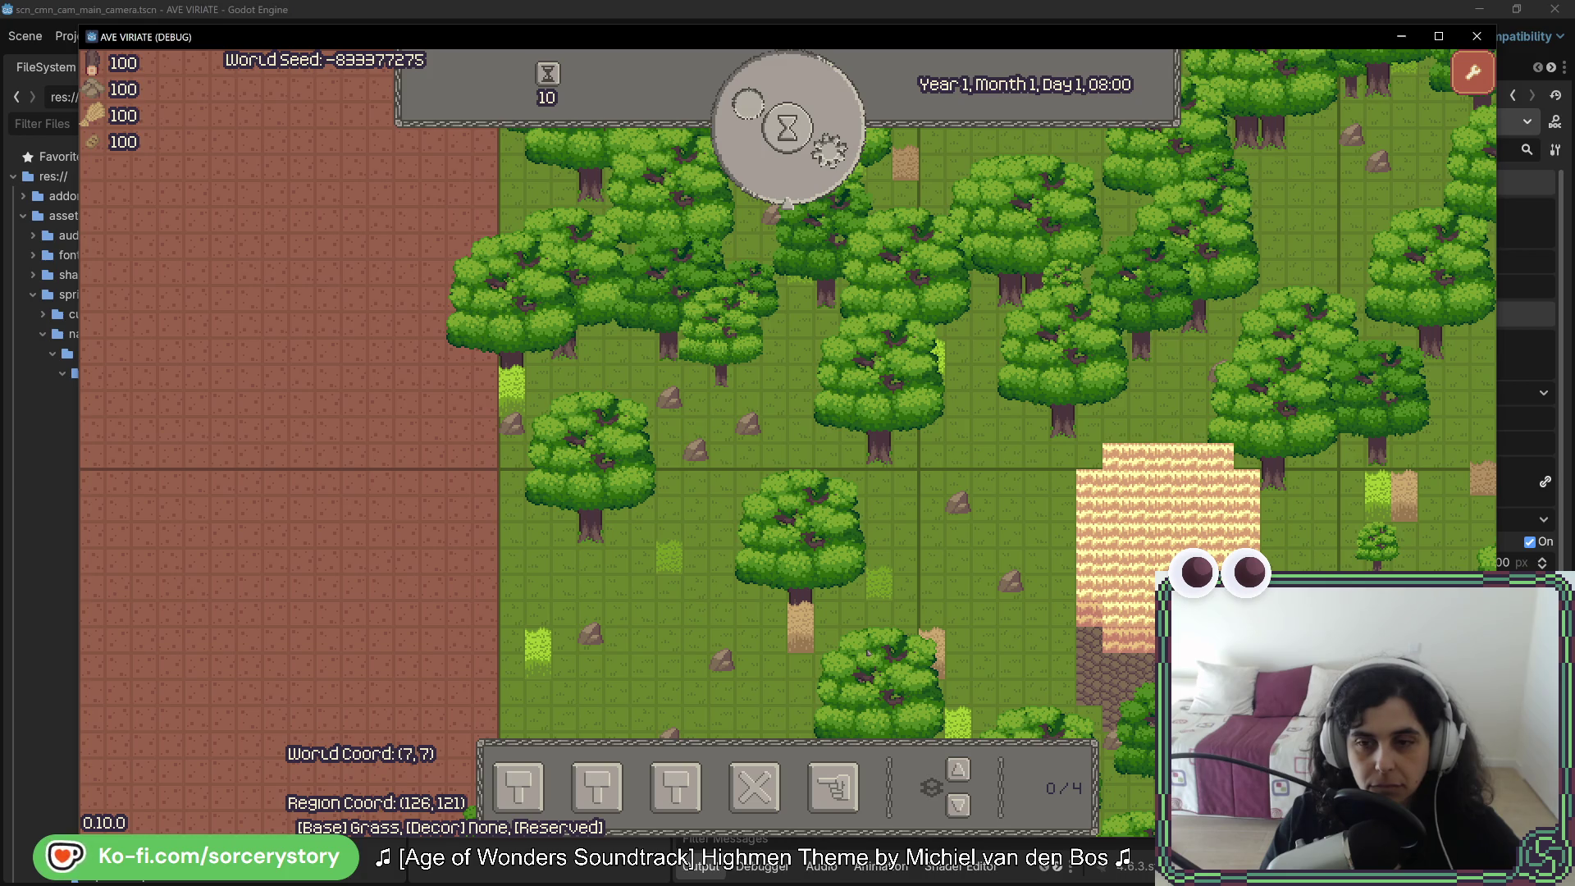
{"action": "key", "text": "d"}
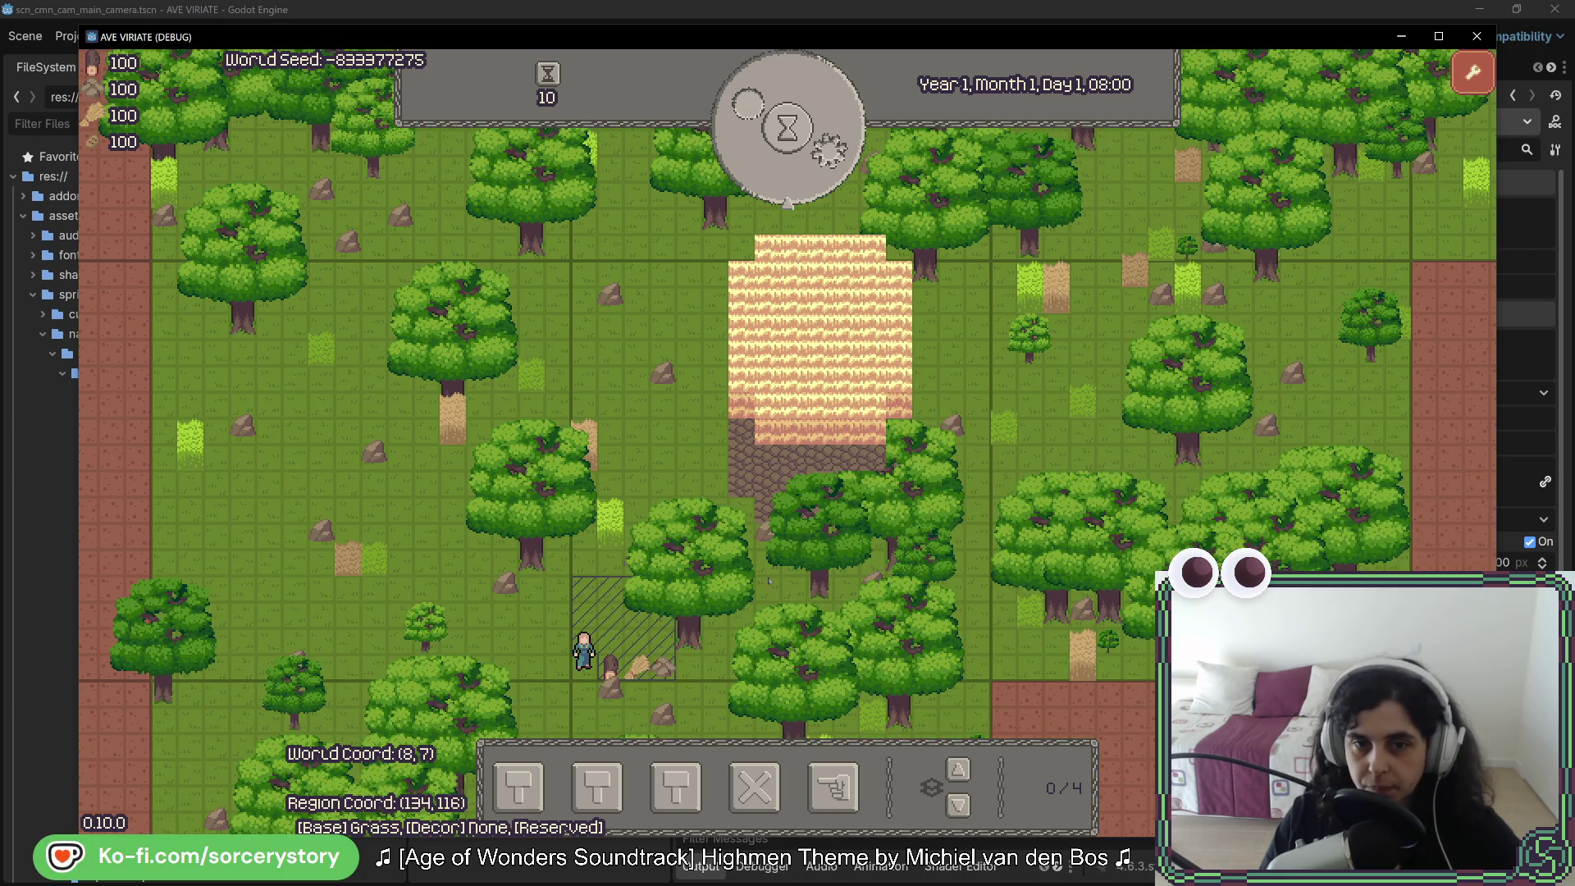
{"action": "key", "text": "s"}
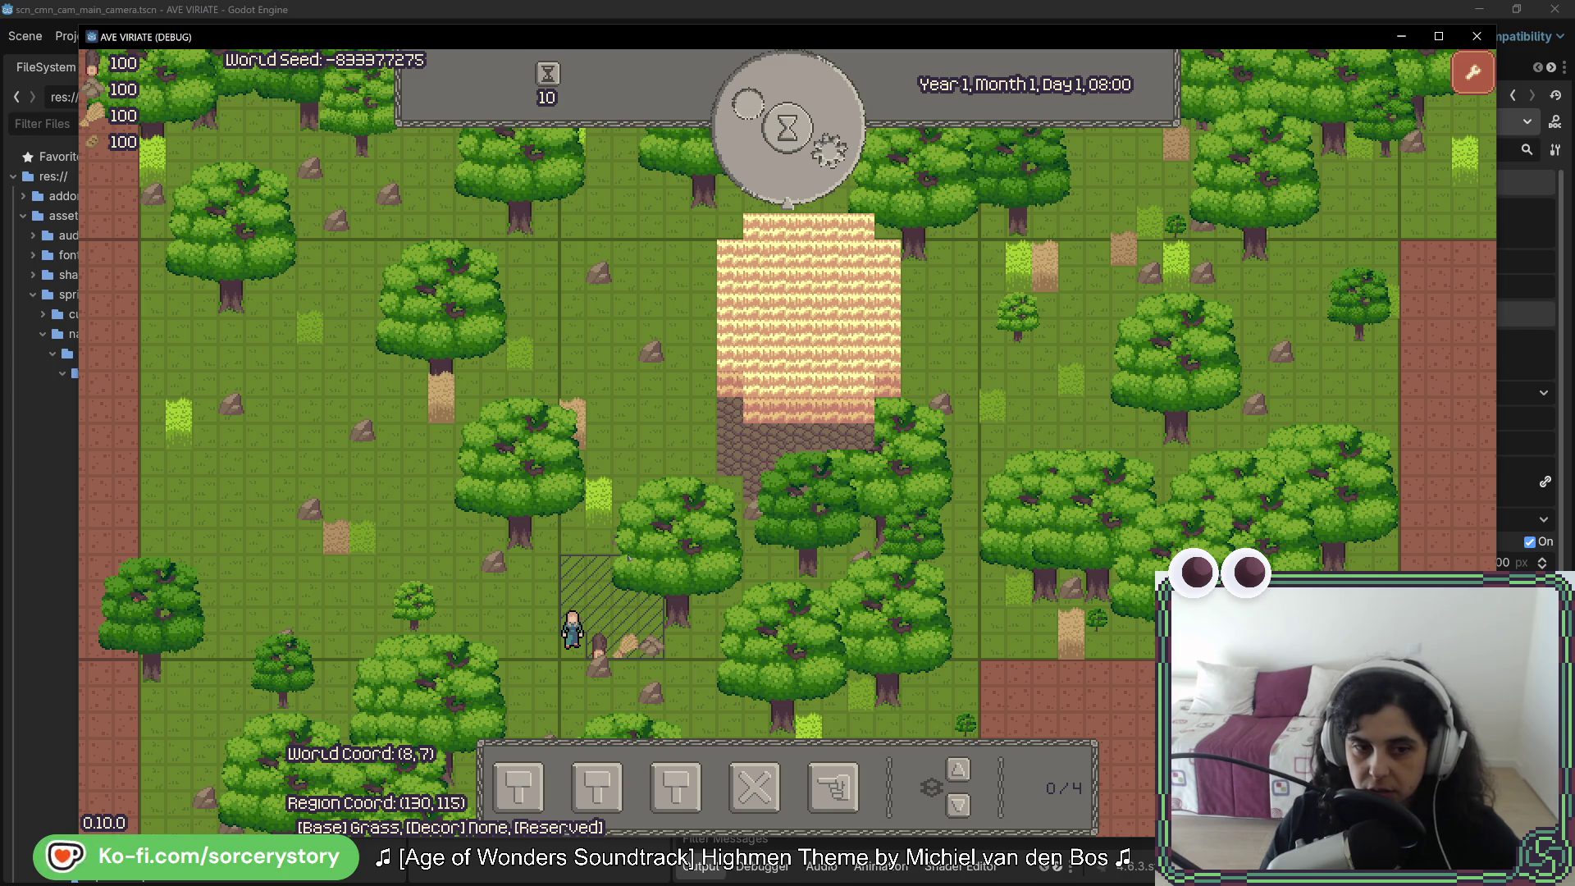
{"action": "key", "text": "alt+Tab"}
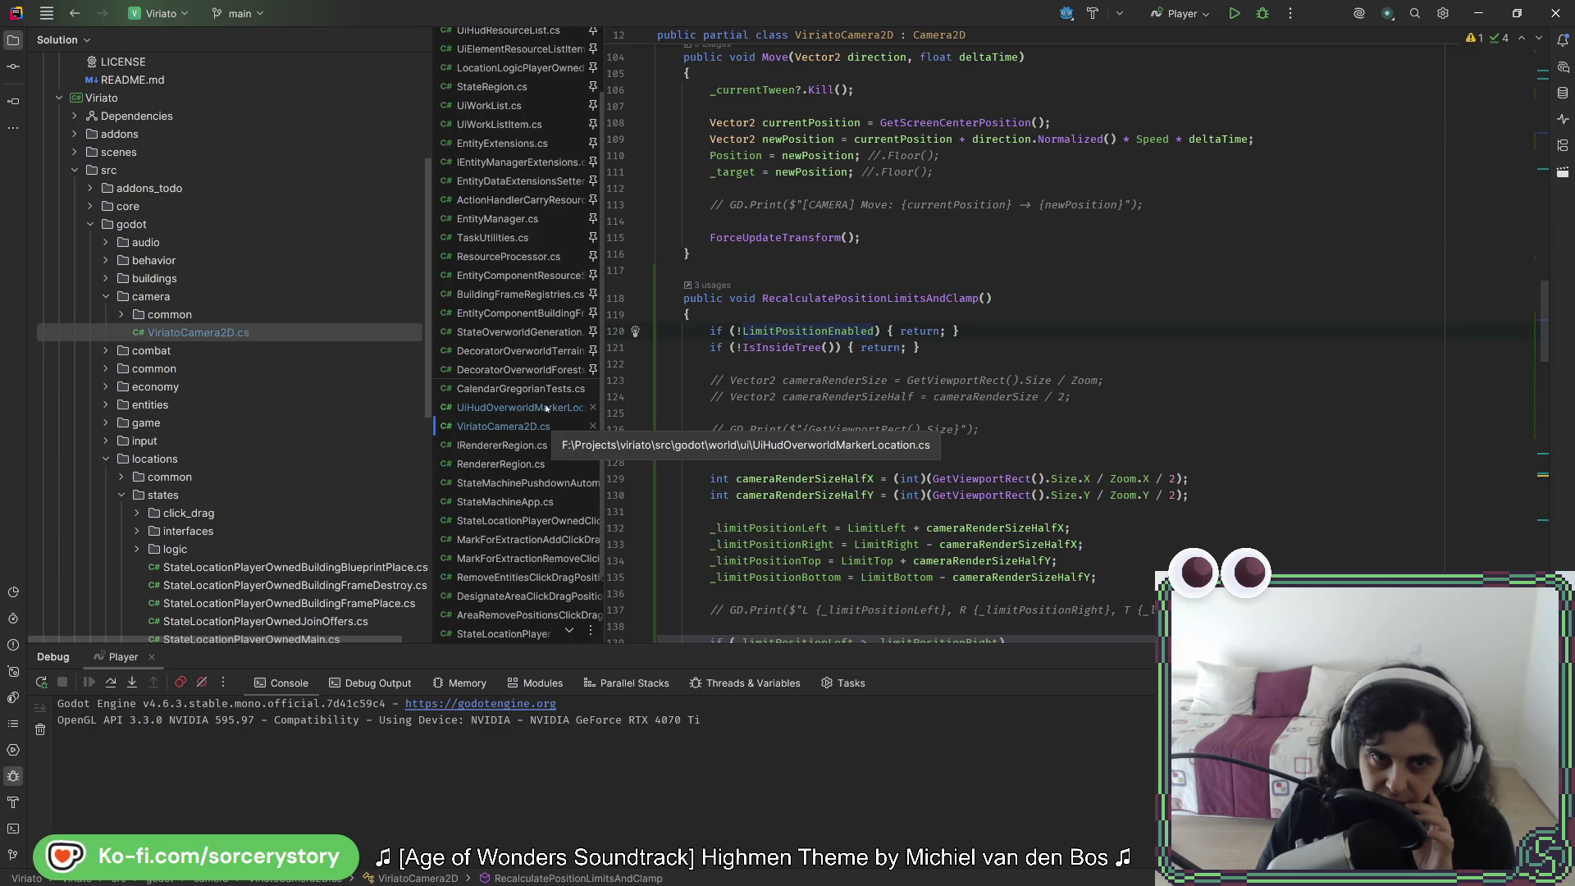
Step: Open StateRegion.cs from the Solution tree at the SetCamera method
{"action": "scroll", "coordinate": [306, 476], "scroll_direction": "down", "scroll_amount": 6}
{"action": "key", "text": "shift+alt+l"}
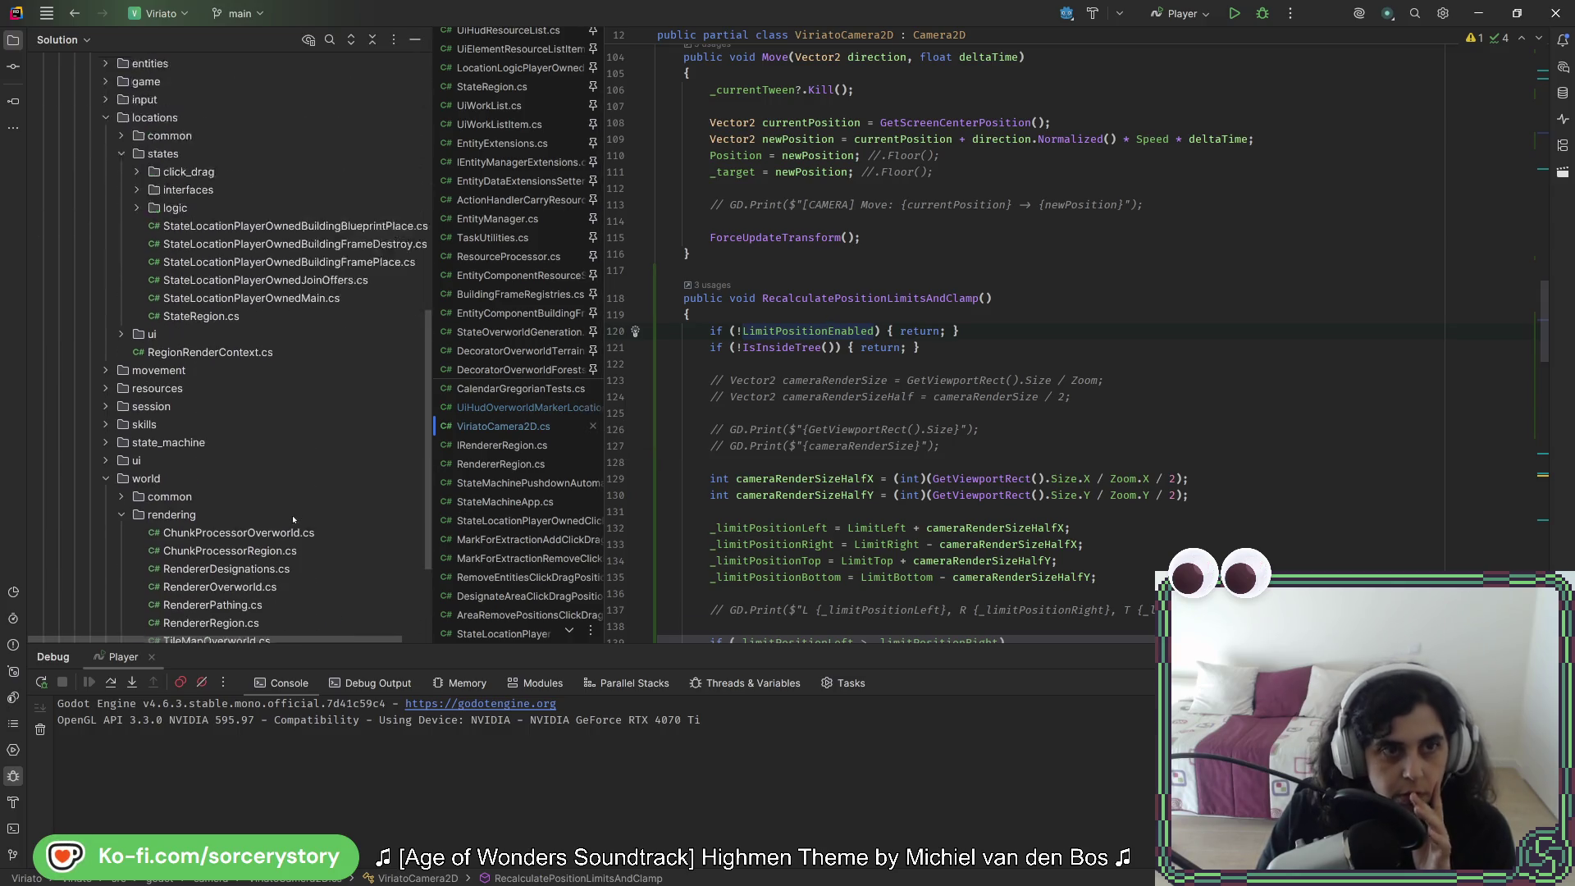
{"action": "scroll", "coordinate": [290, 474], "scroll_direction": "down", "scroll_amount": 4}
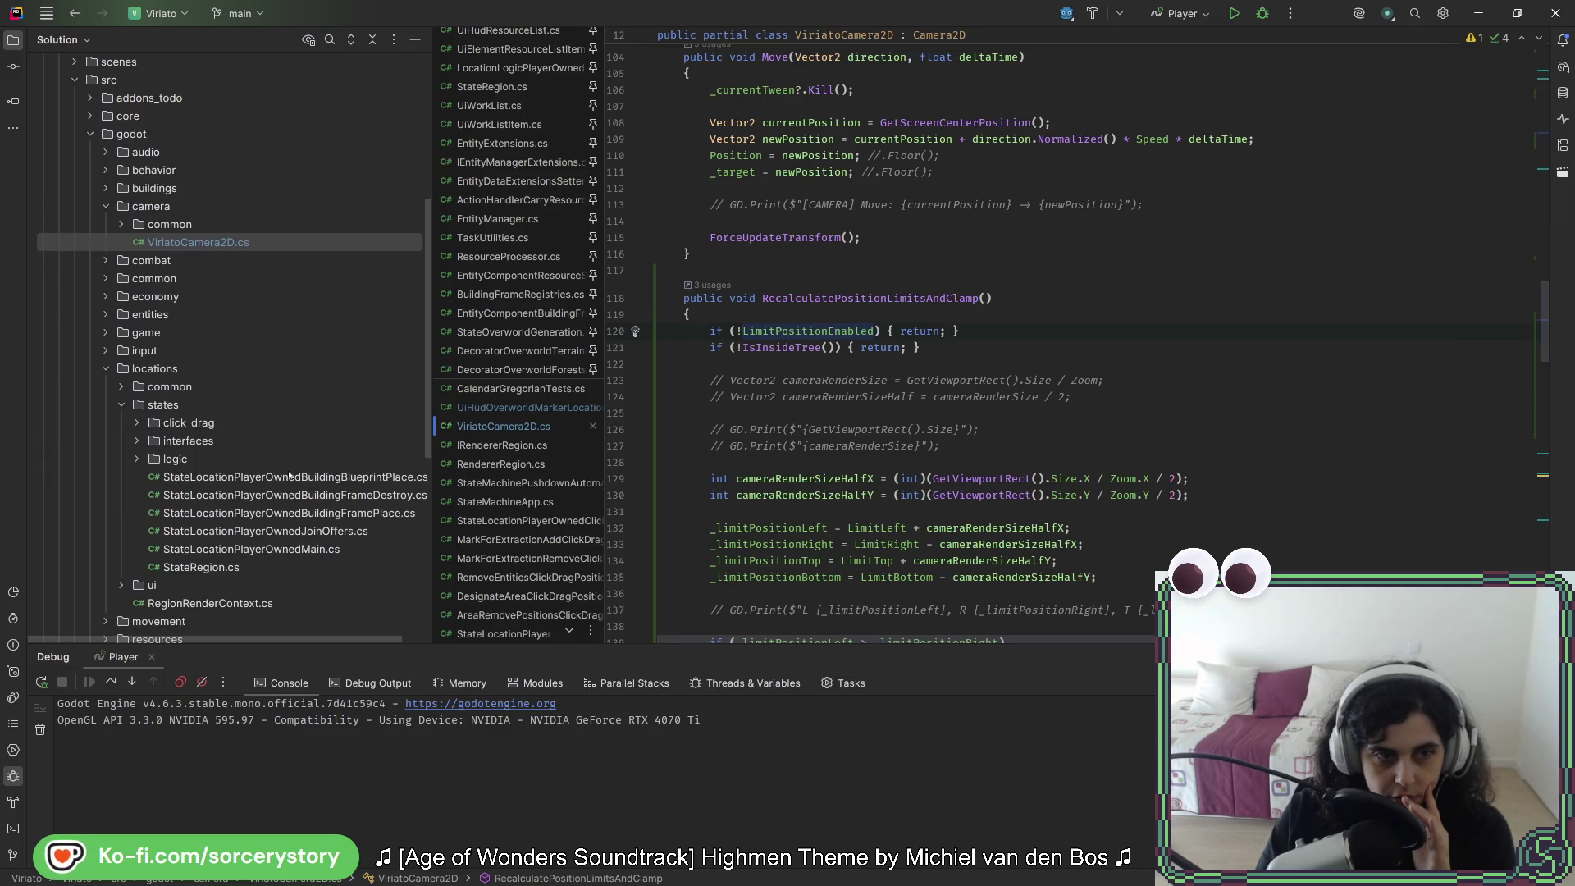
{"action": "double_click", "coordinate": [201, 567]}
{"action": "scroll", "coordinate": [1043, 477], "scroll_direction": "down", "scroll_amount": 3}
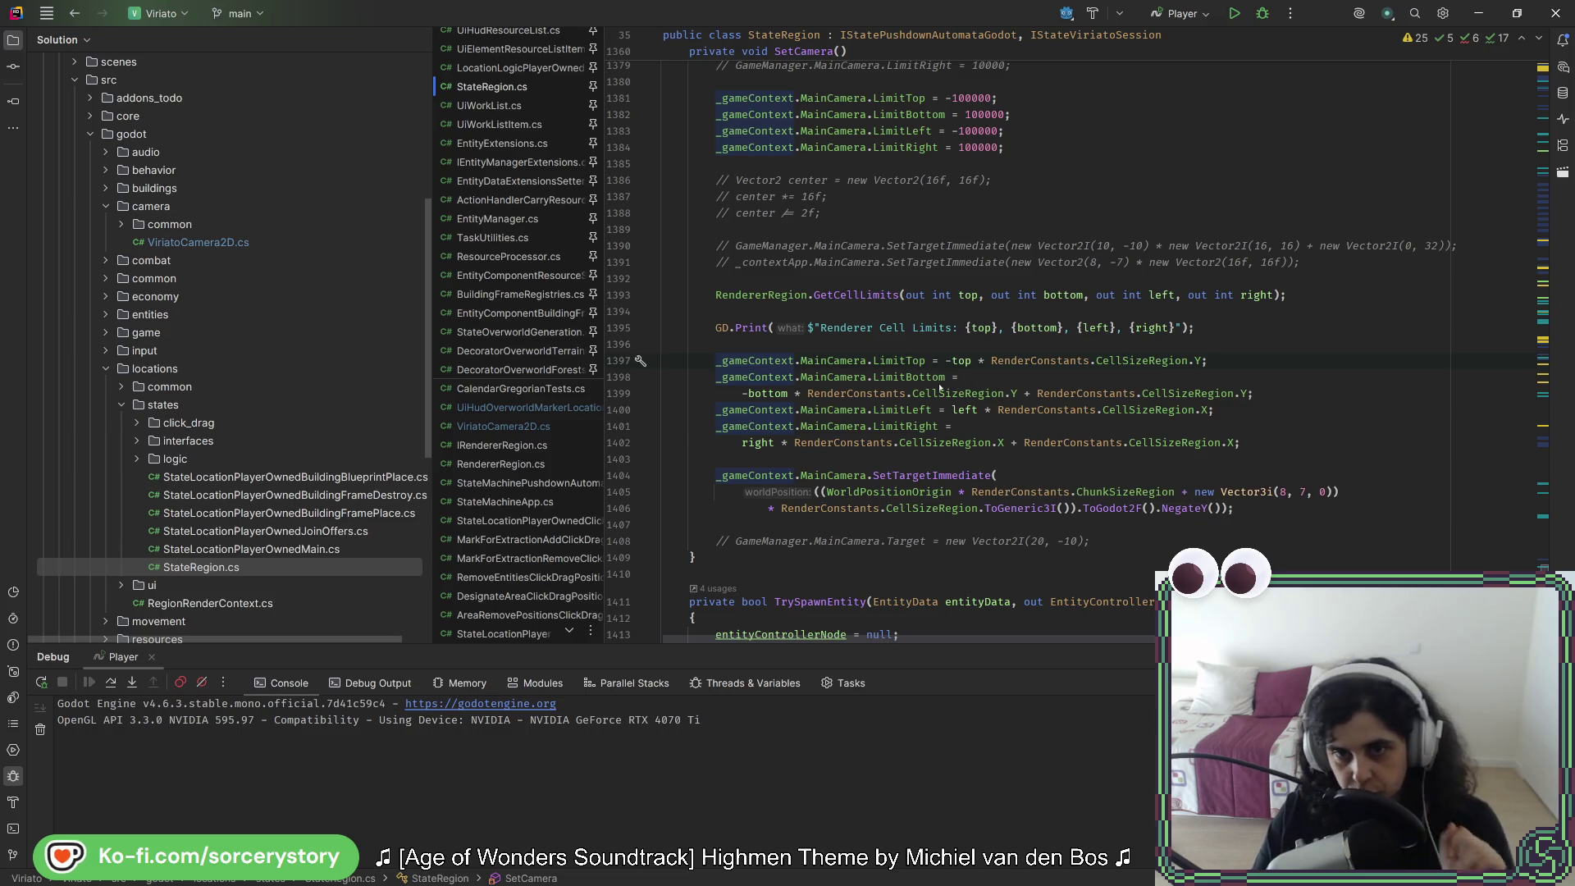
Step: Make LimitTop use -bottom instead of -top and run Code Cleanup on the file
{"action": "double_click", "coordinate": [767, 395]}
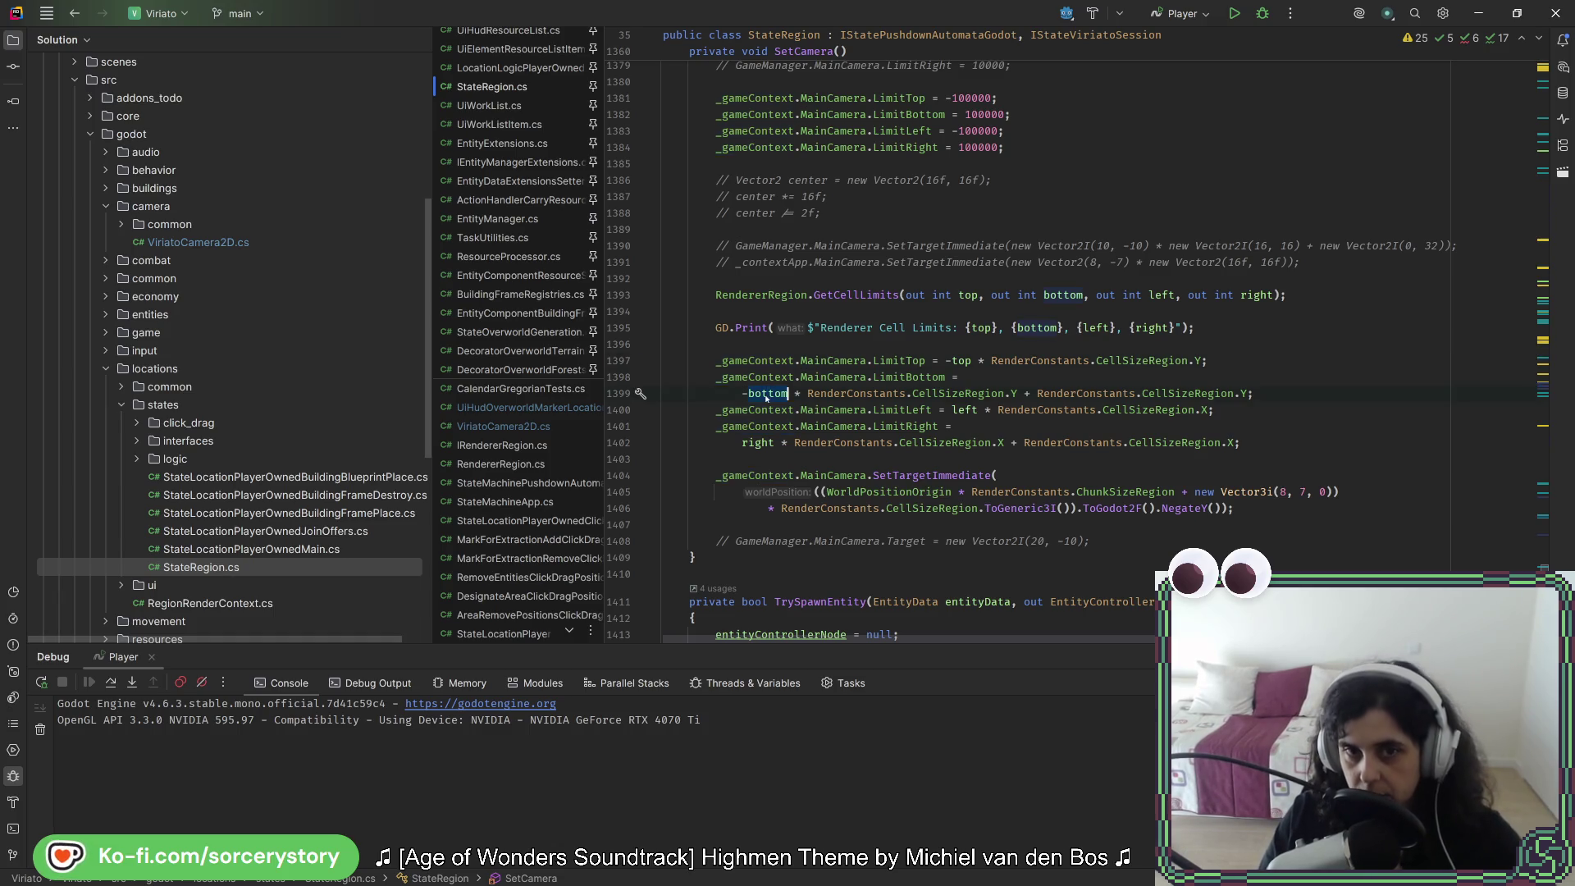
{"action": "type", "text": "bottom"}
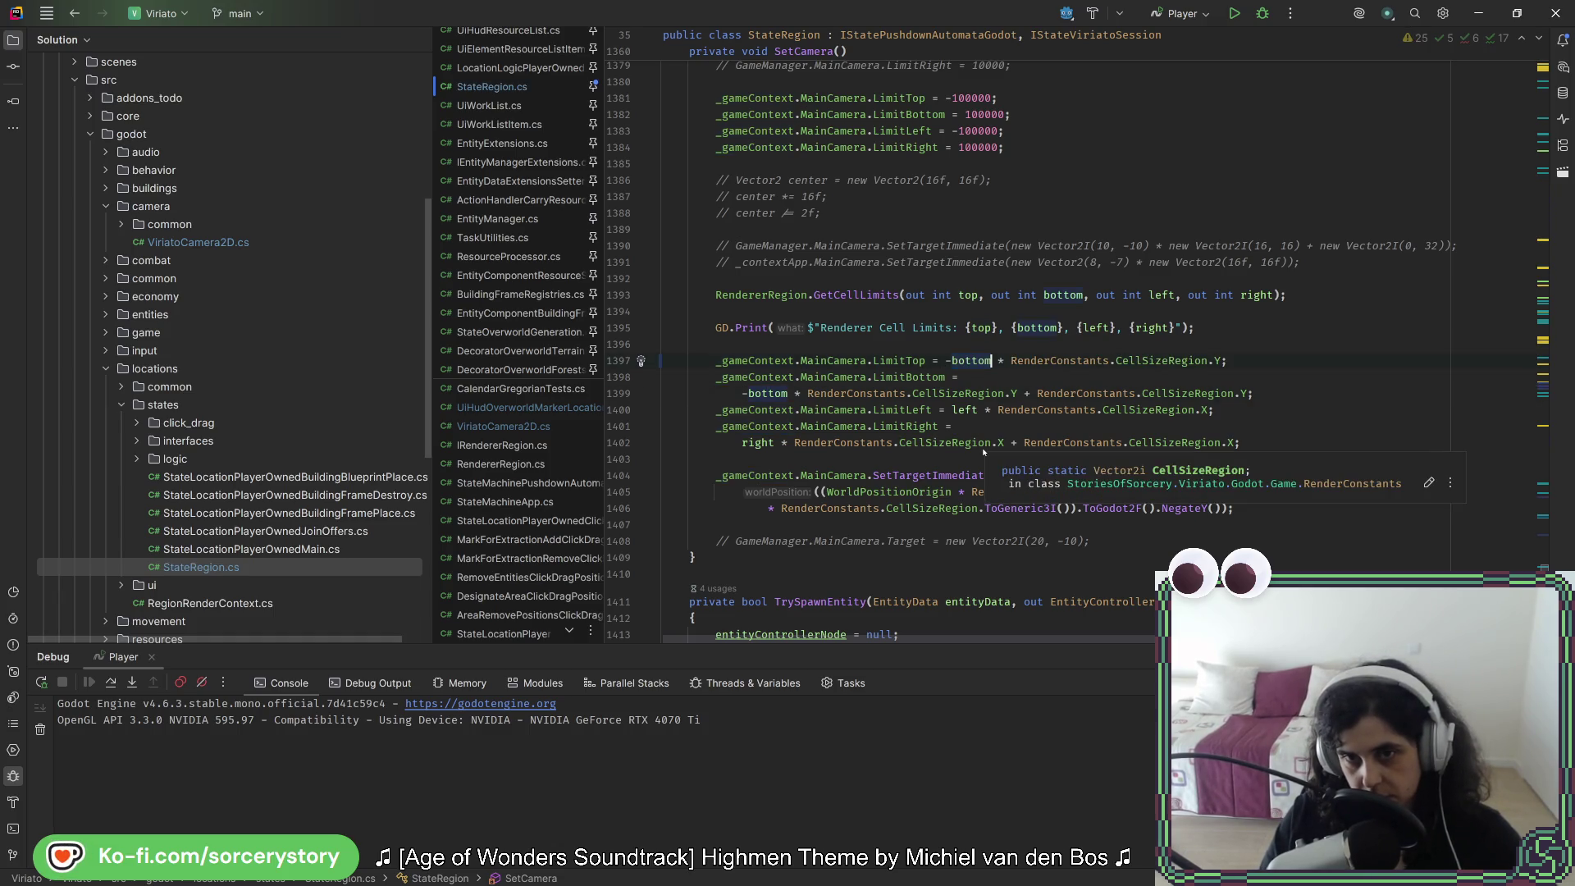
{"action": "key", "text": "ctrl+e"}
{"action": "key", "text": "ctrl+c"}
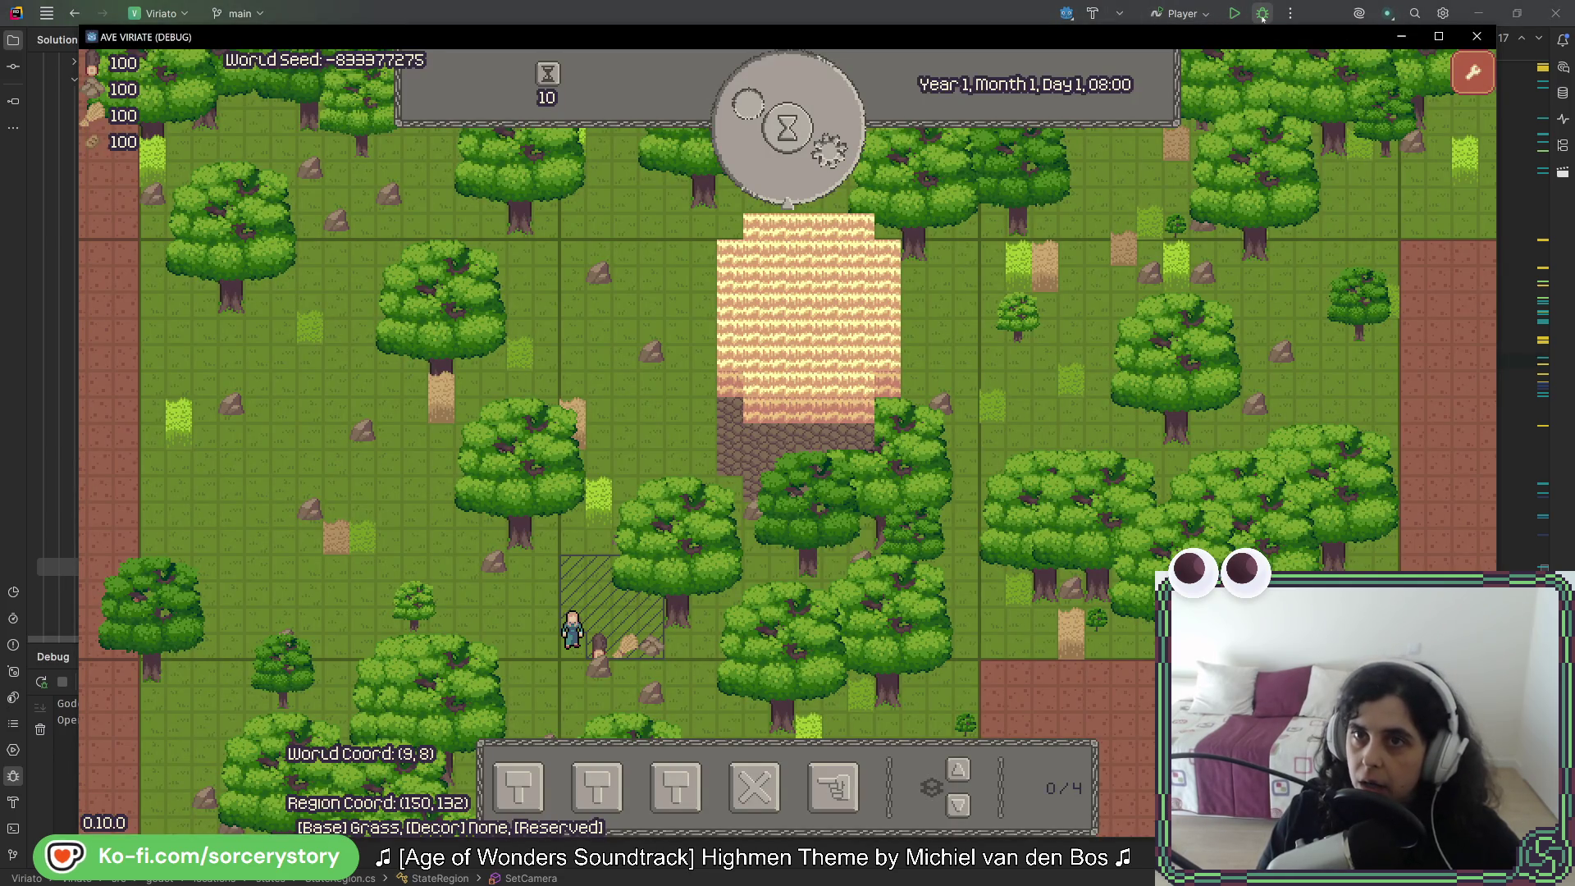
Step: Debug the game, step into RecalculatePositionLimitsAndClamp, and resume to the line 143 breakpoint
{"action": "left_click", "coordinate": [1262, 17]}
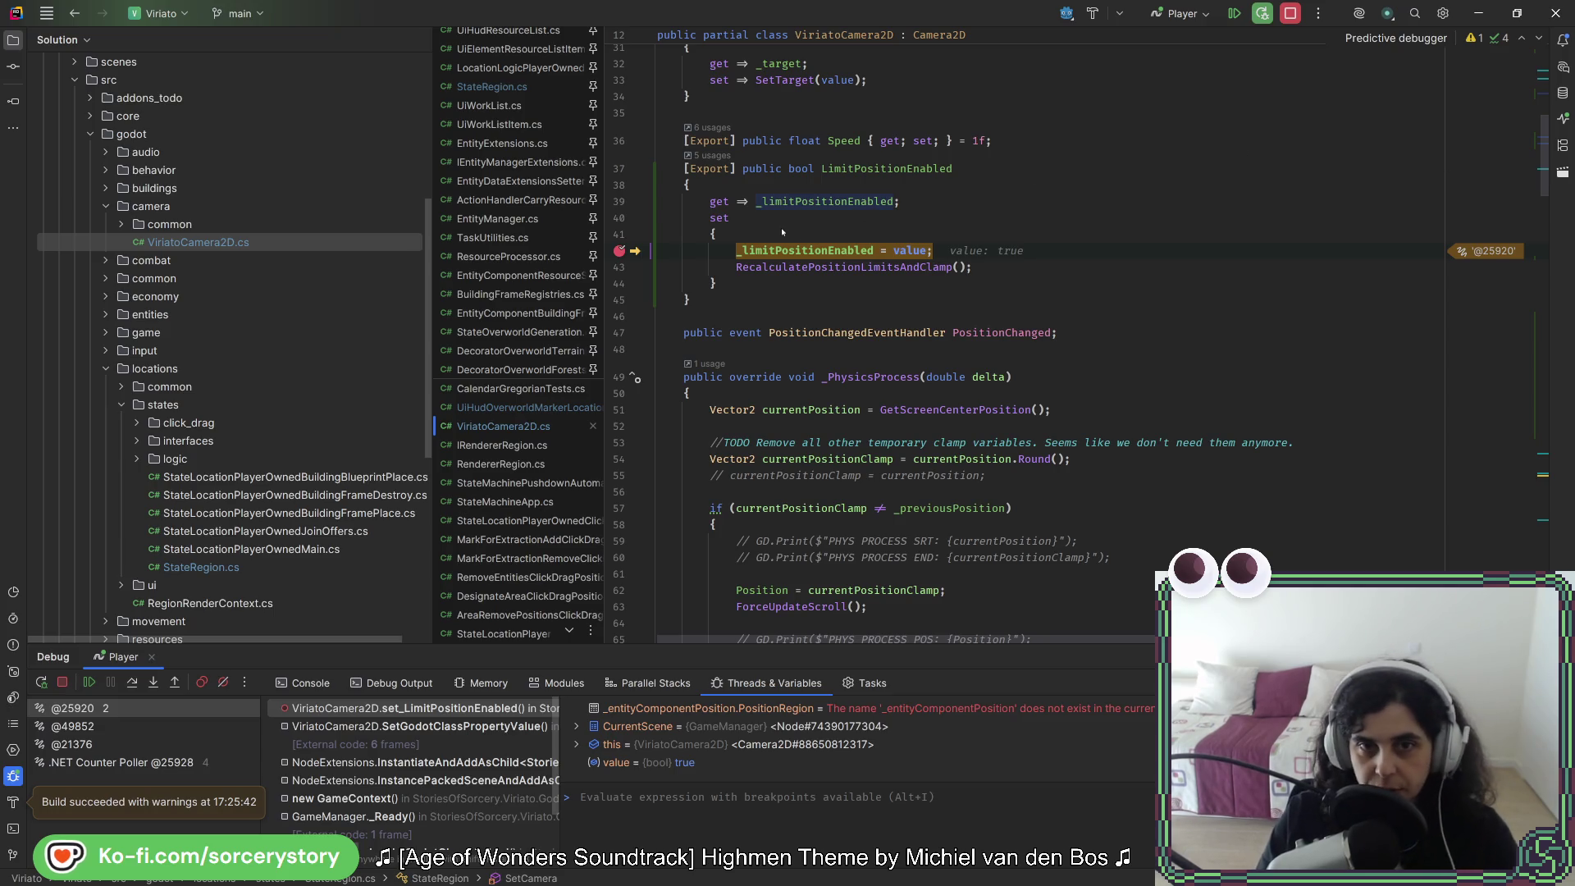
{"action": "key", "text": "F8"}
{"action": "key", "text": "F7"}
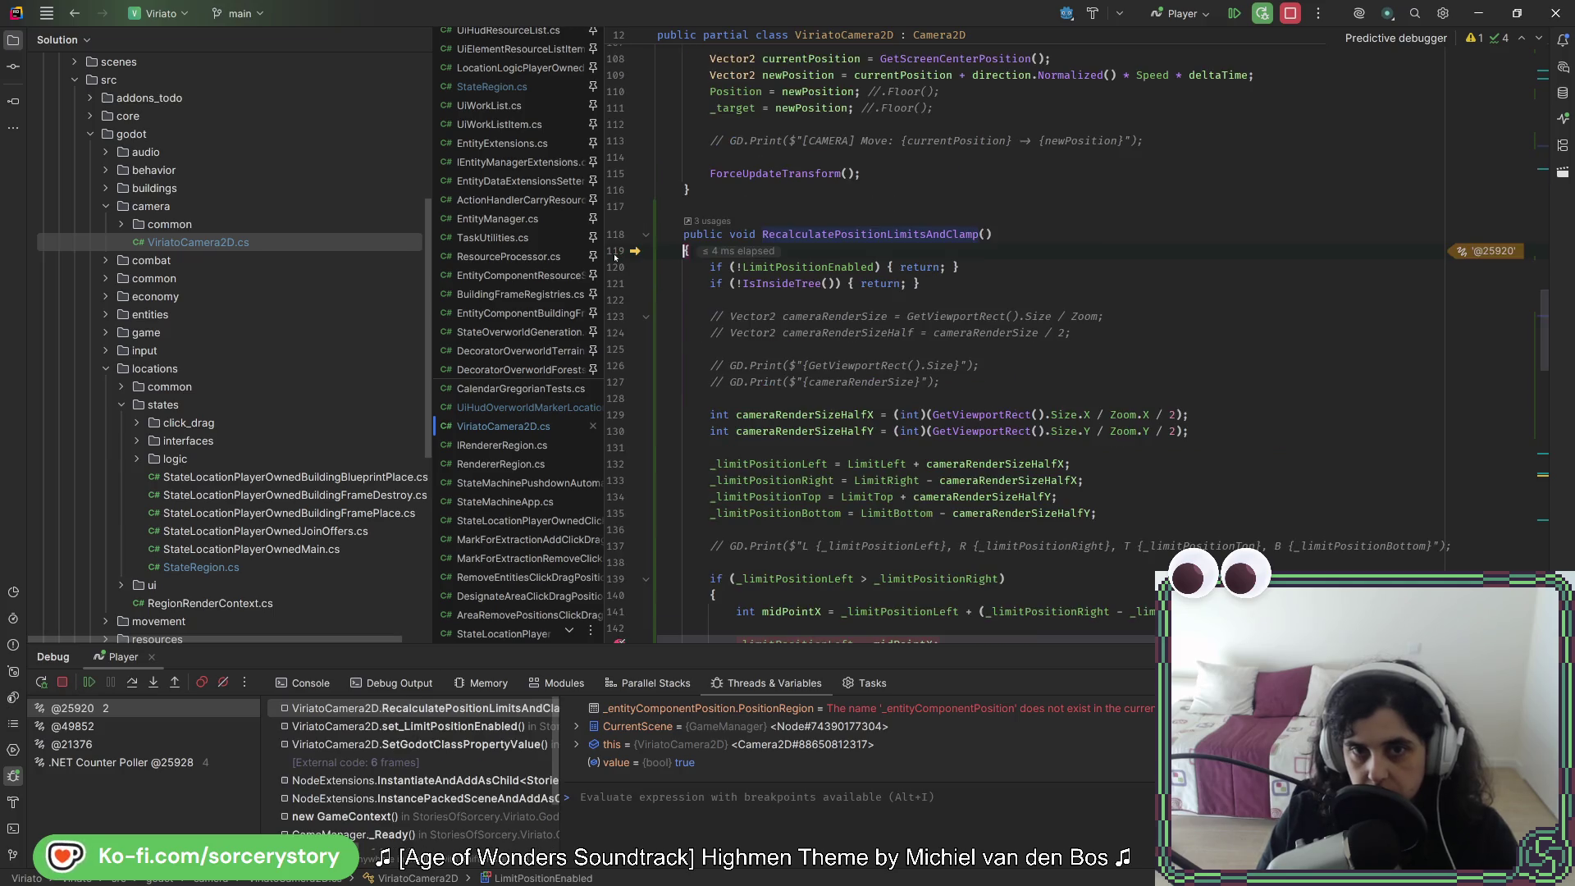
{"action": "key", "text": "F8"}
{"action": "key", "text": "F8"}
{"action": "key", "text": "F8"}
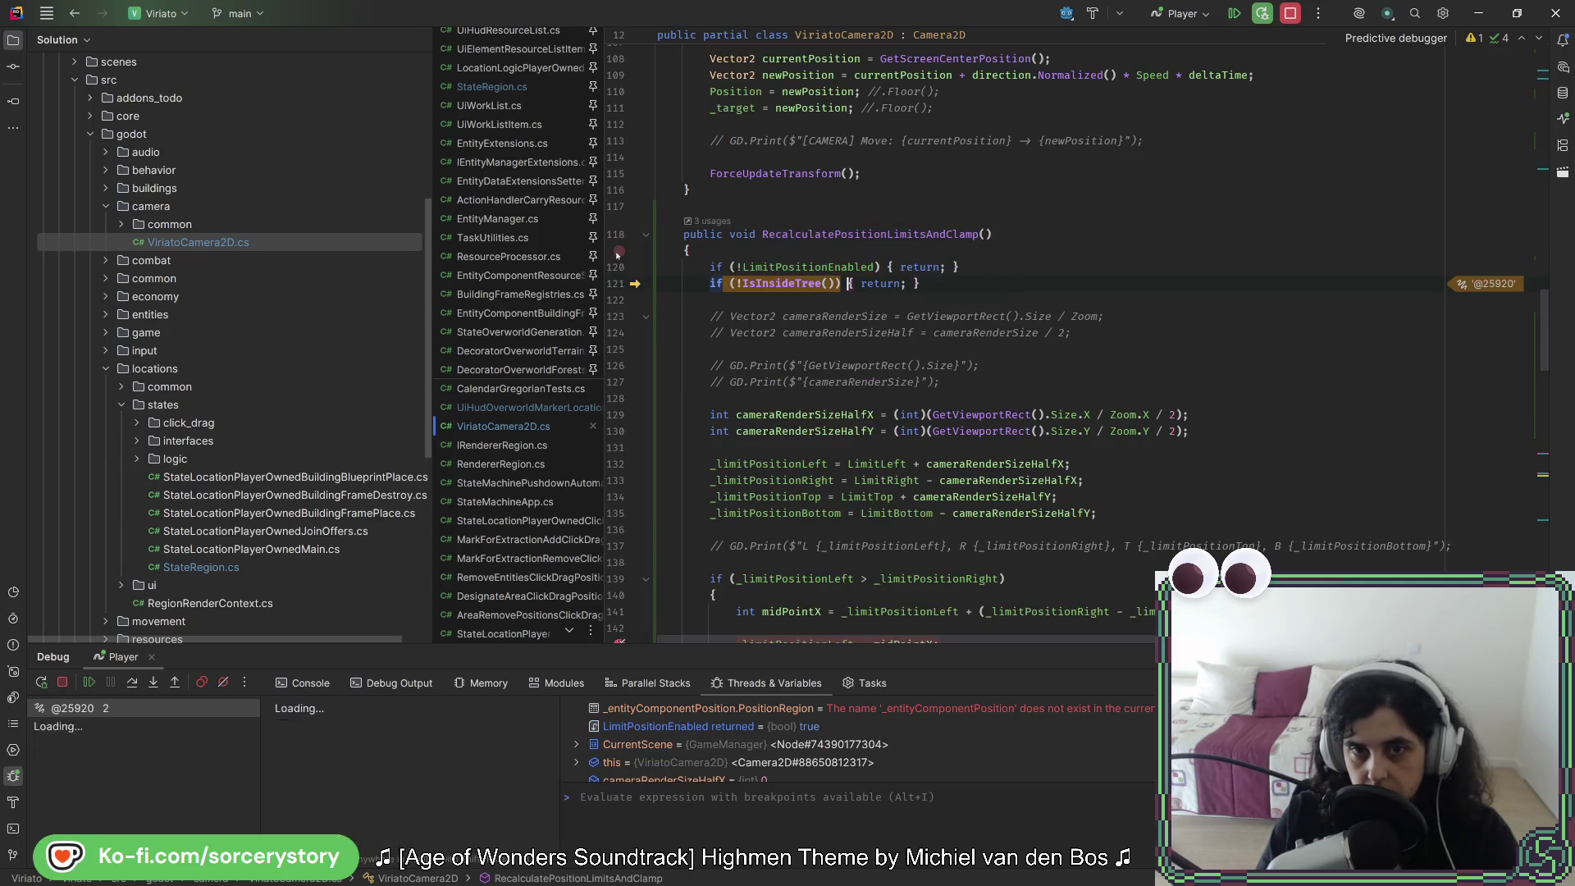
{"action": "left_click", "coordinate": [1235, 14]}
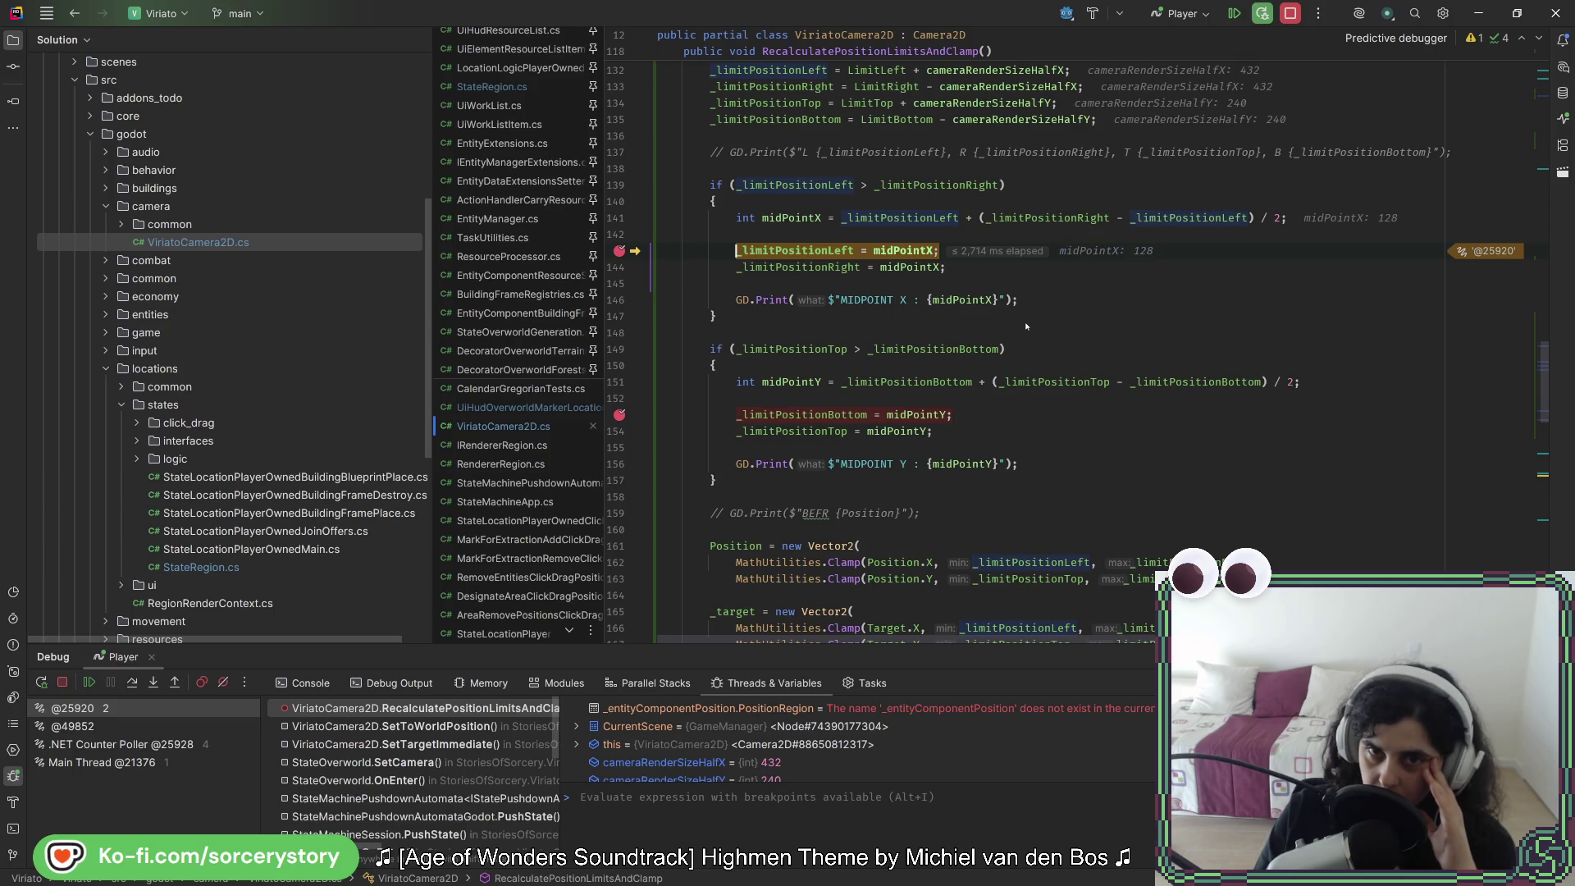
Step: Inspect midPointX 128, left limit 432 and right limit -176, and check the Camera2D zoom docs
{"action": "mouse_move", "coordinate": [912, 257]}
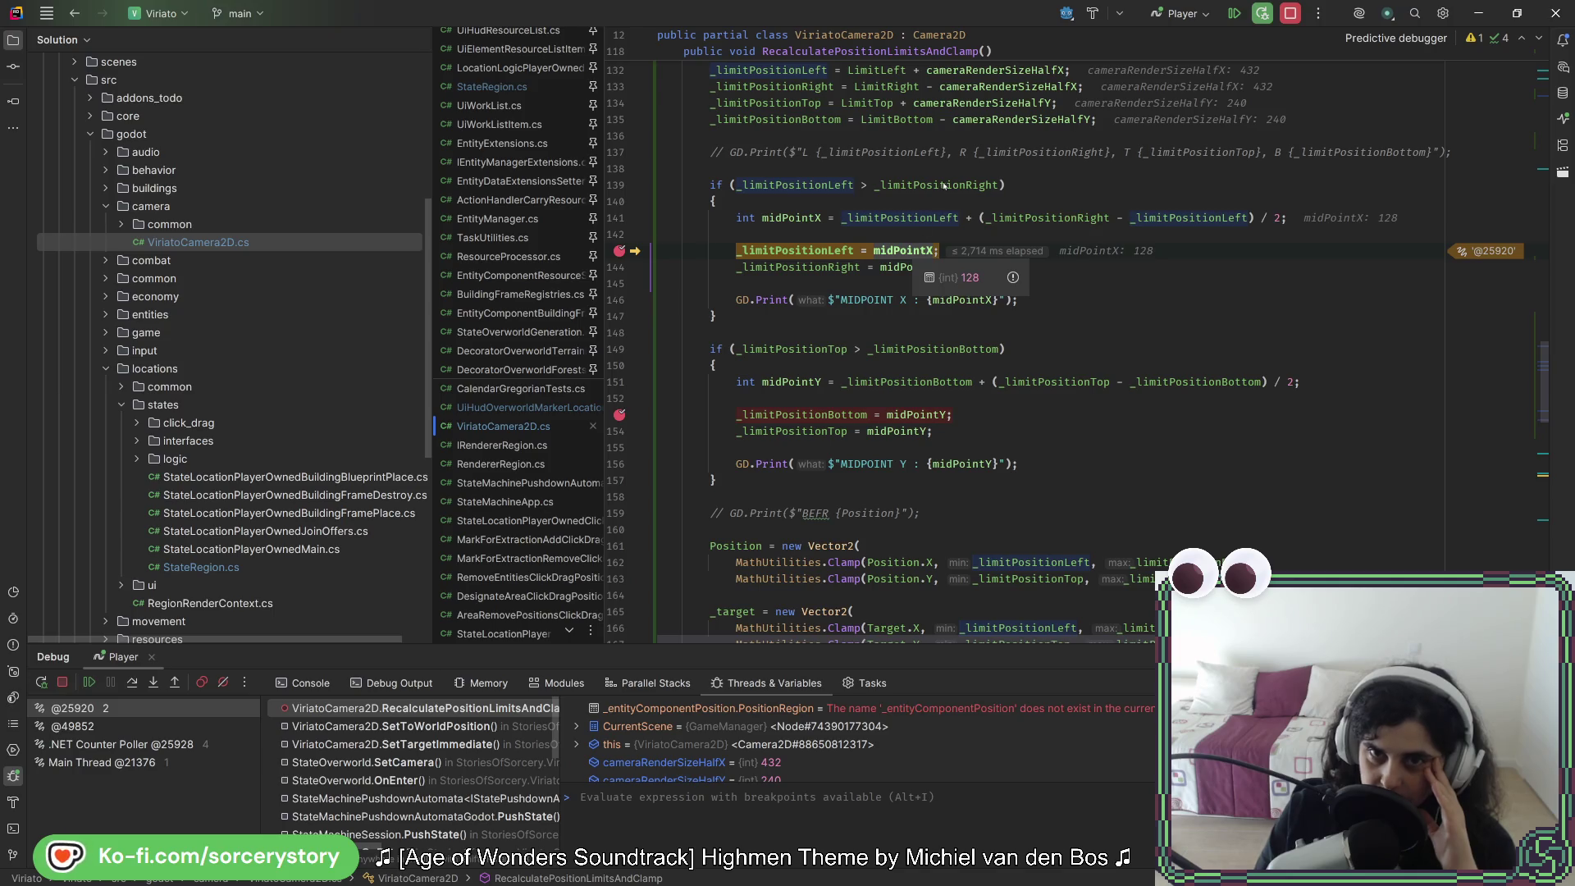
{"action": "mouse_move", "coordinate": [947, 182]}
{"action": "mouse_move", "coordinate": [800, 186]}
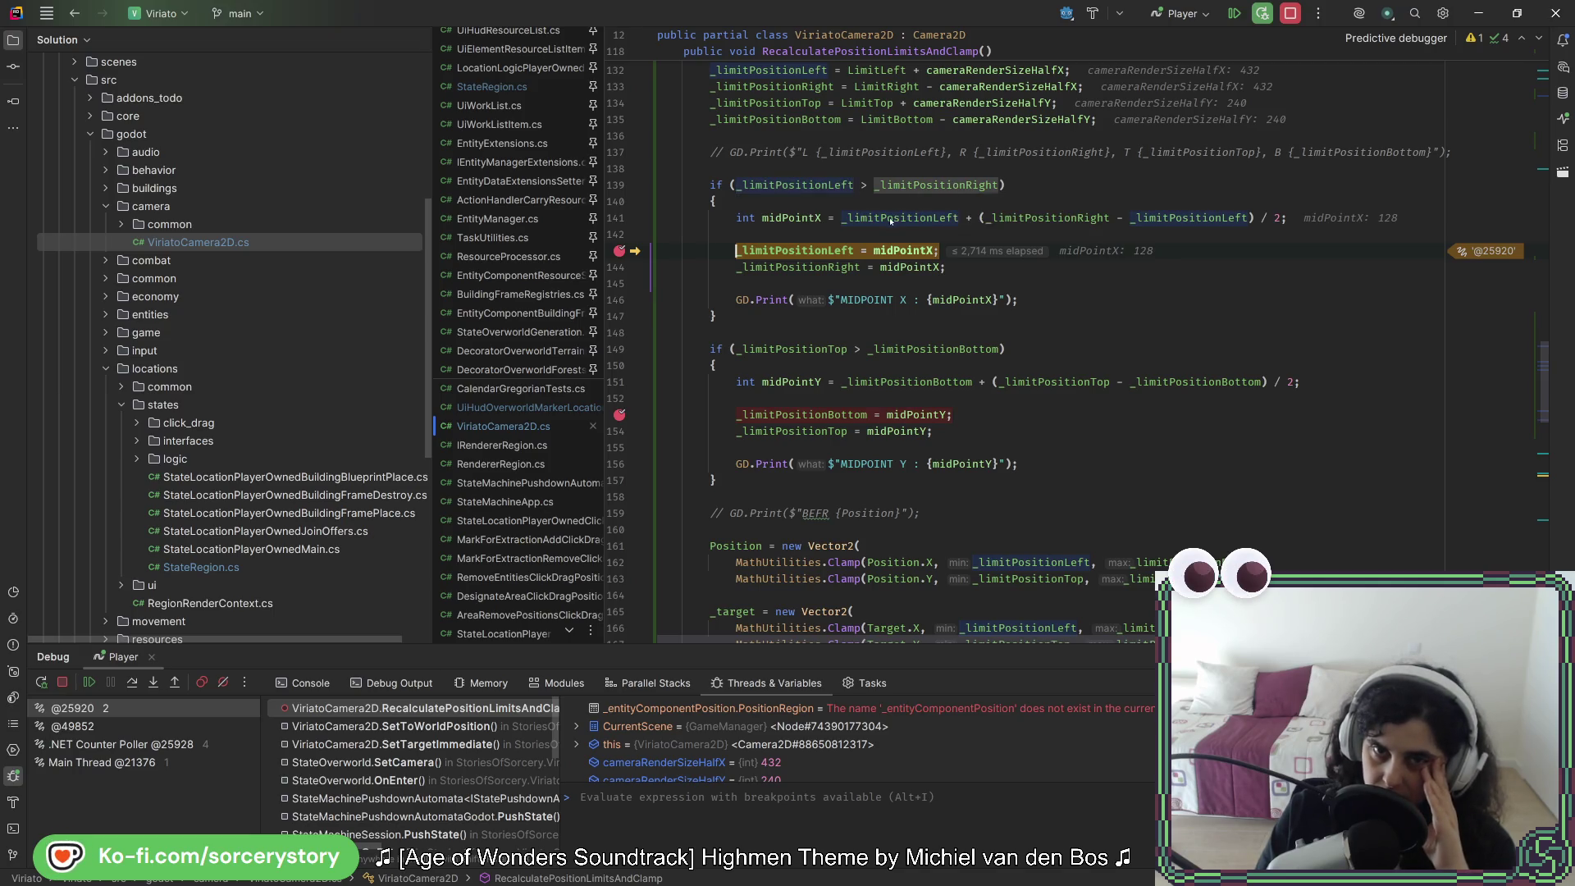
{"action": "mouse_move", "coordinate": [891, 220]}
{"action": "mouse_move", "coordinate": [969, 219]}
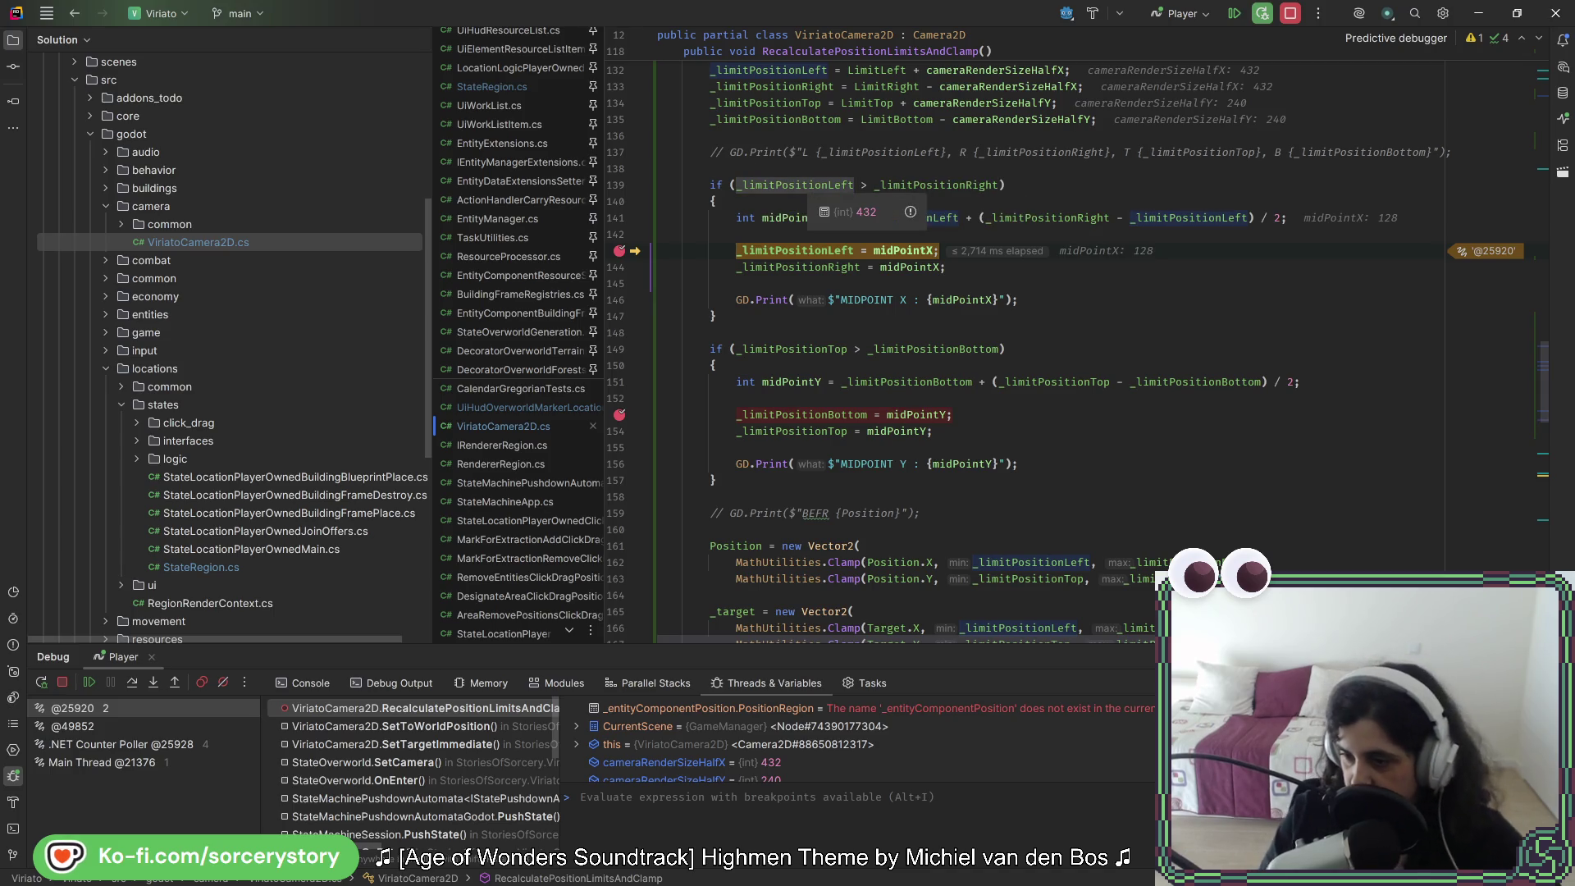
{"action": "key", "text": "alt+Tab"}
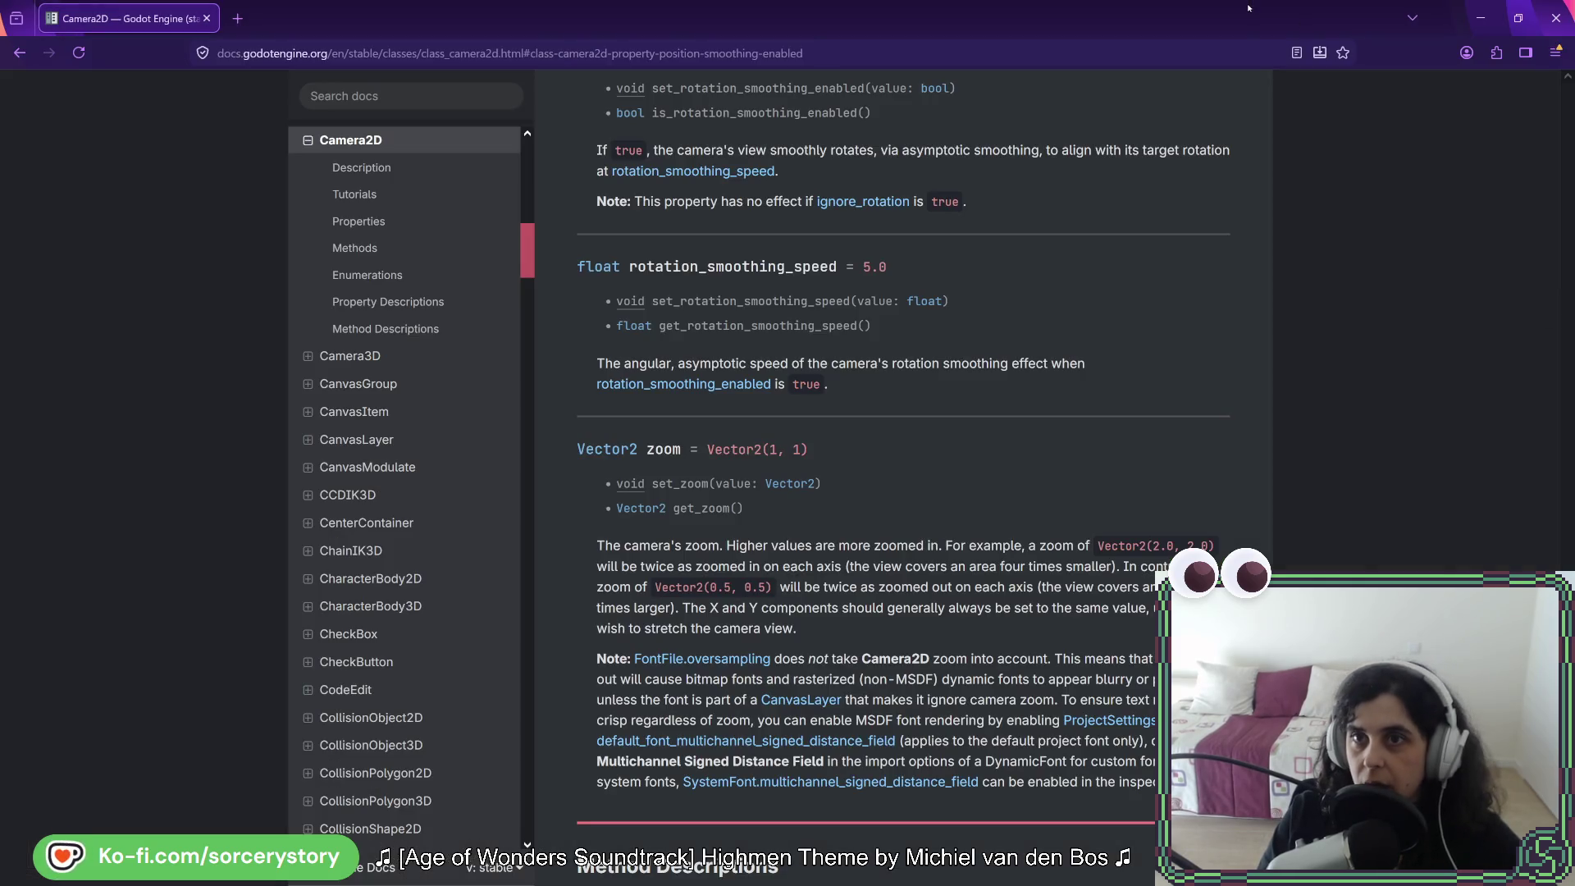
{"action": "left_click", "coordinate": [1481, 18]}
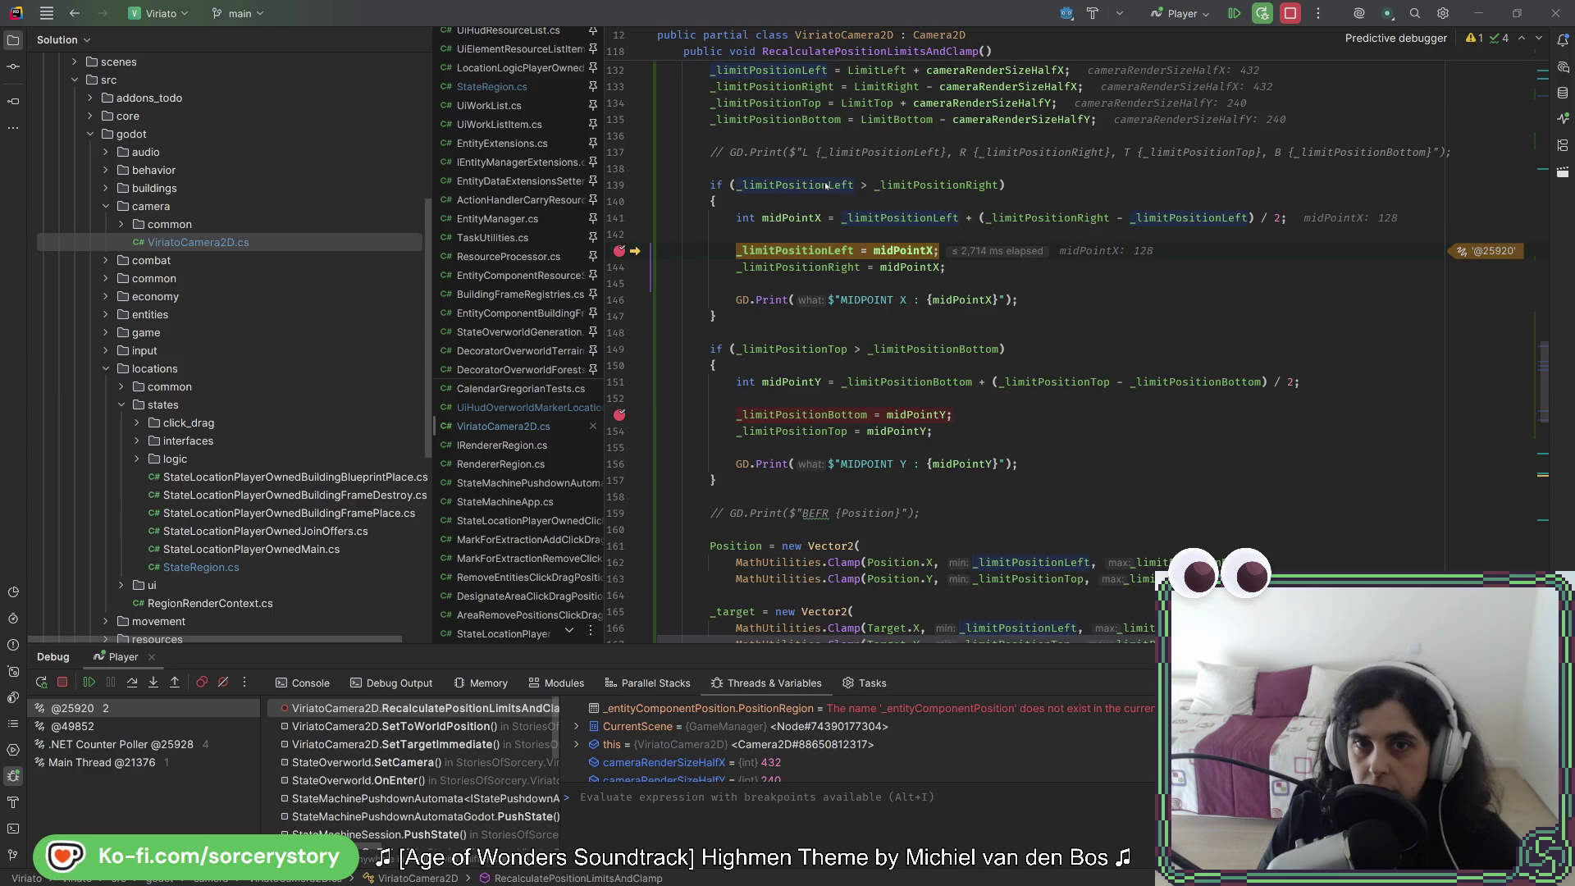
{"action": "left_click", "coordinate": [808, 280]}
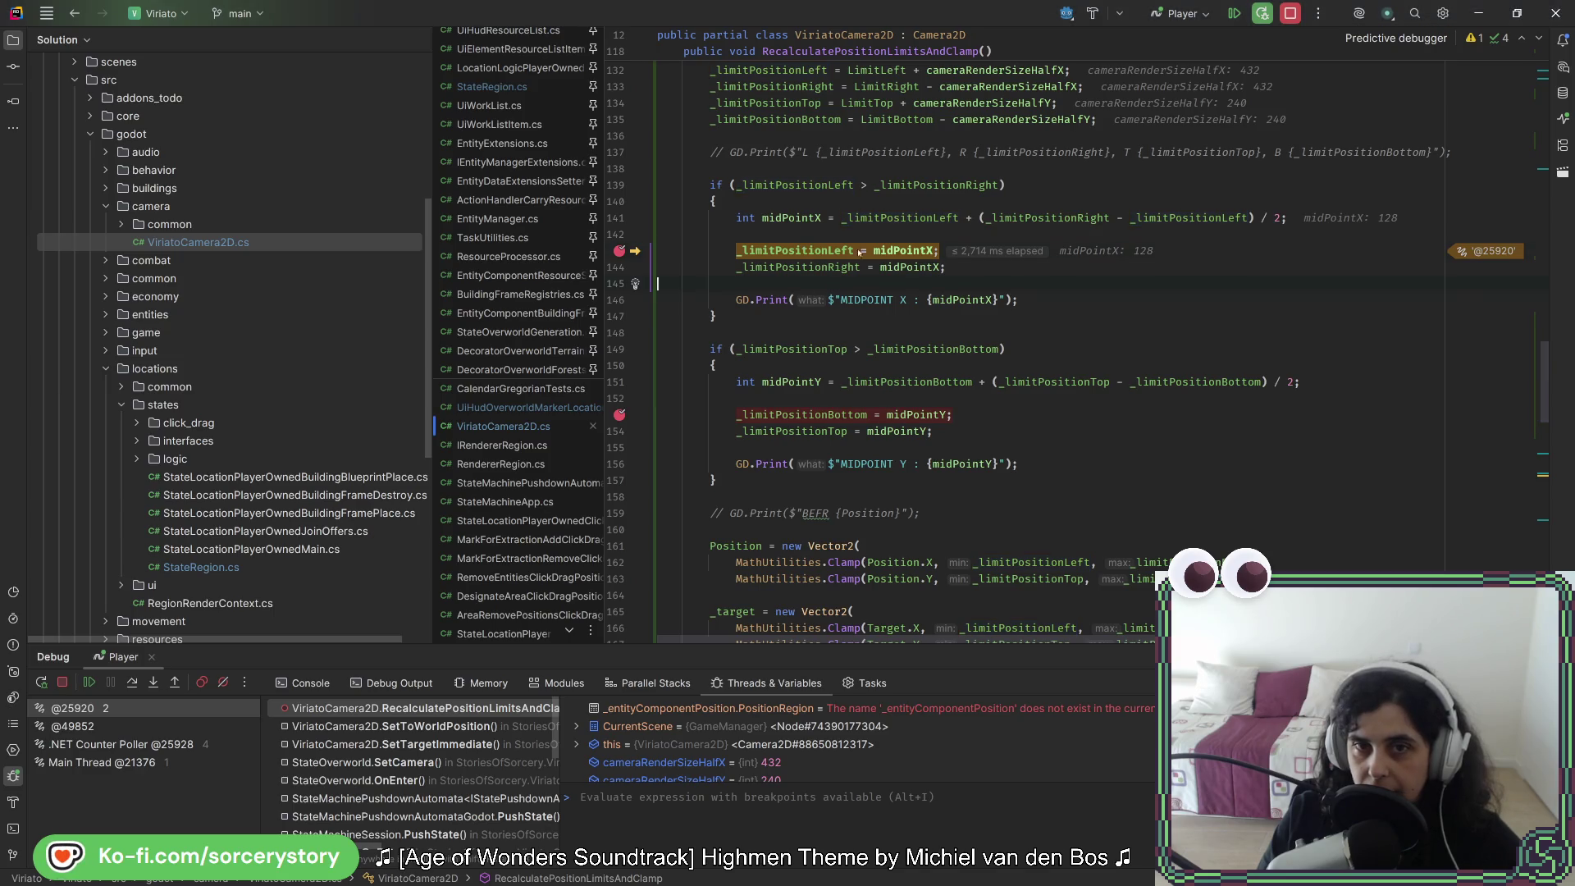
{"action": "mouse_move", "coordinate": [1040, 218]}
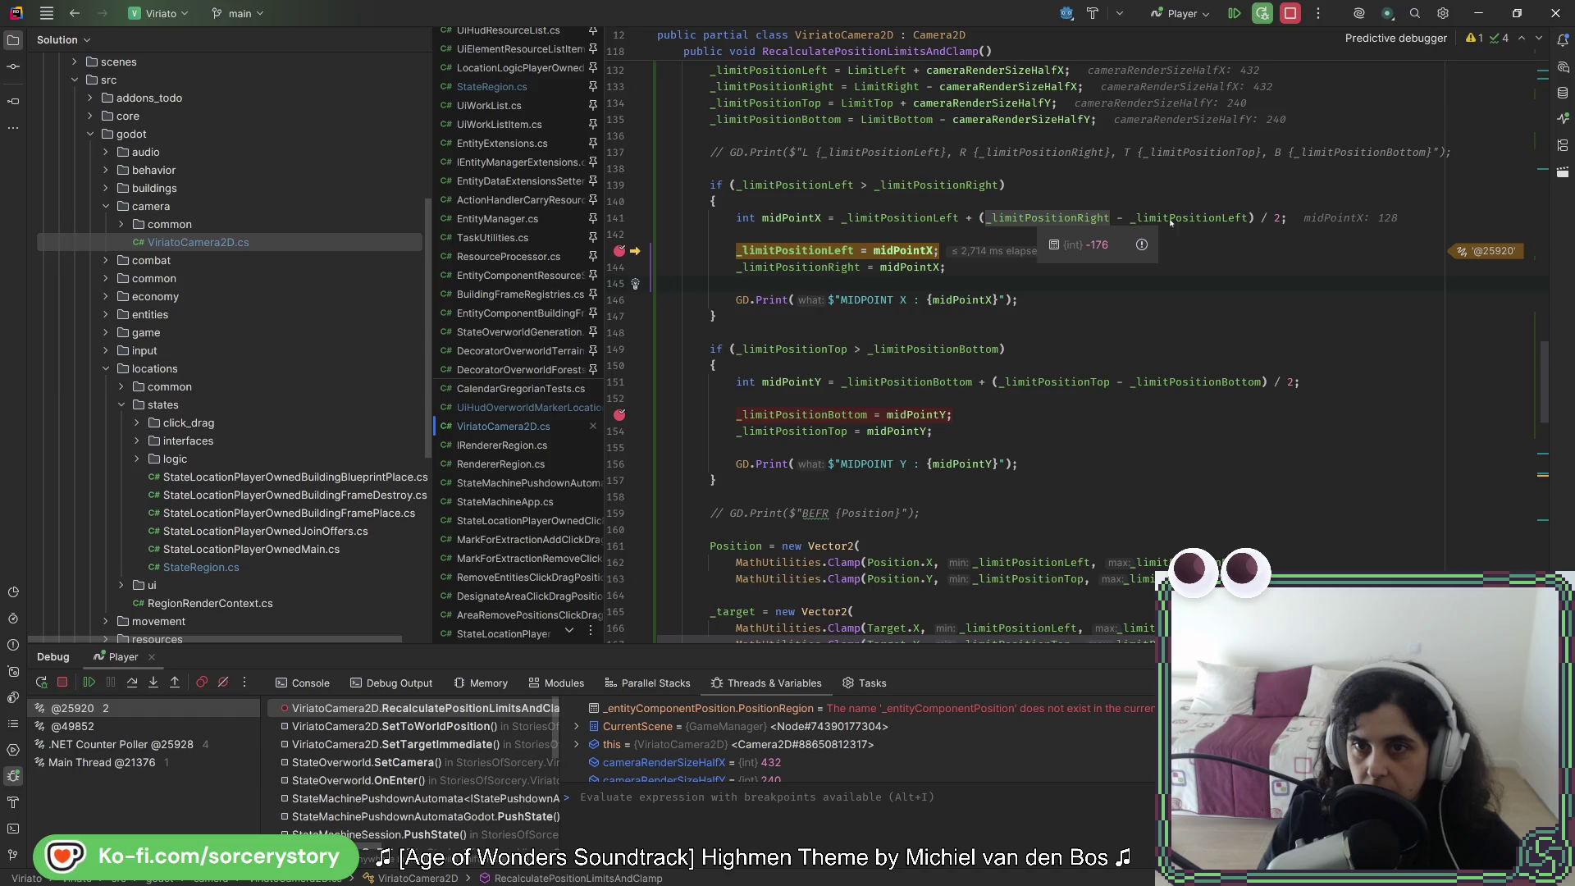
{"action": "mouse_move", "coordinate": [1227, 224]}
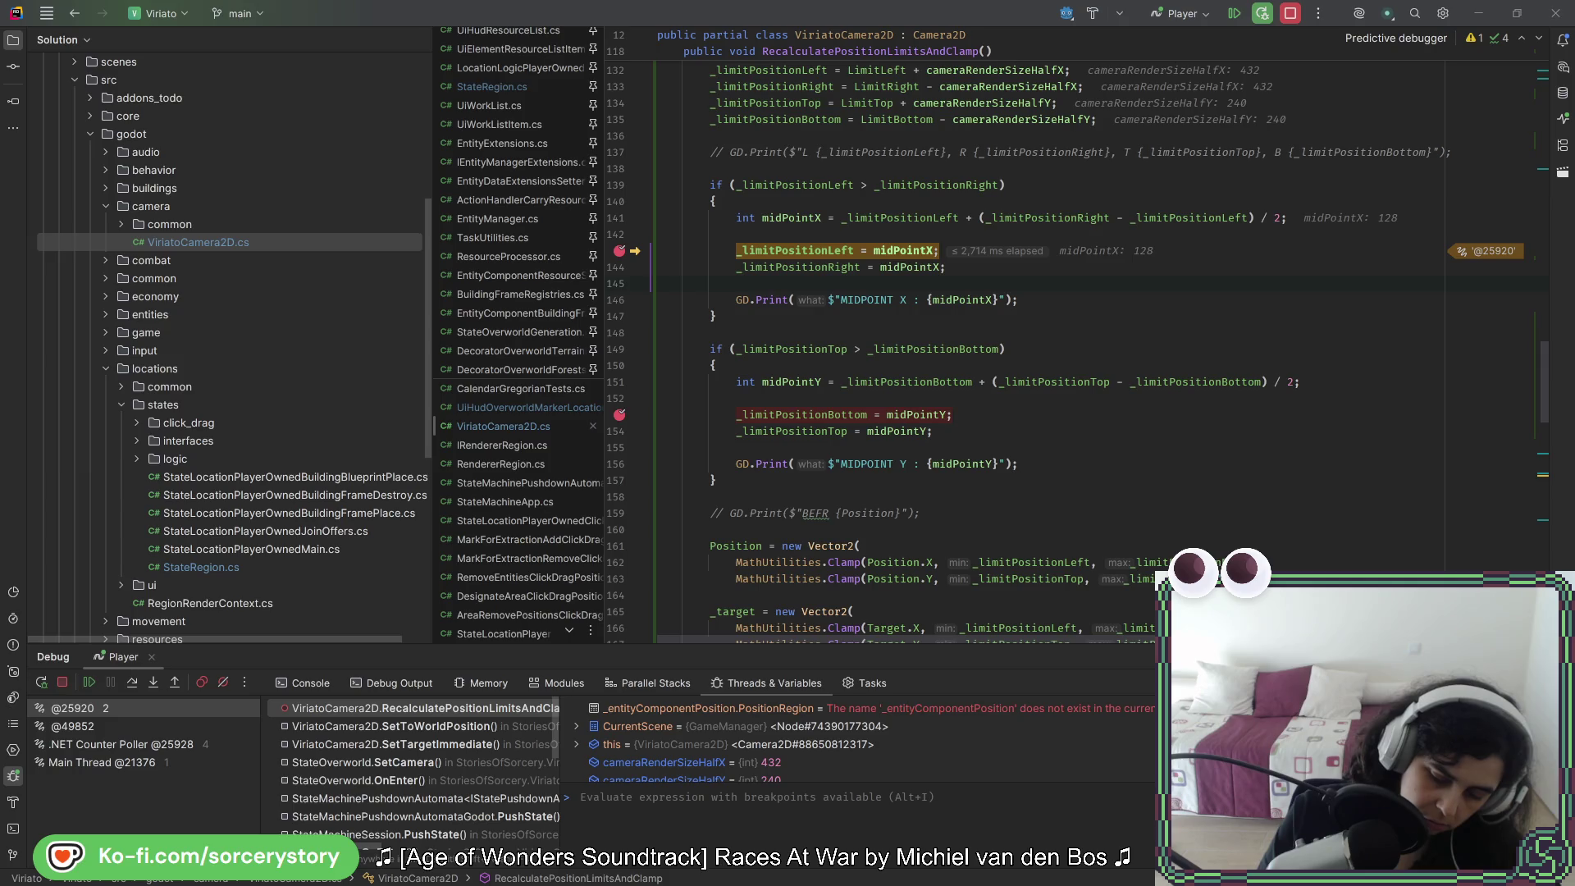
{"action": "left_click", "coordinate": [1220, 217]}
{"action": "mouse_move", "coordinate": [1203, 218]}
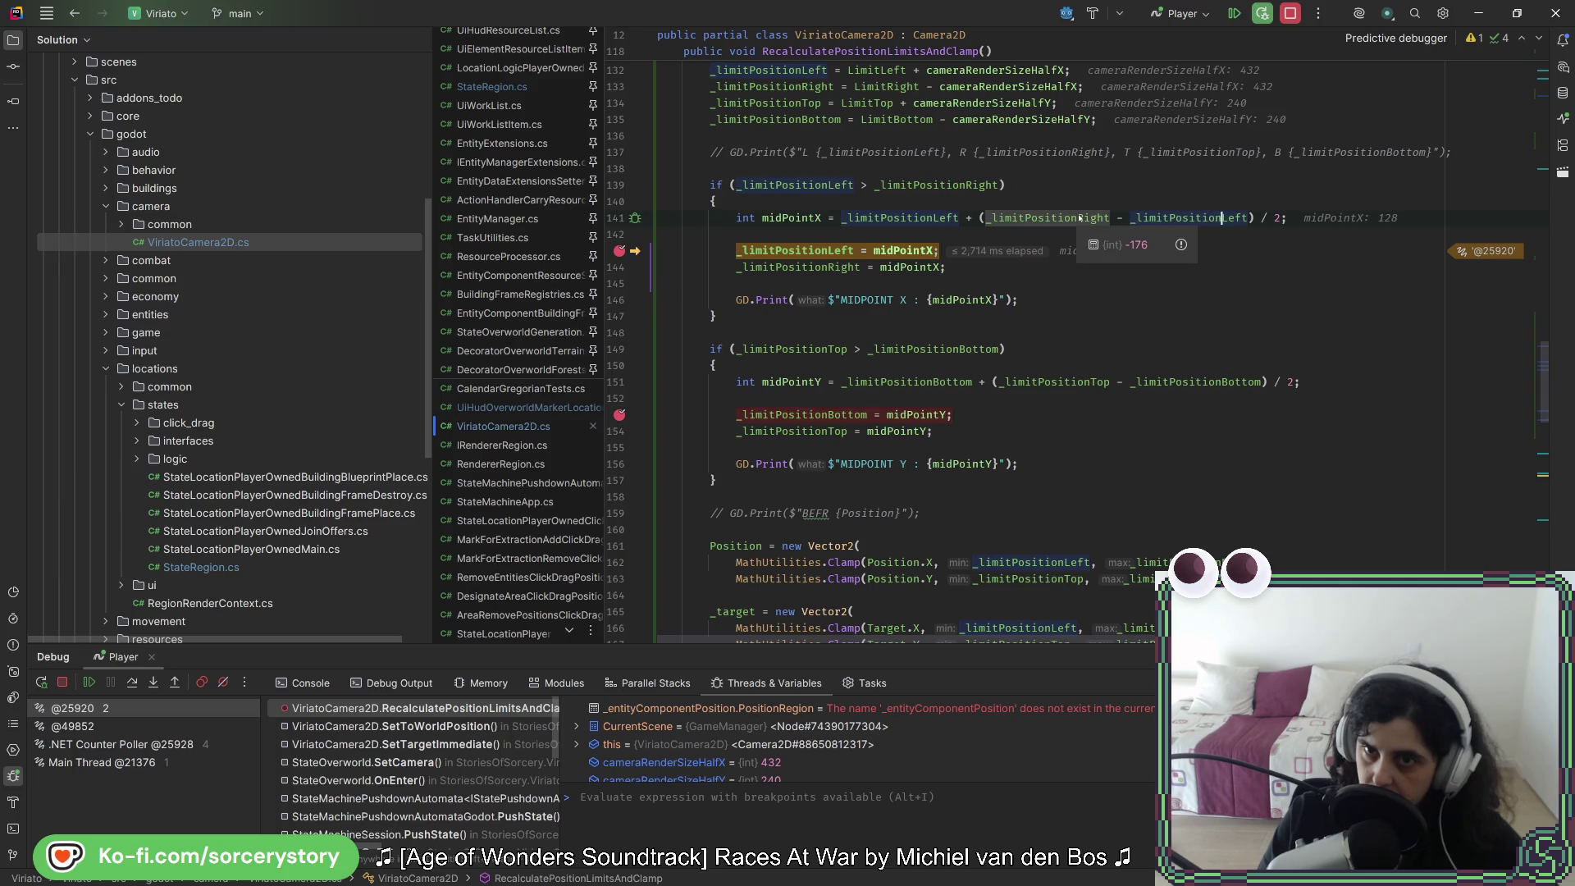
{"action": "key", "text": "alt+Tab"}
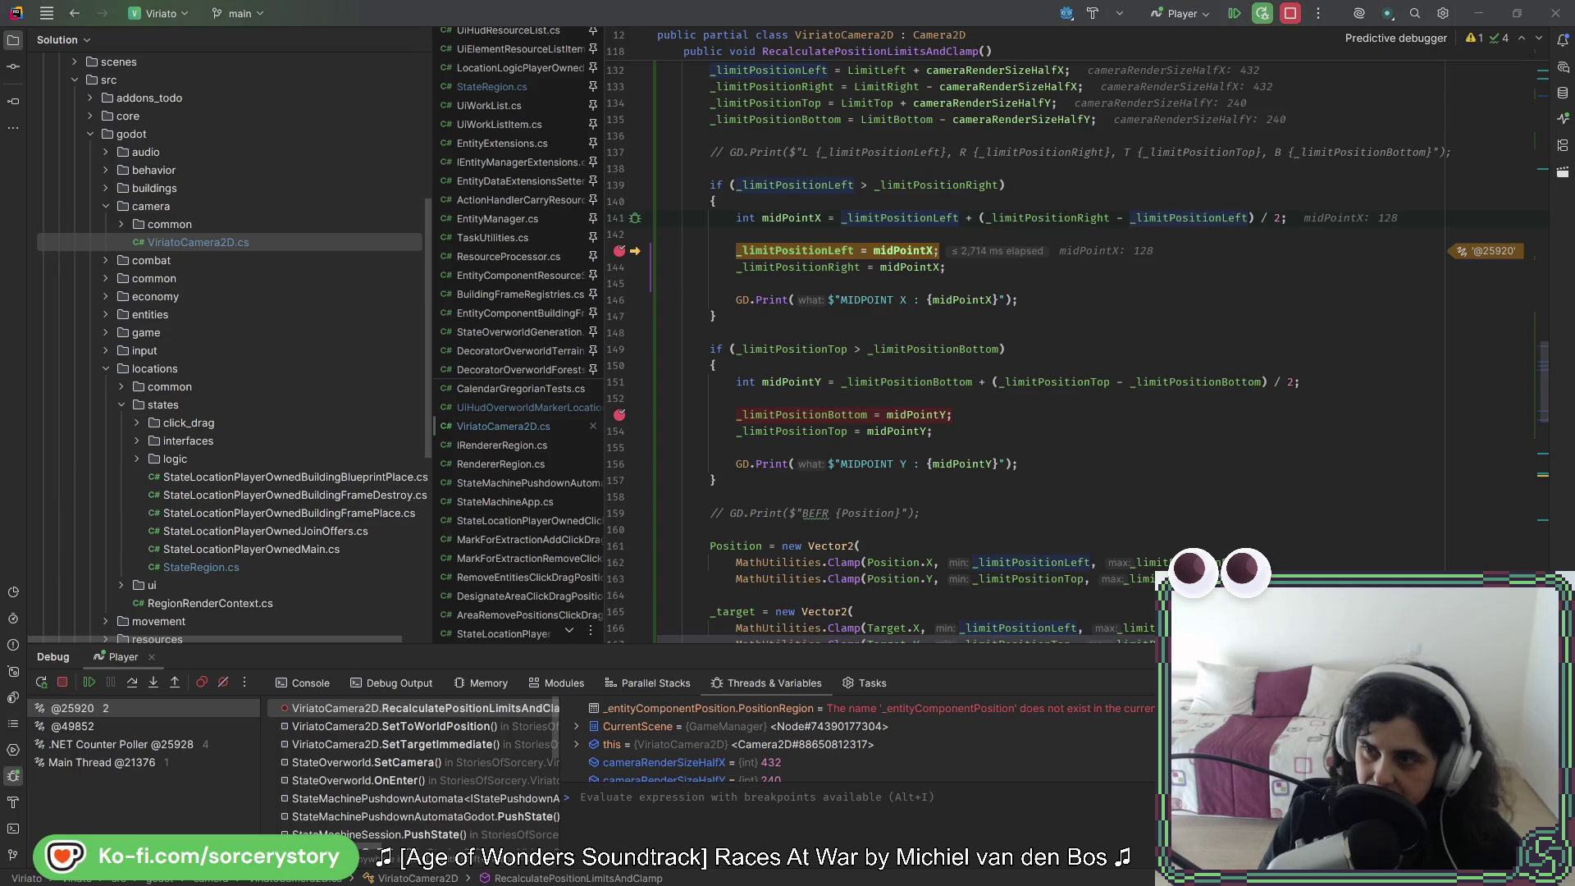
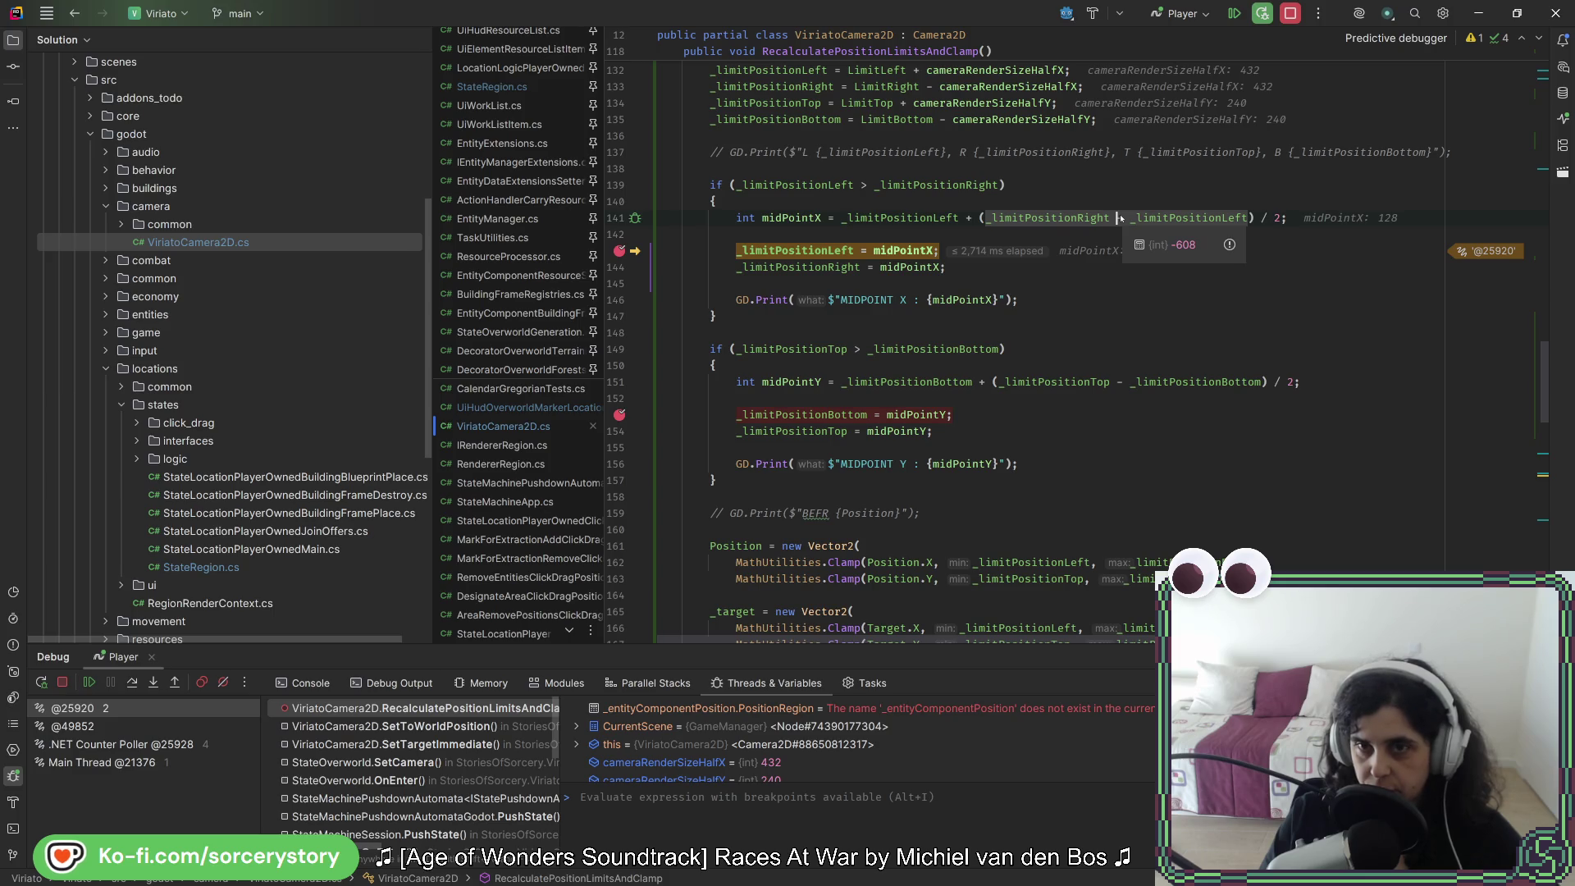
Step: Inspect the horizontal midpoint and limit values in the paused Rider debugger
{"action": "mouse_move", "coordinate": [1266, 218]}
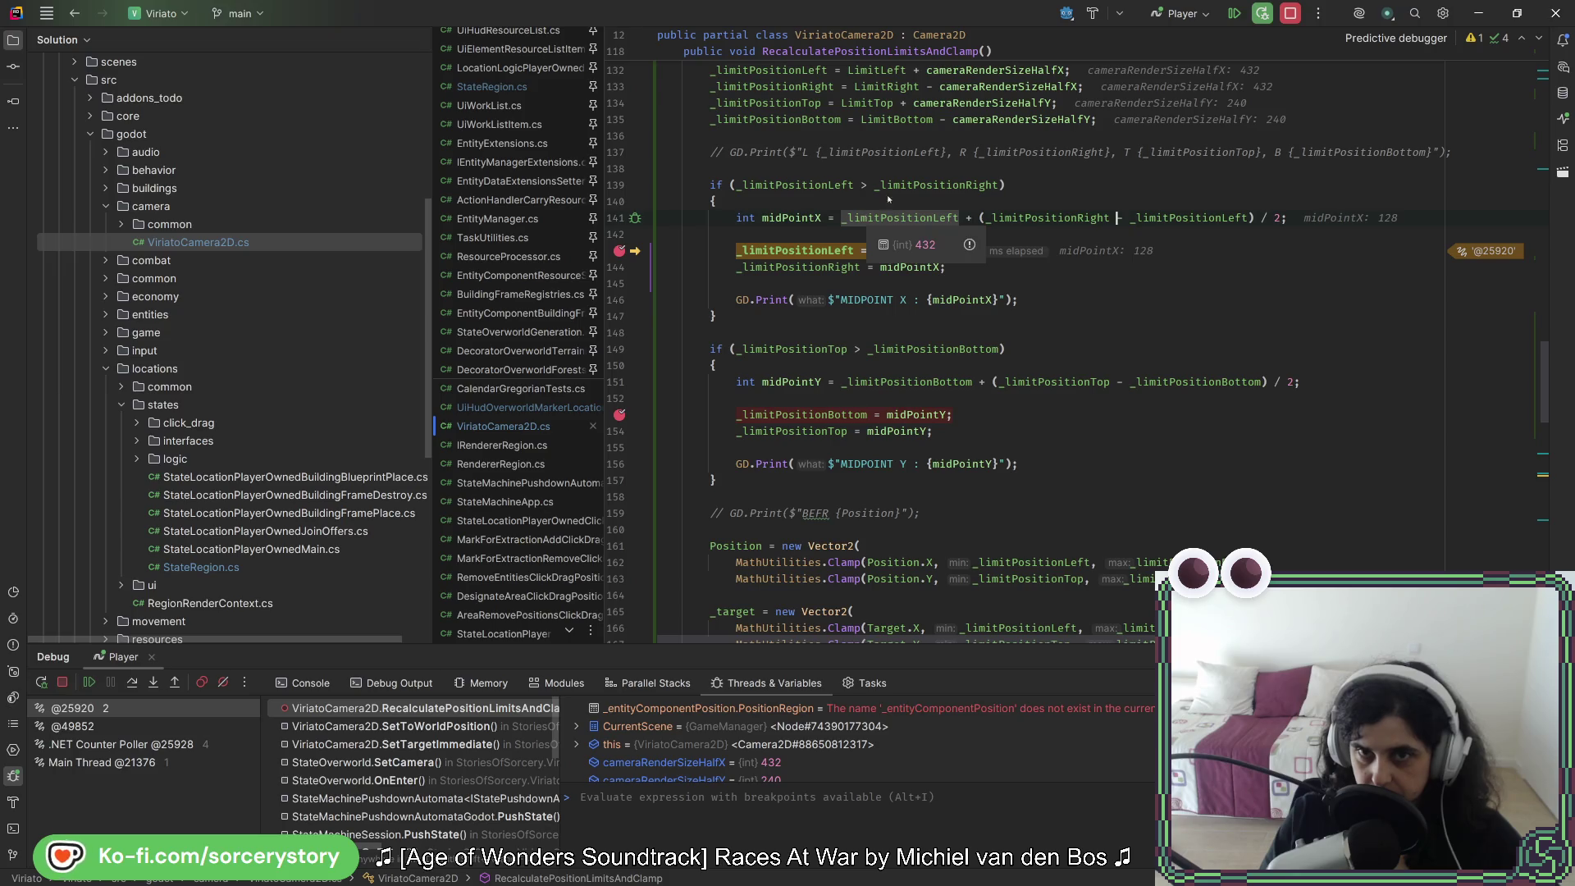
{"action": "mouse_move", "coordinate": [922, 184]}
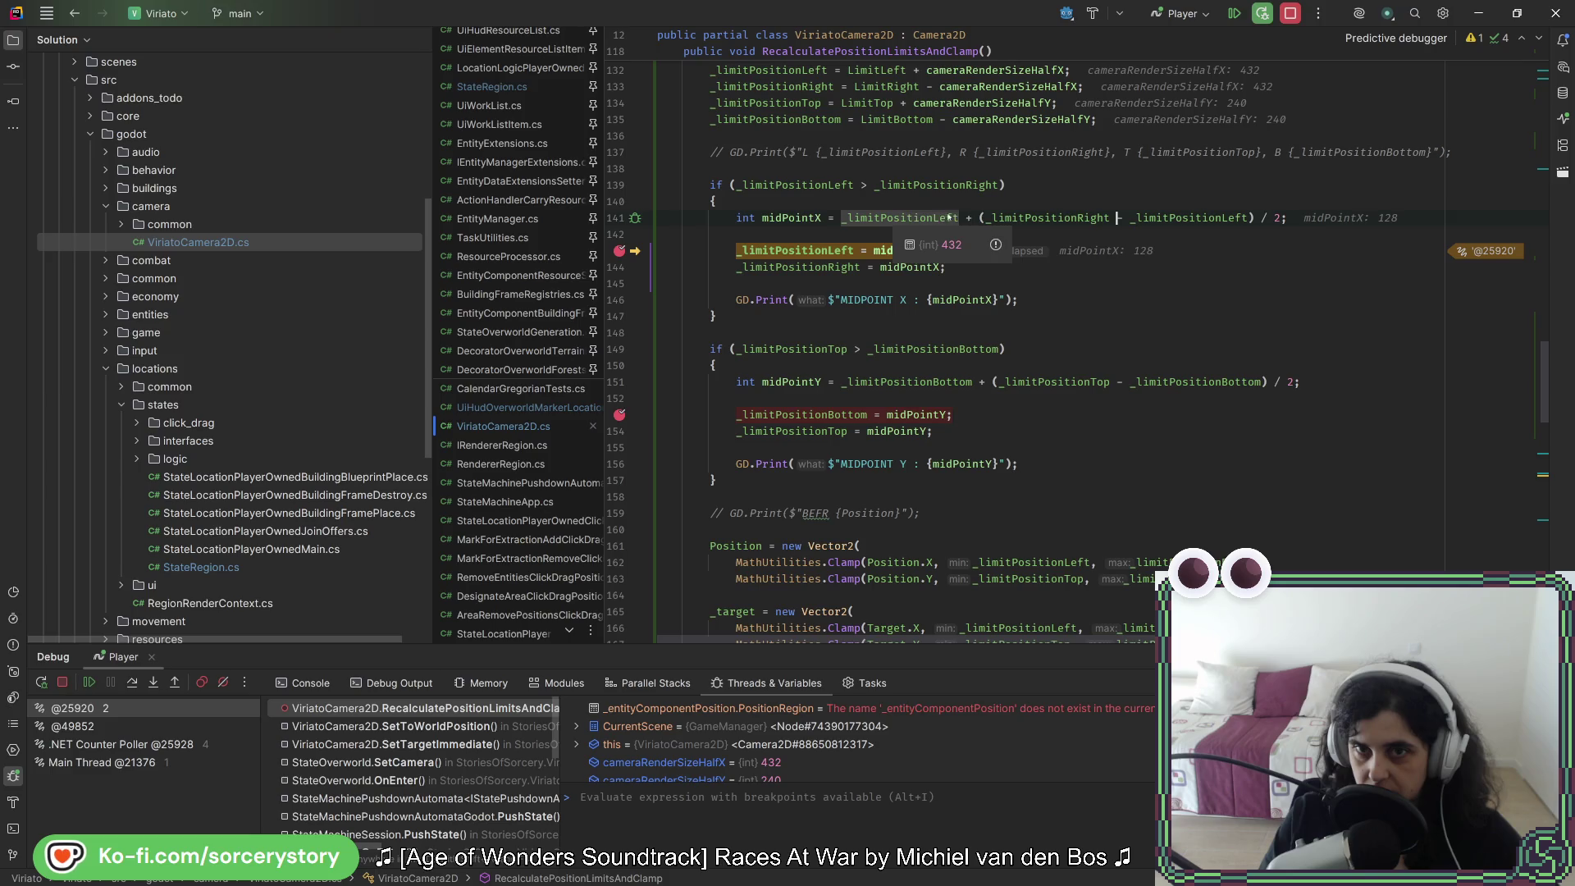
{"action": "mouse_move", "coordinate": [970, 218]}
{"action": "mouse_move", "coordinate": [971, 187]}
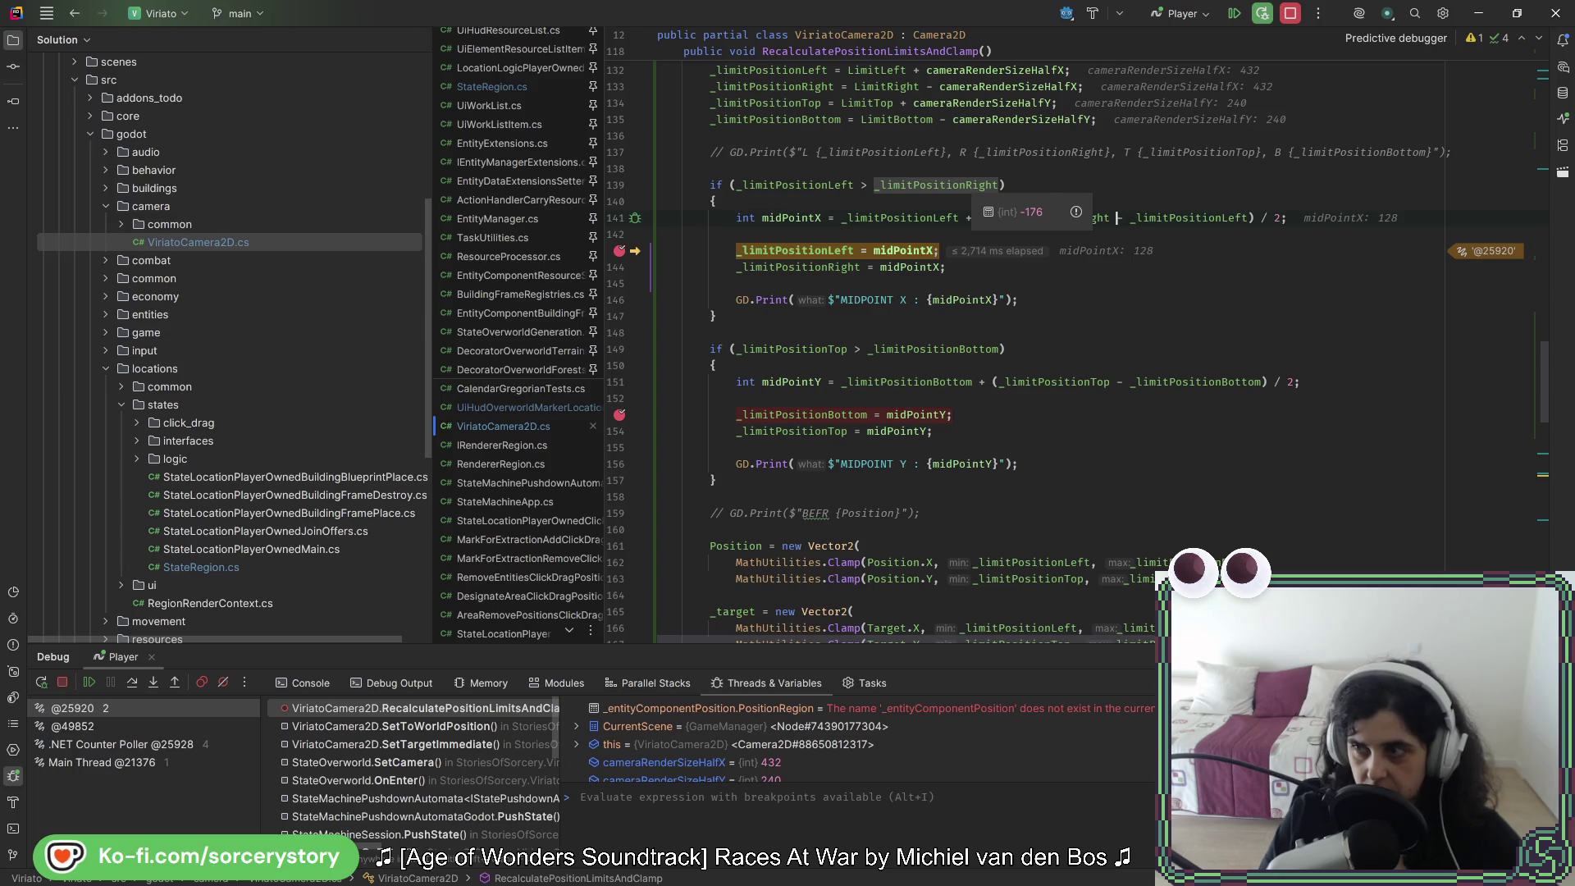
{"action": "key", "text": "alt+Tab"}
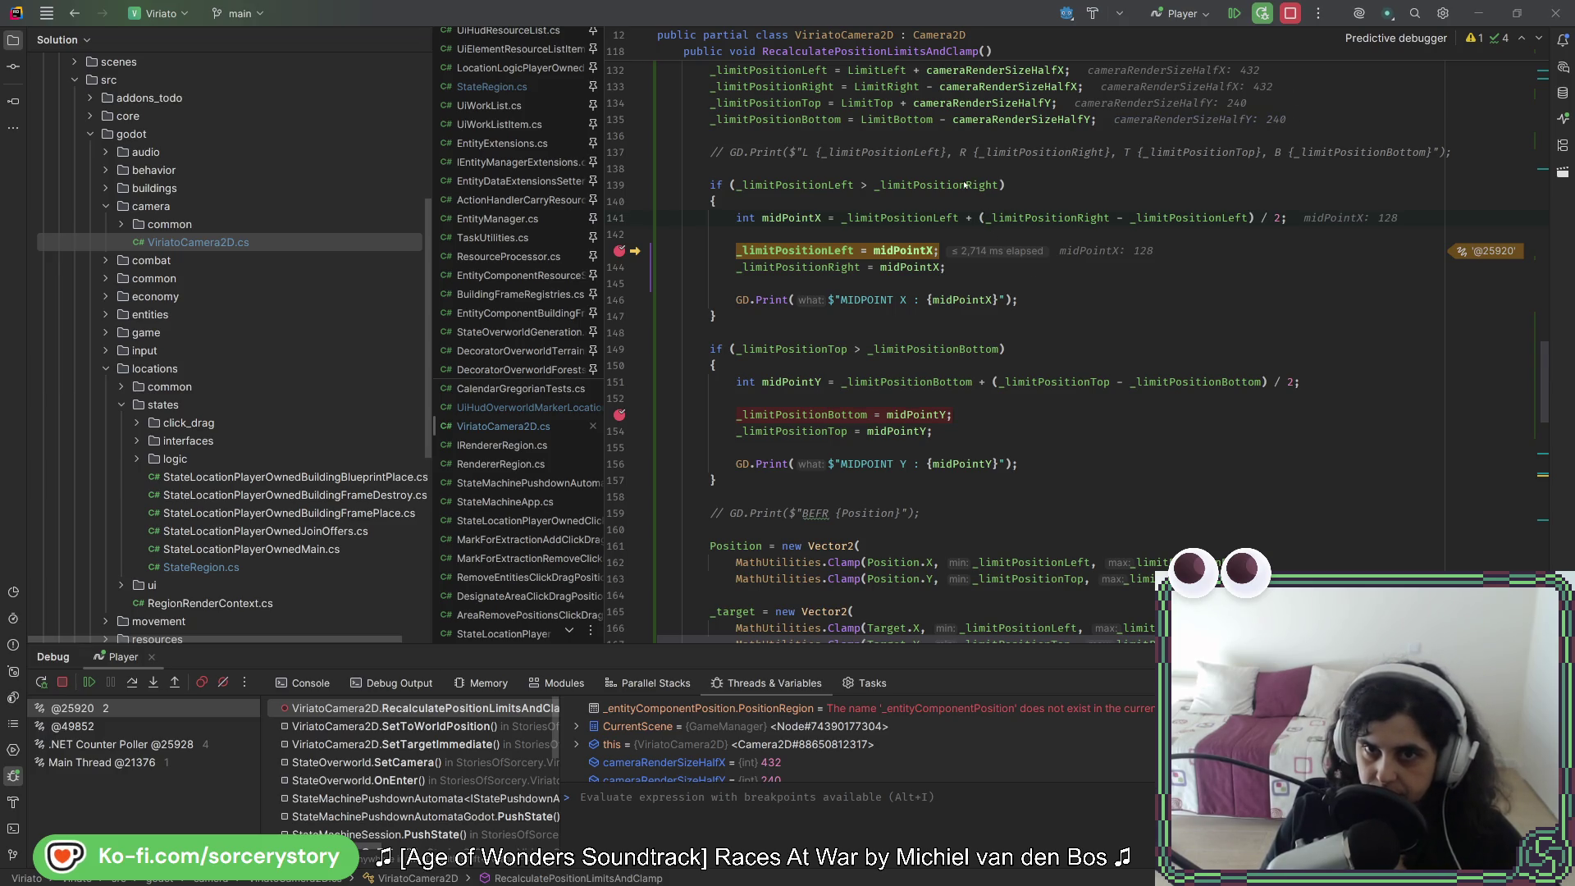
Step: Check where _limitPositionRight is used, then resume to the line 153 vertical midpoint breakpoint
{"action": "left_click", "coordinate": [970, 220]}
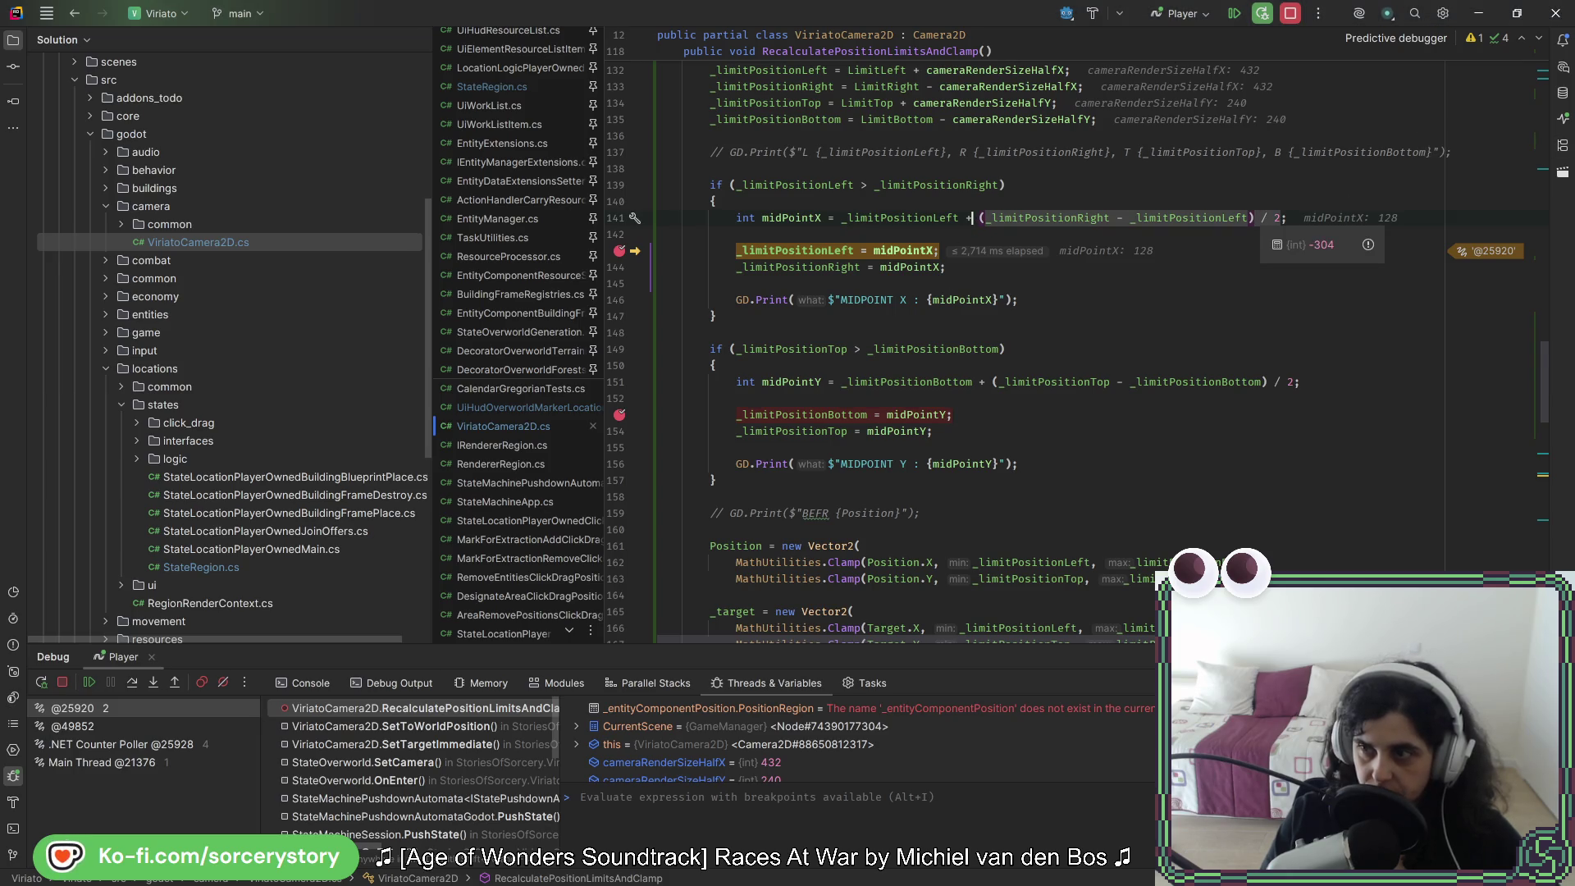
{"action": "key", "text": "alt+Tab"}
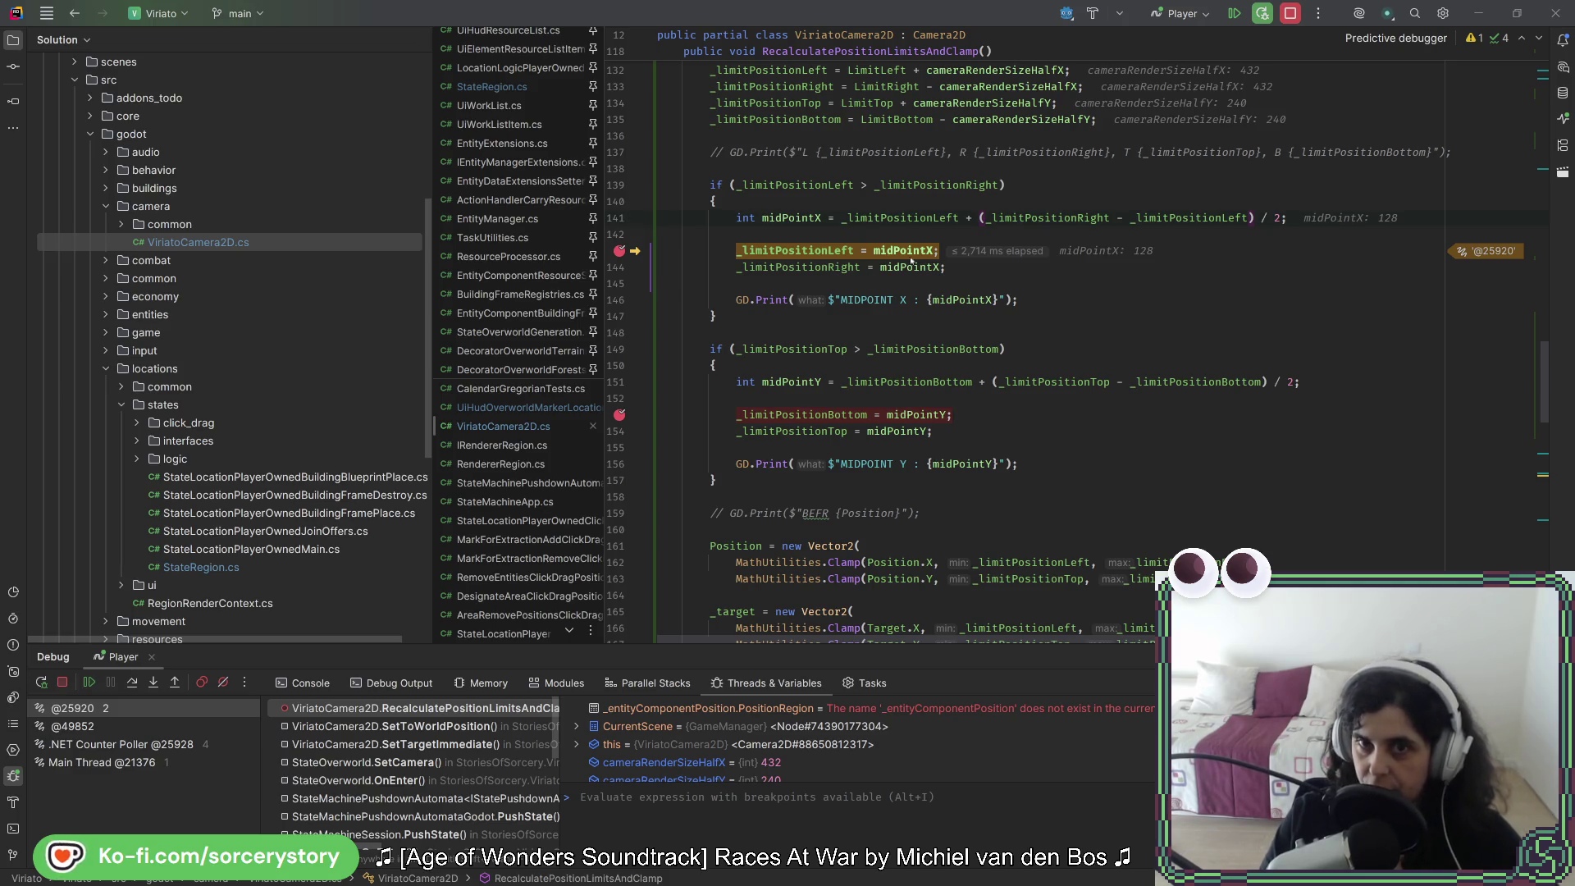
{"action": "left_click", "coordinate": [971, 185]}
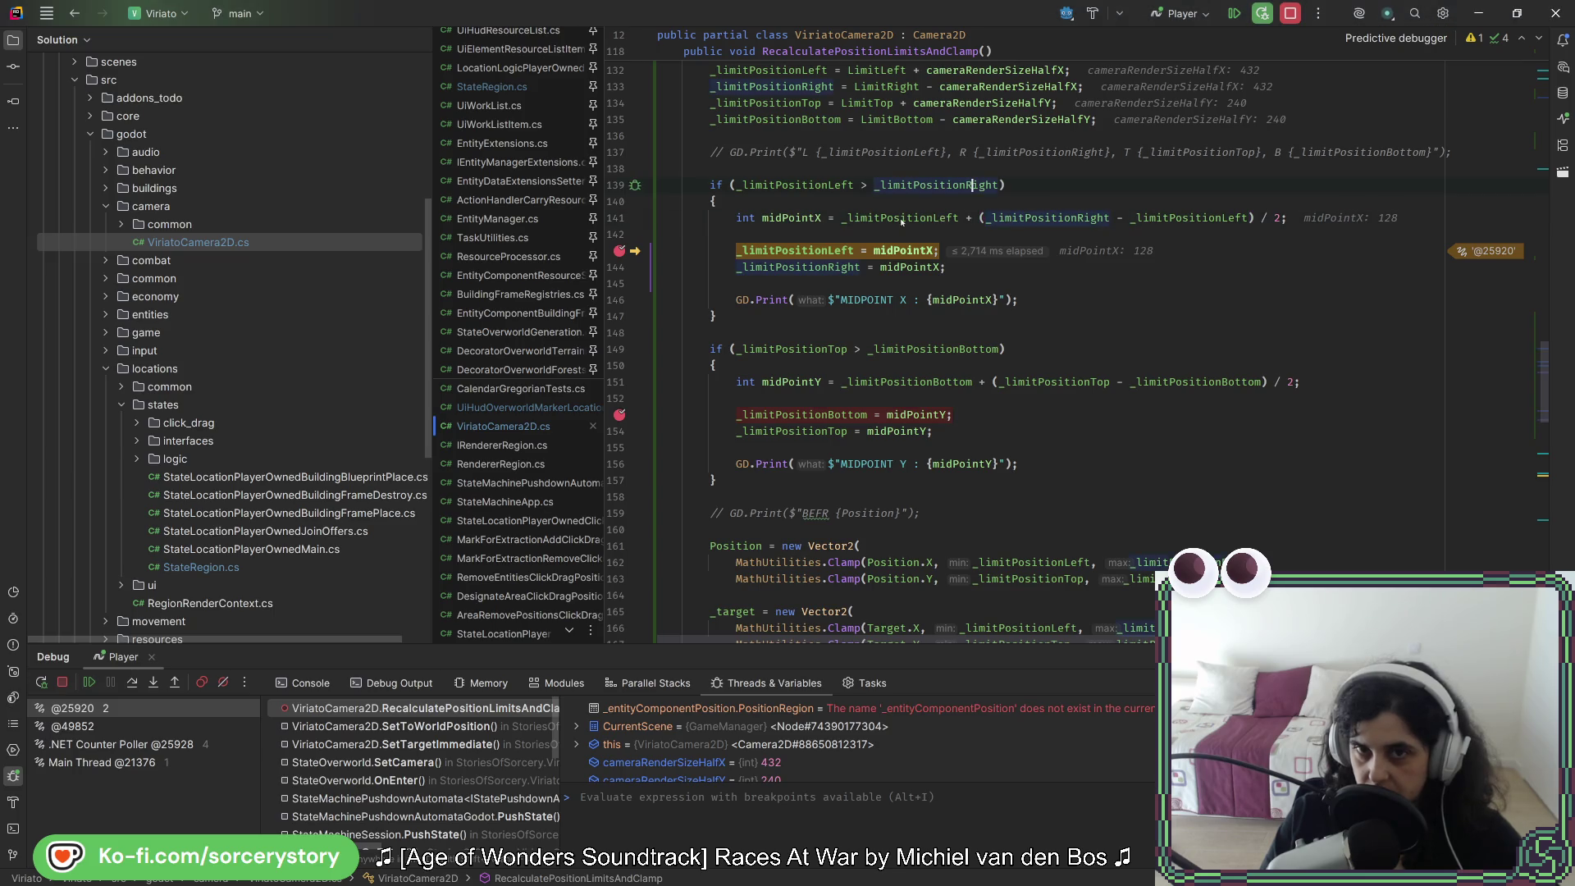
{"action": "mouse_move", "coordinate": [971, 218]}
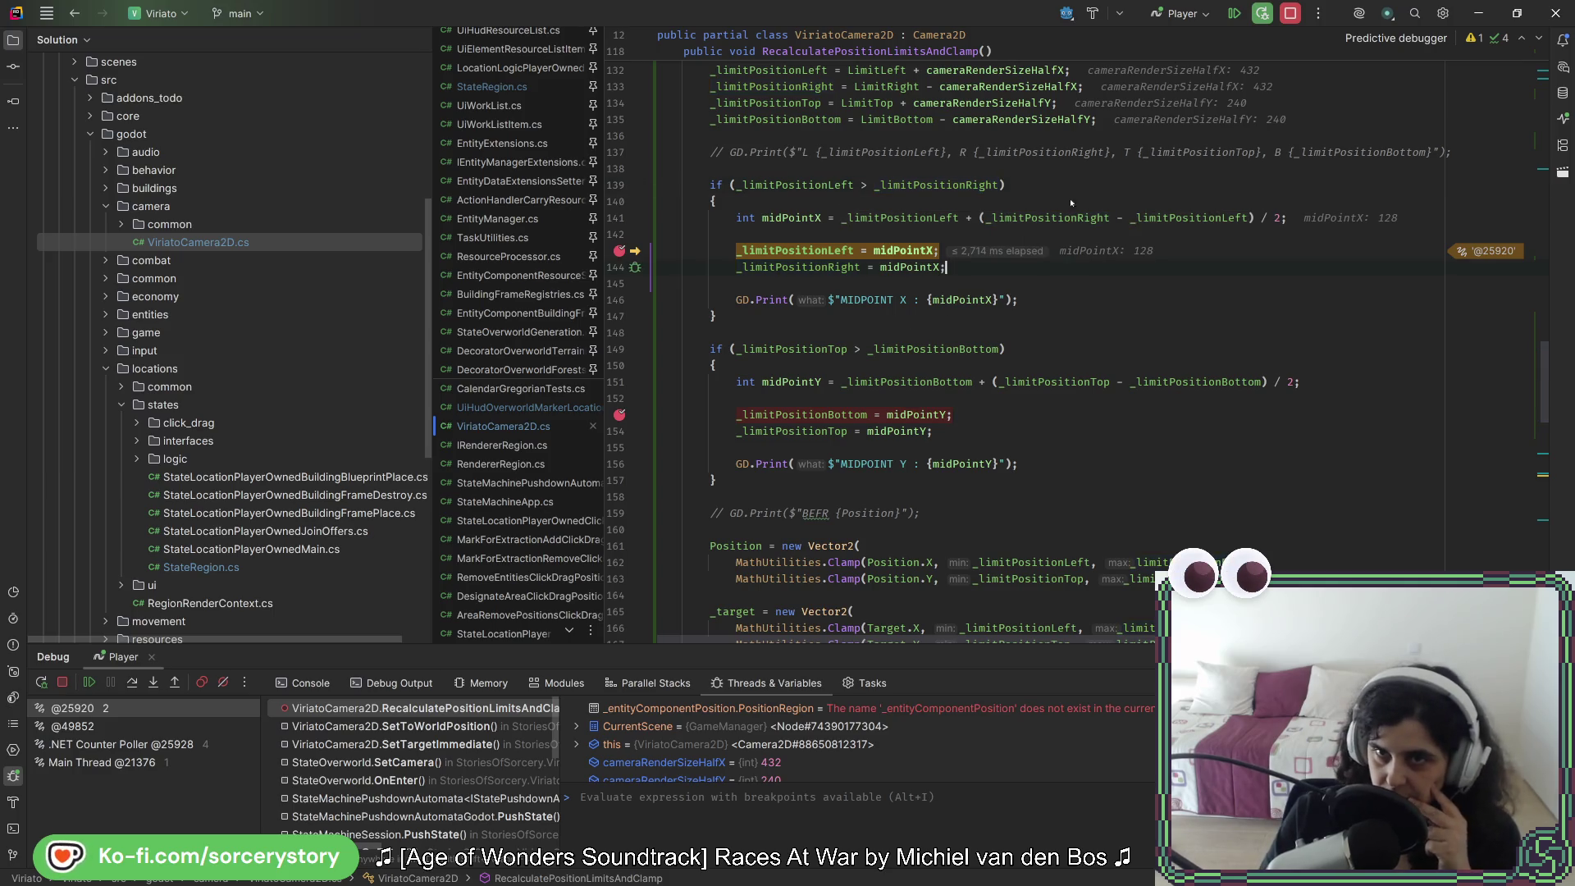
{"action": "left_click", "coordinate": [1236, 21]}
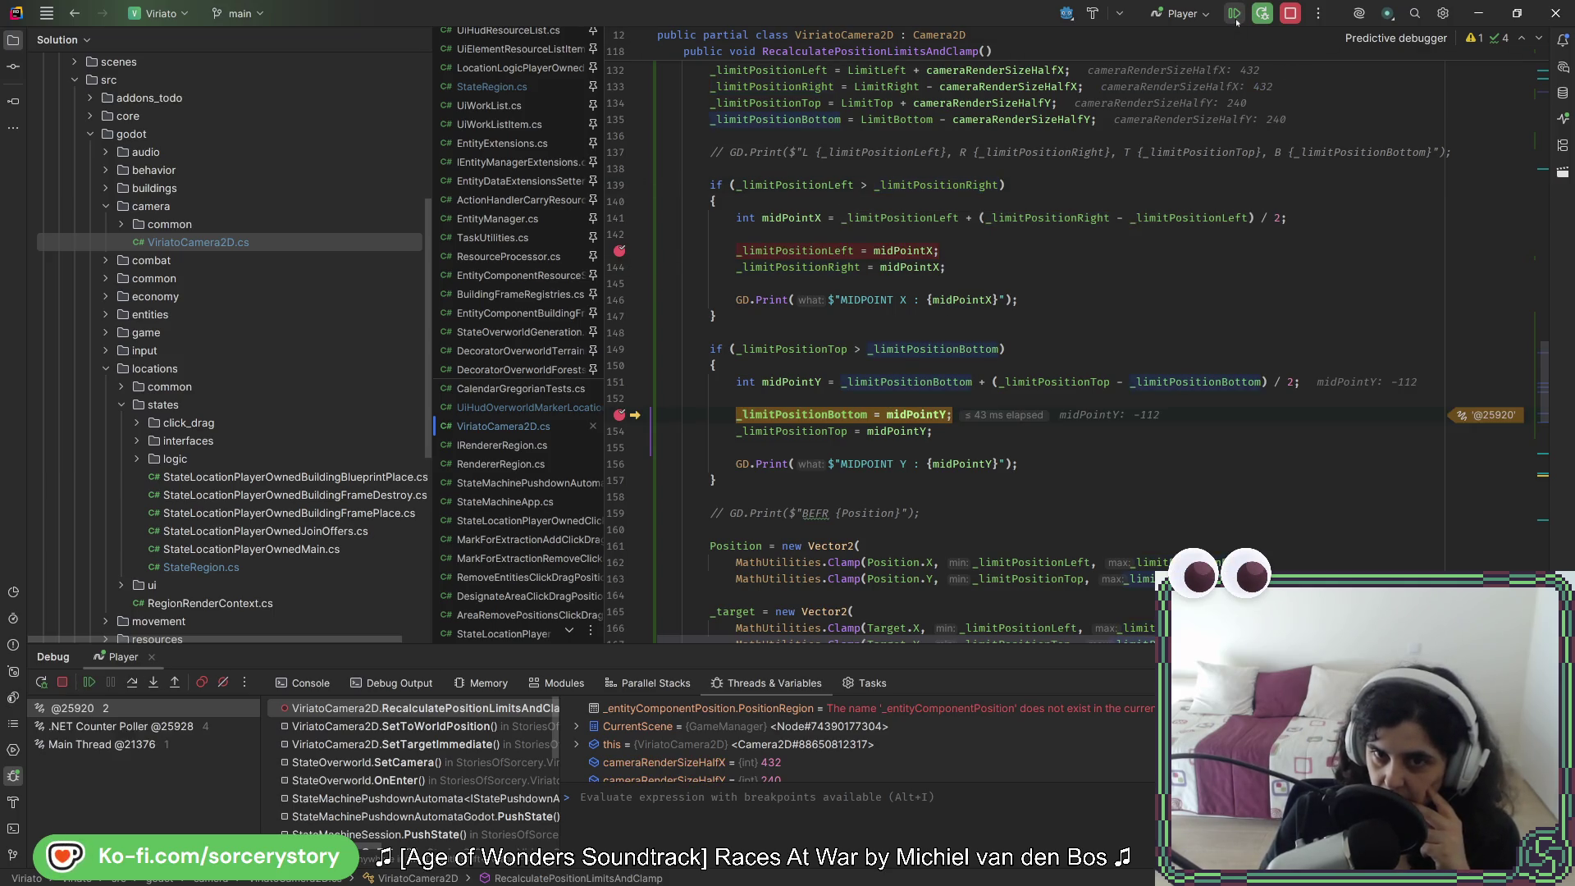
Step: Resume the paused game several times past the line 153 breakpoint
{"action": "left_click", "coordinate": [1235, 21]}
{"action": "left_click", "coordinate": [1236, 21]}
{"action": "left_click", "coordinate": [1235, 21]}
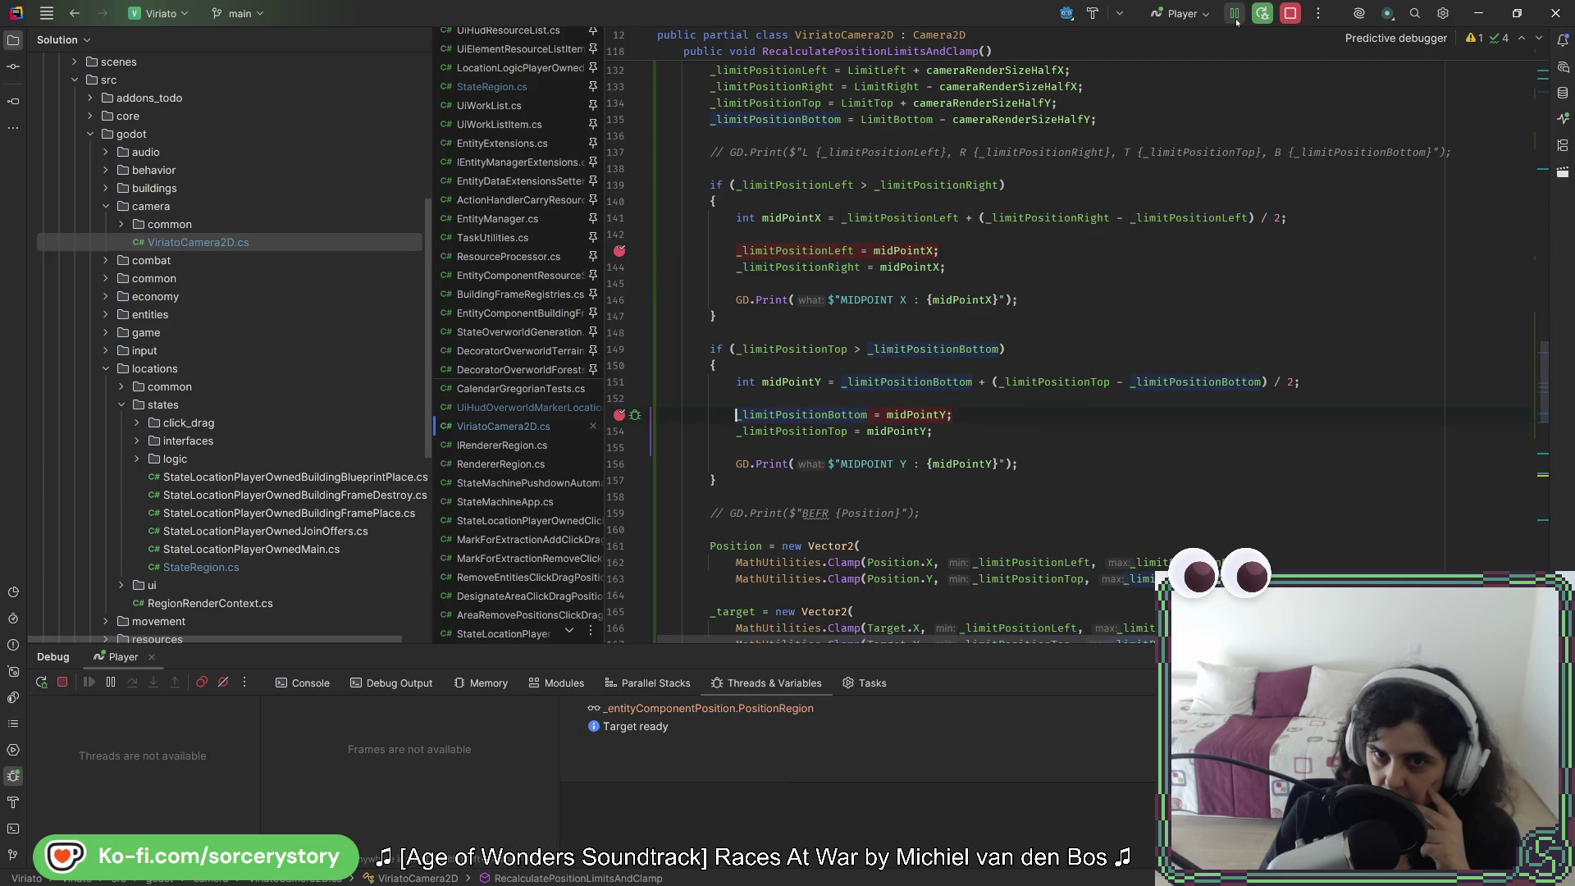
{"action": "left_click", "coordinate": [1236, 21]}
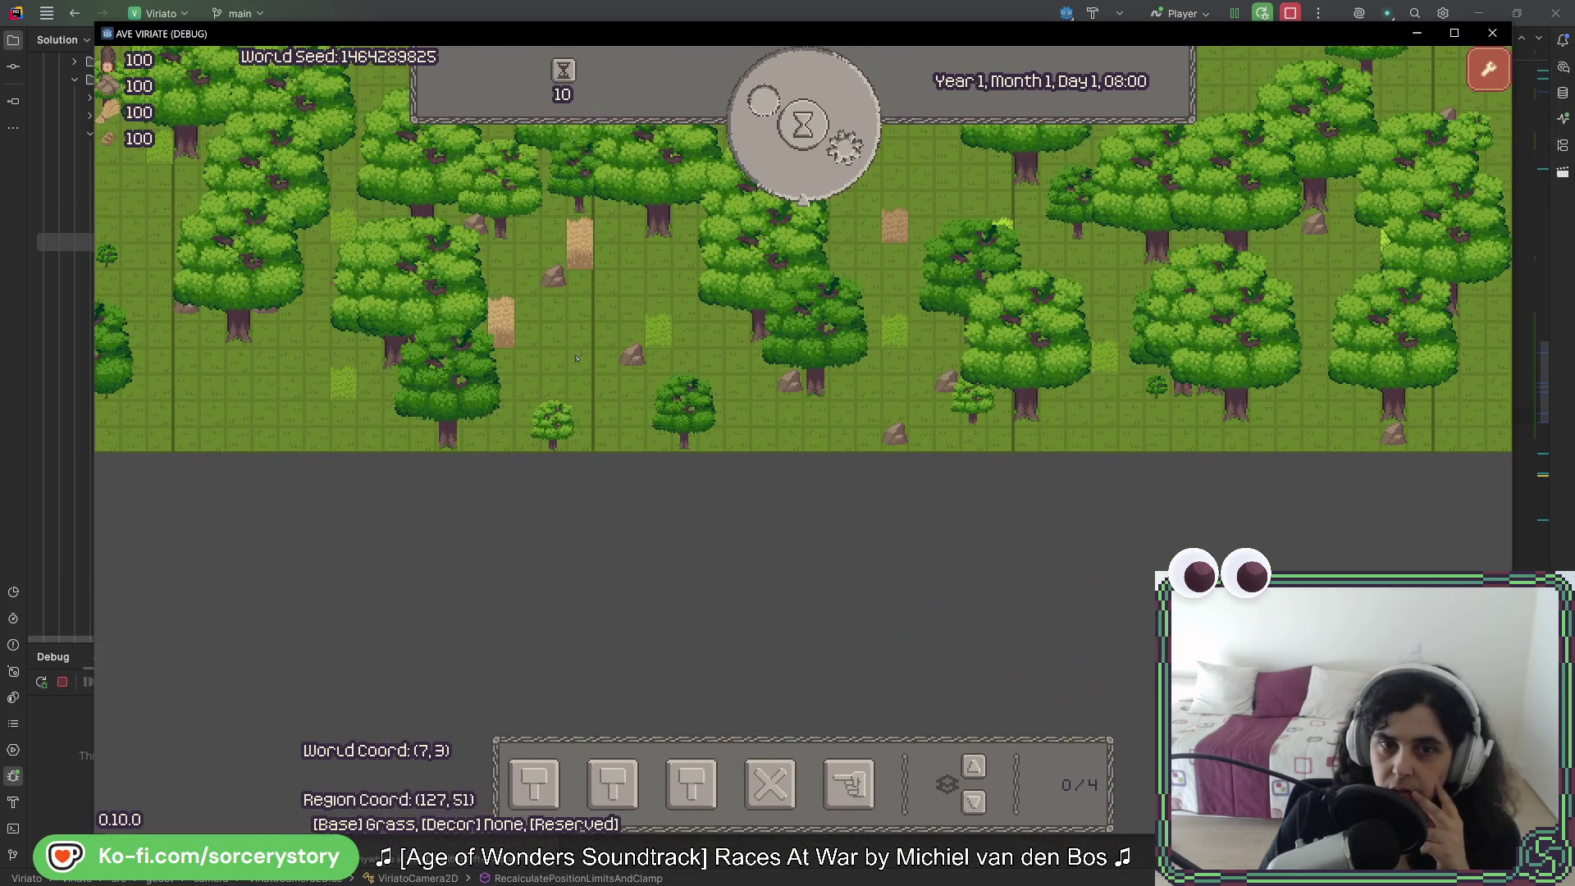
Step: Delete the midpoint breakpoints on lines 143 and 153 and bring the game forward
{"action": "left_click", "coordinate": [769, 366]}
{"action": "left_click", "coordinate": [619, 250]}
{"action": "left_click", "coordinate": [618, 414]}
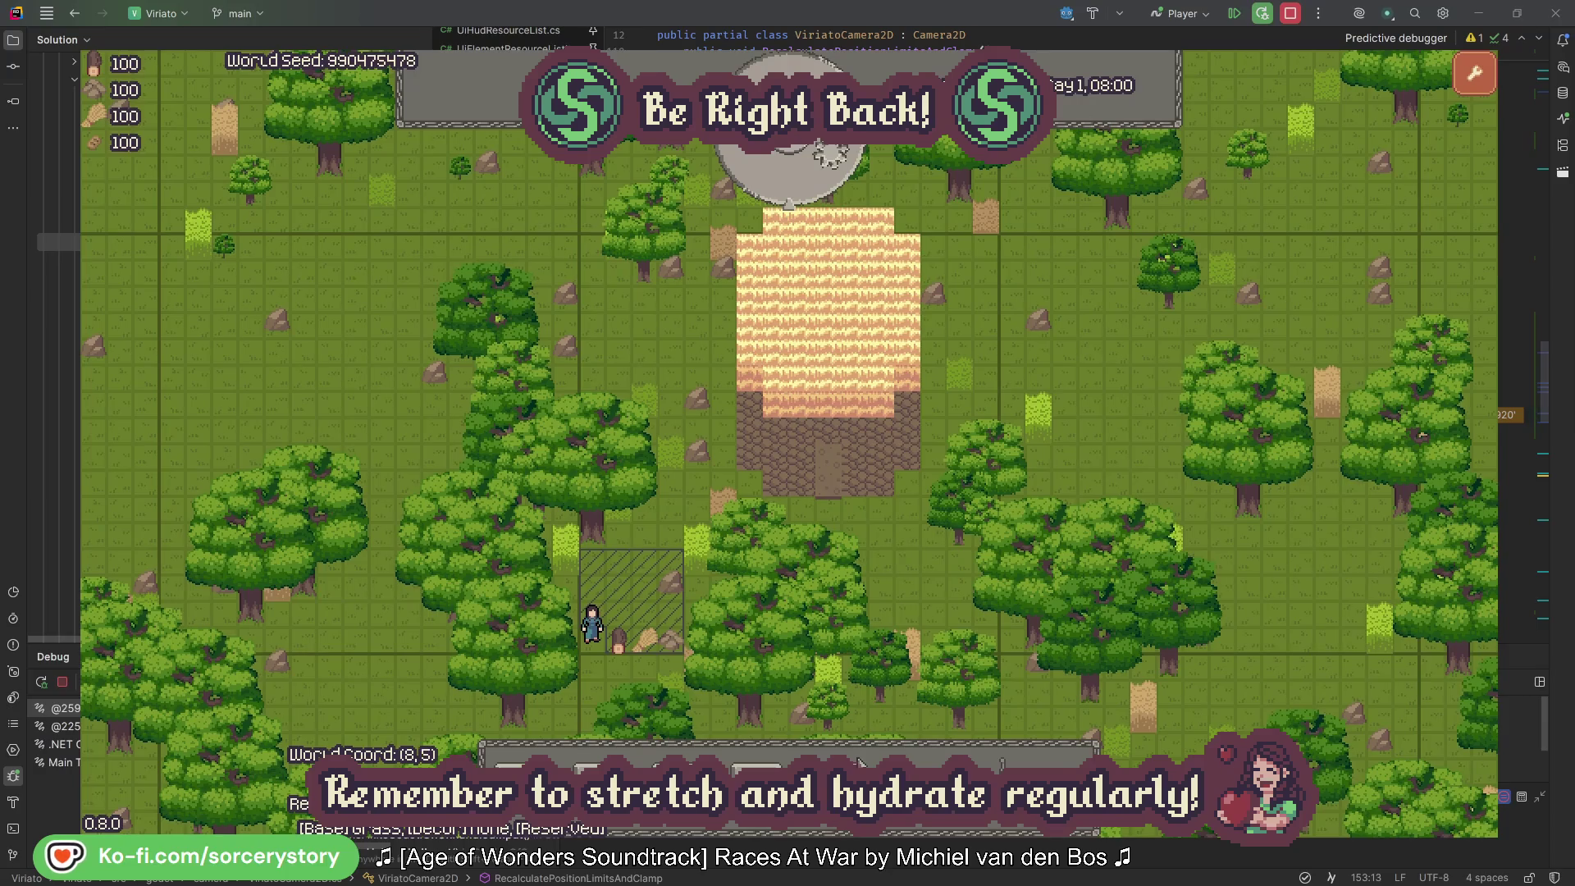
{"action": "left_click", "coordinate": [861, 762]}
Step: Mark the trees and rocks across the forest area with the cut order
{"action": "left_click", "coordinate": [915, 697]}
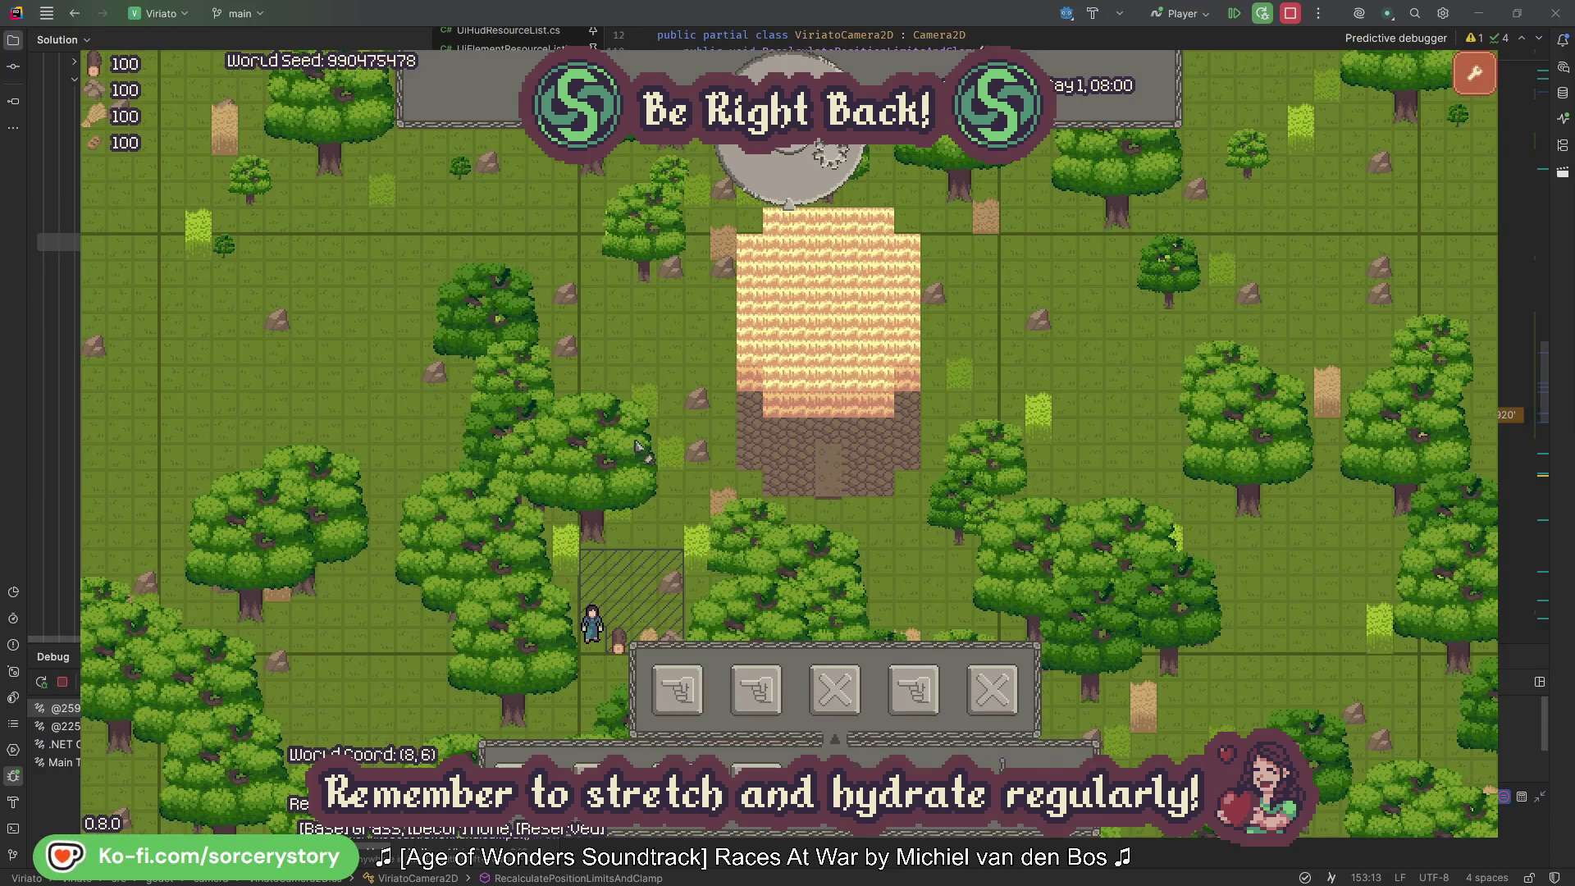
{"action": "mouse_move", "coordinate": [422, 235]}
{"action": "left_mouse_down"}
{"action": "mouse_move", "coordinate": [942, 619]}
{"action": "mouse_move", "coordinate": [1205, 747]}
{"action": "mouse_move", "coordinate": [1147, 723]}
{"action": "left_mouse_up"}
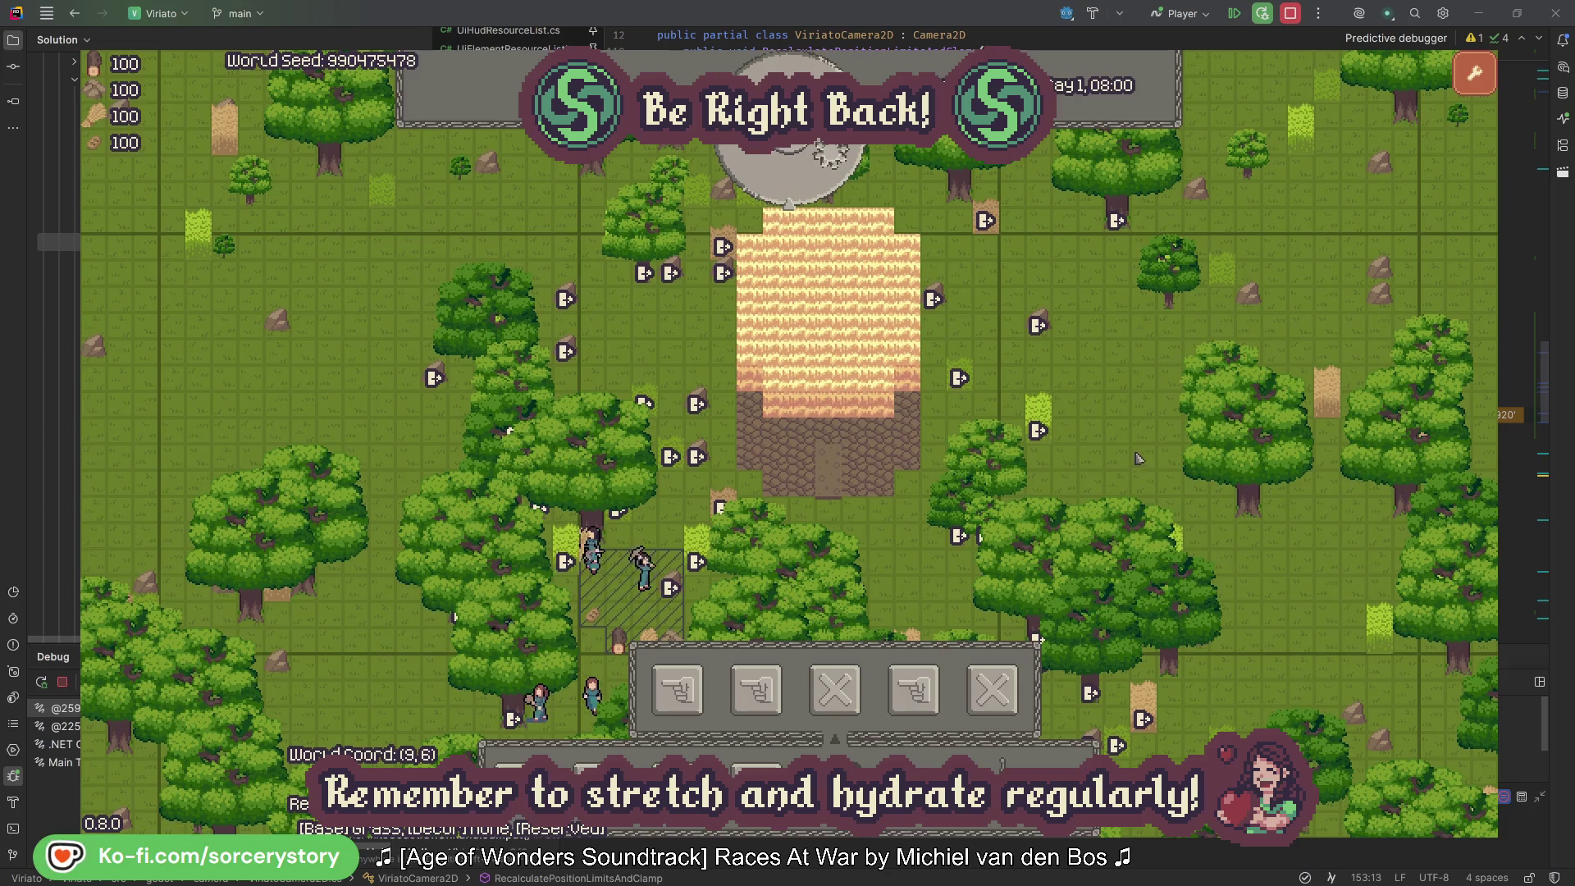
{"action": "key", "text": "Escape"}
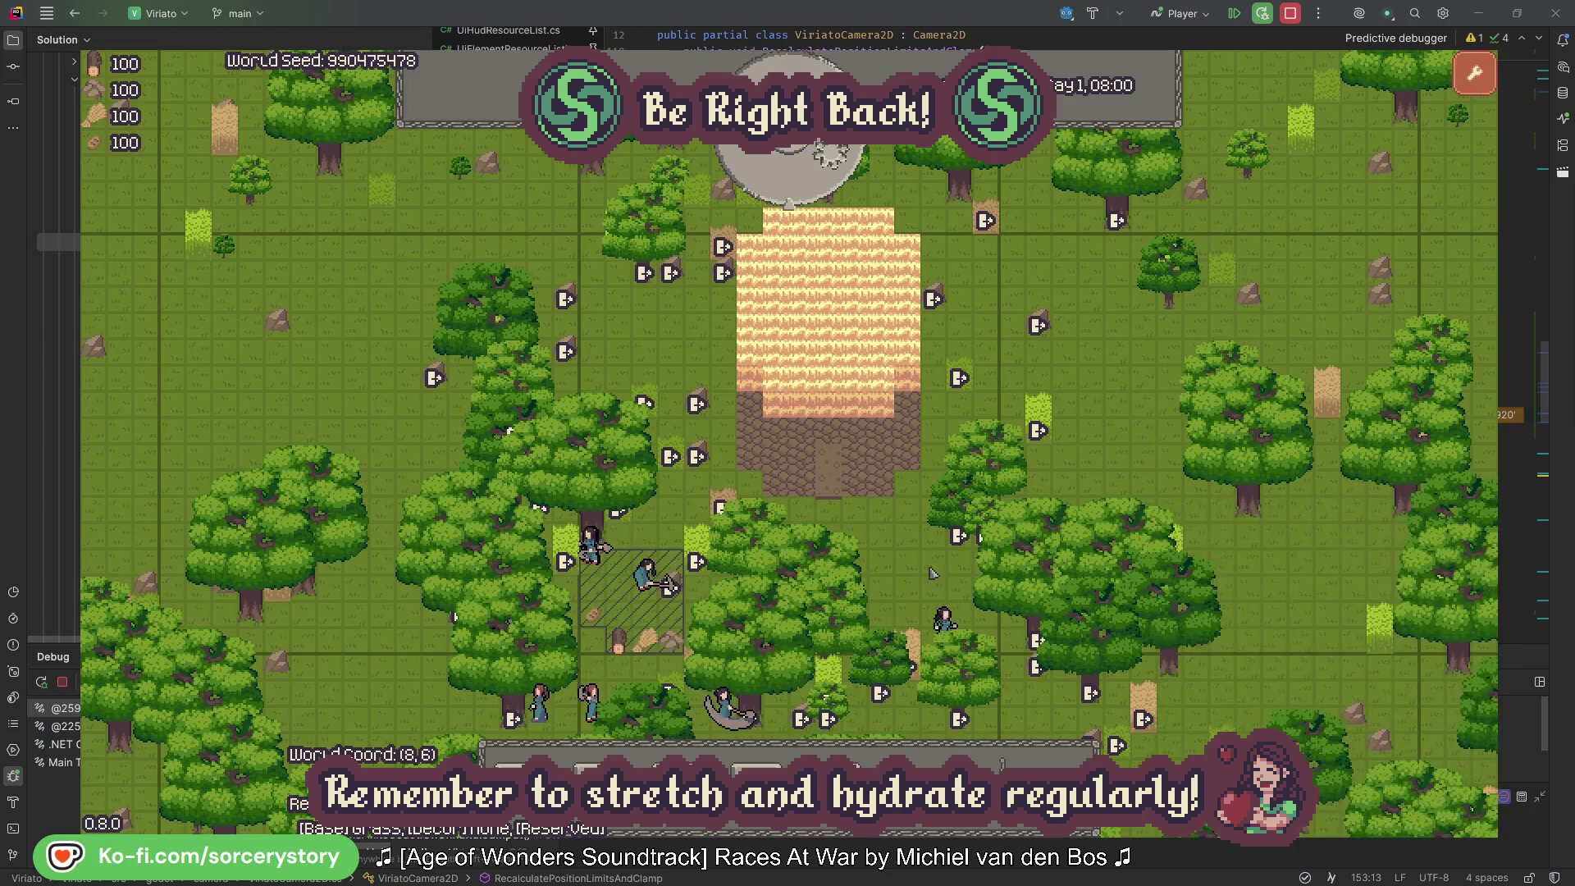
Step: Pass five hours of game time to 13:00 and bring up the building options
{"action": "left_click", "coordinate": [832, 169]}
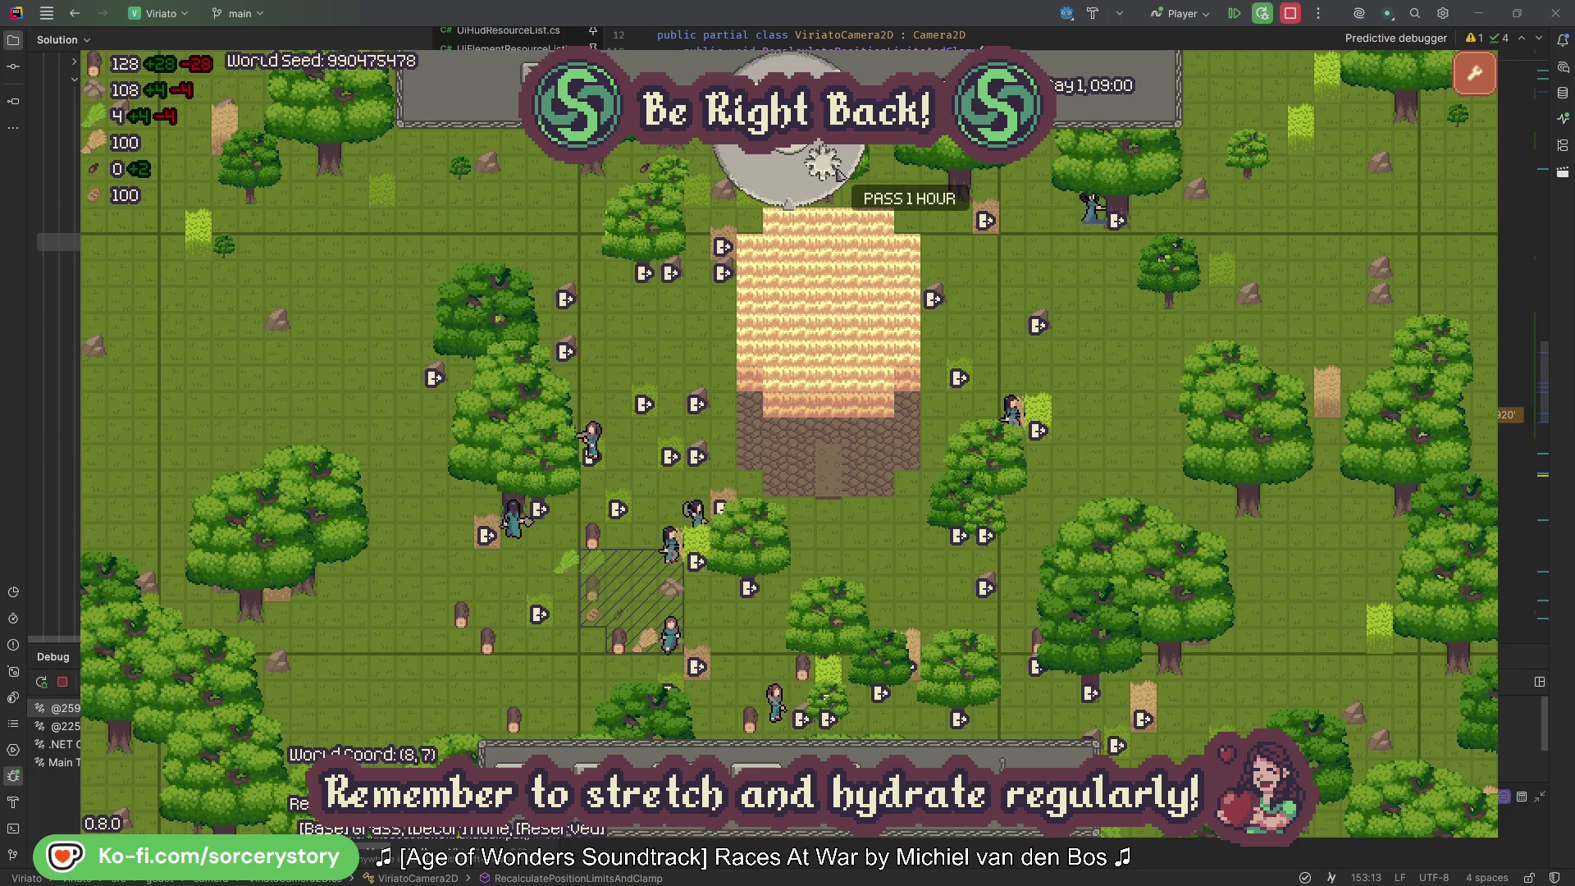
{"action": "left_click", "coordinate": [838, 174]}
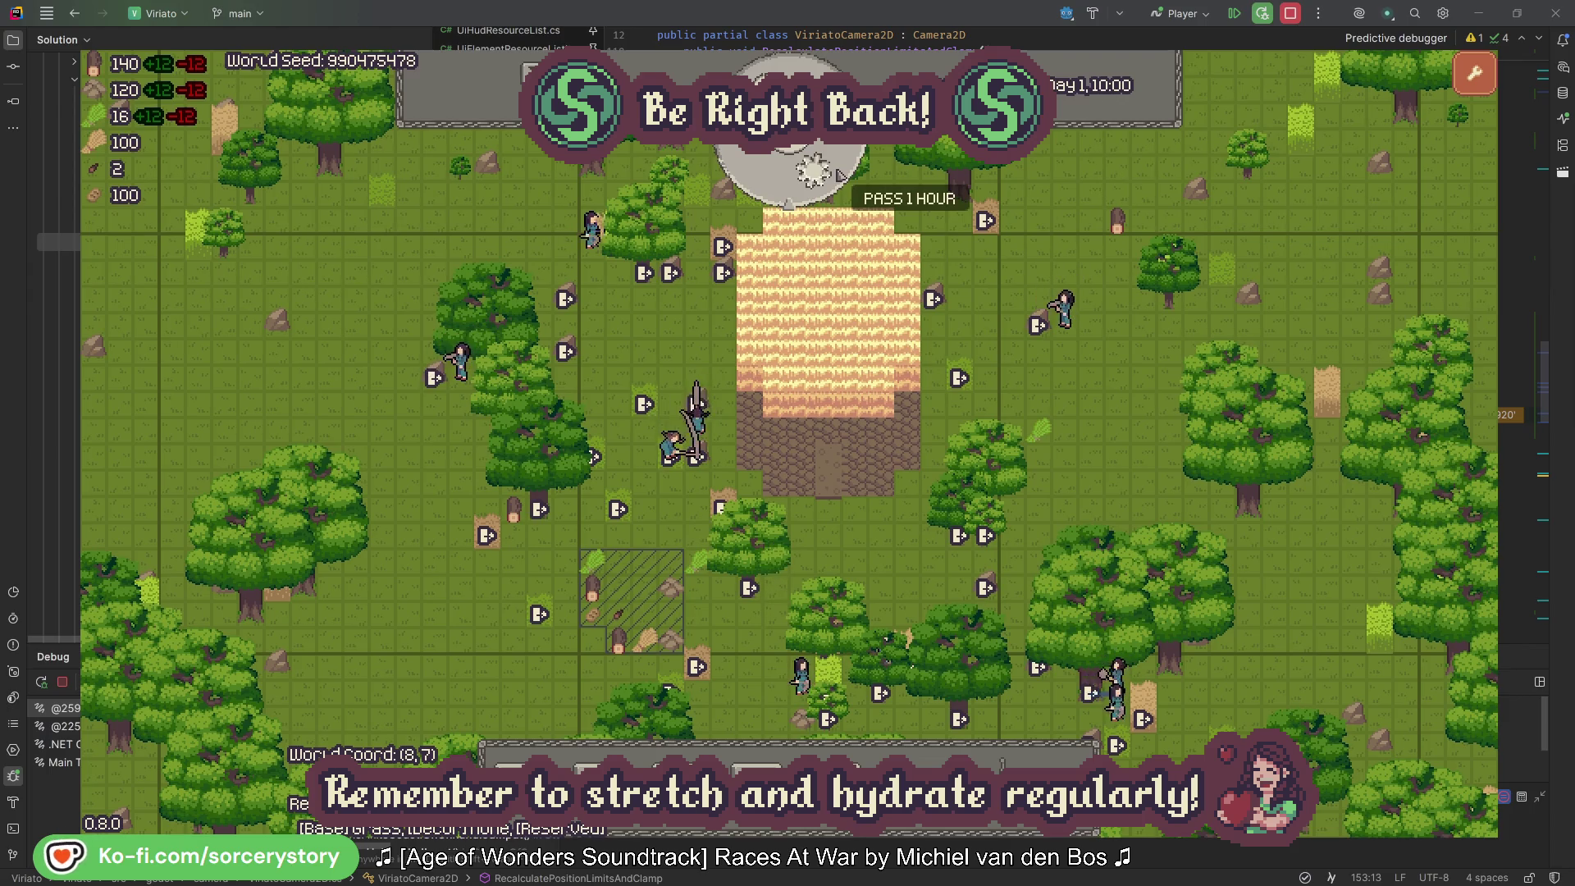
{"action": "left_click", "coordinate": [838, 174]}
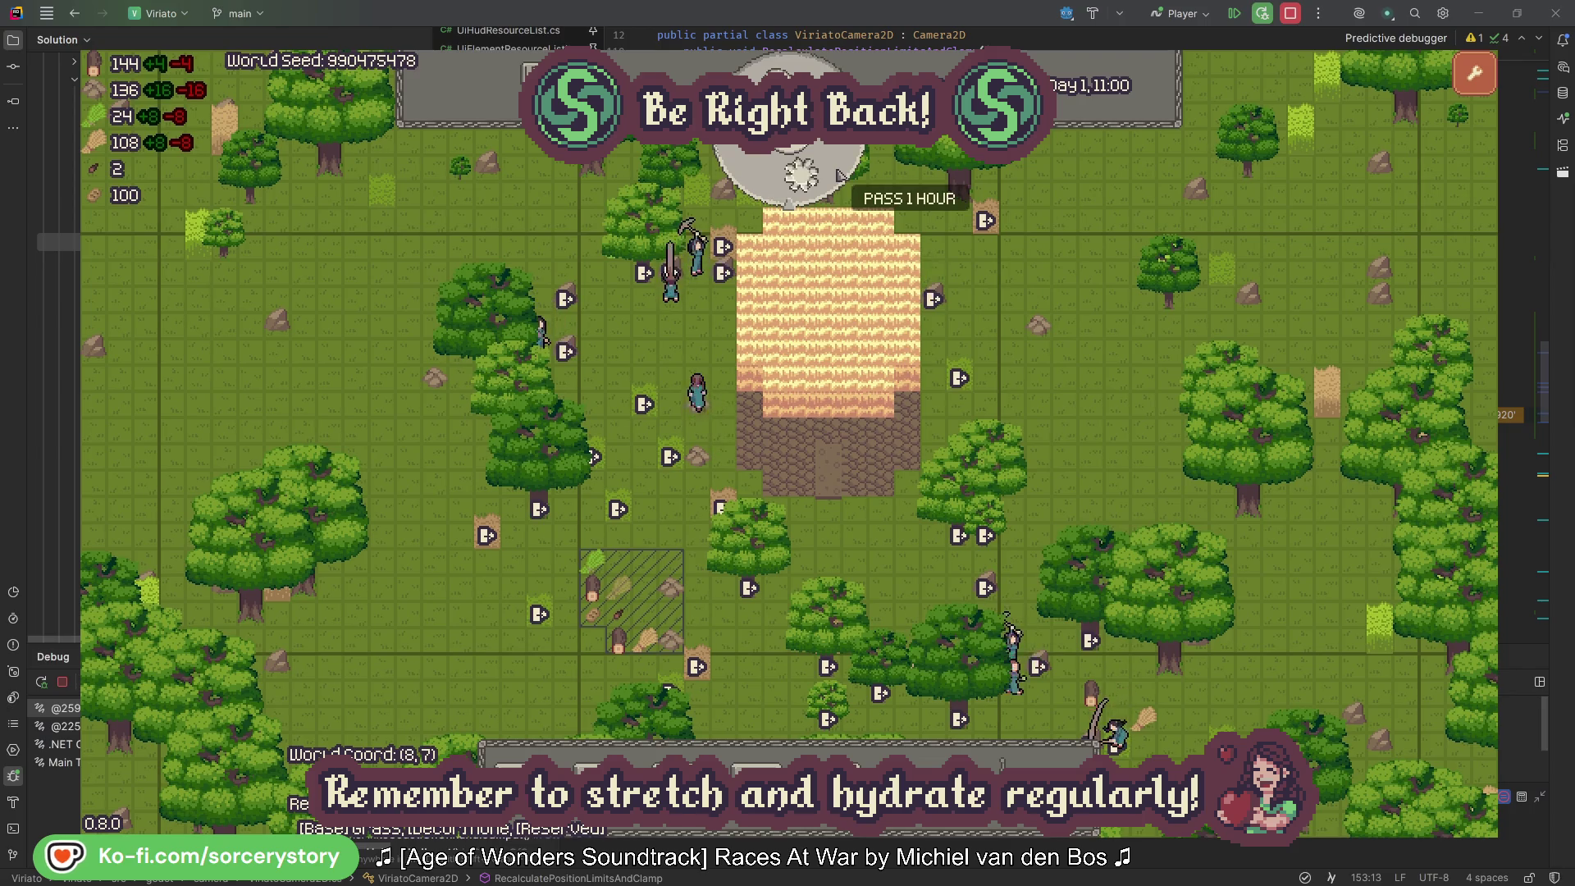
{"action": "left_click", "coordinate": [840, 174]}
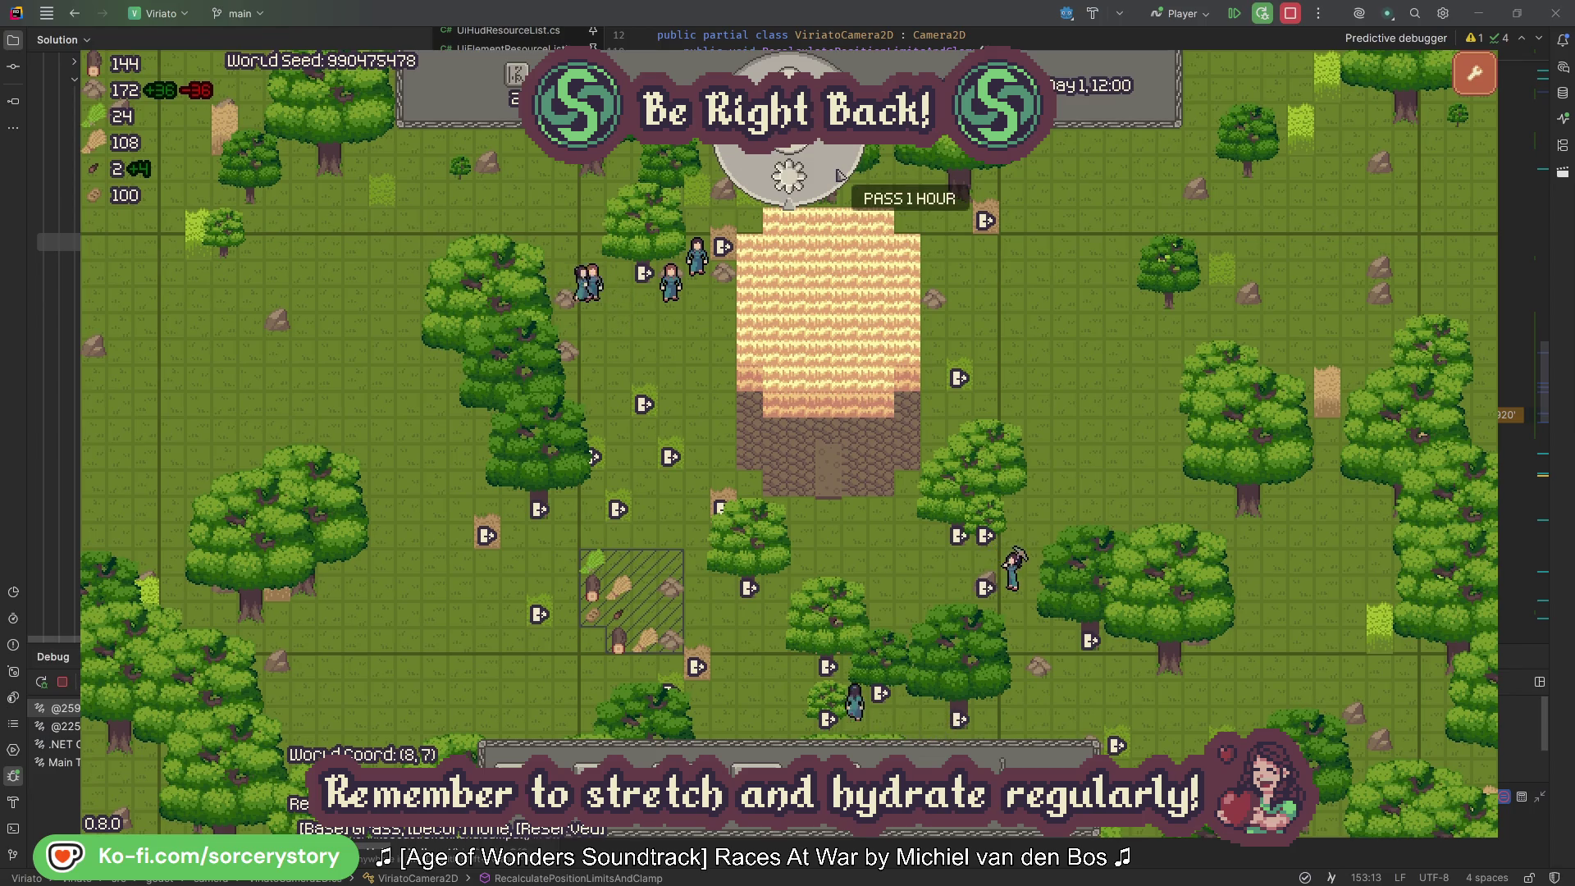
{"action": "left_click", "coordinate": [840, 175]}
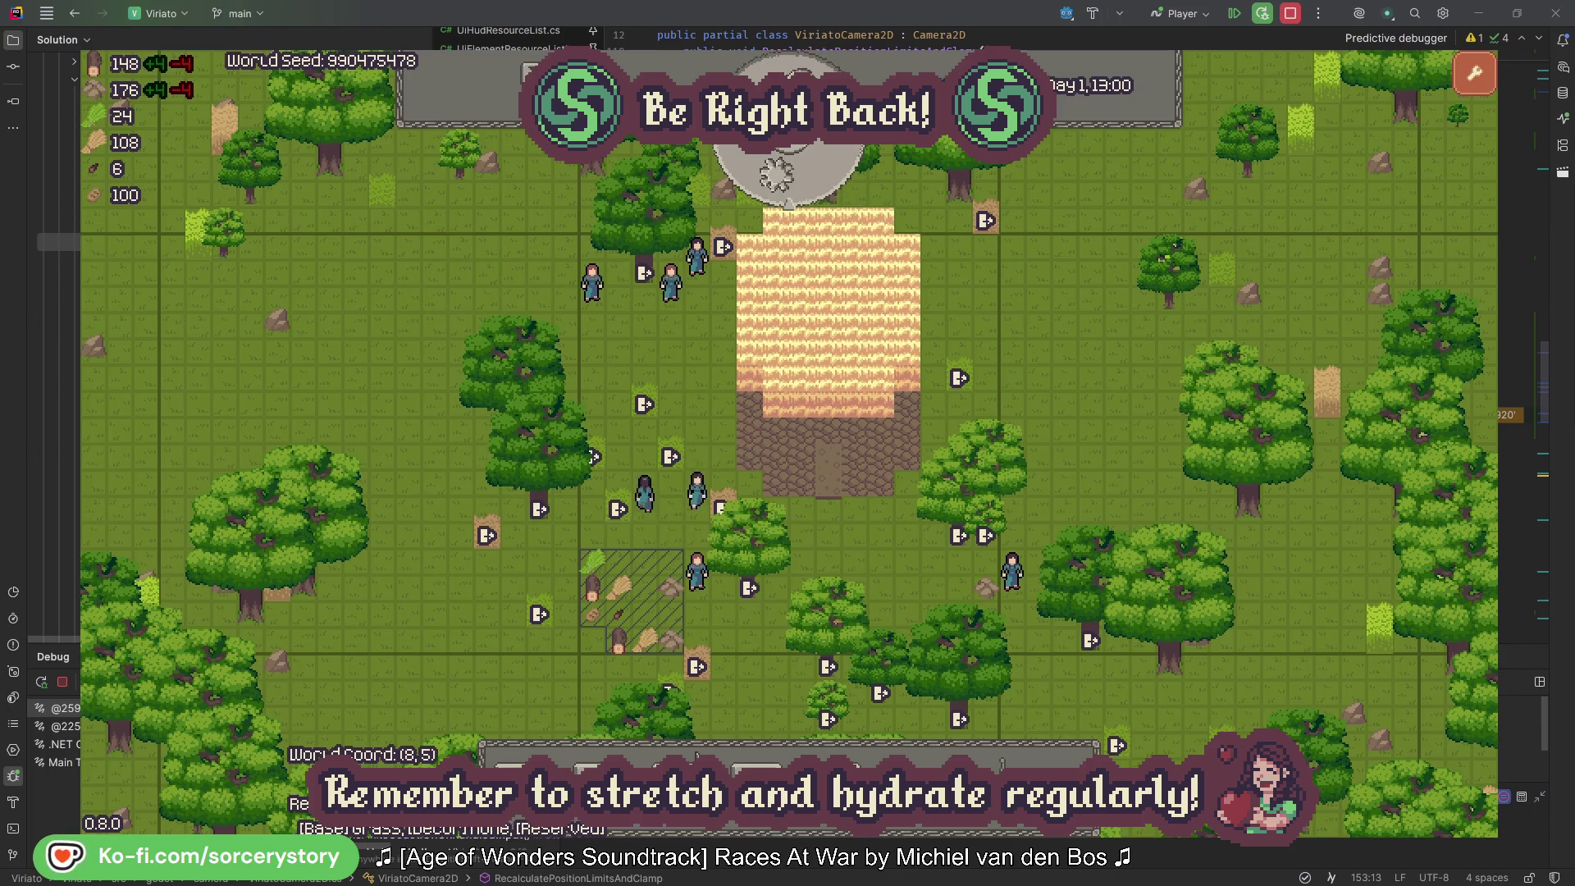
{"action": "key", "text": "b"}
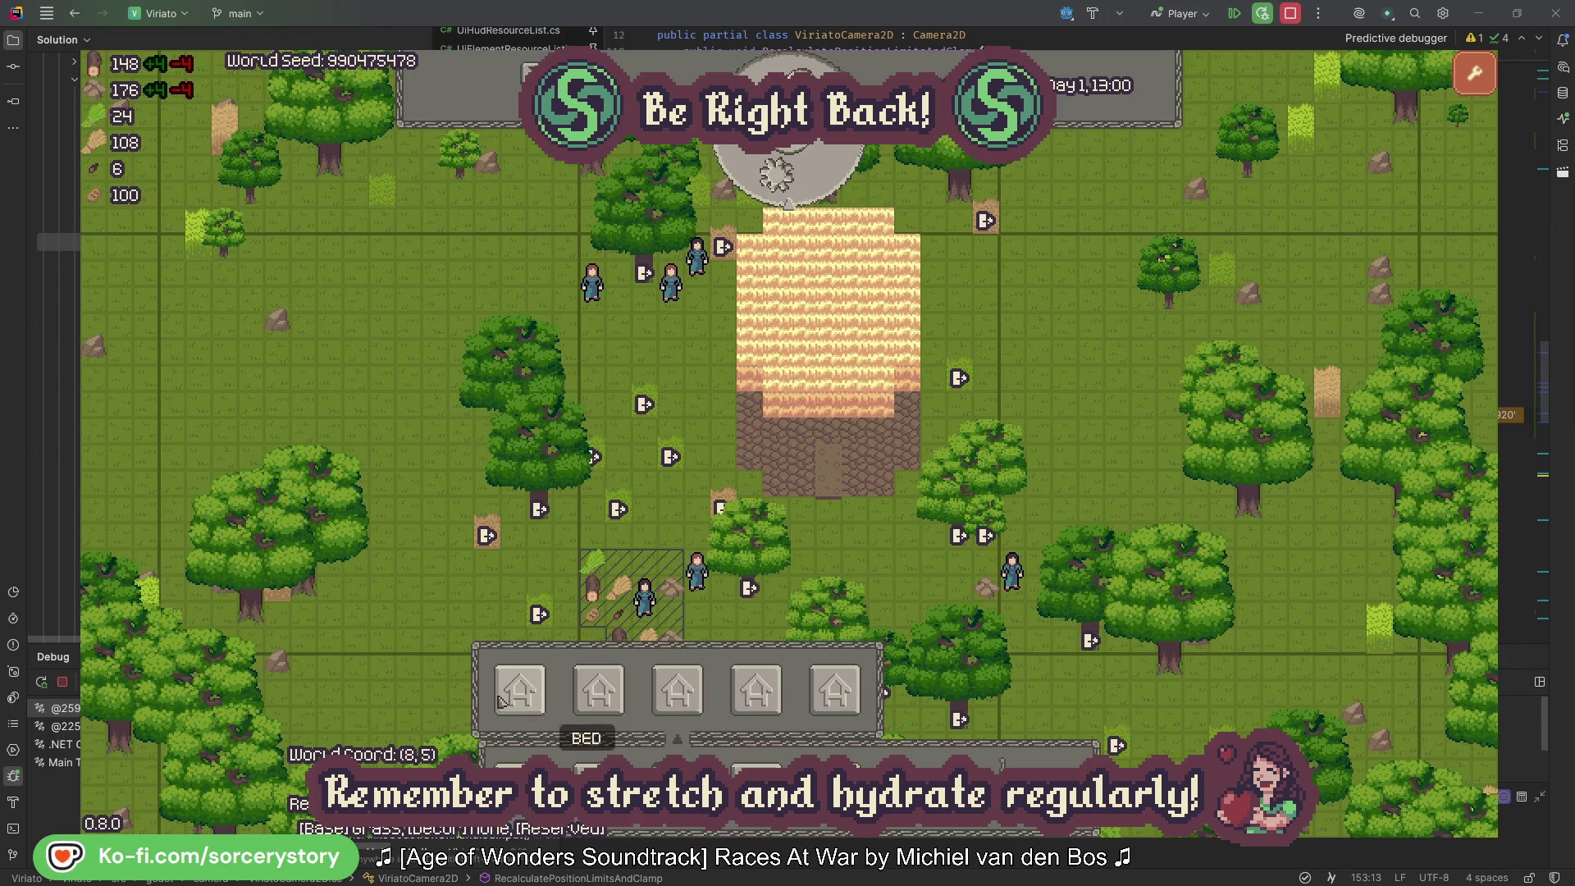
Step: Place beds inside the walled house
{"action": "left_click", "coordinate": [613, 381]}
{"action": "left_click", "coordinate": [888, 388]}
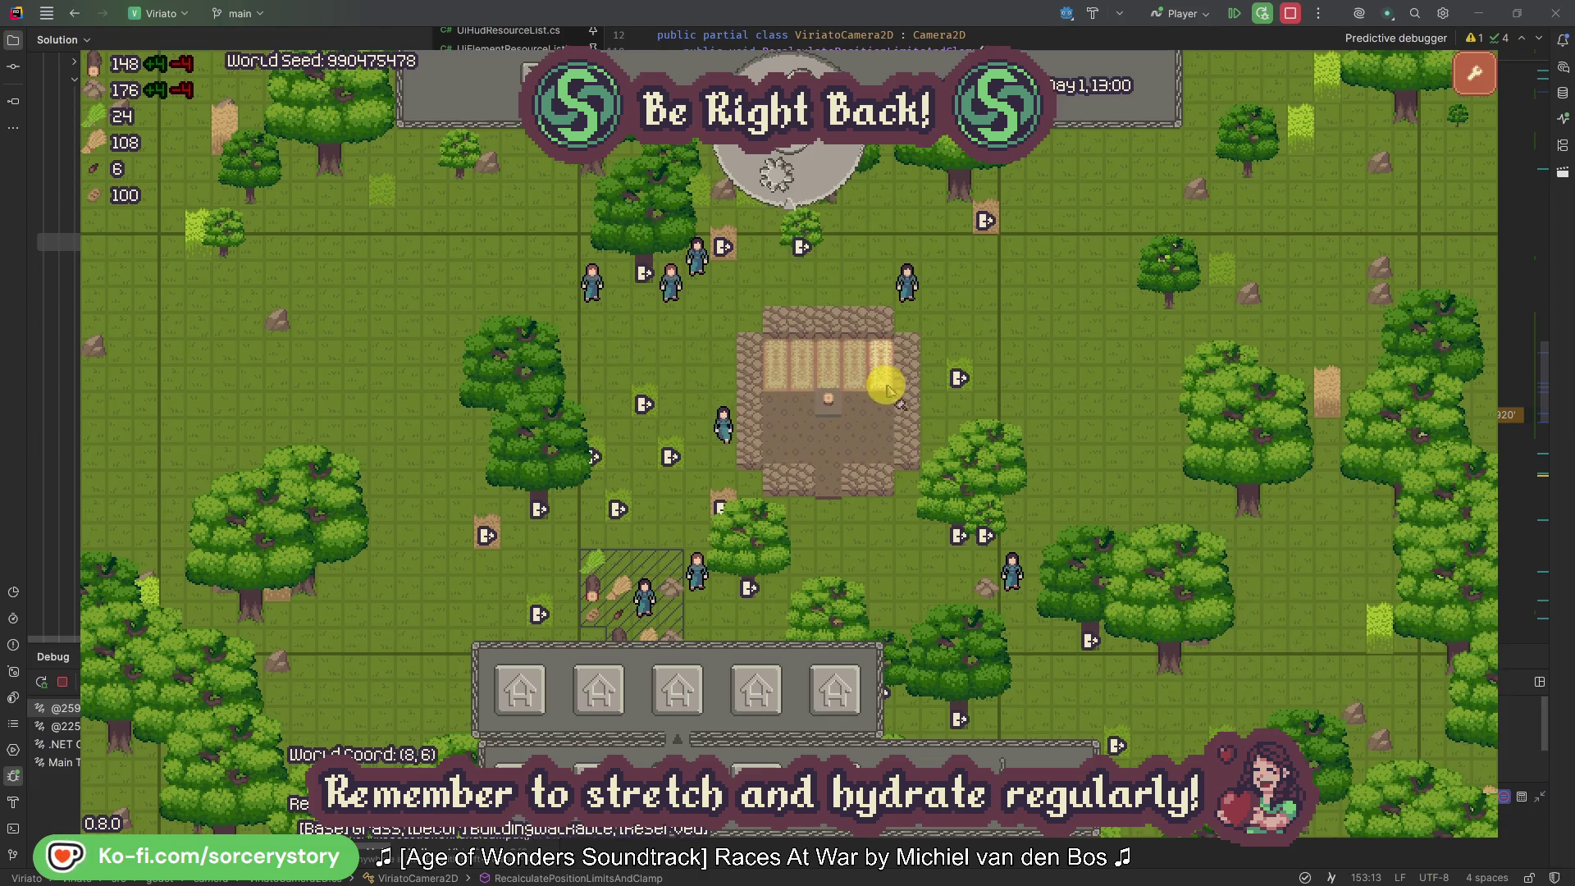
{"action": "key", "text": "1"}
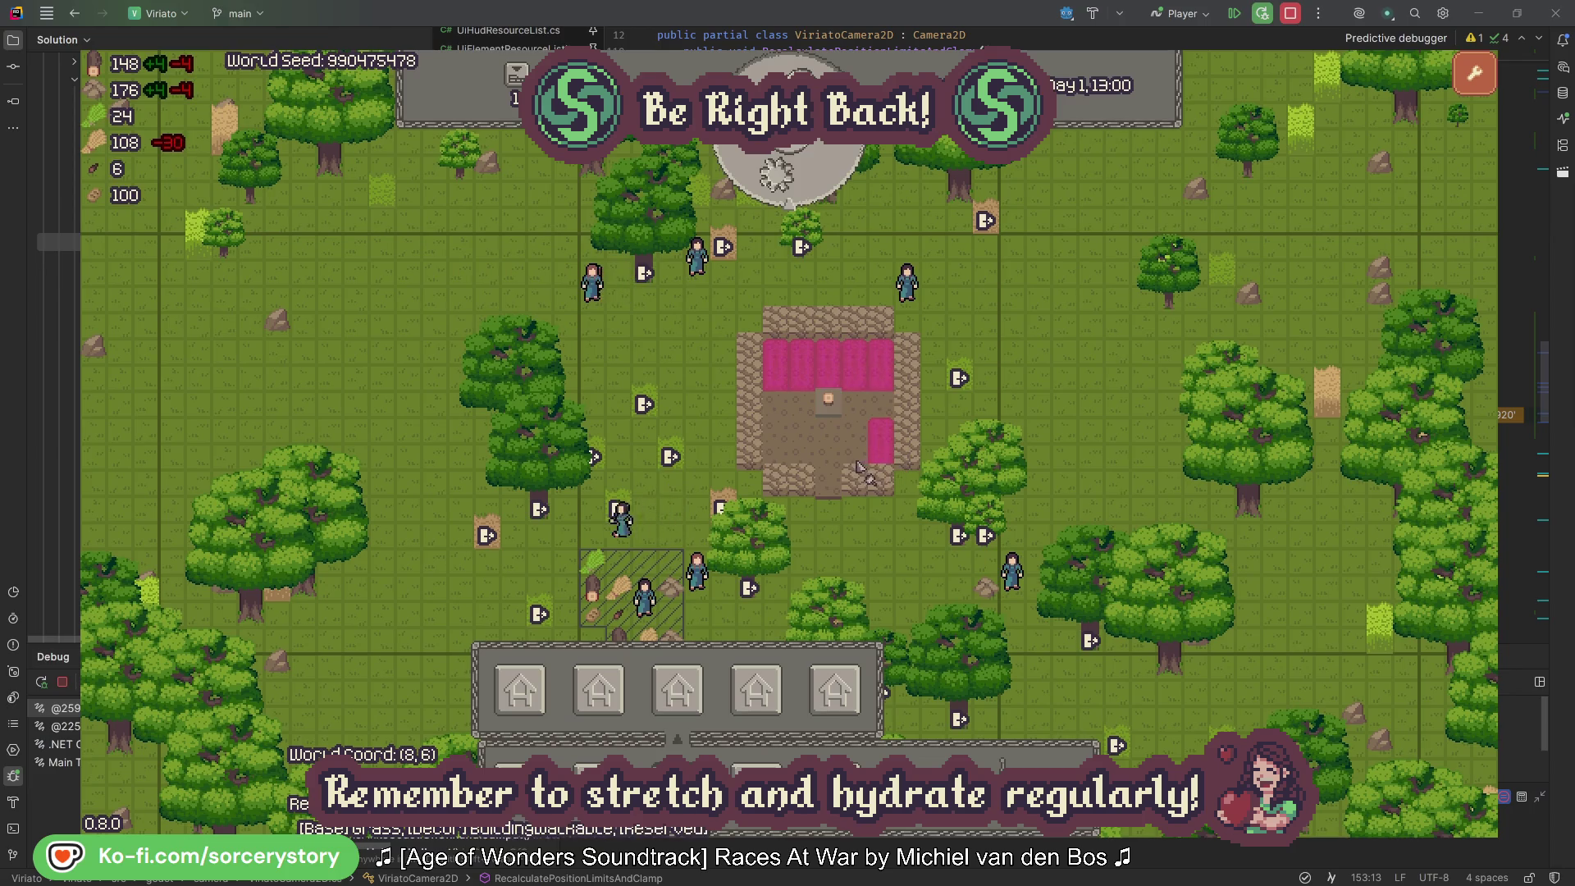
{"action": "left_click", "coordinate": [858, 466]}
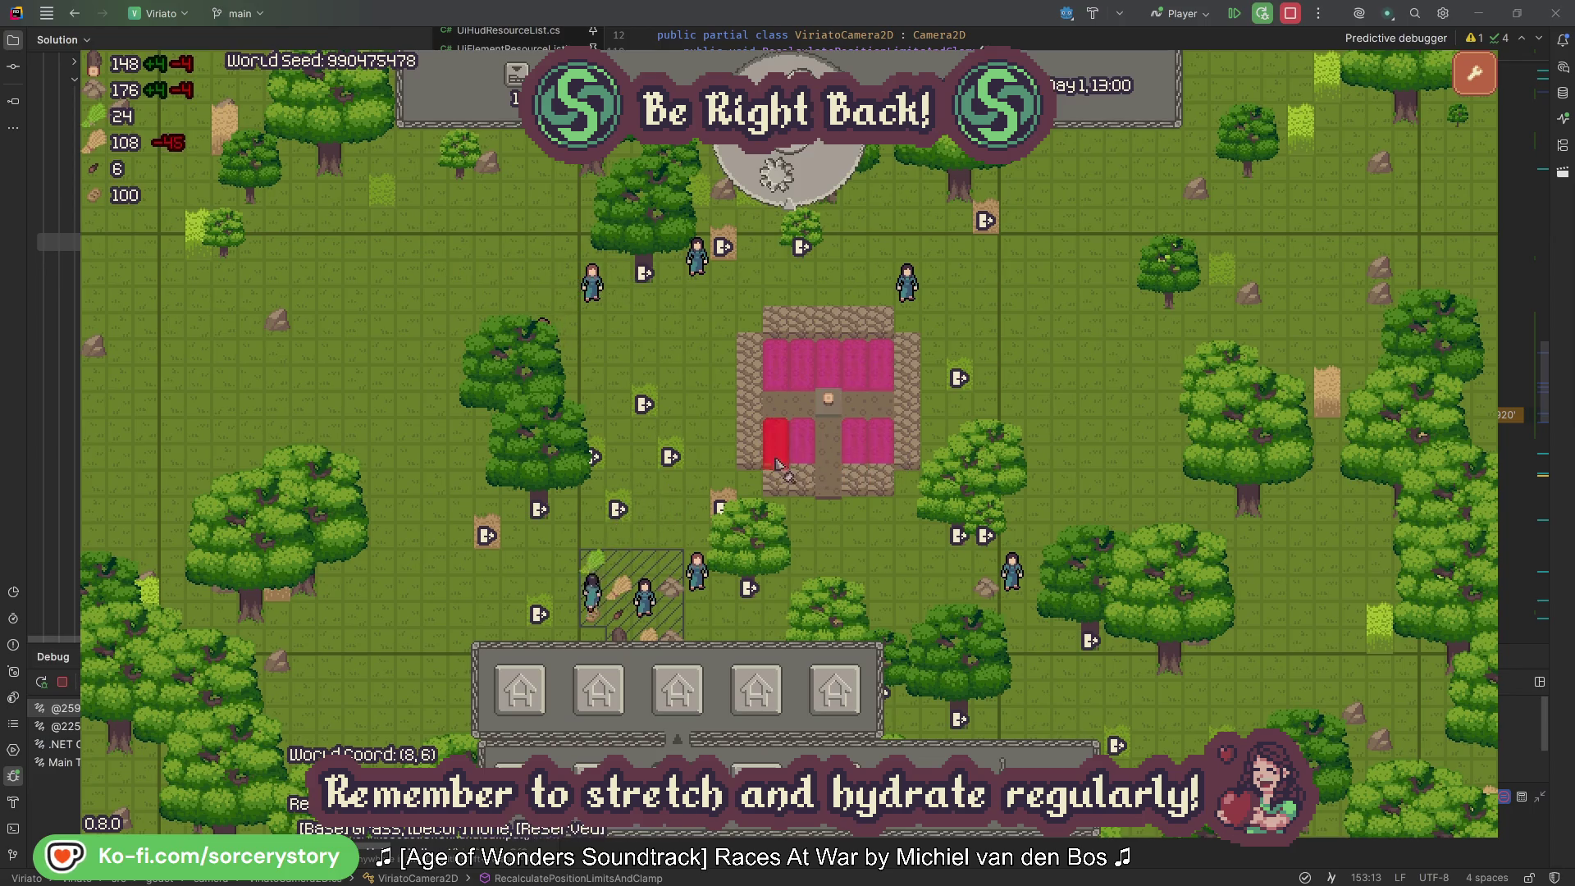
{"action": "left_click", "coordinate": [696, 381]}
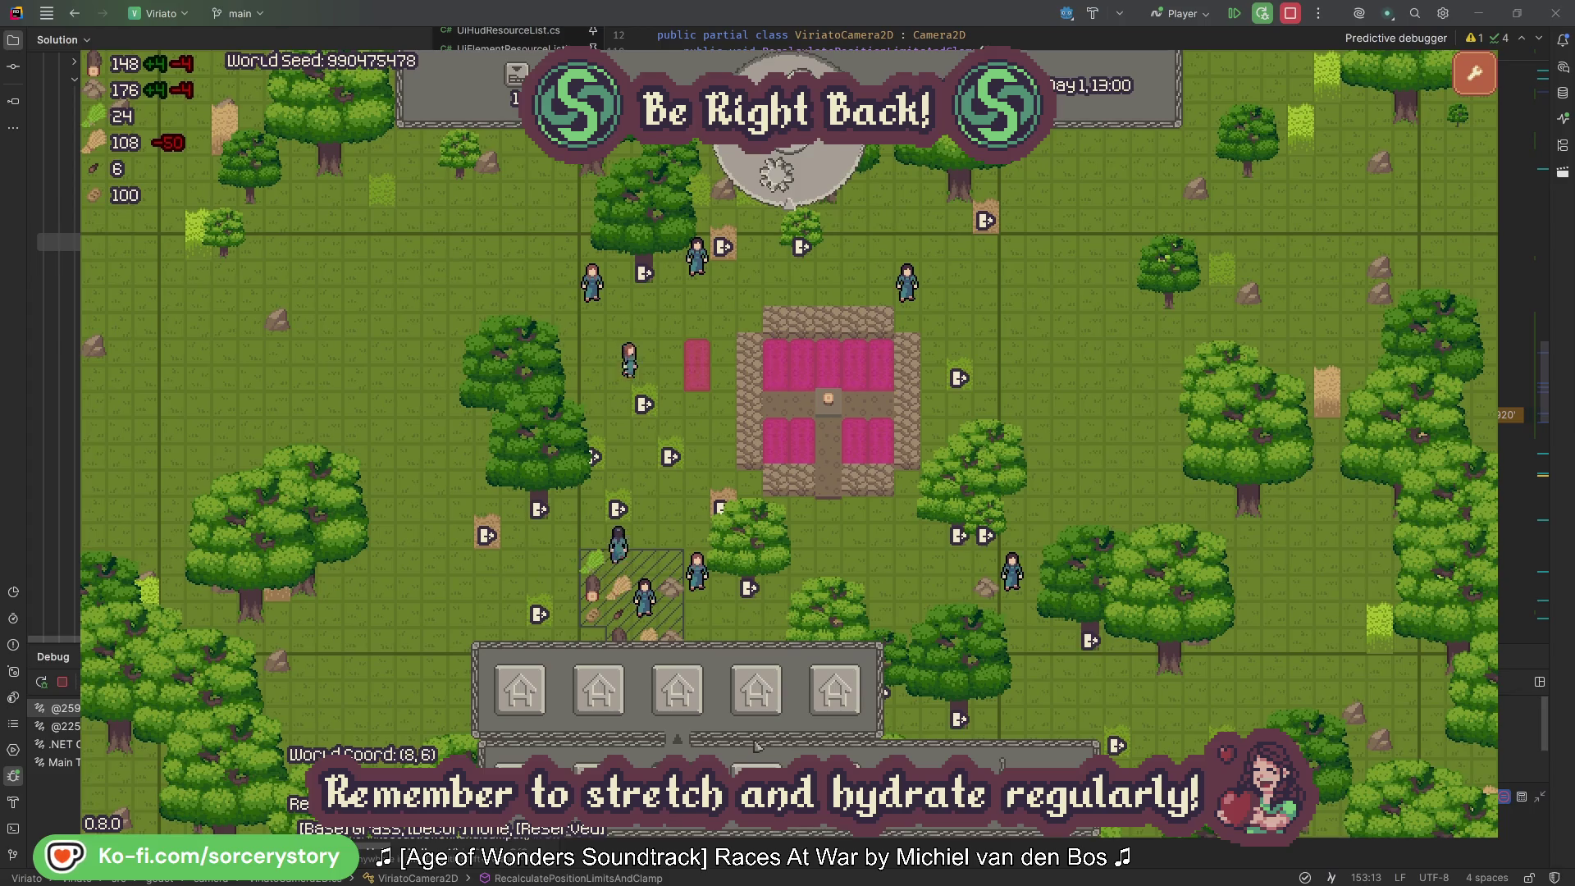
Step: Place two storage construction sites south of the house and pass one hour
{"action": "left_click", "coordinate": [757, 693]}
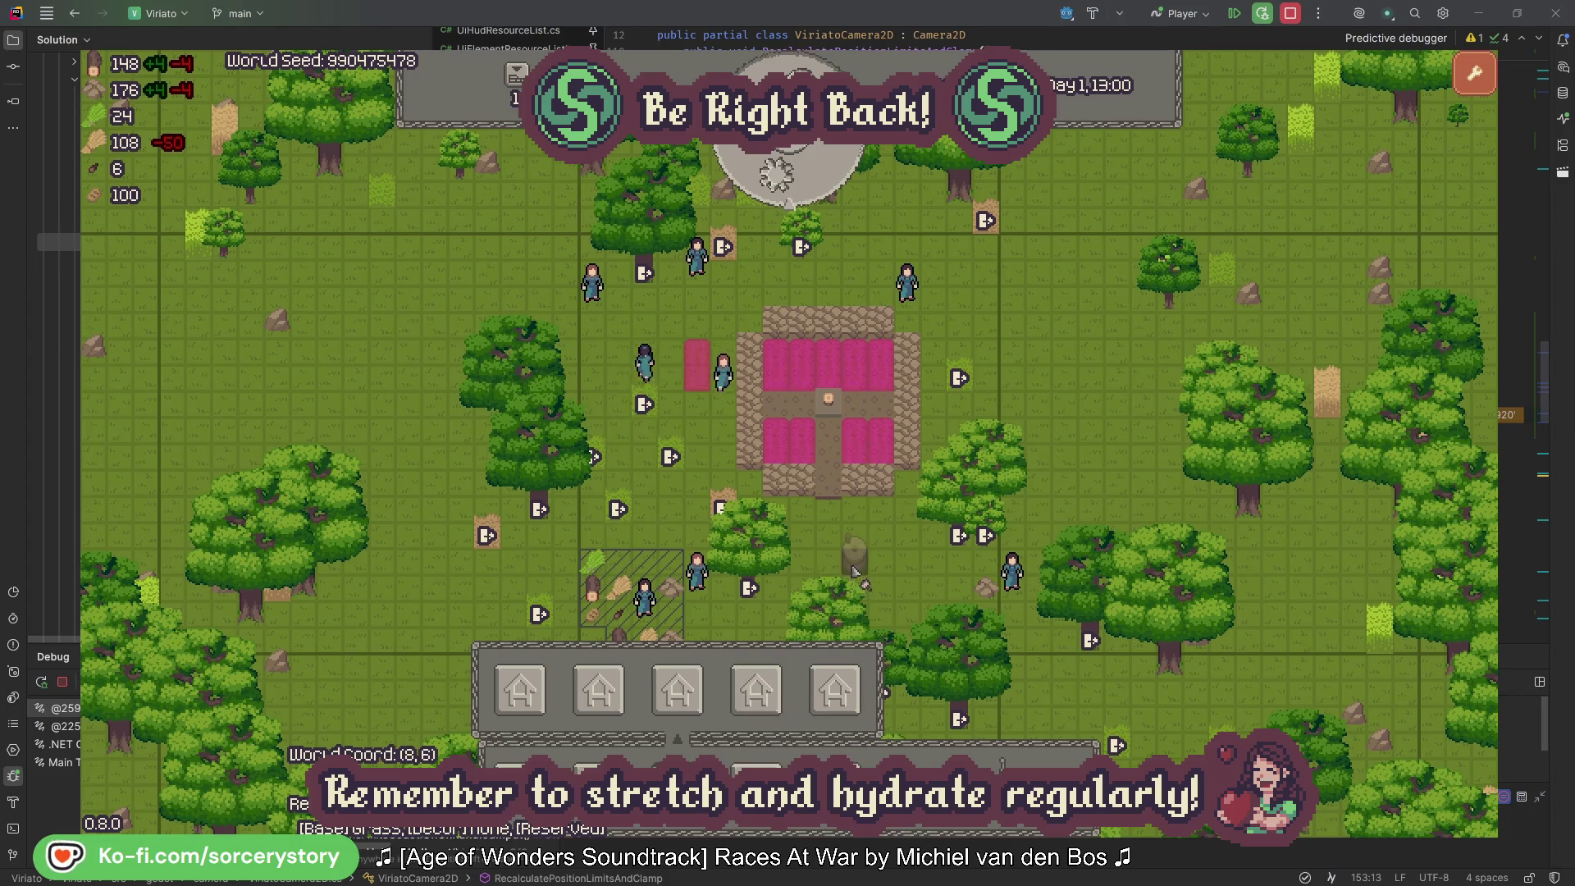
{"action": "left_click", "coordinate": [835, 692]}
{"action": "left_click", "coordinate": [903, 566]}
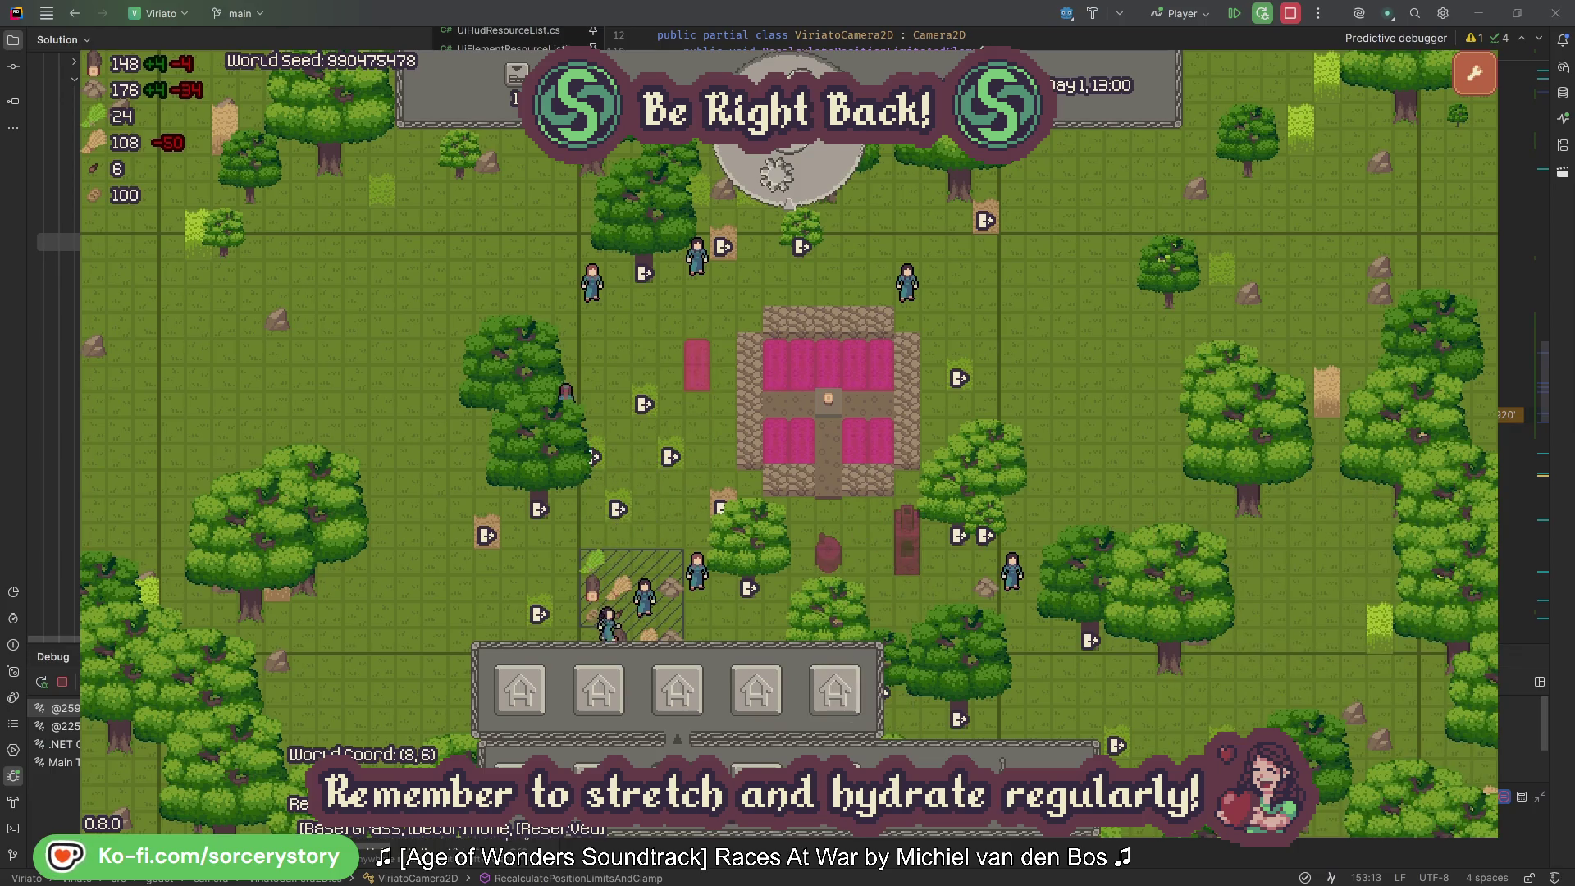
{"action": "left_click_drag", "start_coordinate": [884, 632], "coordinate": [840, 534]}
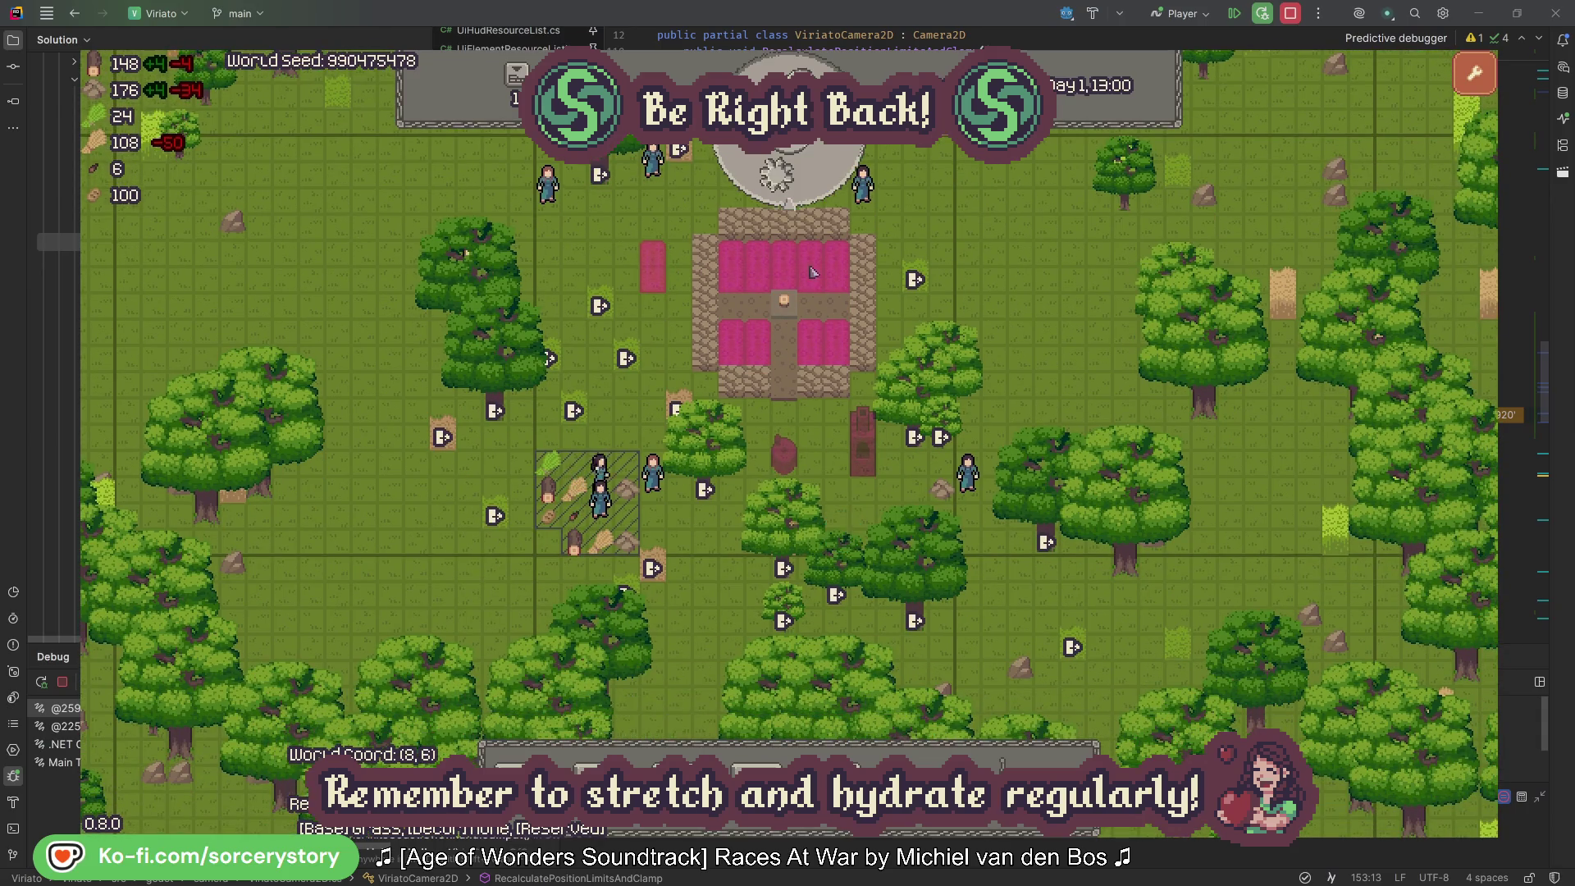
{"action": "left_click", "coordinate": [804, 180]}
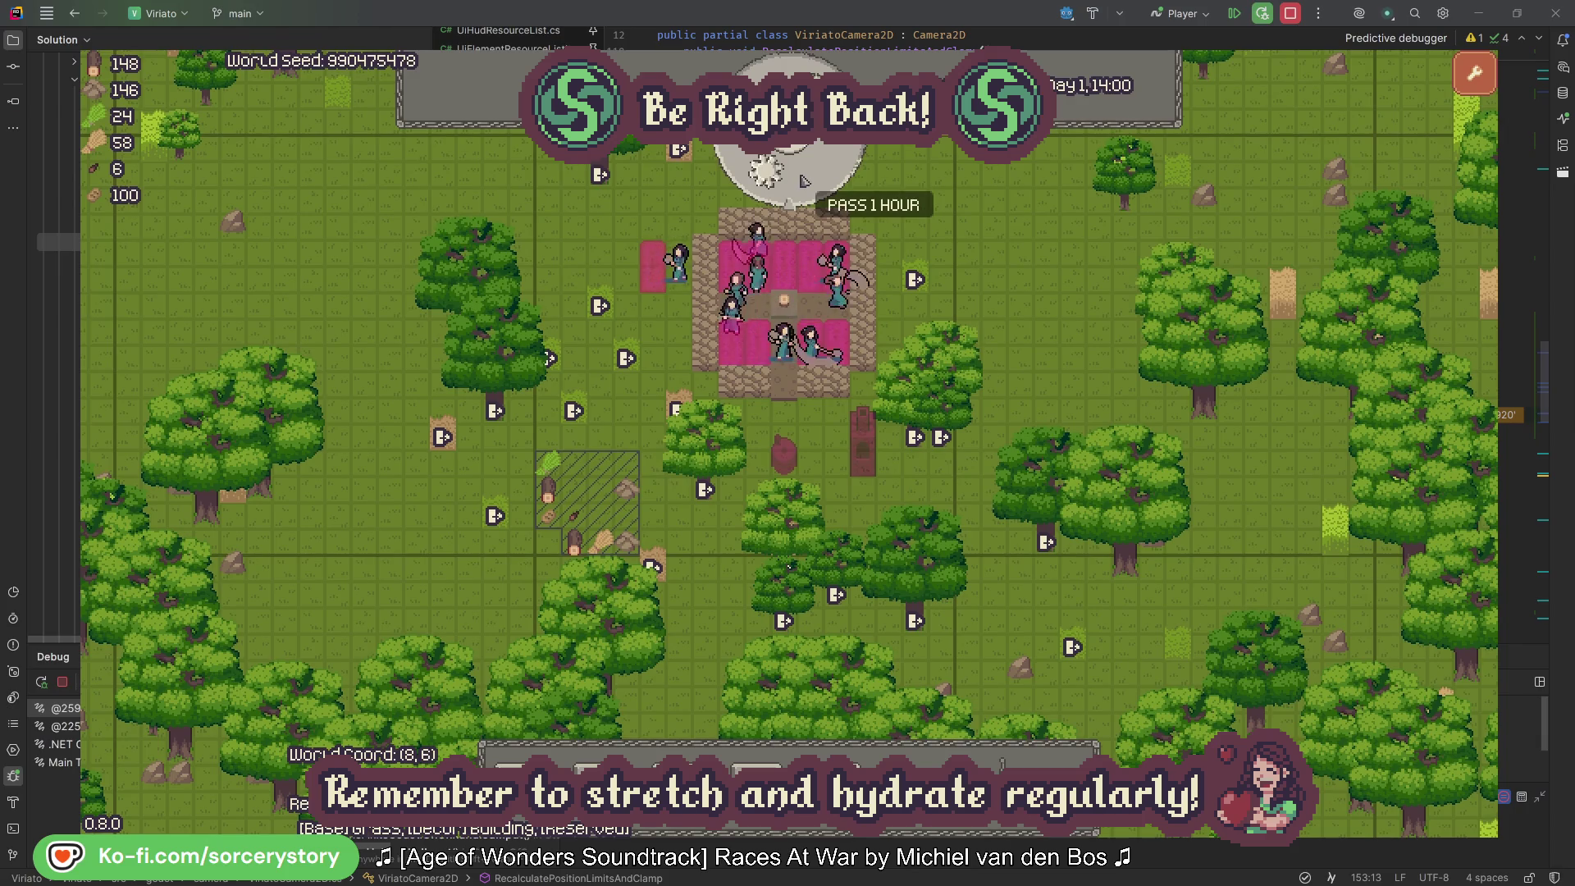
Step: Advance the colony clock hour by hour from the afternoon past midnight into Day 2
{"action": "left_click", "coordinate": [803, 181]}
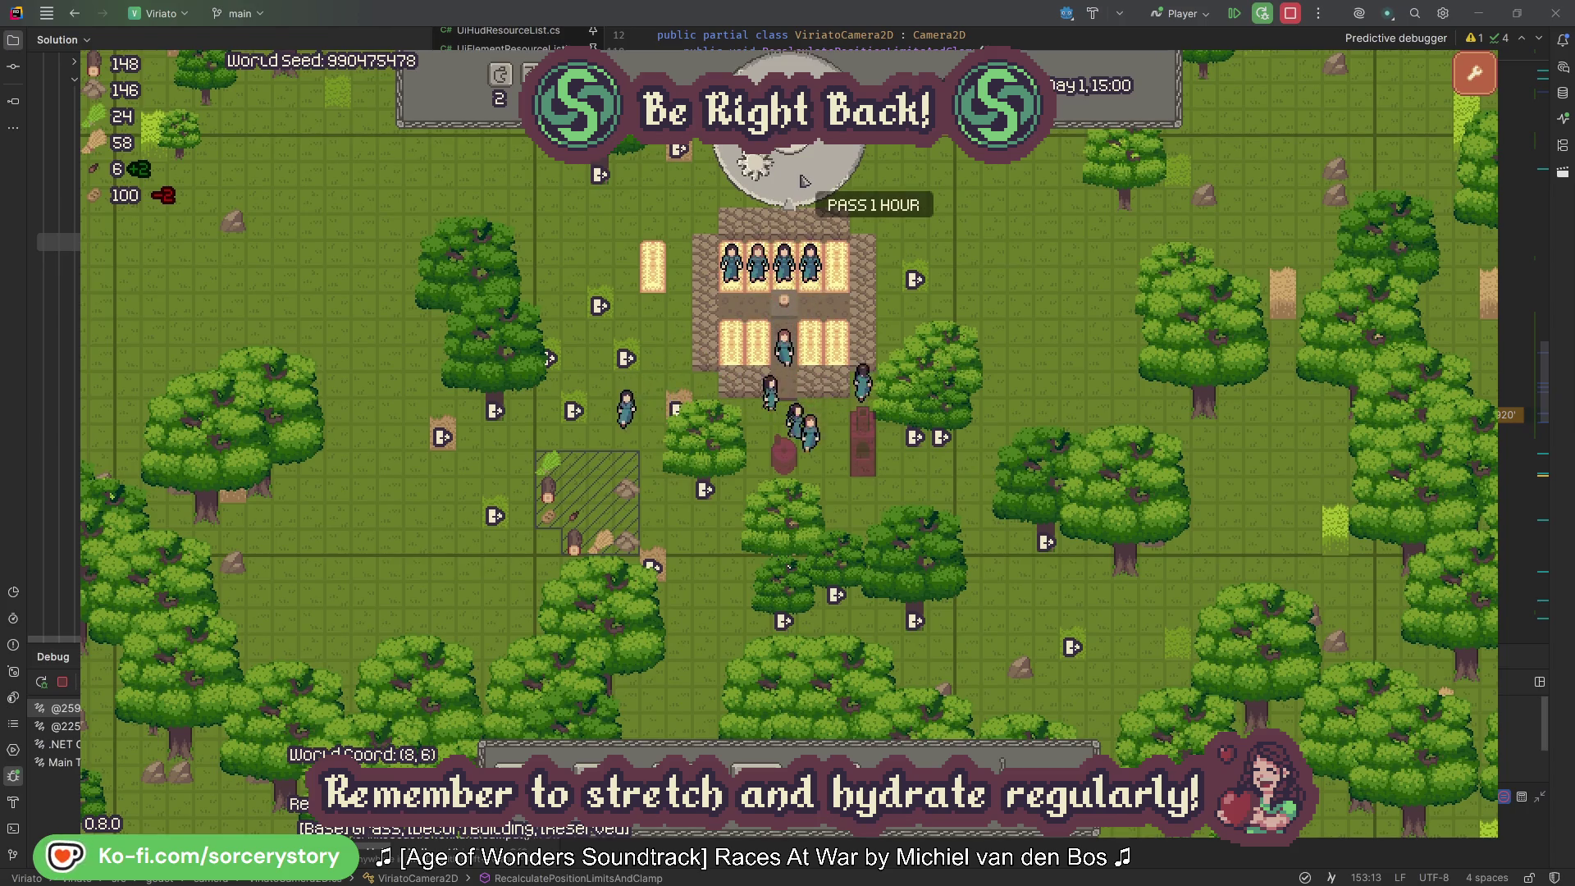
{"action": "left_click", "coordinate": [802, 176]}
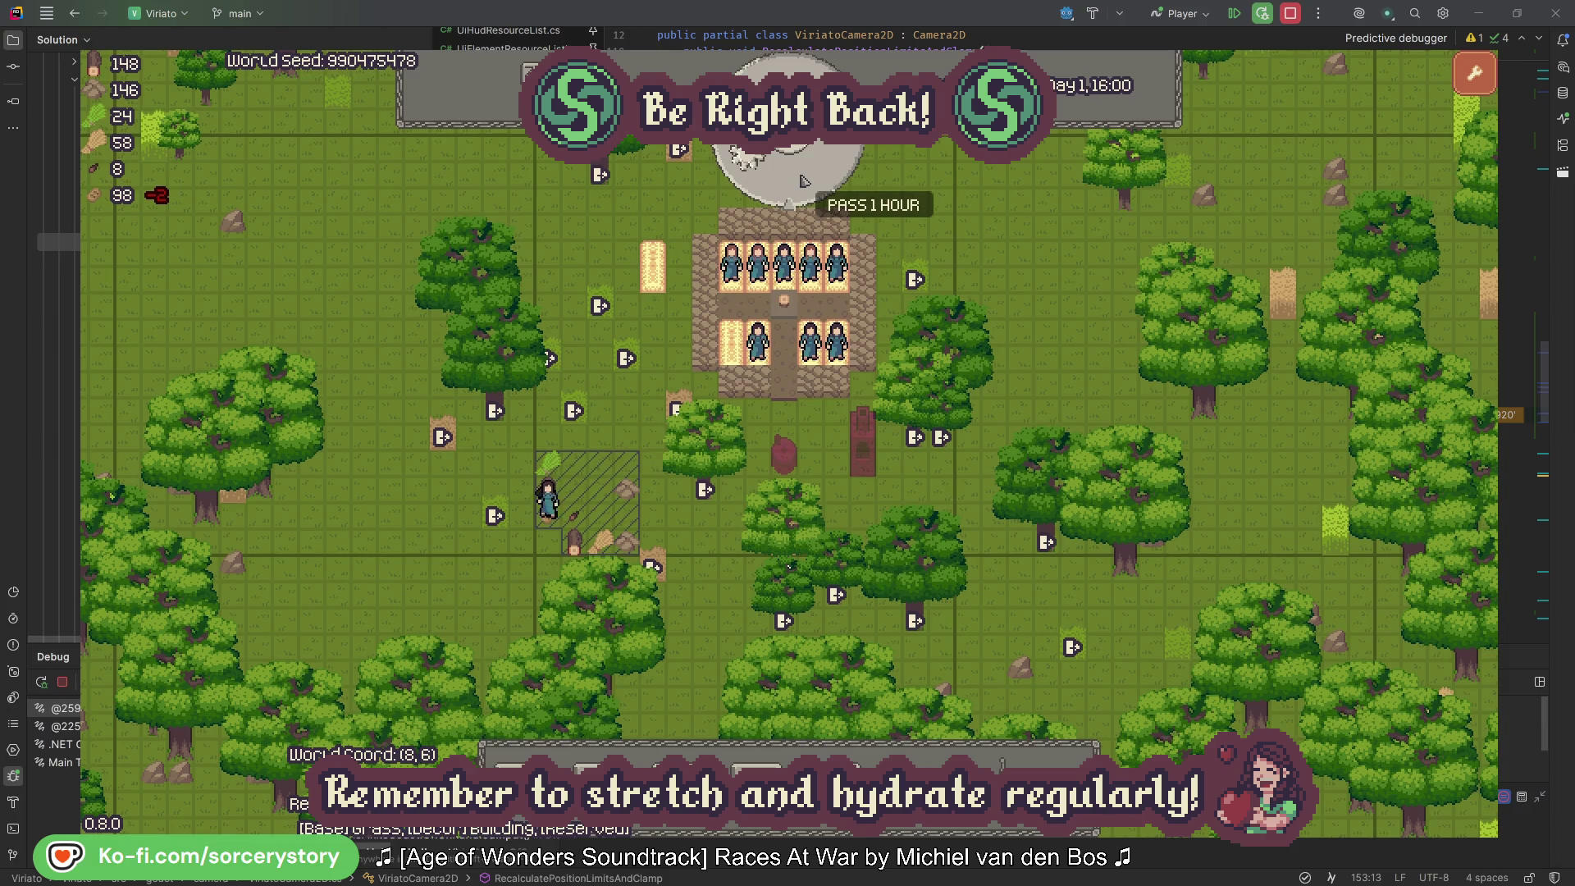
{"action": "left_click", "coordinate": [803, 180]}
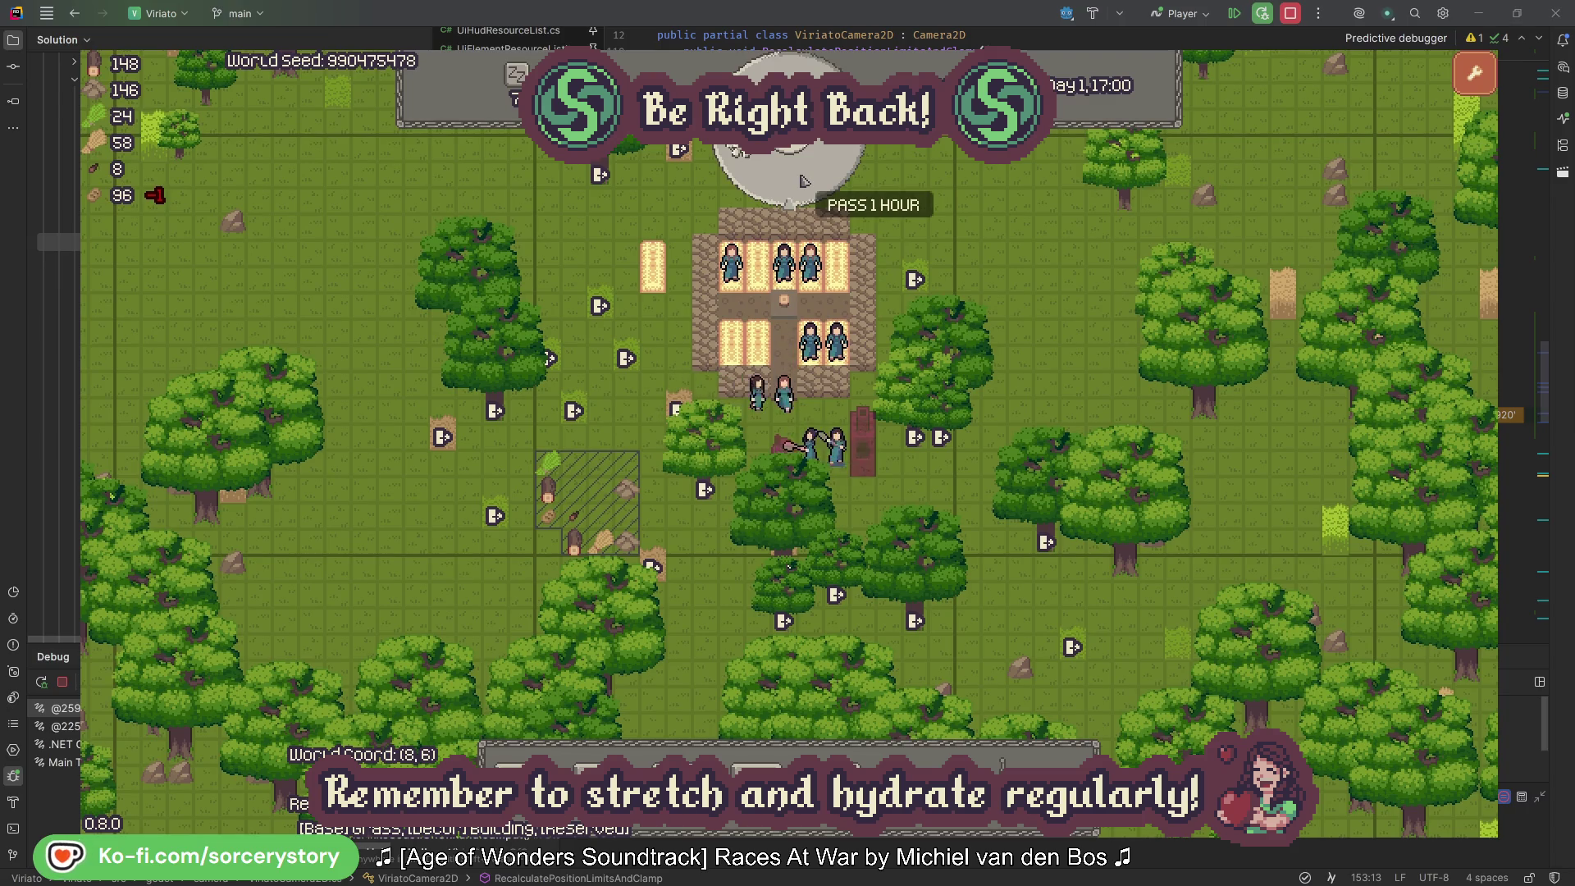
{"action": "left_click", "coordinate": [803, 180]}
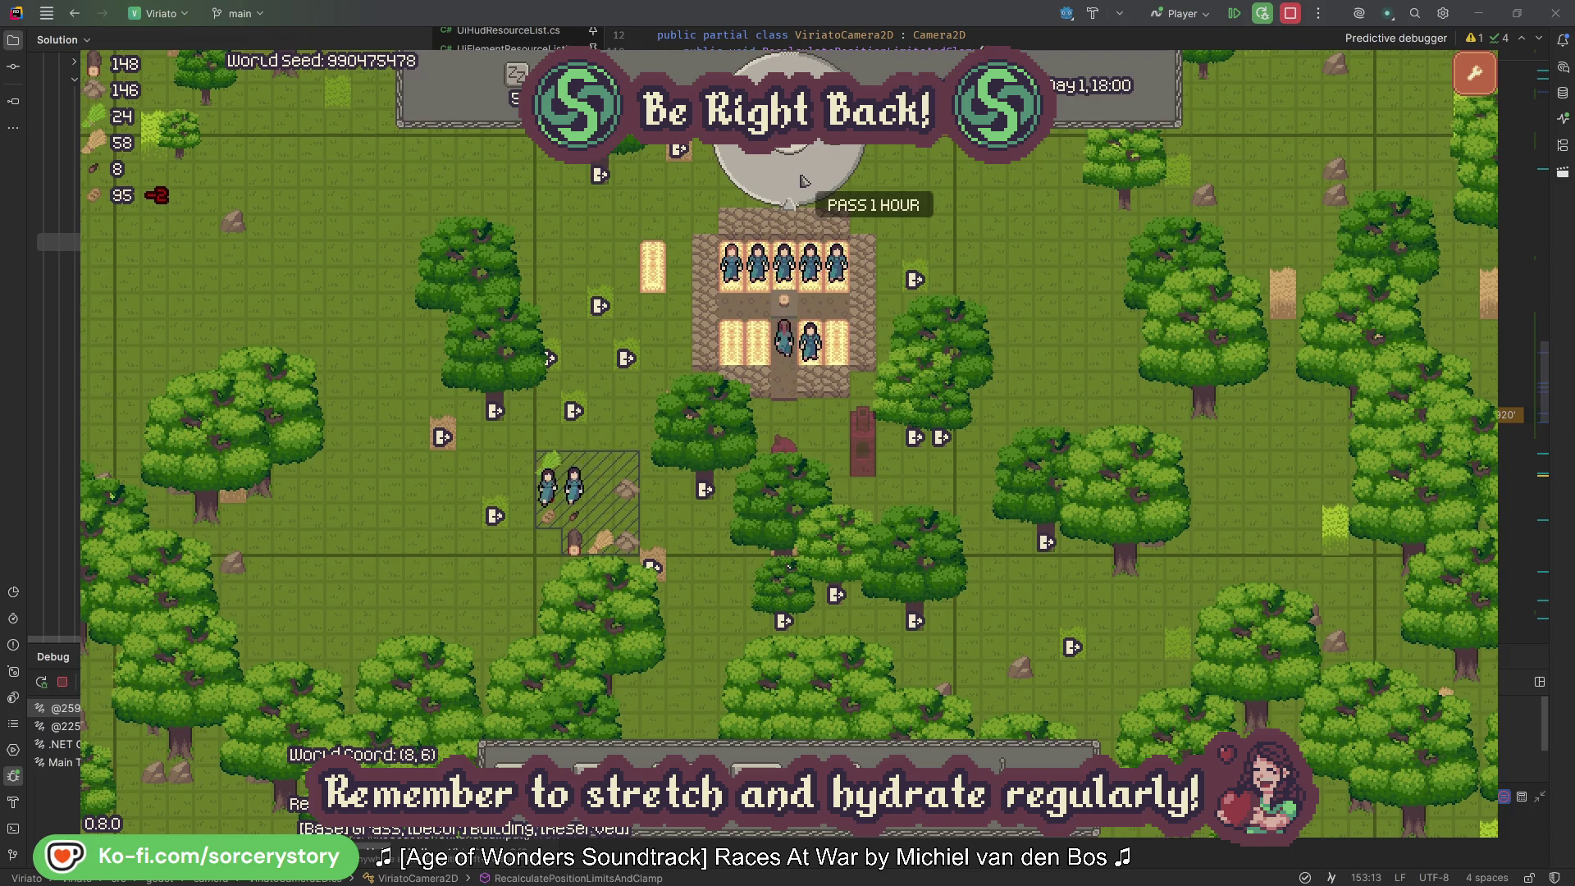
{"action": "left_click", "coordinate": [803, 179]}
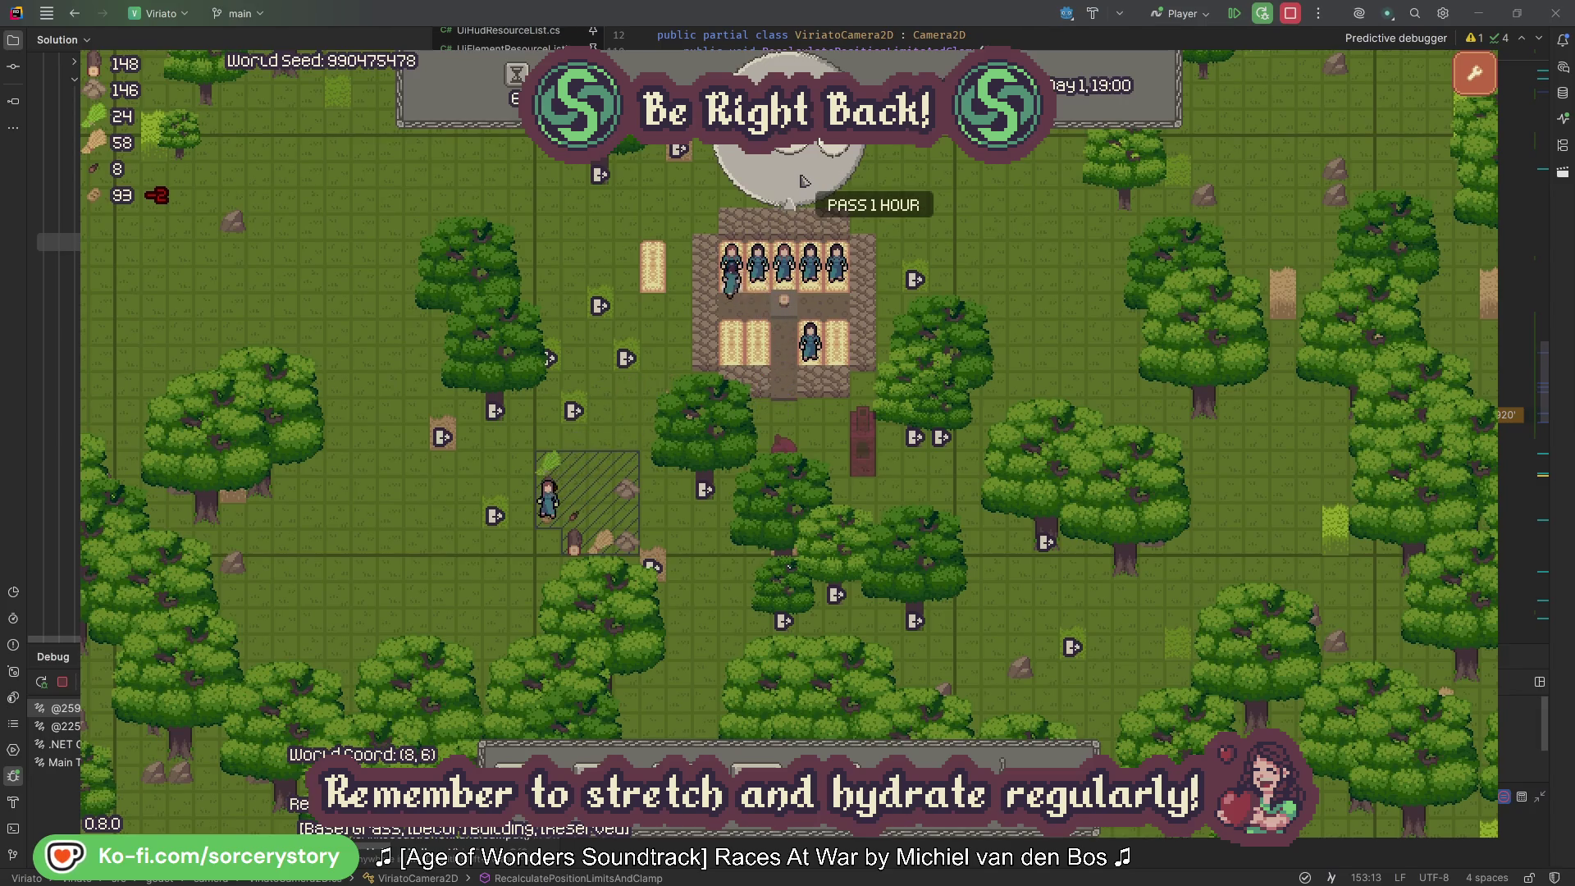
{"action": "left_click", "coordinate": [803, 179]}
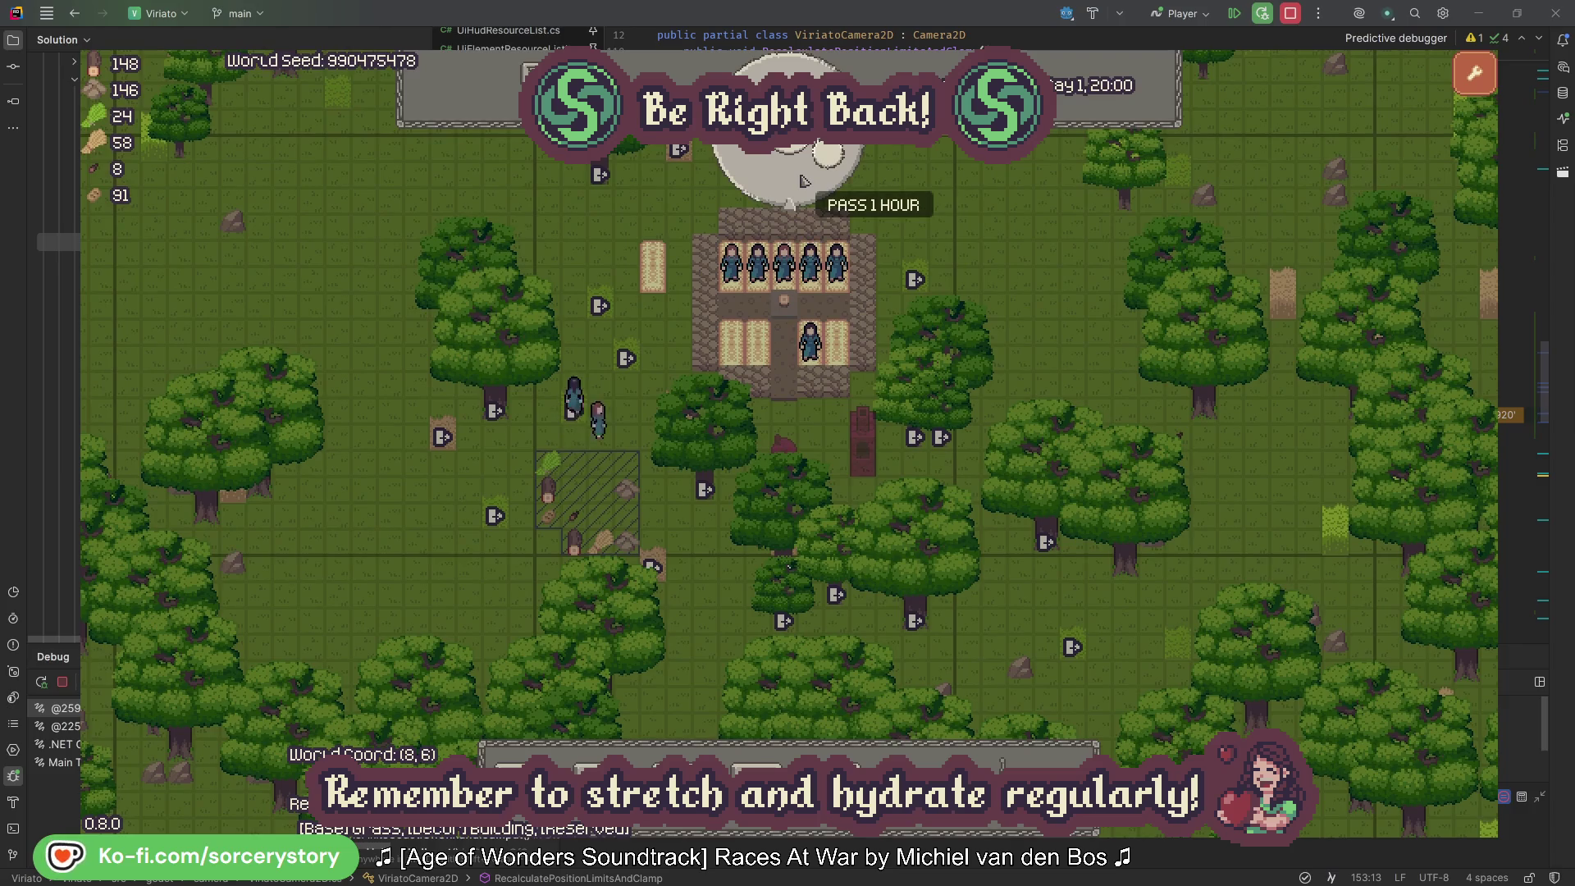
{"action": "left_click", "coordinate": [803, 179]}
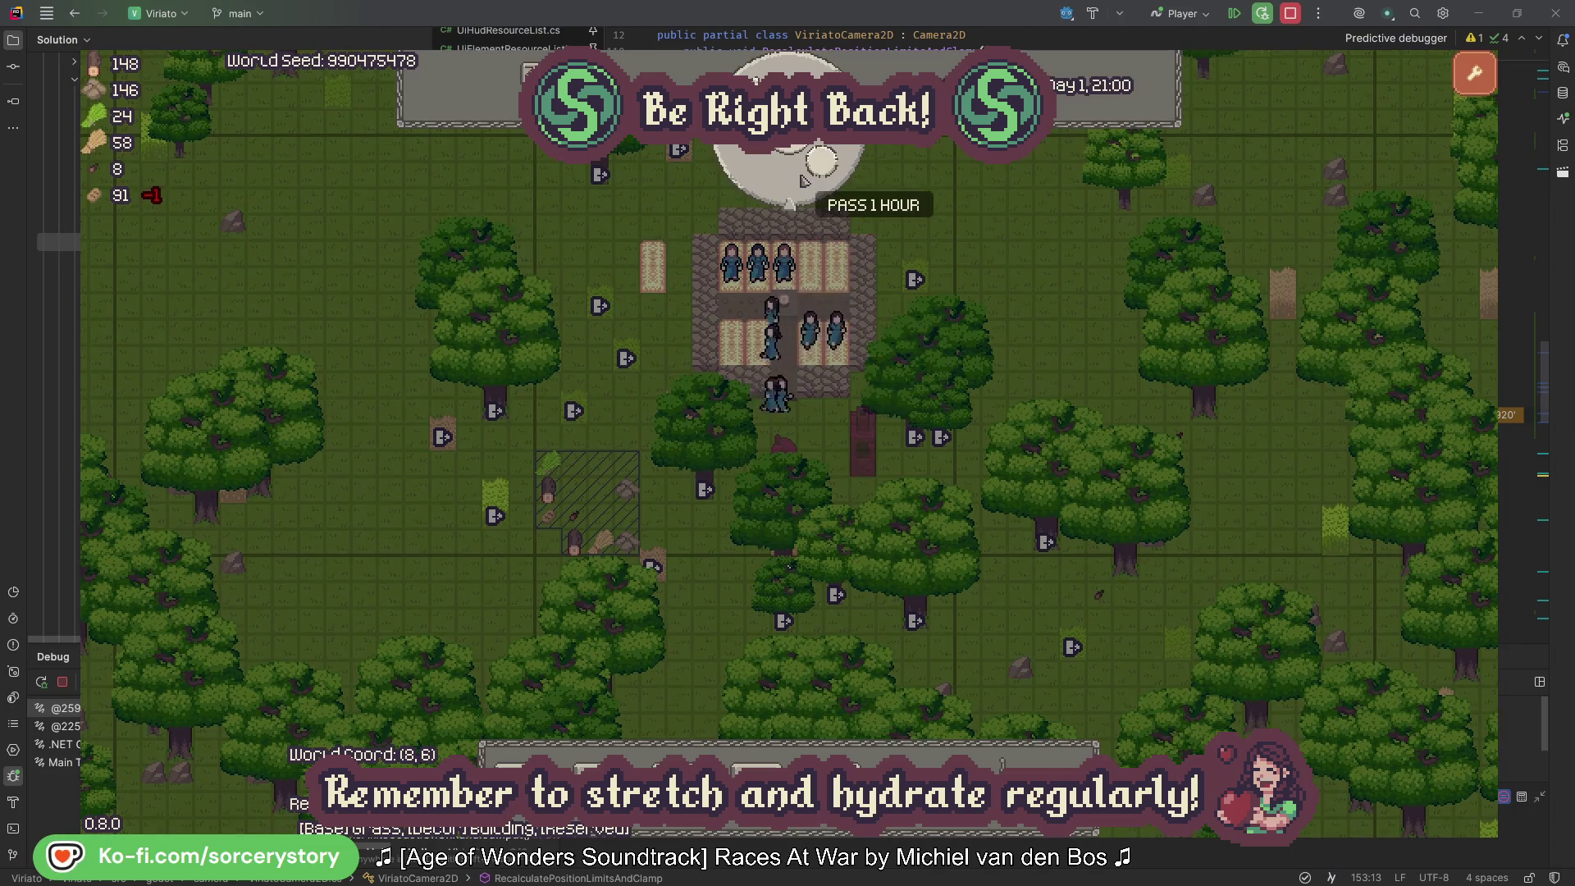
{"action": "left_click", "coordinate": [803, 180]}
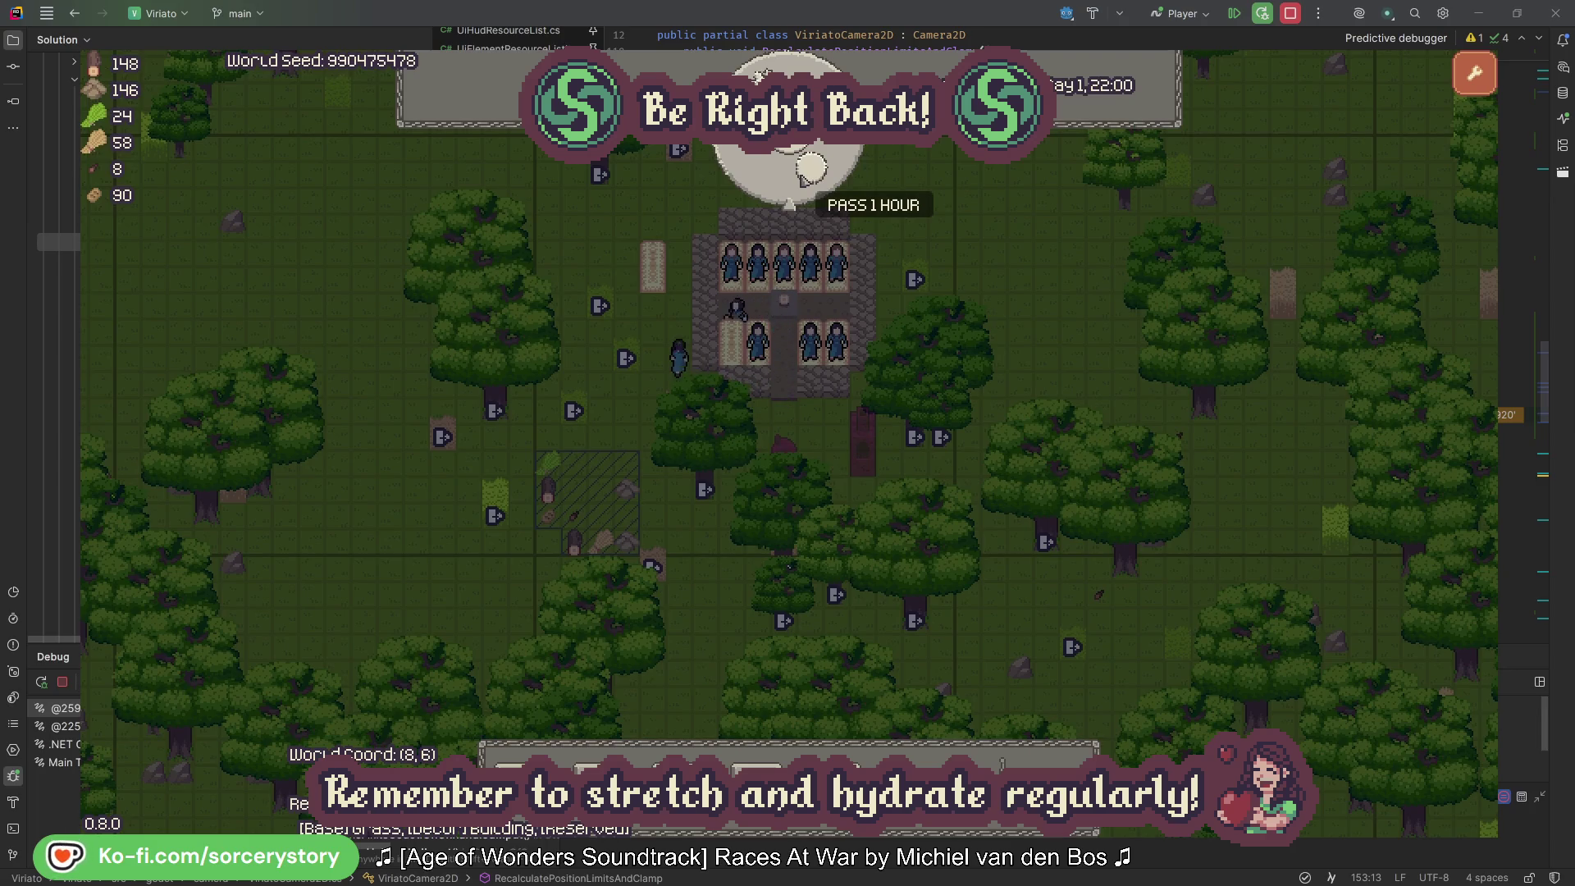
{"action": "left_click", "coordinate": [803, 176]}
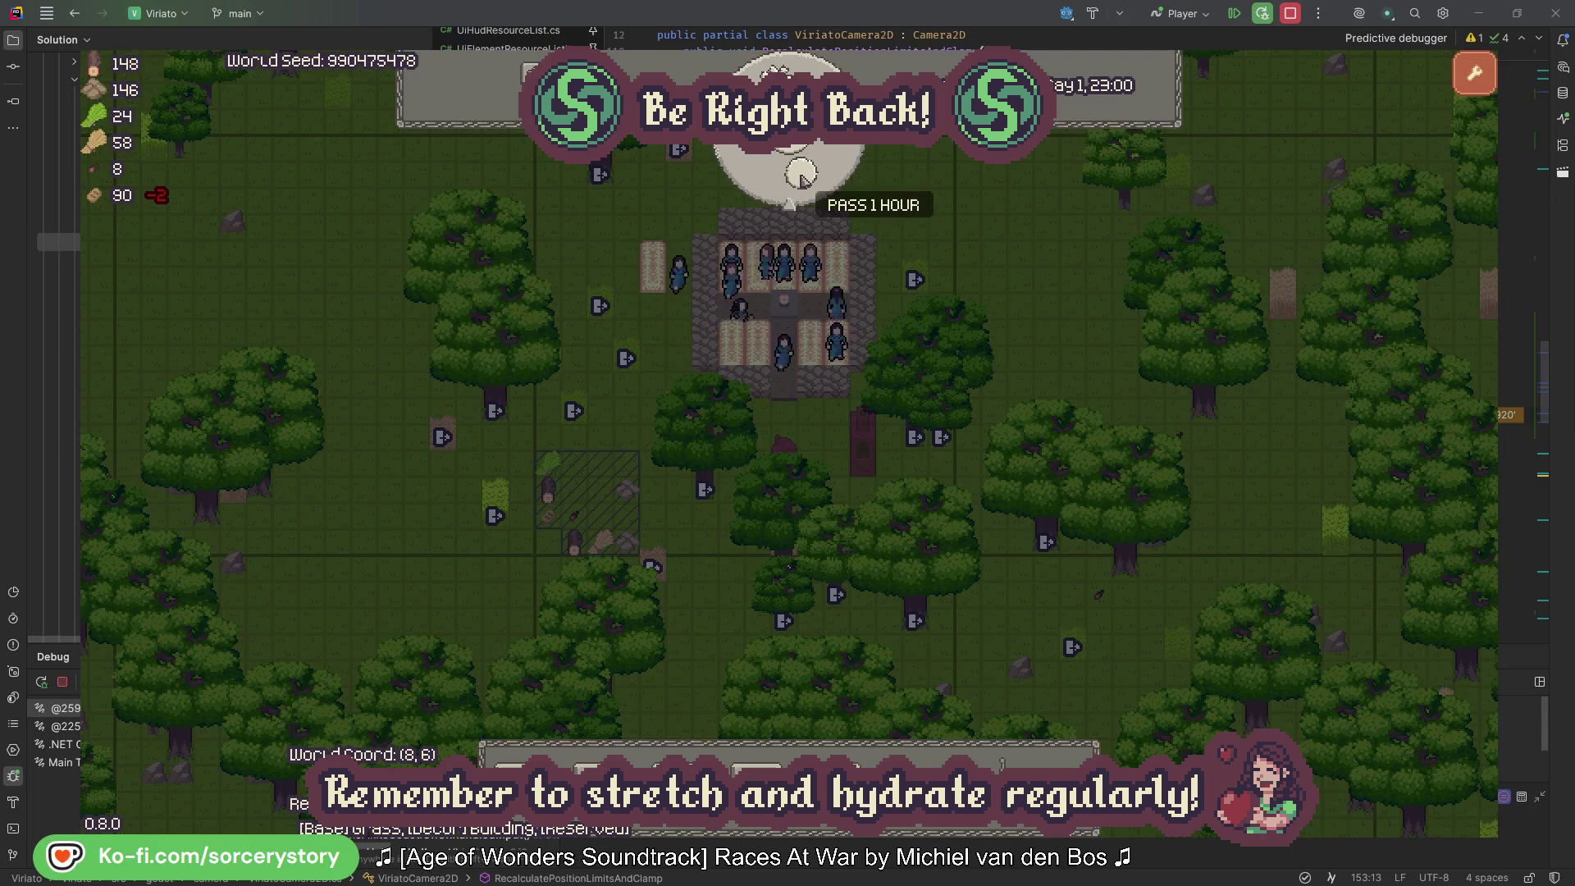
{"action": "left_click", "coordinate": [802, 176]}
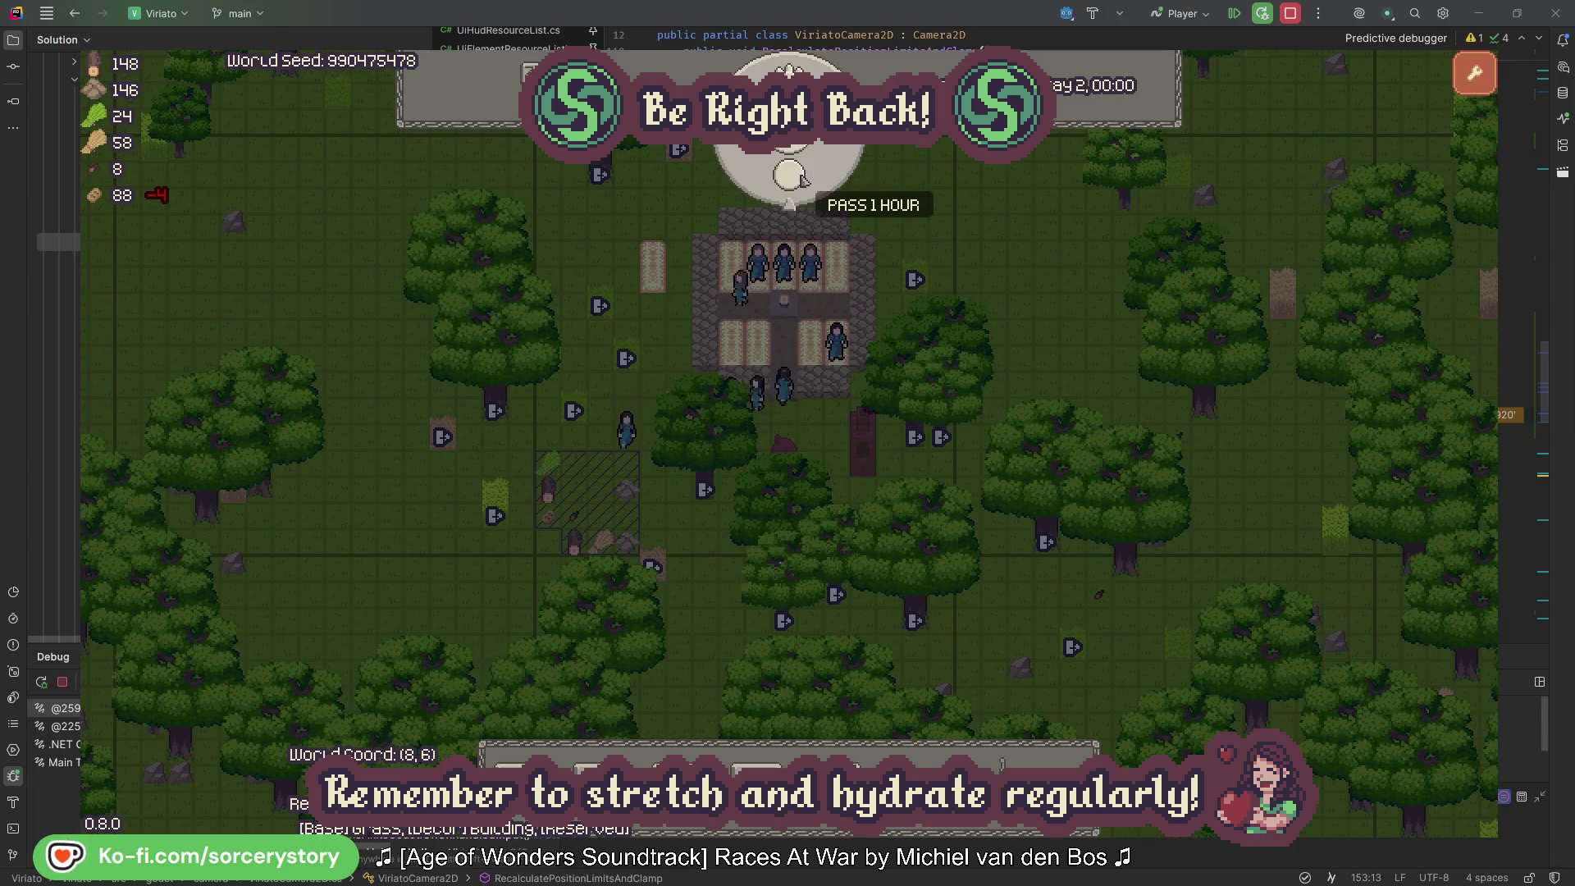
Step: Keep passing hours through Day 2 until the clock reads 19:00
{"action": "left_click", "coordinate": [801, 177]}
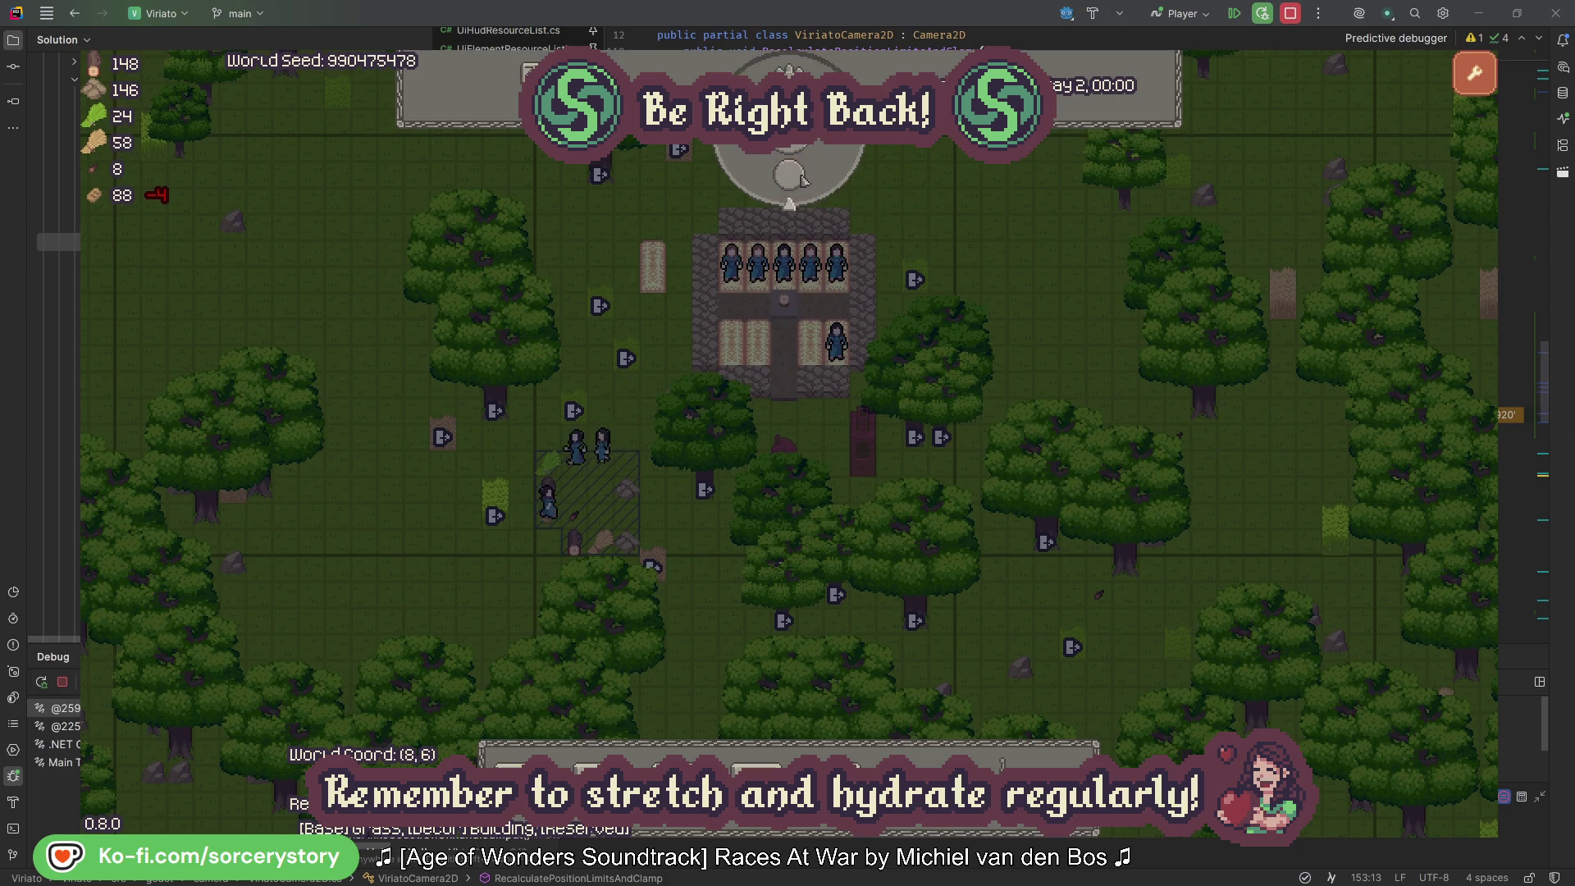
{"action": "left_click", "coordinate": [802, 178]}
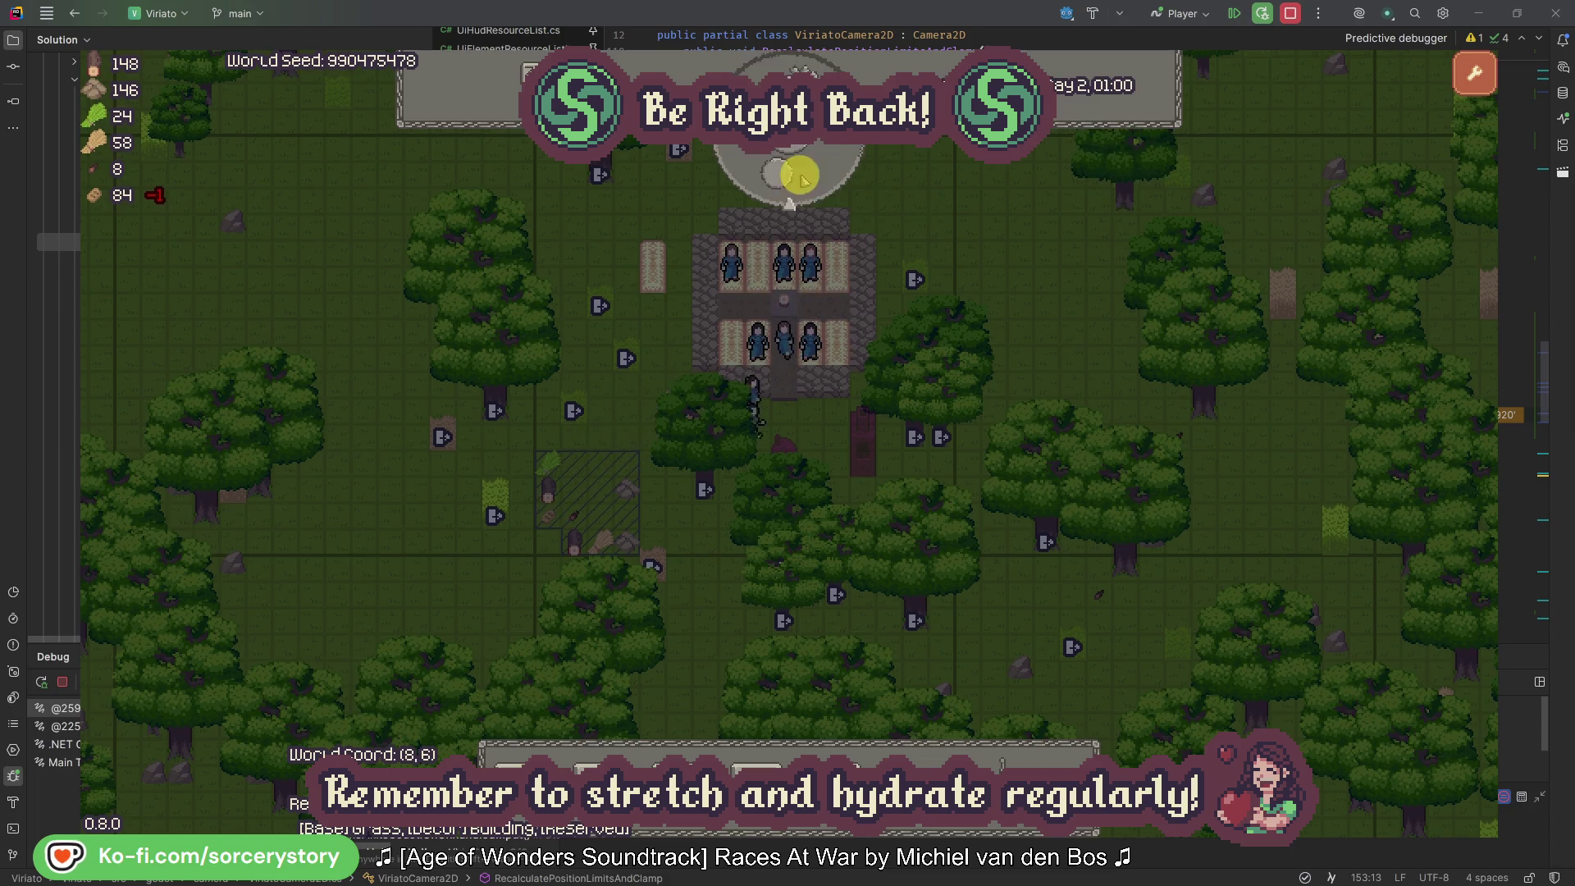
{"action": "left_click", "coordinate": [803, 178]}
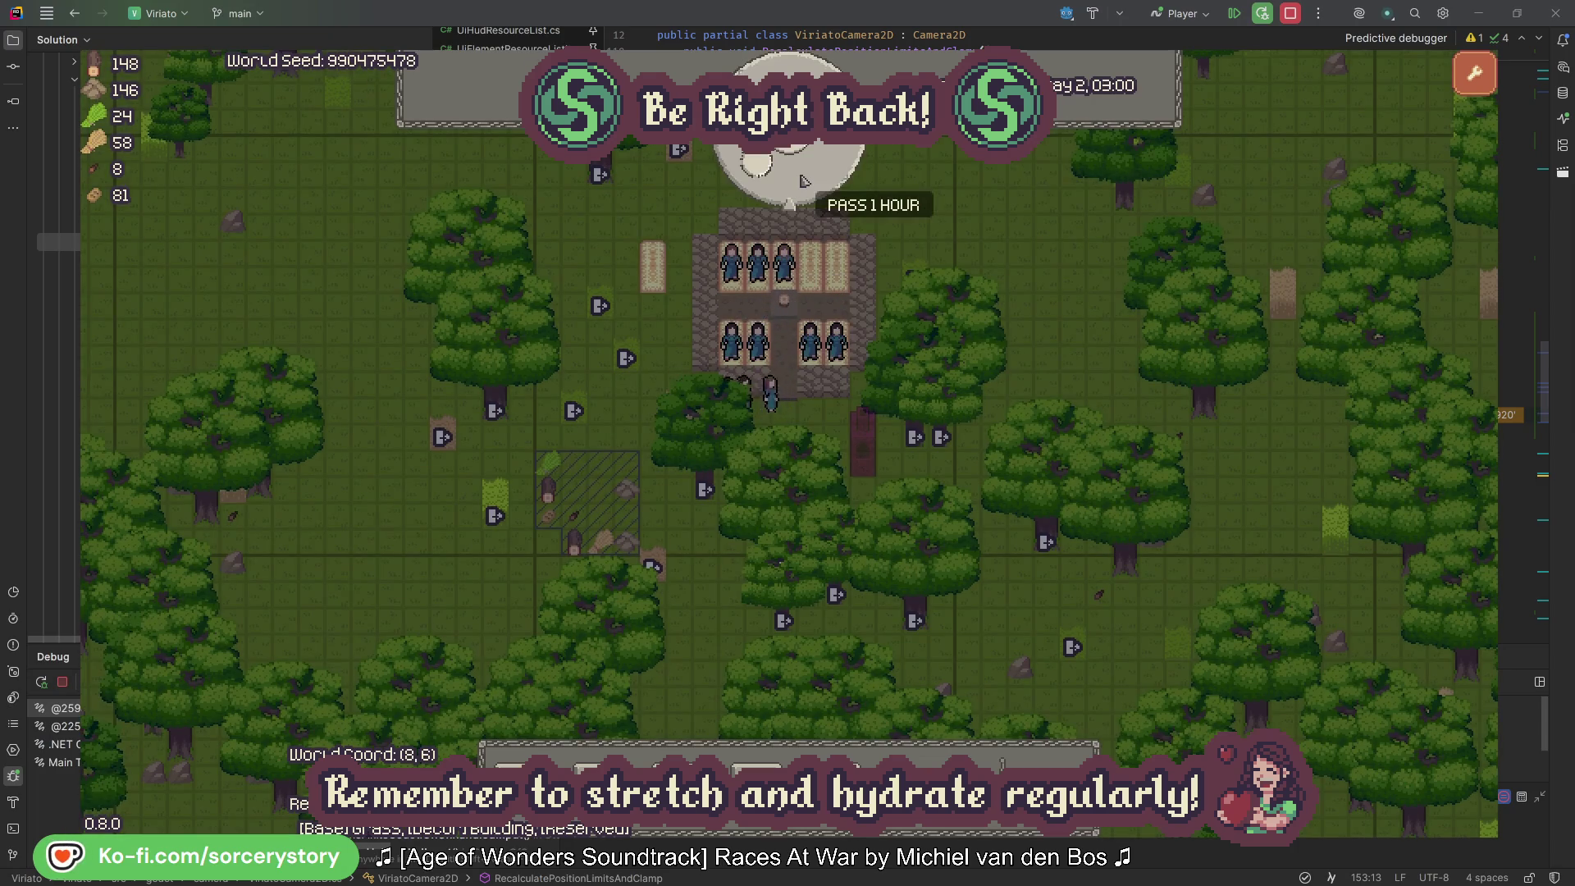
{"action": "left_click", "coordinate": [802, 178]}
{"action": "left_click", "coordinate": [802, 178]}
{"action": "left_click", "coordinate": [802, 178]}
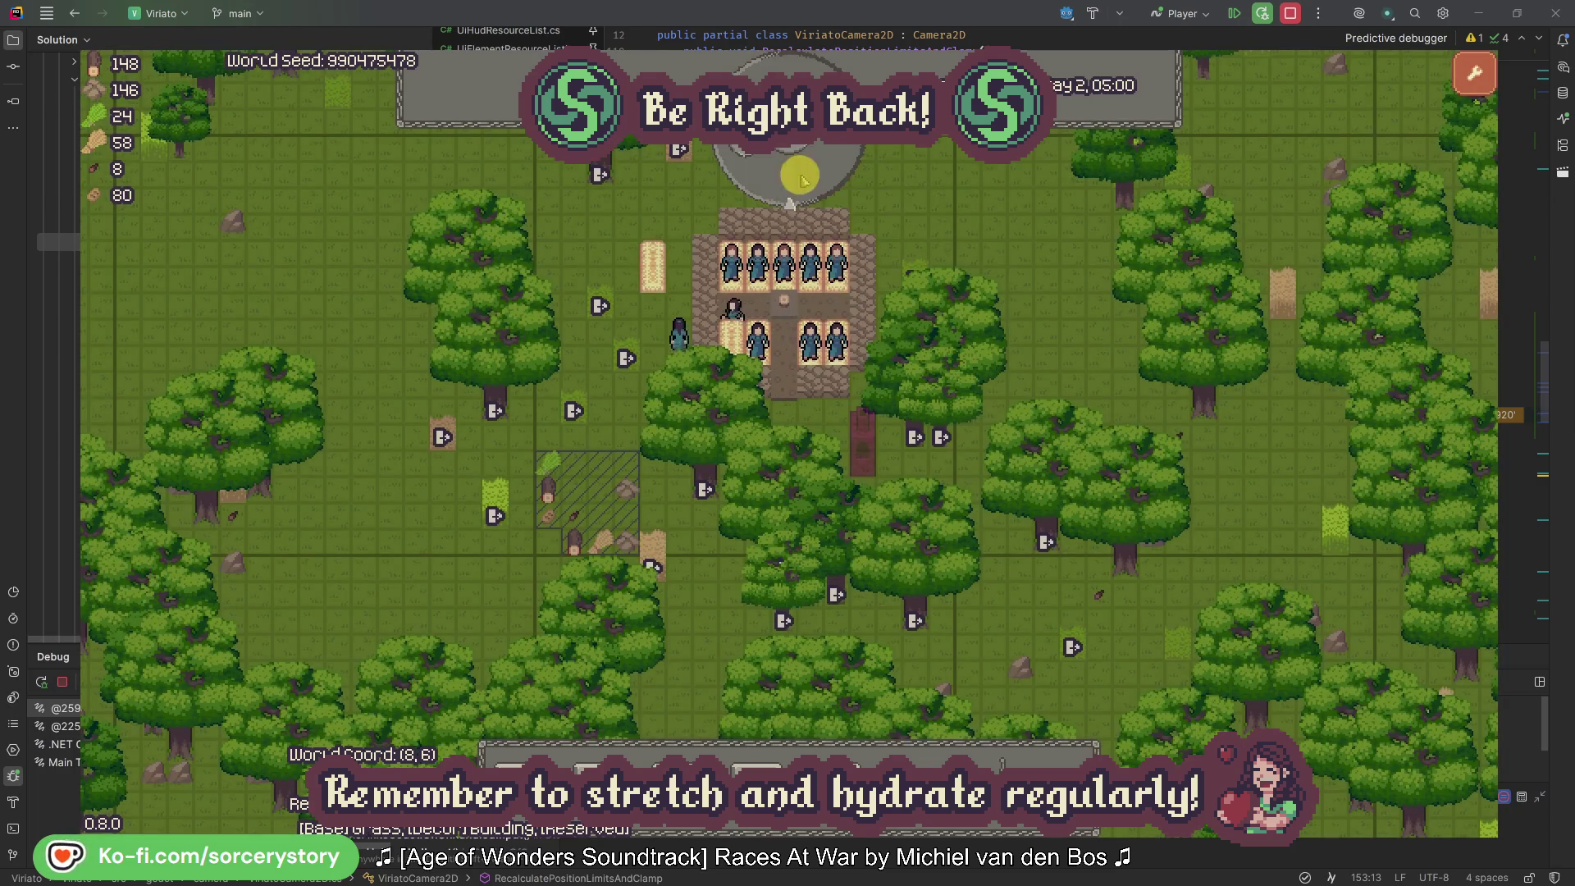
{"action": "left_click", "coordinate": [802, 179]}
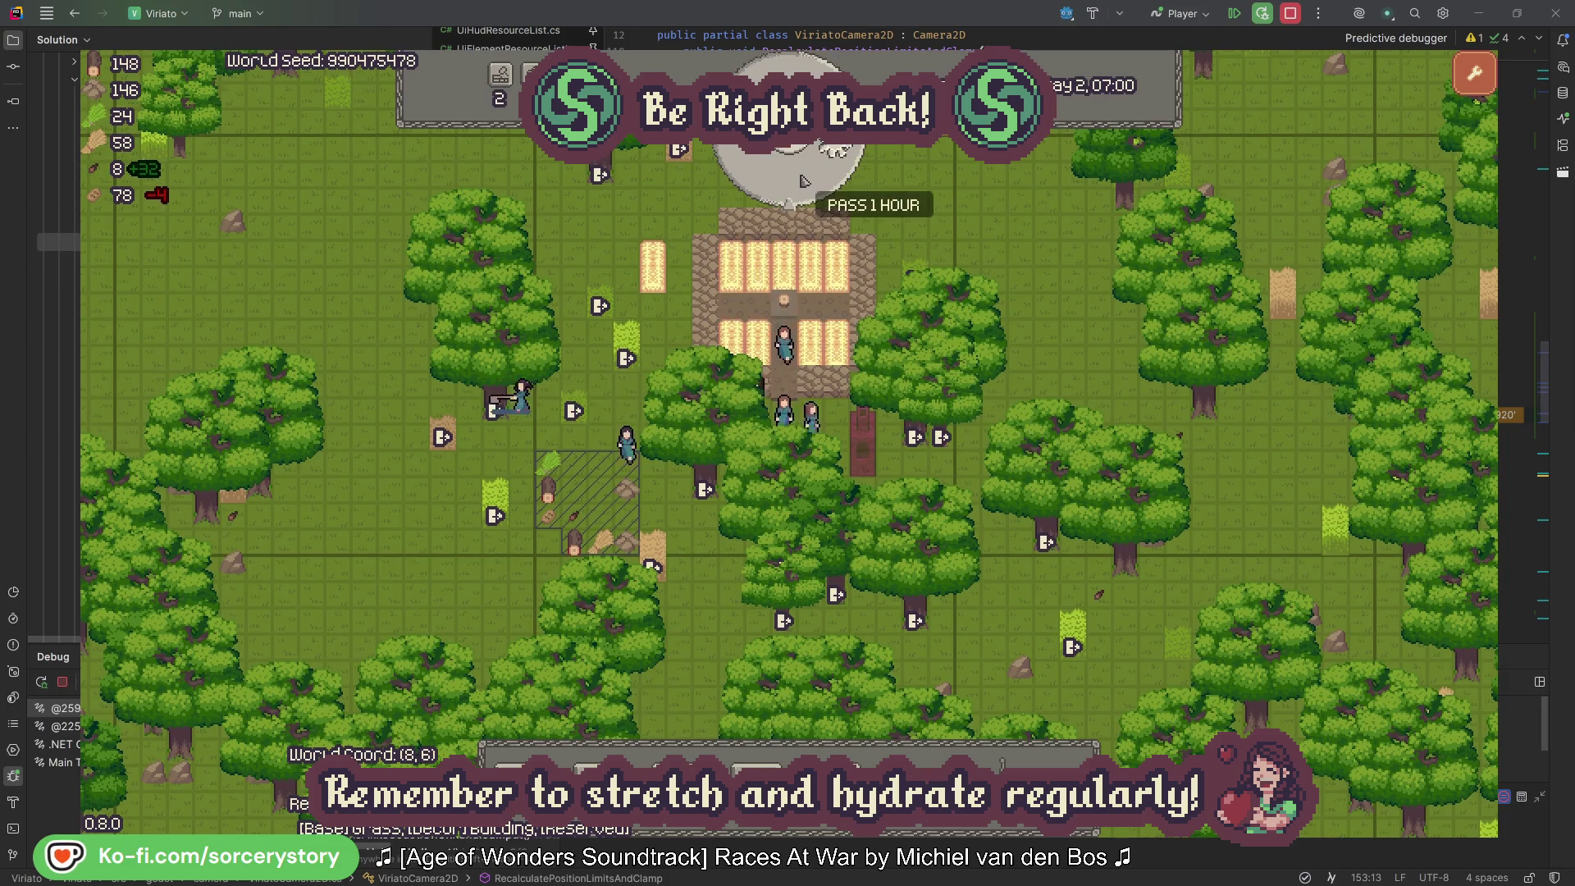
{"action": "left_click", "coordinate": [802, 178]}
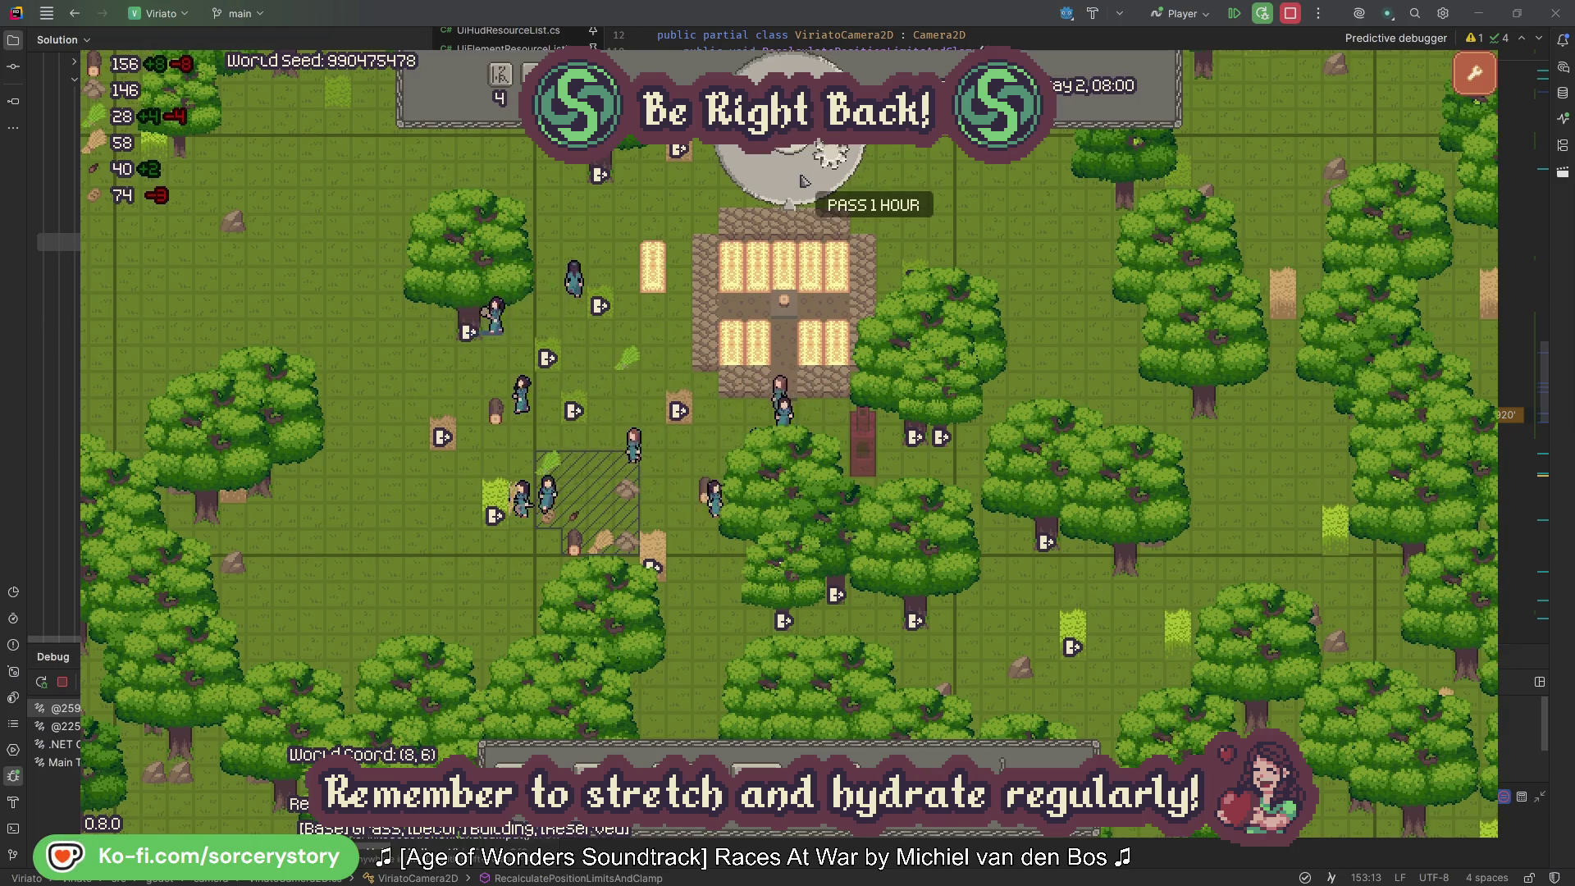
{"action": "left_click", "coordinate": [802, 179]}
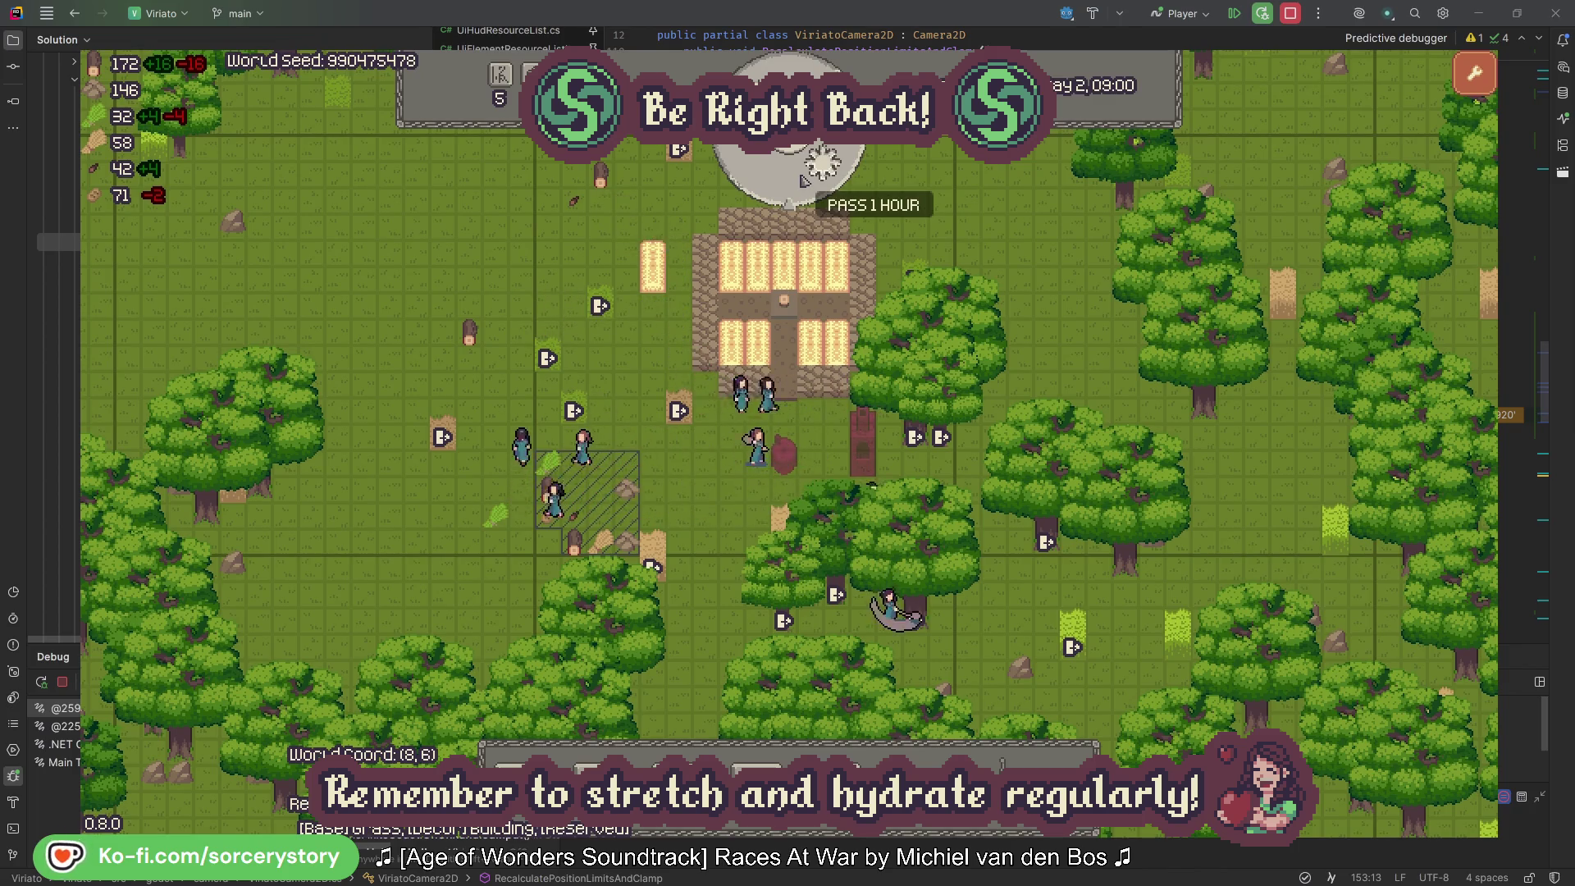
{"action": "left_click", "coordinate": [803, 179]}
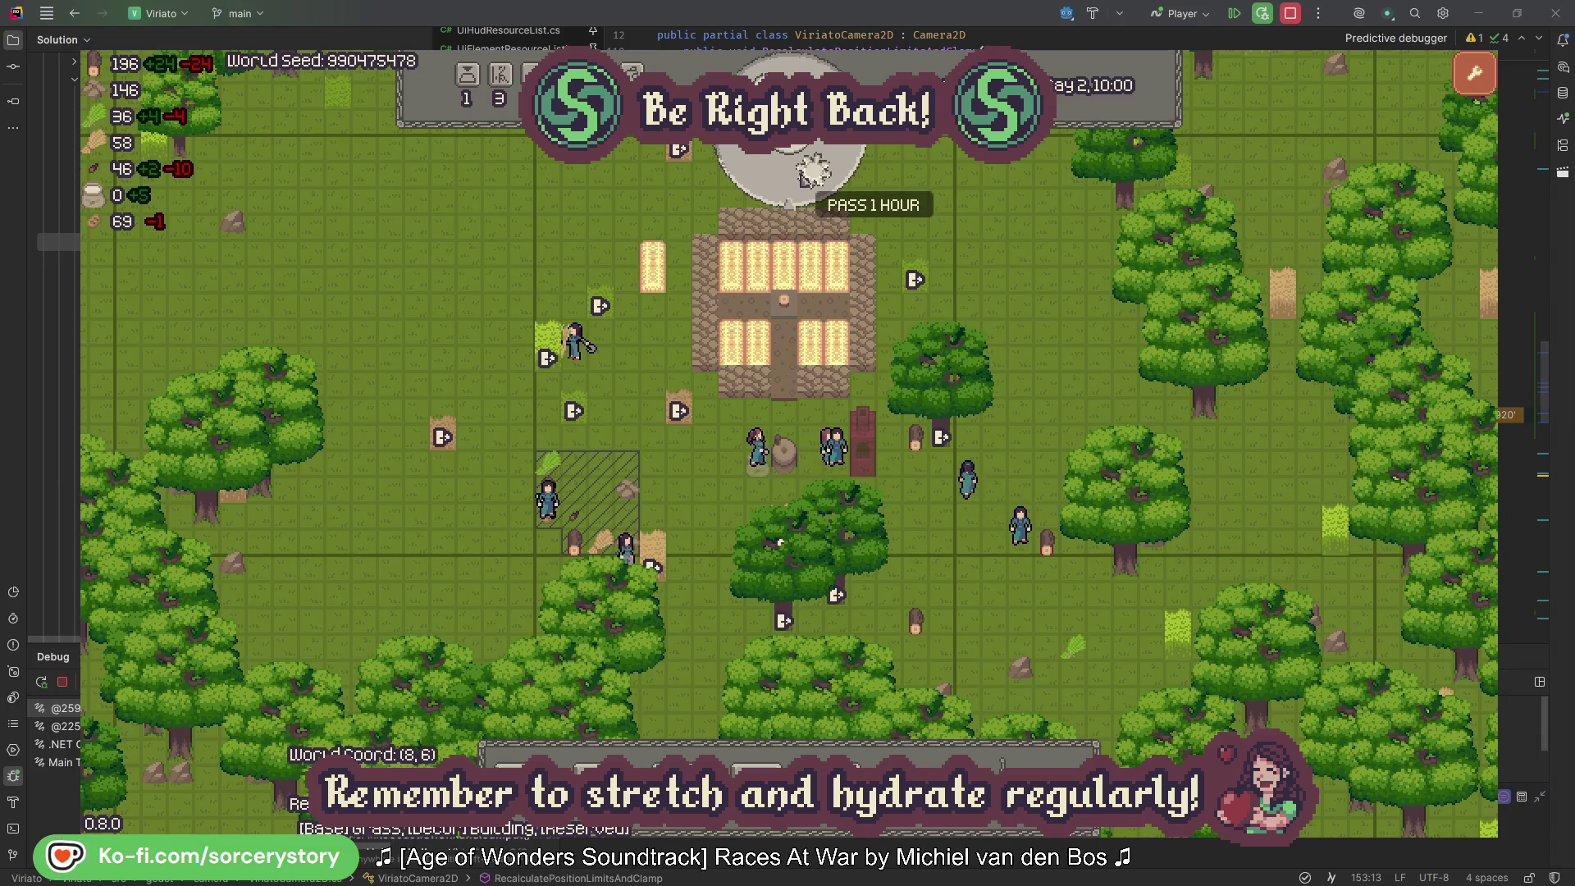
{"action": "left_click", "coordinate": [804, 167]}
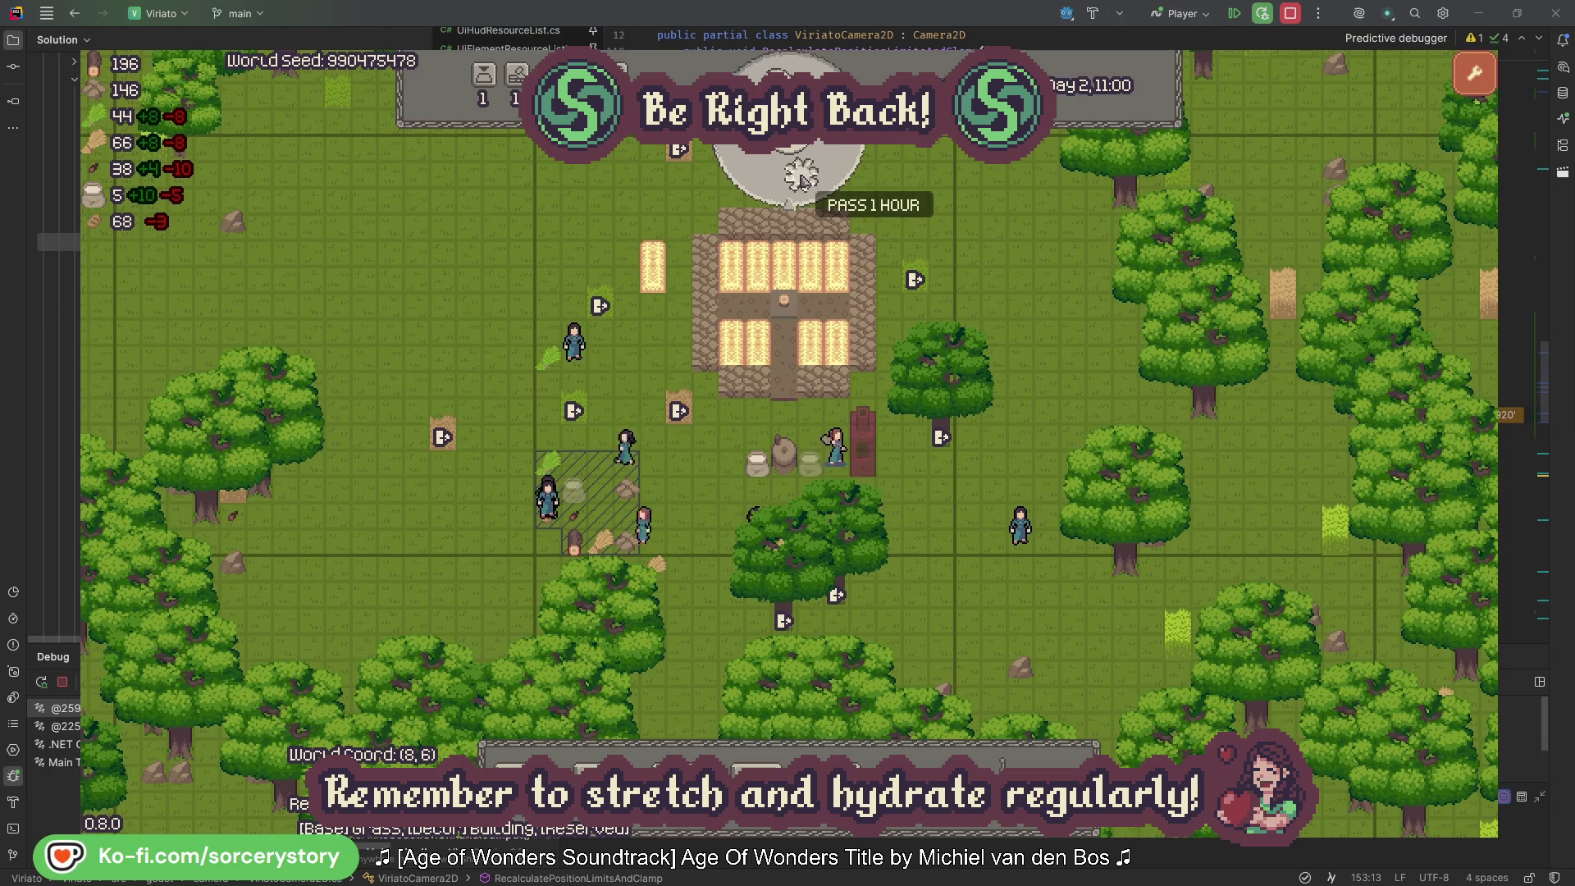
{"action": "left_click", "coordinate": [802, 176]}
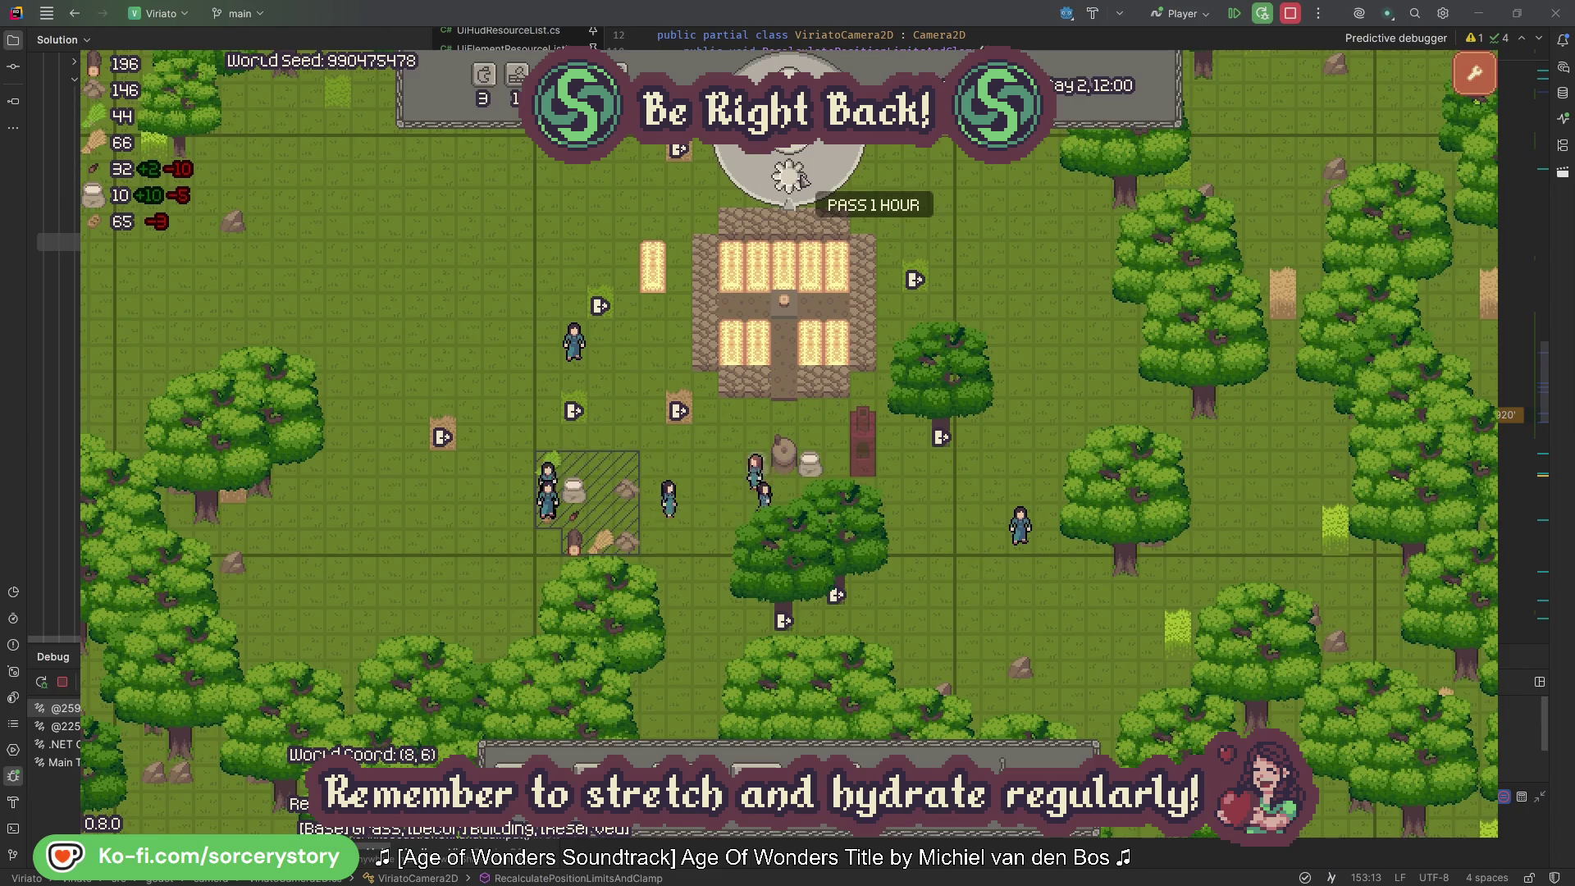
{"action": "left_click", "coordinate": [801, 177]}
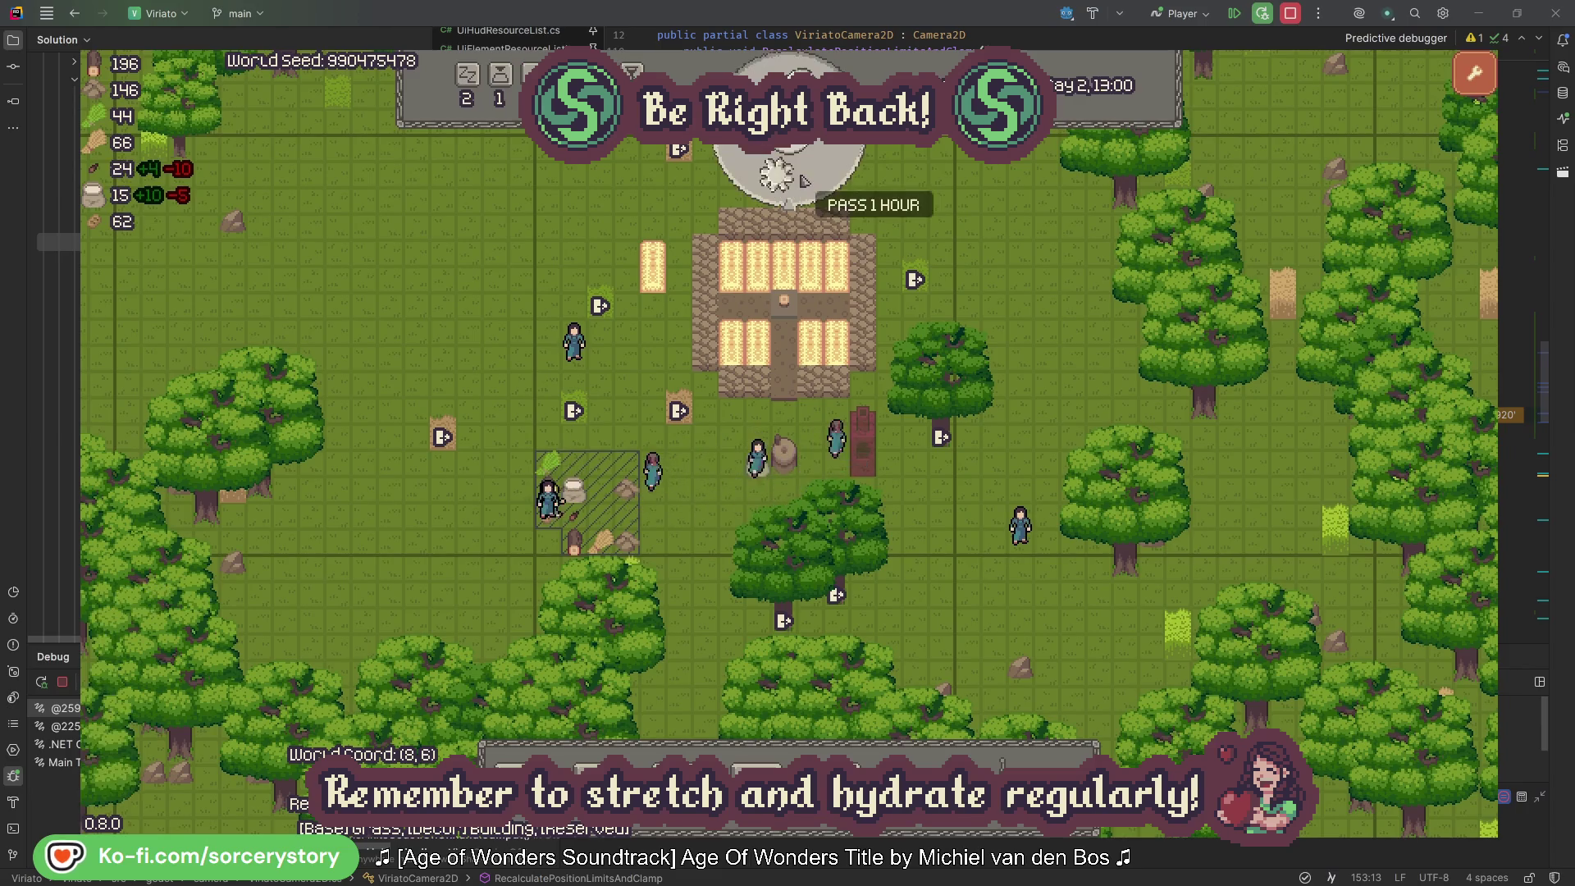
{"action": "left_click", "coordinate": [802, 180]}
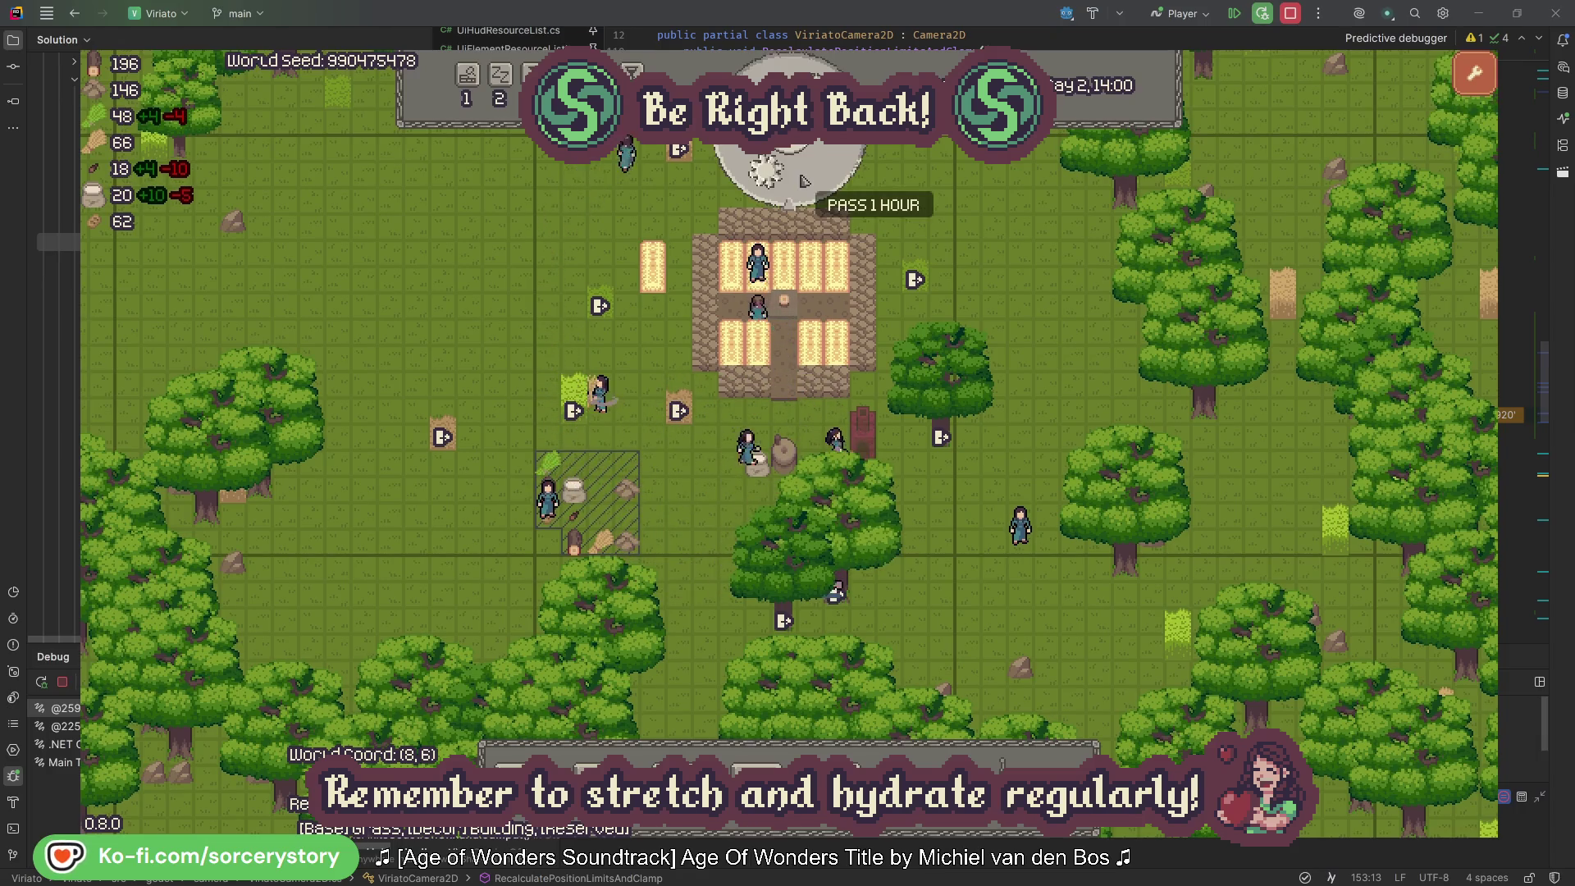
{"action": "left_click", "coordinate": [802, 180]}
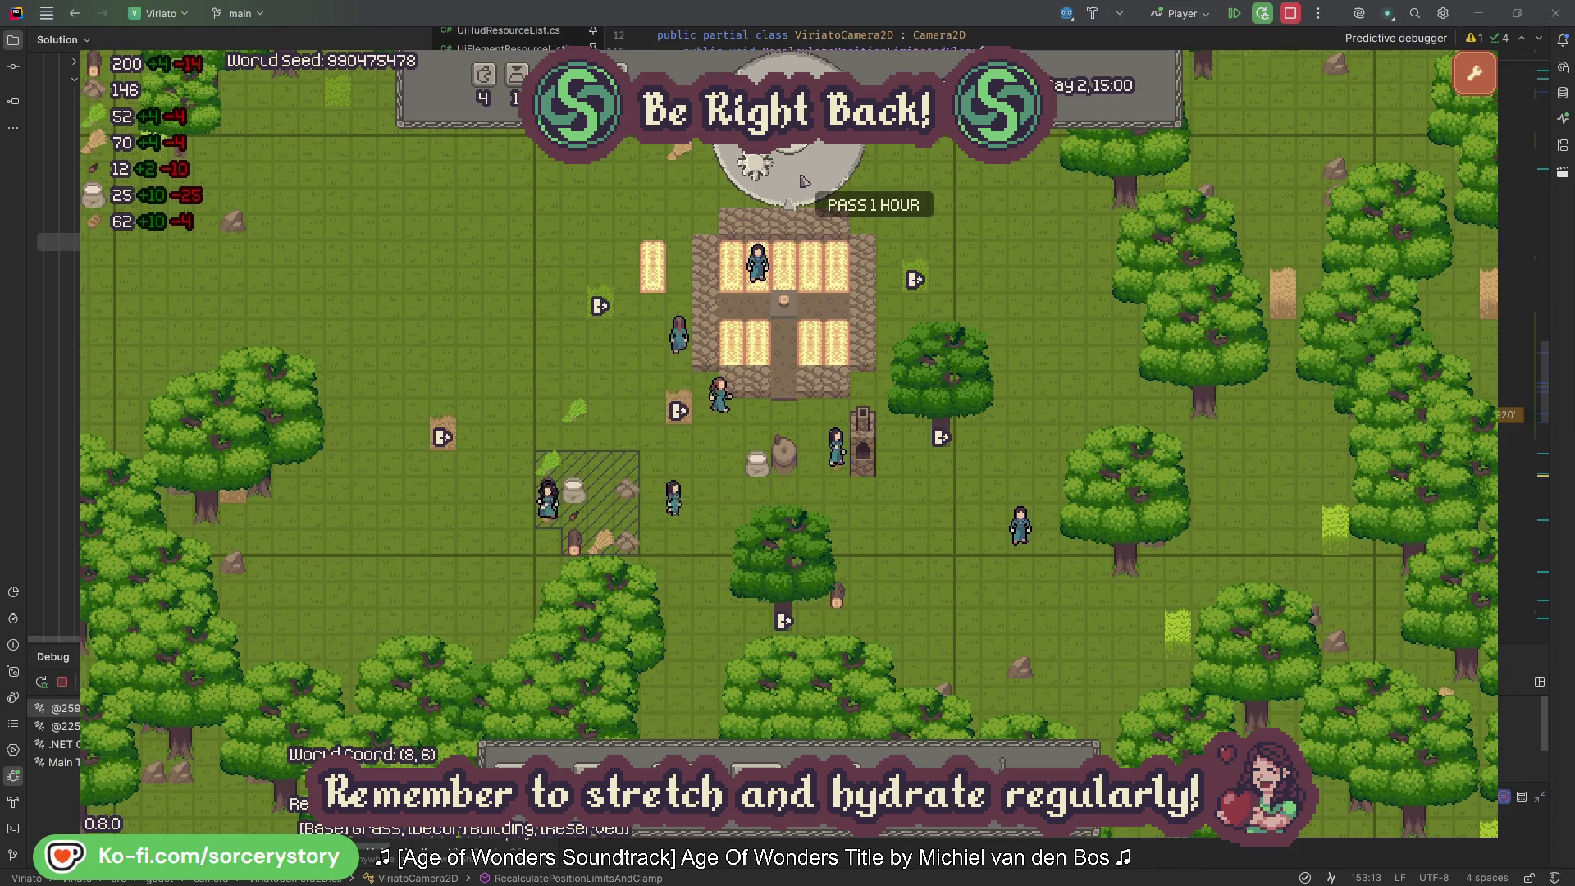
{"action": "left_click", "coordinate": [802, 179]}
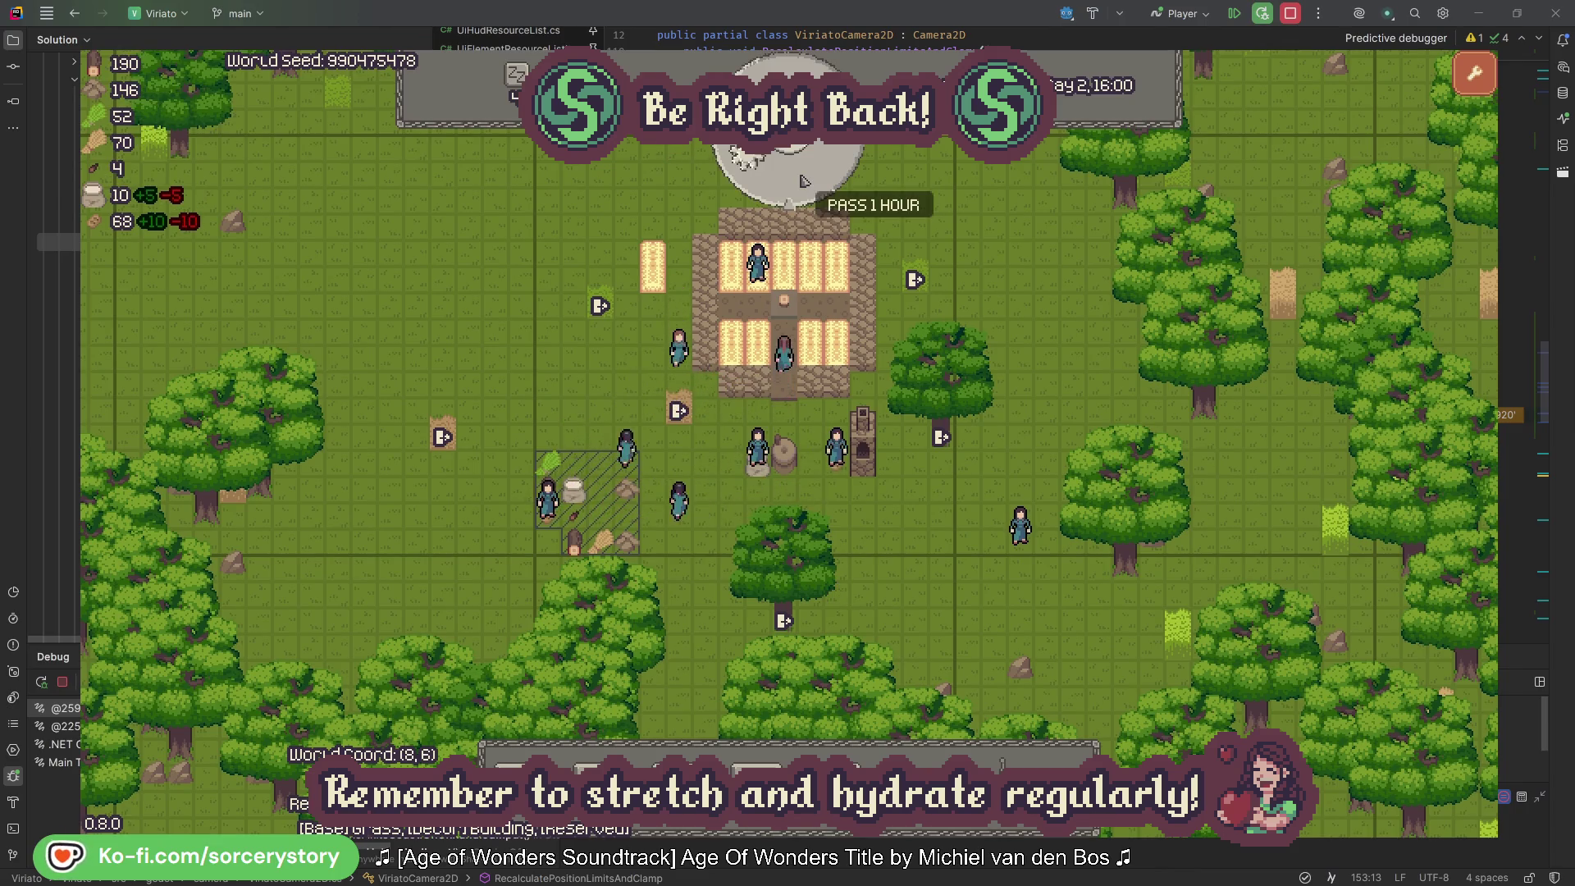
{"action": "left_click", "coordinate": [802, 180]}
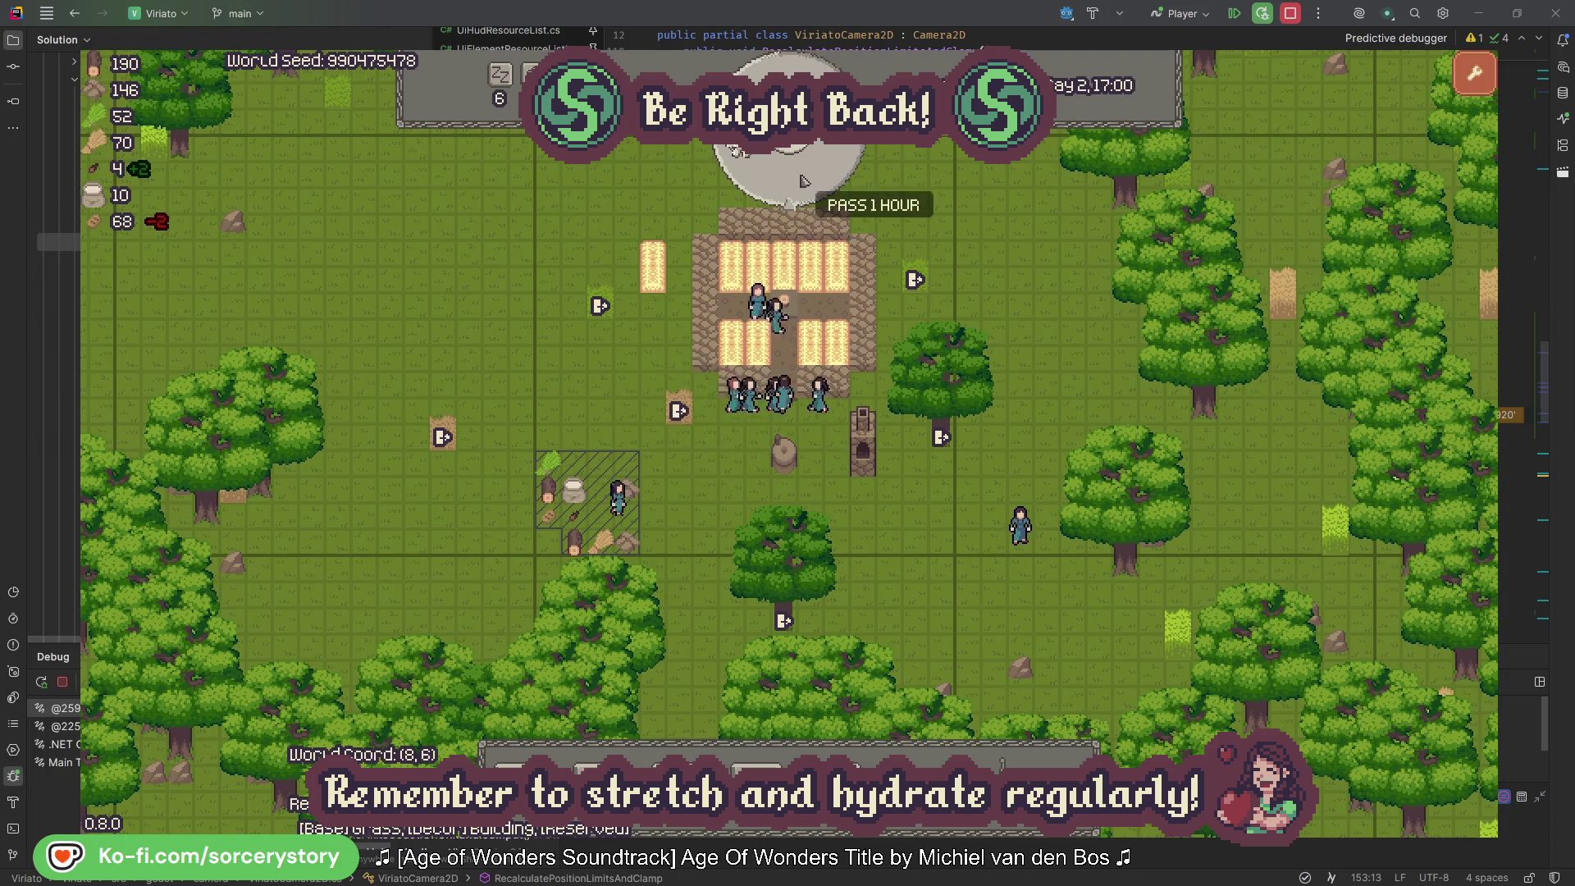
{"action": "left_click", "coordinate": [801, 179]}
{"action": "left_click", "coordinate": [802, 180]}
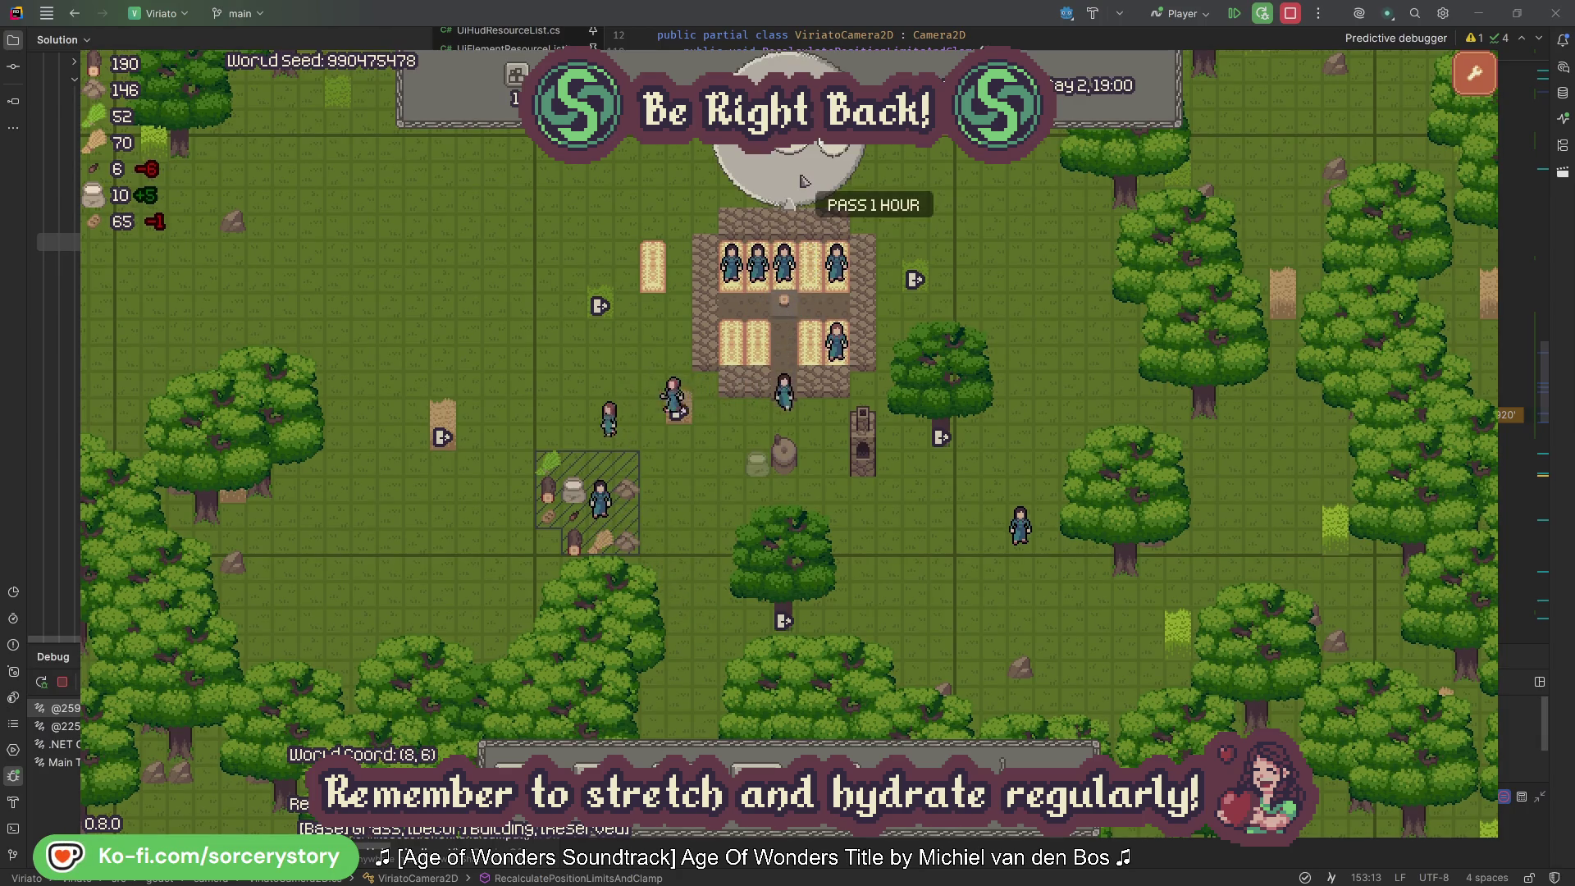
Step: Restart on a fresh map and designate the plants left of the building
{"action": "key", "text": "r"}
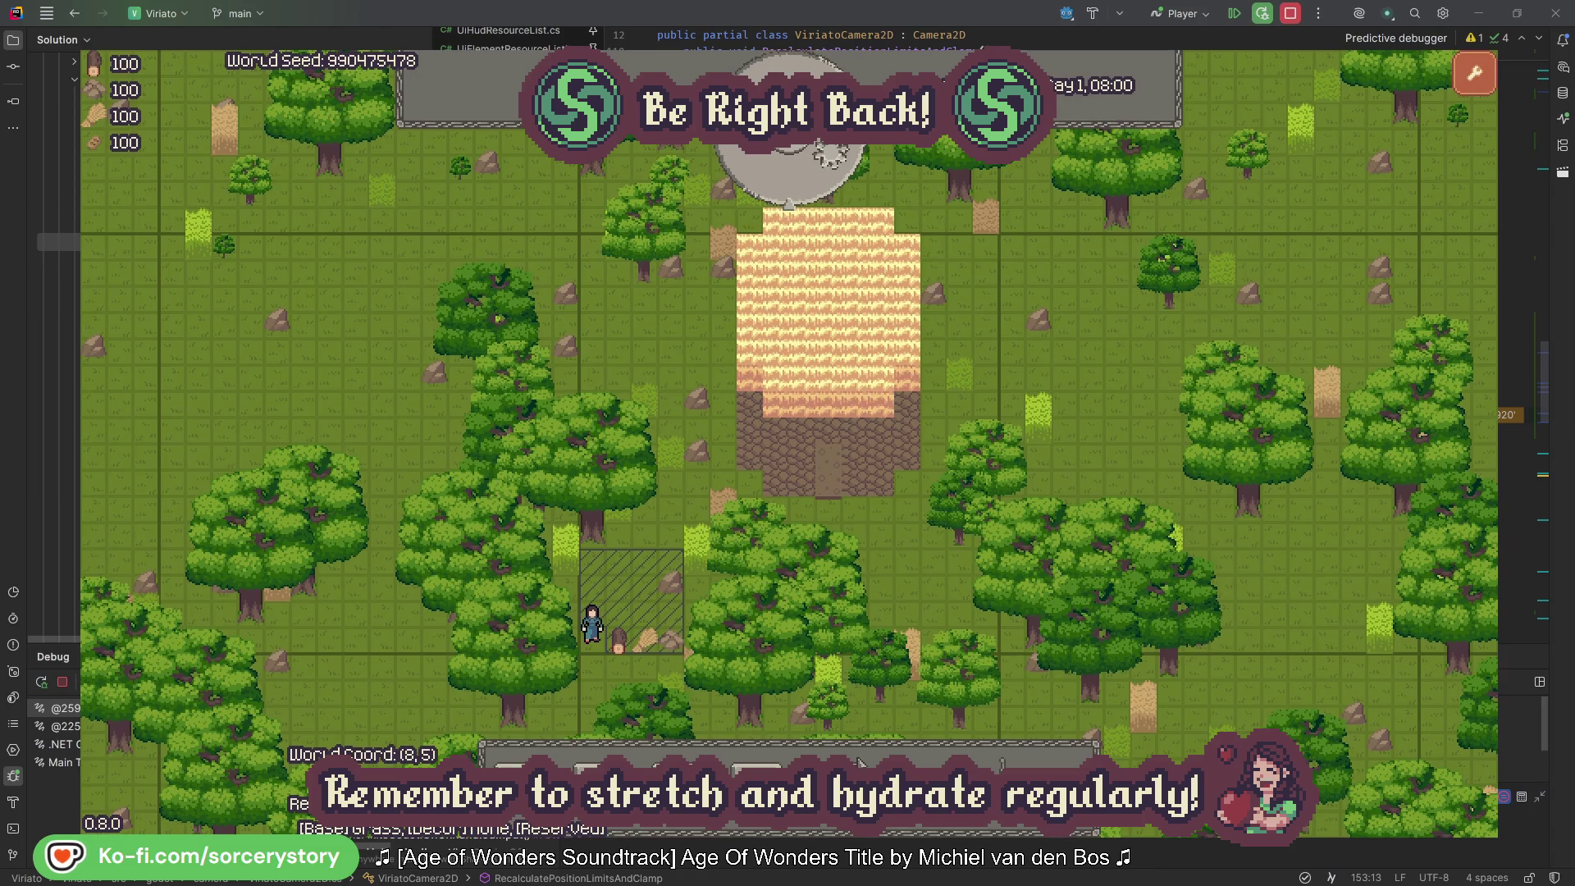
{"action": "left_click", "coordinate": [858, 761]}
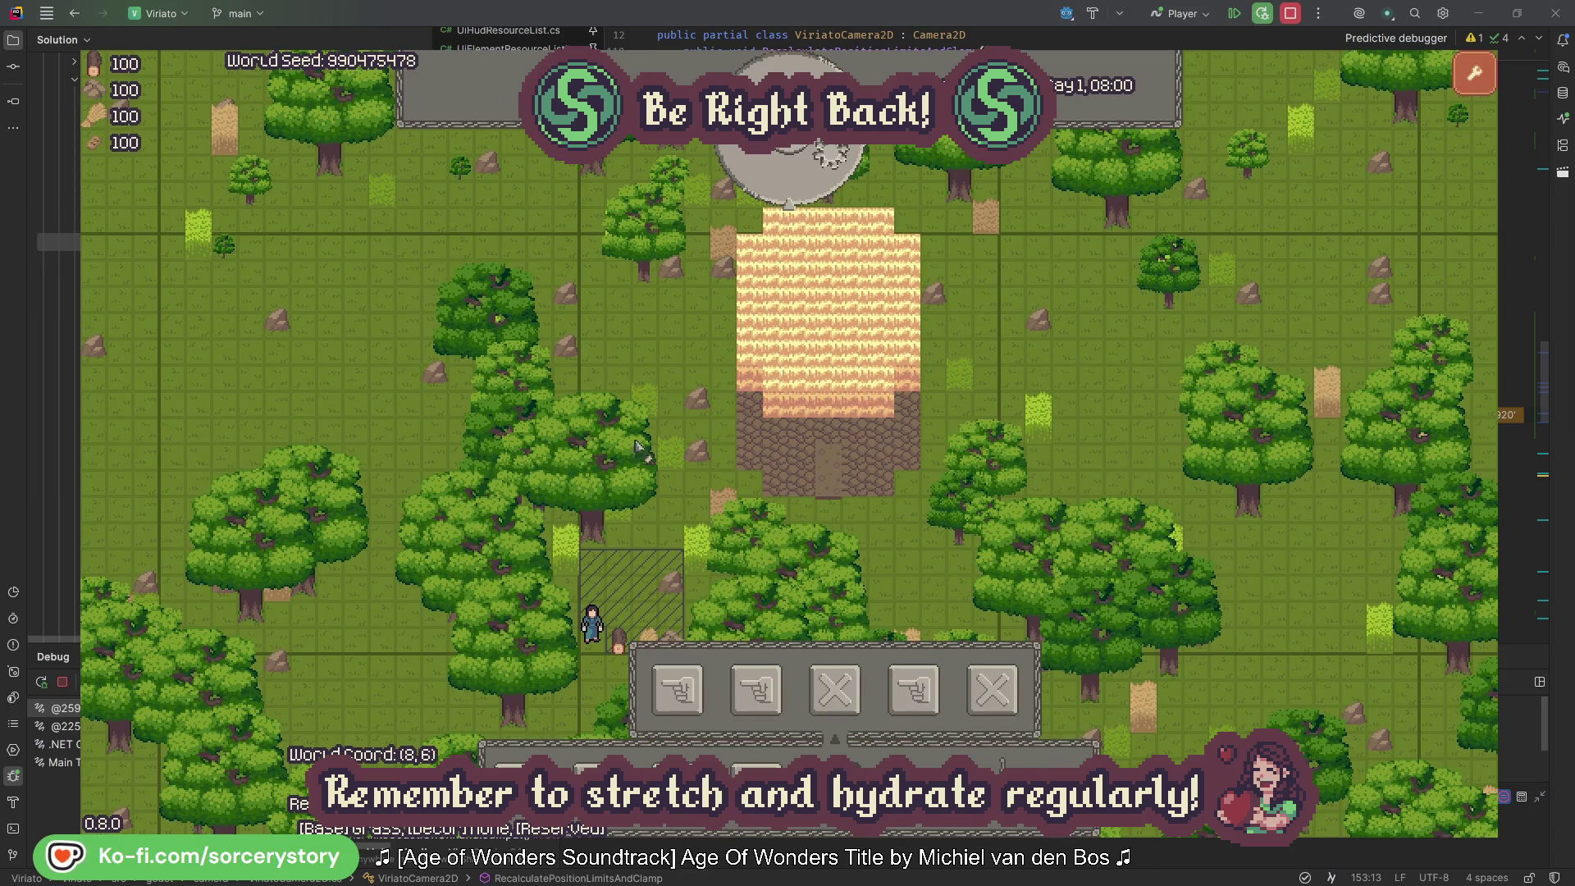
{"action": "mouse_move", "coordinate": [418, 228]}
{"action": "left_mouse_down"}
{"action": "mouse_move", "coordinate": [726, 558]}
{"action": "mouse_move", "coordinate": [1204, 741]}
{"action": "mouse_move", "coordinate": [1146, 756]}
{"action": "mouse_move", "coordinate": [1147, 722]}
{"action": "left_mouse_up"}
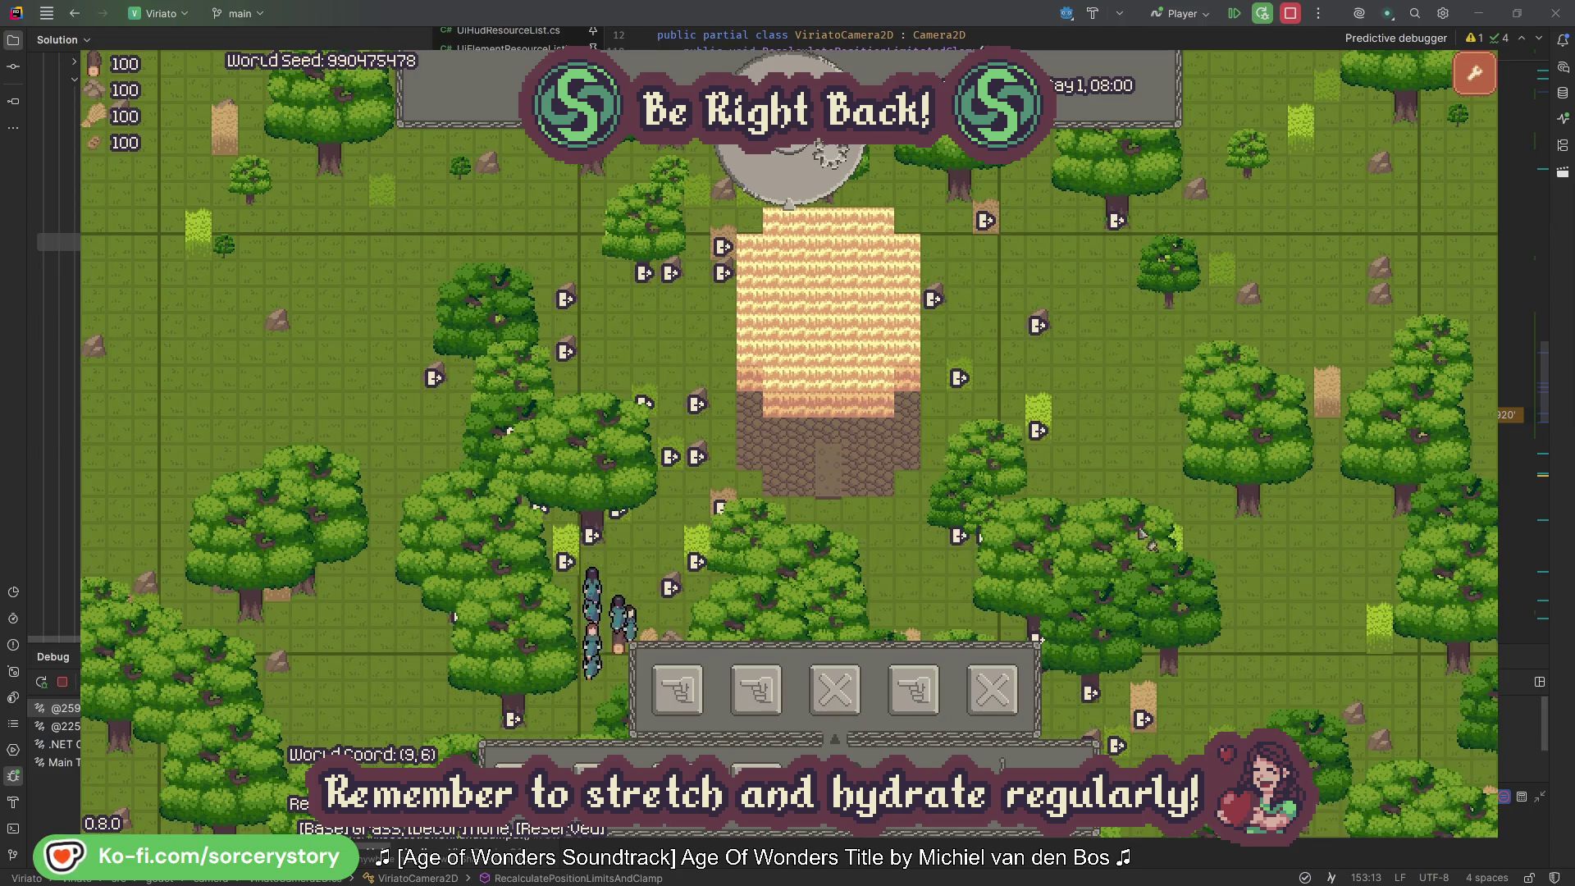
{"action": "left_click", "coordinate": [1129, 444]}
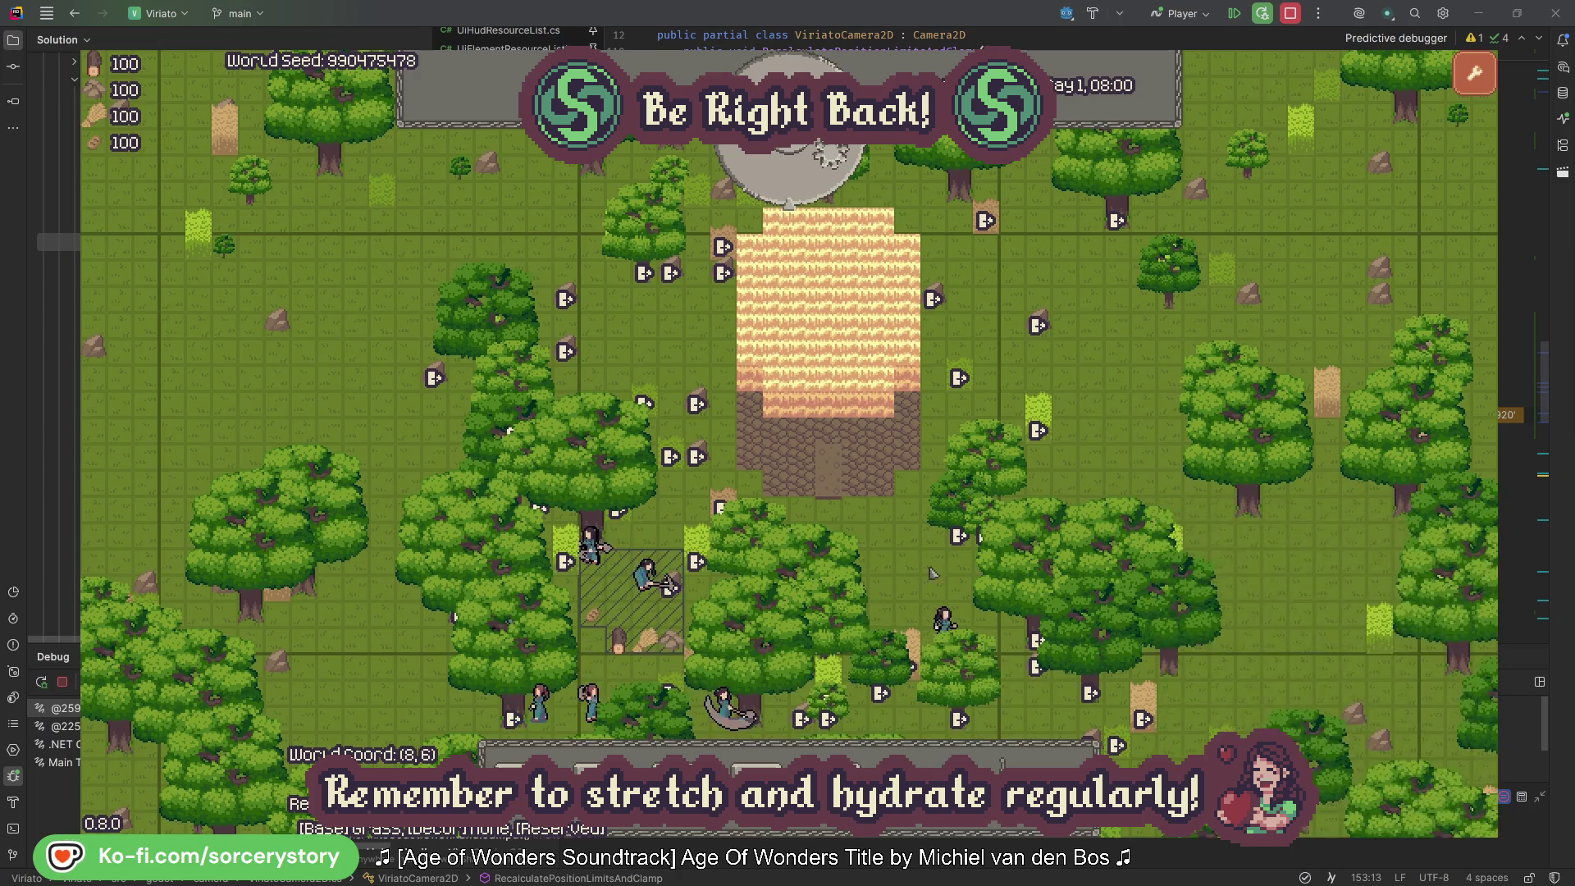
Step: Pass five hours to Day 1, 13:00 and bring up the Bed building option
{"action": "left_click", "coordinate": [835, 171]}
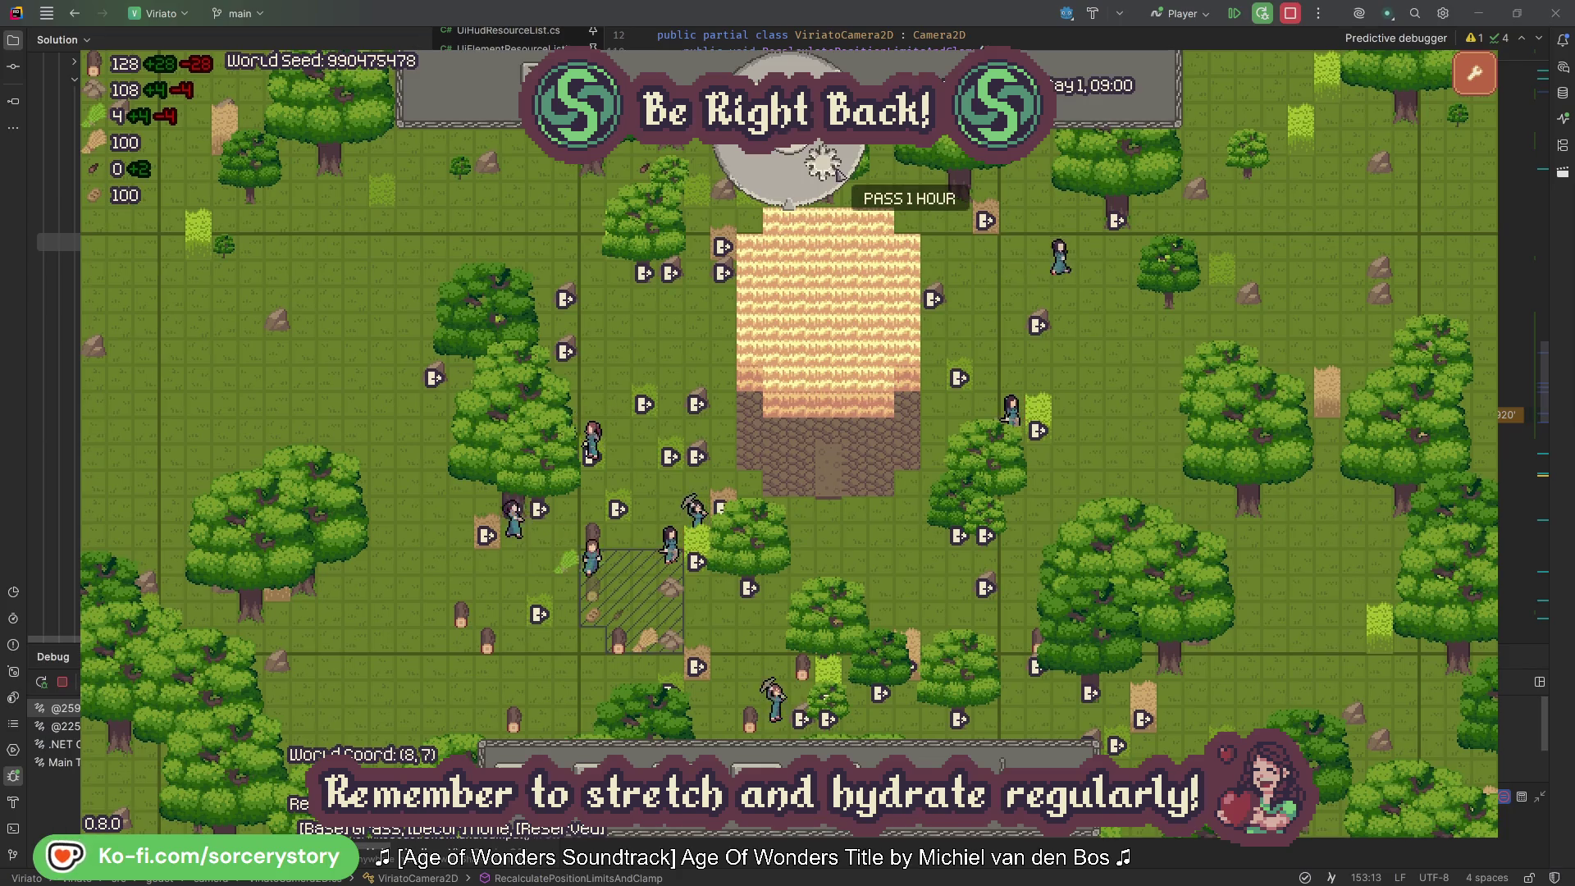
{"action": "left_click", "coordinate": [838, 174]}
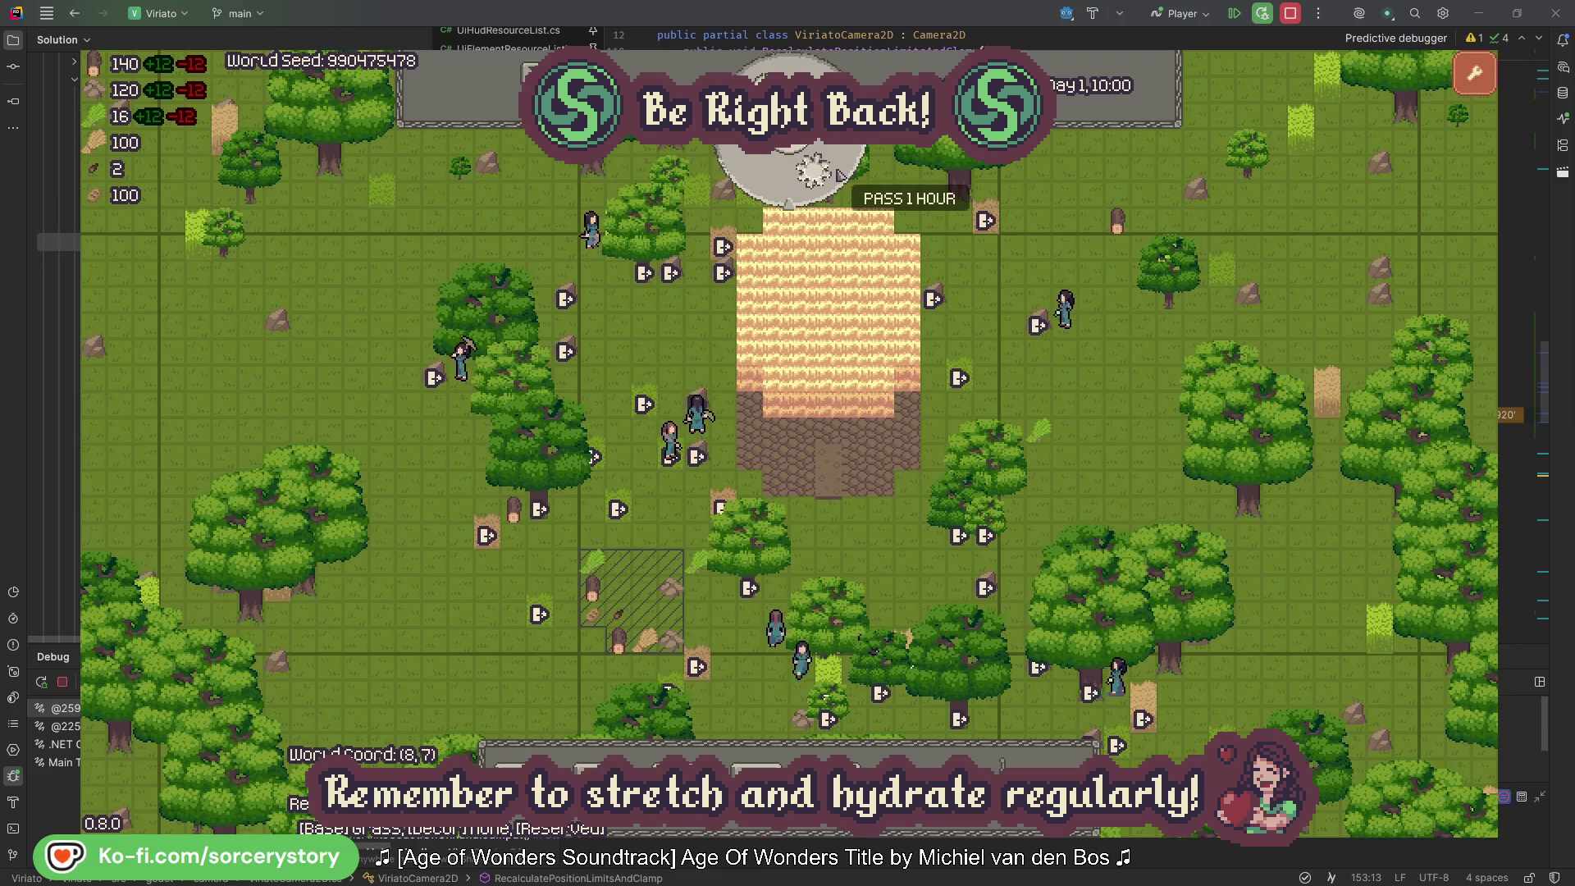
{"action": "left_click", "coordinate": [838, 174]}
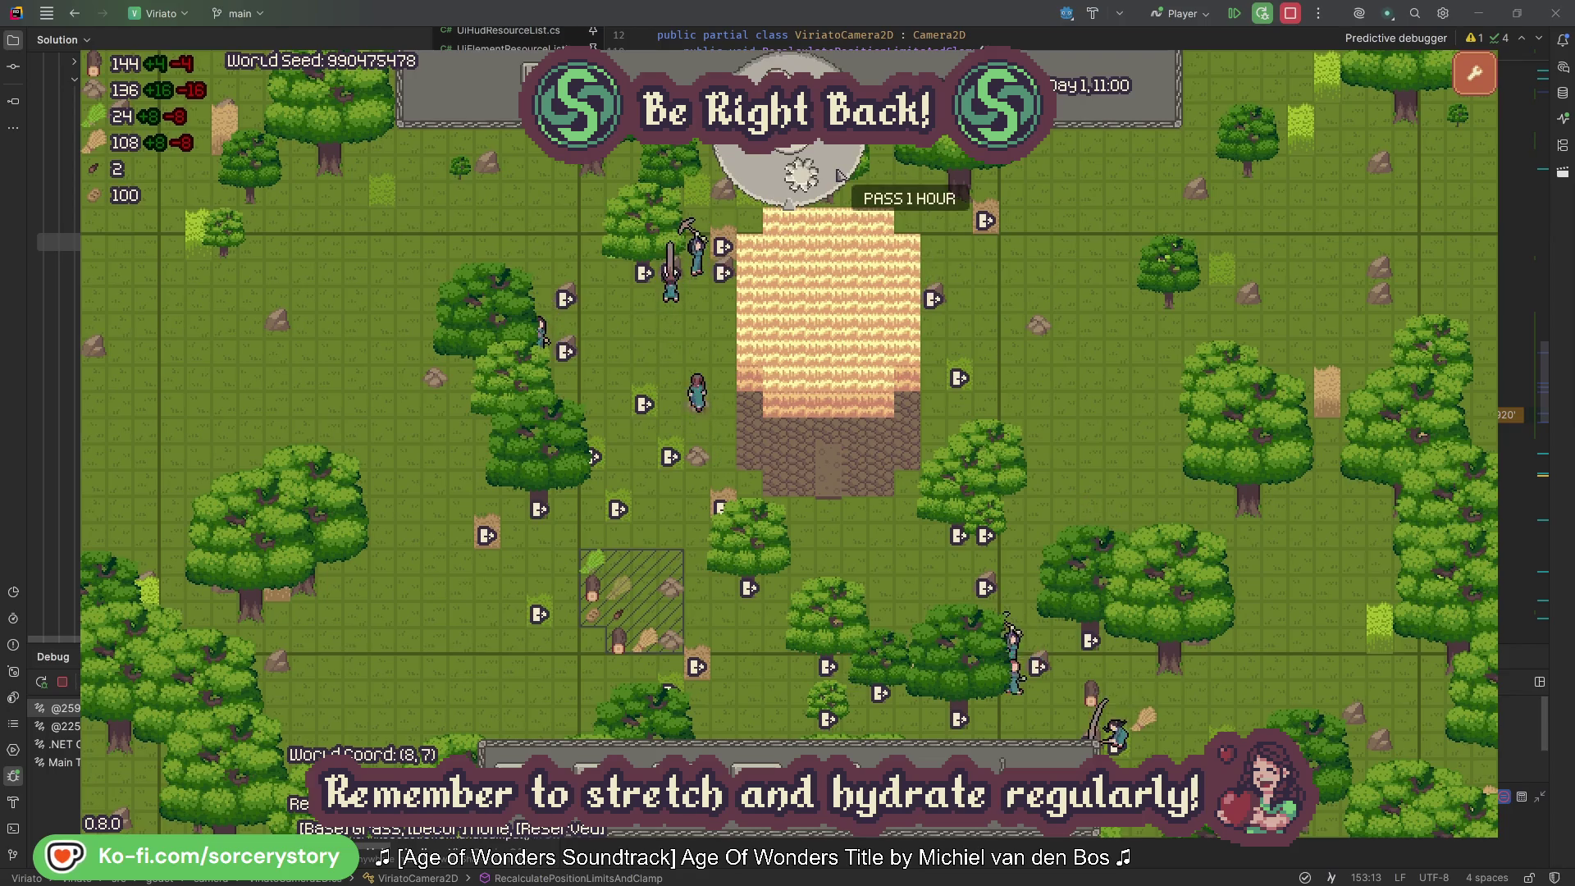
{"action": "left_click", "coordinate": [839, 173]}
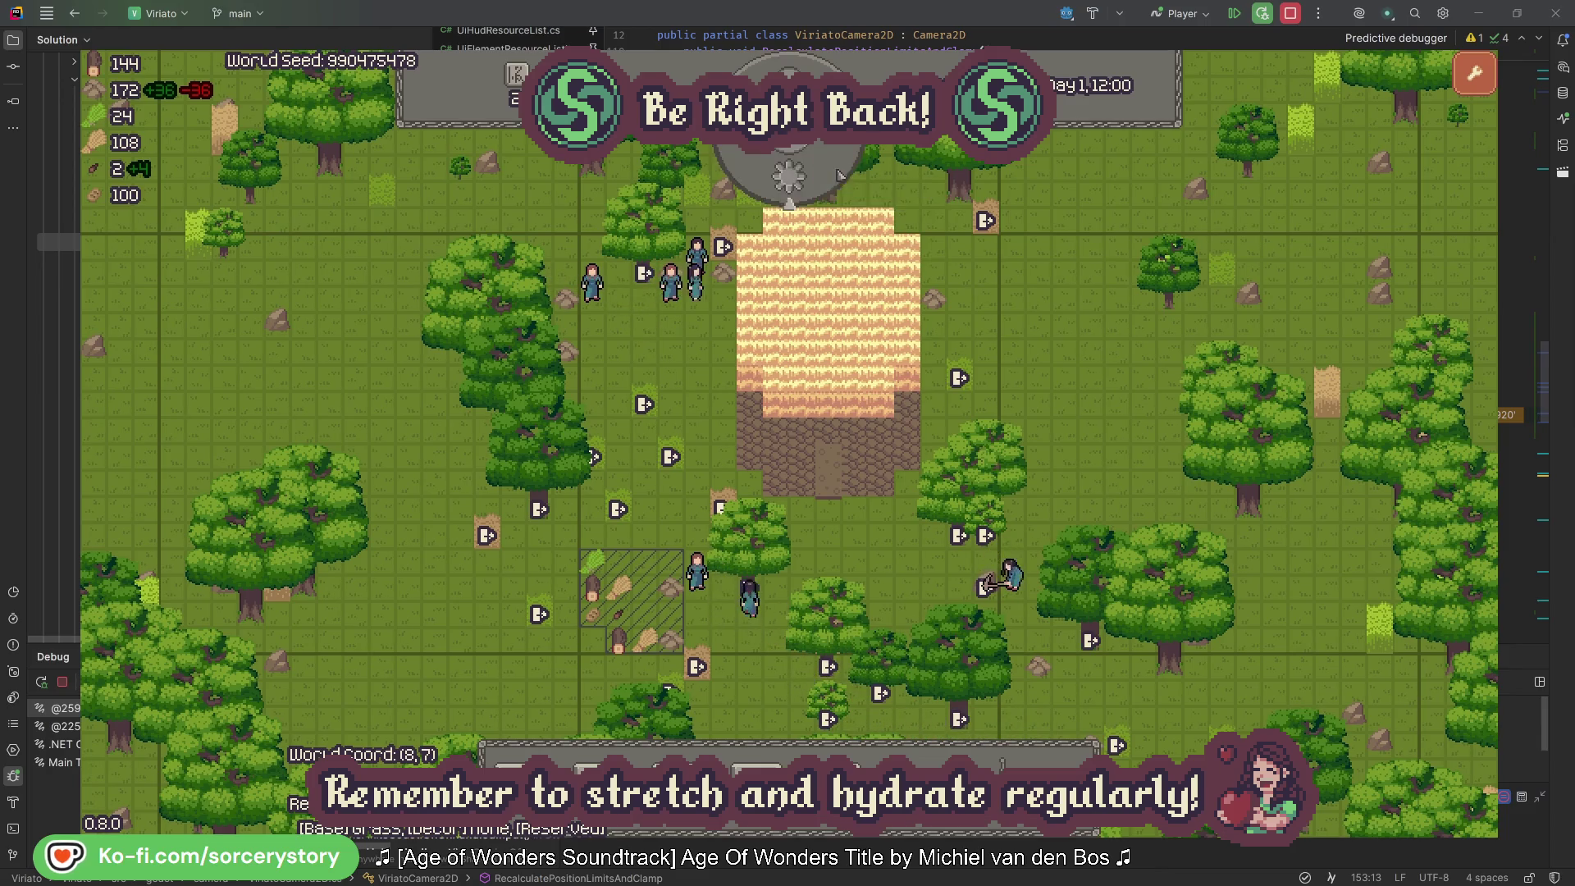
{"action": "left_click", "coordinate": [839, 174]}
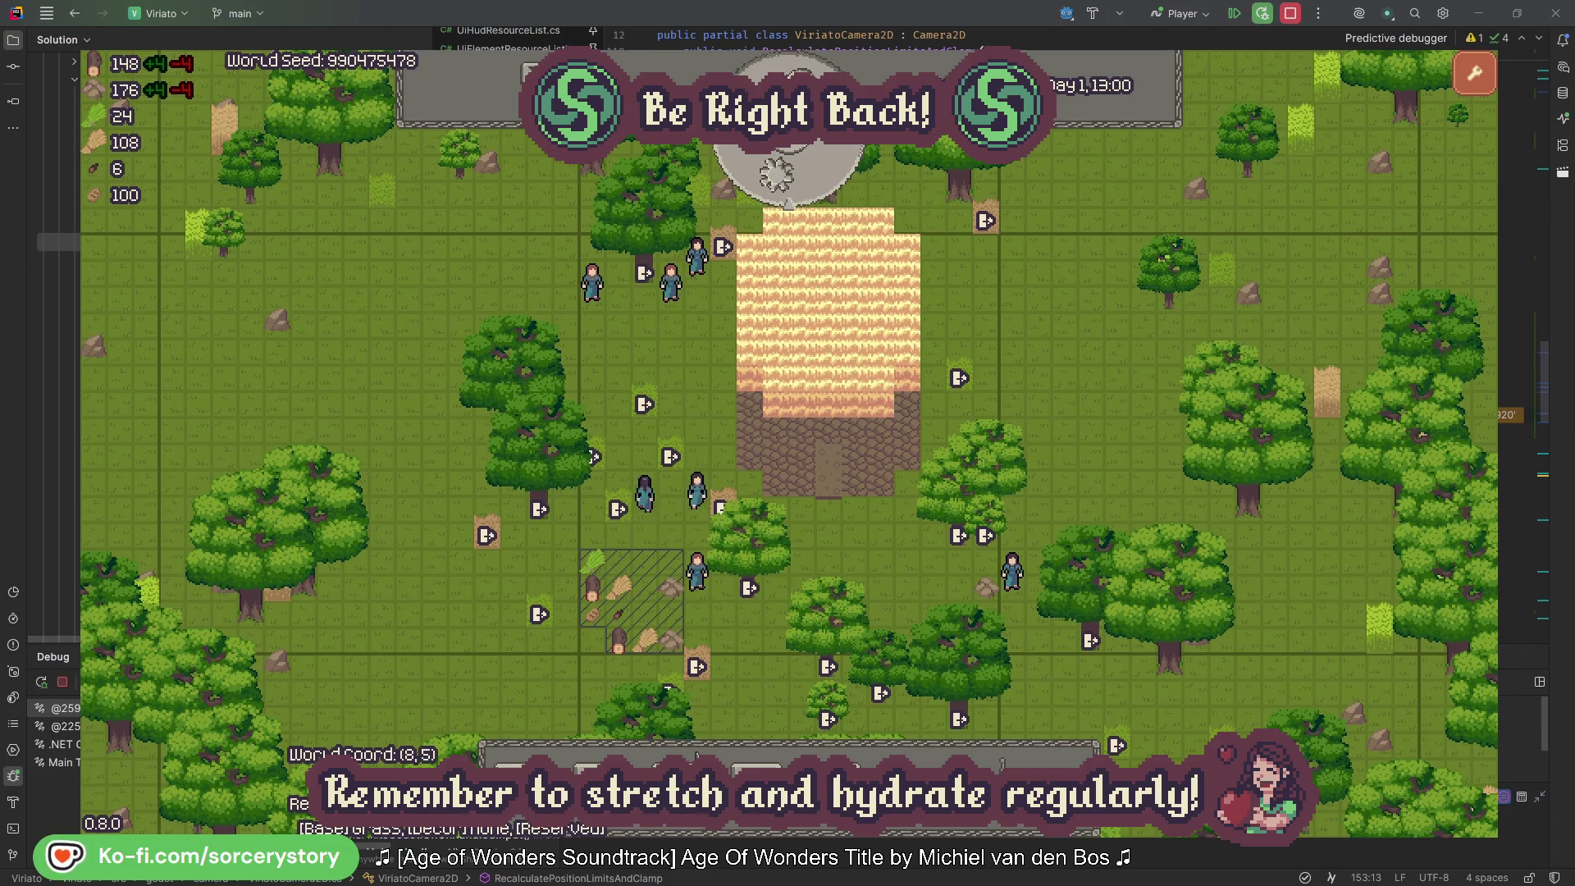
{"action": "left_click", "coordinate": [678, 769]}
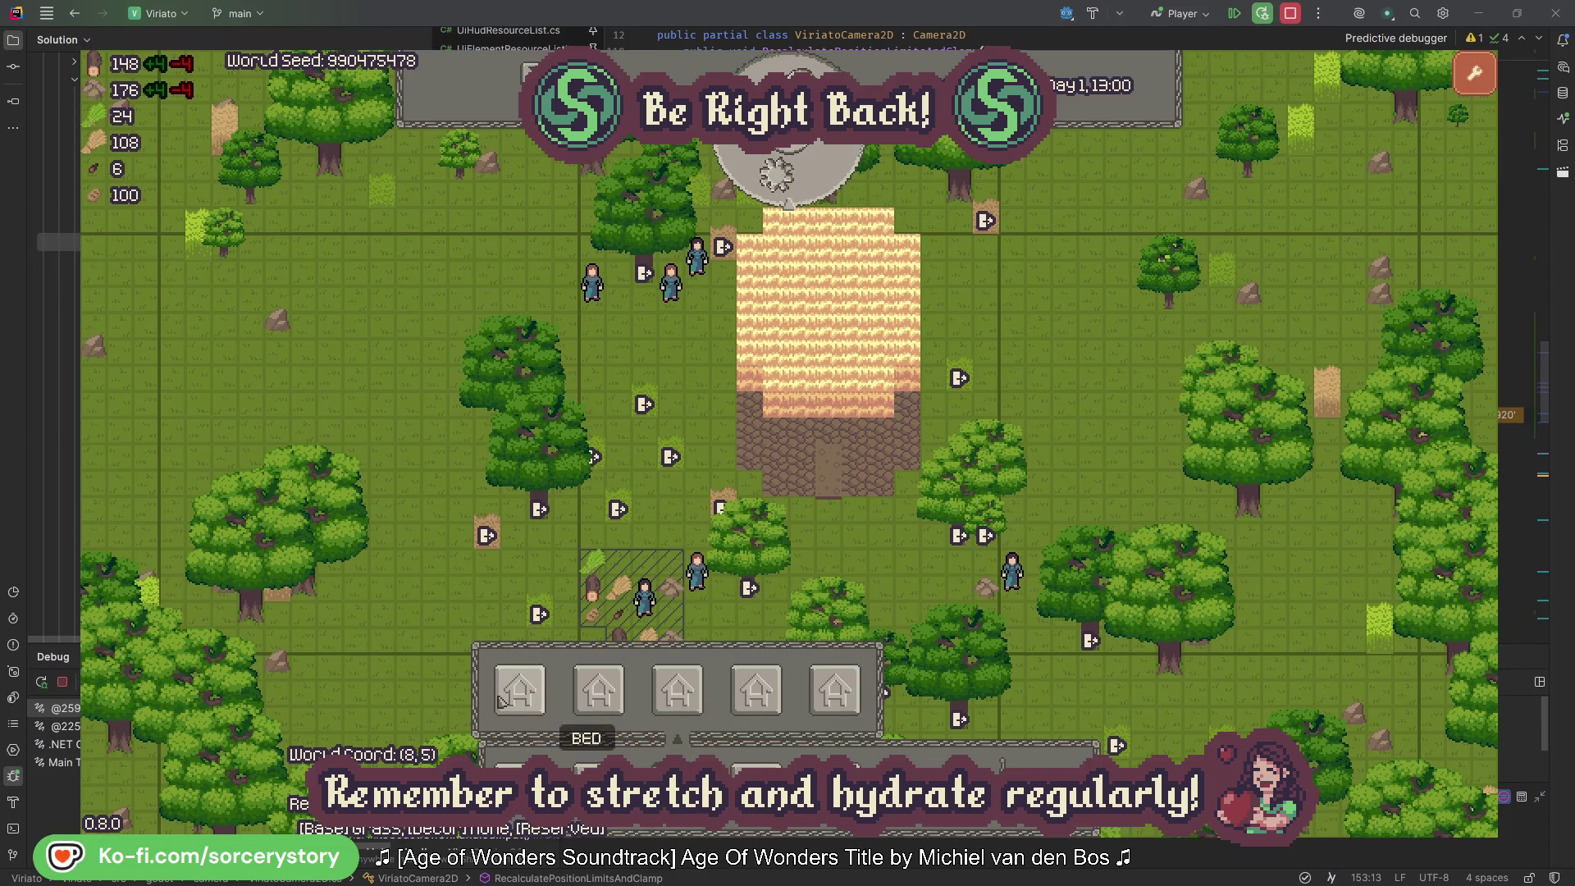
Step: Lay a row of bed sites across the walled house floor
{"action": "left_click", "coordinate": [613, 379]}
{"action": "right_click", "coordinate": [739, 380]}
{"action": "mouse_move", "coordinate": [742, 379]}
{"action": "left_mouse_down"}
{"action": "mouse_move", "coordinate": [773, 362]}
{"action": "mouse_move", "coordinate": [887, 388]}
{"action": "mouse_move", "coordinate": [902, 410]}
{"action": "mouse_move", "coordinate": [857, 466]}
{"action": "mouse_move", "coordinate": [775, 447]}
{"action": "mouse_move", "coordinate": [697, 357]}
{"action": "left_mouse_up"}
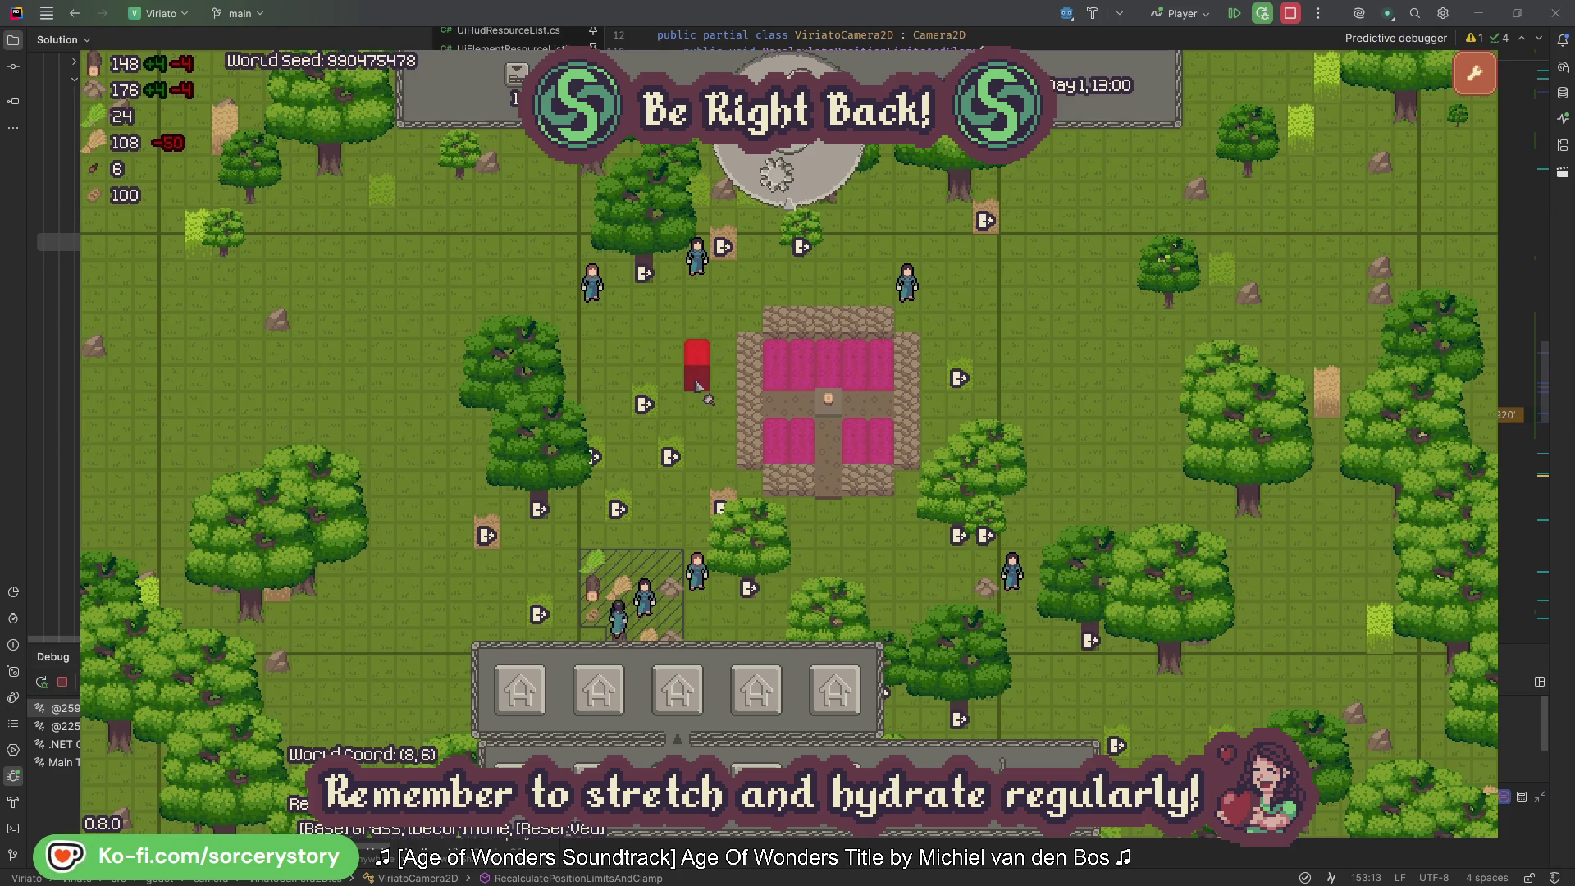
{"action": "left_click", "coordinate": [699, 445]}
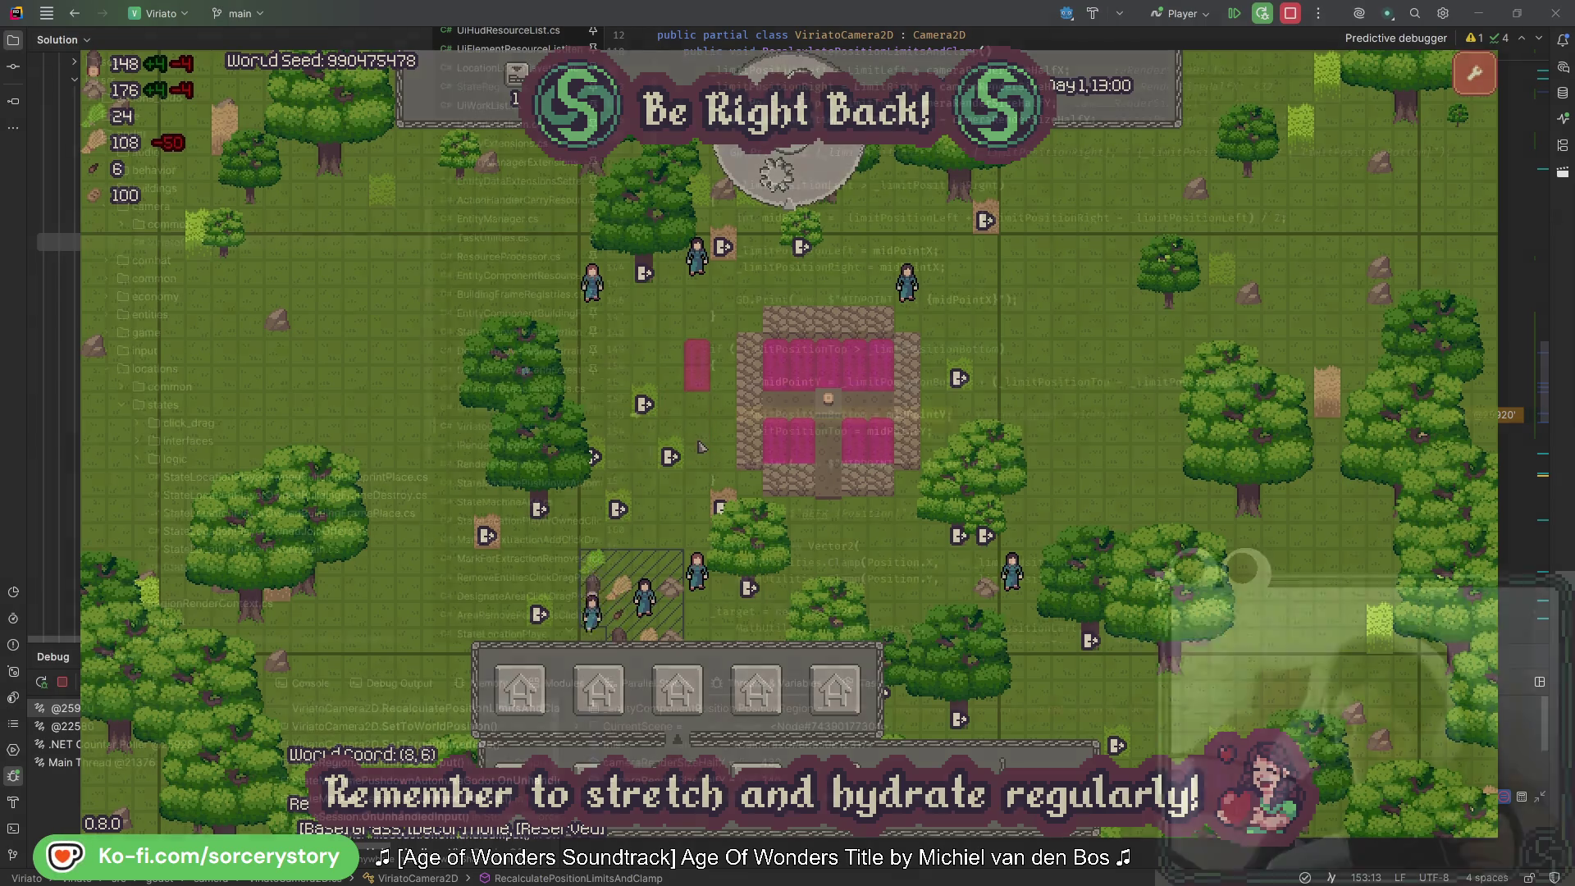
Step: Read the vertical camera limit values at the ViriatoCamera2D.cs breakpoint and resume
{"action": "left_click", "coordinate": [990, 438]}
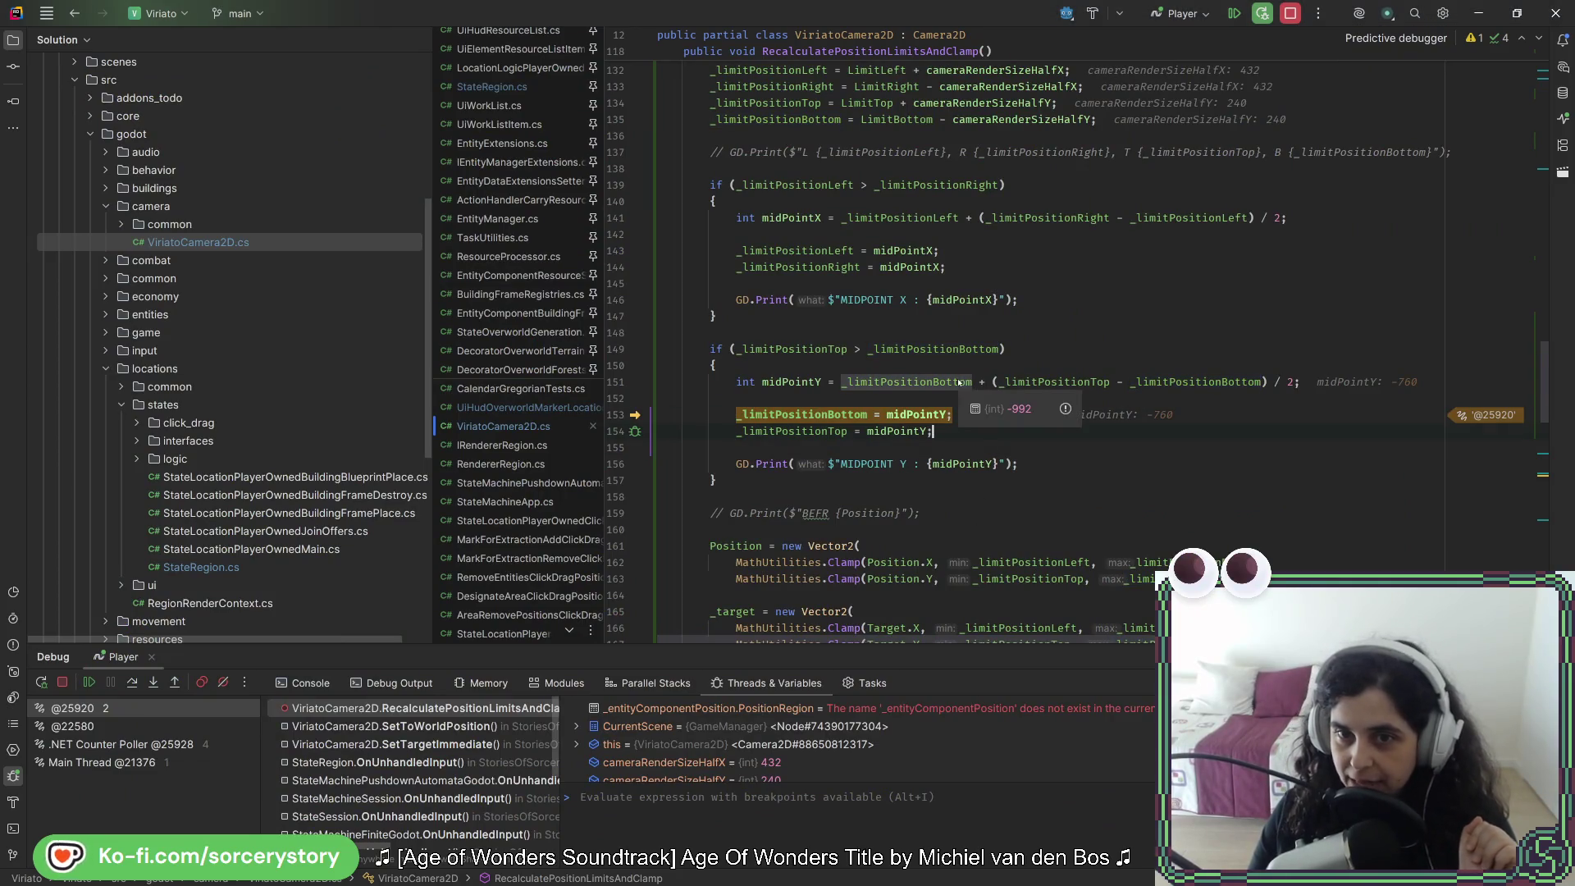
{"action": "mouse_move", "coordinate": [1107, 384]}
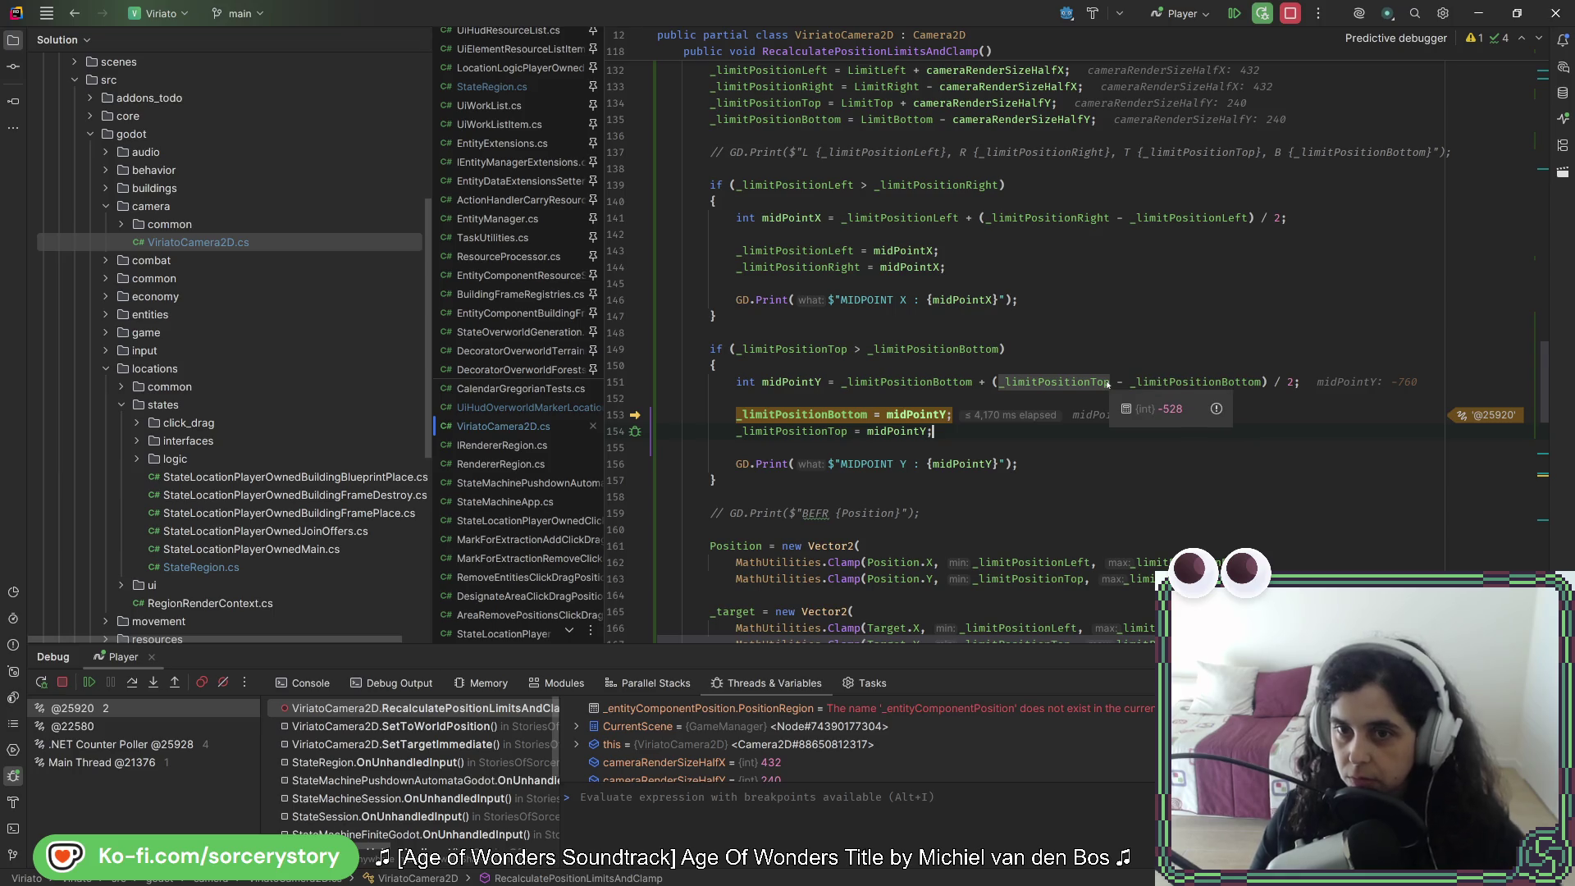
{"action": "left_click", "coordinate": [1236, 14]}
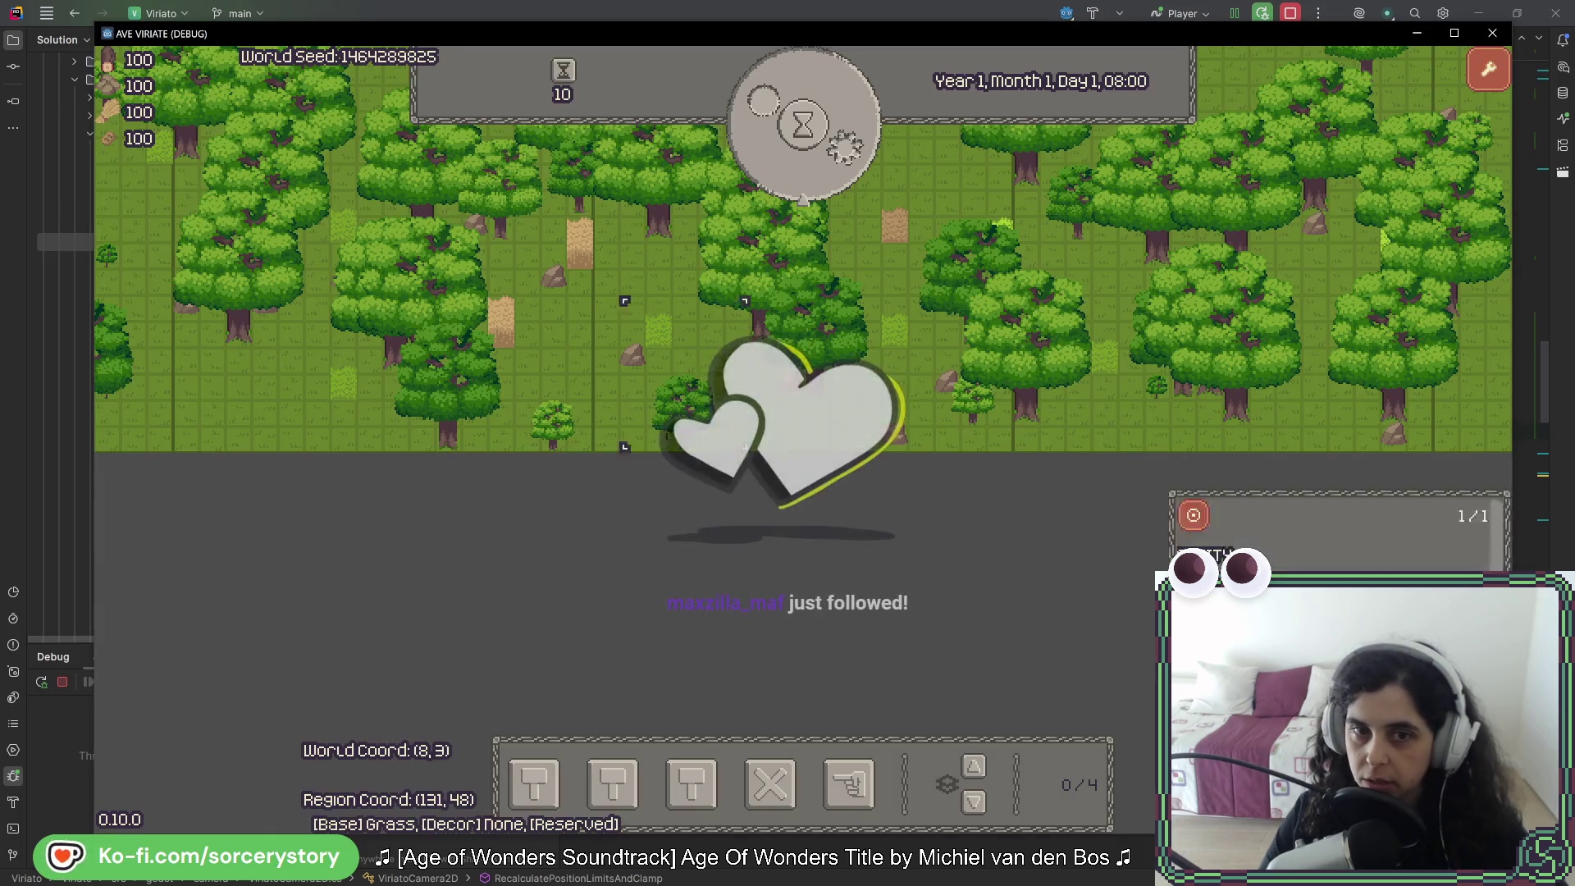
Step: Pan the map left and right with A/D and arrow keys, then close the game
{"action": "key", "text": "a"}
{"action": "key", "text": "a"}
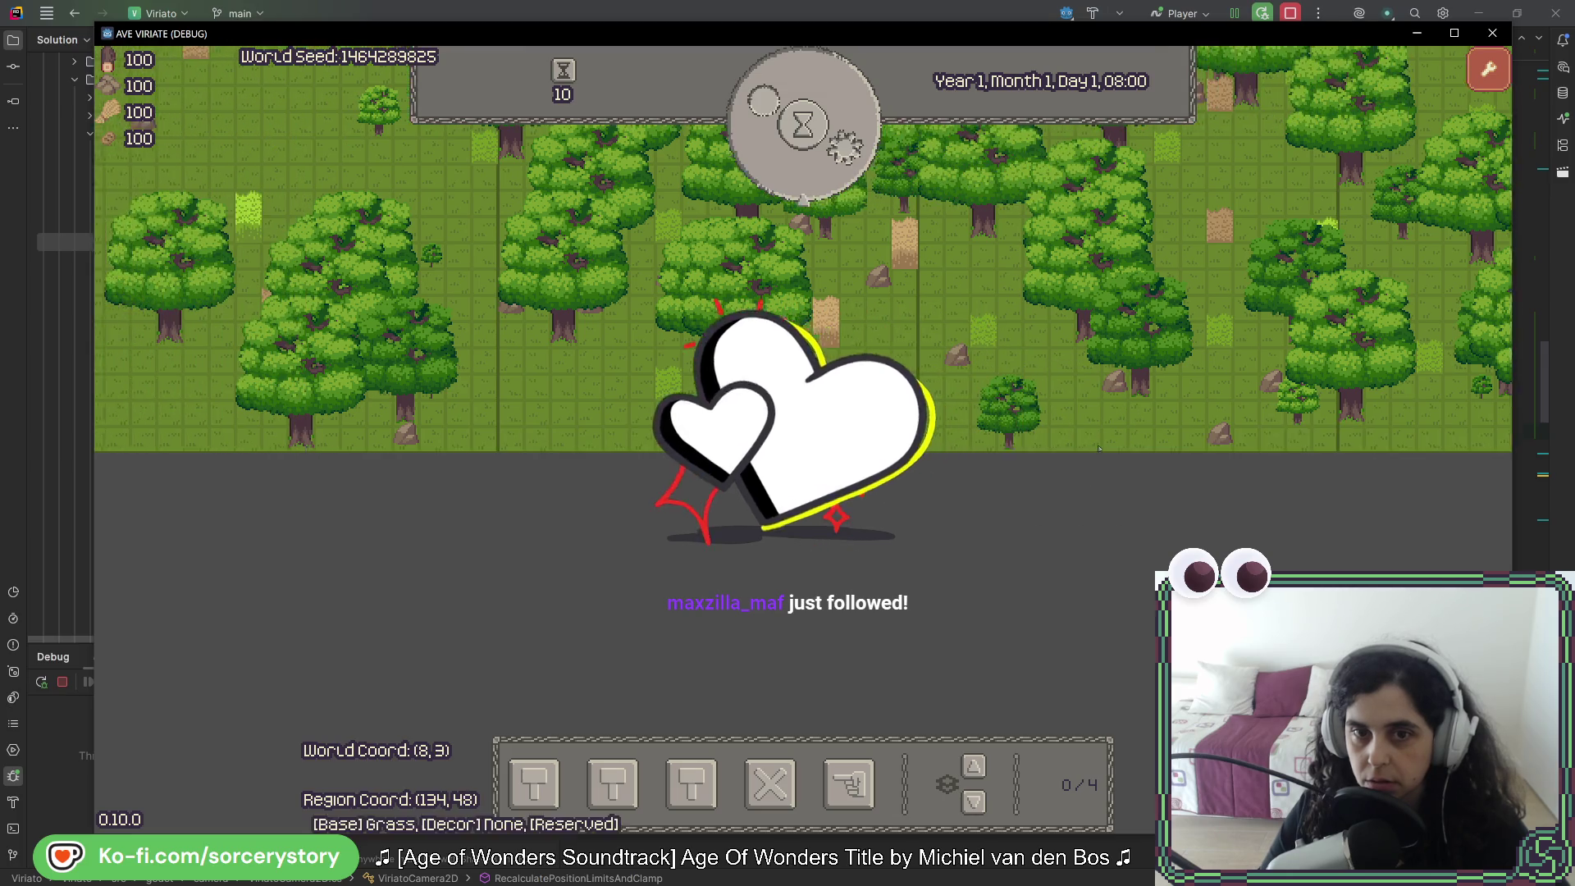
{"action": "key", "text": "d"}
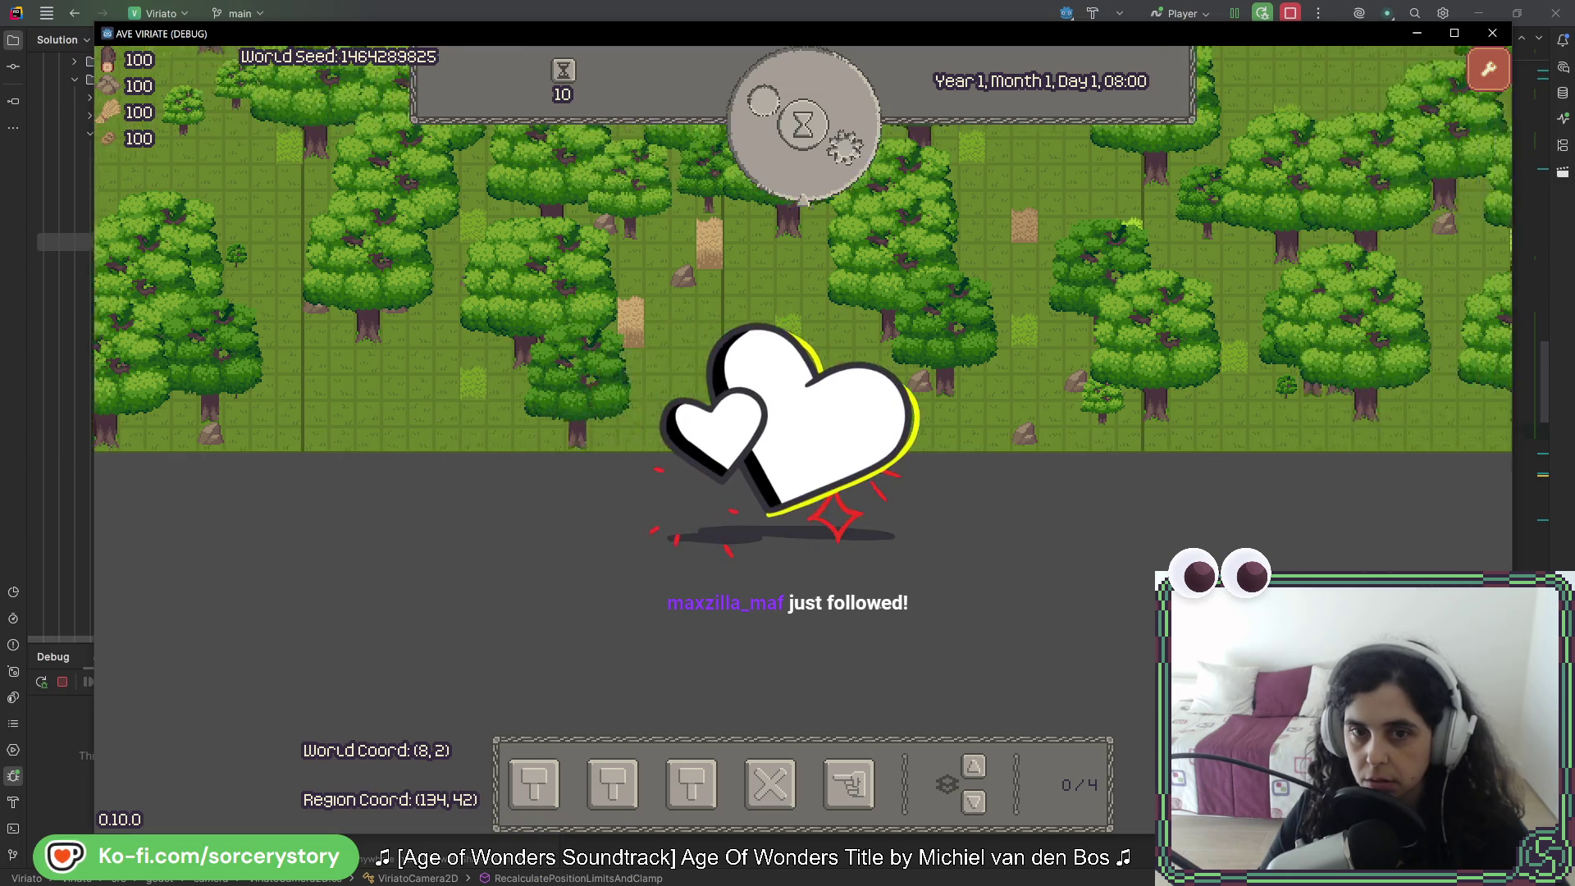
{"action": "key", "text": "a"}
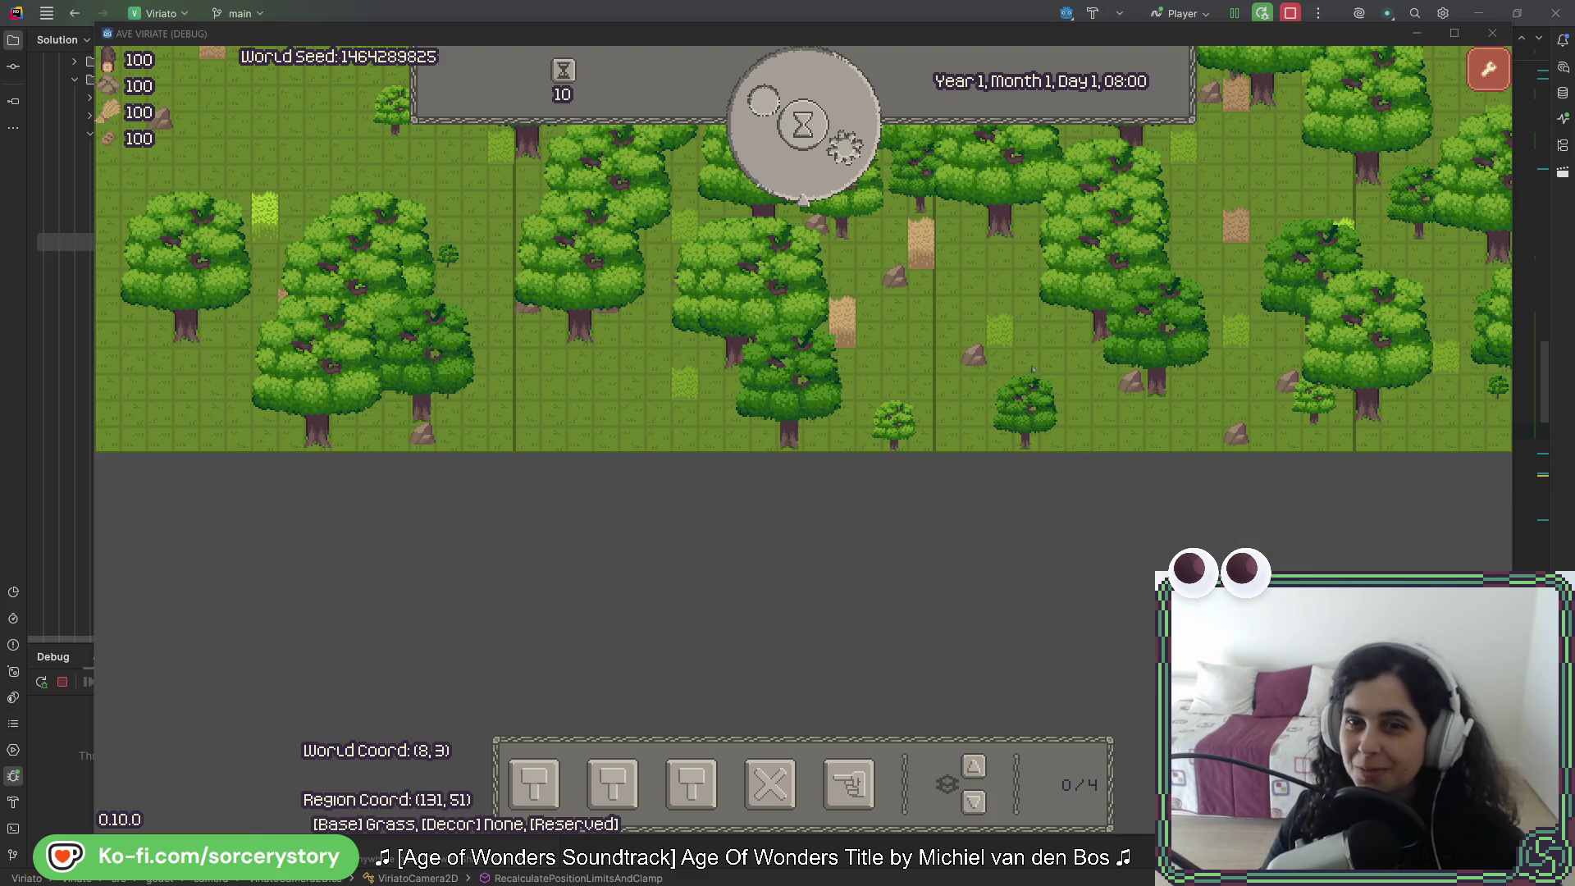
{"action": "left_click", "coordinate": [621, 504]}
{"action": "key", "text": "Right"}
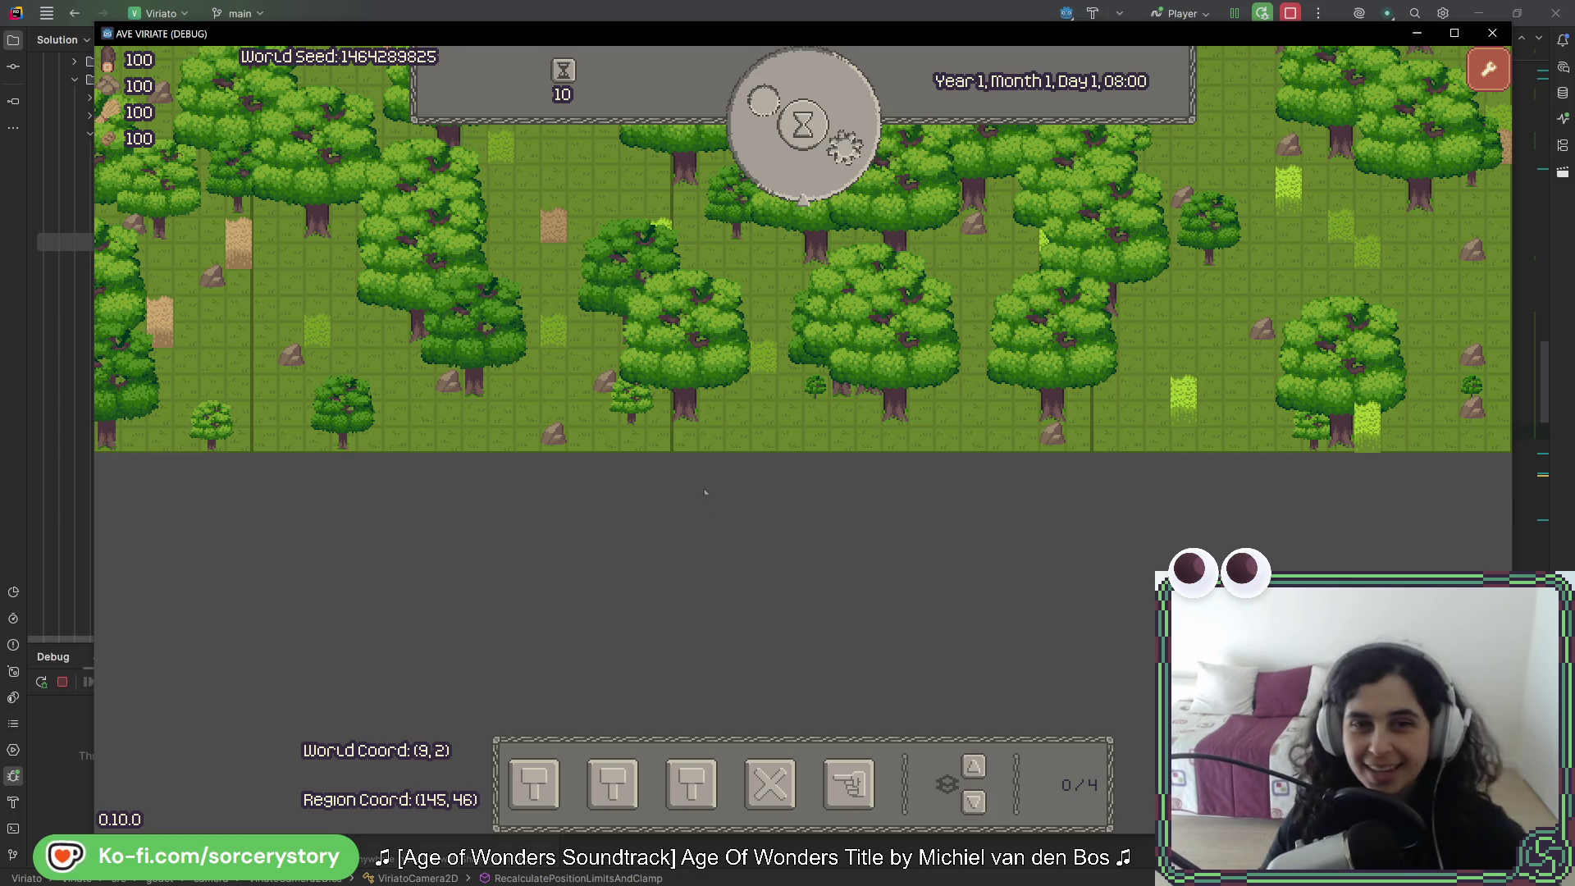
{"action": "key", "text": "Left"}
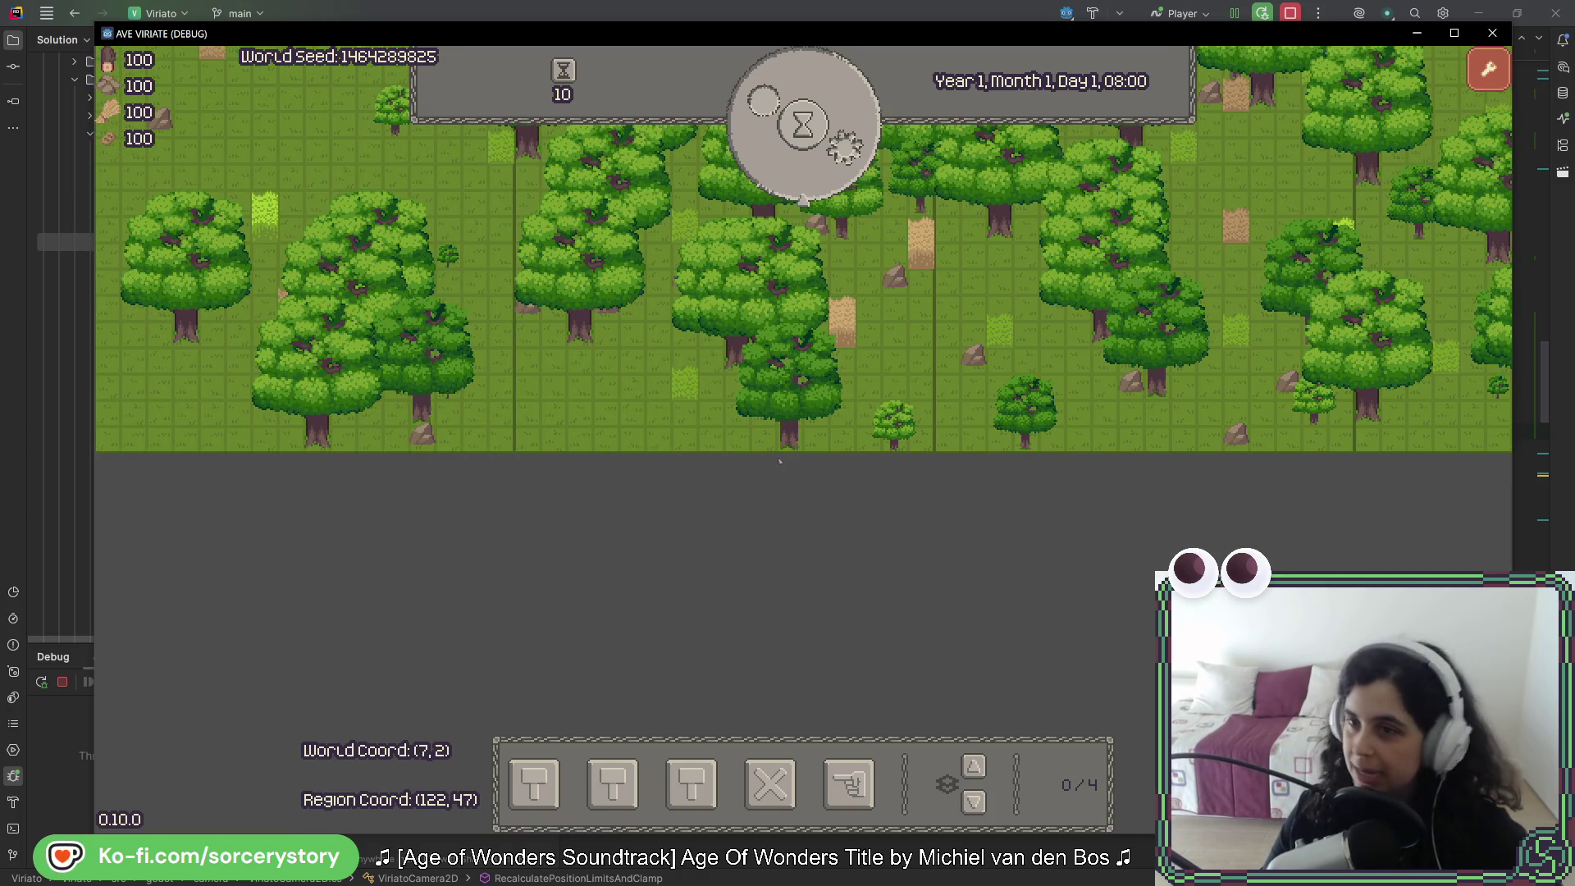
{"action": "key", "text": "alt+F4"}
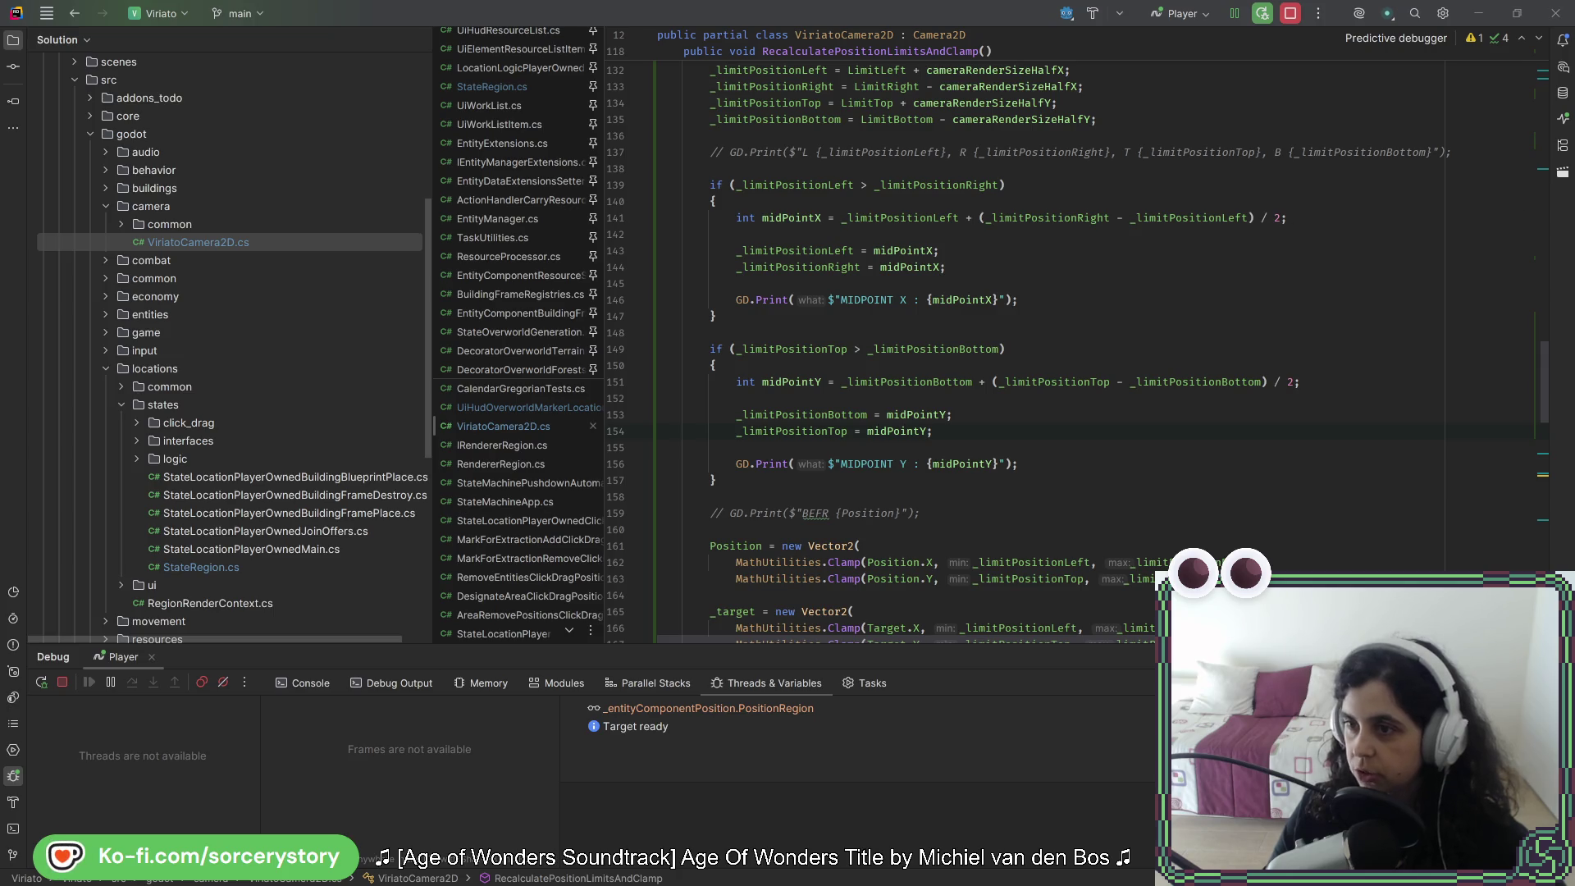
Step: Open StateRegion.cs at SetCamera, close the game window, and switch to the Godot editor
{"action": "double_click", "coordinate": [306, 566]}
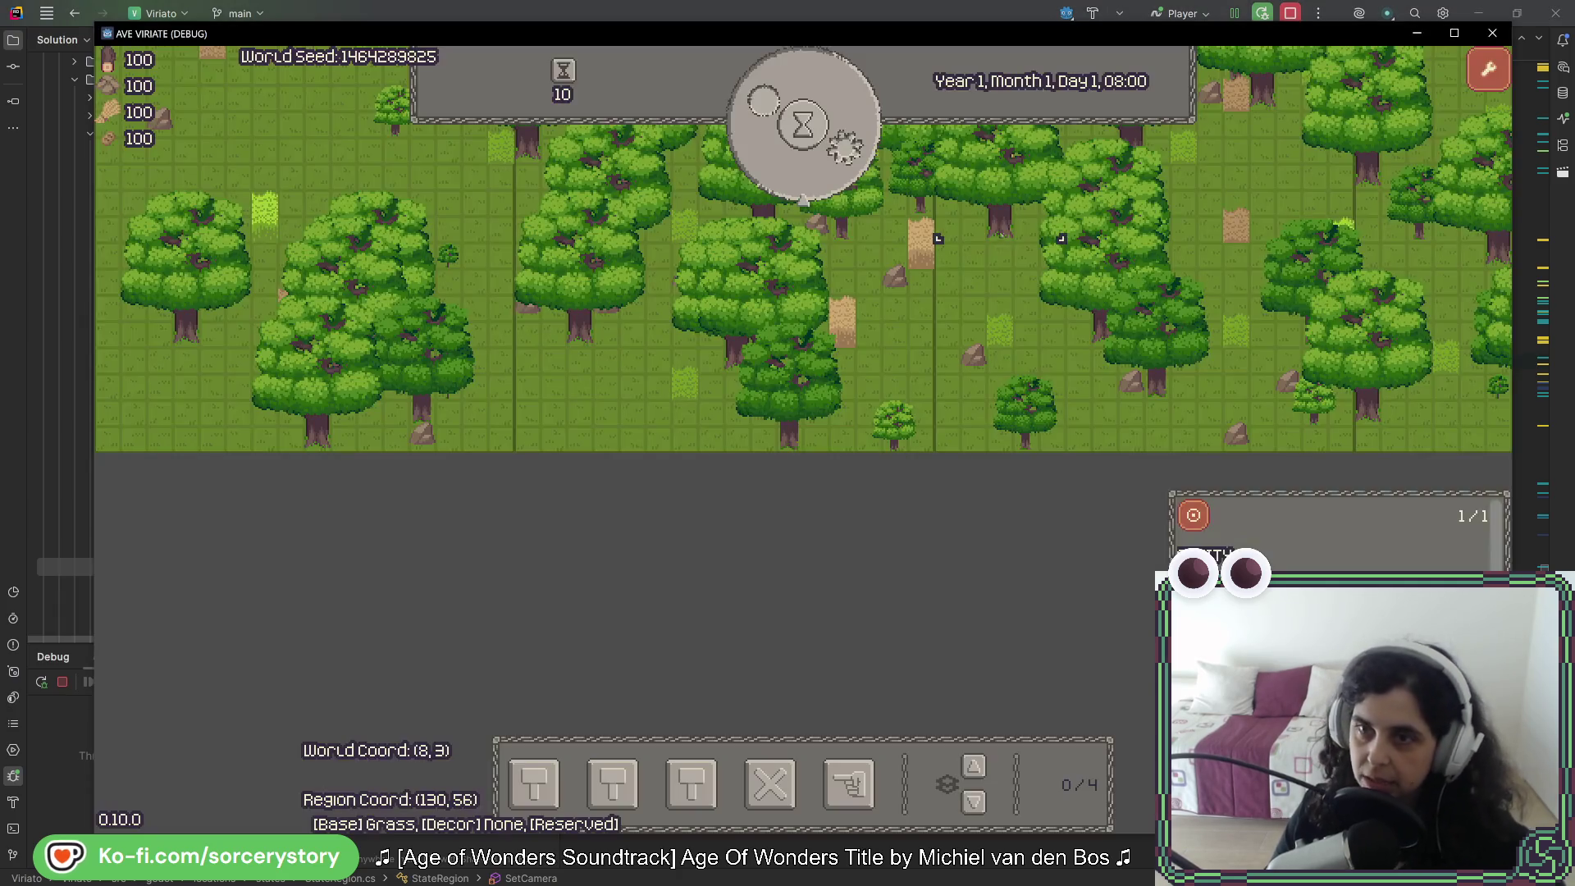
{"action": "left_click", "coordinate": [1491, 33]}
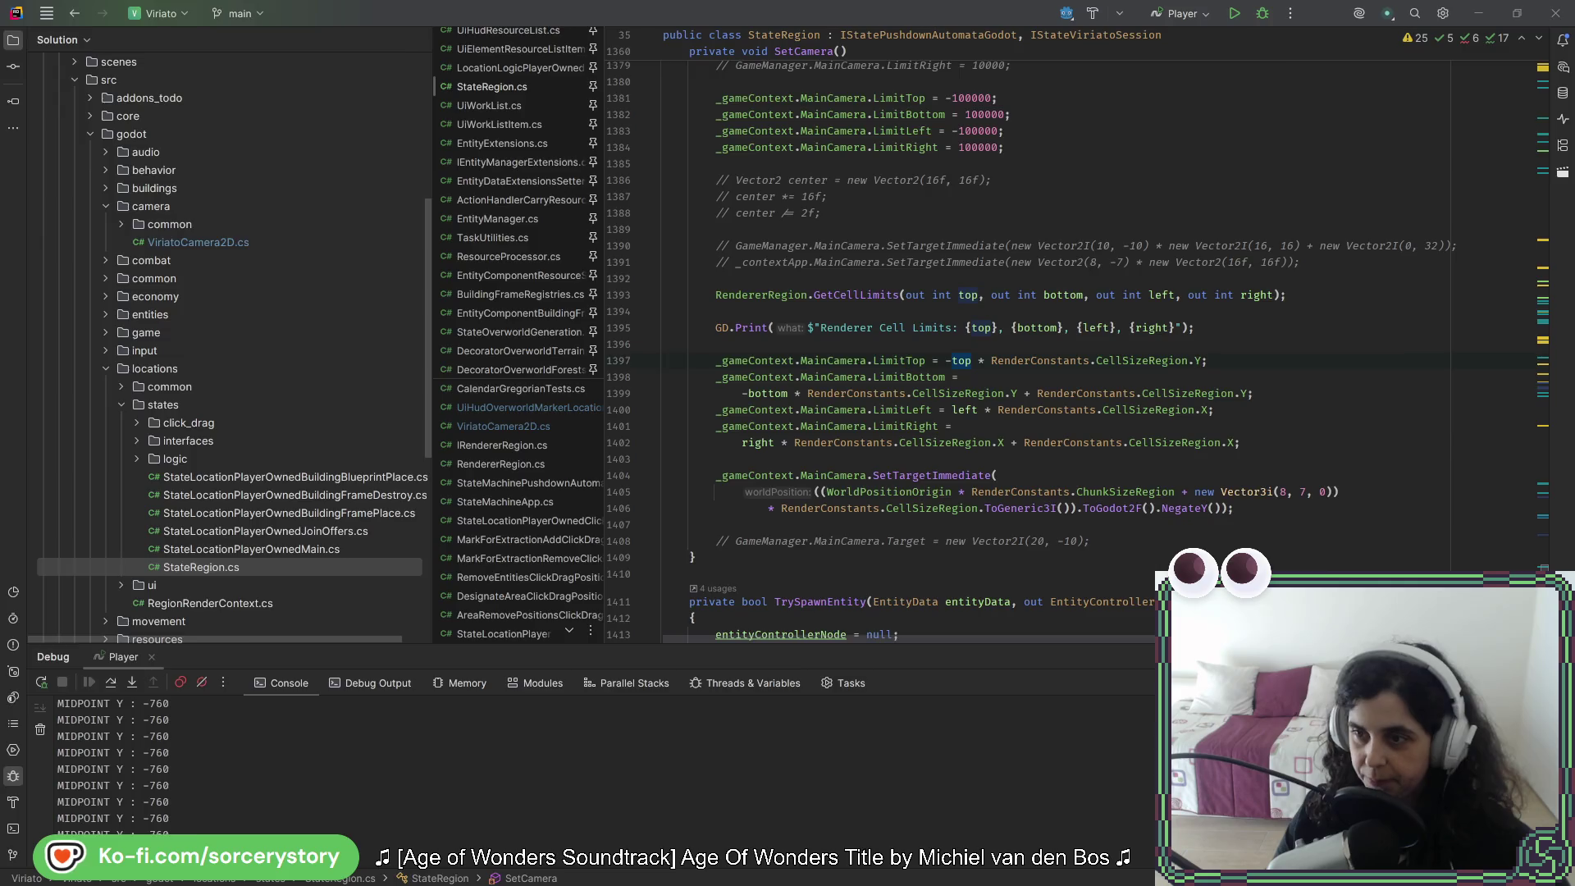
{"action": "key", "text": "alt+Tab"}
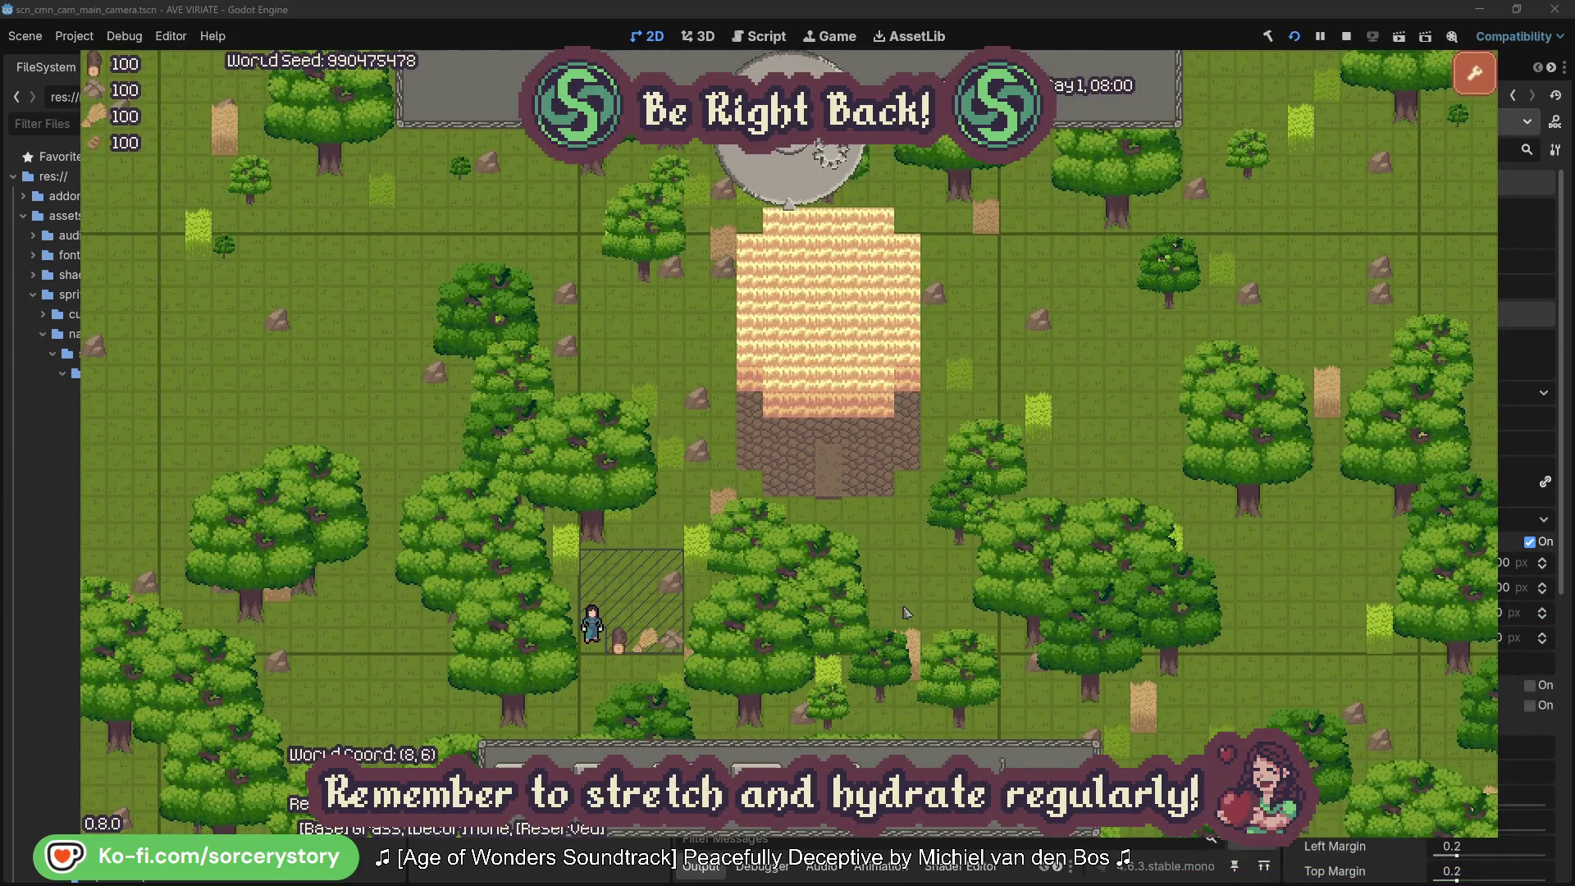
Step: Designate a large area of surrounding plants for extraction
{"action": "left_click", "coordinate": [913, 689]}
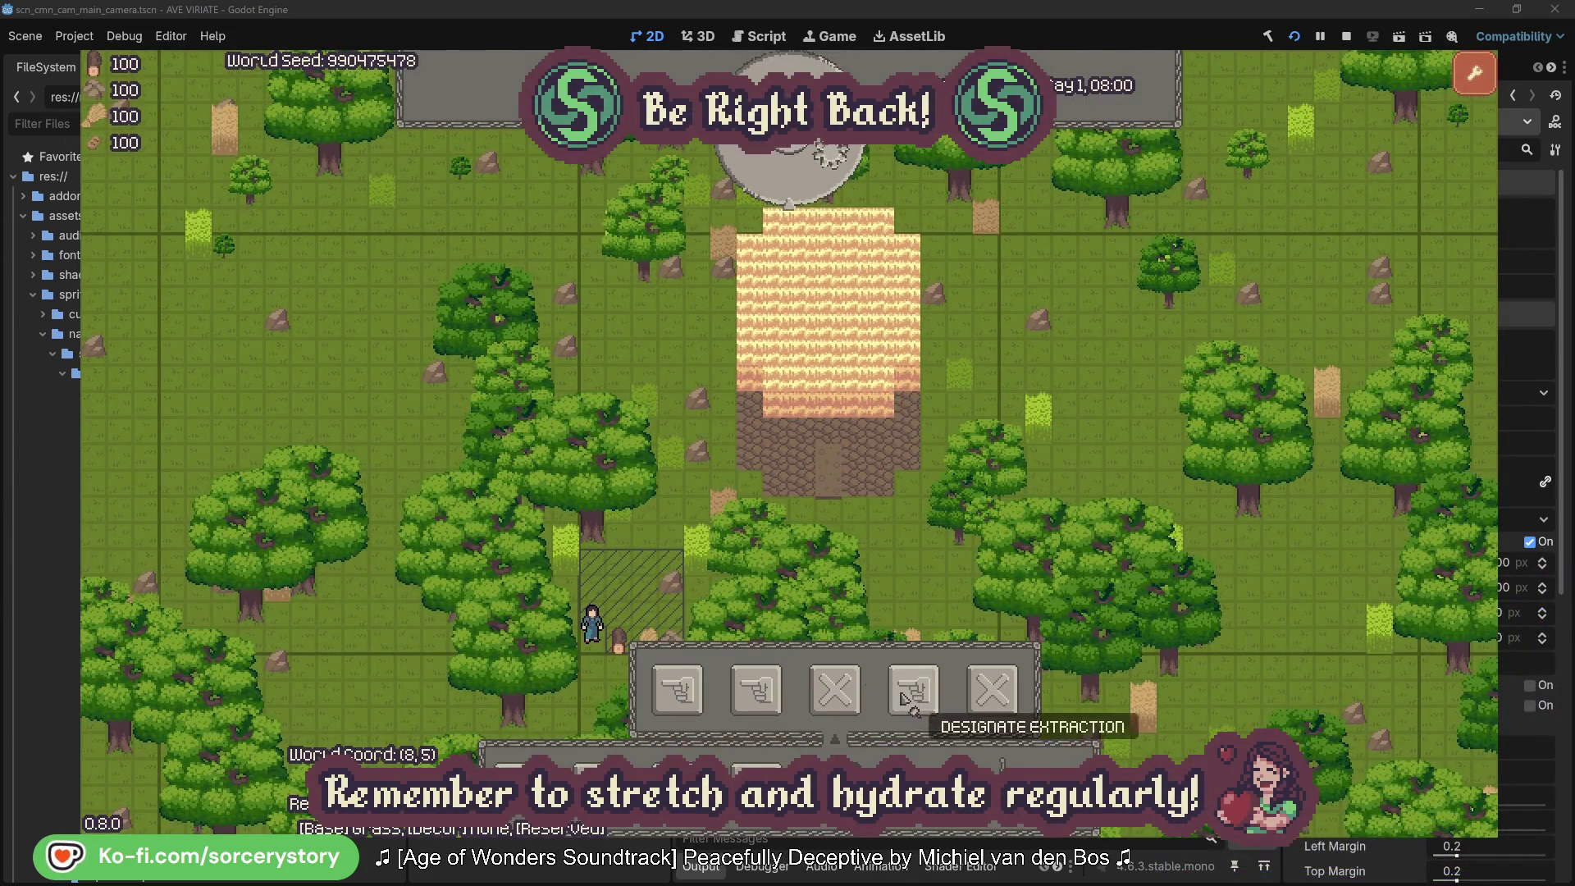
{"action": "mouse_move", "coordinate": [499, 299]}
{"action": "left_mouse_down"}
{"action": "mouse_move", "coordinate": [1157, 706]}
{"action": "mouse_move", "coordinate": [1144, 748]}
{"action": "mouse_move", "coordinate": [1161, 740]}
{"action": "left_mouse_up"}
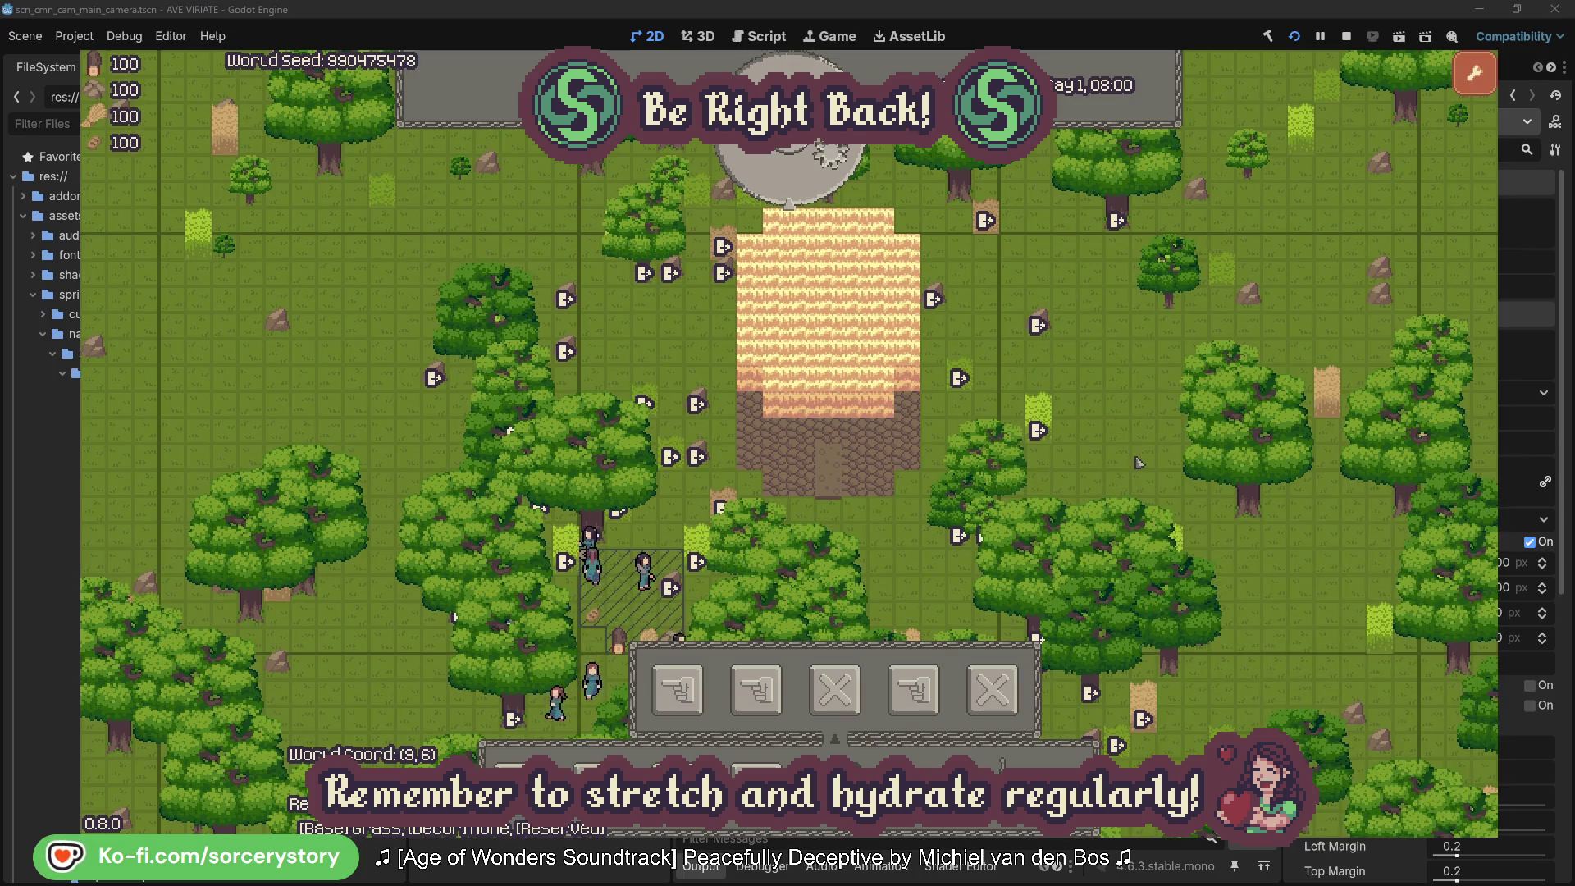
{"action": "mouse_move", "coordinate": [963, 368]}
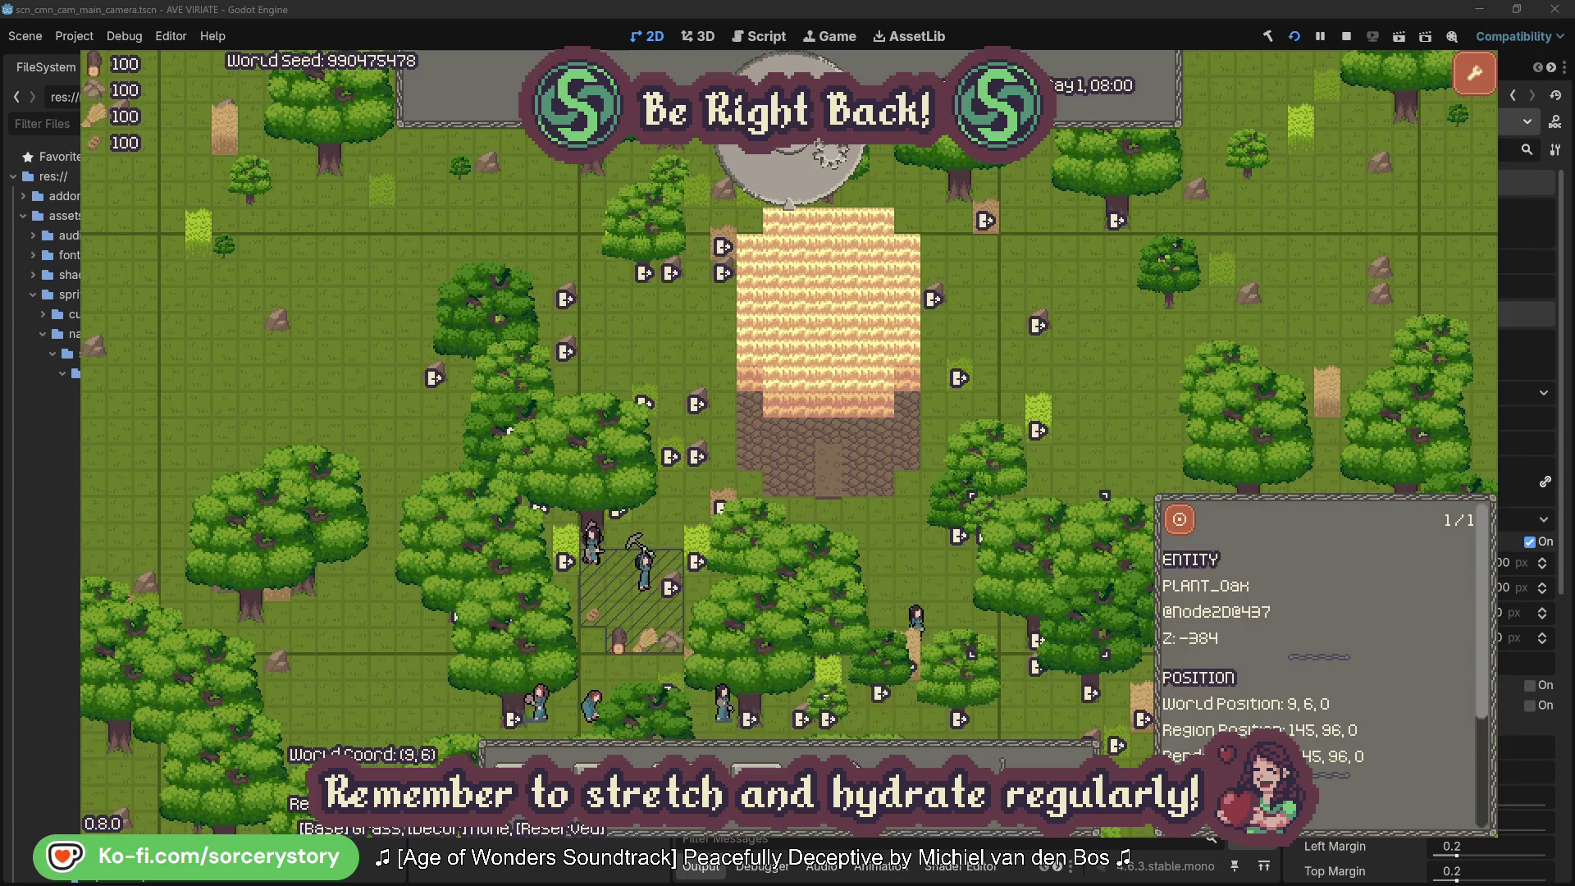
Step: Pass five hours of game time to reach 13:00
{"action": "left_click", "coordinate": [837, 174]}
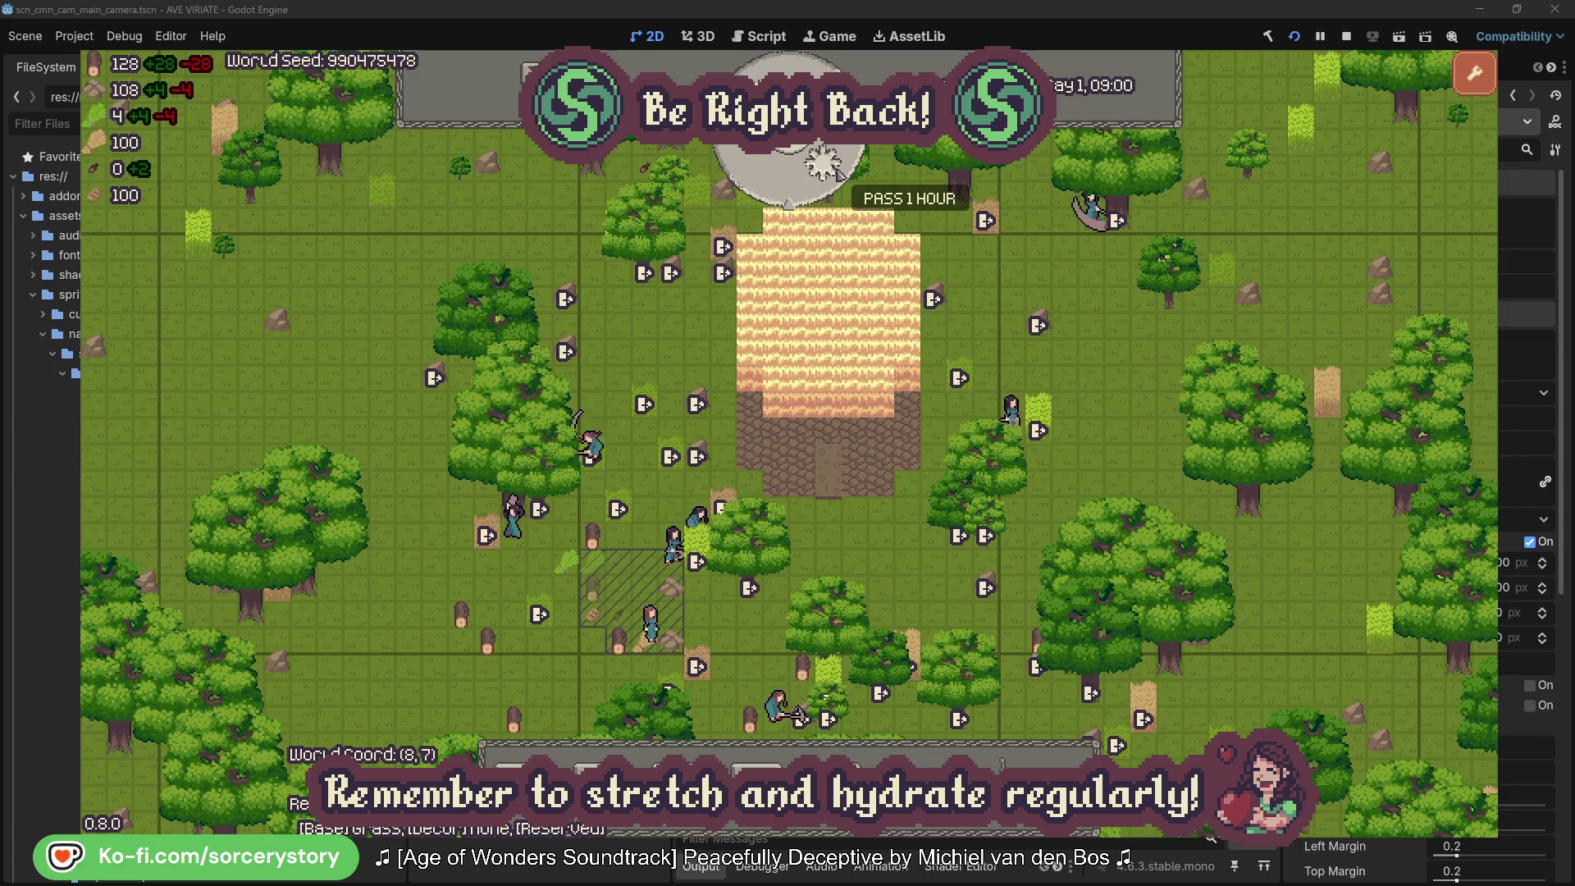
{"action": "left_click", "coordinate": [839, 174]}
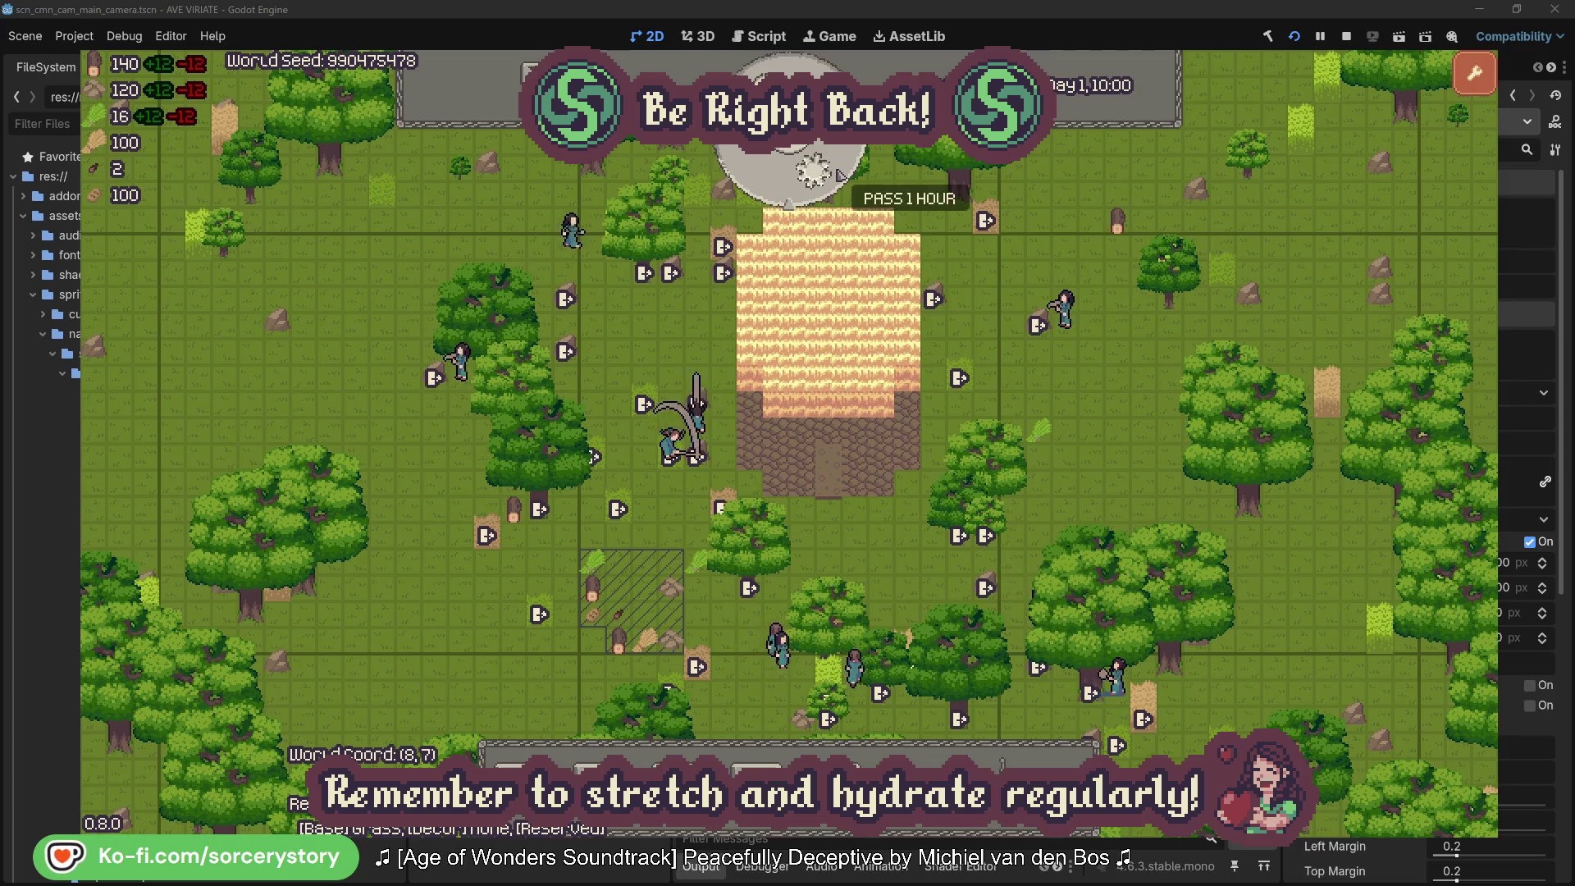
{"action": "left_click", "coordinate": [838, 174]}
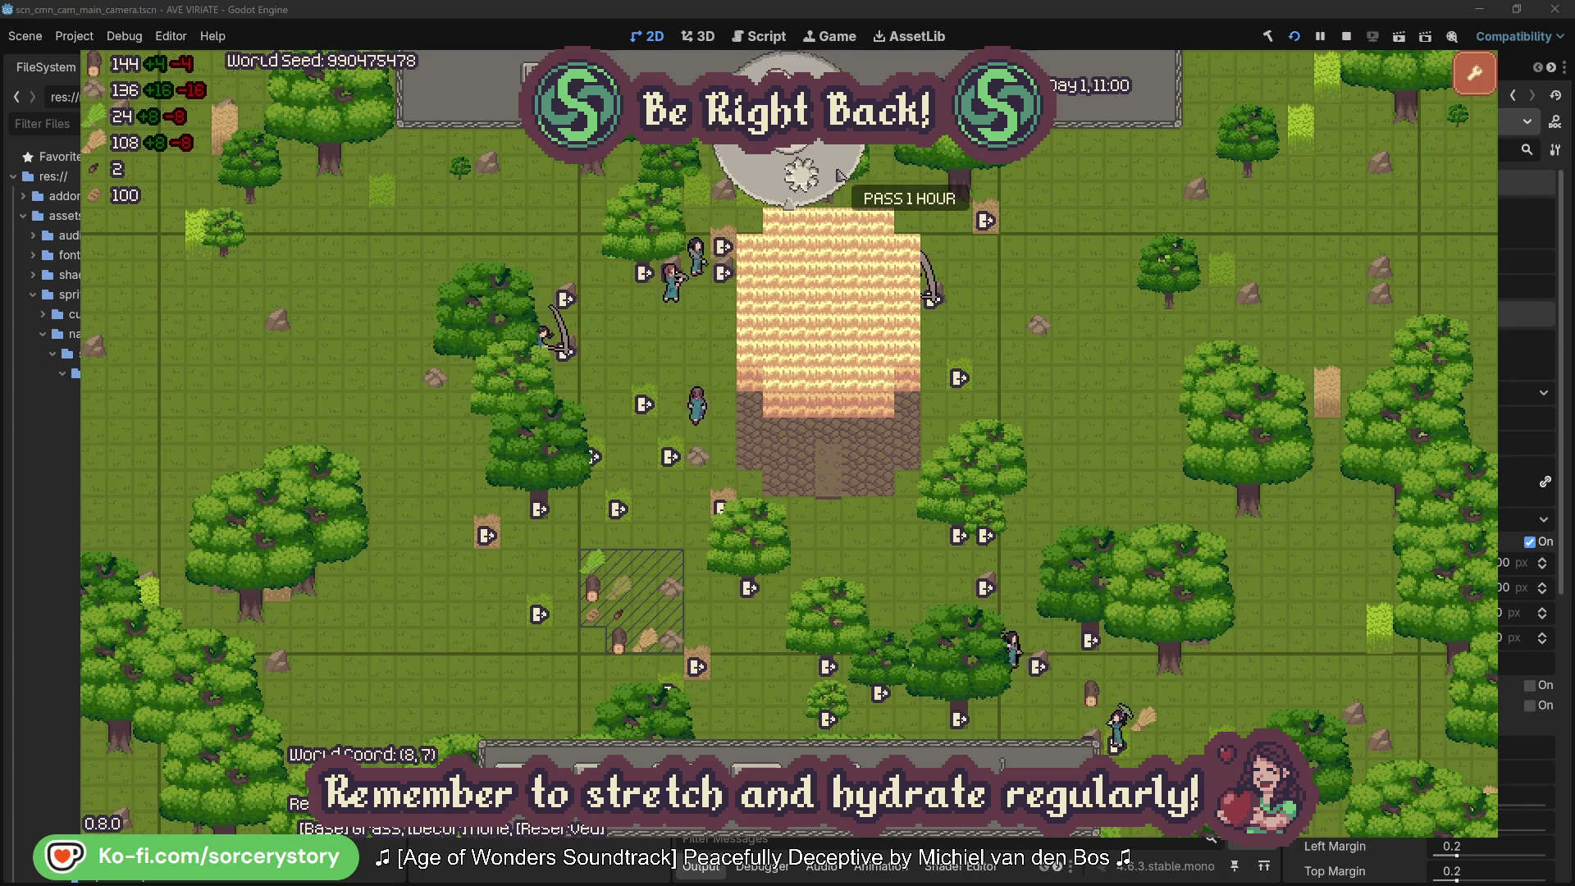
{"action": "left_click", "coordinate": [839, 174]}
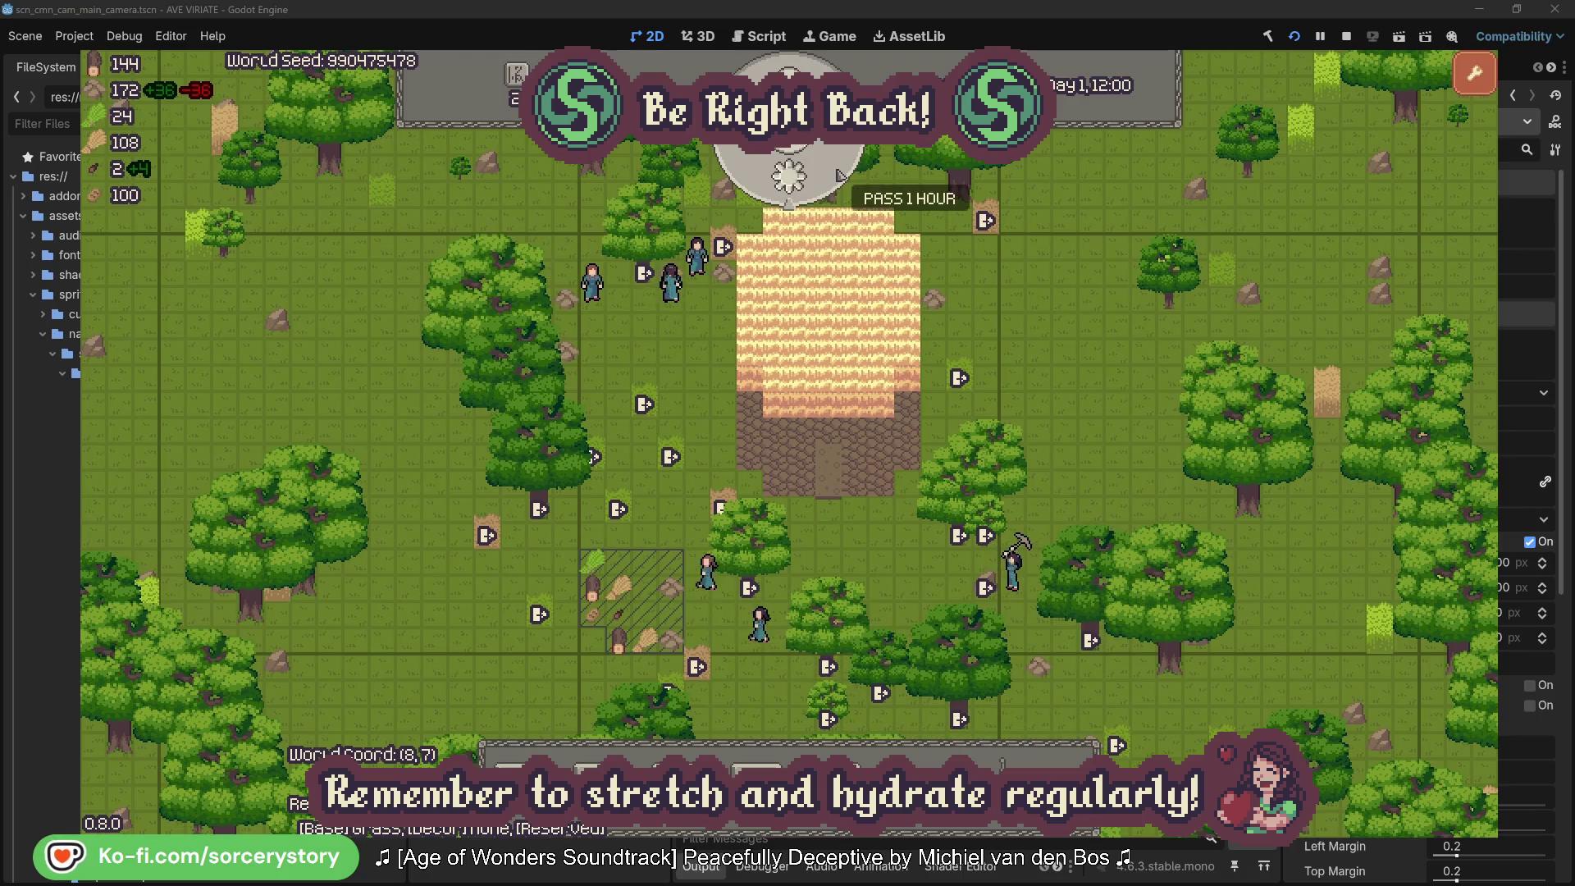
{"action": "left_click", "coordinate": [838, 174]}
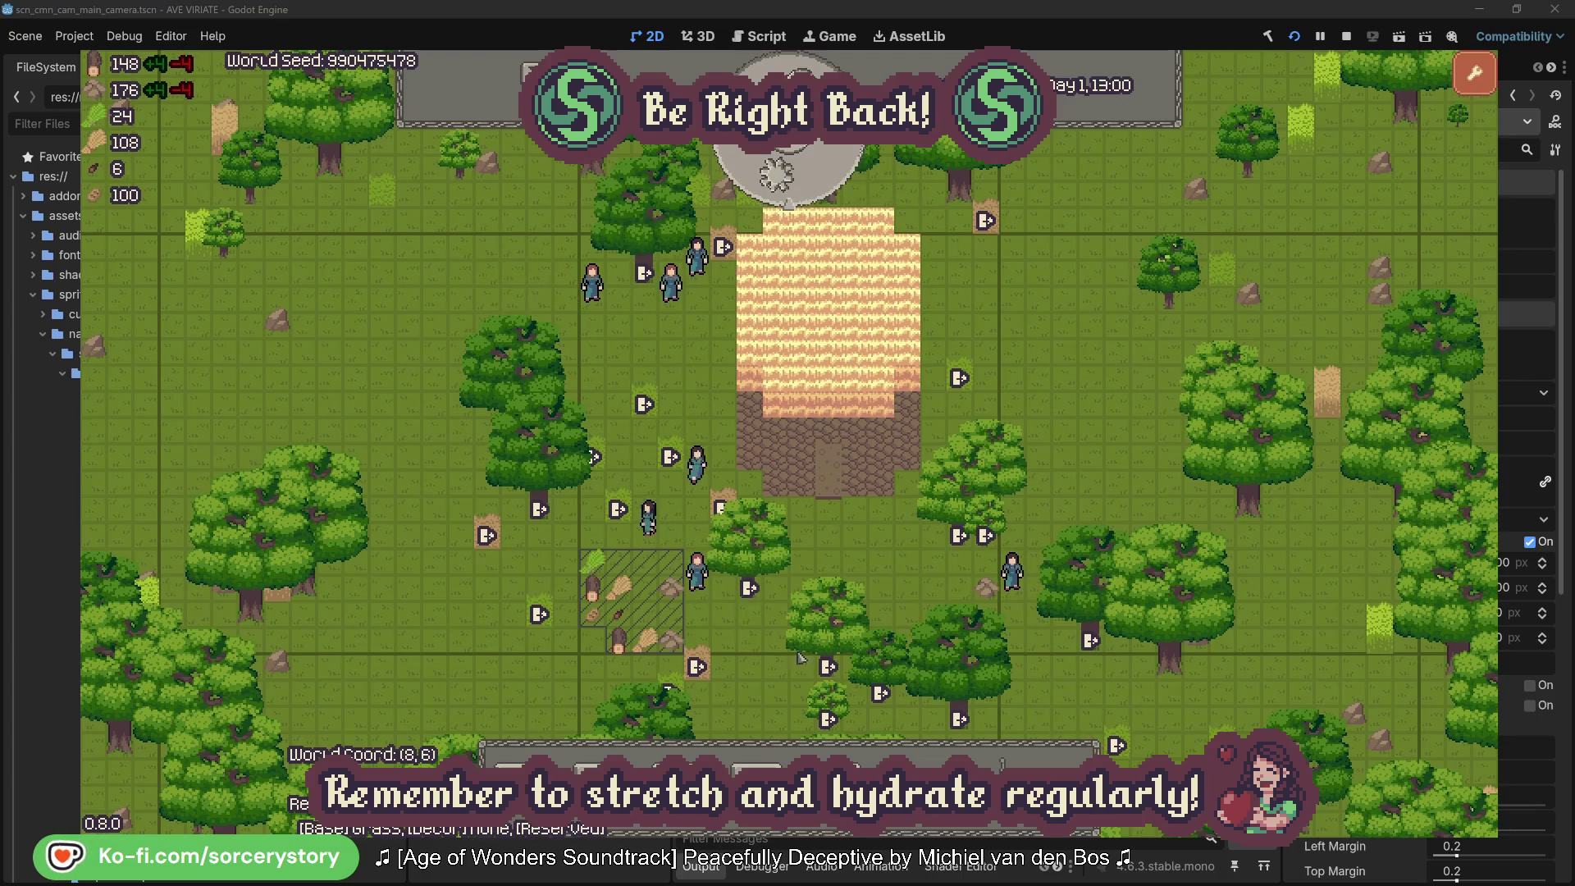
Step: Place beds in rows across the house floor, plus one bed just west of the house
{"action": "left_click", "coordinate": [518, 771]}
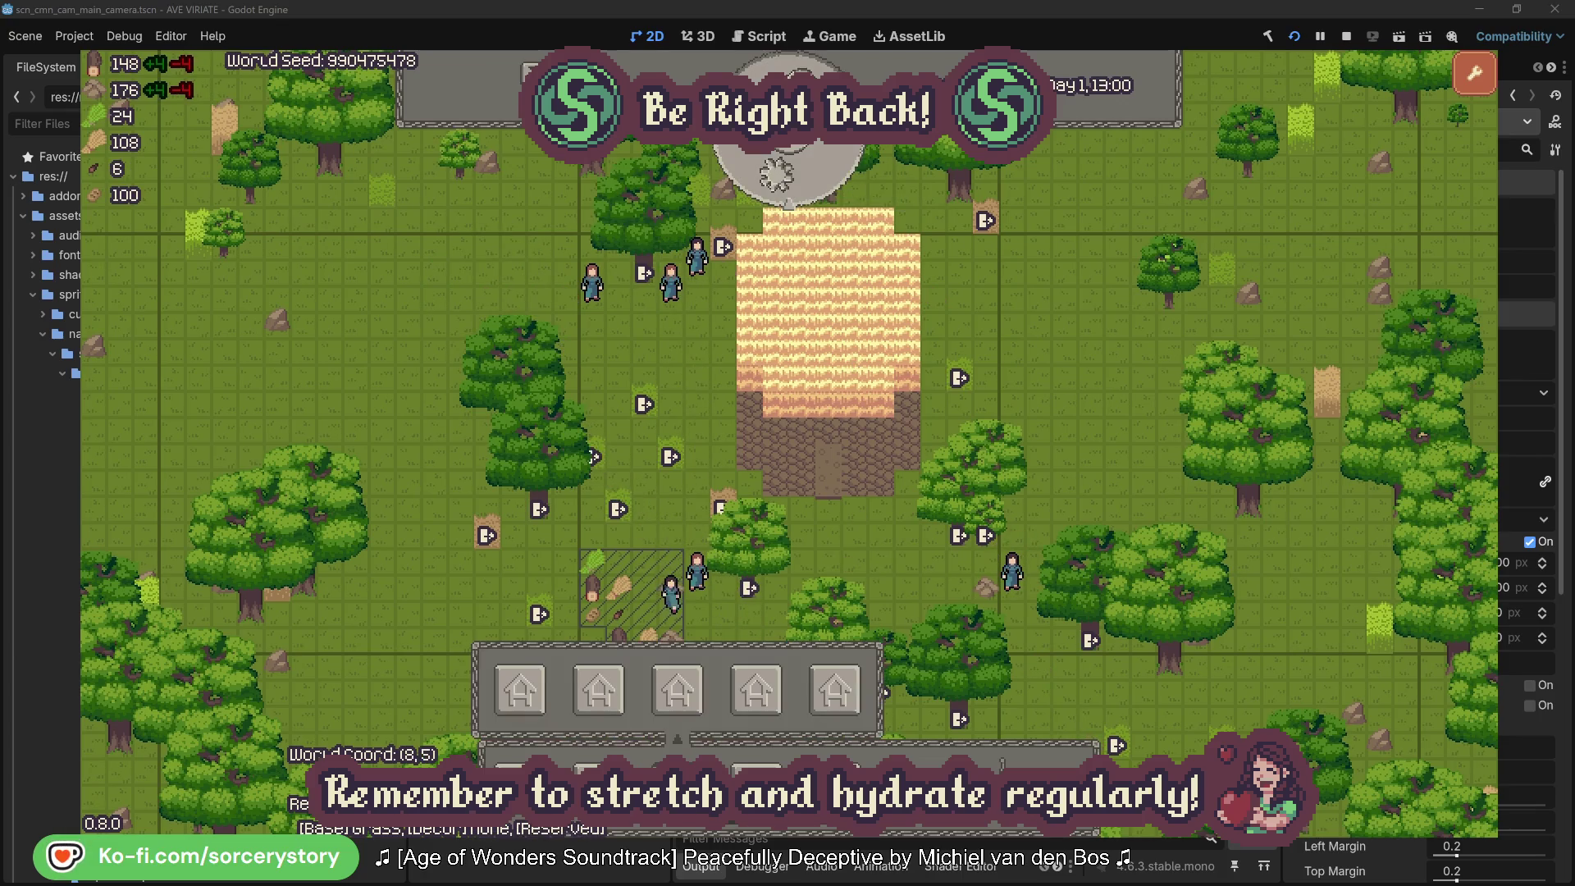
{"action": "left_click", "coordinate": [505, 699]}
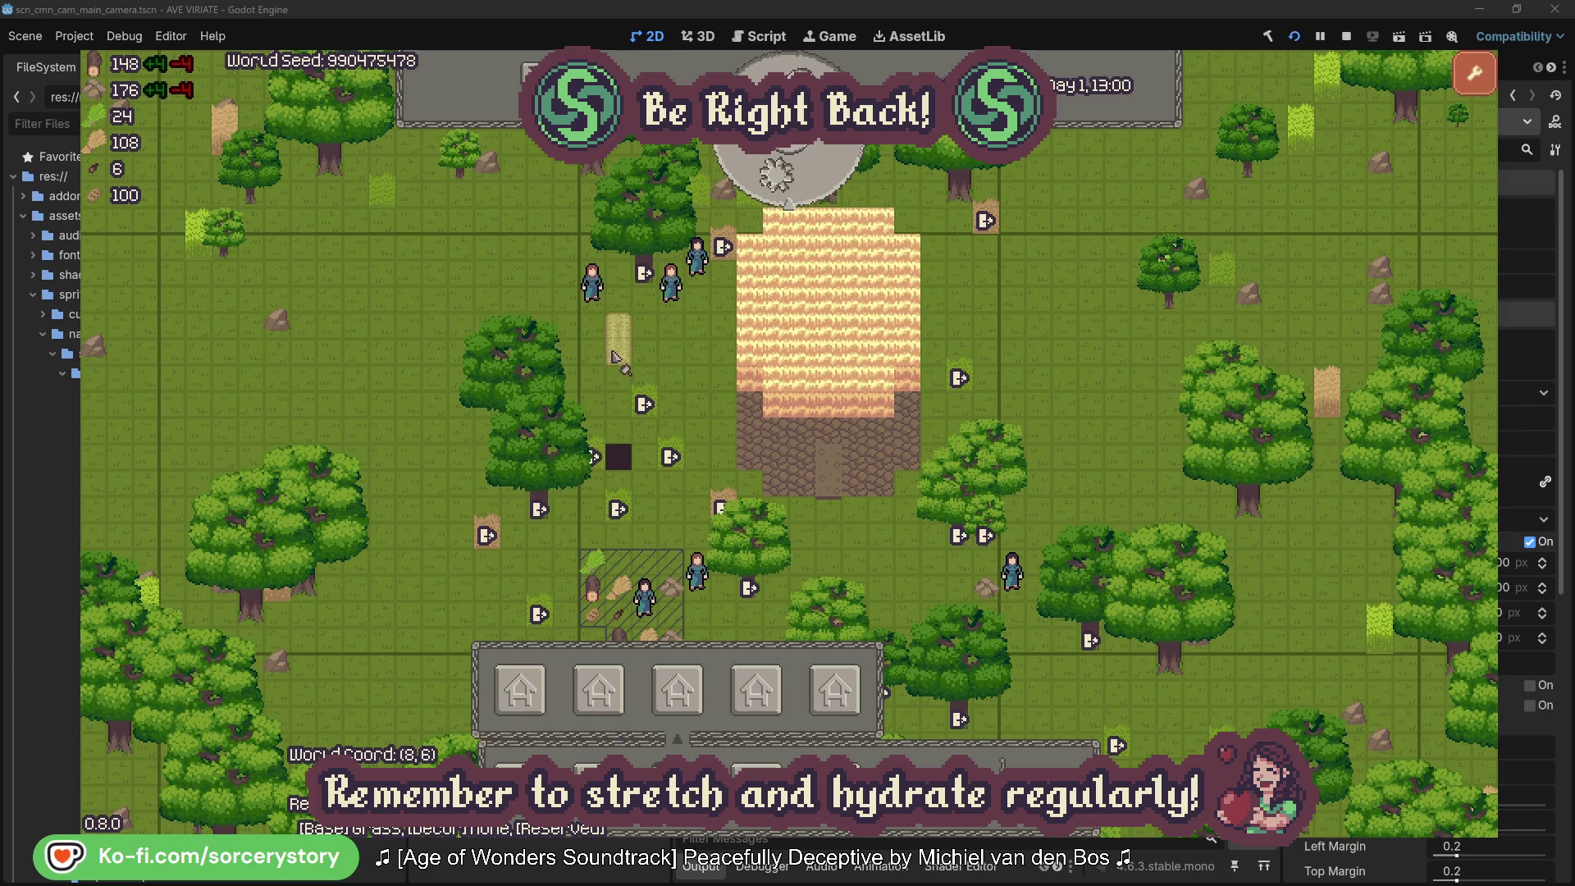
{"action": "left_click_drag", "start_coordinate": [775, 370], "coordinate": [893, 392]}
{"action": "left_click", "coordinate": [880, 440]}
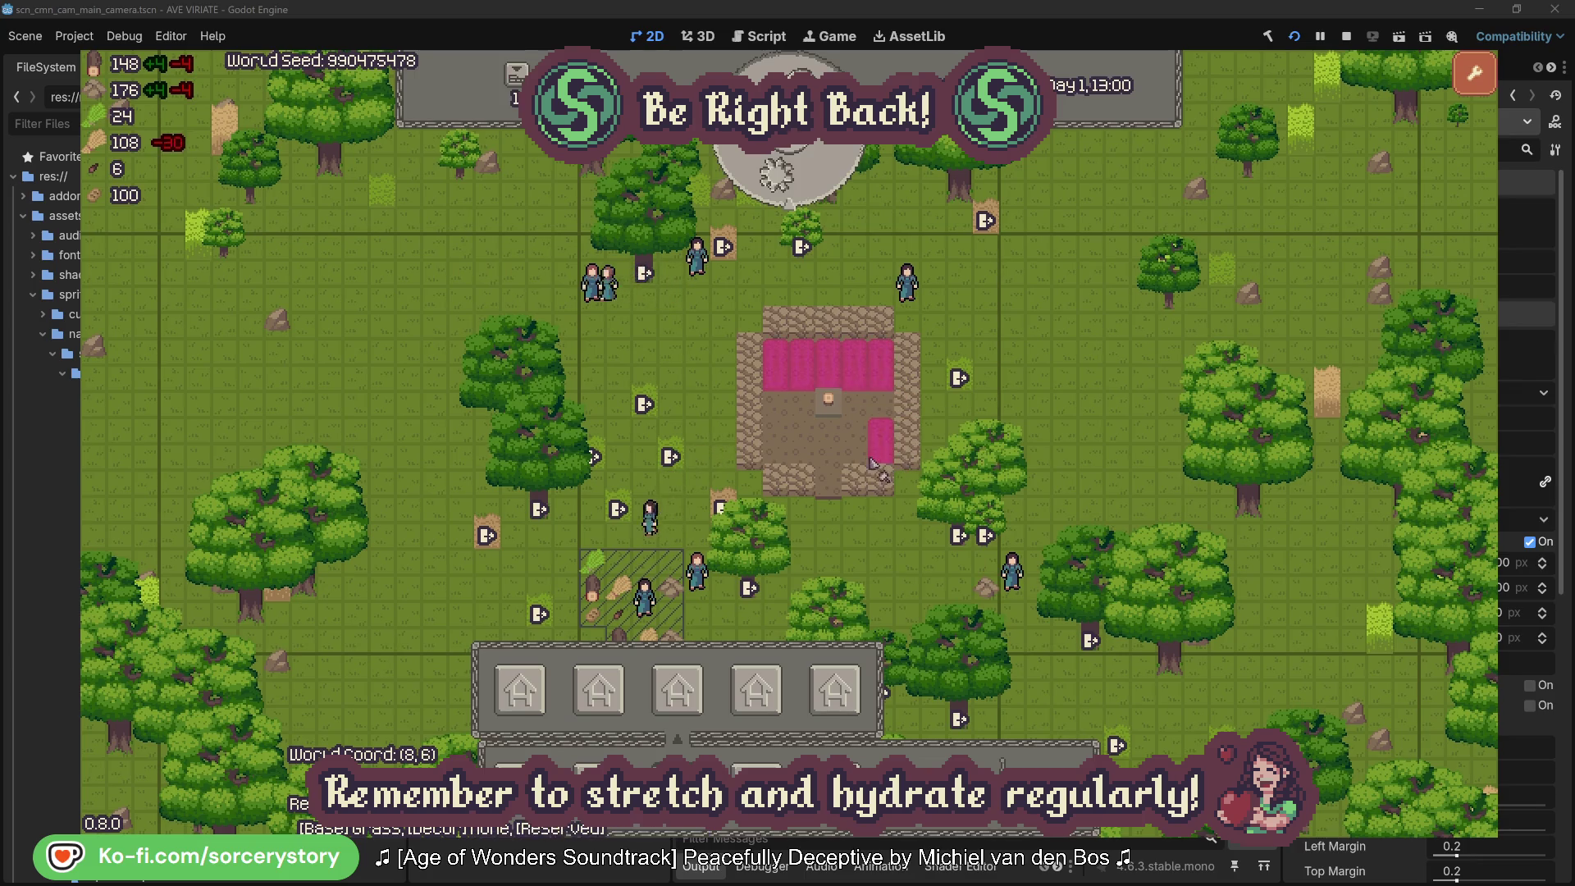
{"action": "left_click", "coordinate": [855, 447]}
{"action": "left_click", "coordinate": [802, 447]}
{"action": "left_click", "coordinate": [776, 447]}
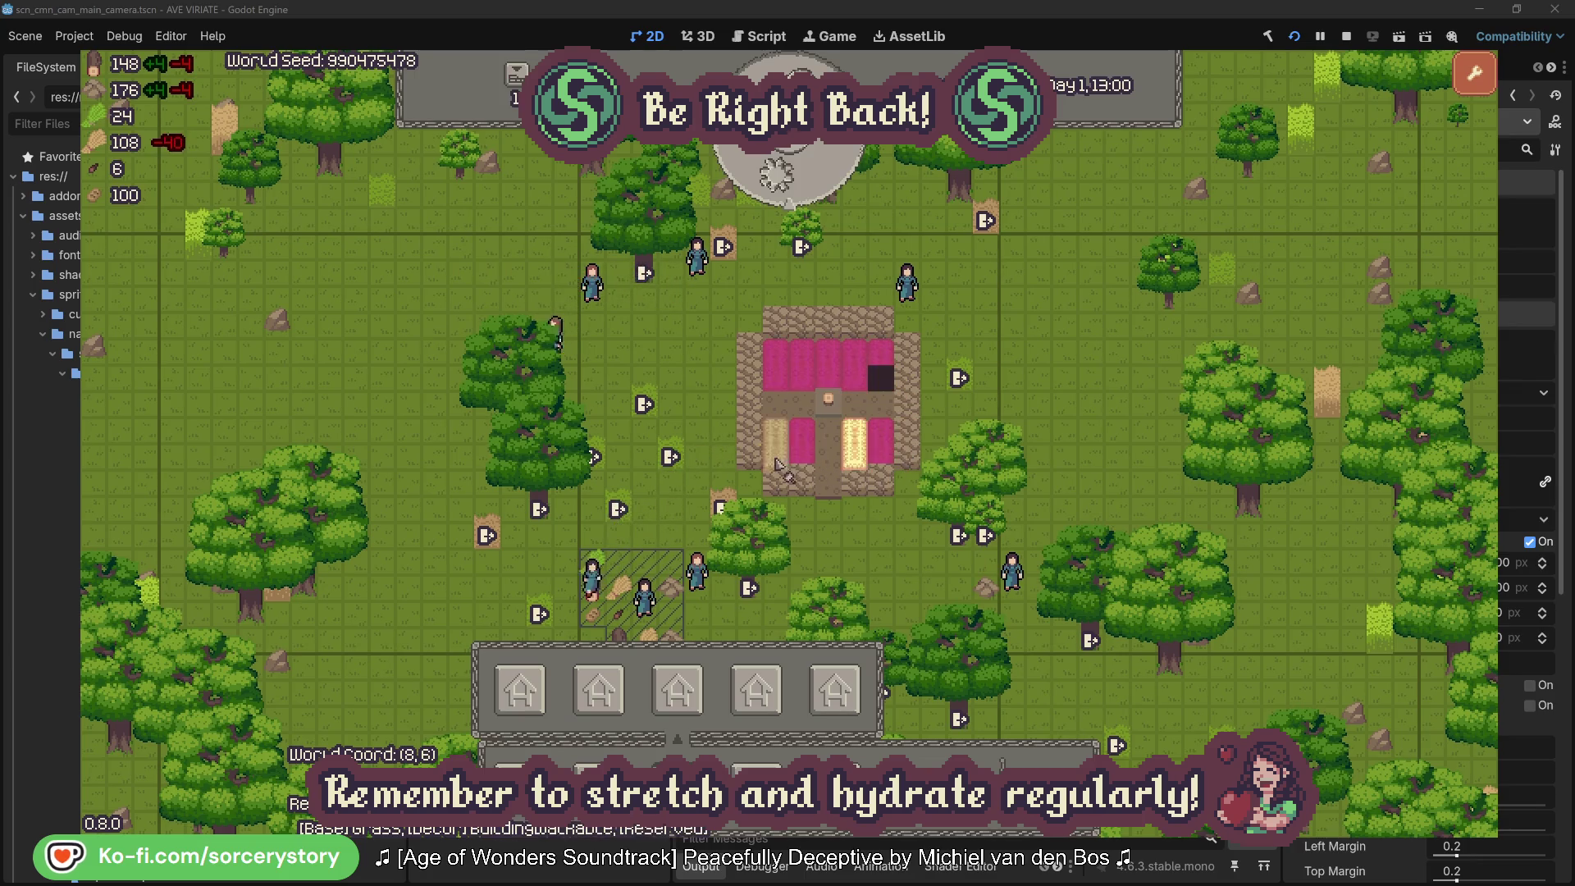
{"action": "left_click", "coordinate": [699, 392]}
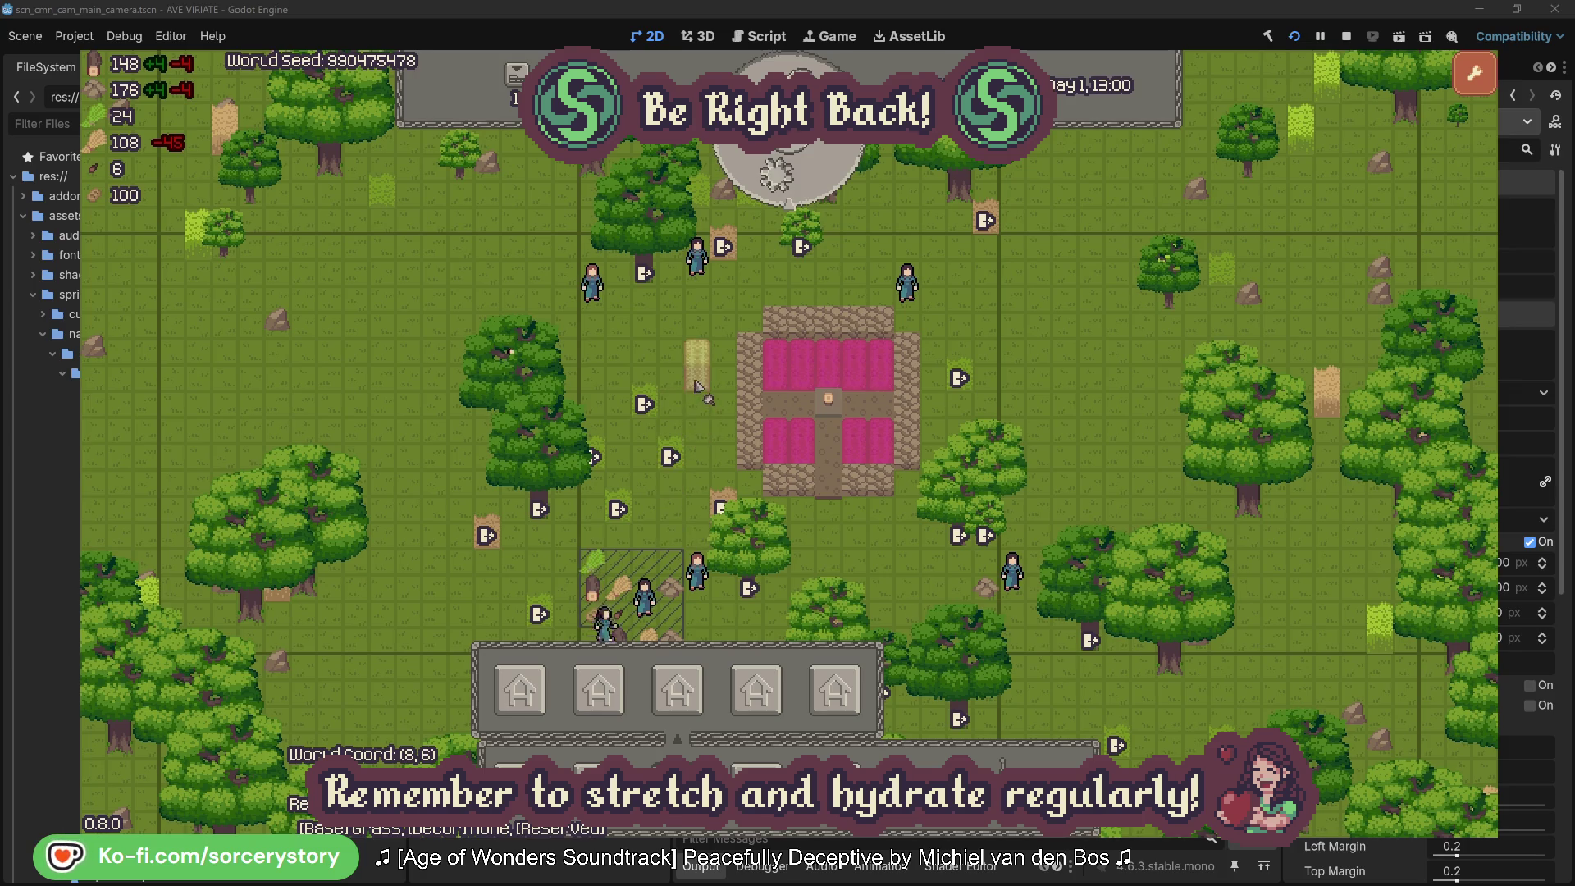
{"action": "right_click", "coordinate": [701, 447]}
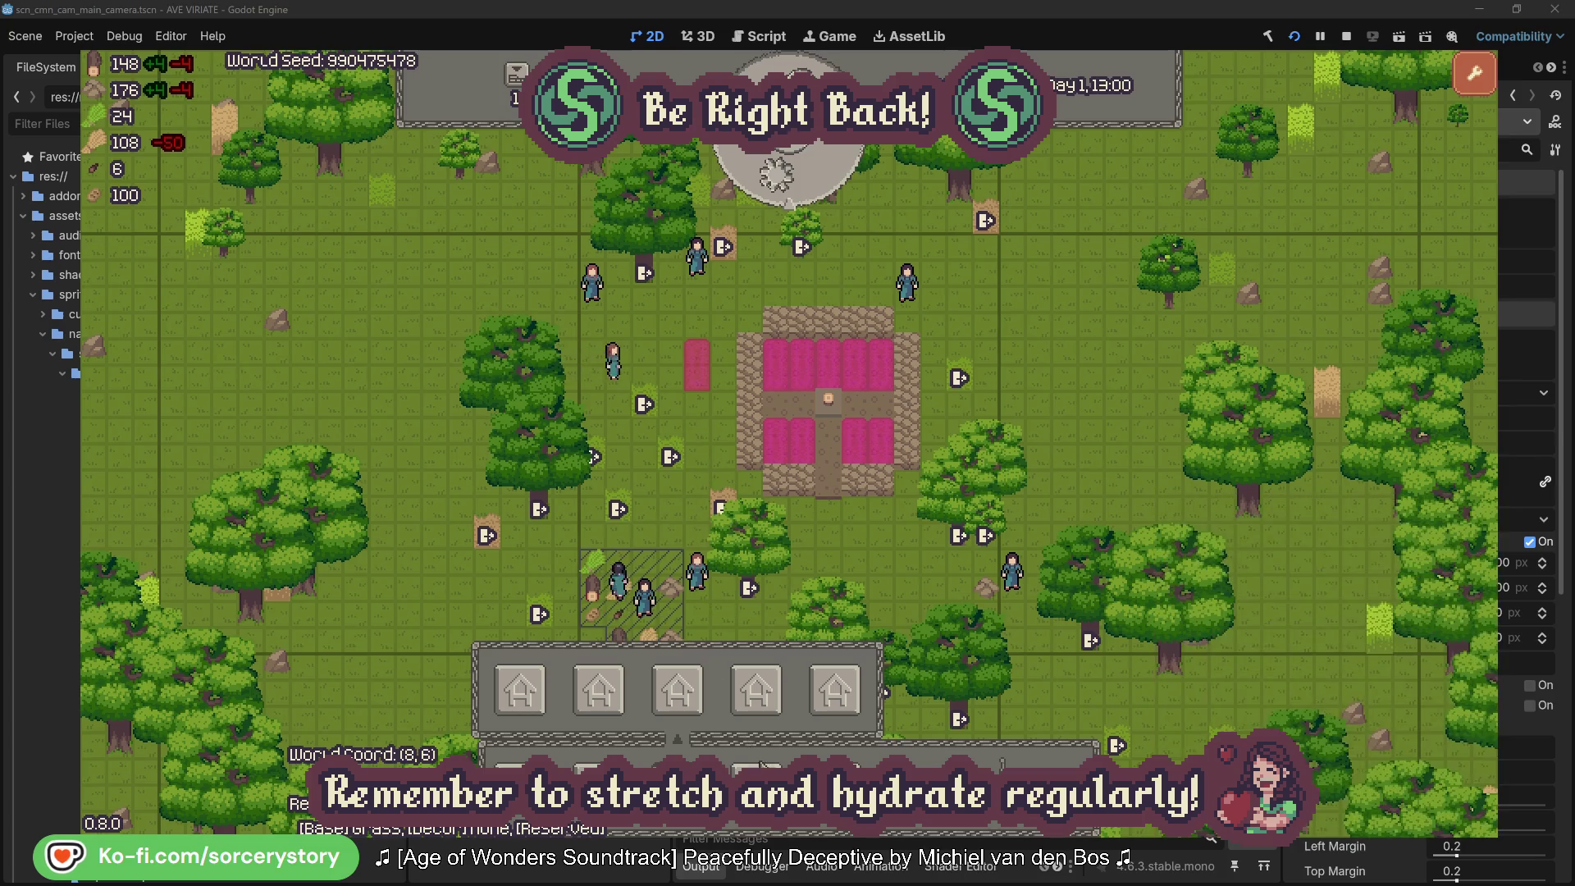
Step: Close the wheat plant details and the building bar, and centre the view on the house
{"action": "left_click", "coordinate": [770, 706]}
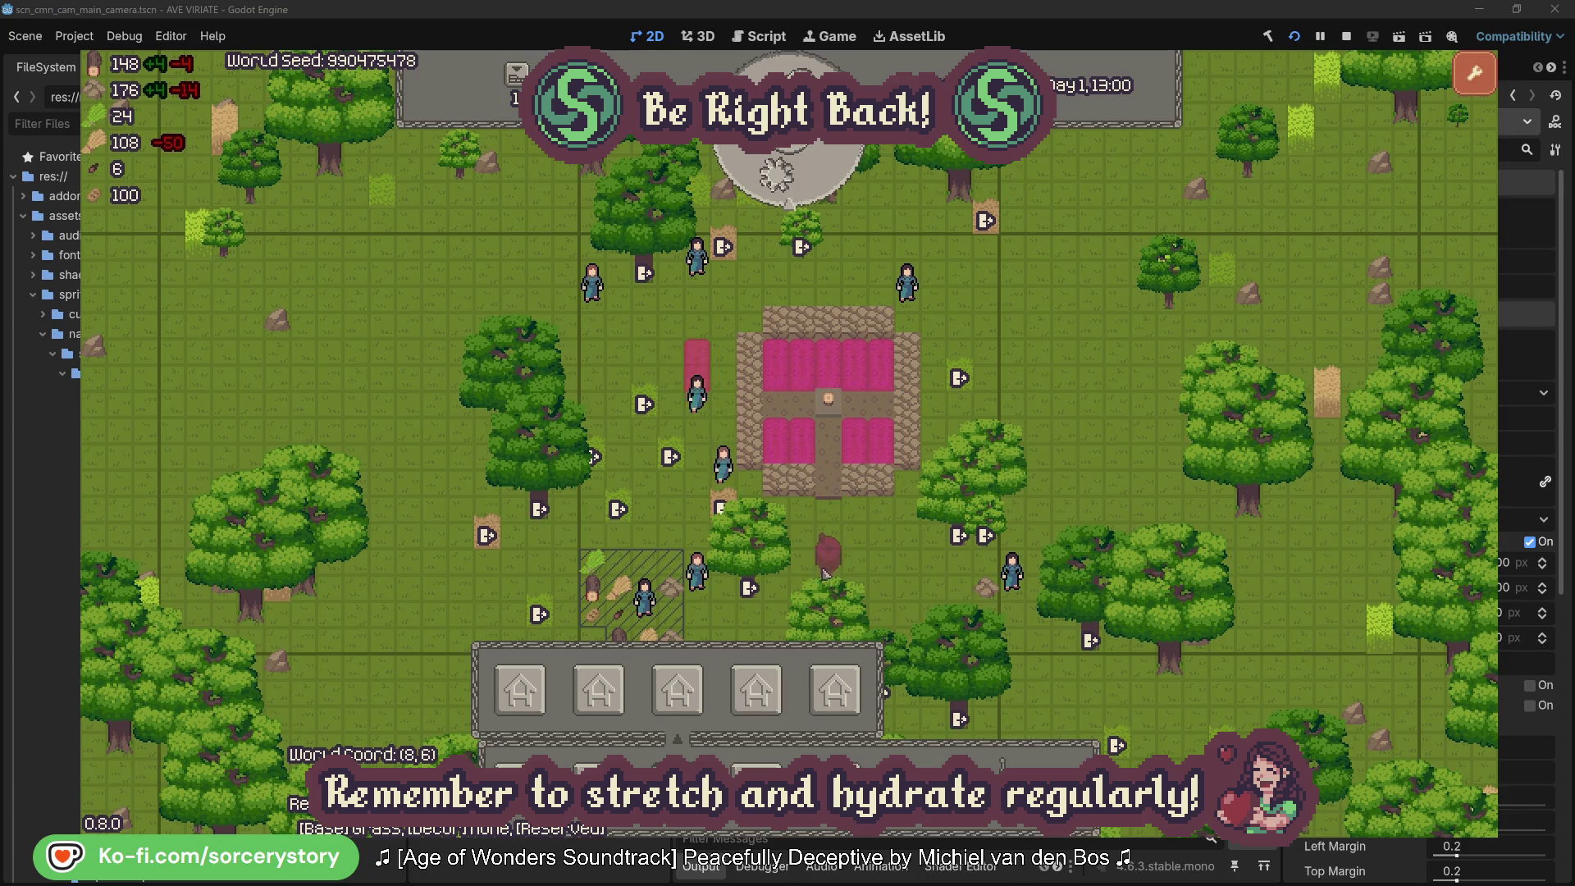
{"action": "left_click", "coordinate": [822, 569]}
{"action": "key", "text": "Escape"}
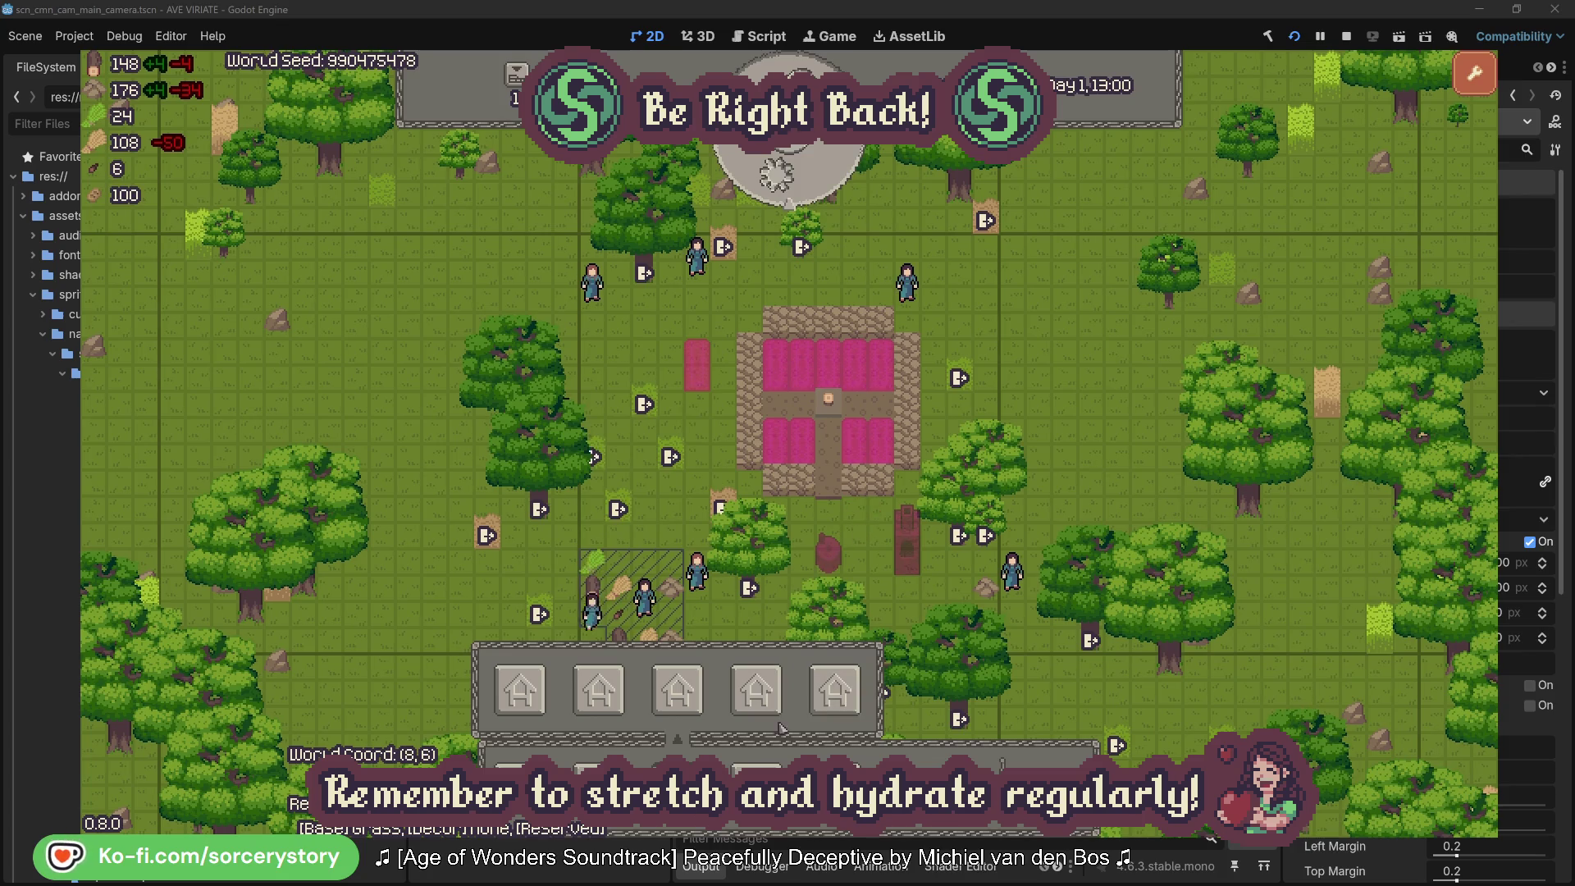
{"action": "key", "text": "Escape"}
{"action": "left_click_drag", "start_coordinate": [888, 636], "coordinate": [844, 545]}
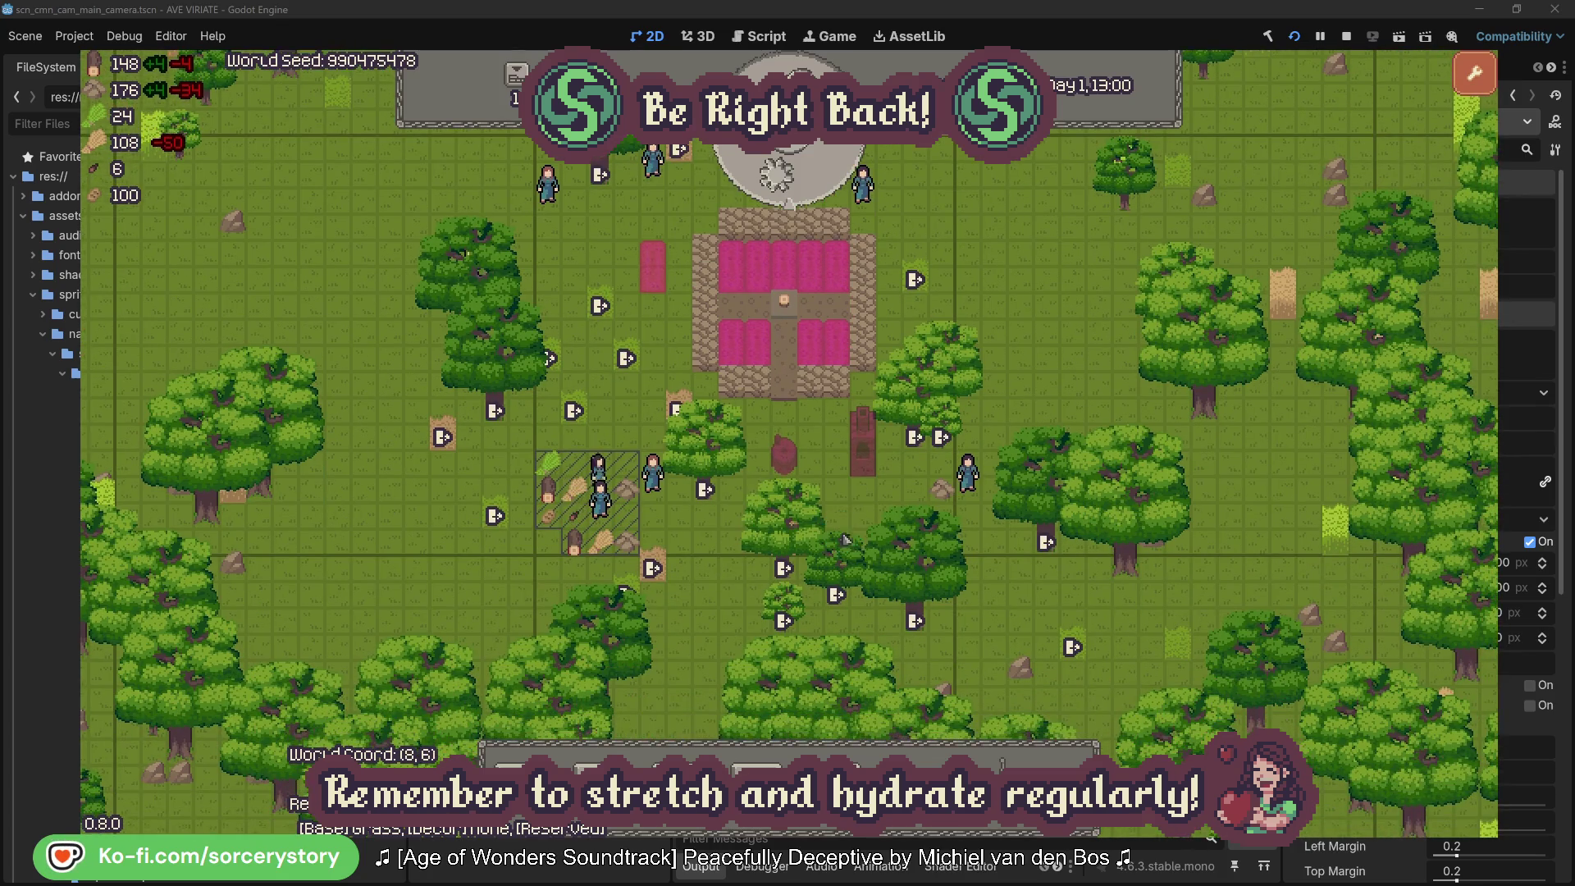
Step: Advance the clock seventeen hours, from Day 1, 13:00 through midnight to Day 2, 06:00
{"action": "left_click", "coordinate": [800, 174]}
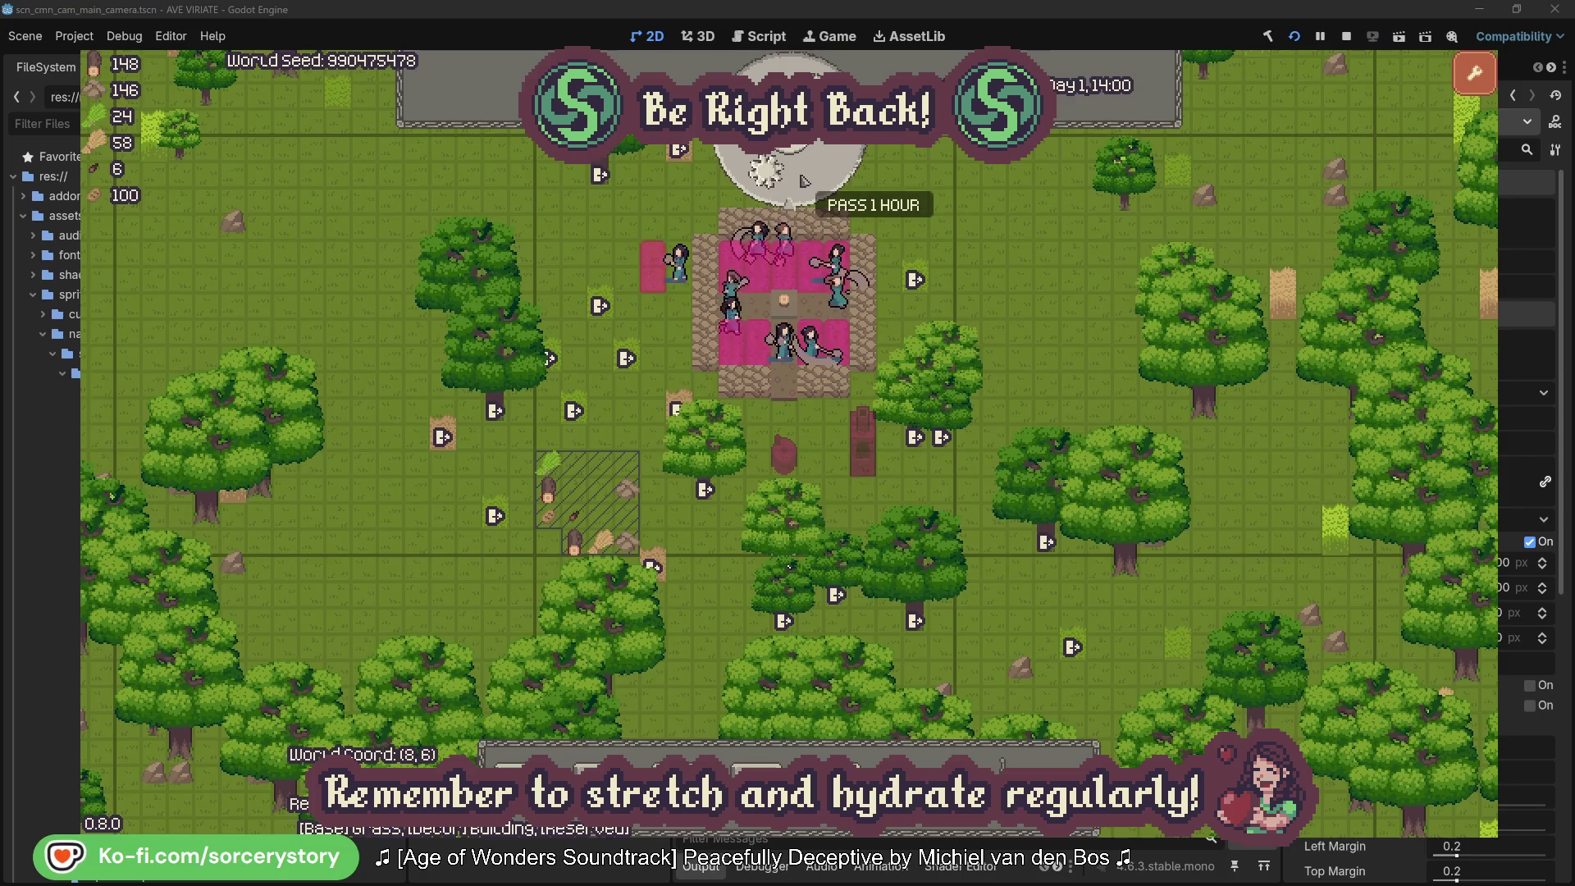
{"action": "left_click", "coordinate": [804, 181]}
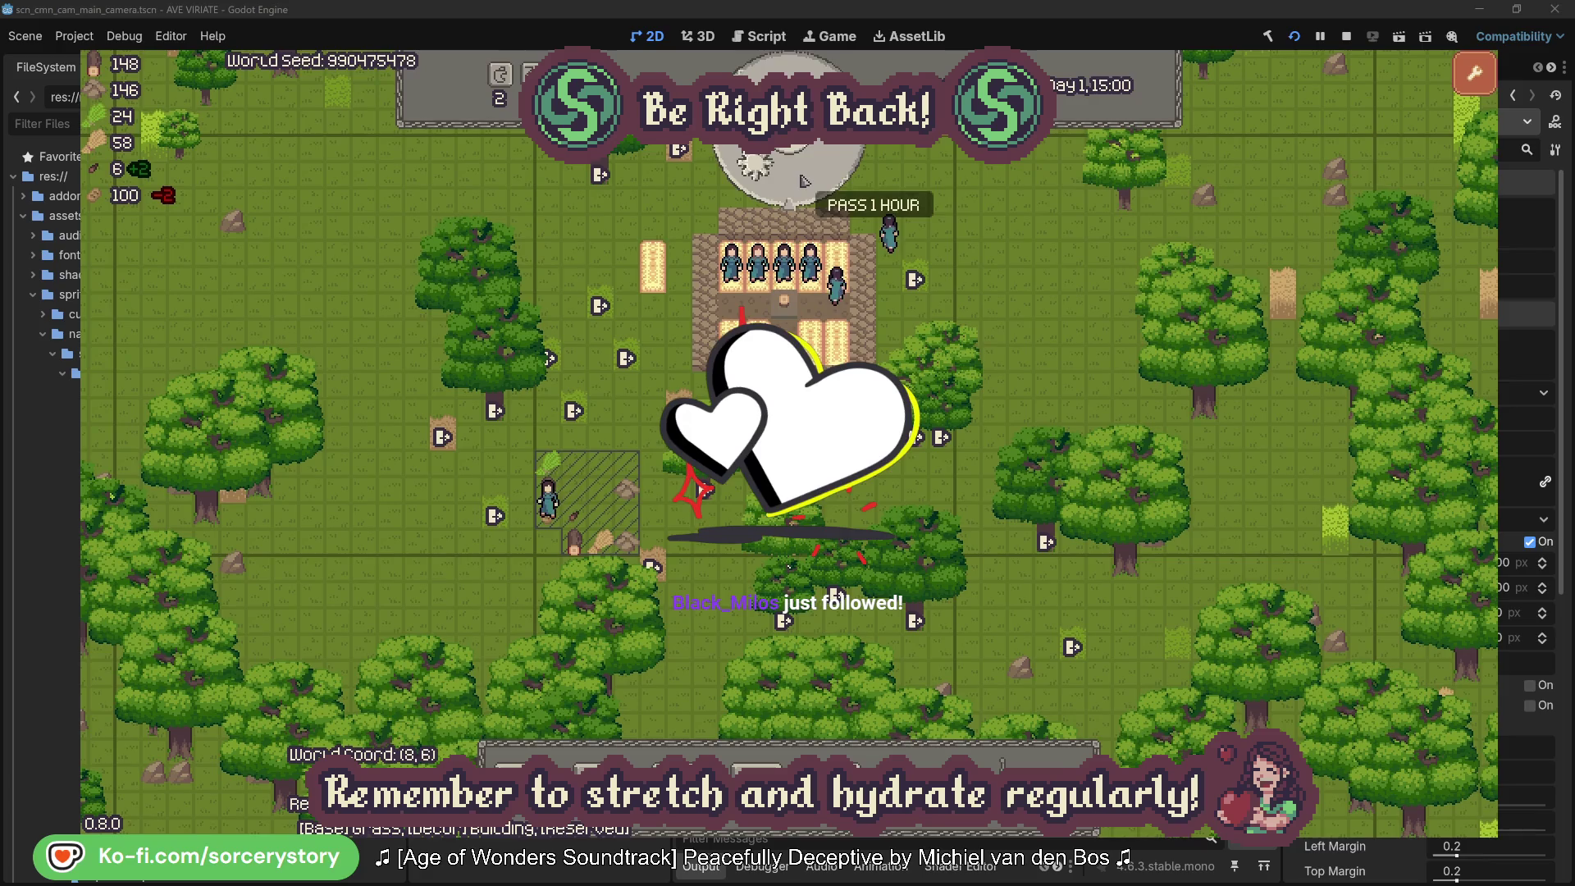
{"action": "left_click", "coordinate": [804, 180]}
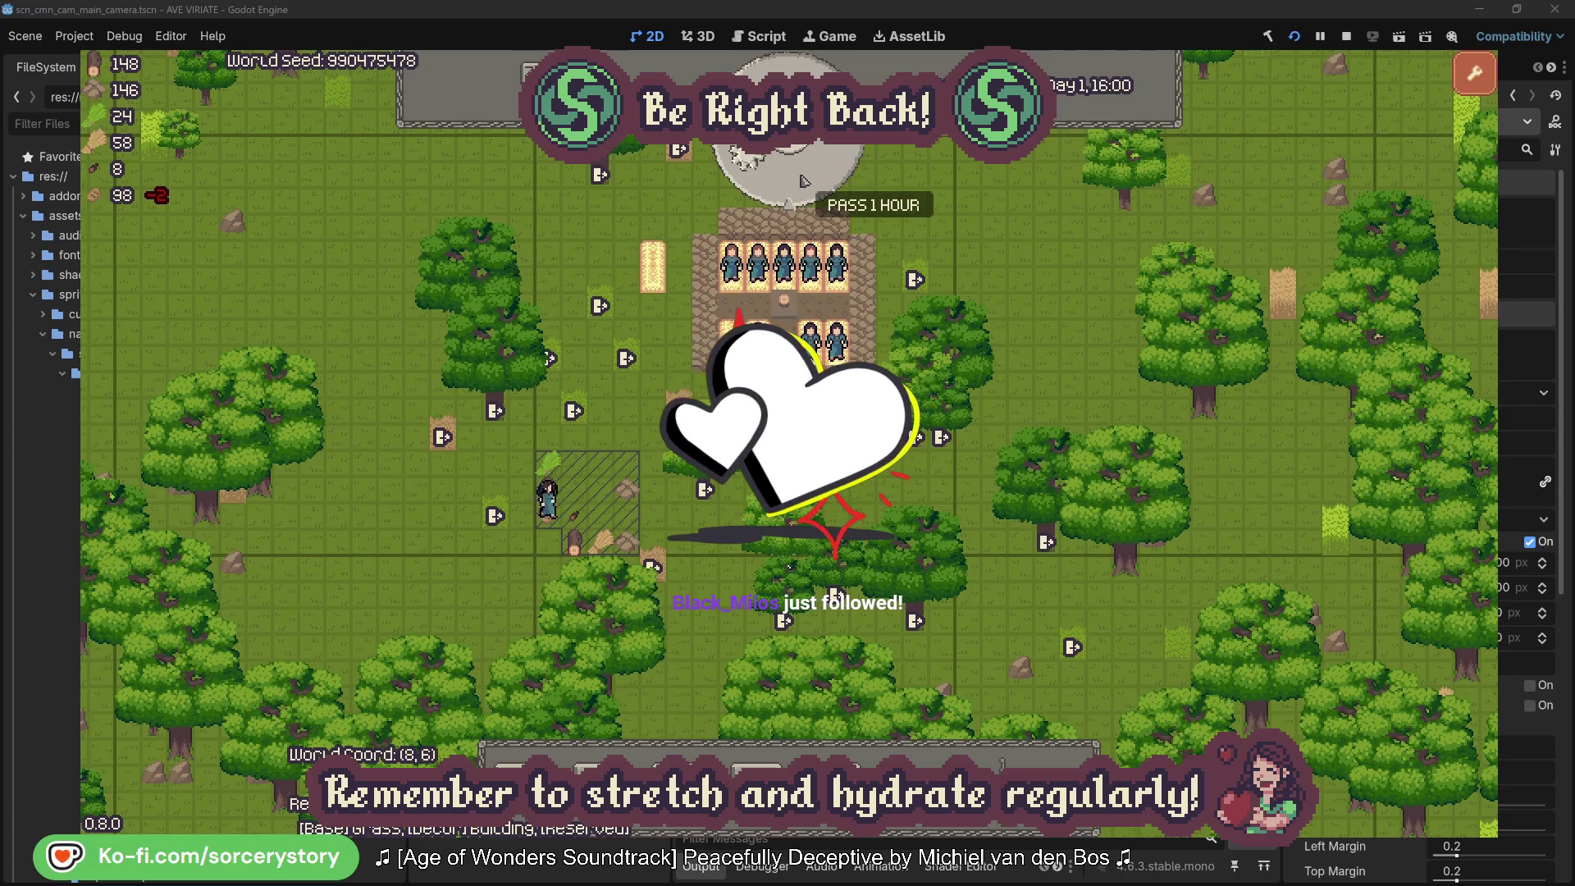
{"action": "left_click", "coordinate": [803, 180]}
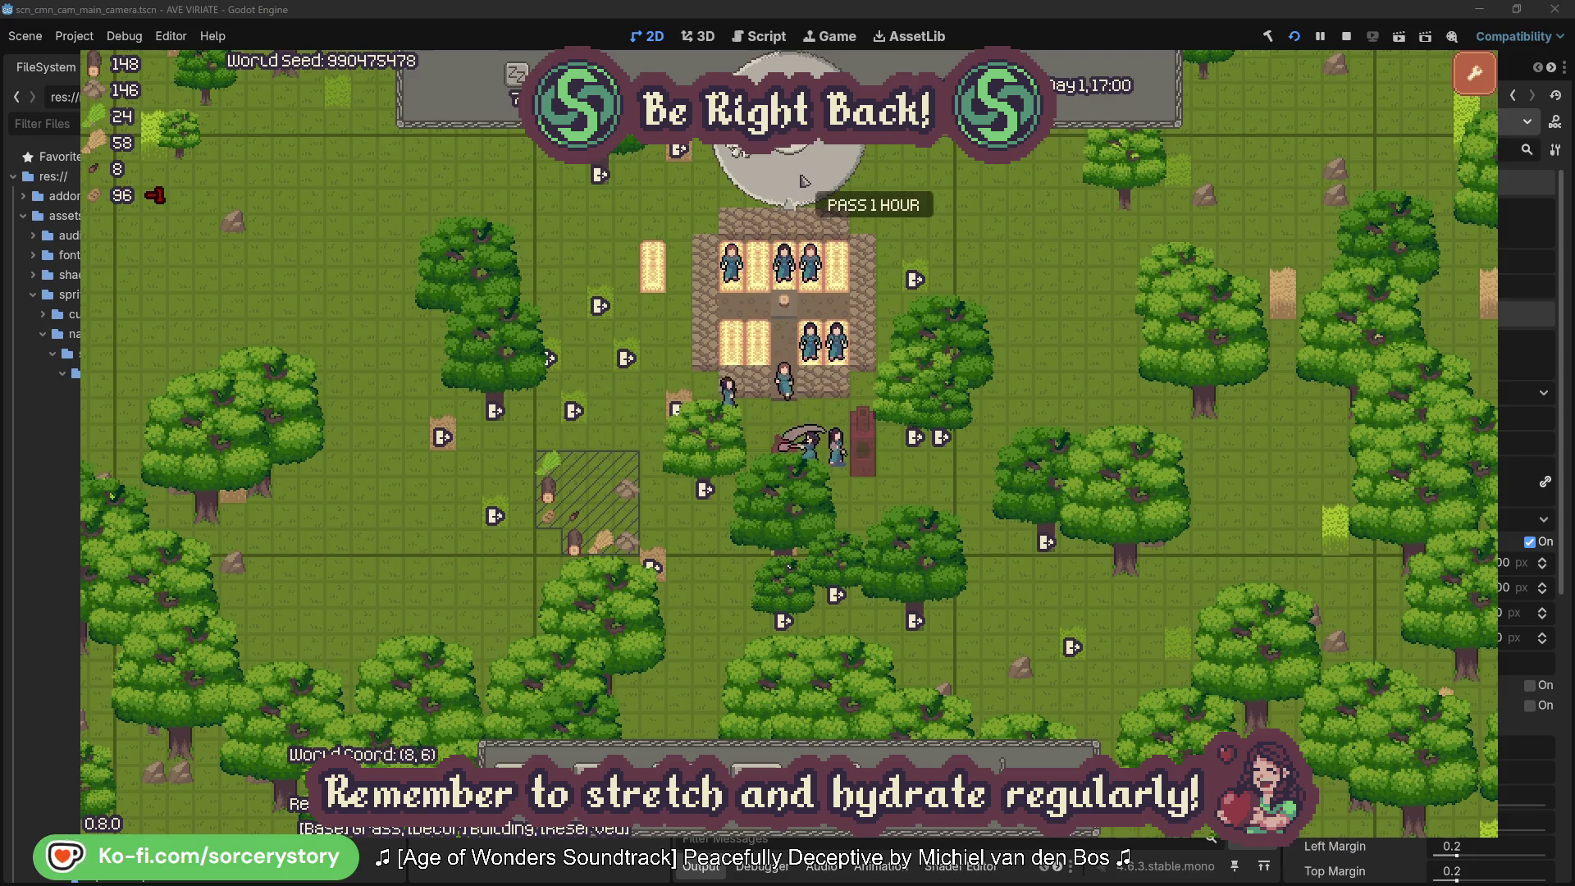
{"action": "left_click", "coordinate": [803, 181]}
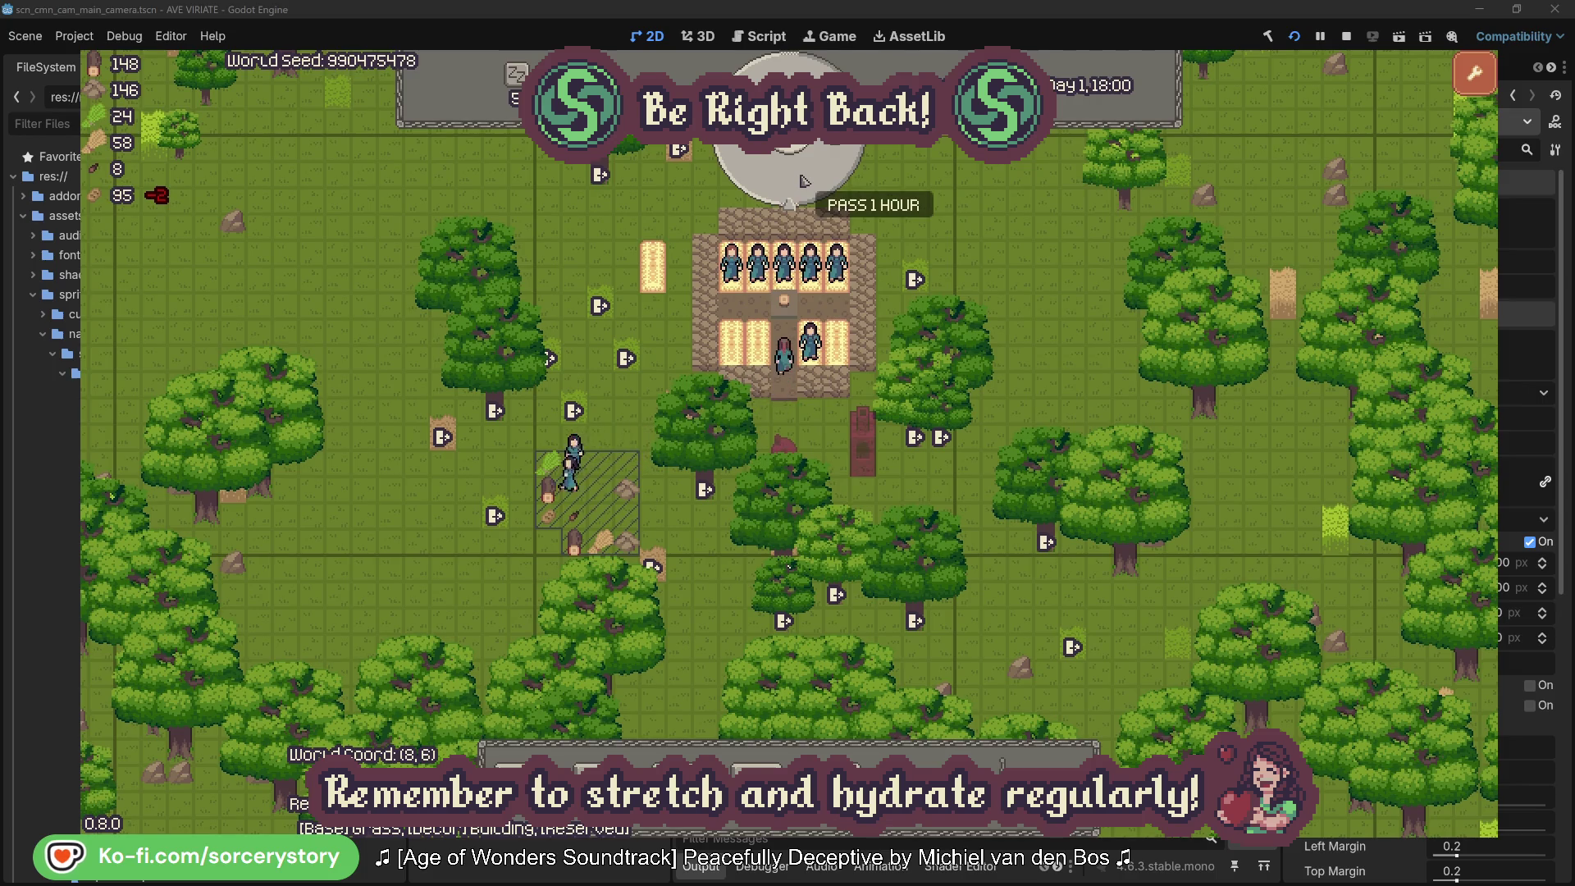
{"action": "left_click", "coordinate": [803, 180]}
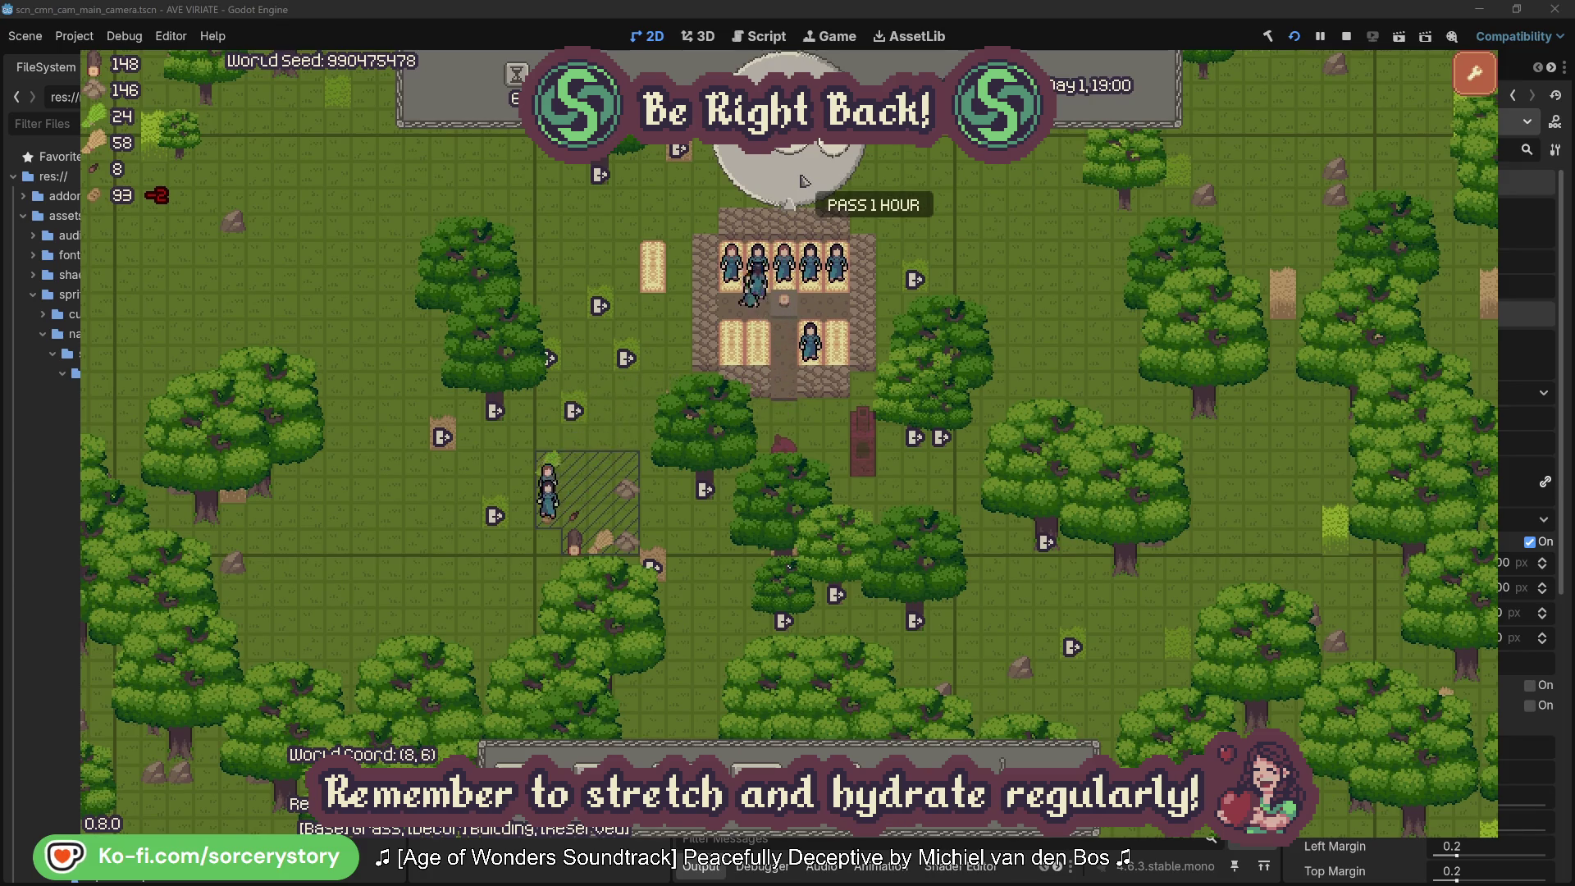
{"action": "left_click", "coordinate": [804, 181]}
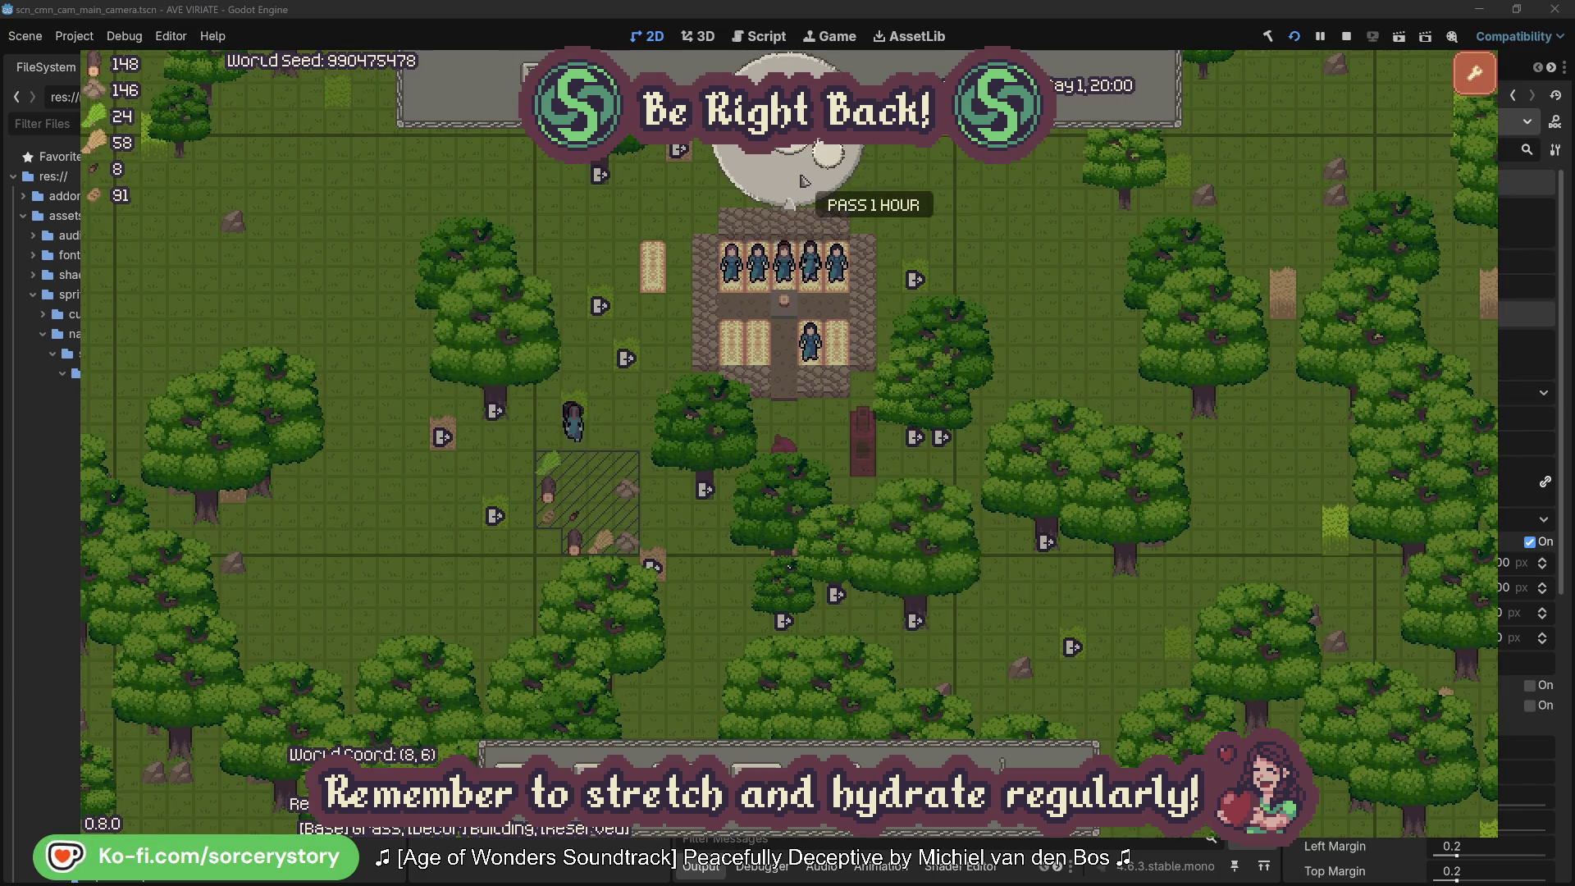
{"action": "left_click", "coordinate": [803, 181]}
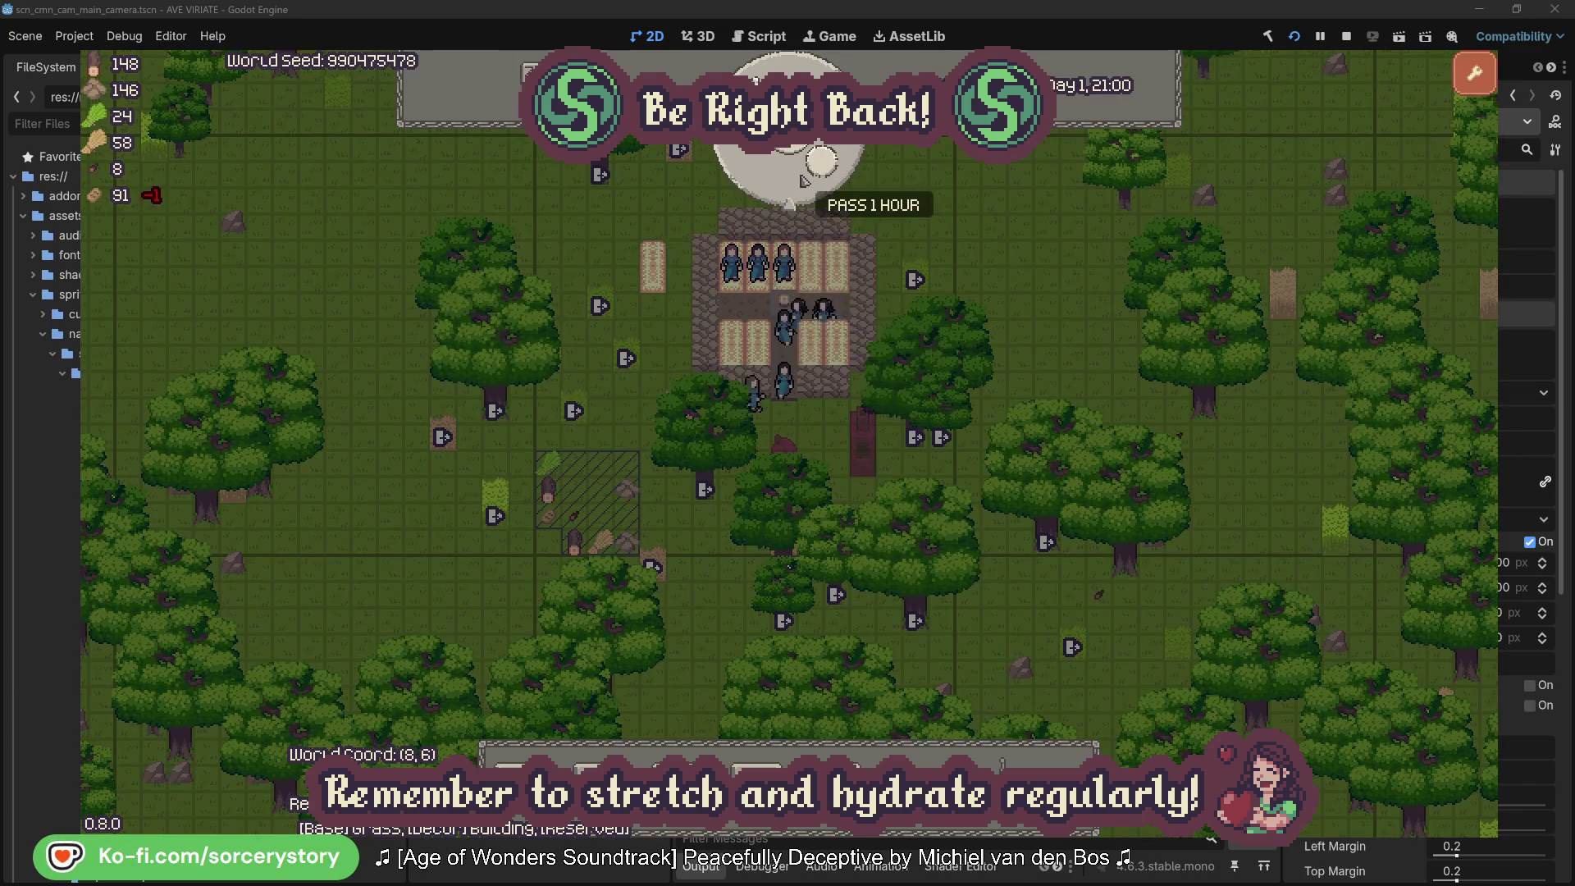
{"action": "left_click", "coordinate": [803, 180]}
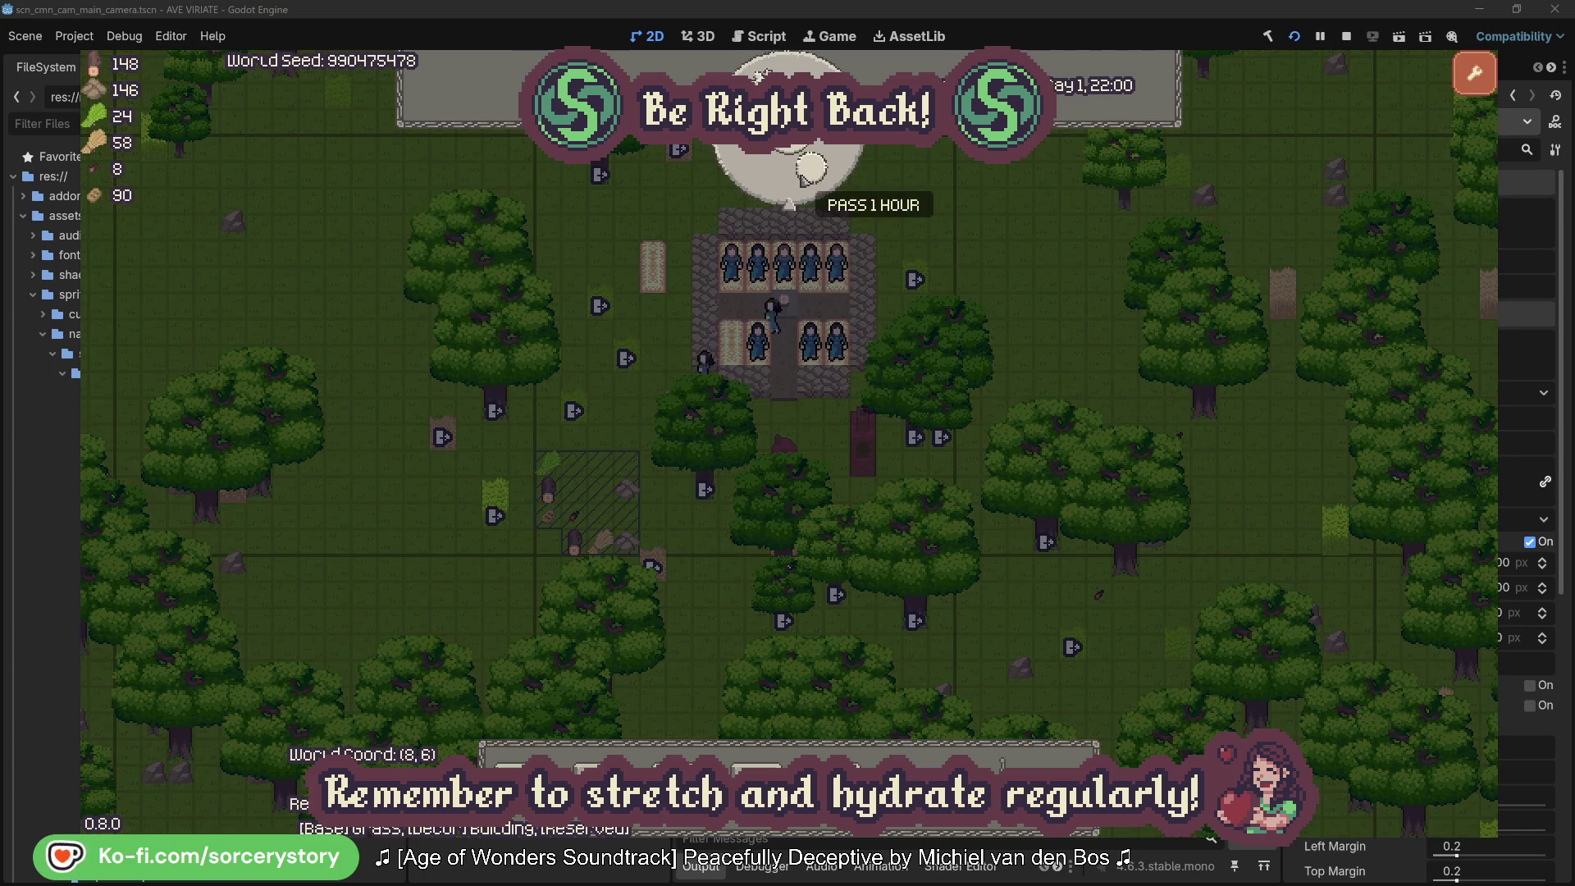
{"action": "left_click", "coordinate": [803, 176]}
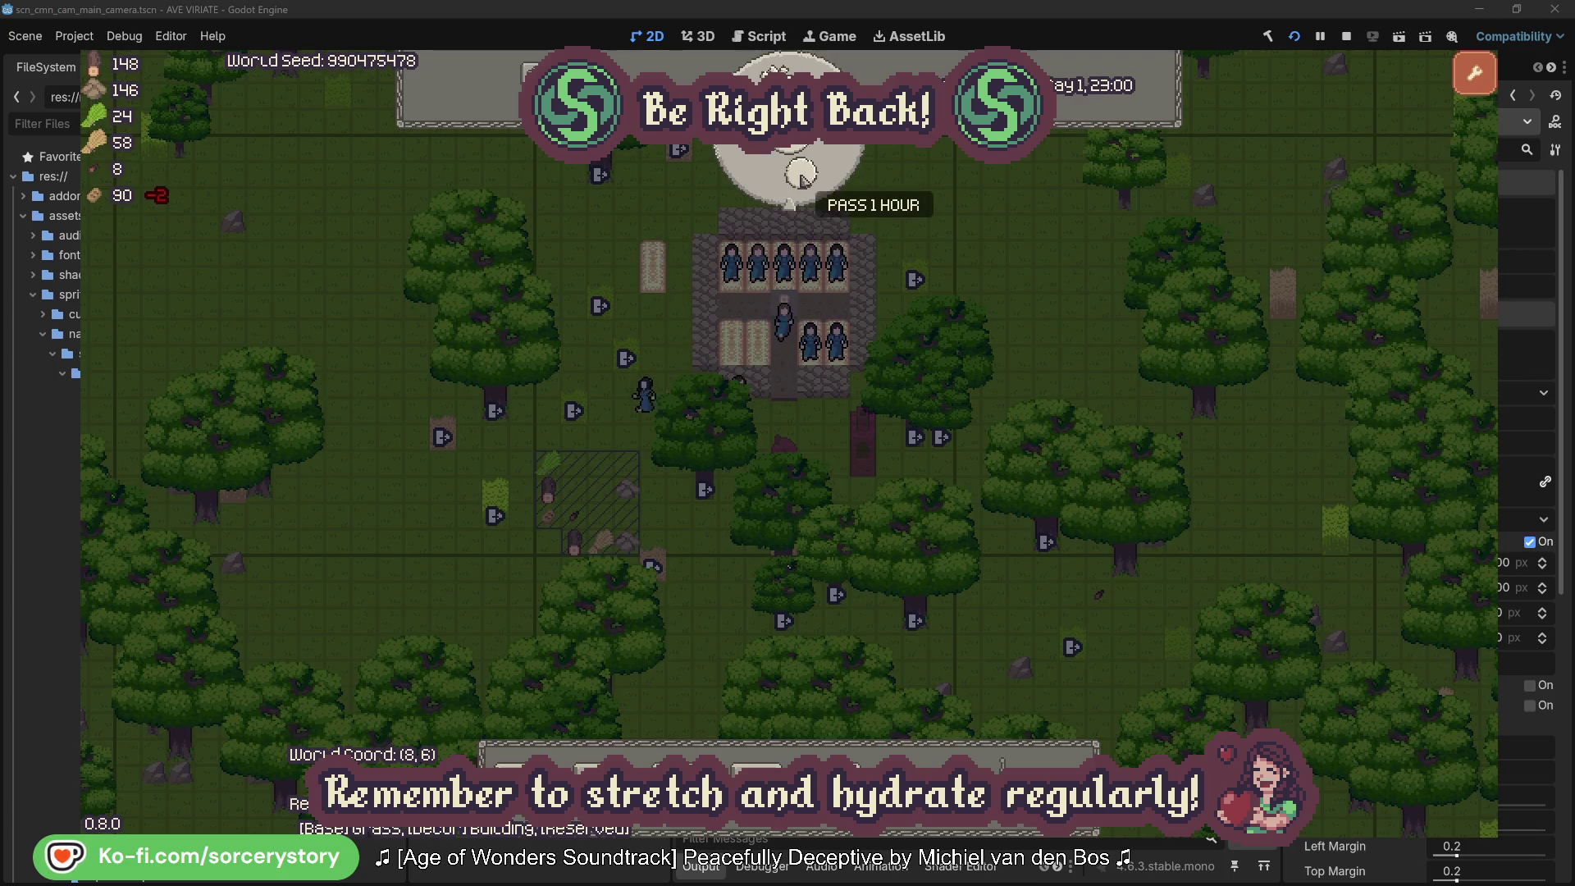
{"action": "left_click", "coordinate": [800, 174]}
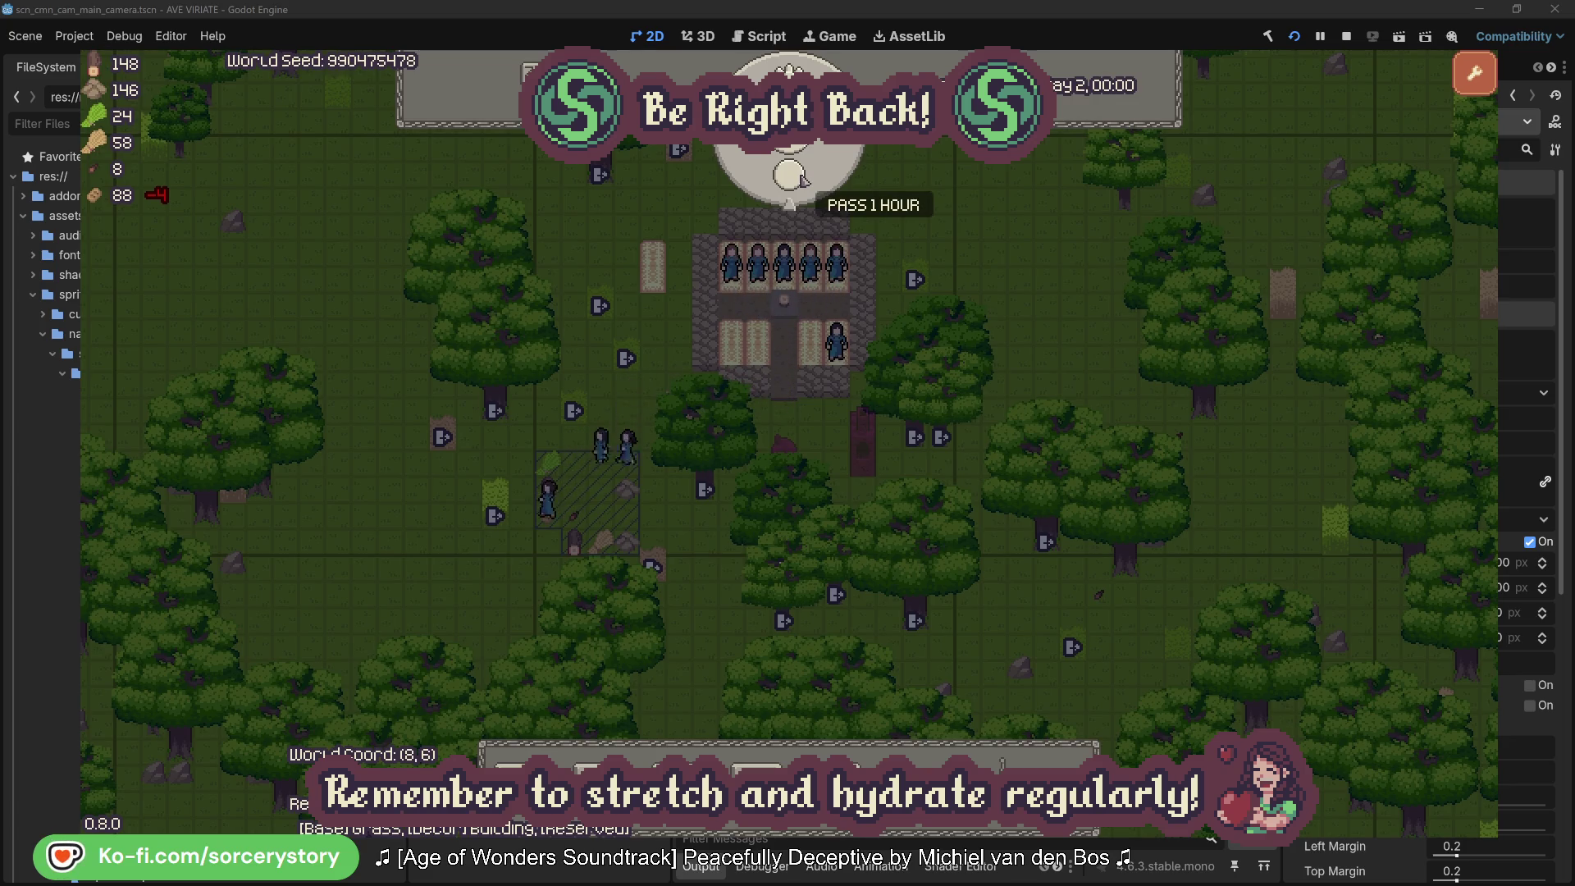
{"action": "left_click", "coordinate": [803, 179]}
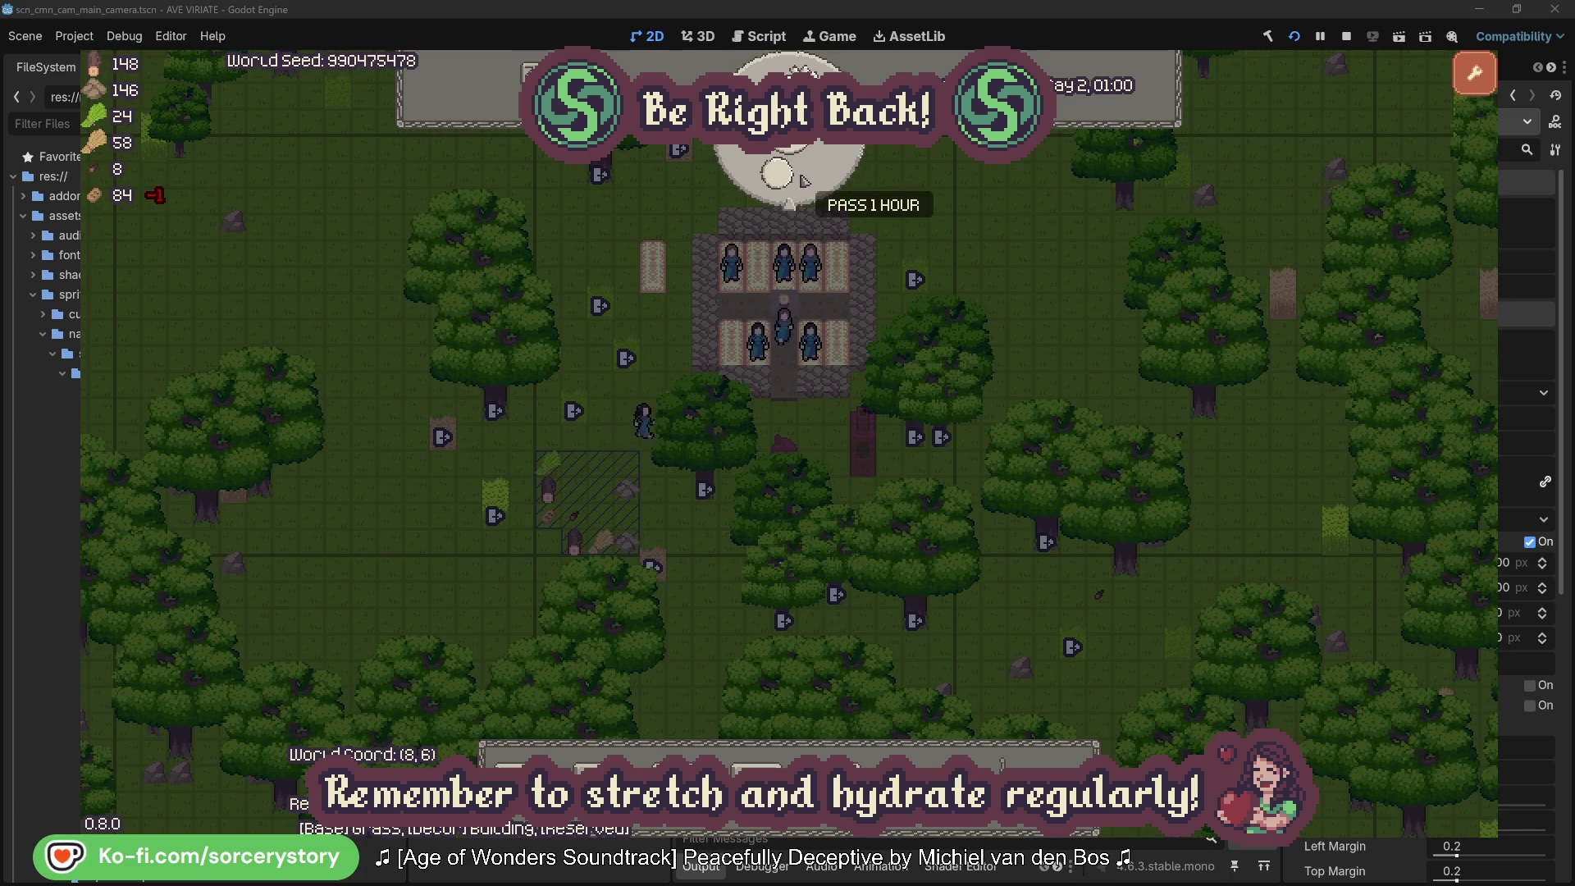
{"action": "left_click", "coordinate": [803, 180]}
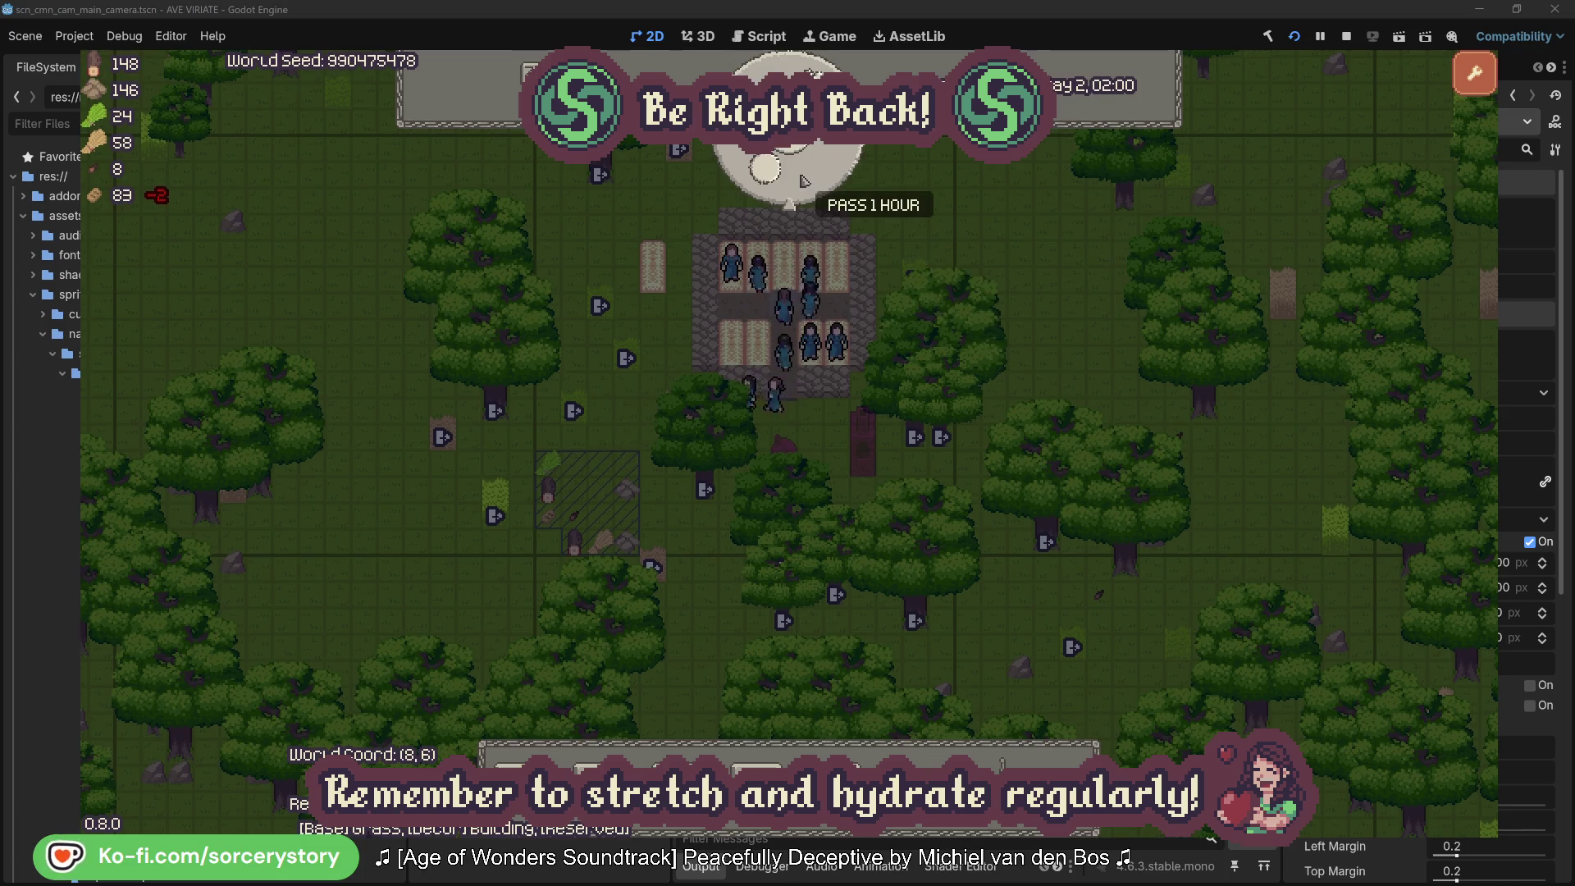
{"action": "left_click", "coordinate": [803, 179]}
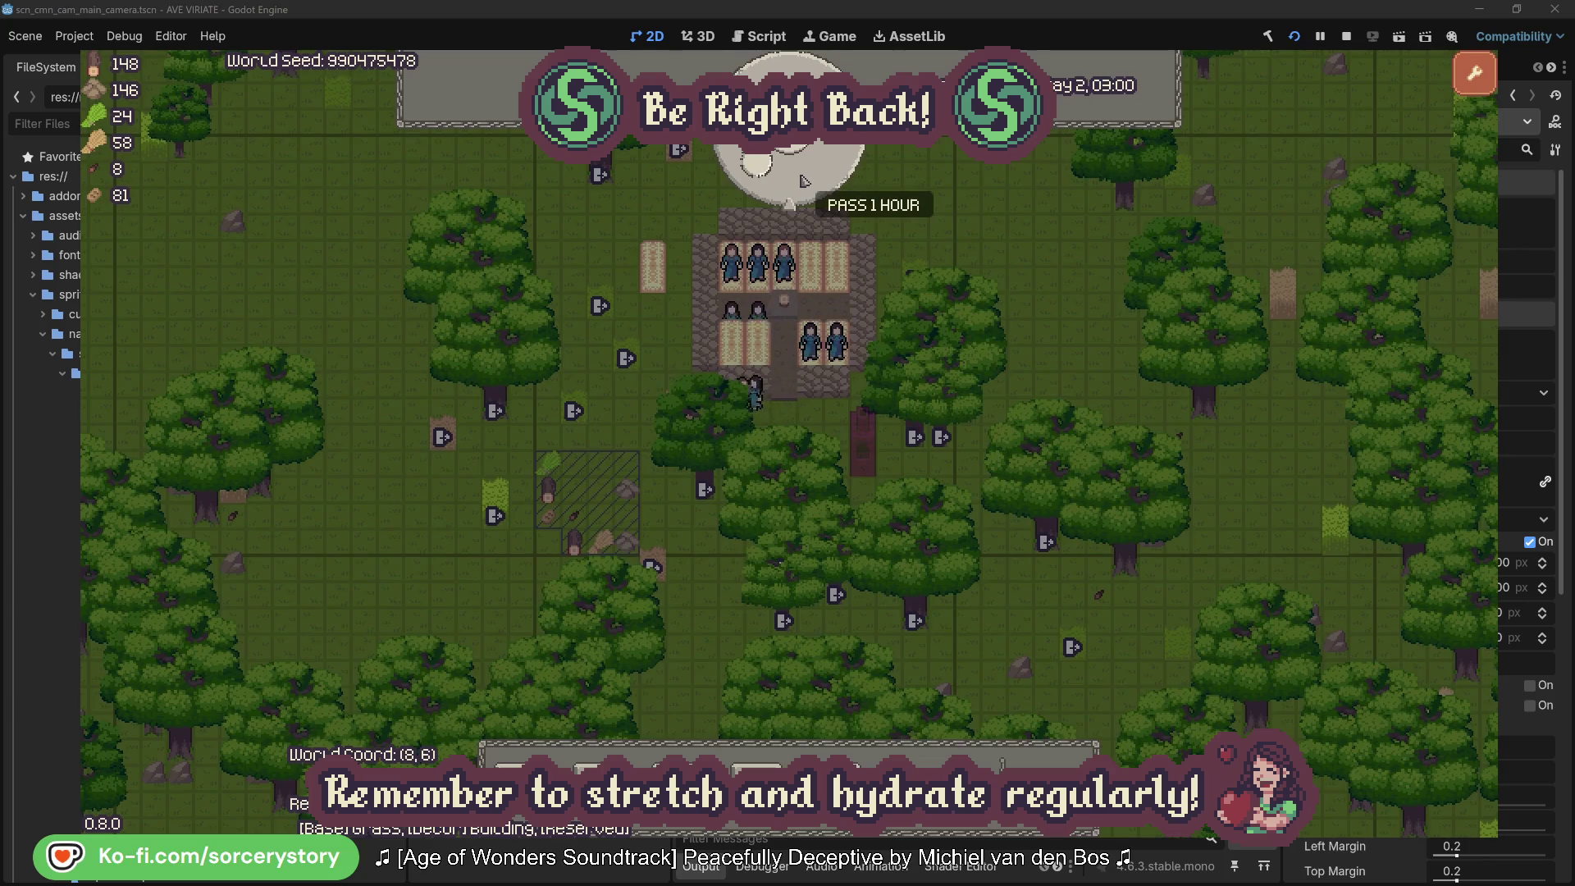
{"action": "left_click", "coordinate": [803, 180]}
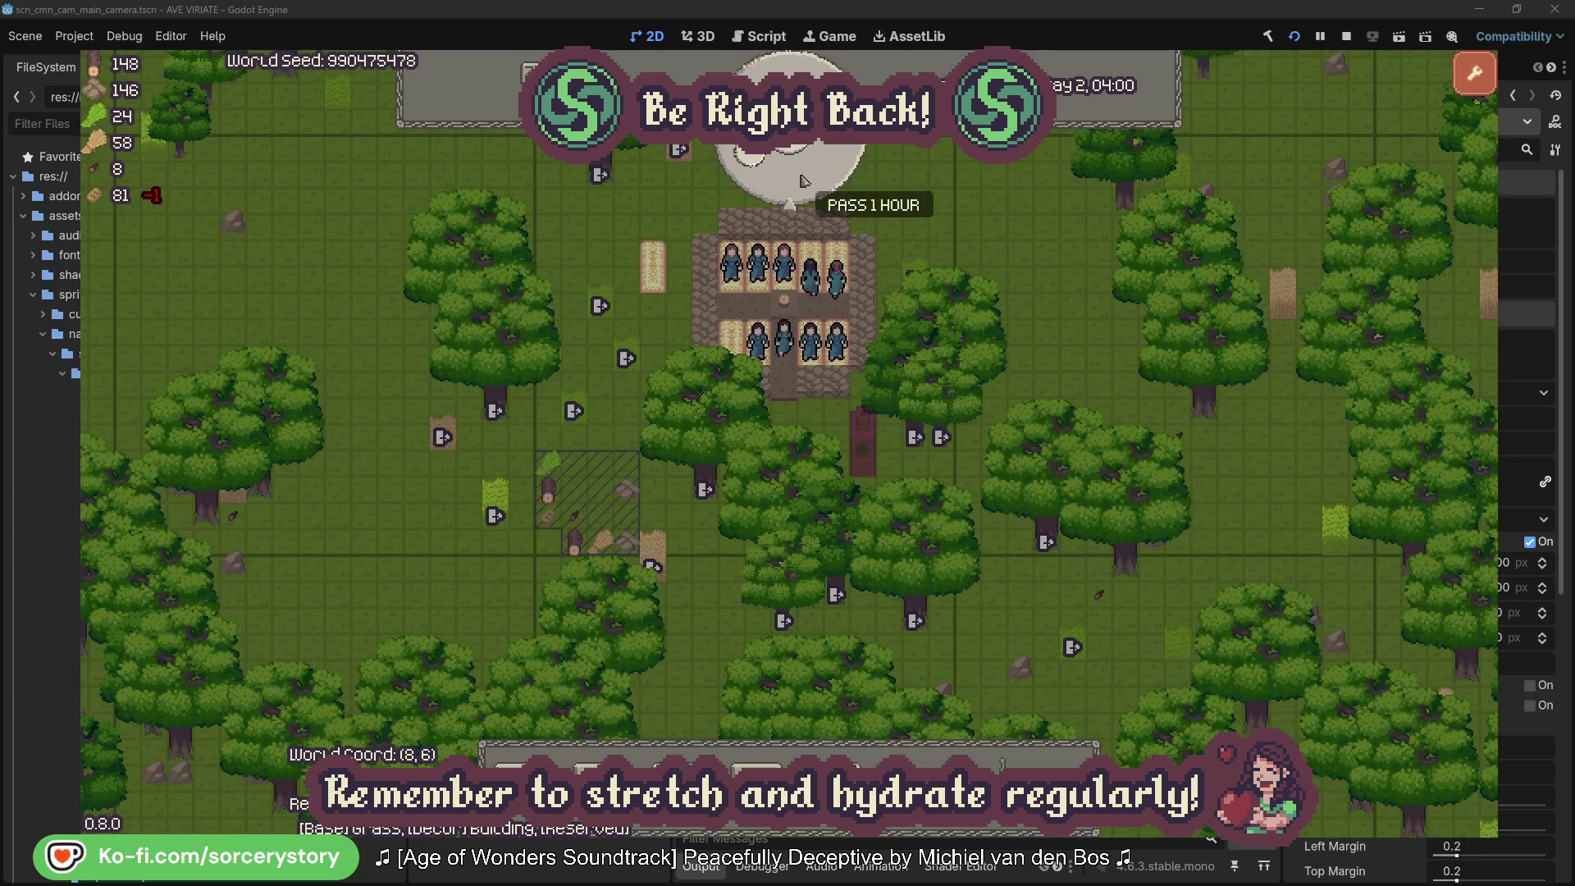
{"action": "left_click", "coordinate": [803, 180]}
{"action": "left_click", "coordinate": [803, 180]}
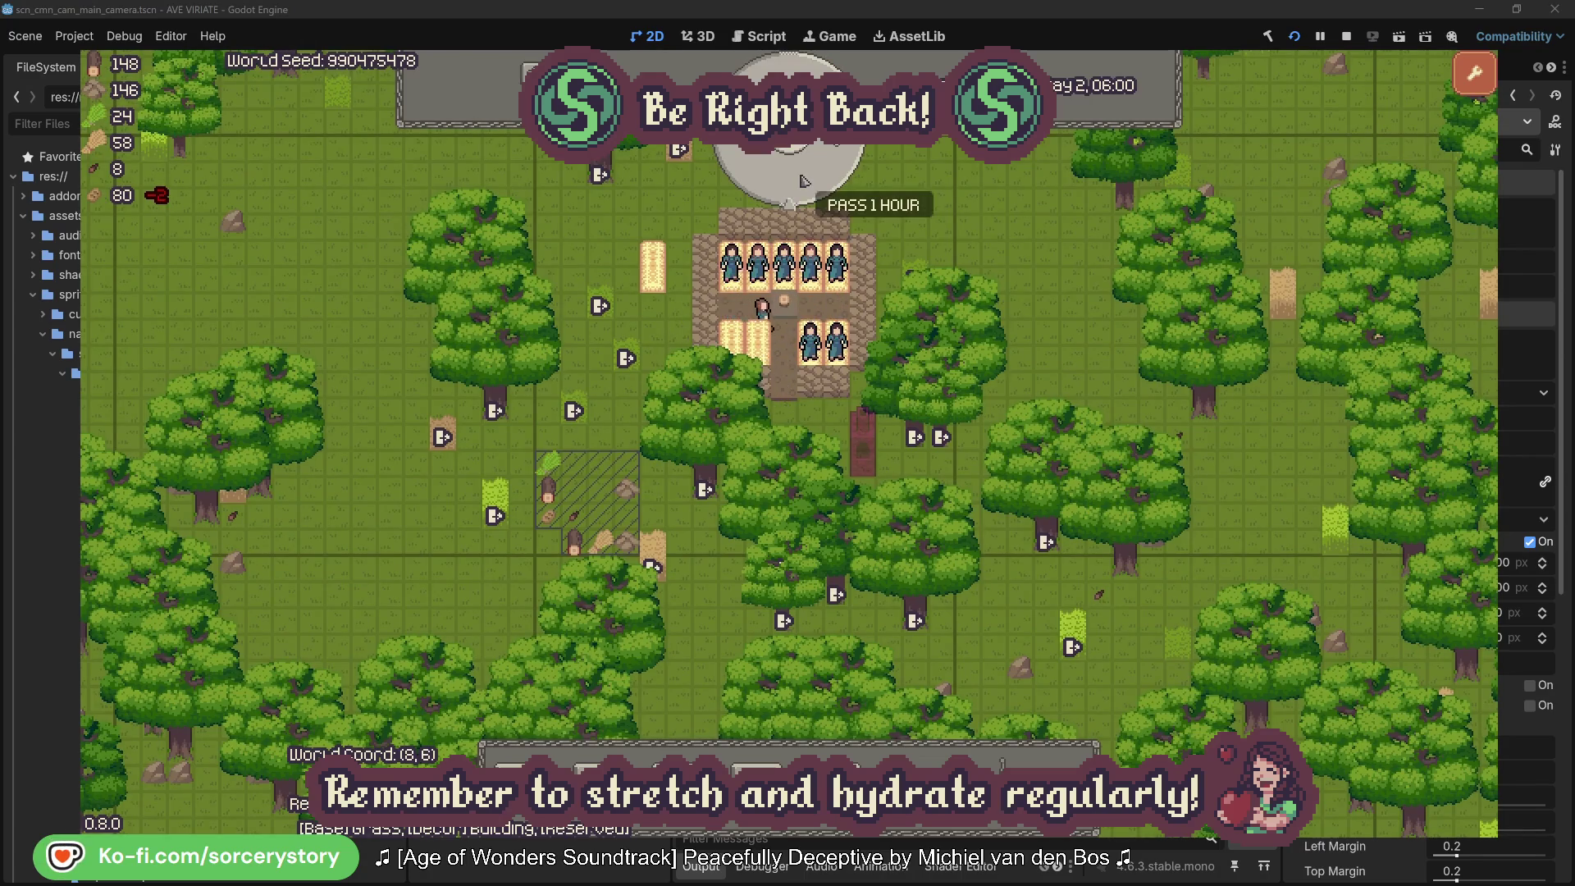
Step: Advance the clock eight hours, from Day 2, 06:00 to 14:00
{"action": "left_click", "coordinate": [803, 180]}
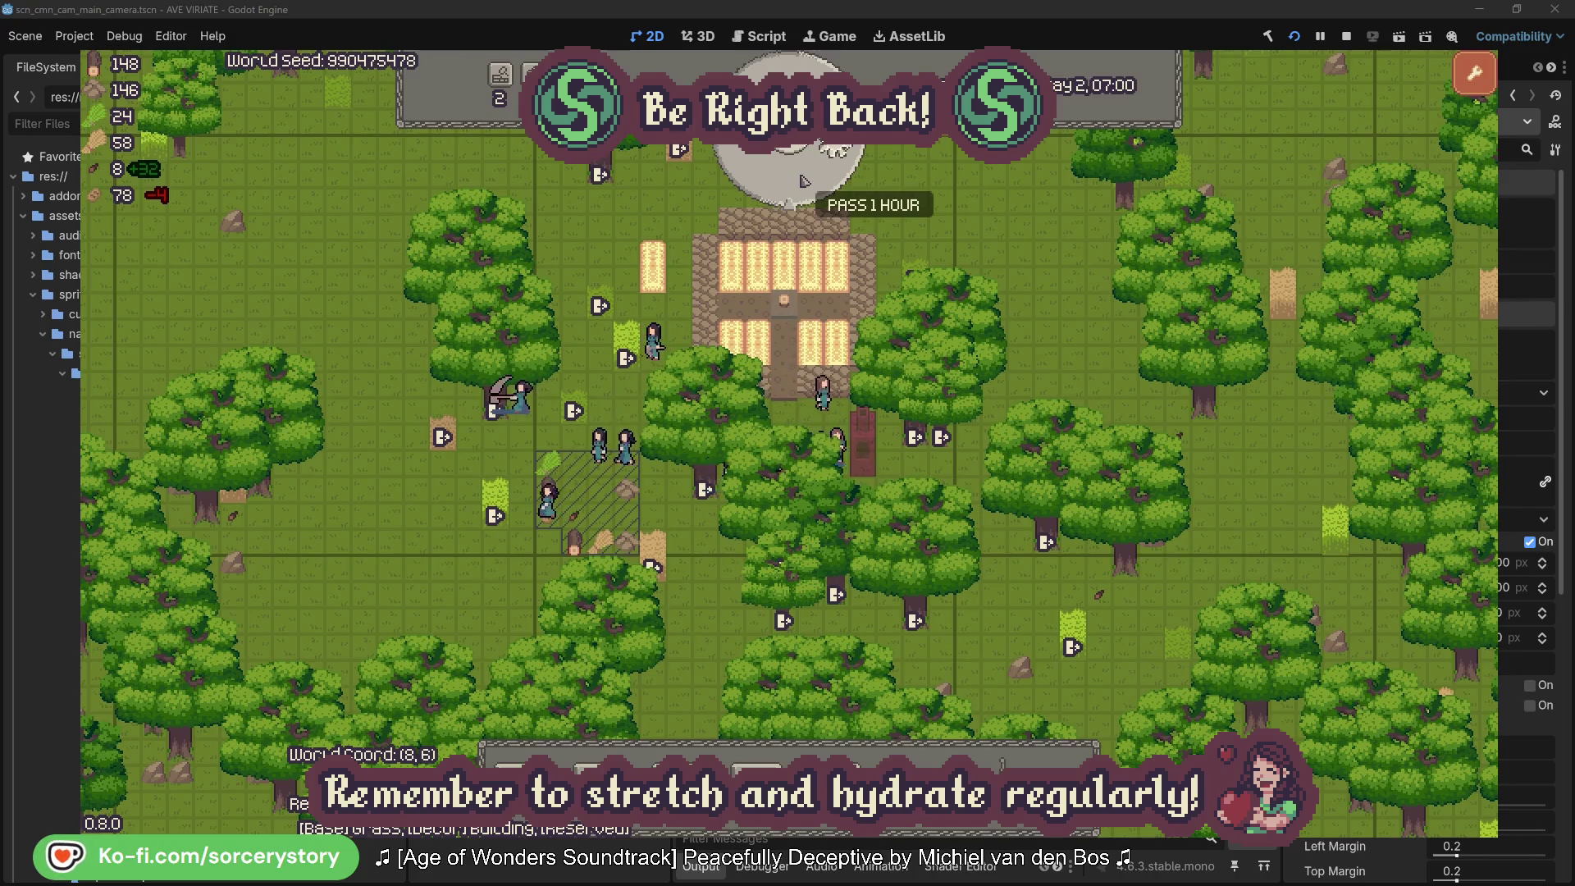
{"action": "left_click", "coordinate": [803, 179]}
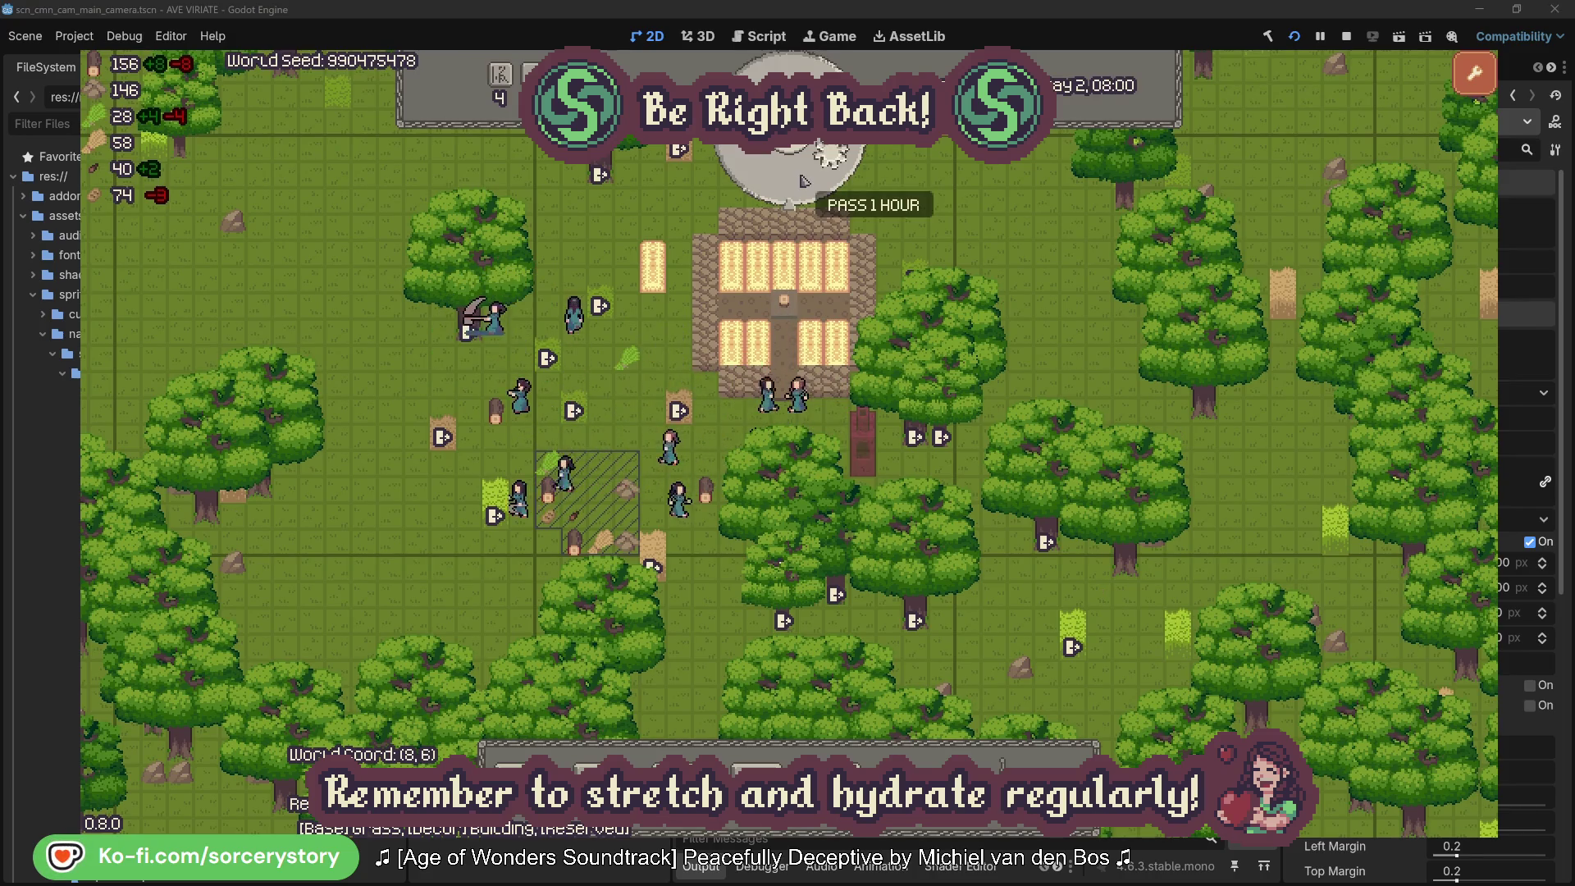
{"action": "left_click", "coordinate": [803, 179]}
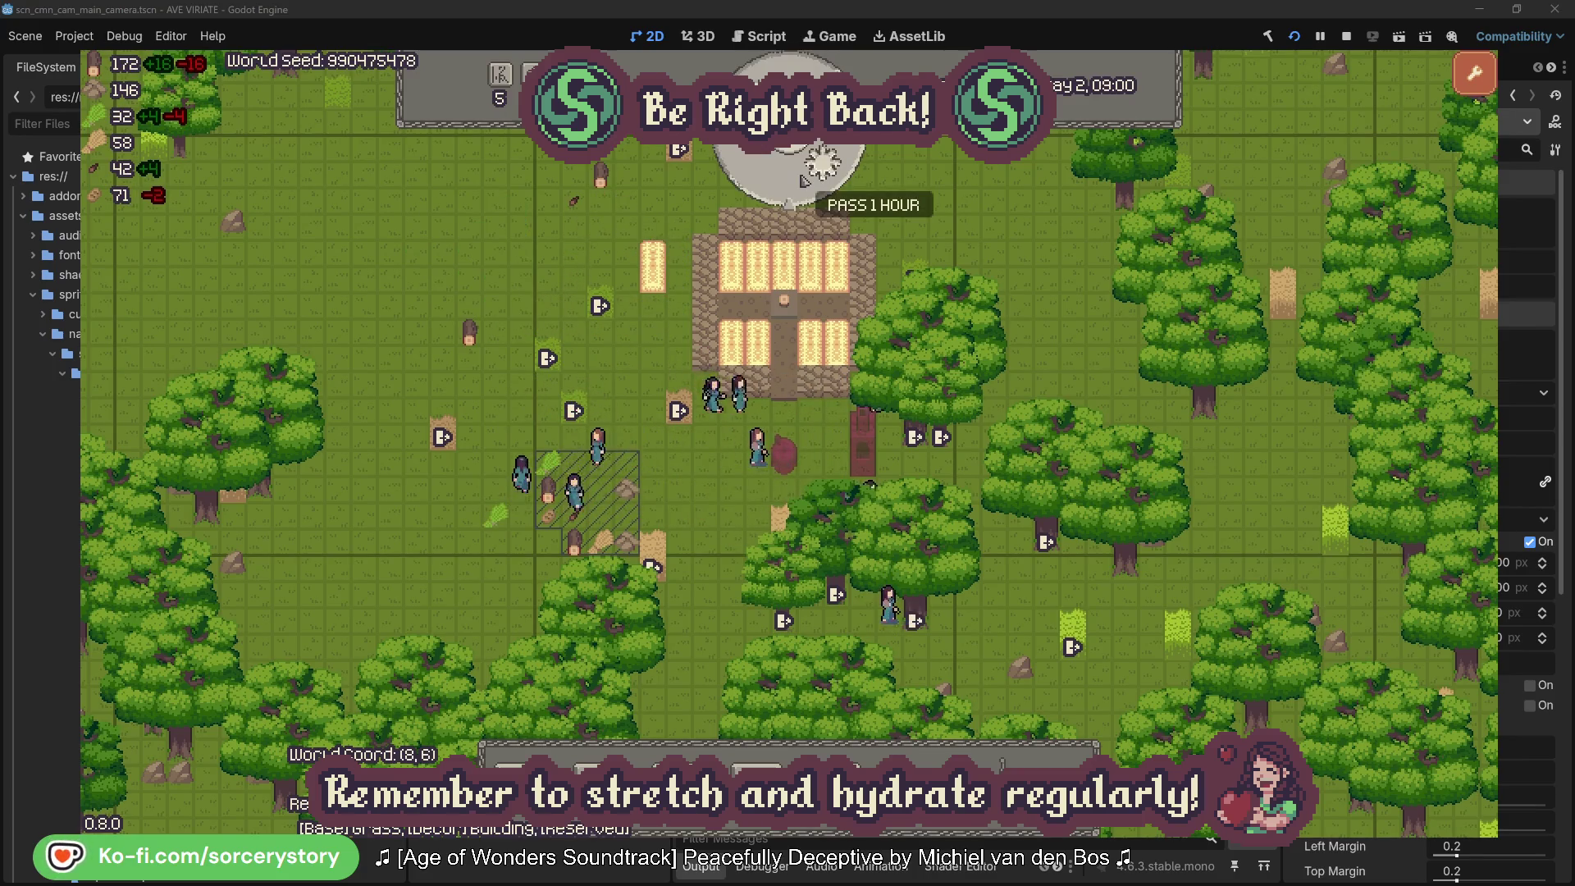
{"action": "left_click", "coordinate": [803, 180]}
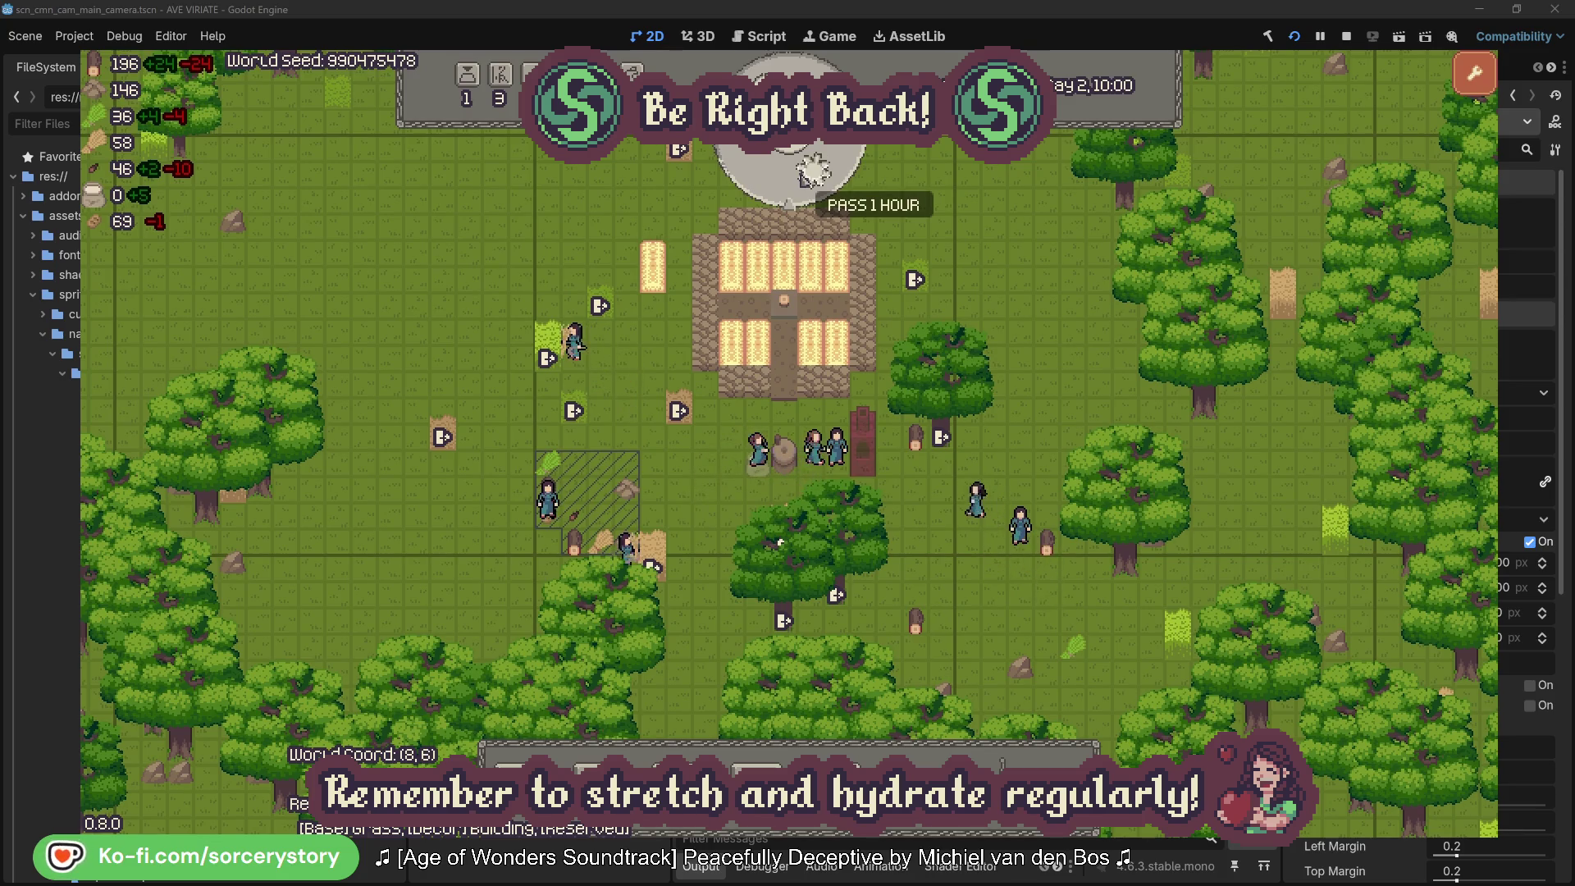
{"action": "left_click", "coordinate": [803, 175]}
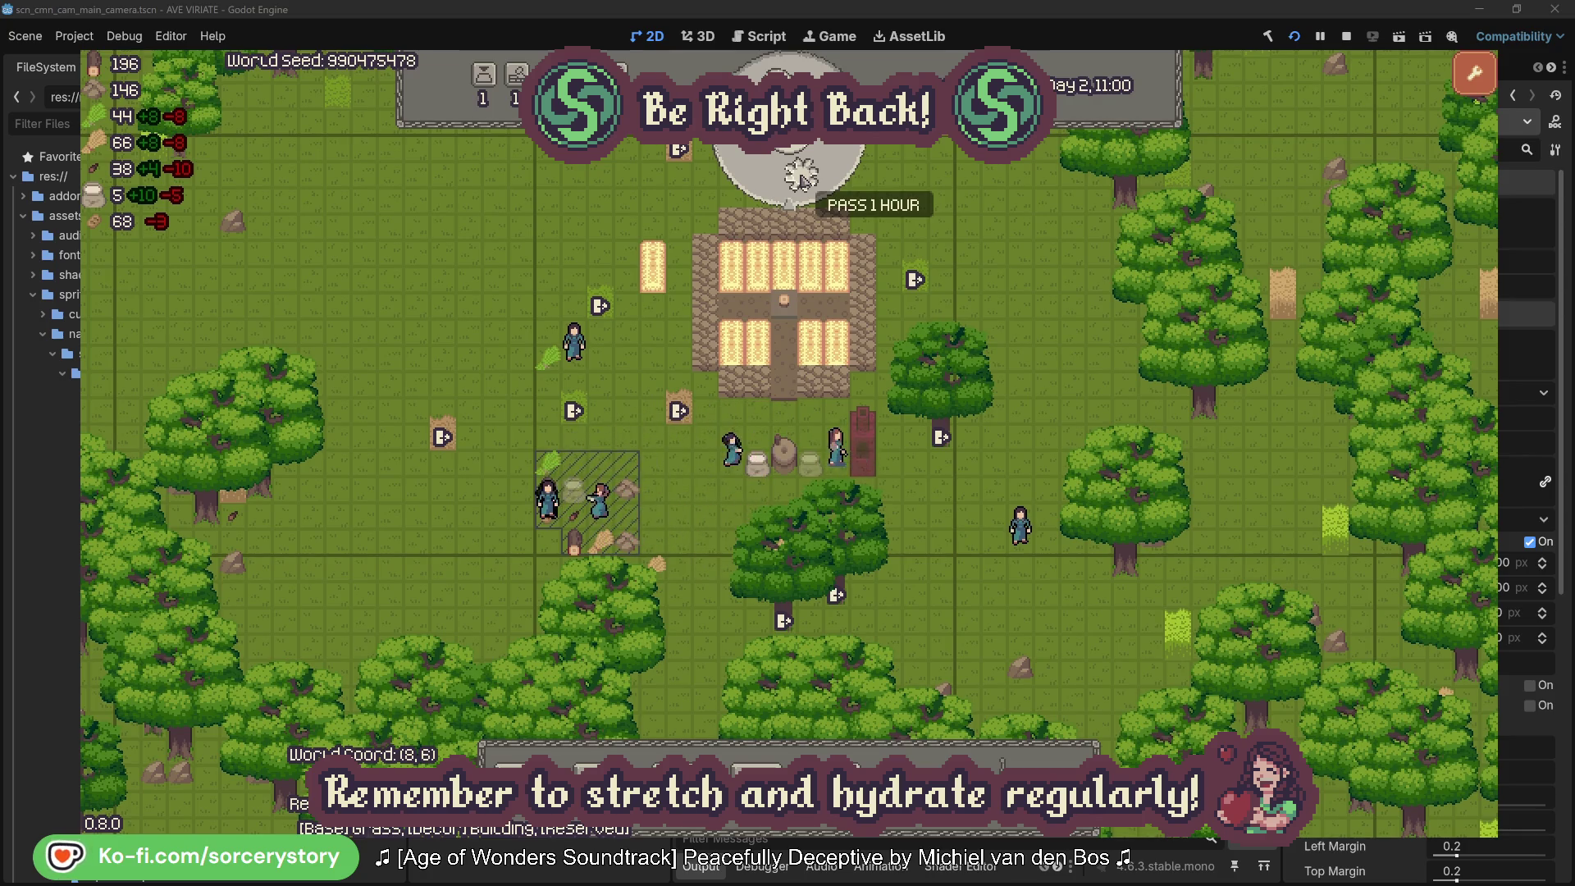
{"action": "left_click", "coordinate": [803, 175]}
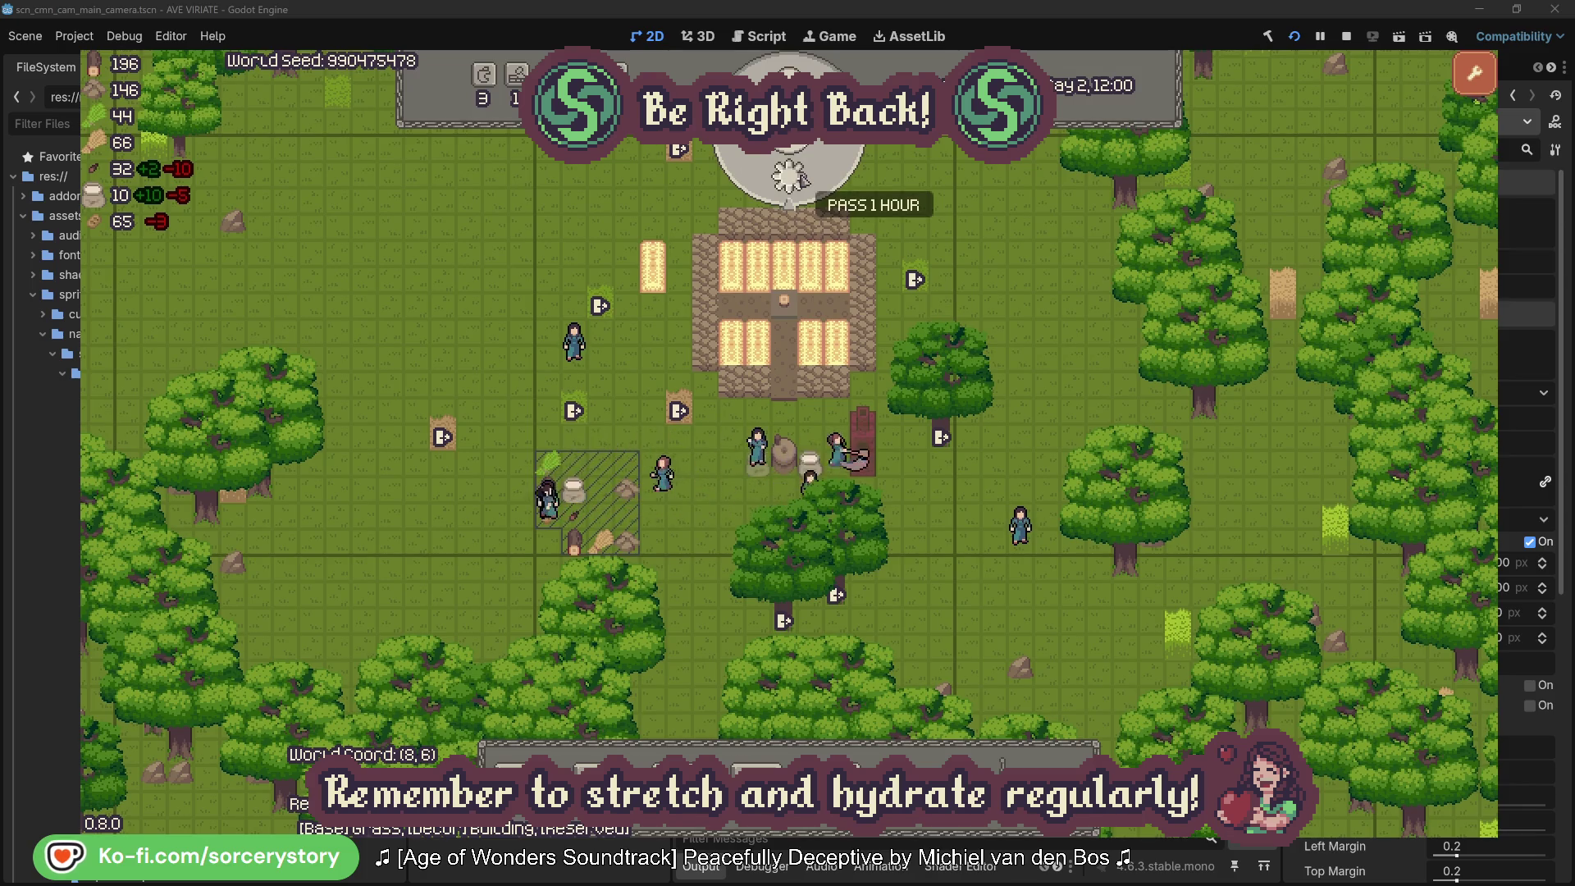
{"action": "left_click", "coordinate": [802, 176]}
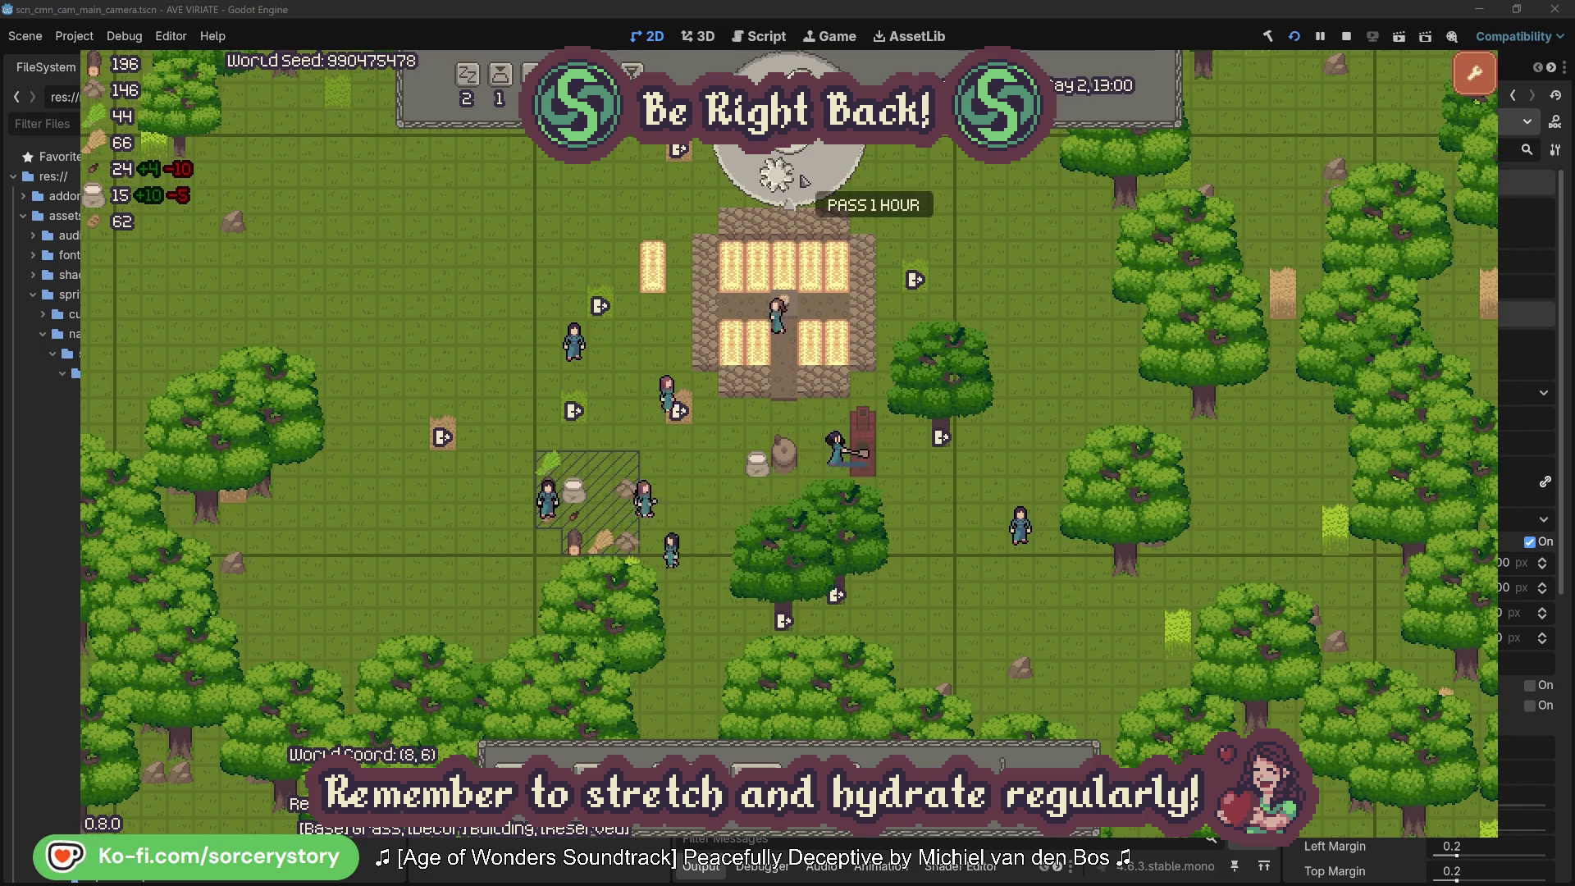
{"action": "left_click", "coordinate": [802, 177]}
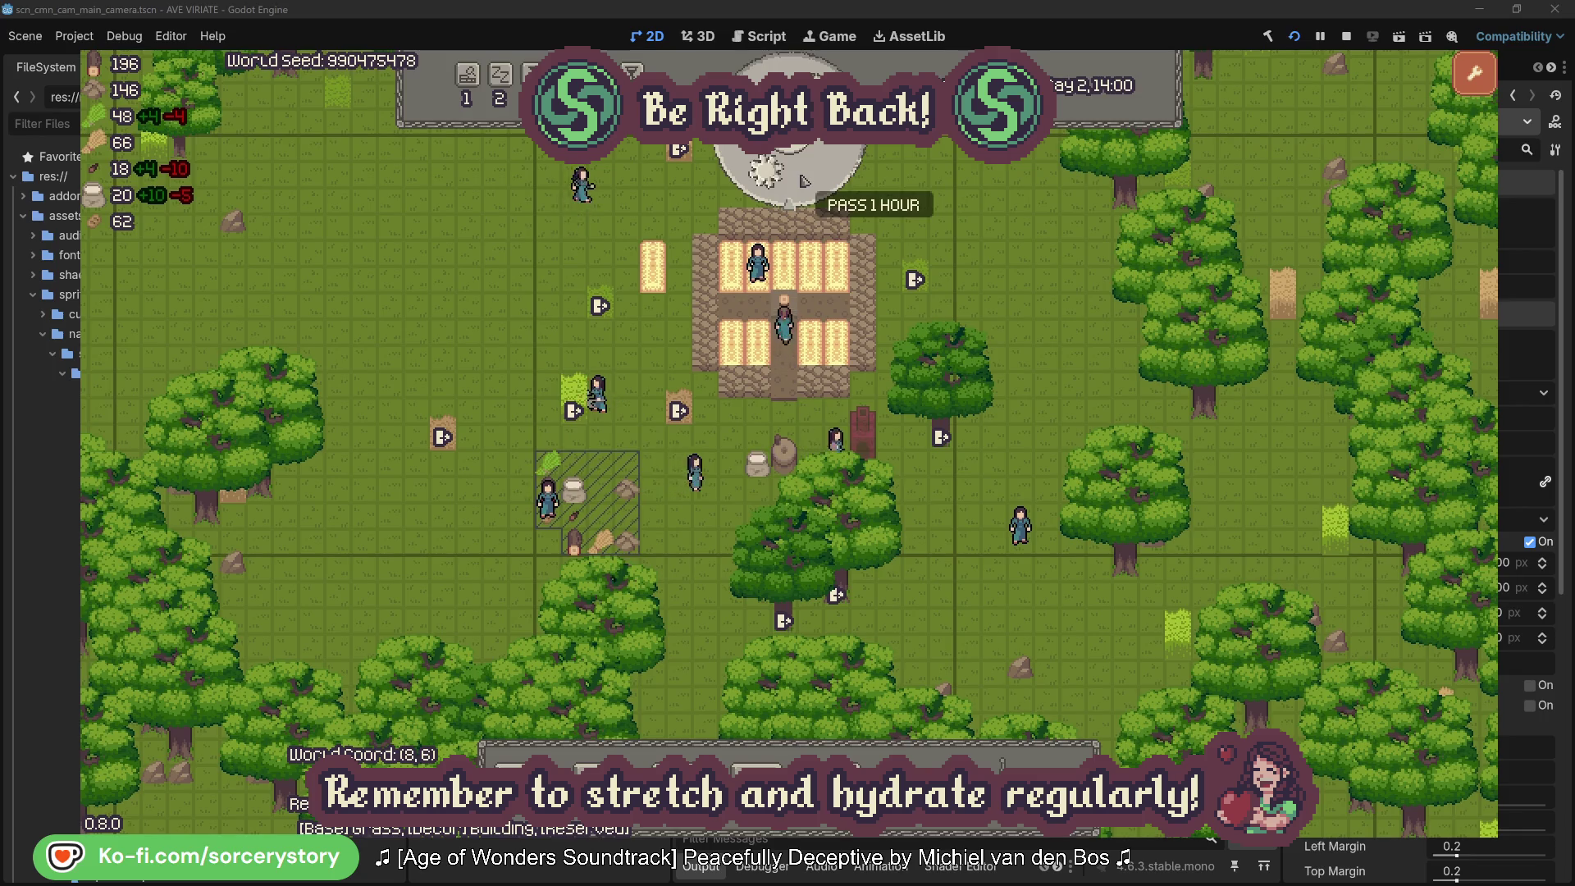
Step: Pass the remaining hours to 19:00, restart on a fresh map, and show the designation actions
{"action": "double_click", "coordinate": [802, 178]}
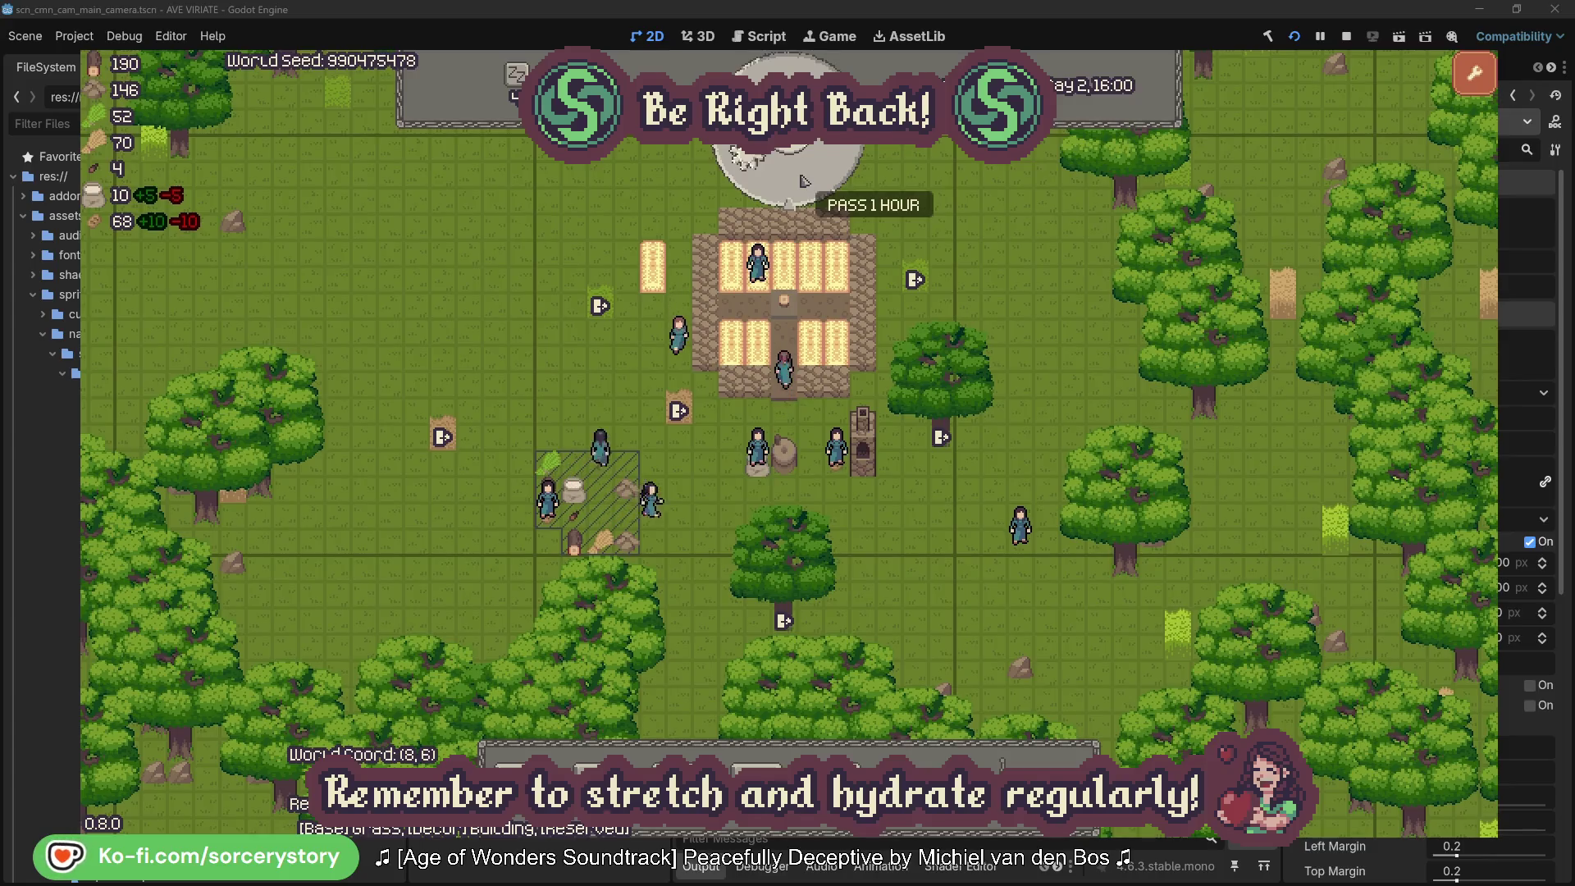
{"action": "left_click", "coordinate": [802, 179]}
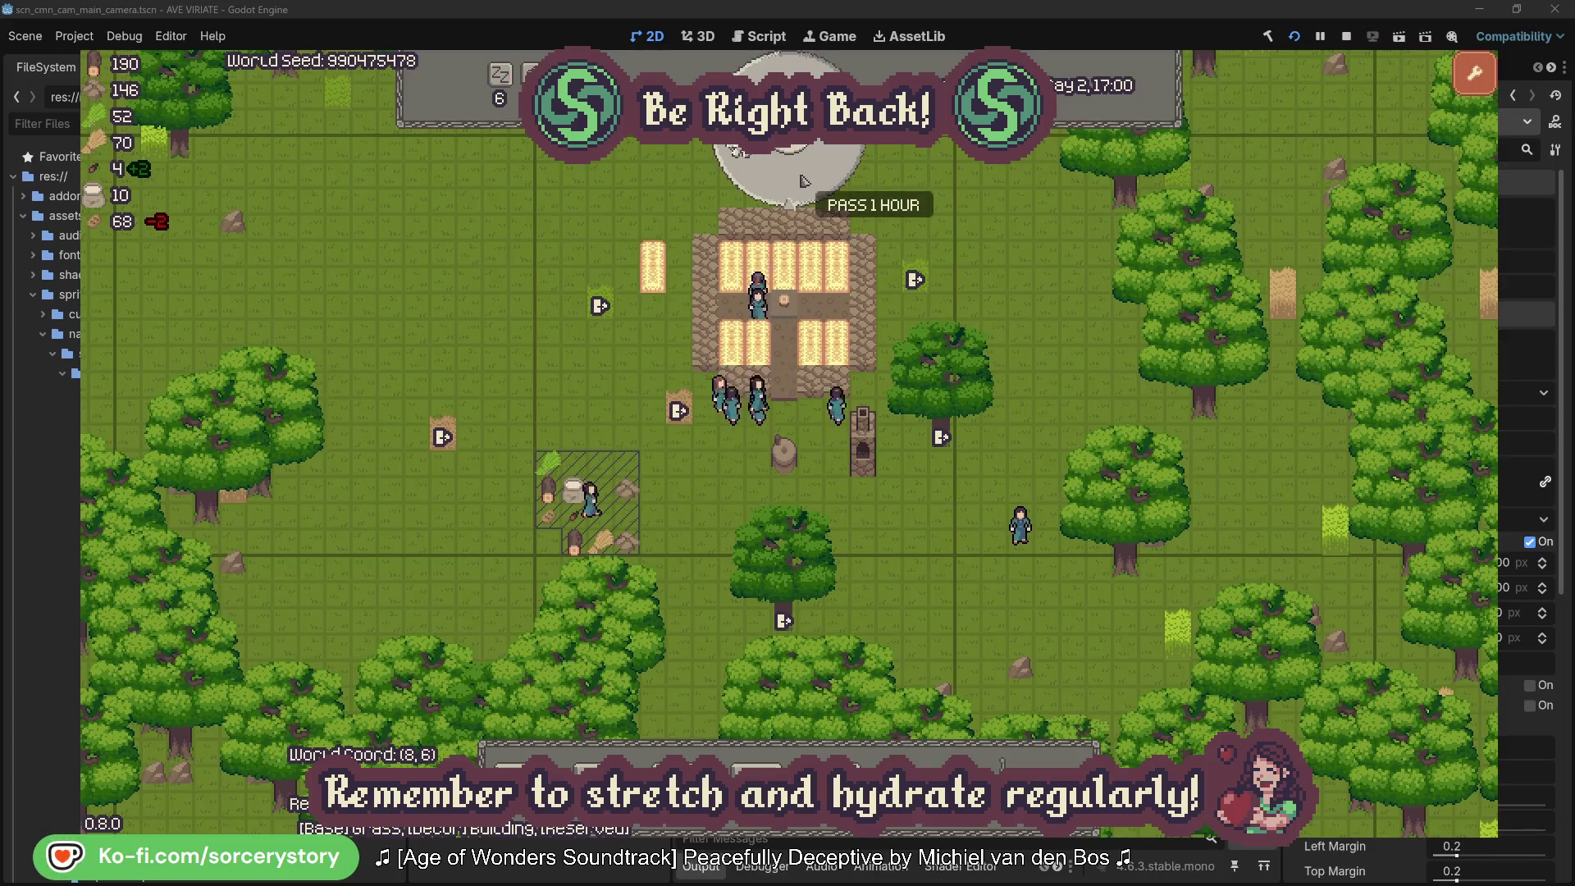
{"action": "left_click", "coordinate": [803, 179]}
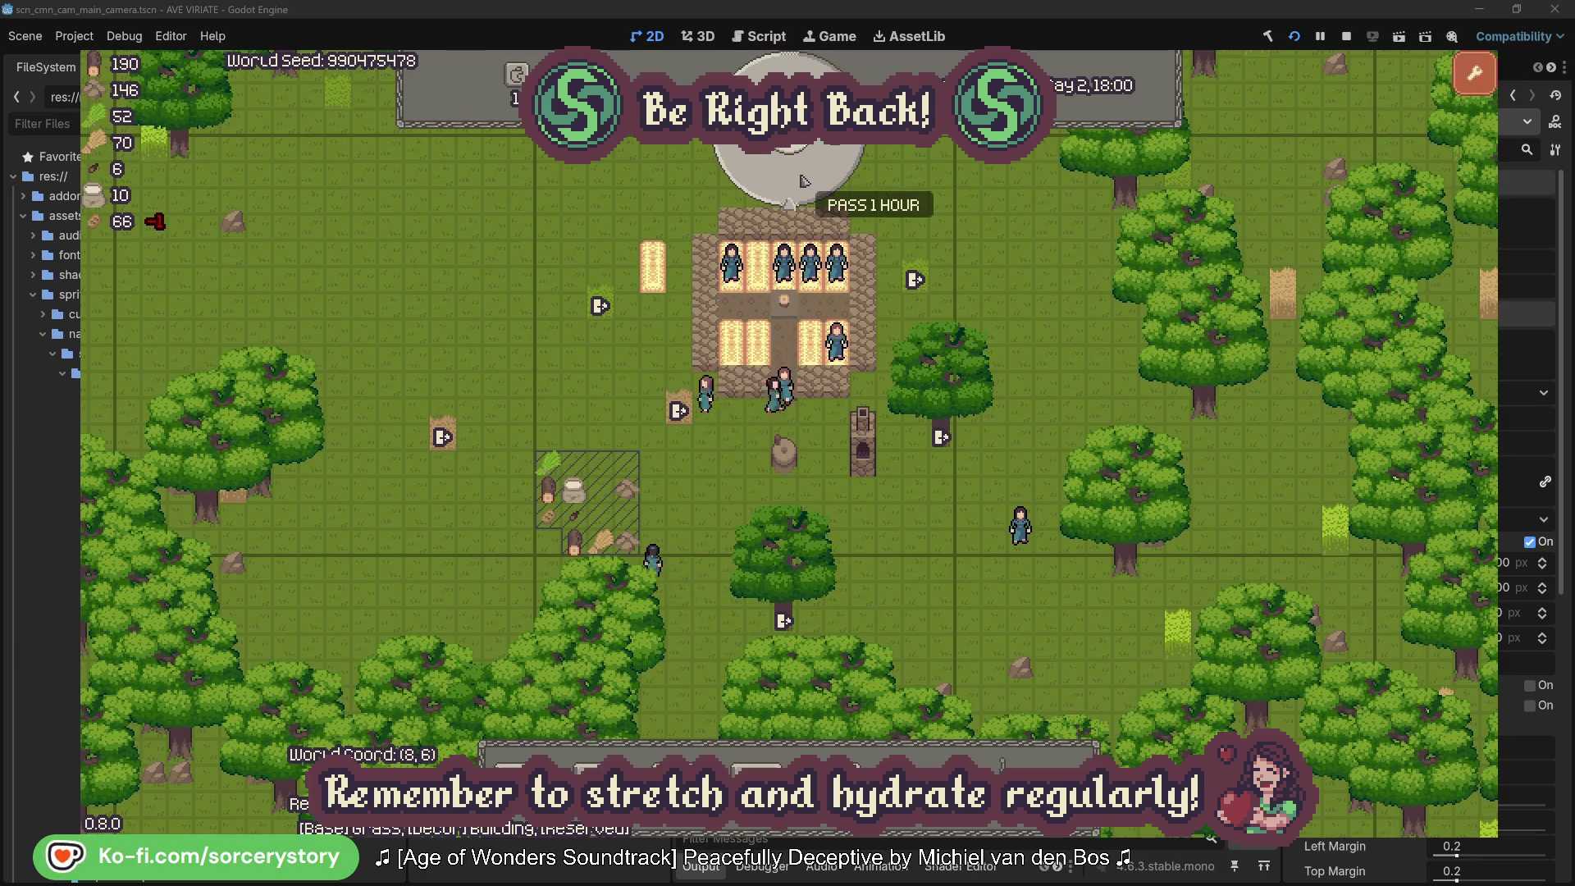
{"action": "left_click", "coordinate": [803, 179]}
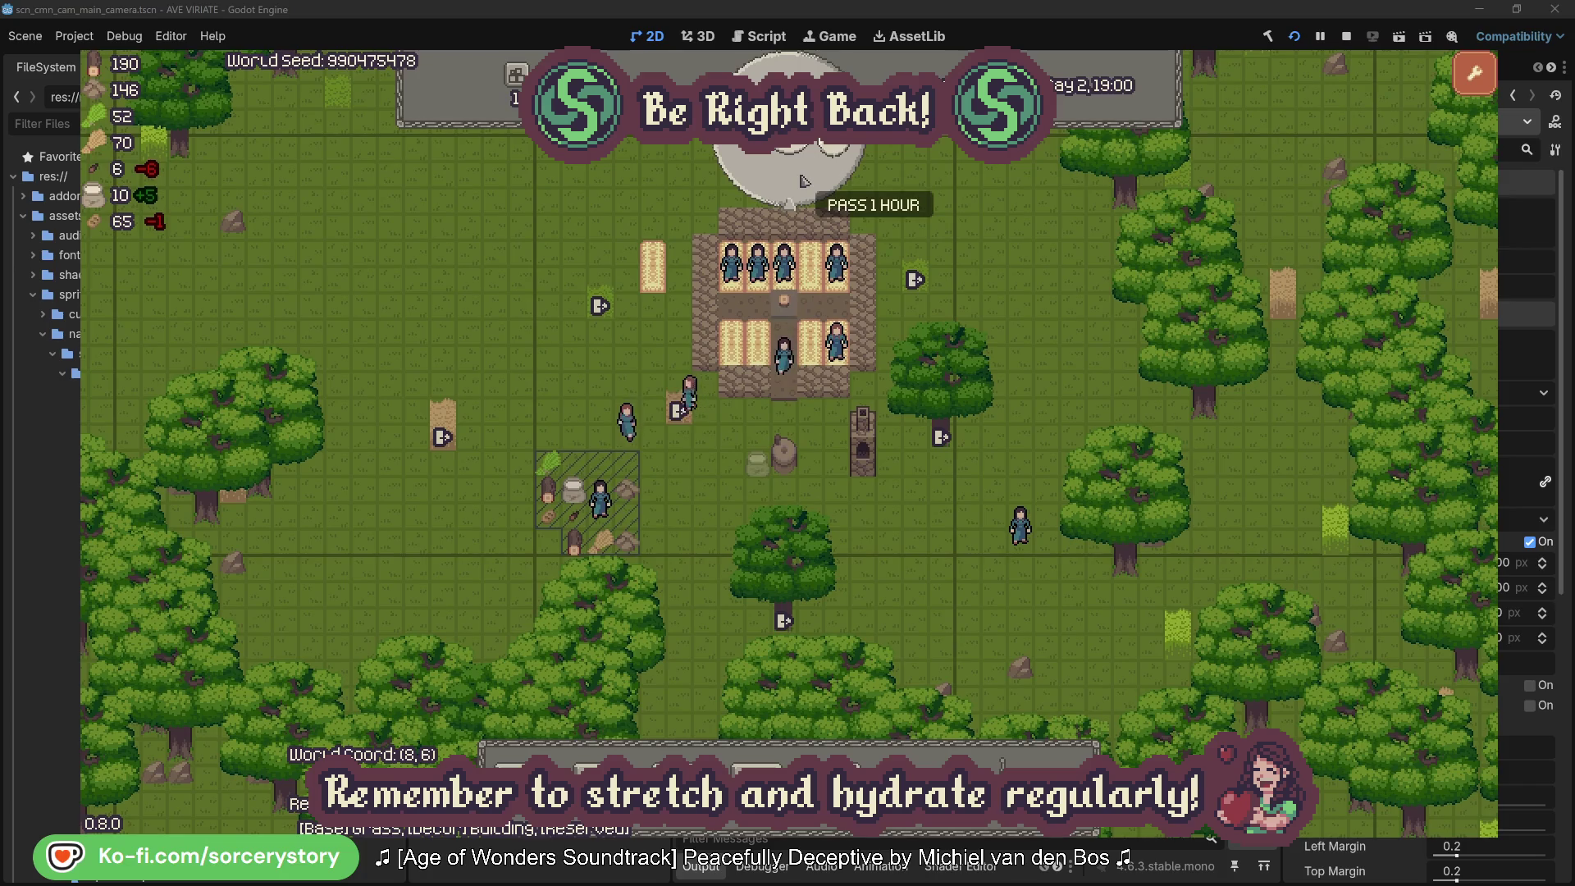
{"action": "key", "text": "F5"}
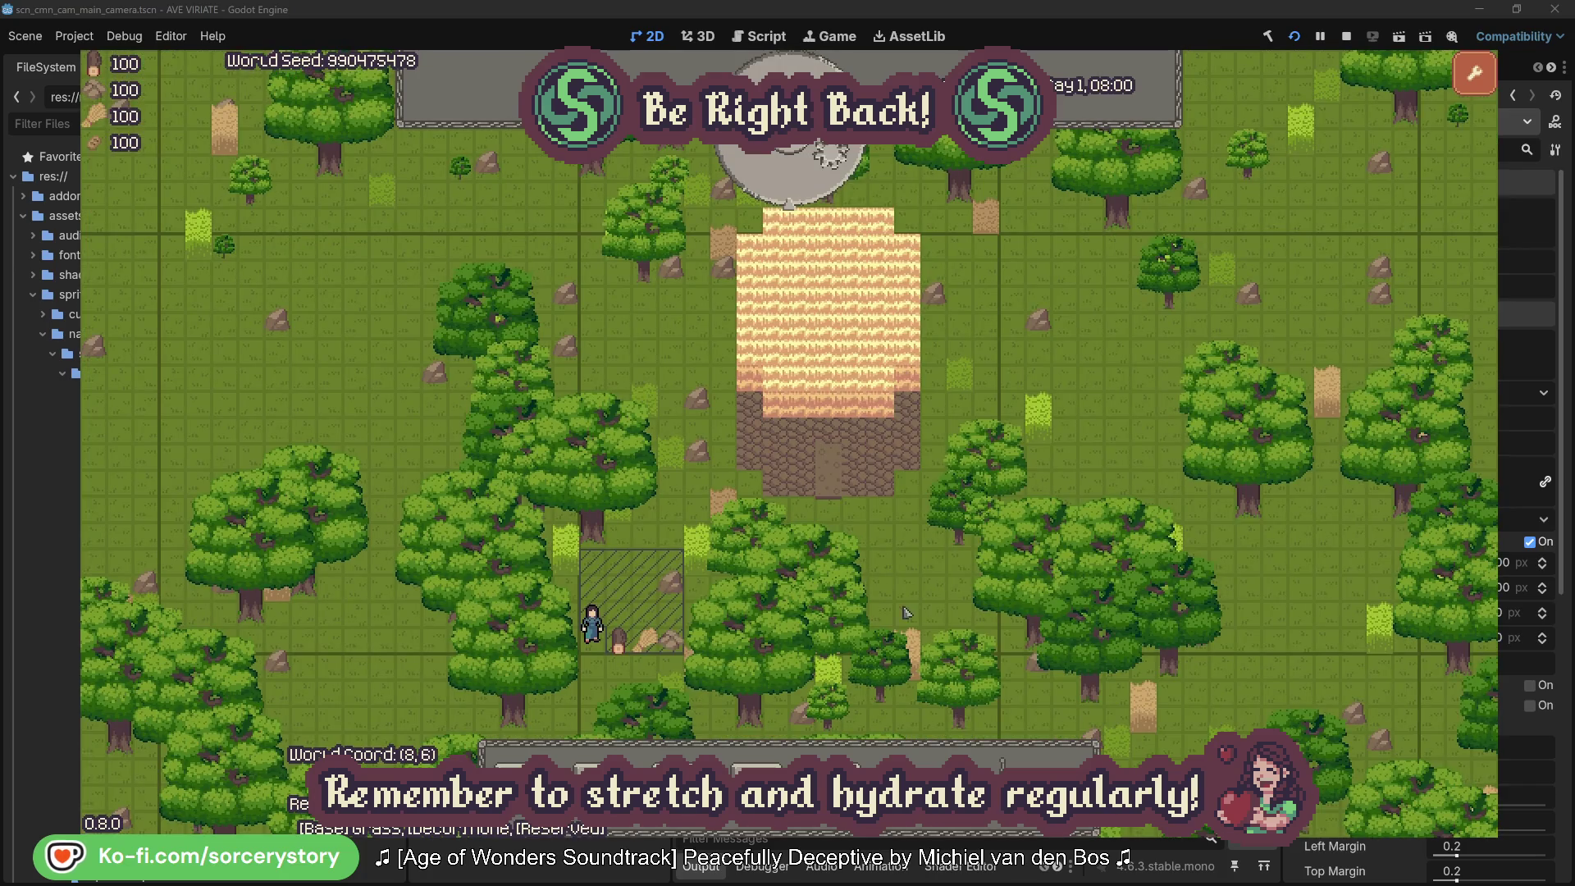
{"action": "left_click", "coordinate": [631, 600]}
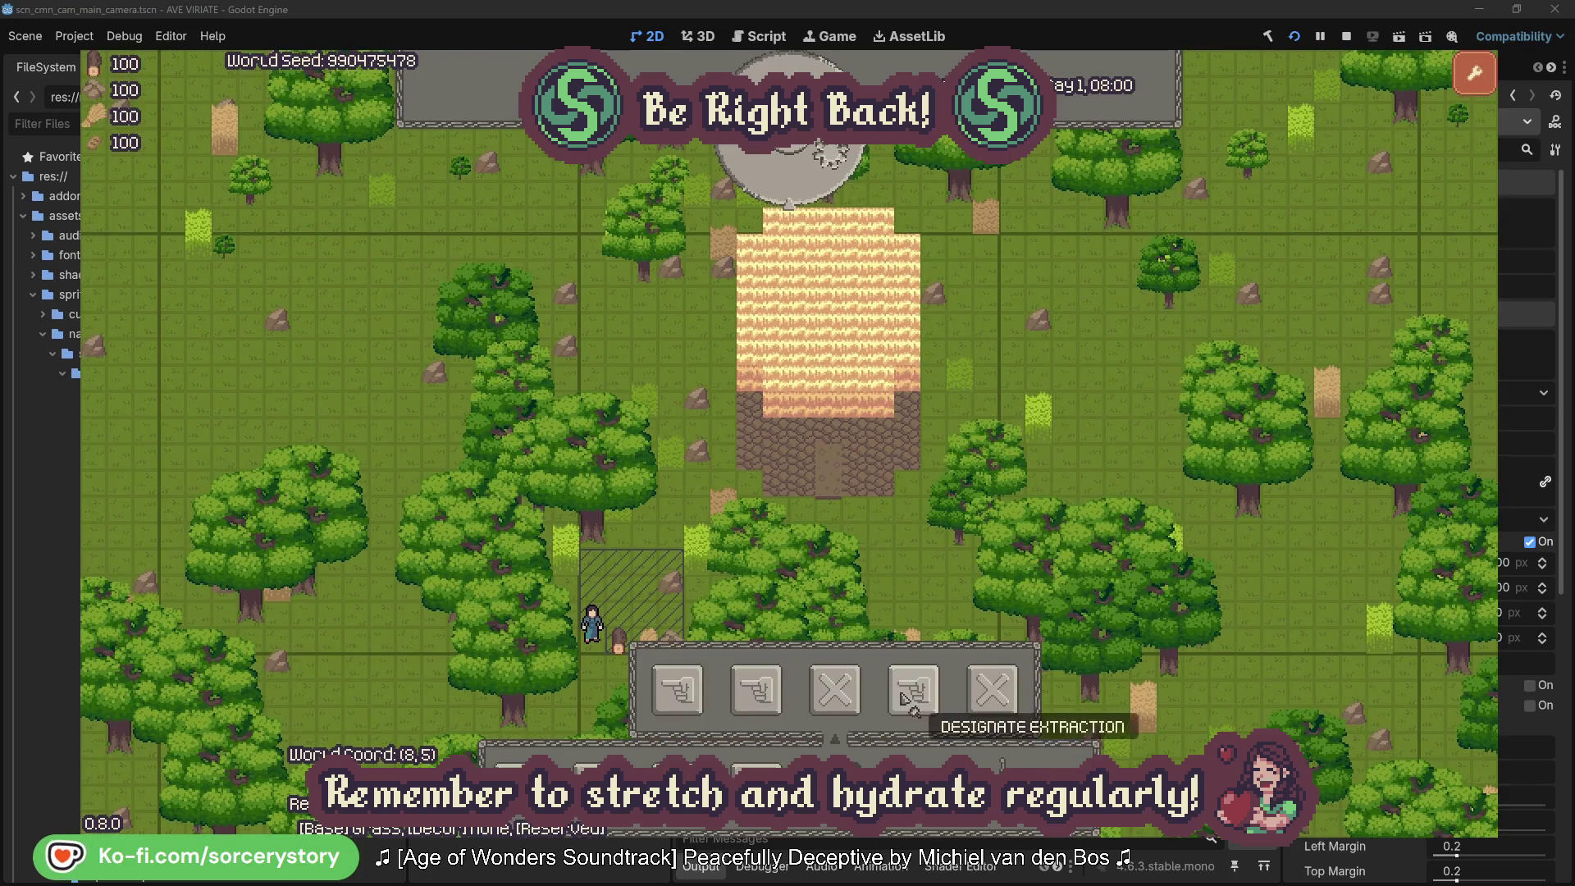
Step: Designate the plants around the central field for extraction and pass two hours to Day 1, 10:00
{"action": "left_click", "coordinate": [838, 498]}
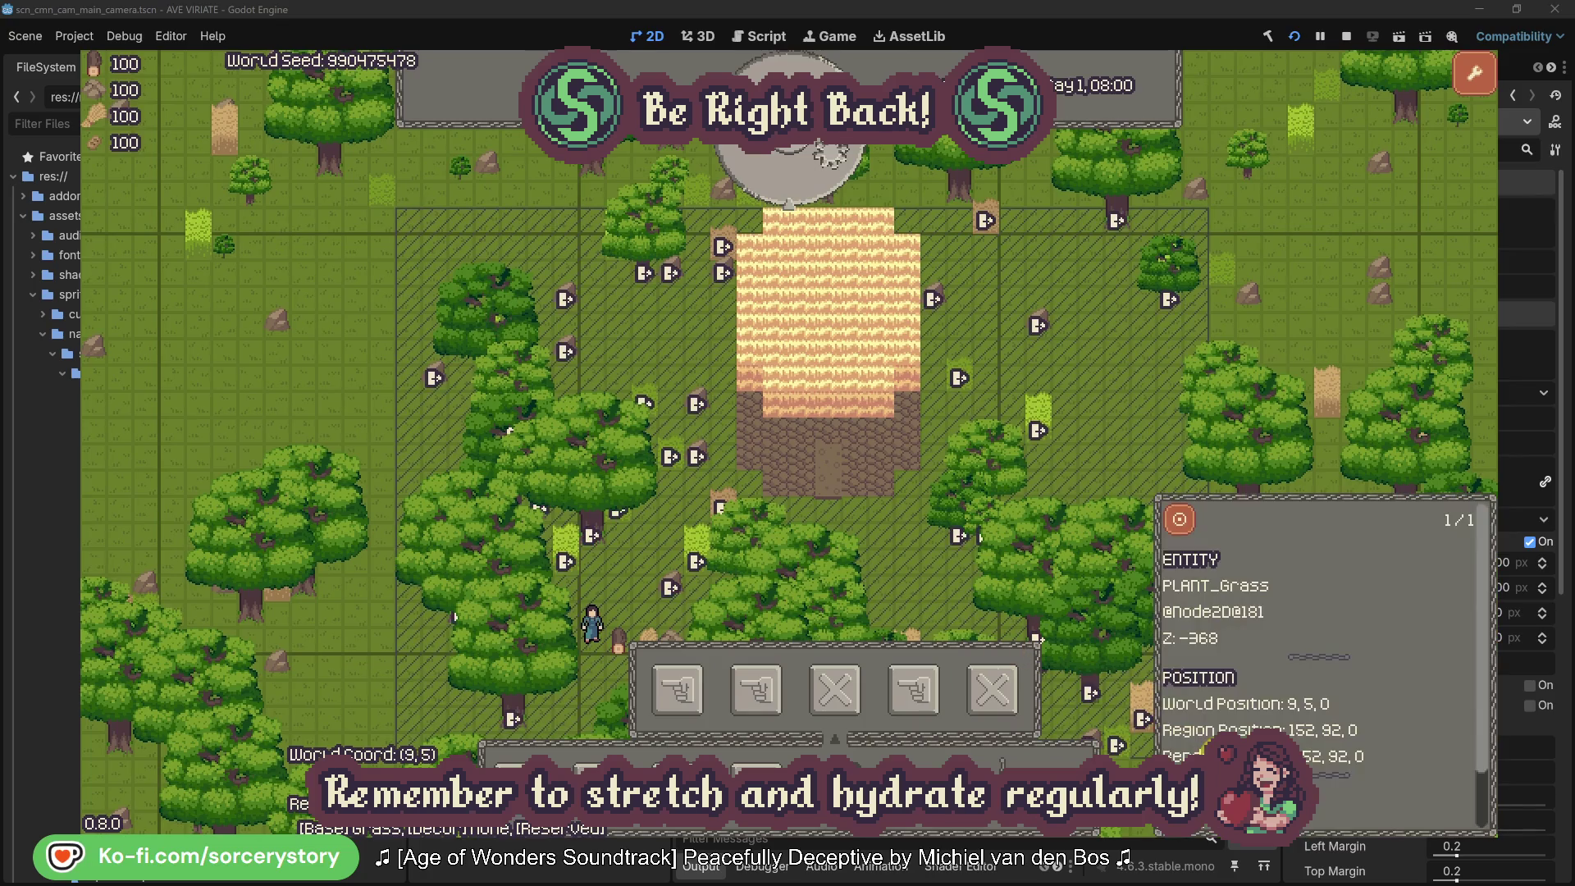
{"action": "left_click", "coordinate": [1144, 751]}
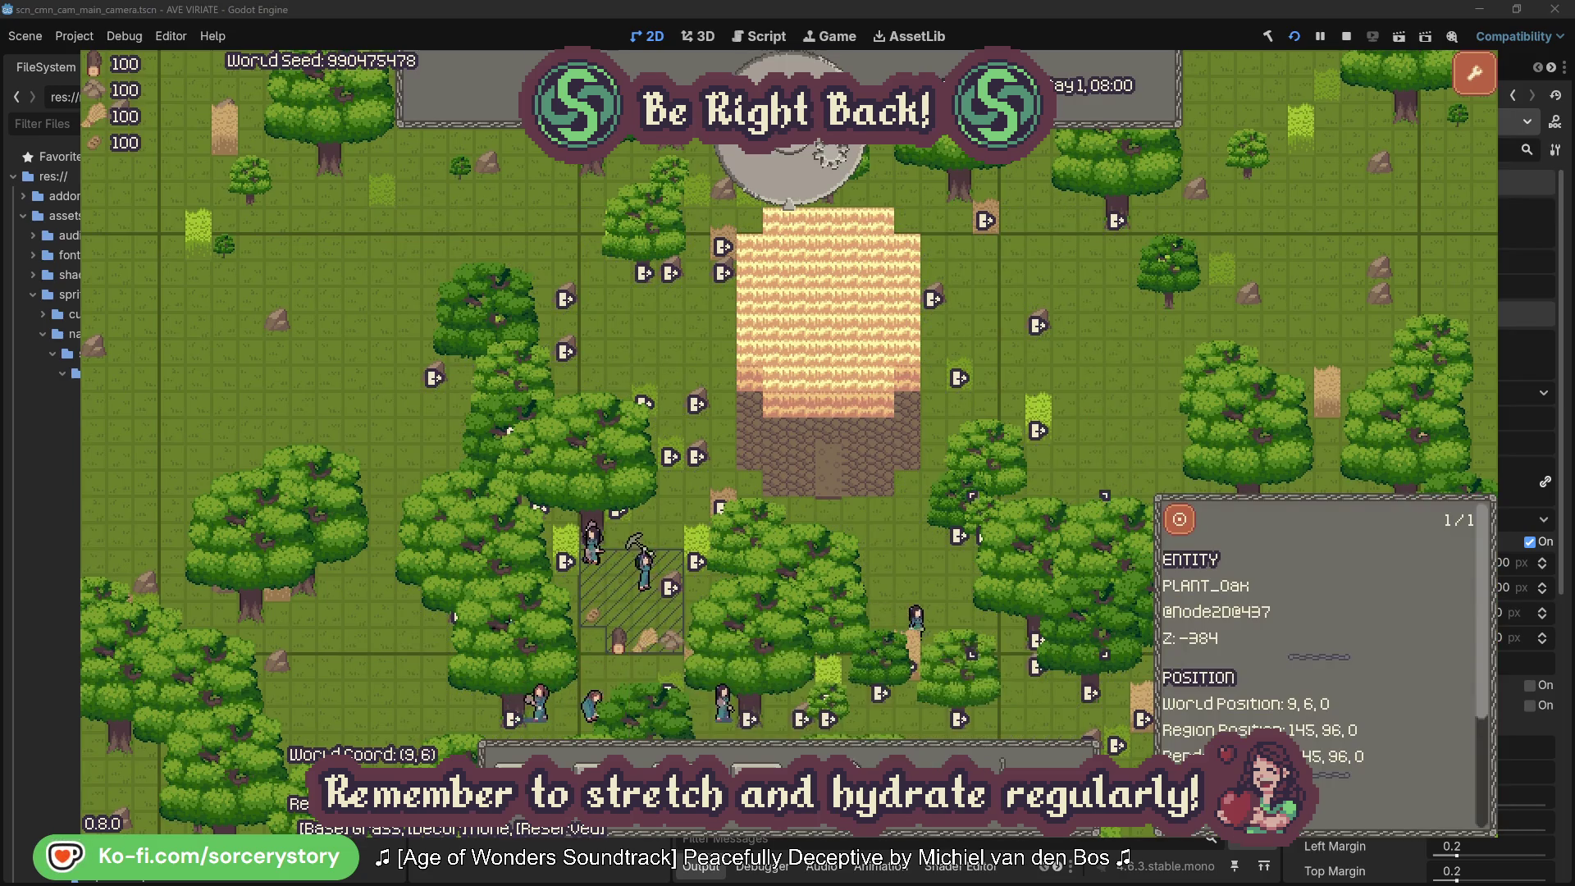
{"action": "left_click", "coordinate": [833, 171]}
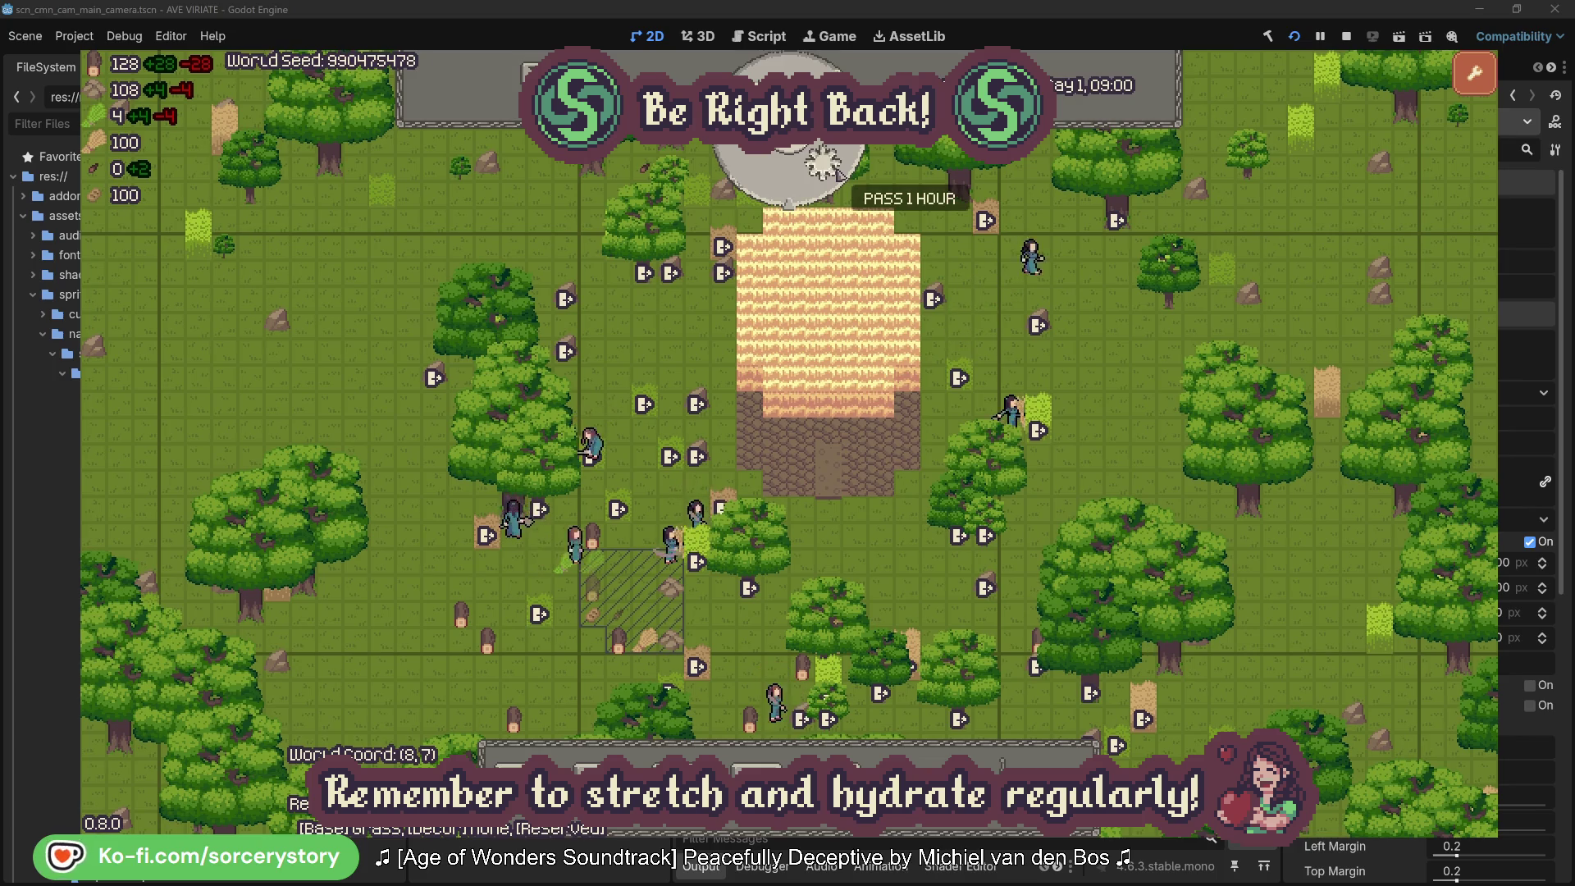
{"action": "left_click", "coordinate": [839, 174]}
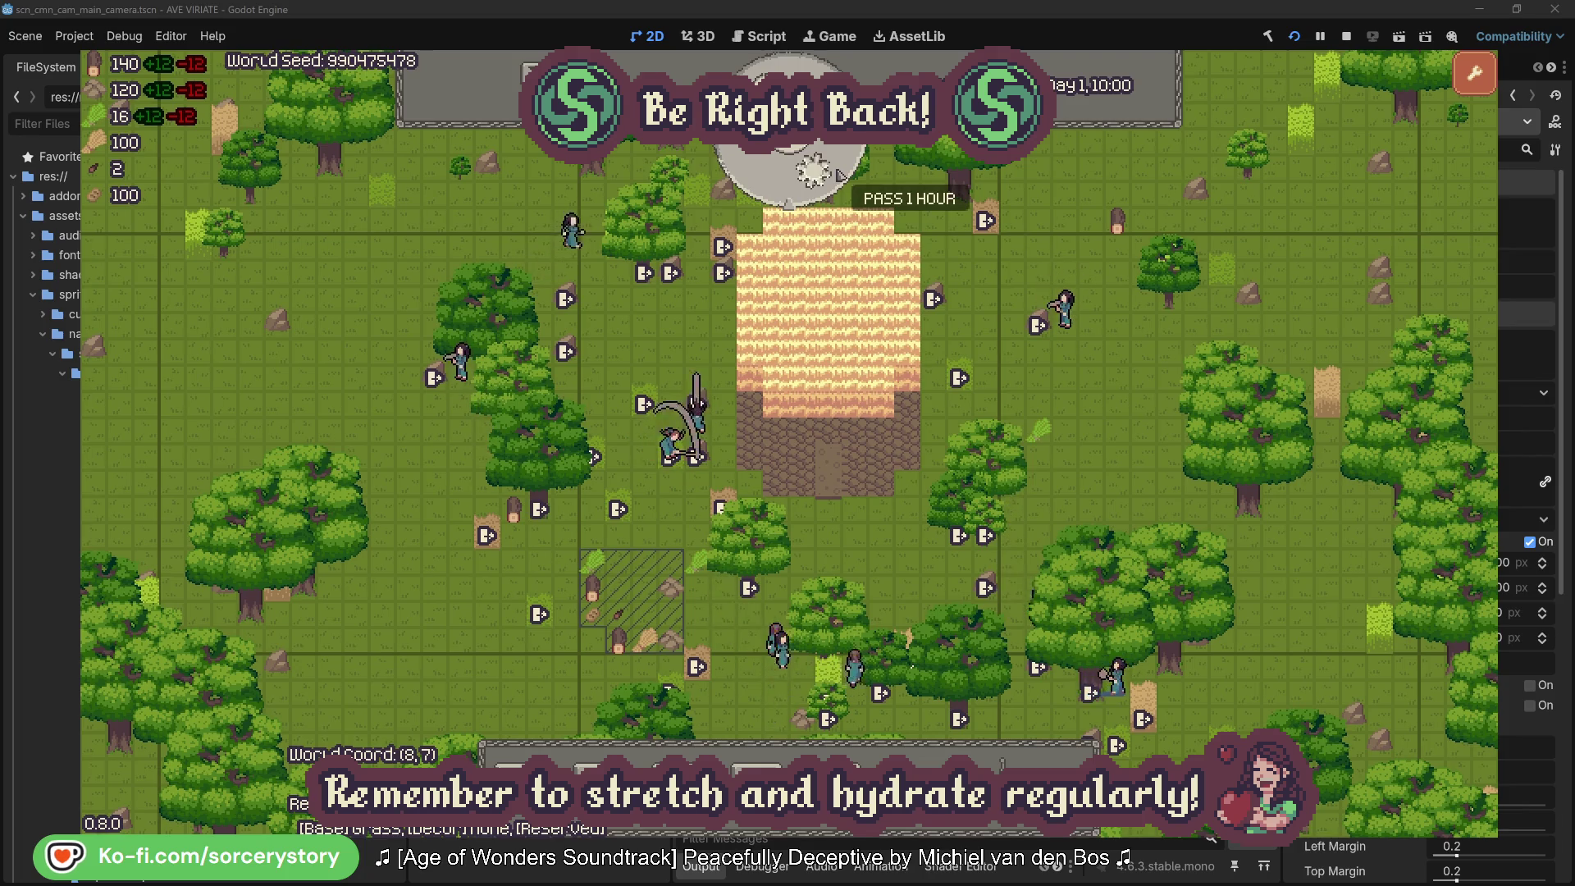
Step: Pass three more hours to Day 1, 13:00 and pick the Bed build option
{"action": "left_click", "coordinate": [838, 174]}
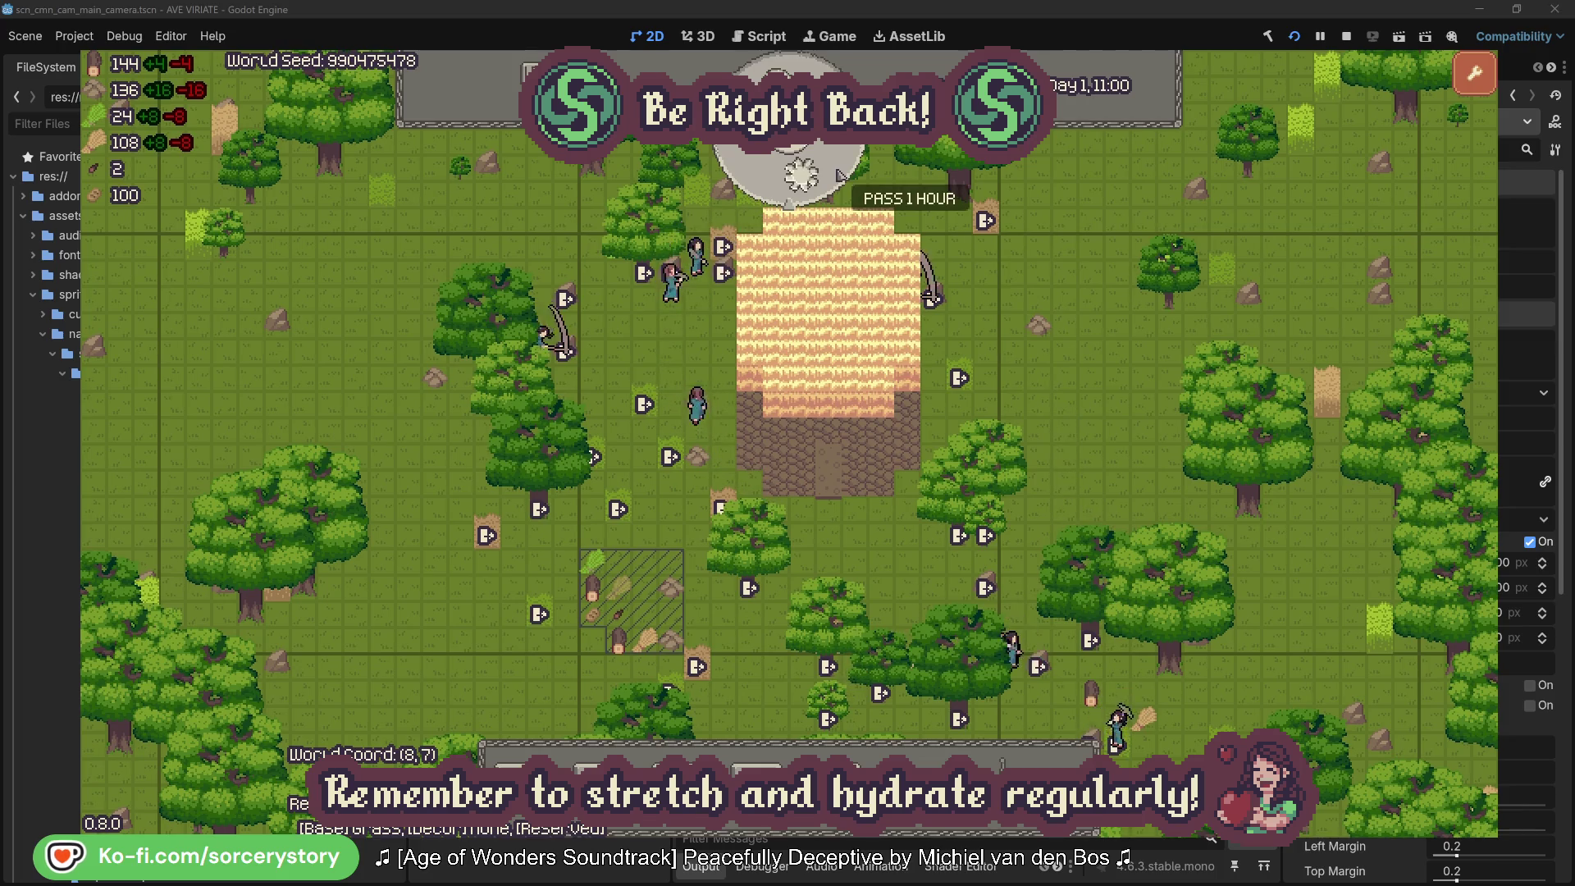
{"action": "left_click", "coordinate": [838, 174]}
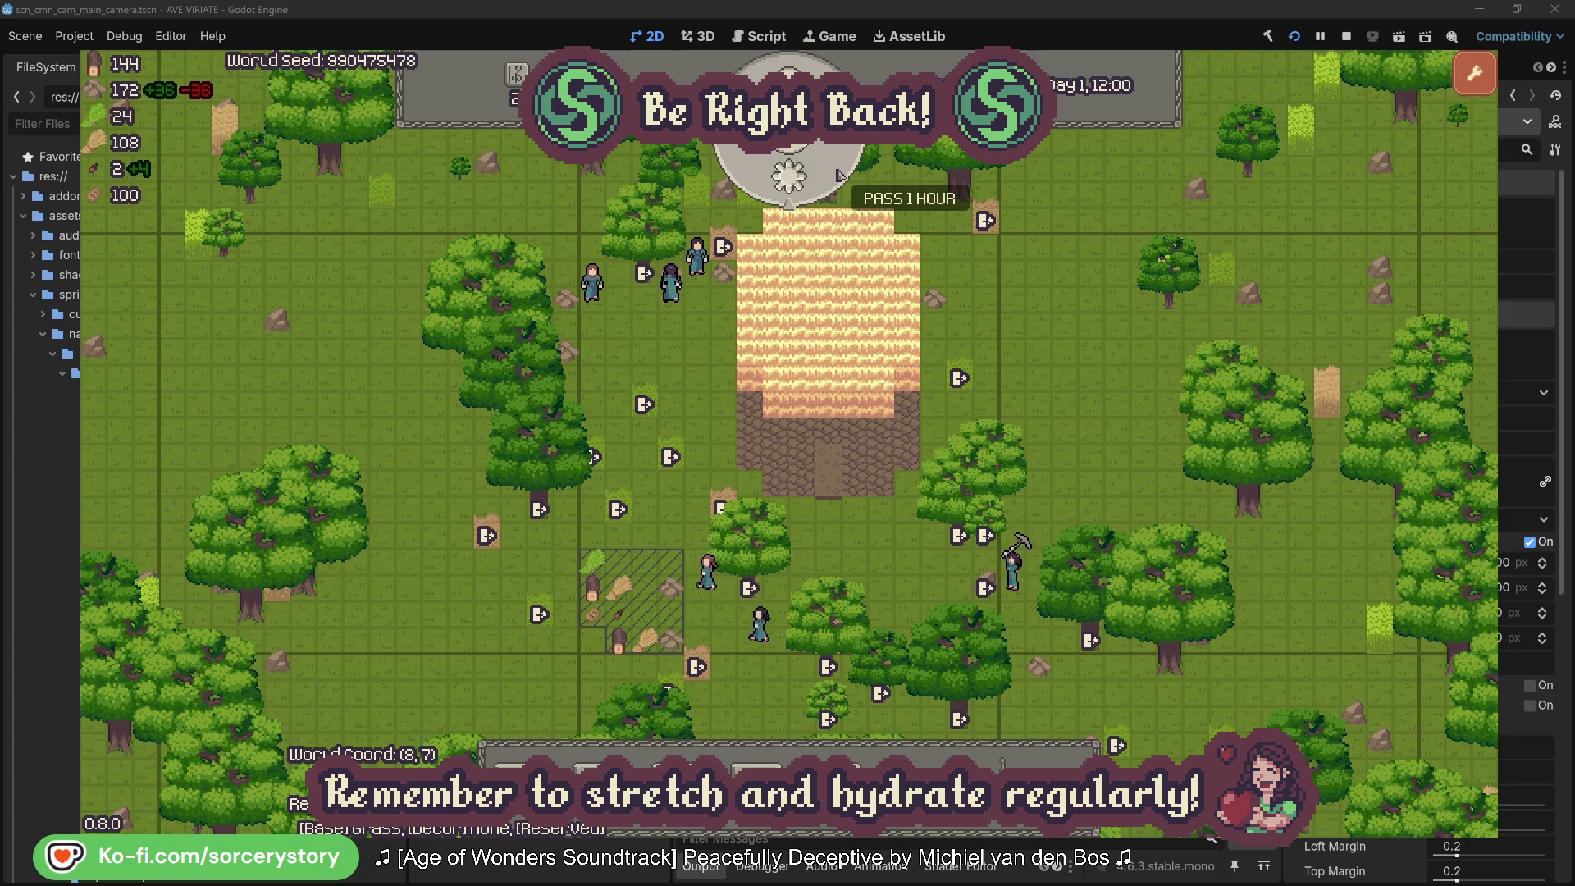
{"action": "left_click", "coordinate": [838, 175]}
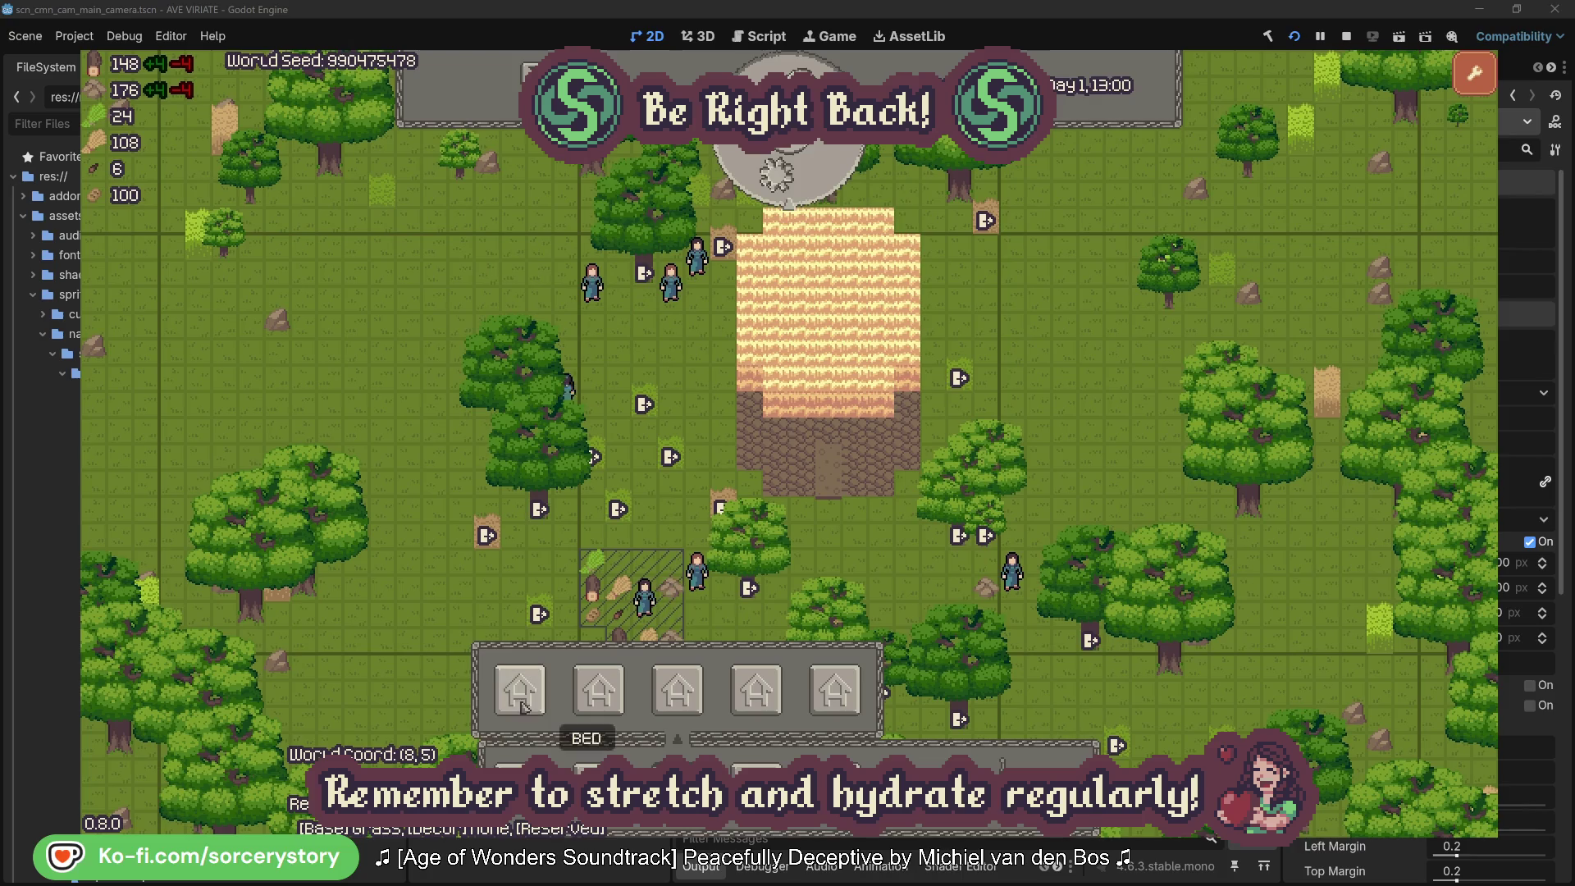
{"action": "left_click", "coordinate": [506, 699]}
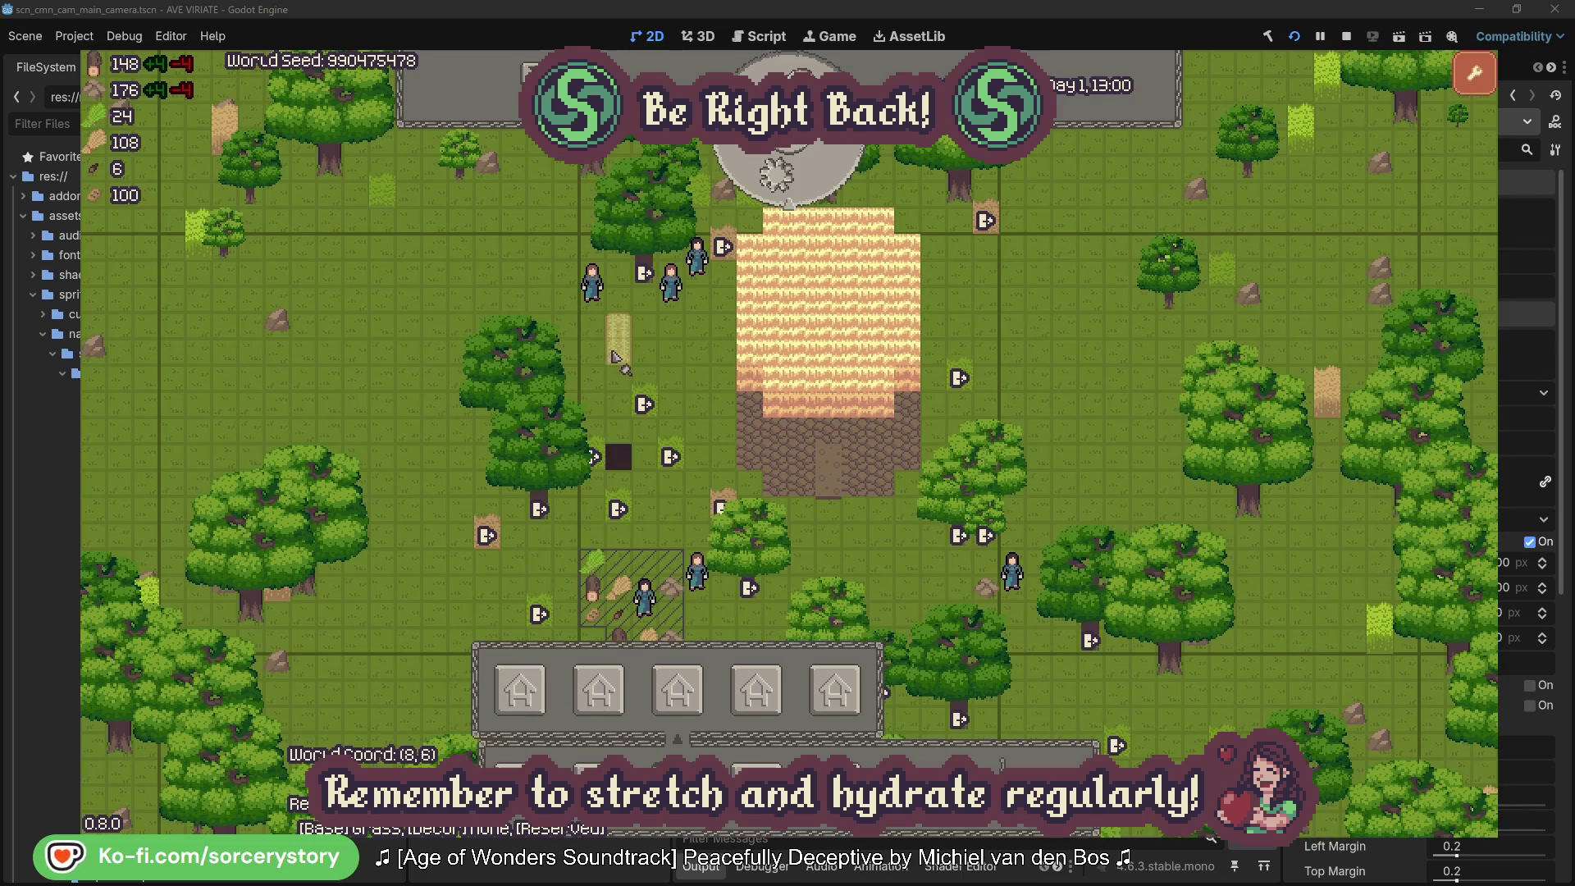
Step: Fill the foundation's top and bottom rows with beds and add one bed left of it
{"action": "left_click_drag", "start_coordinate": [775, 361], "coordinate": [890, 389]}
{"action": "left_click", "coordinate": [881, 440]}
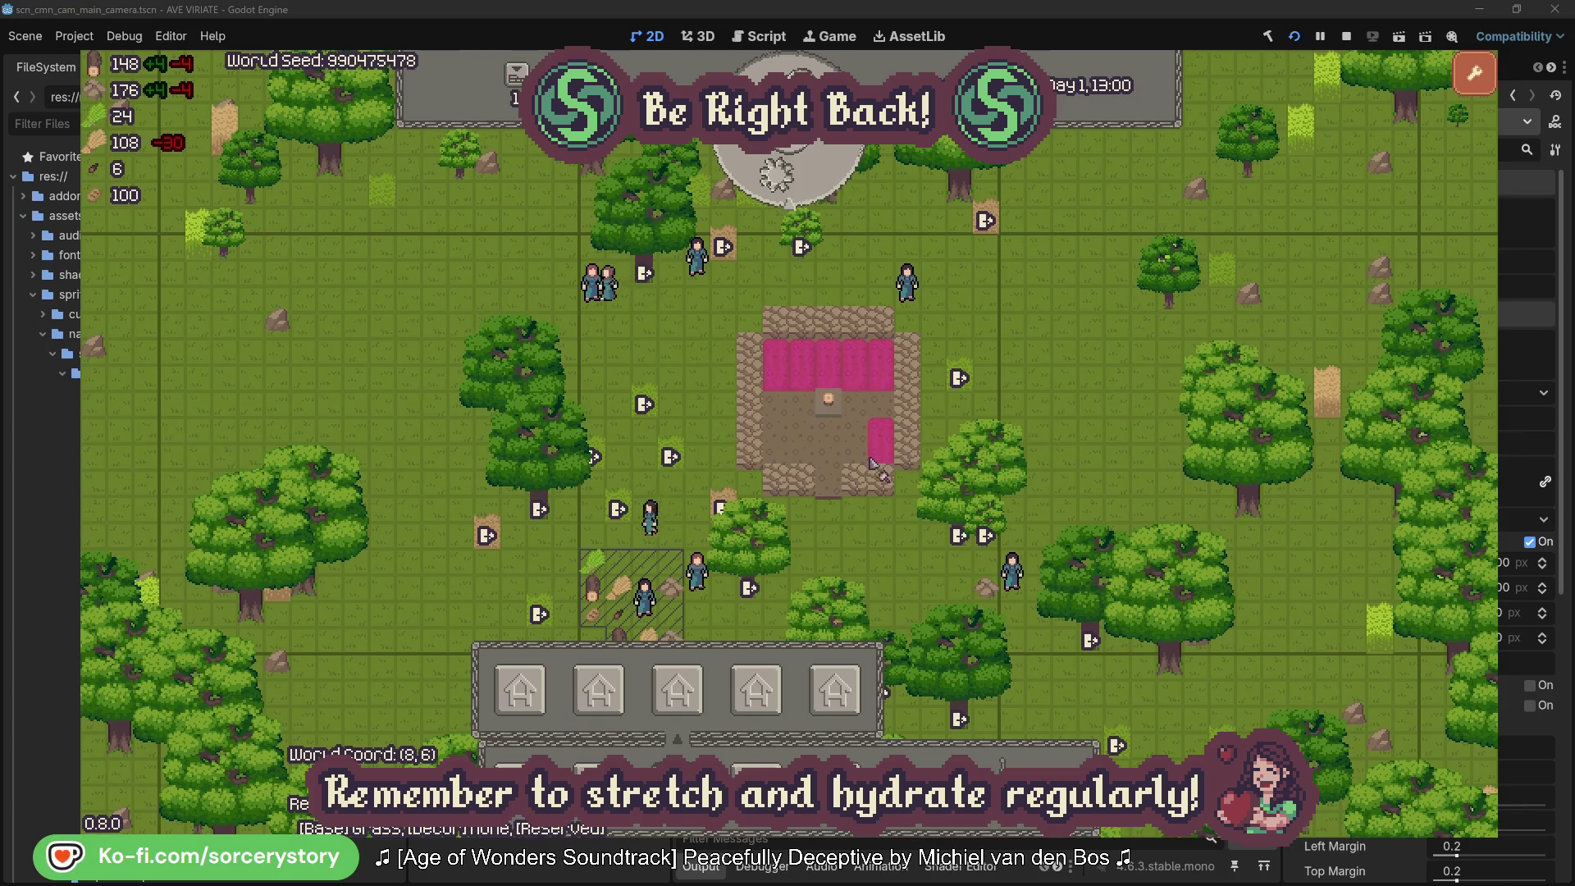
{"action": "left_click_drag", "start_coordinate": [775, 443], "coordinate": [801, 443]}
{"action": "left_click", "coordinate": [855, 443]}
{"action": "left_click", "coordinate": [718, 513]}
{"action": "key", "text": "Escape"}
{"action": "left_click", "coordinate": [698, 386]}
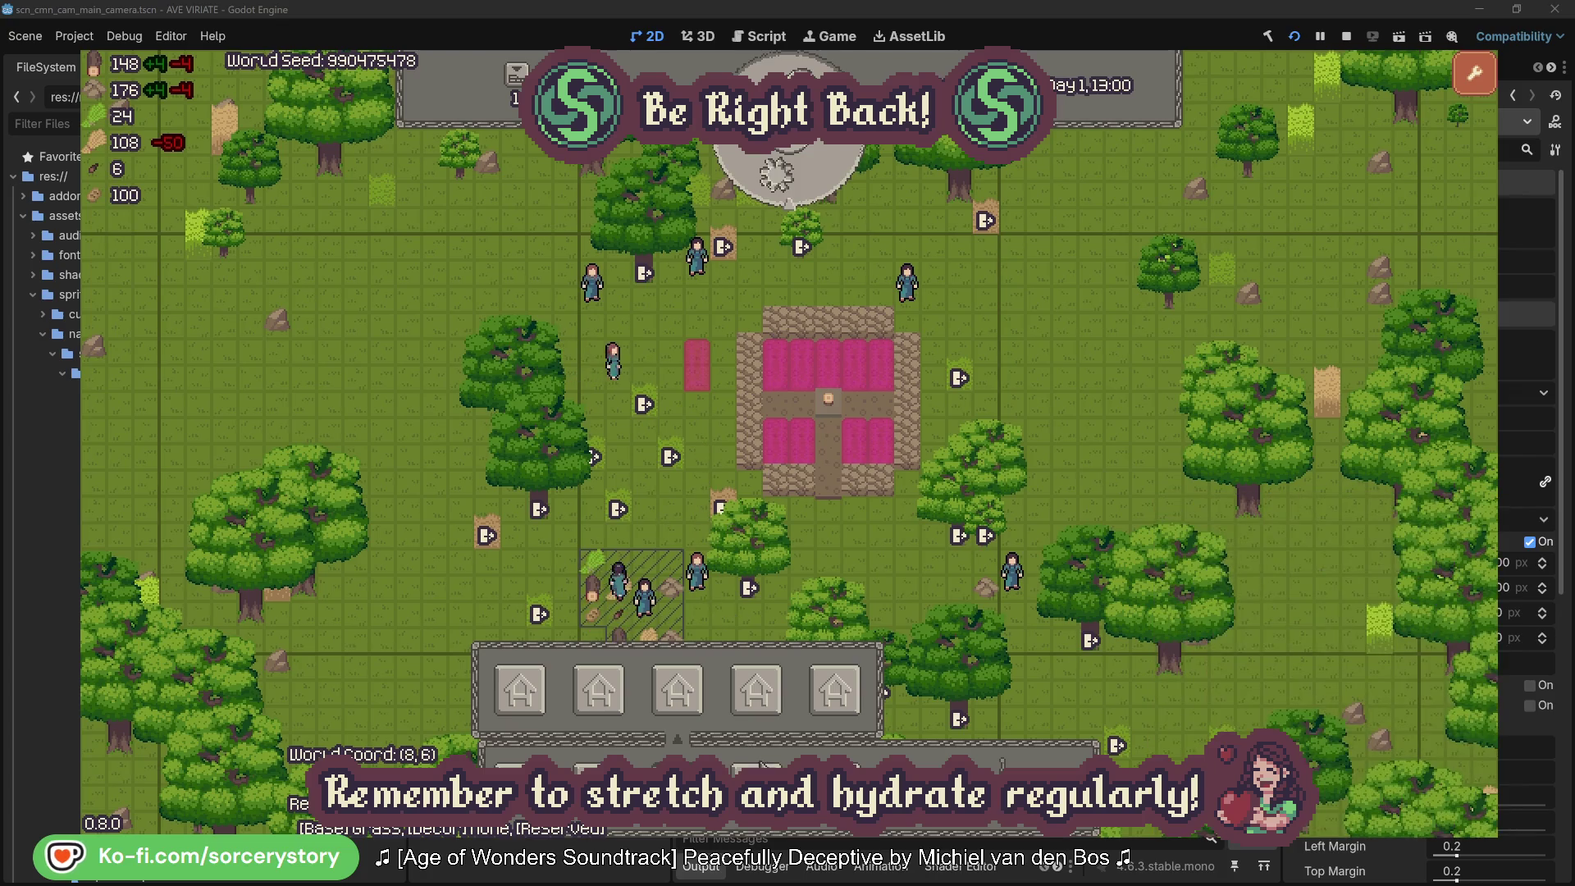
Step: Place two milling stones below the beds, close the build bar, and pass one hour to 14:00
{"action": "left_click", "coordinate": [771, 706]}
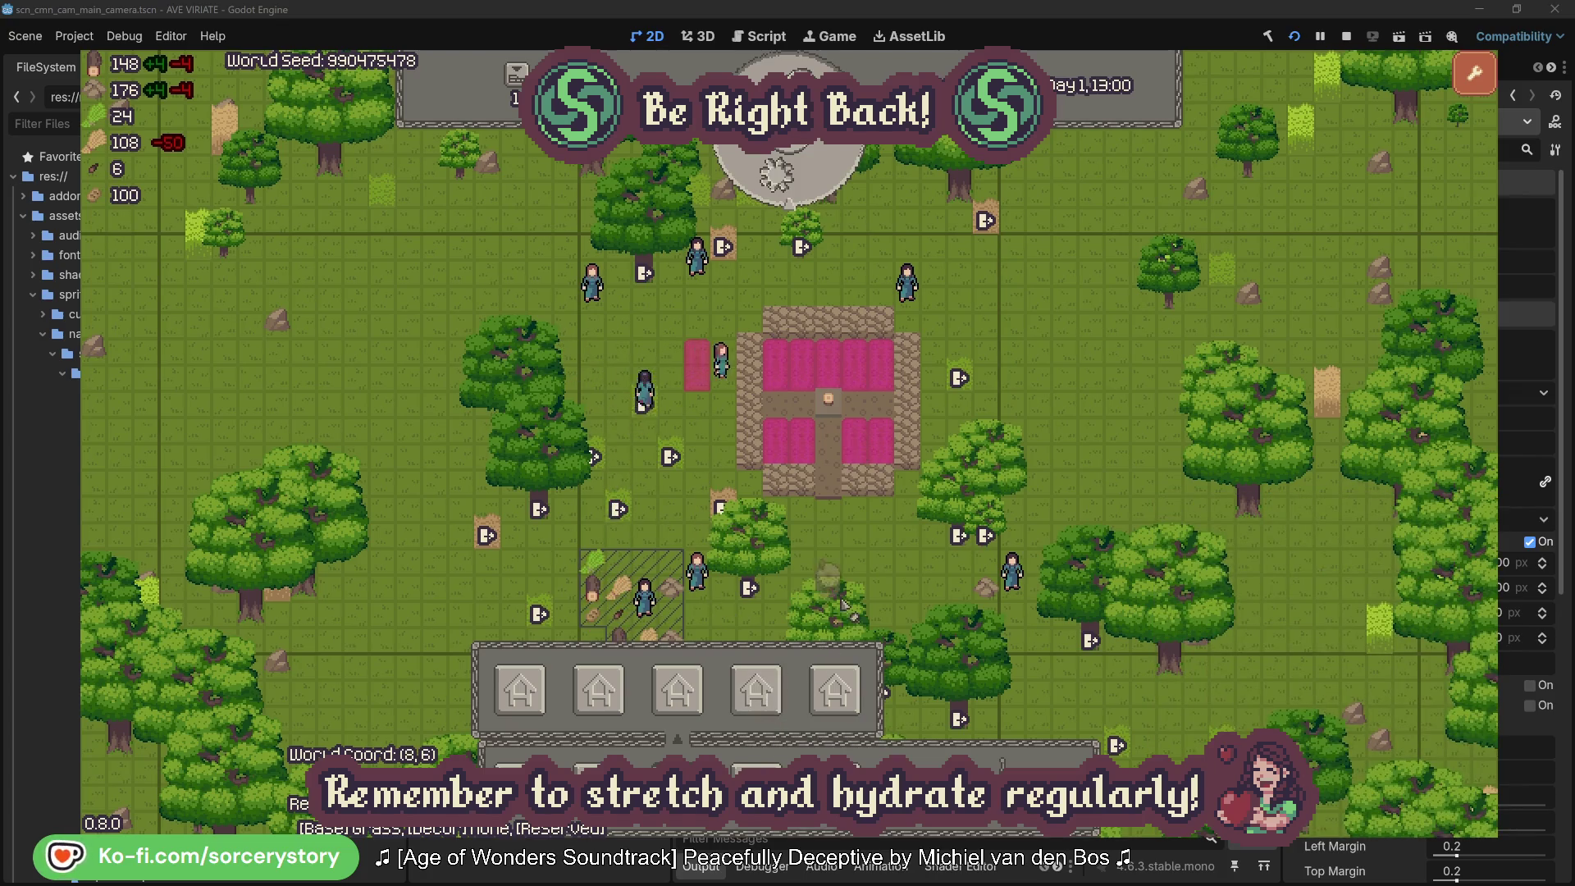
{"action": "left_click", "coordinate": [823, 567]}
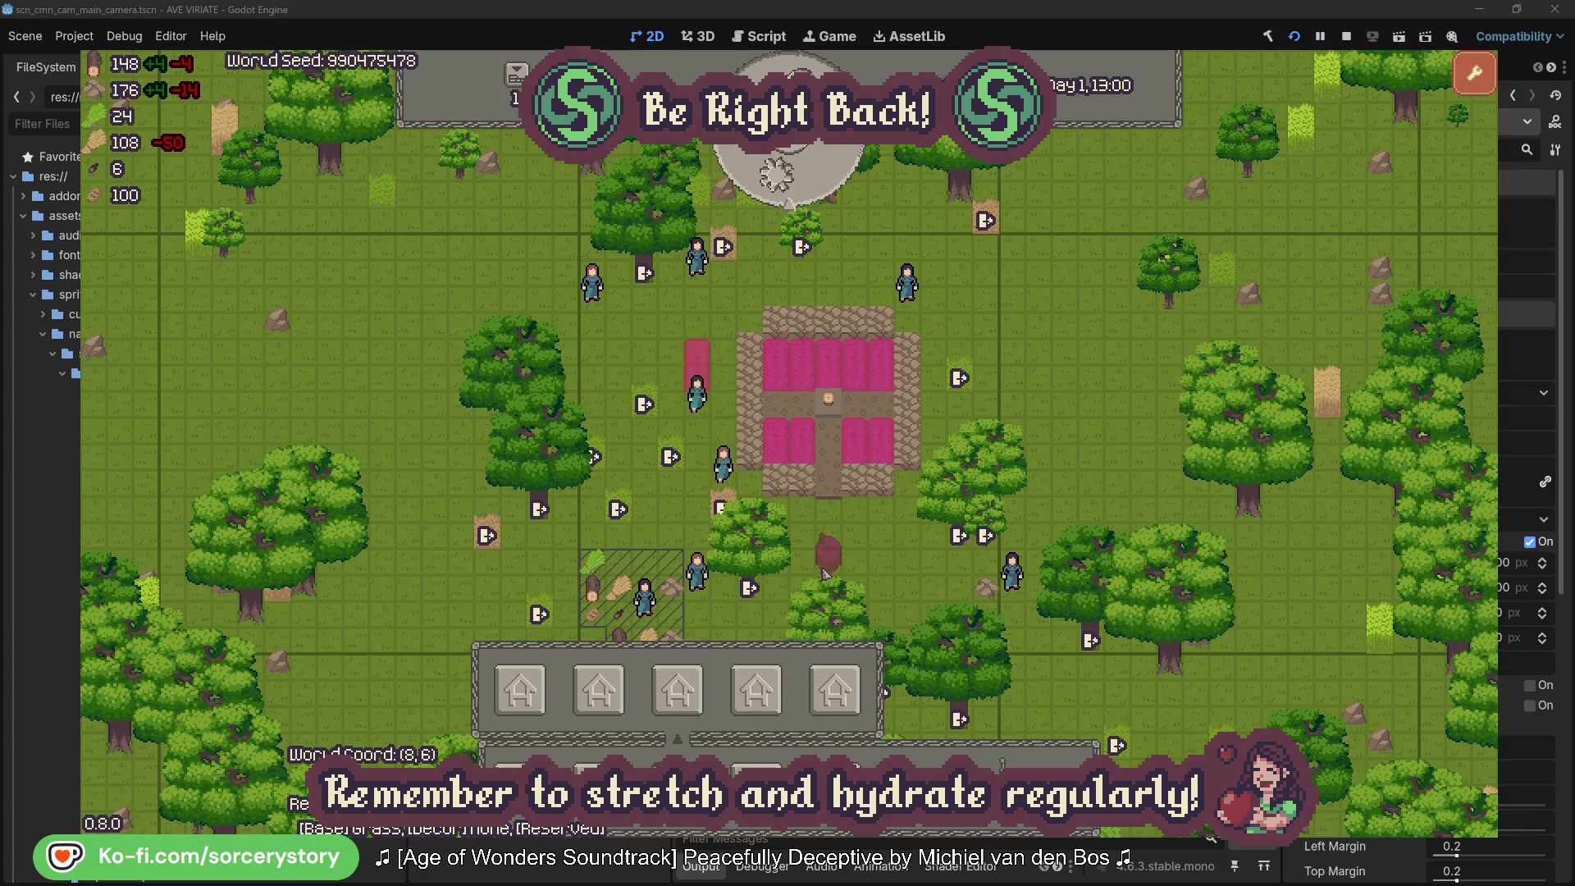
{"action": "left_click", "coordinate": [904, 572]}
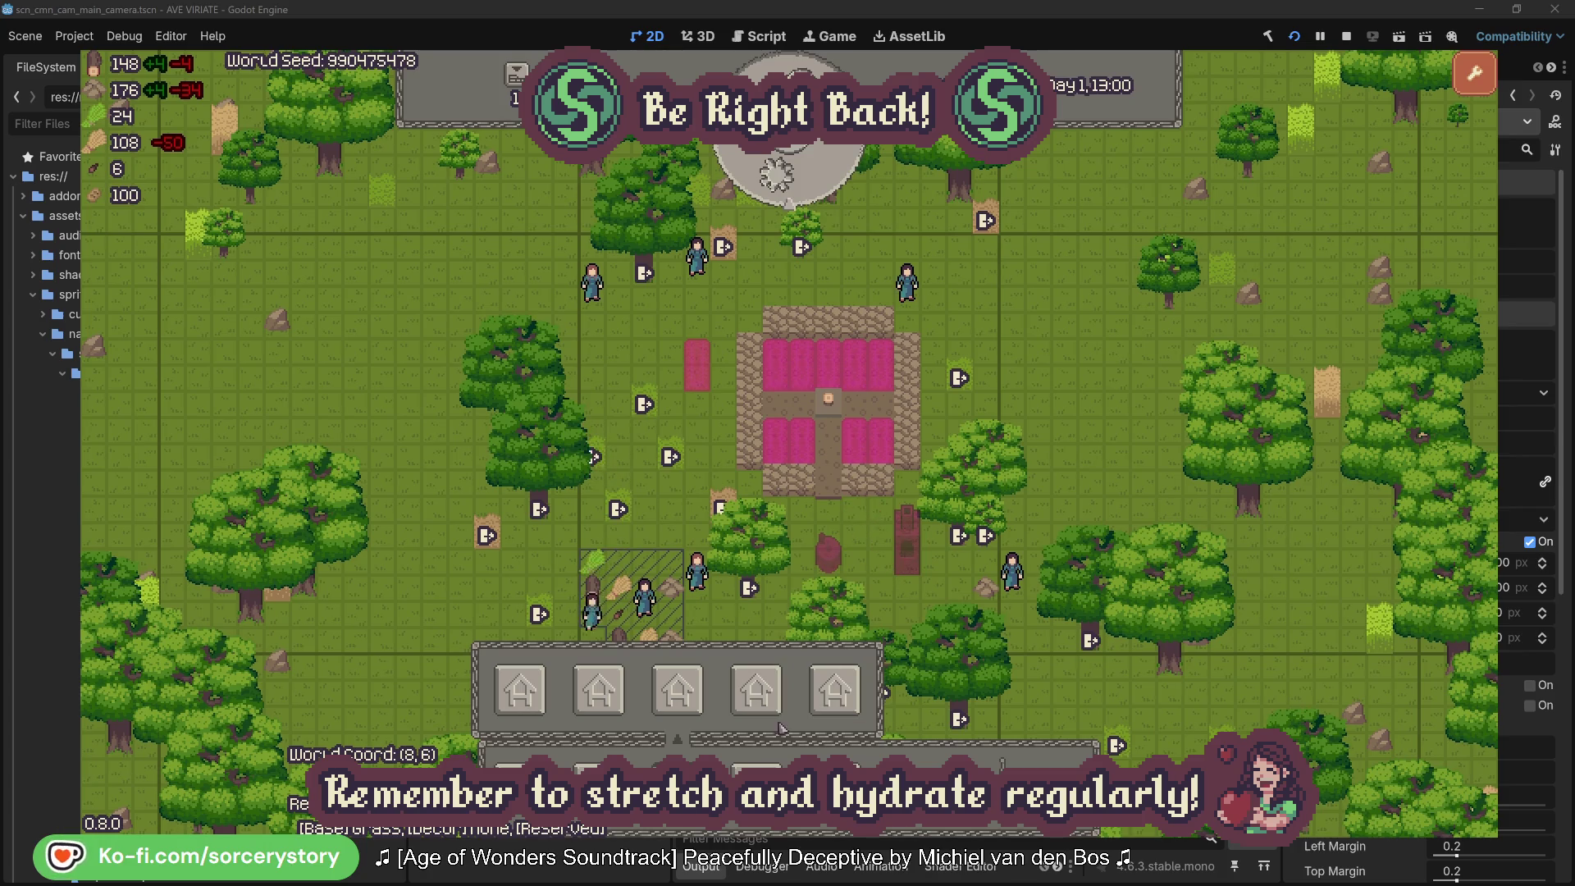
{"action": "key", "text": "Escape"}
{"action": "key", "text": "s"}
{"action": "key", "text": "d"}
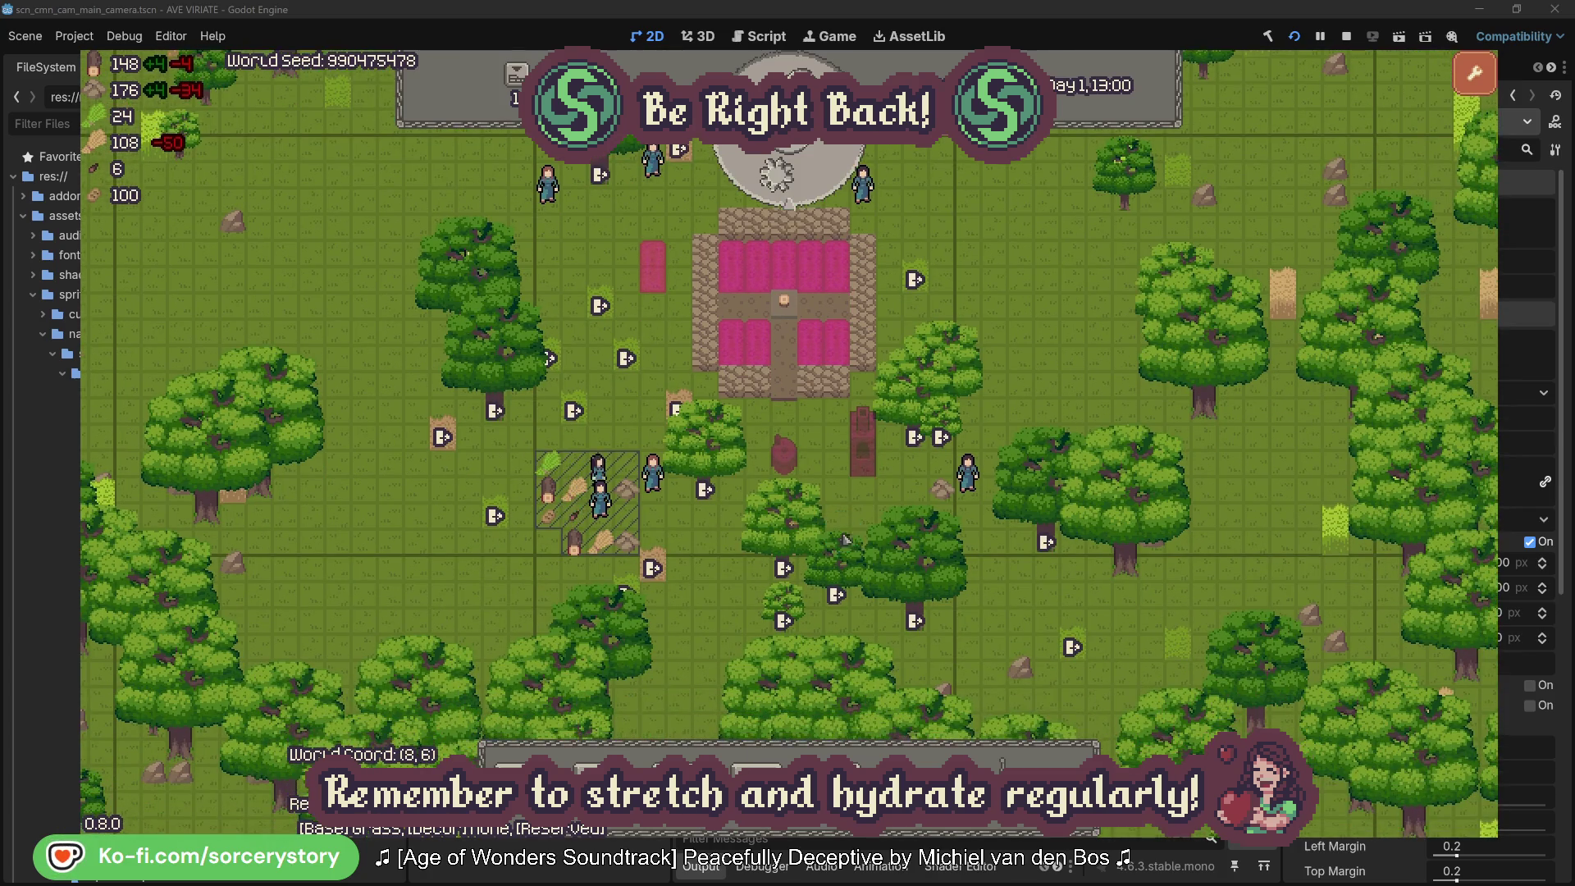
{"action": "left_click", "coordinate": [803, 179]}
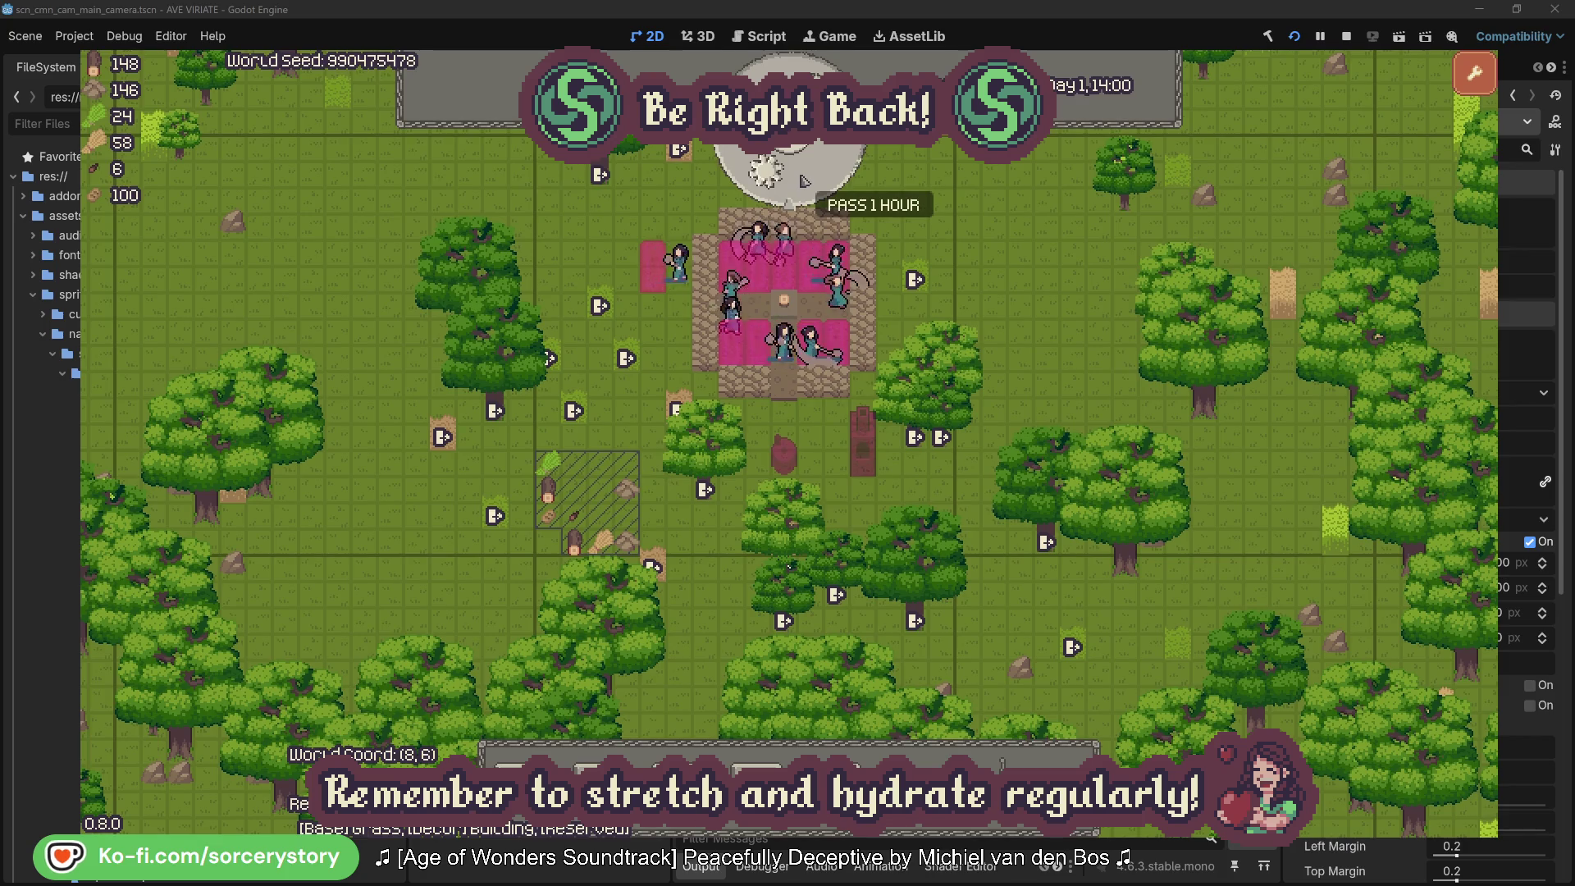
Step: Pass six hours, from 14:00 to Day 1, 20:00, while villagers lie down in the beds
{"action": "left_click", "coordinate": [803, 181]}
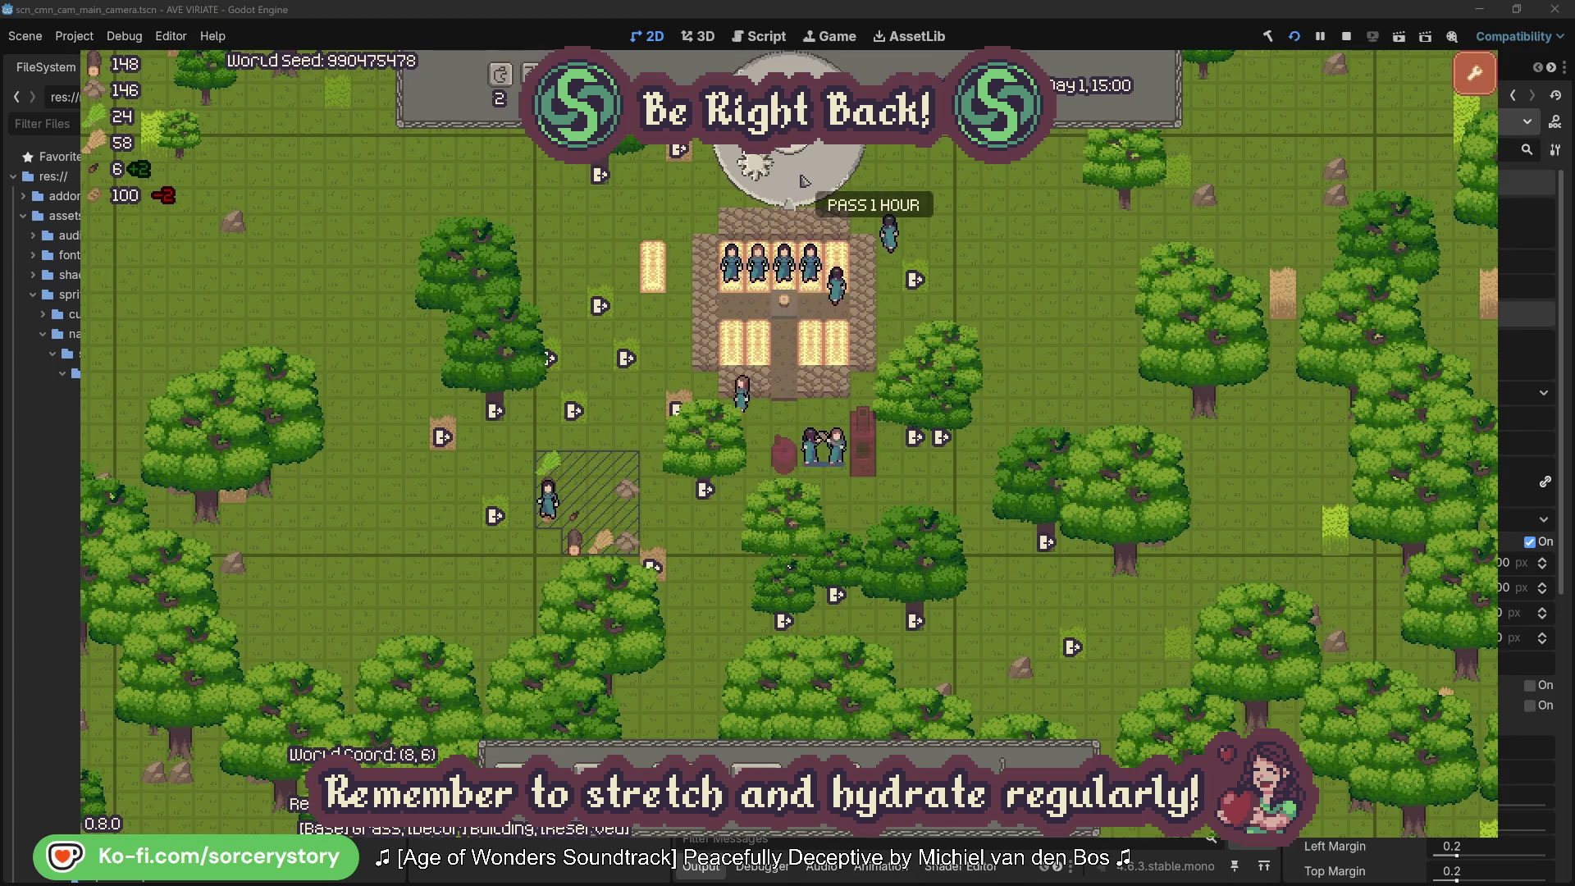
{"action": "left_click", "coordinate": [803, 180]}
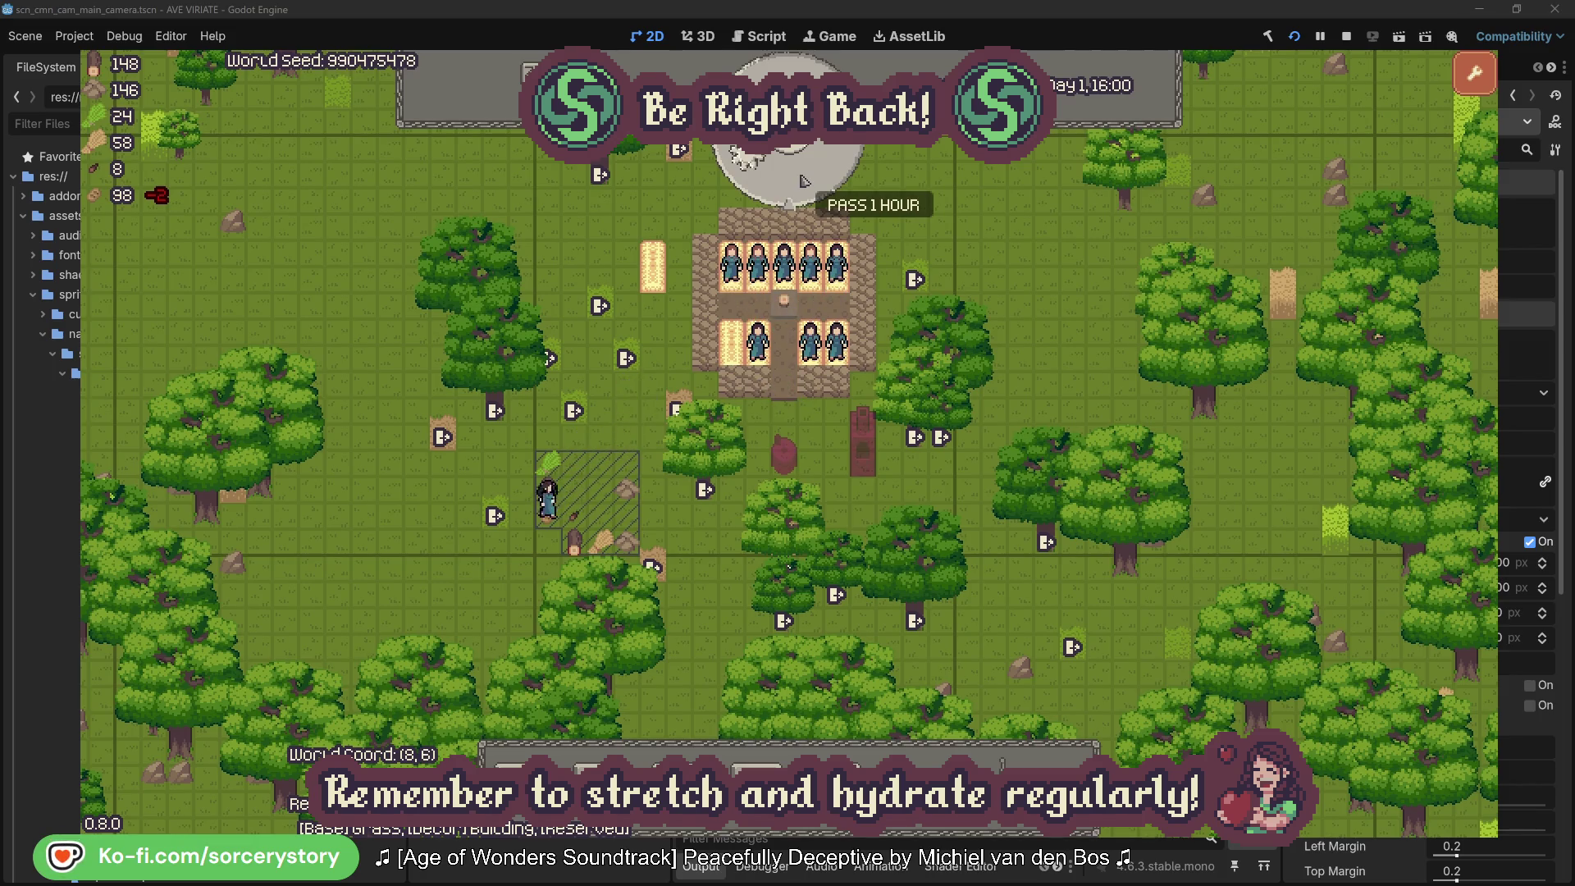
{"action": "left_click", "coordinate": [803, 180]}
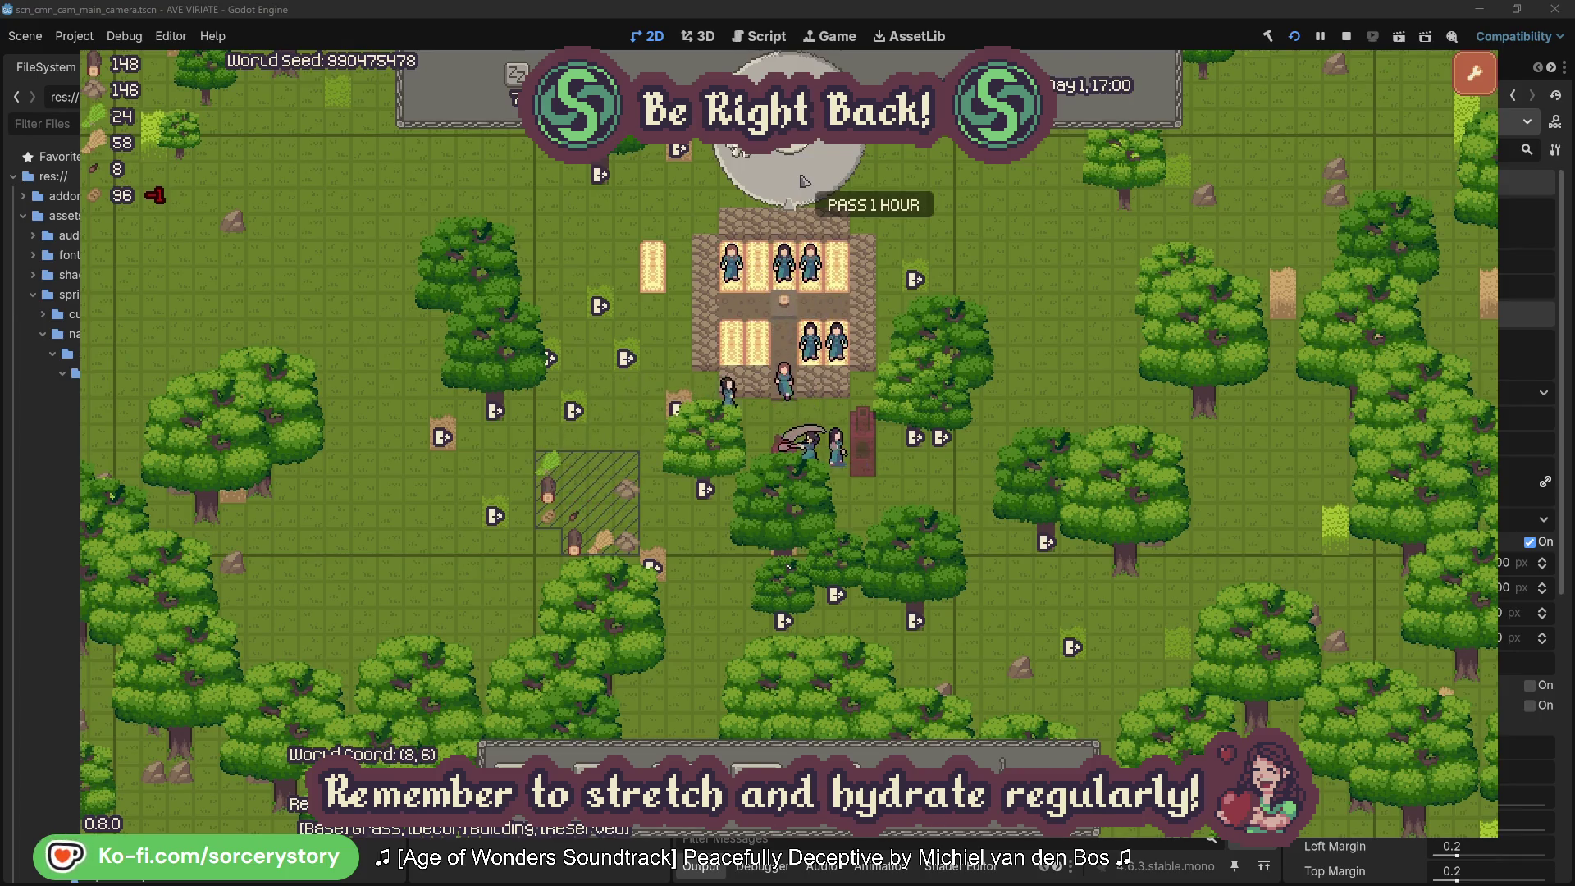
{"action": "left_click", "coordinate": [803, 180]}
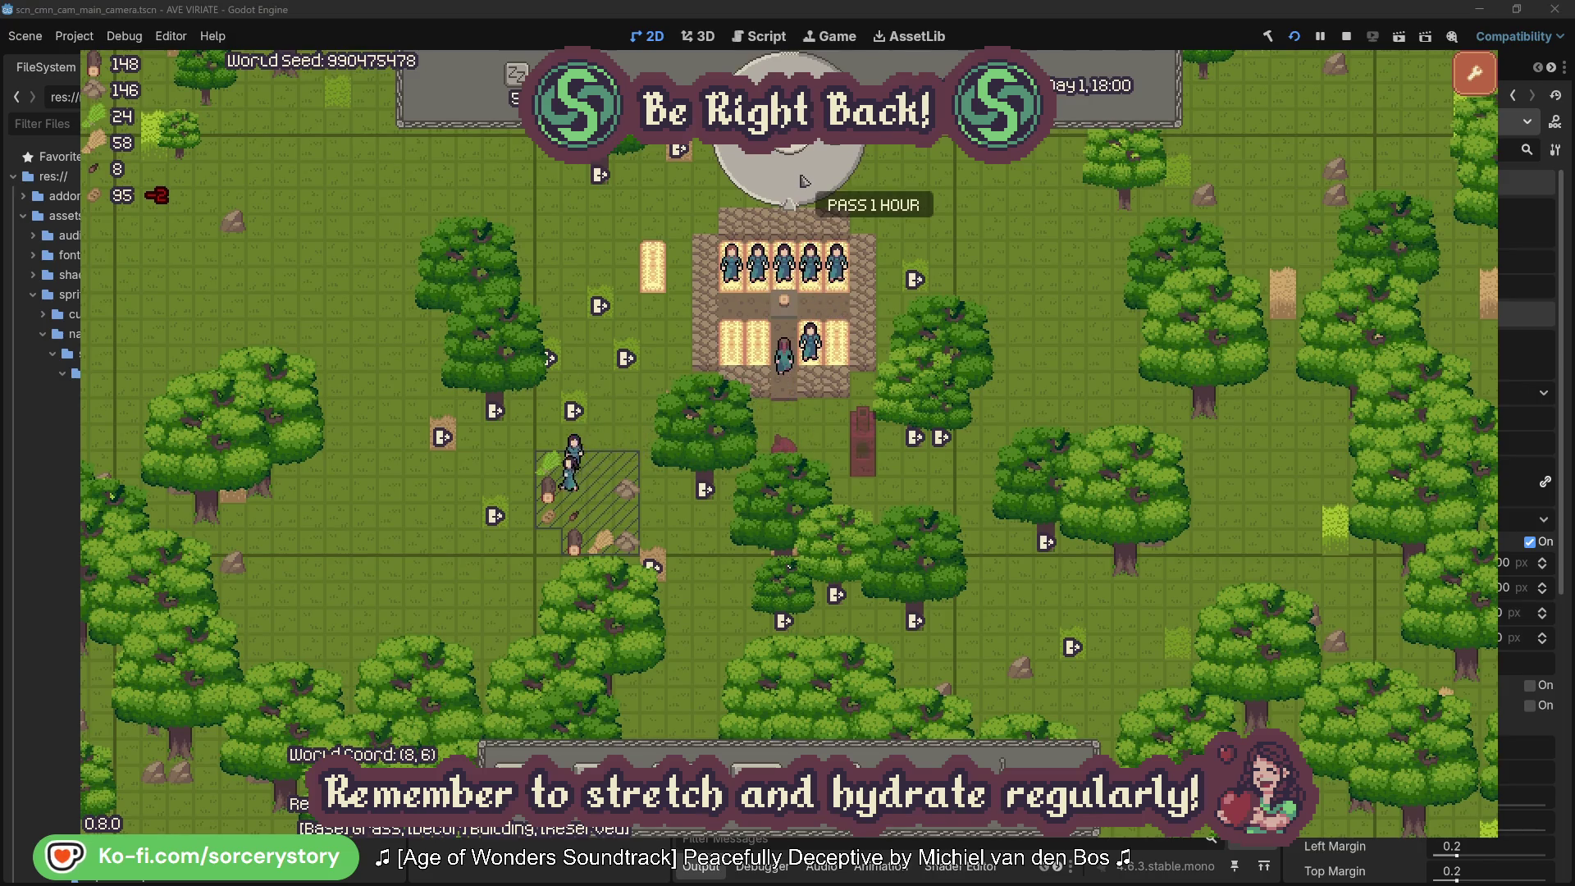
{"action": "left_click", "coordinate": [803, 180]}
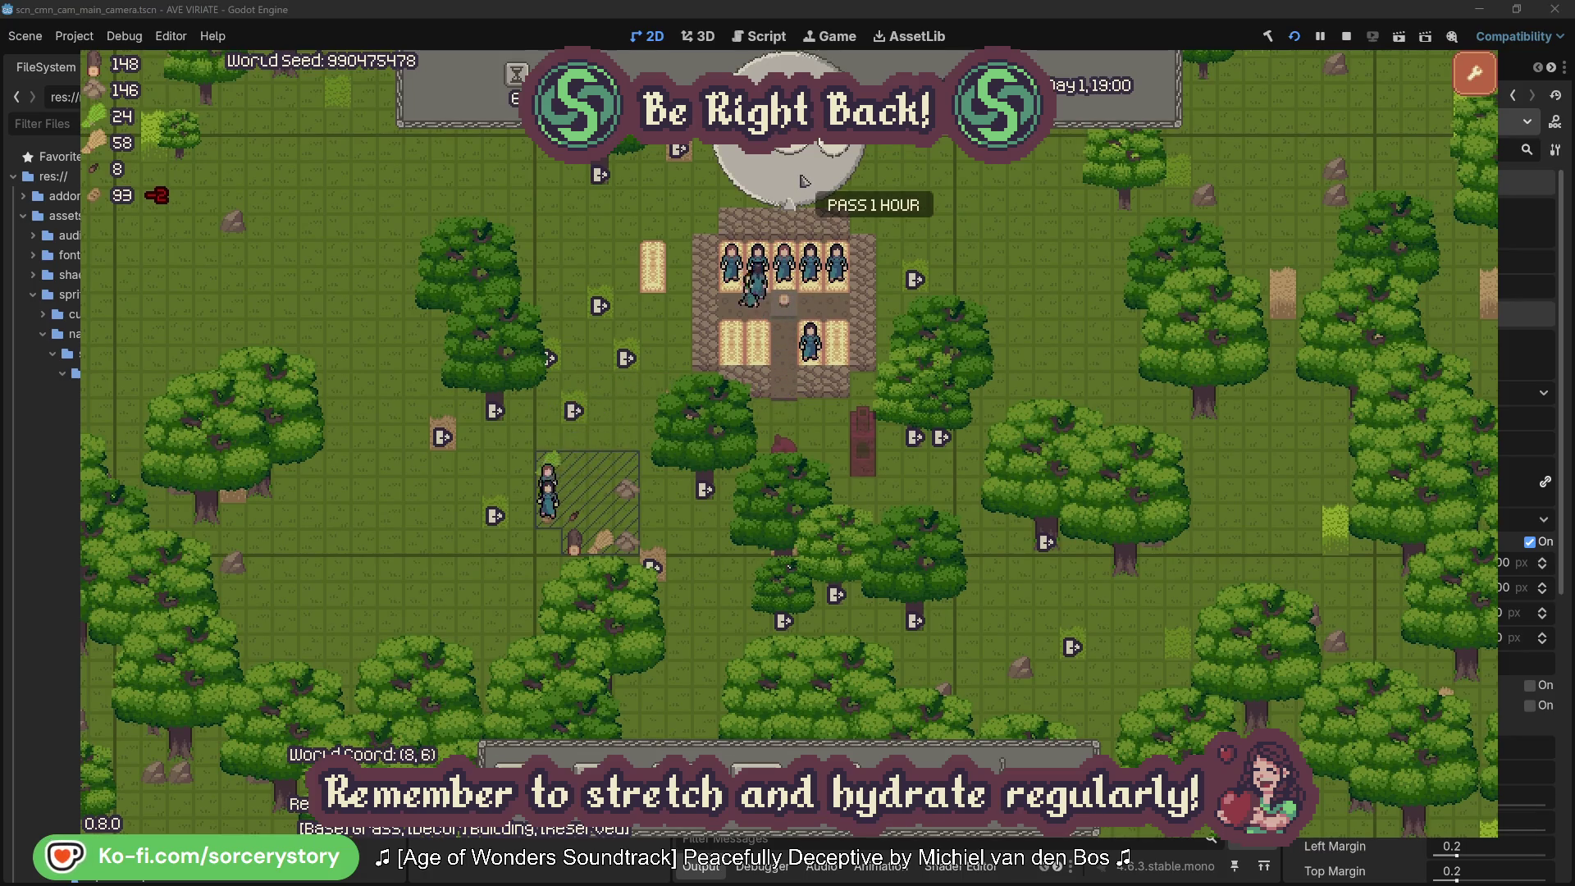
{"action": "left_click", "coordinate": [803, 181]}
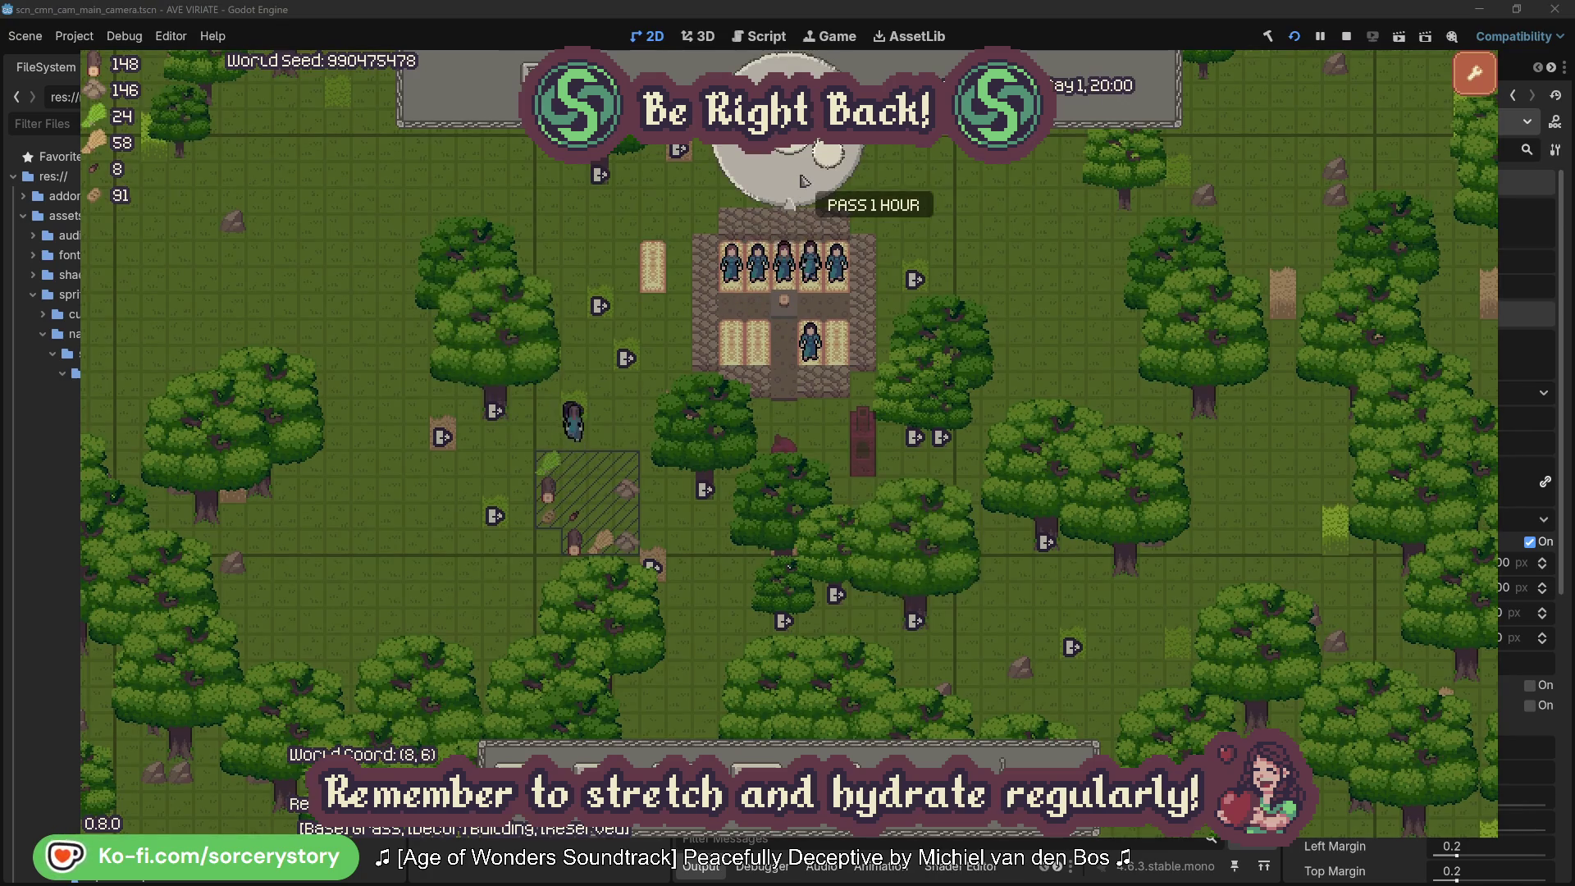
Step: Pass ten hours overnight, from Day 1, 20:00 to Day 2, 06:00
{"action": "left_click", "coordinate": [803, 181]}
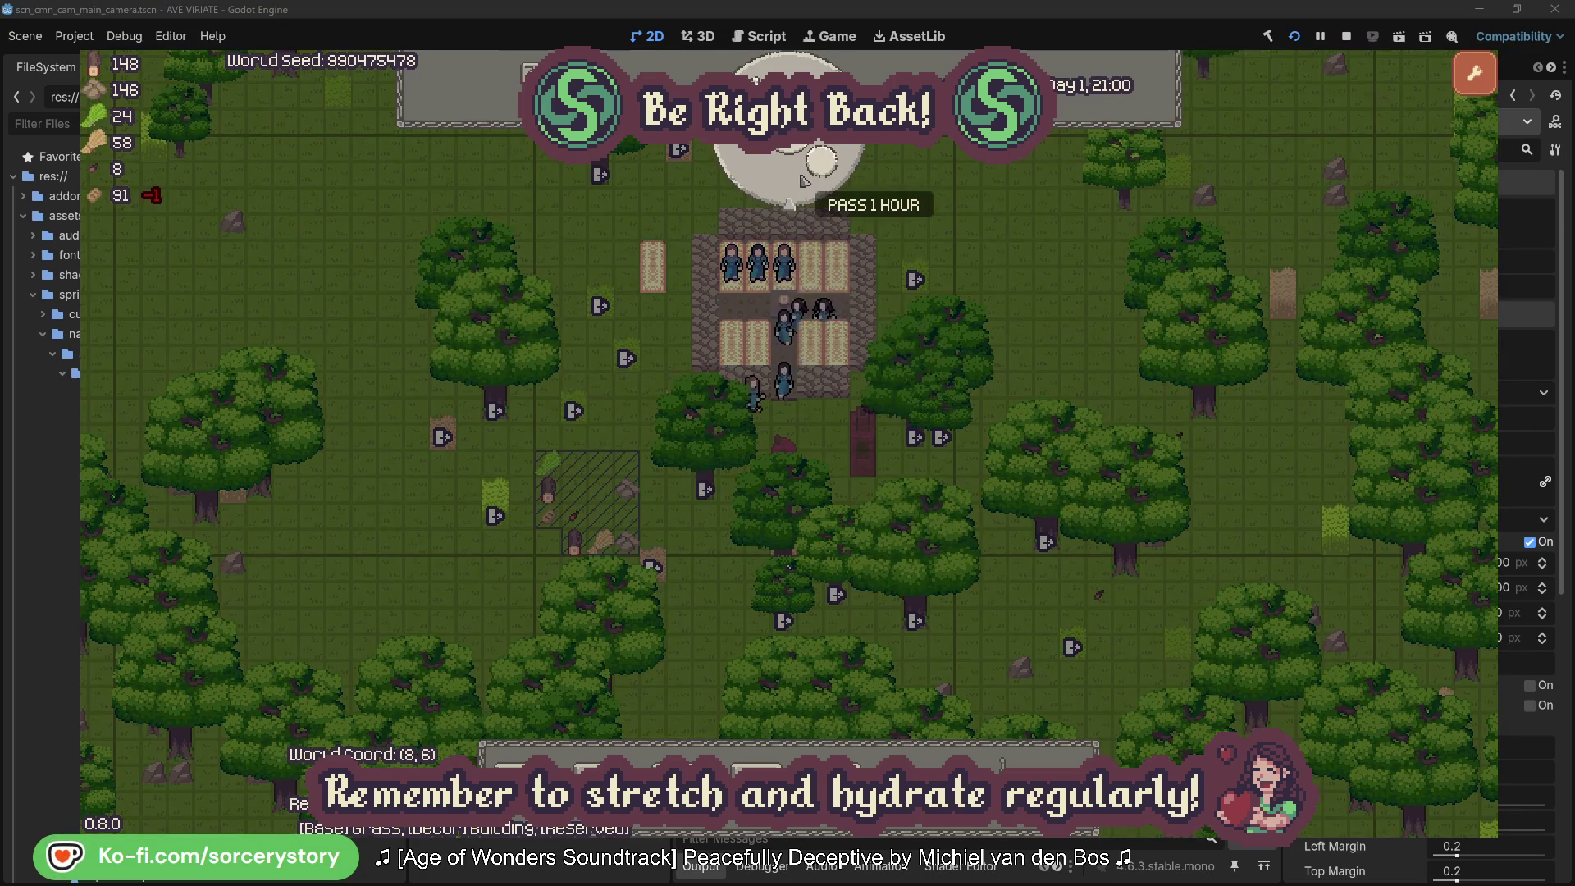
{"action": "left_click", "coordinate": [803, 179]}
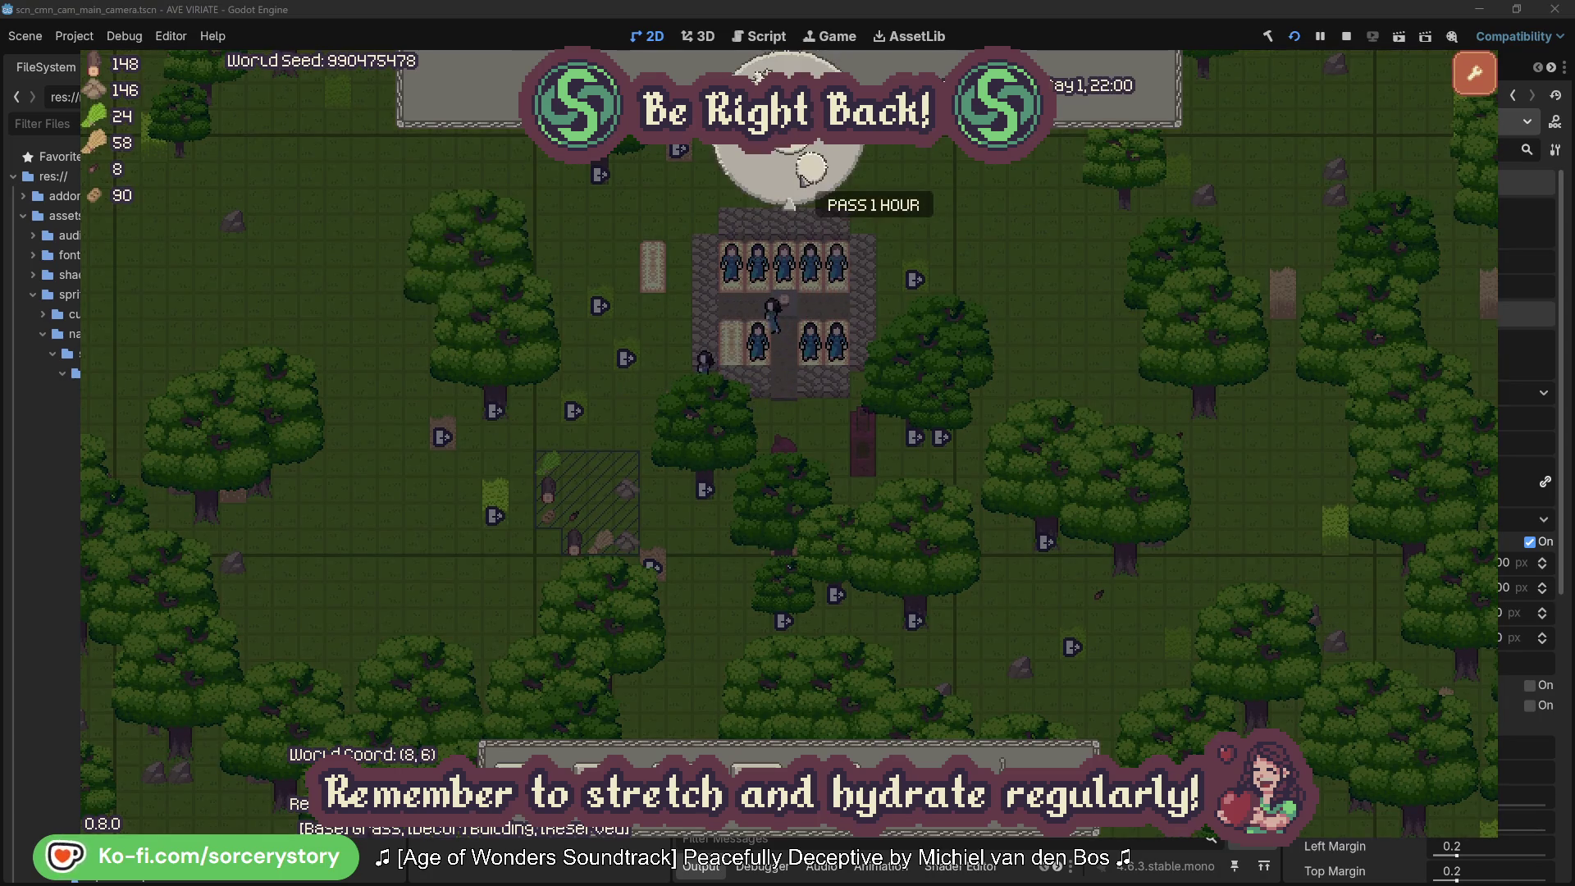
{"action": "left_click", "coordinate": [802, 176]}
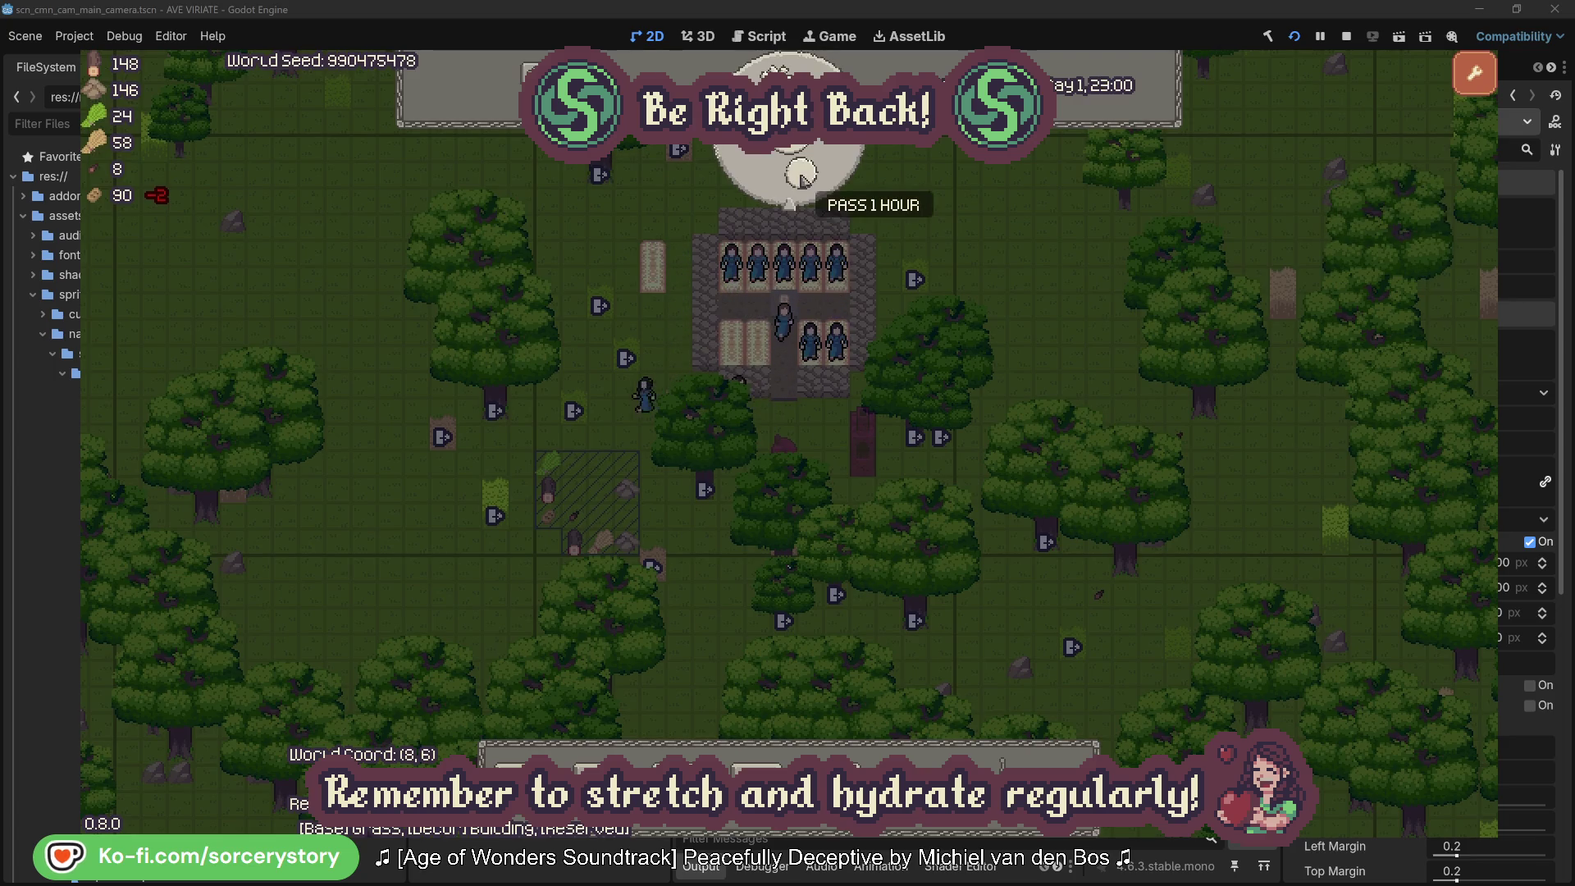
{"action": "left_click", "coordinate": [801, 176]}
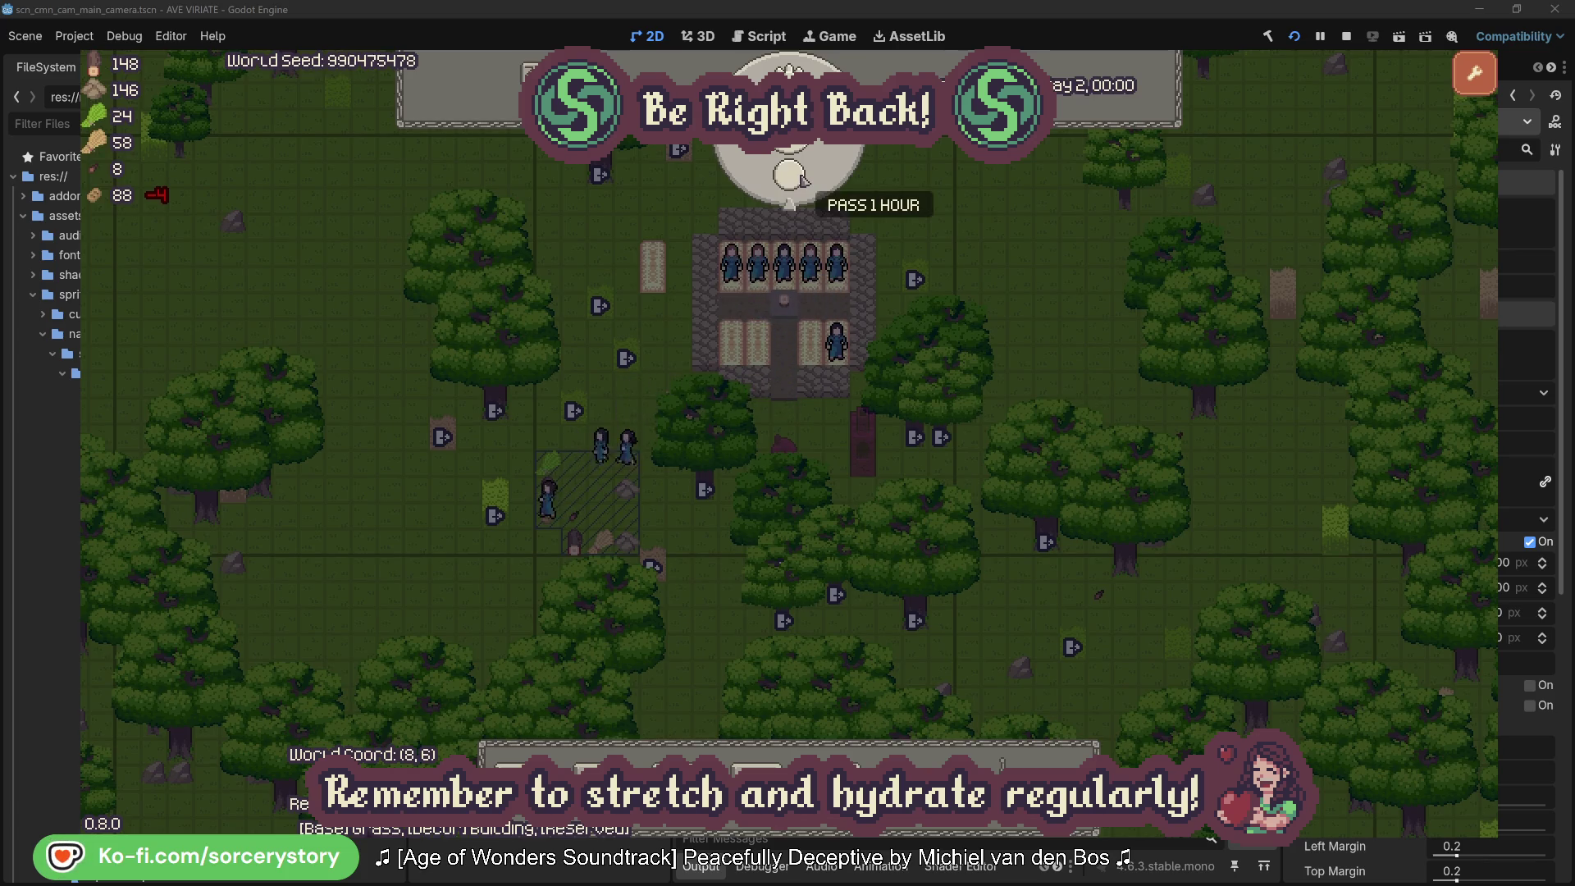
{"action": "left_click", "coordinate": [802, 179]}
{"action": "left_click", "coordinate": [802, 180]}
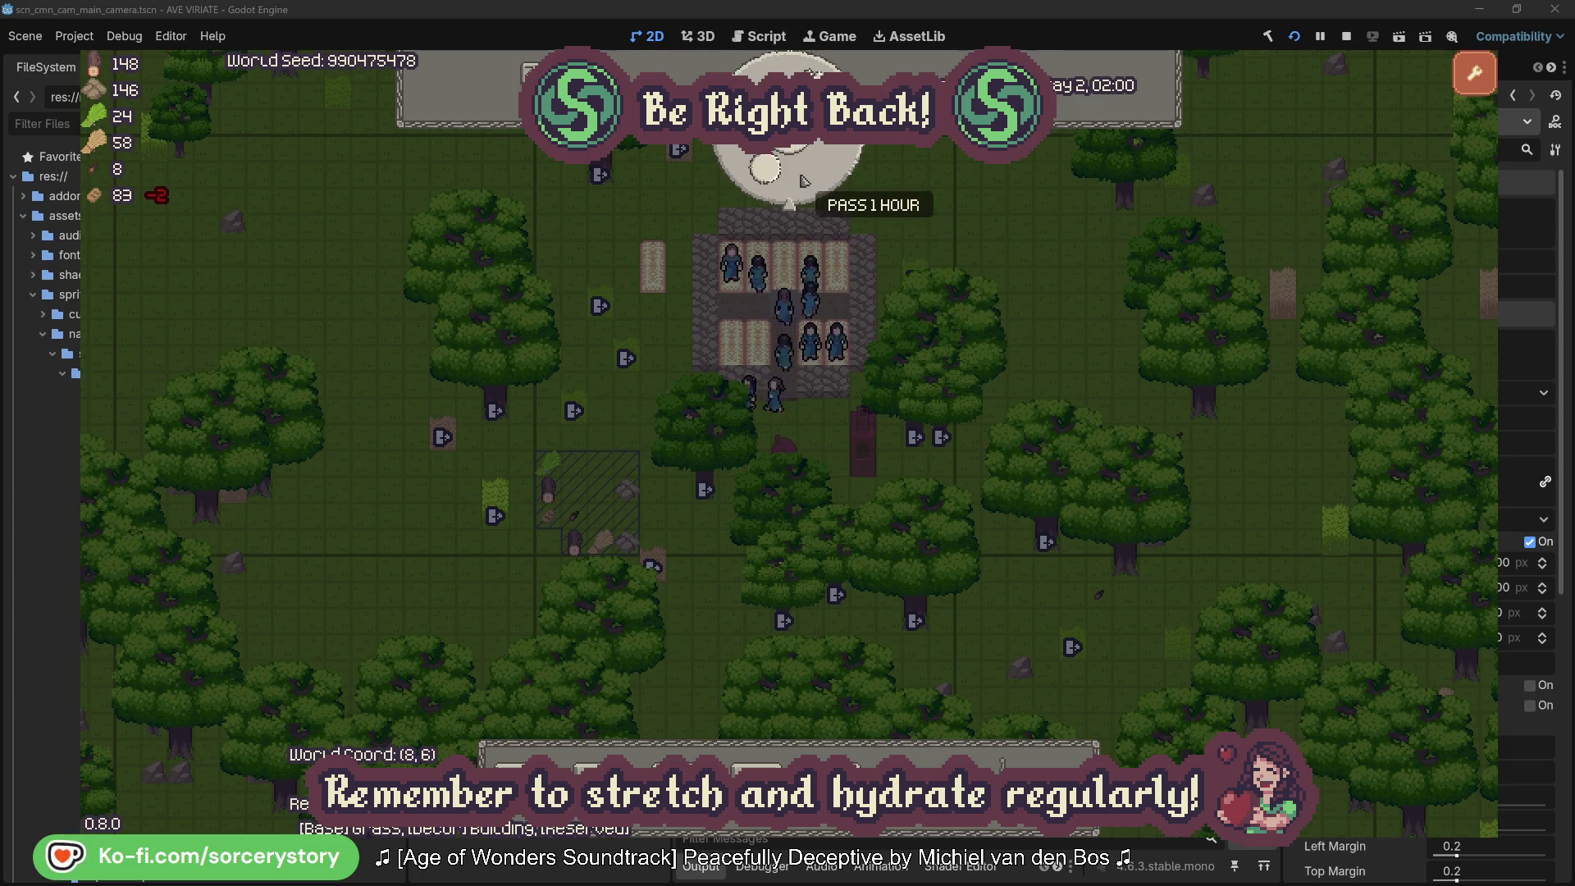
{"action": "left_click", "coordinate": [802, 181]}
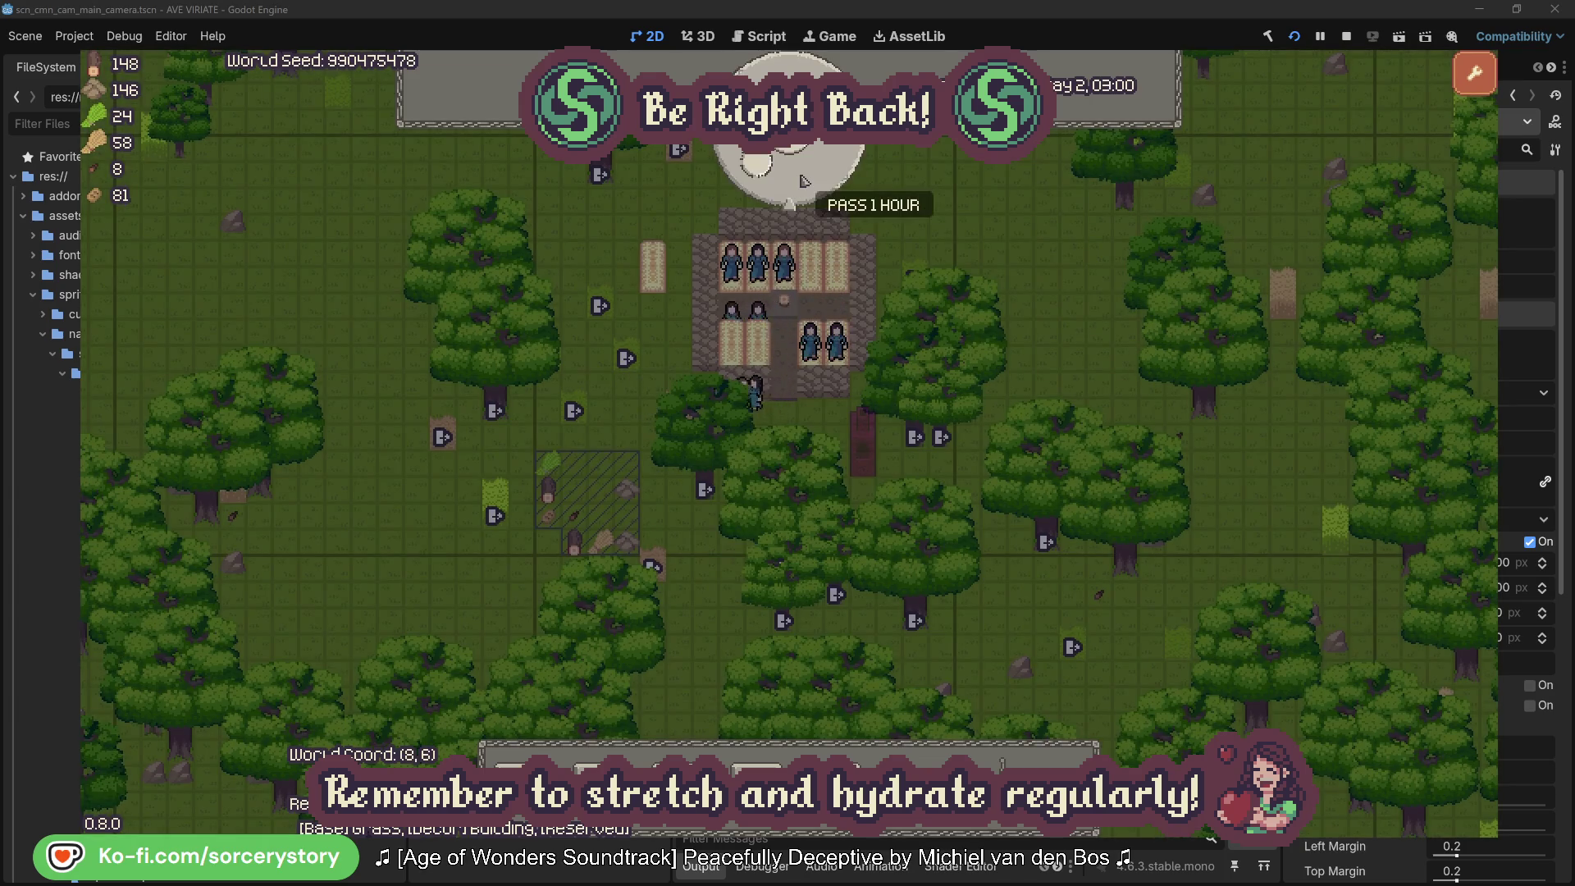
{"action": "left_click", "coordinate": [802, 180]}
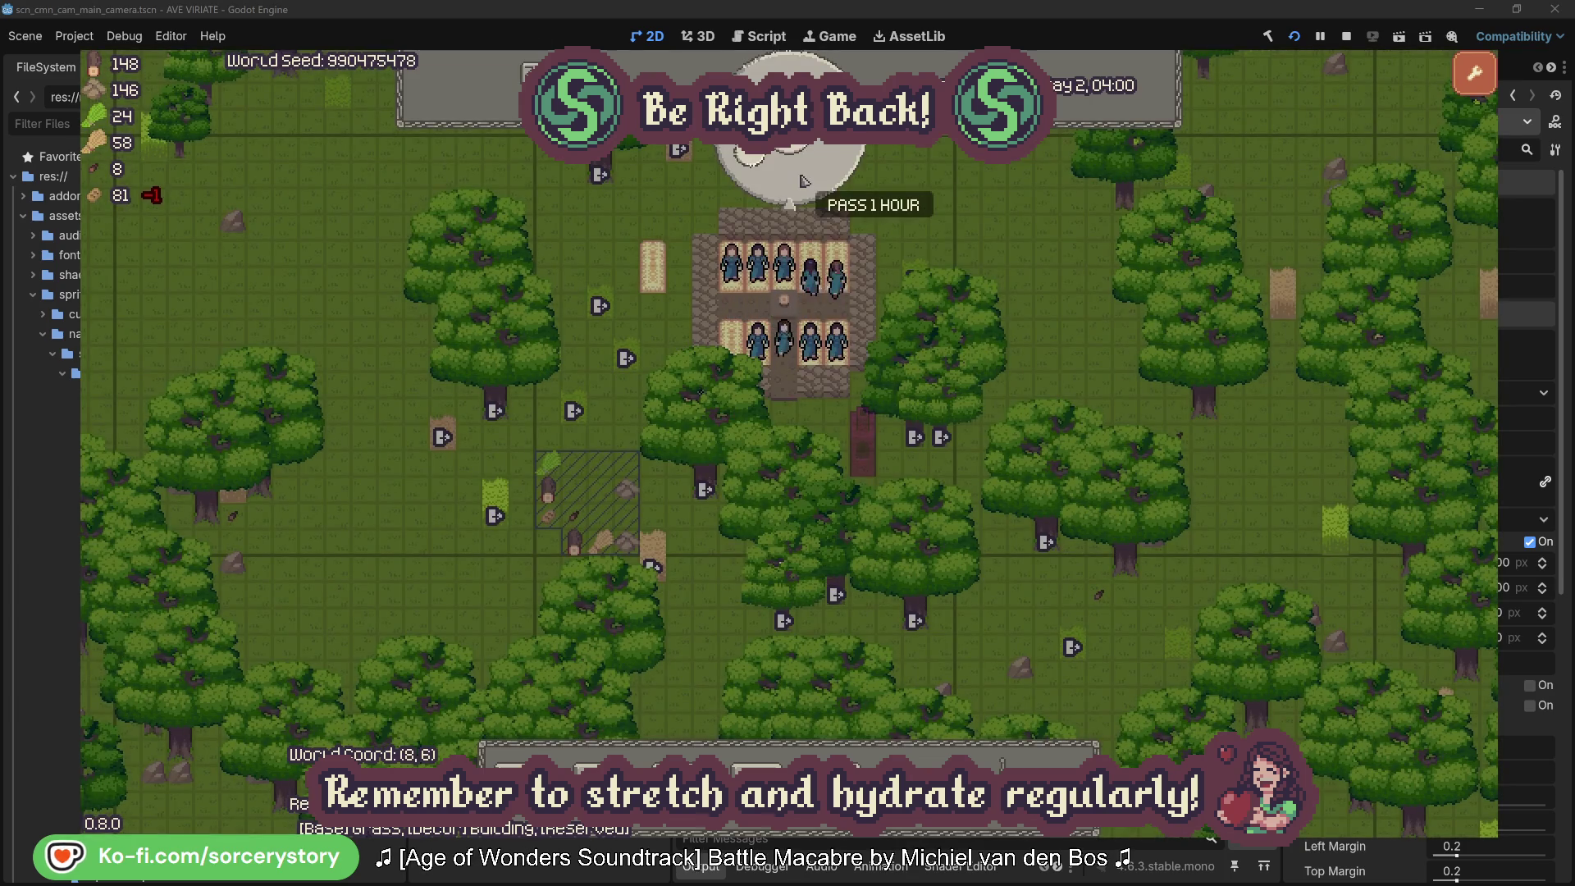
{"action": "left_click", "coordinate": [804, 180]}
{"action": "left_click", "coordinate": [804, 180]}
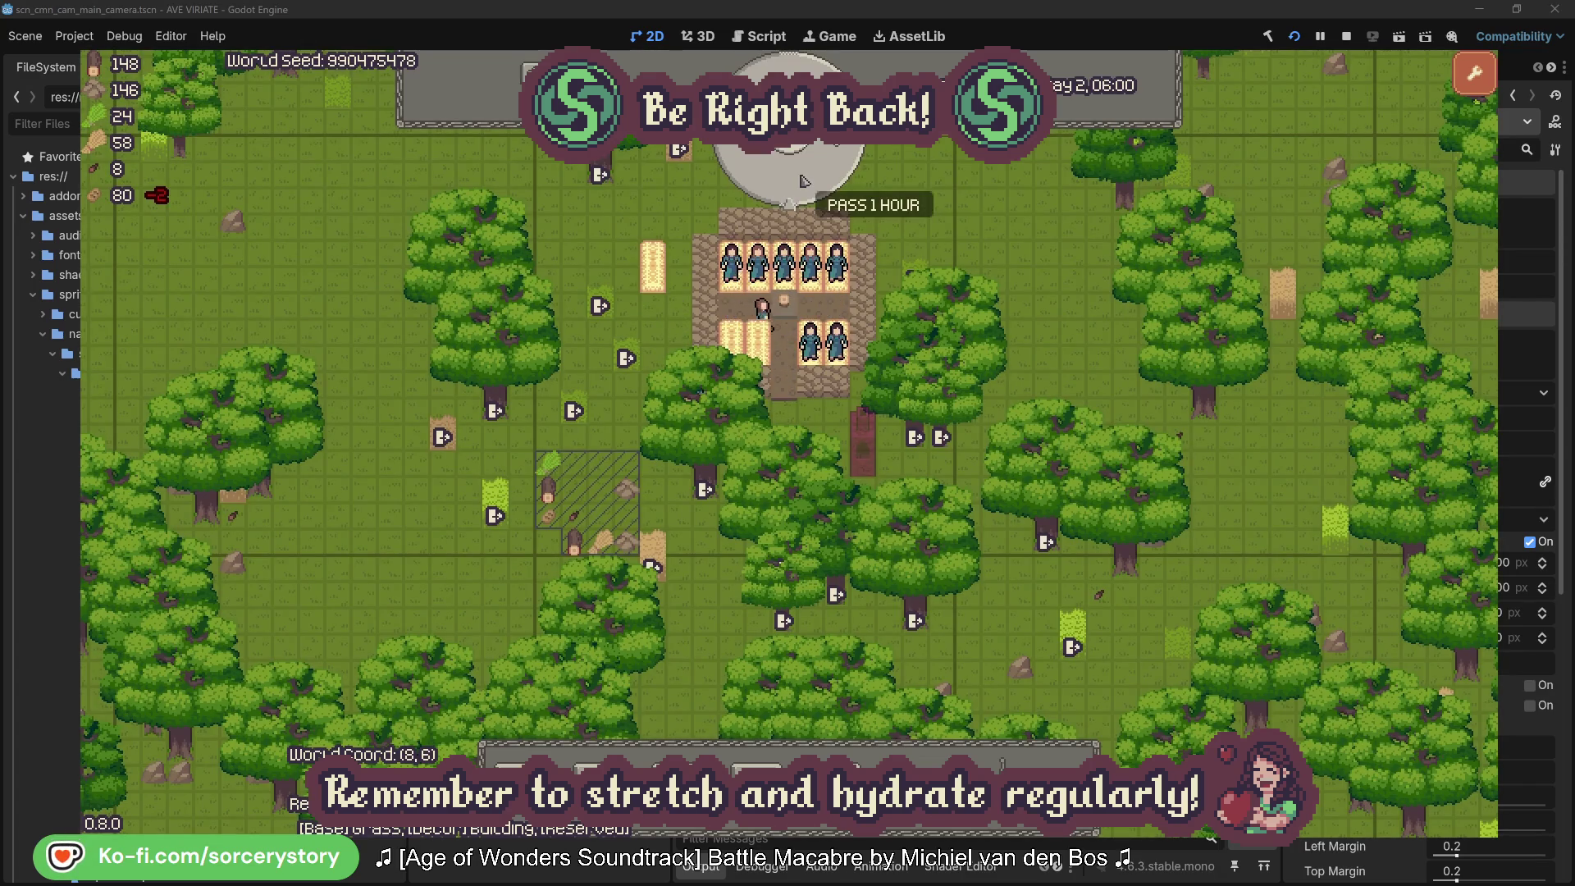
Step: Pass thirteen hours, from Day 2, 06:00 to 19:00, as workers chop trees and finish a building
{"action": "left_click", "coordinate": [804, 181]}
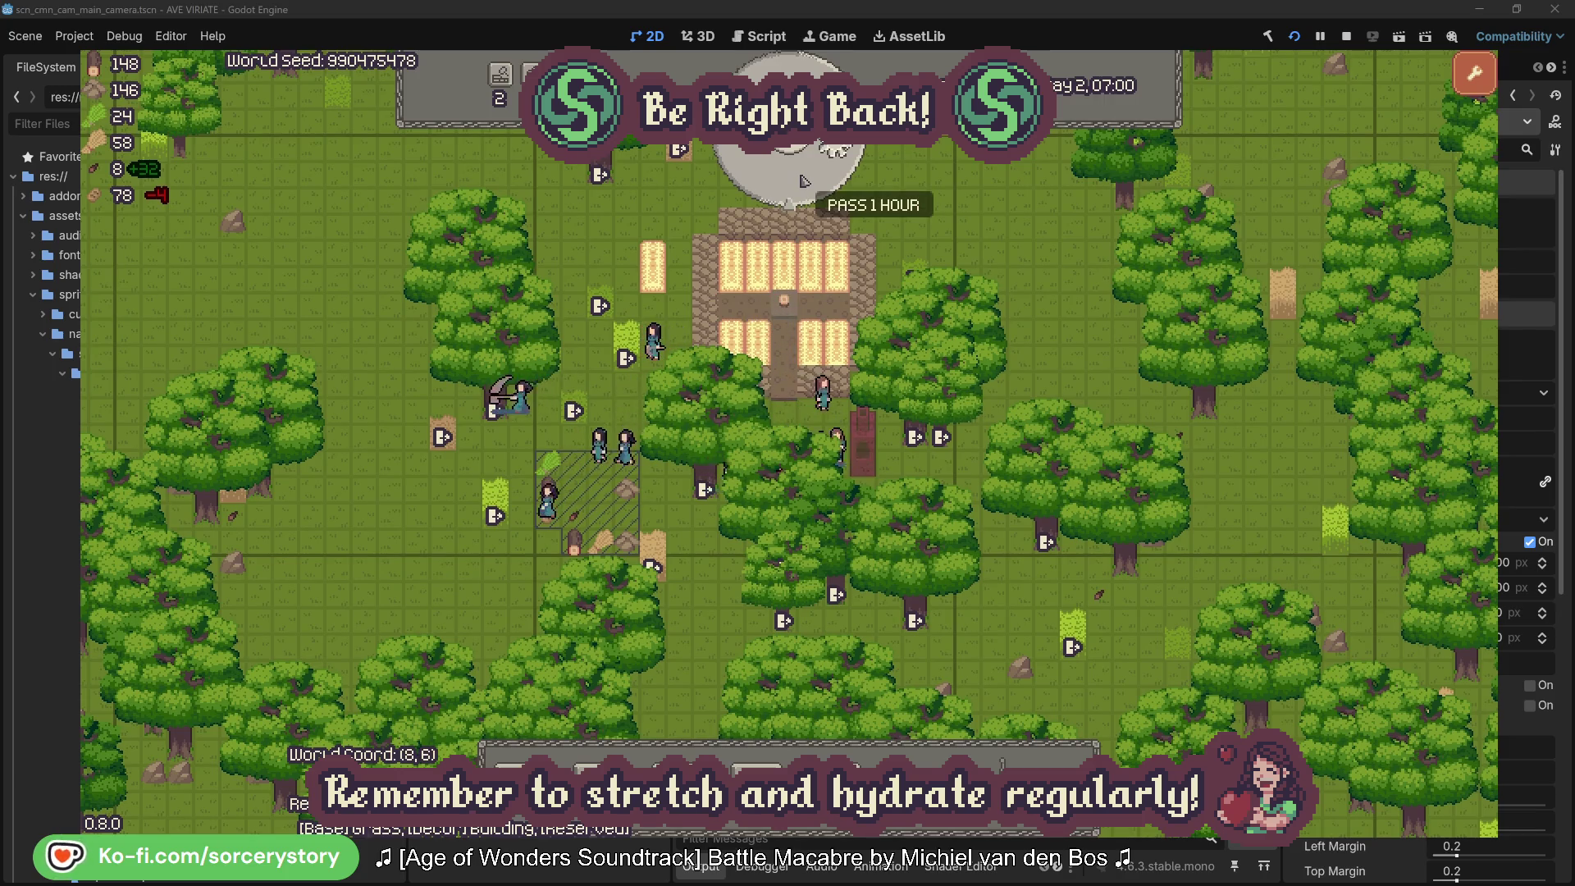
{"action": "left_click", "coordinate": [804, 180]}
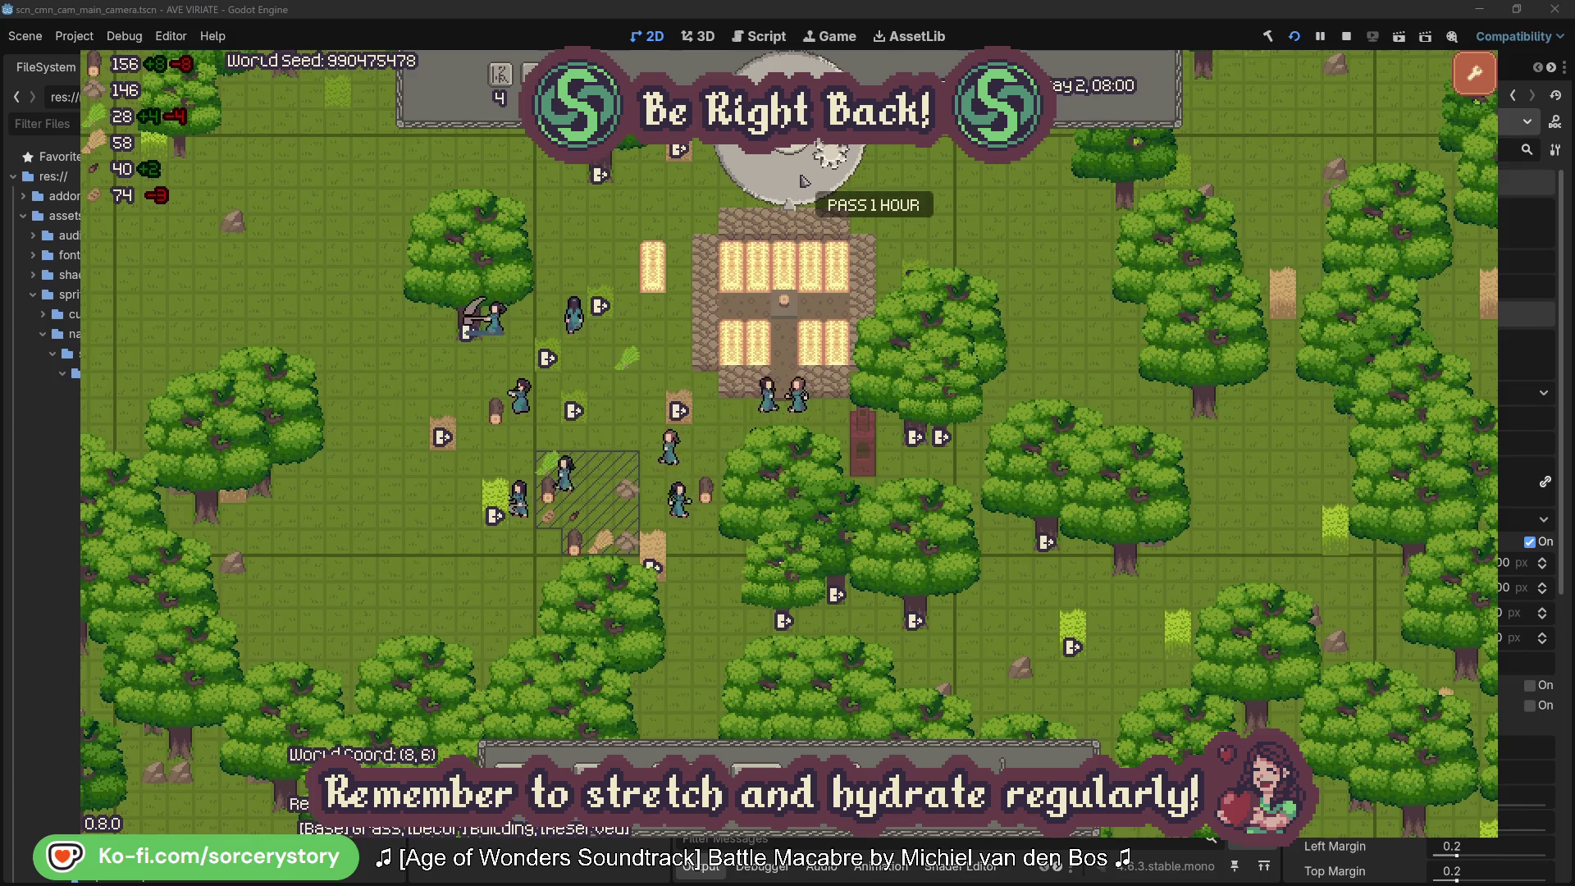
{"action": "left_click", "coordinate": [803, 180]}
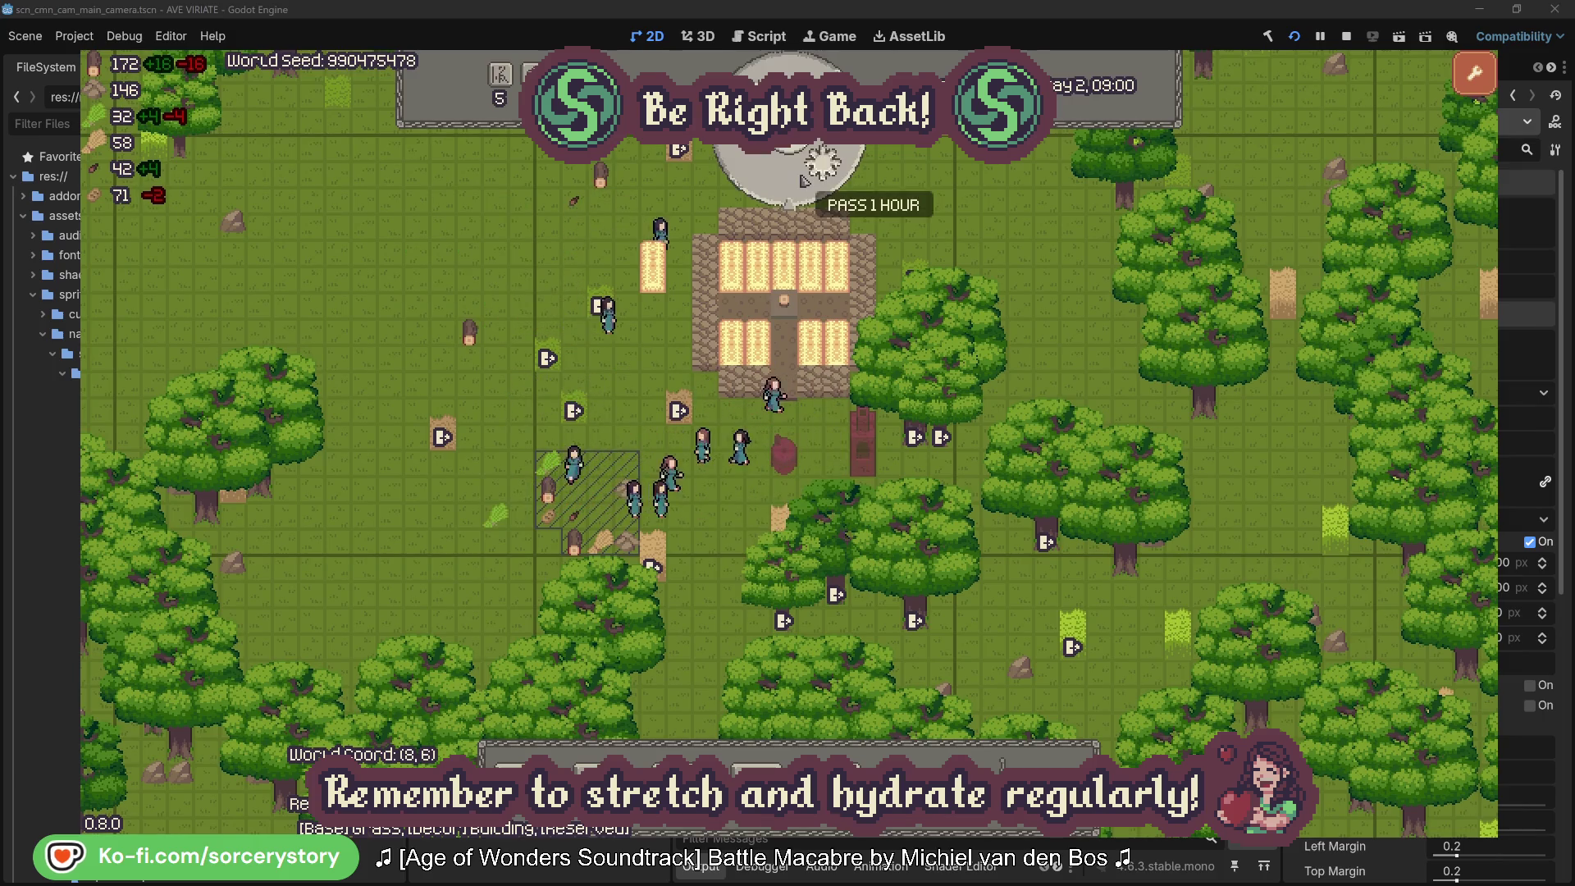
{"action": "left_click", "coordinate": [803, 179]}
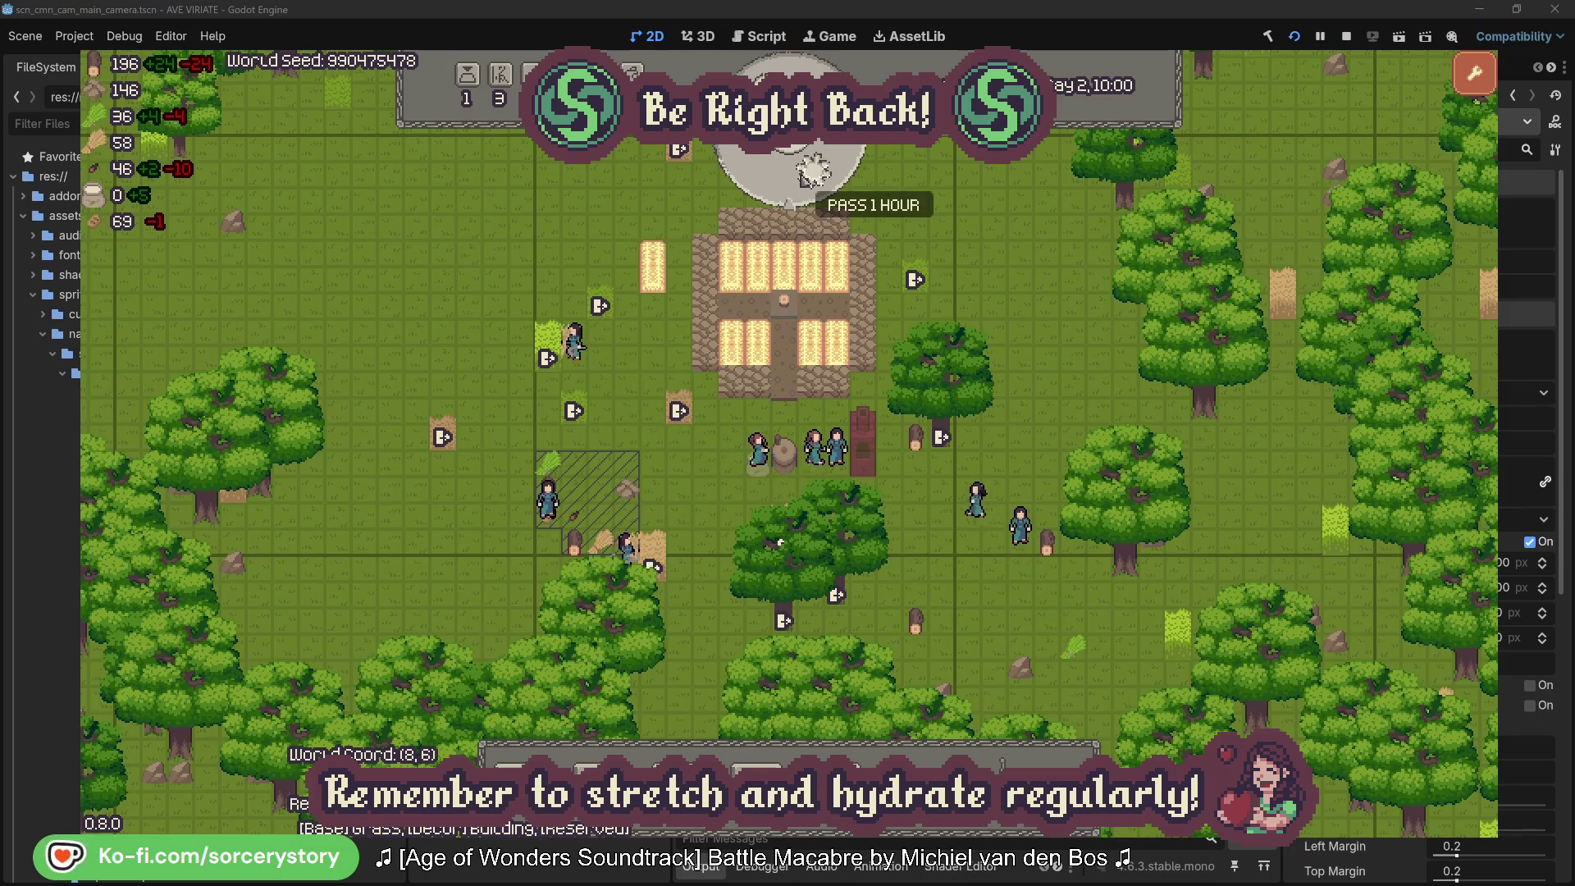
{"action": "left_click", "coordinate": [802, 179]}
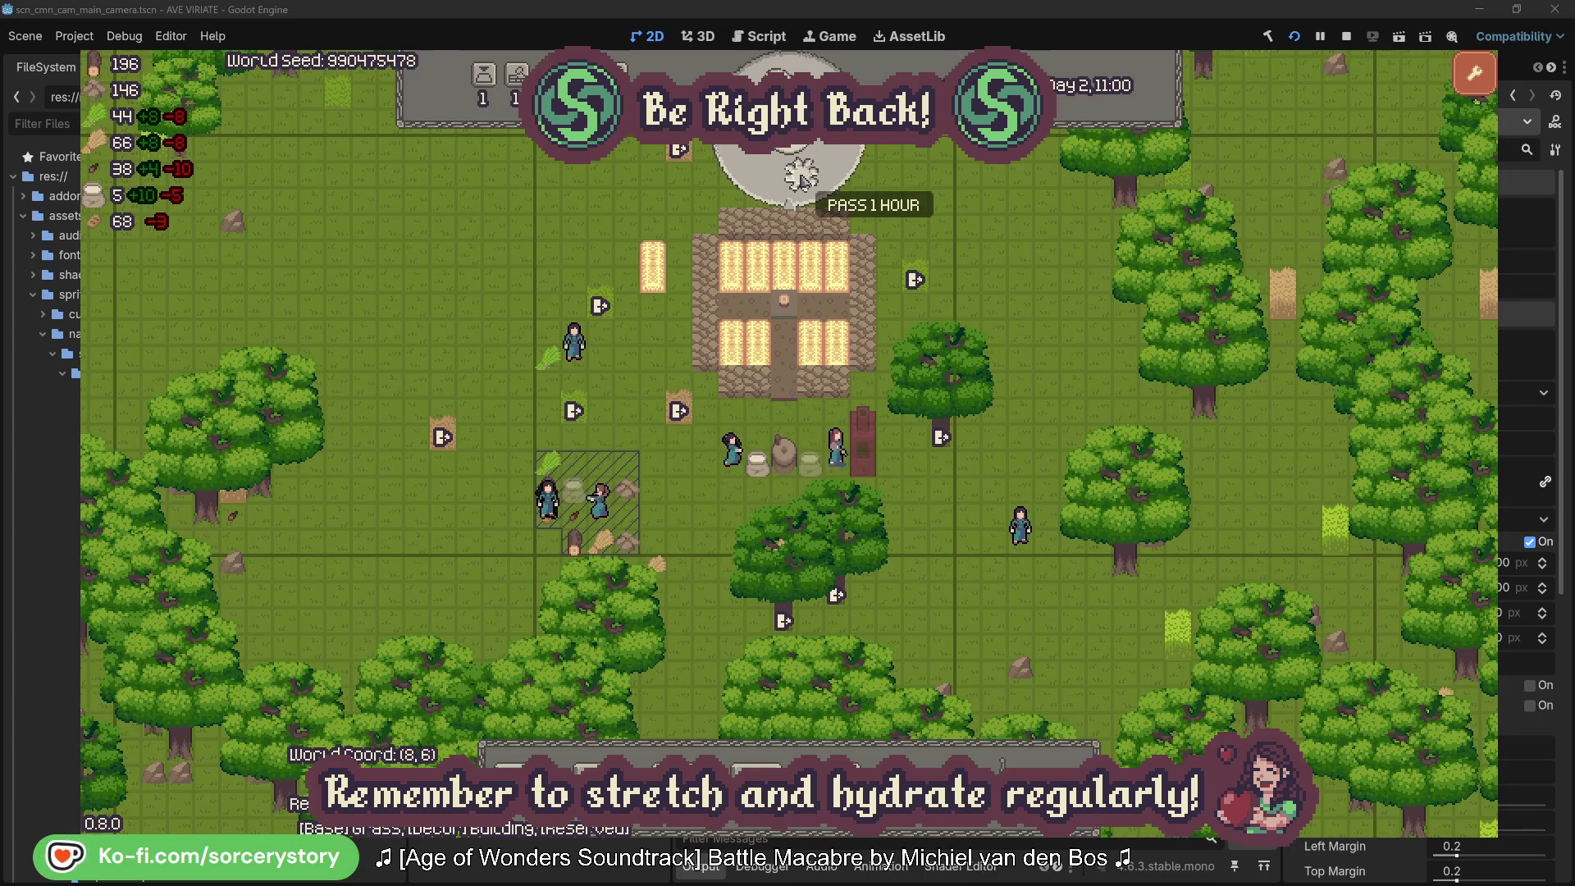
{"action": "left_click", "coordinate": [801, 178]}
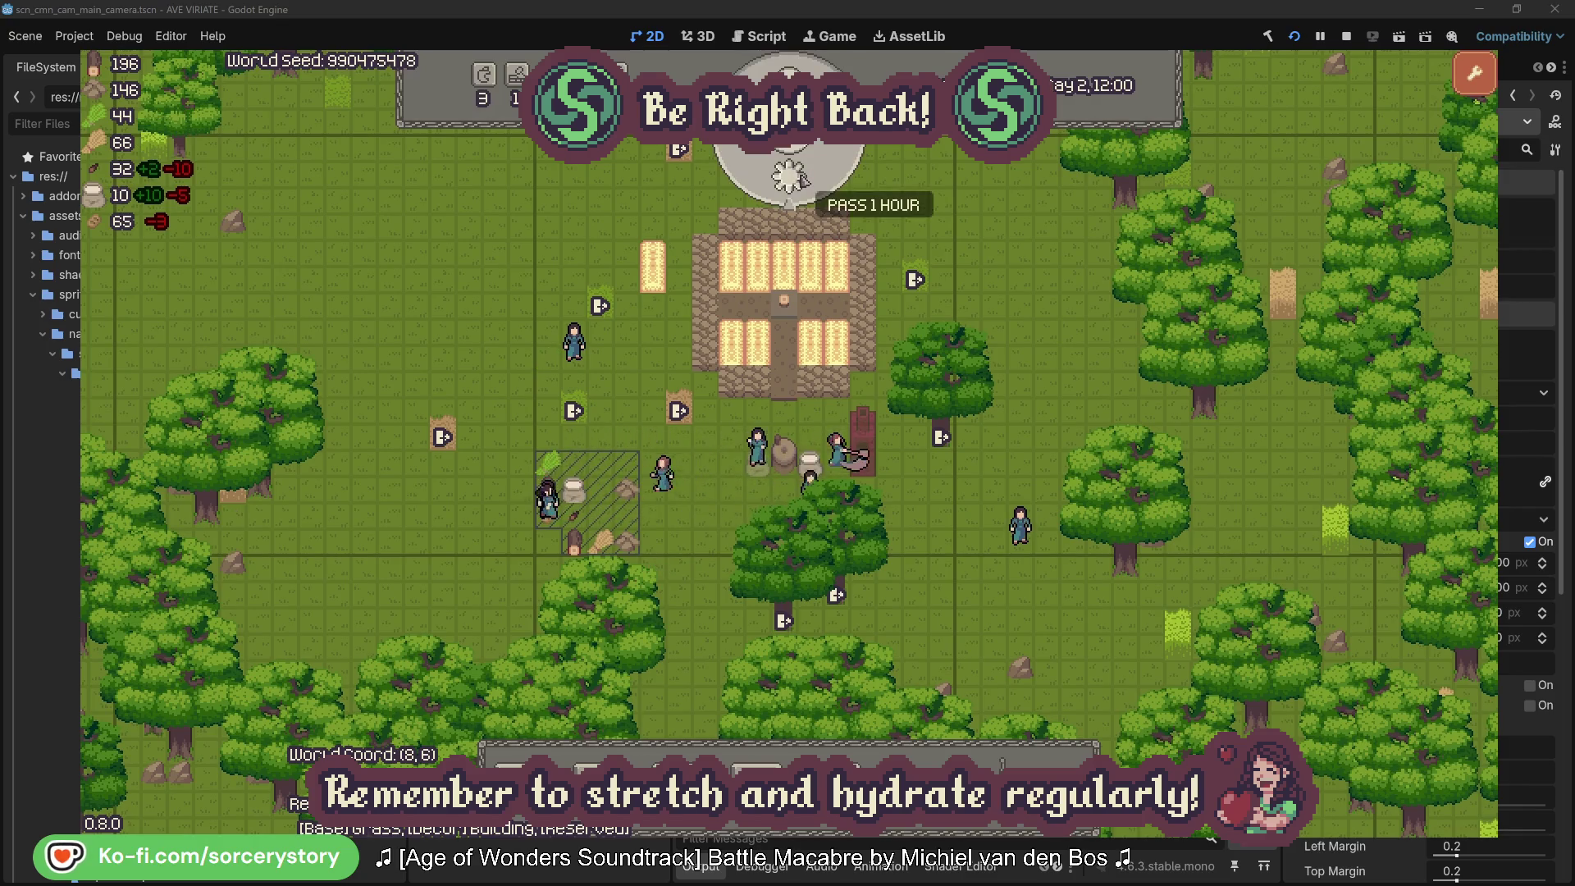
{"action": "left_click", "coordinate": [803, 181]}
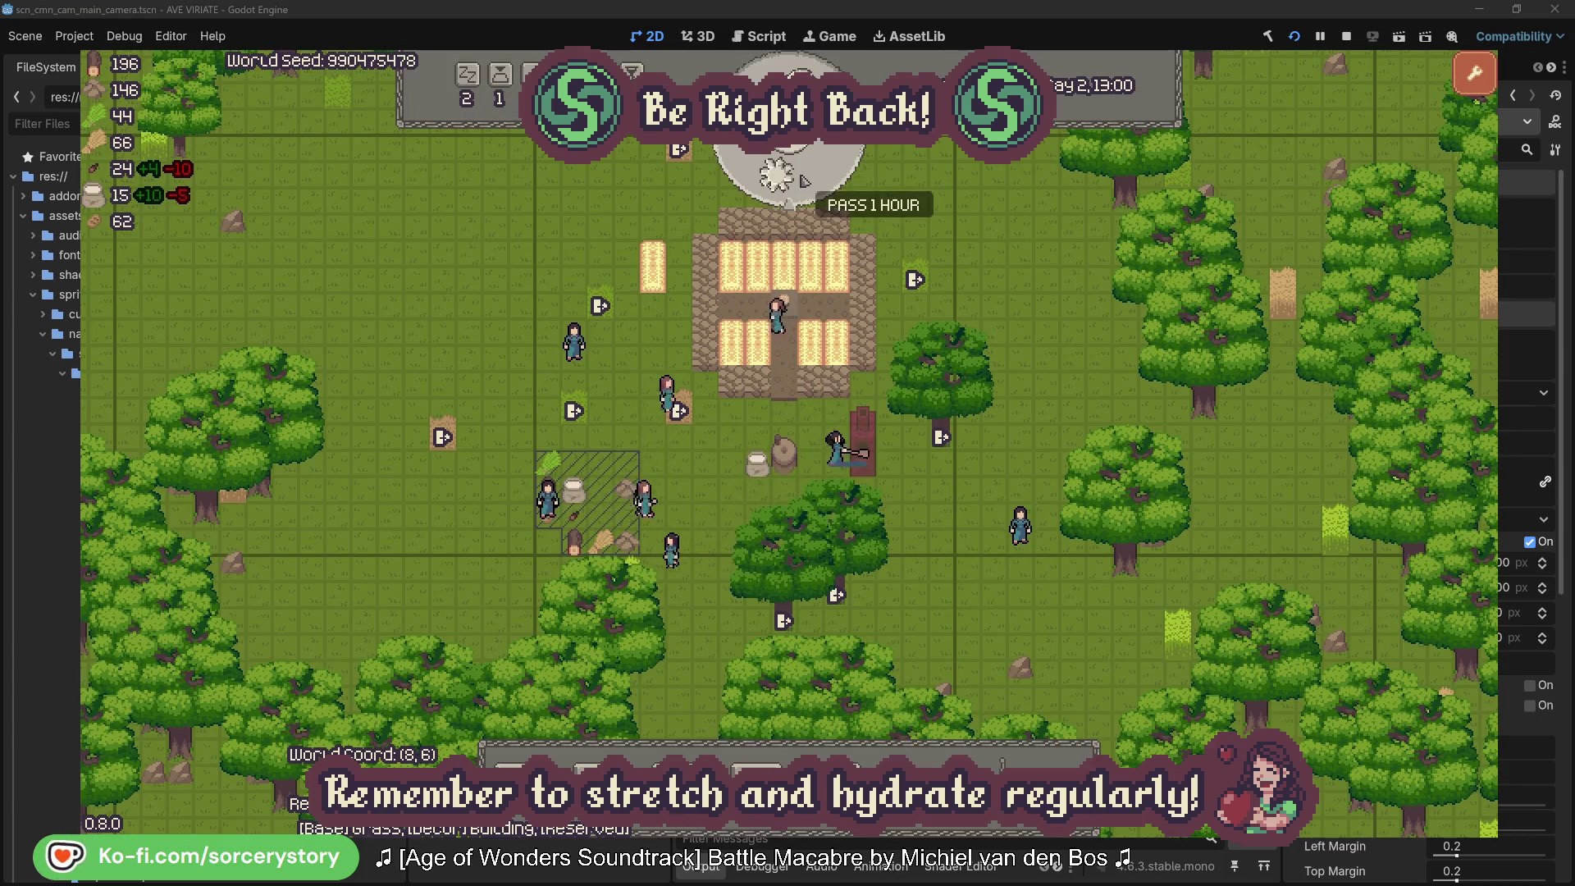
{"action": "left_click", "coordinate": [803, 180]}
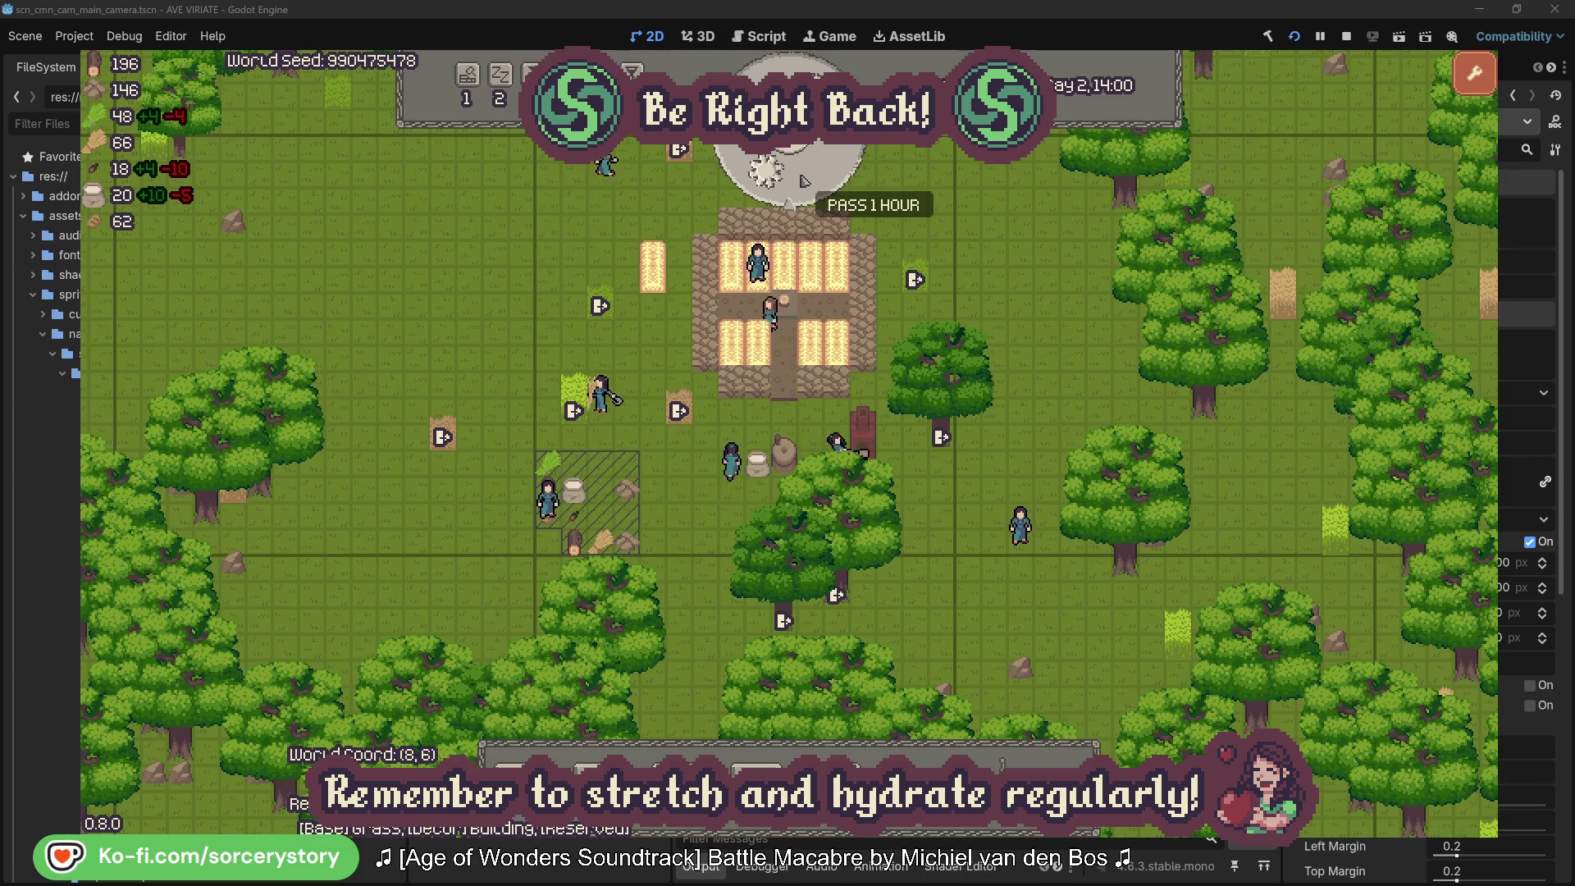
{"action": "left_click", "coordinate": [803, 180]}
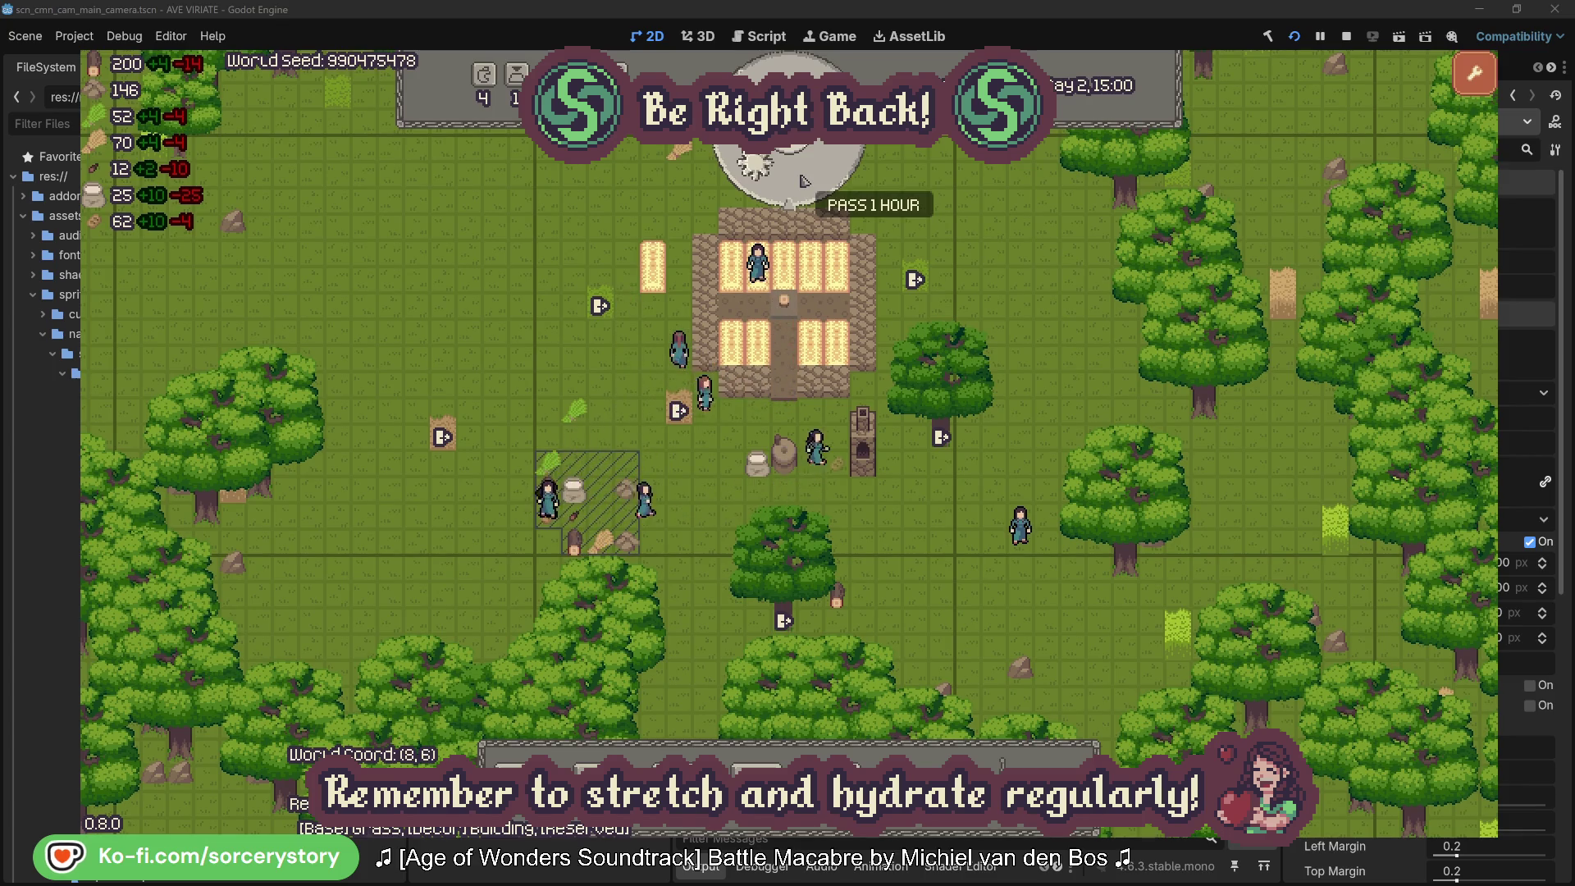
{"action": "left_click", "coordinate": [803, 180]}
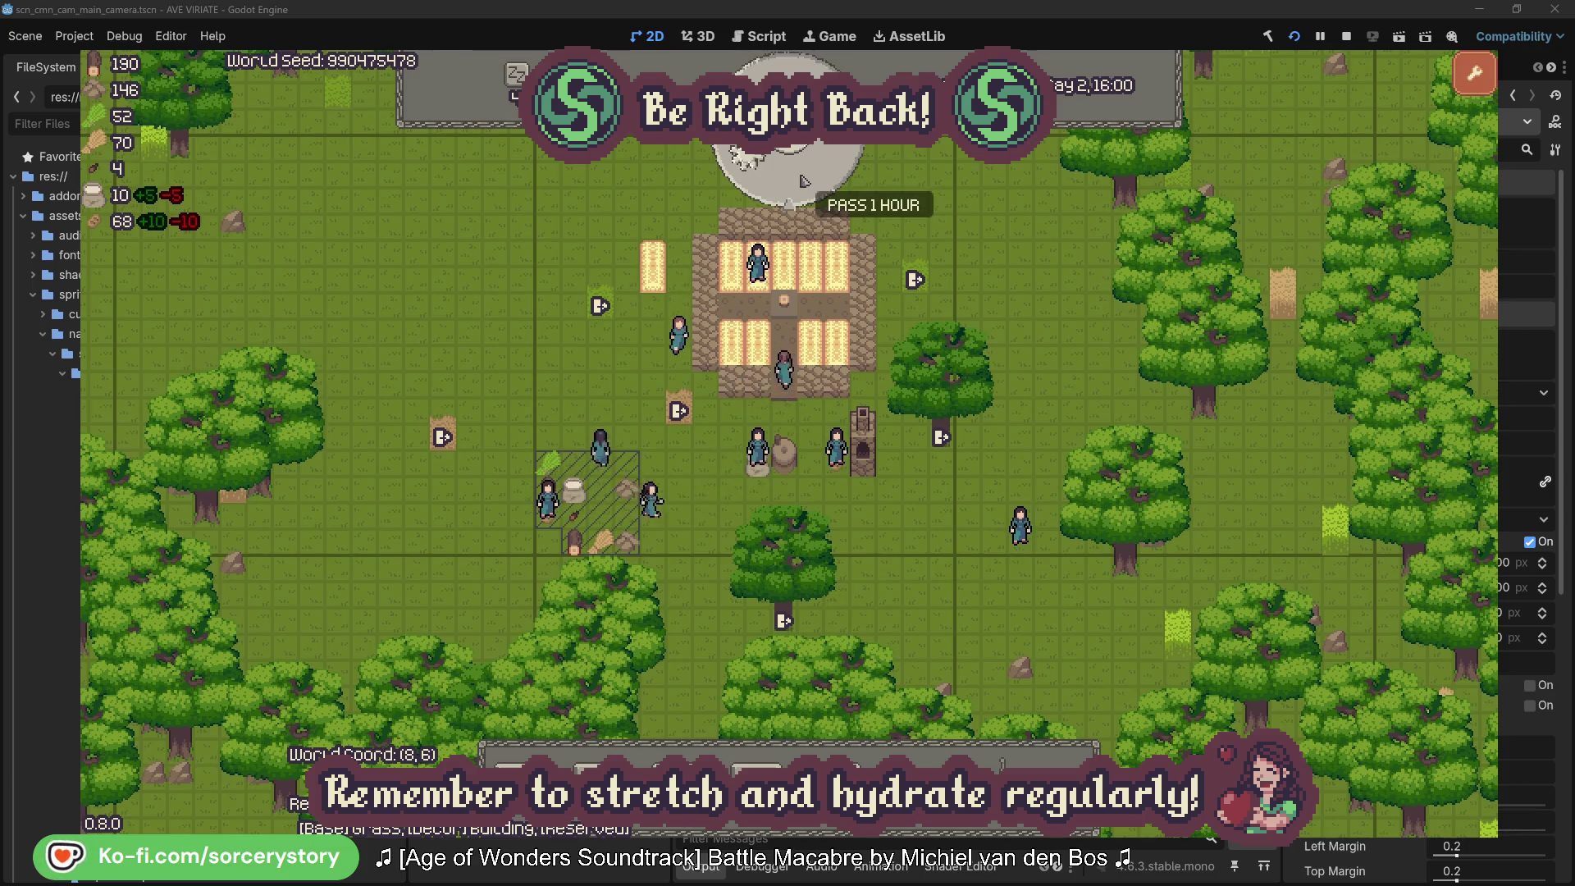
{"action": "left_click", "coordinate": [803, 179]}
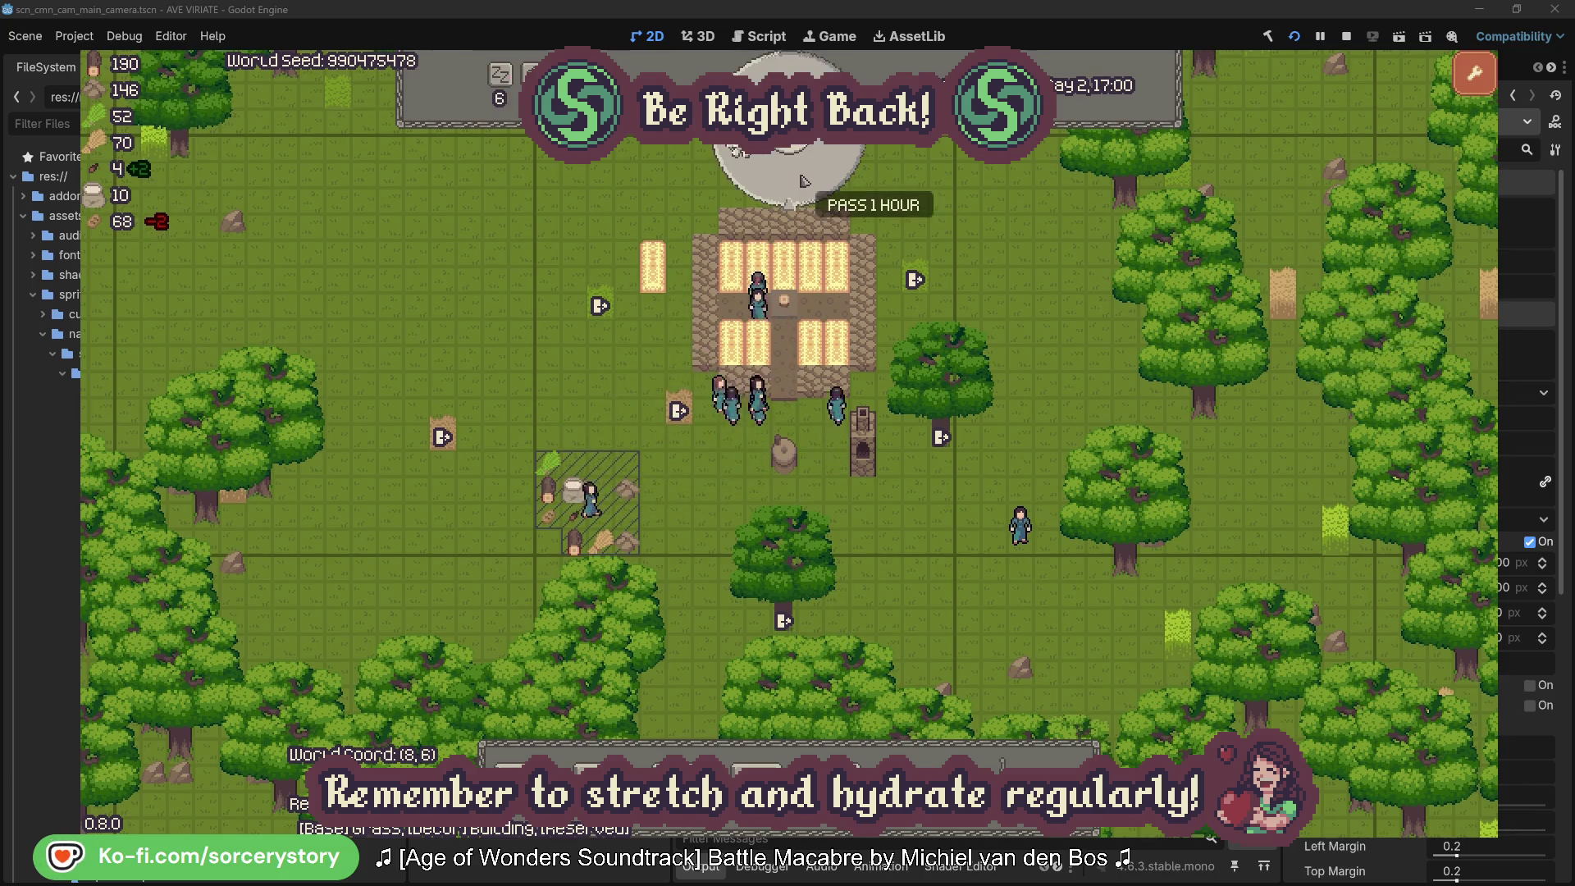
{"action": "left_click", "coordinate": [803, 181]}
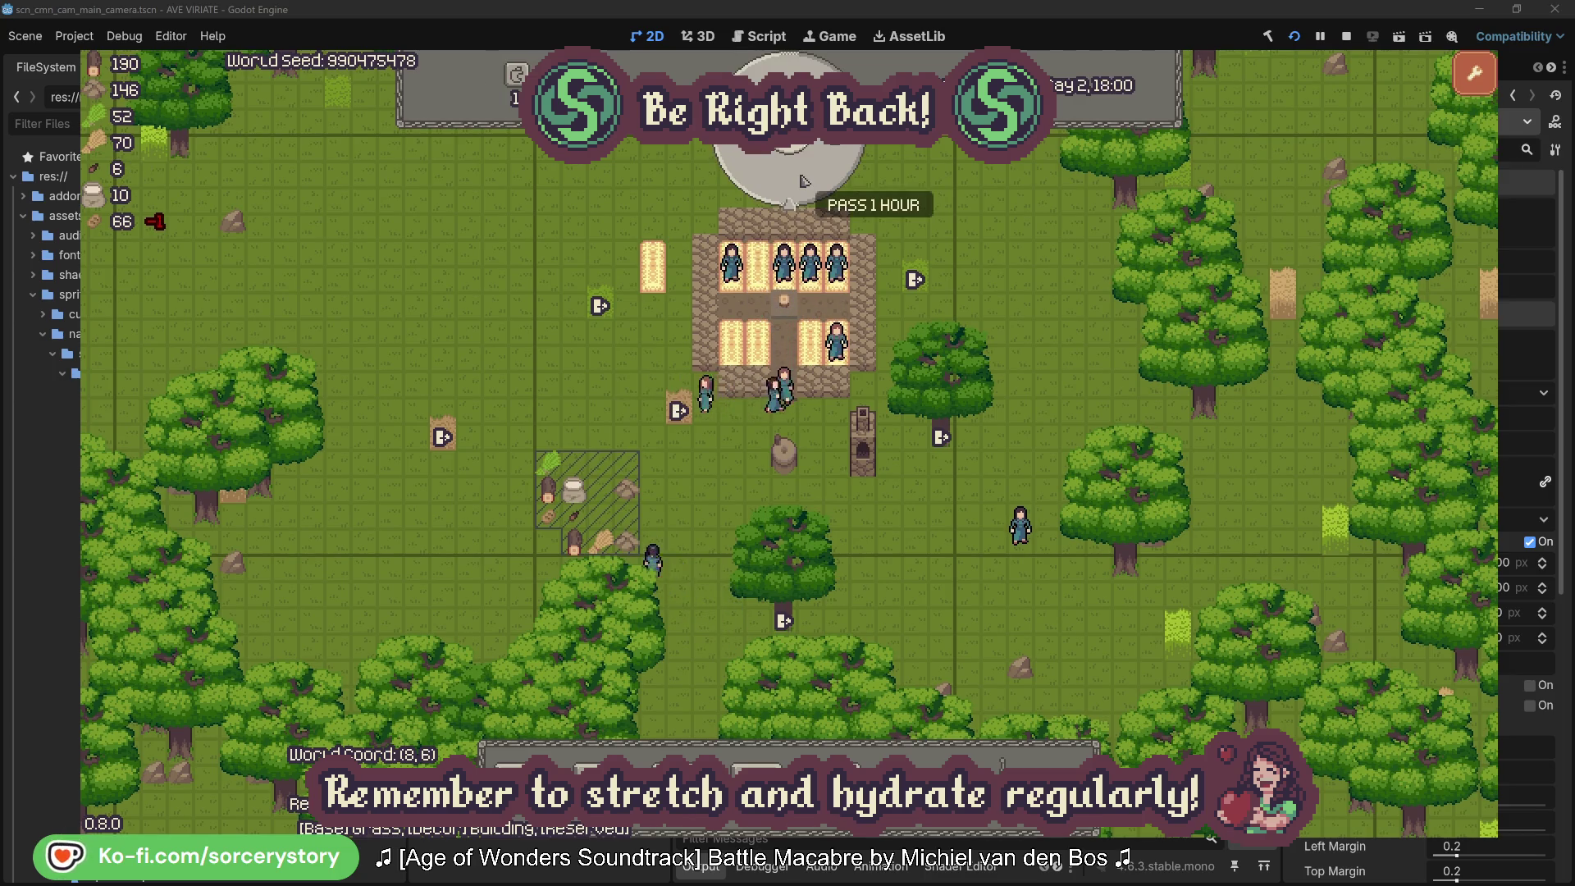
{"action": "left_click", "coordinate": [803, 181]}
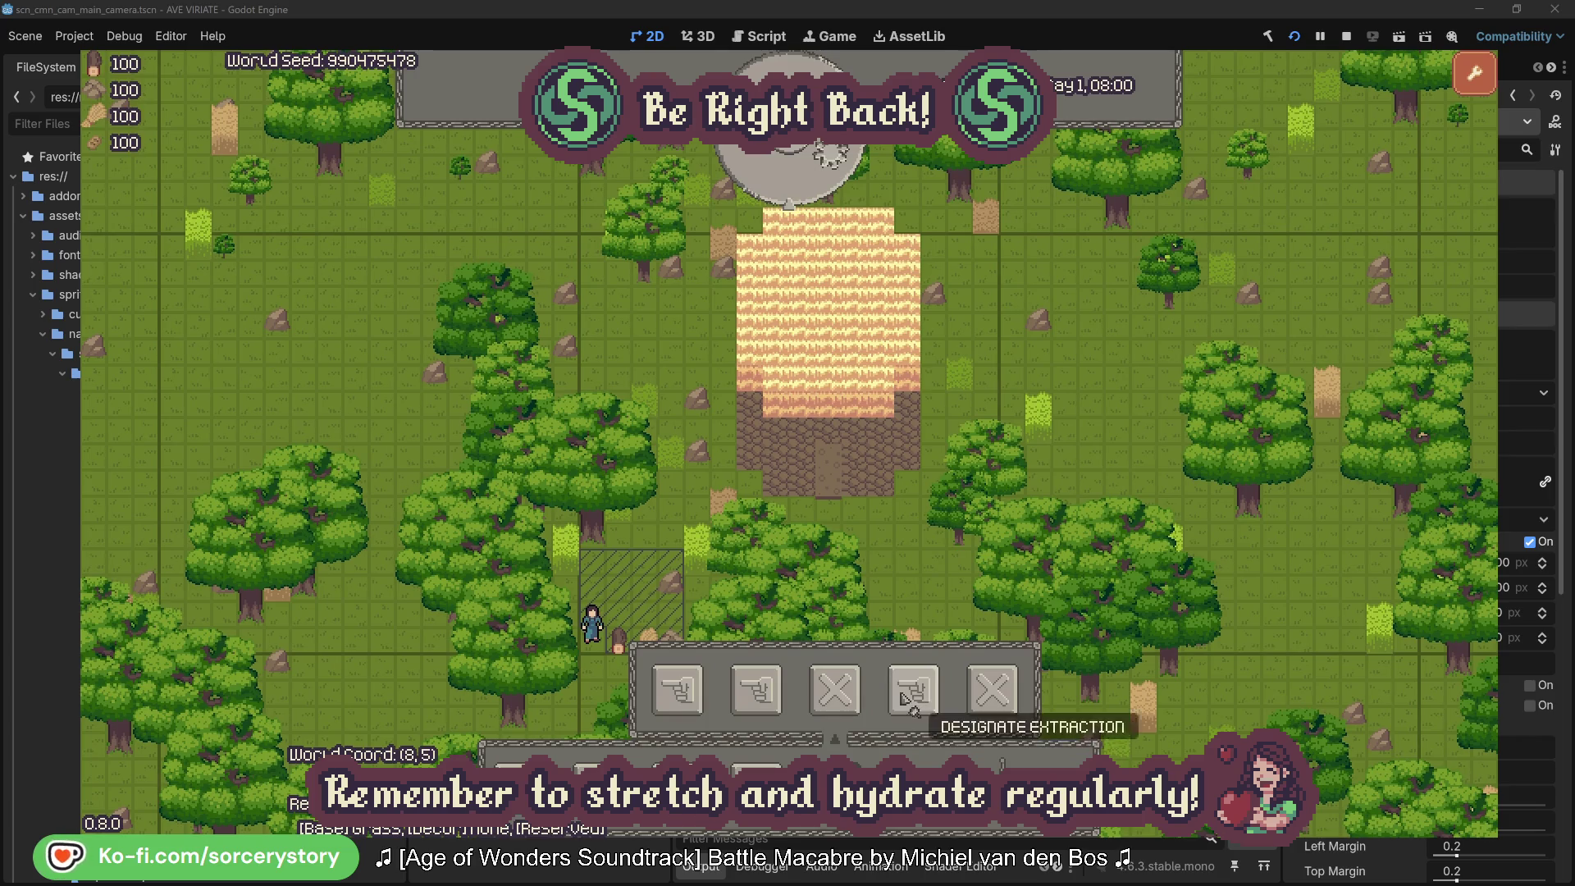
Step: Designate the surrounding plants for extraction and pass two hours to Day 1, 10:00
{"action": "mouse_move", "coordinate": [418, 230]}
{"action": "left_mouse_down"}
{"action": "mouse_move", "coordinate": [984, 630]}
{"action": "mouse_move", "coordinate": [1206, 738]}
{"action": "mouse_move", "coordinate": [1144, 749]}
{"action": "left_mouse_up"}
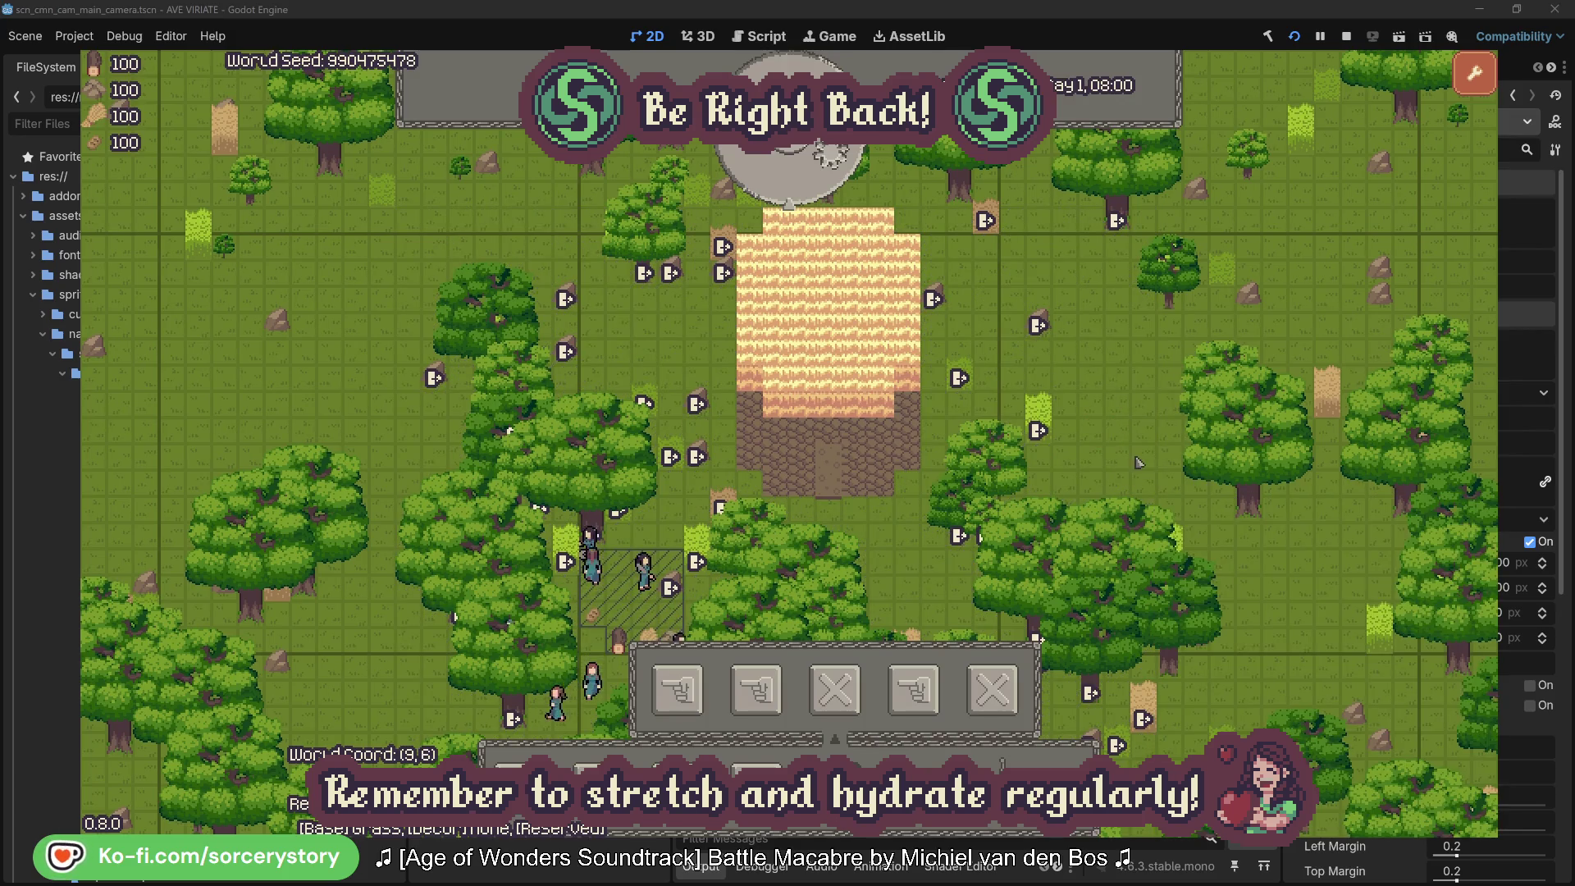
{"action": "right_click", "coordinate": [979, 420]}
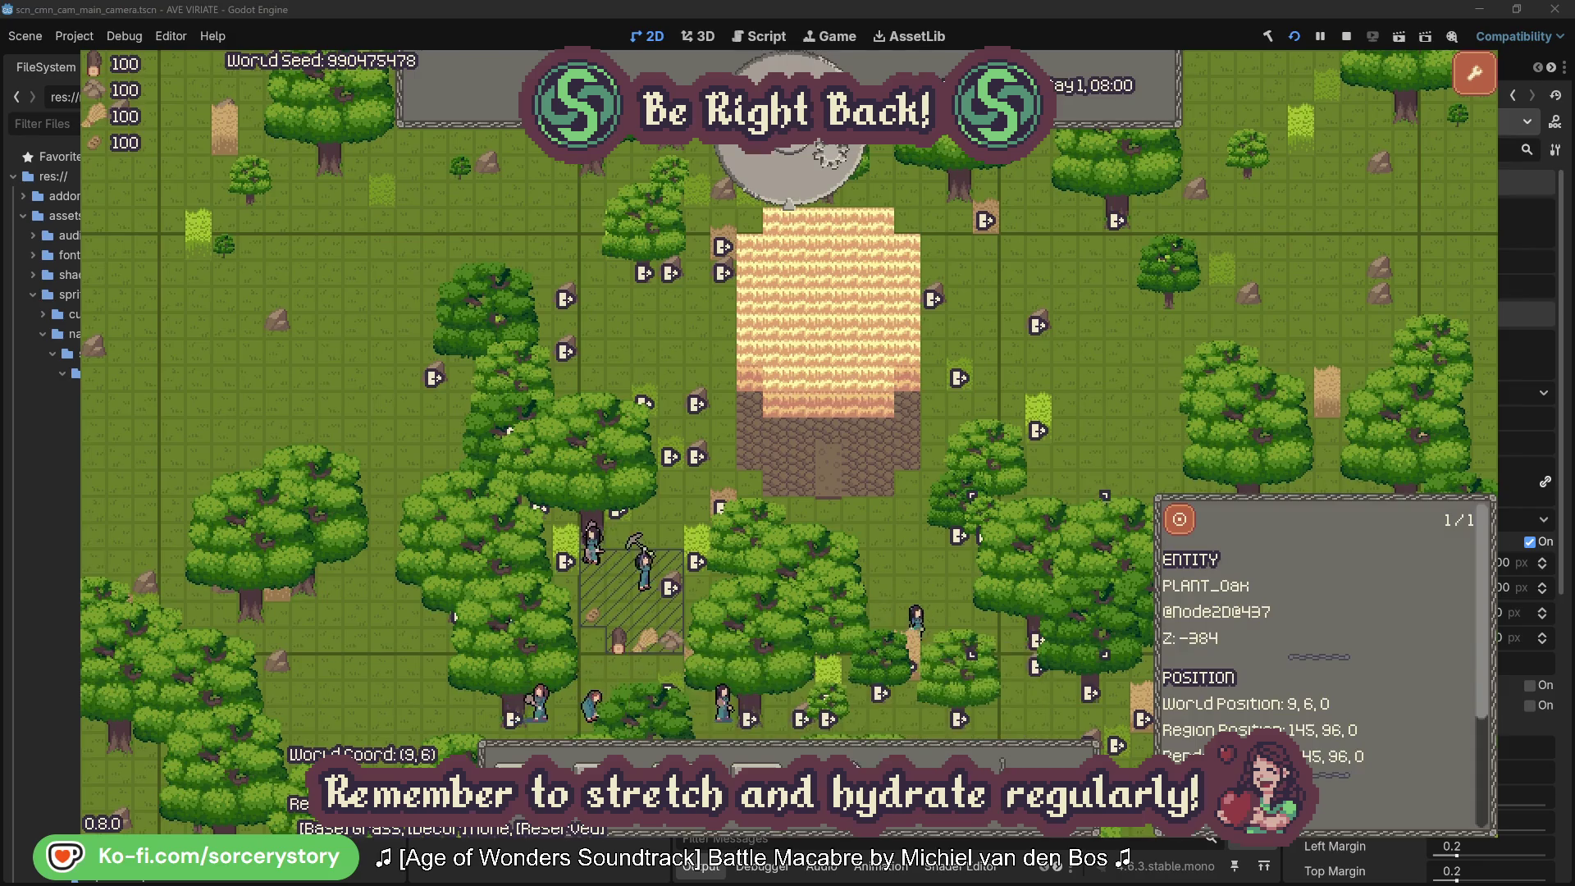
{"action": "left_click", "coordinate": [832, 168]}
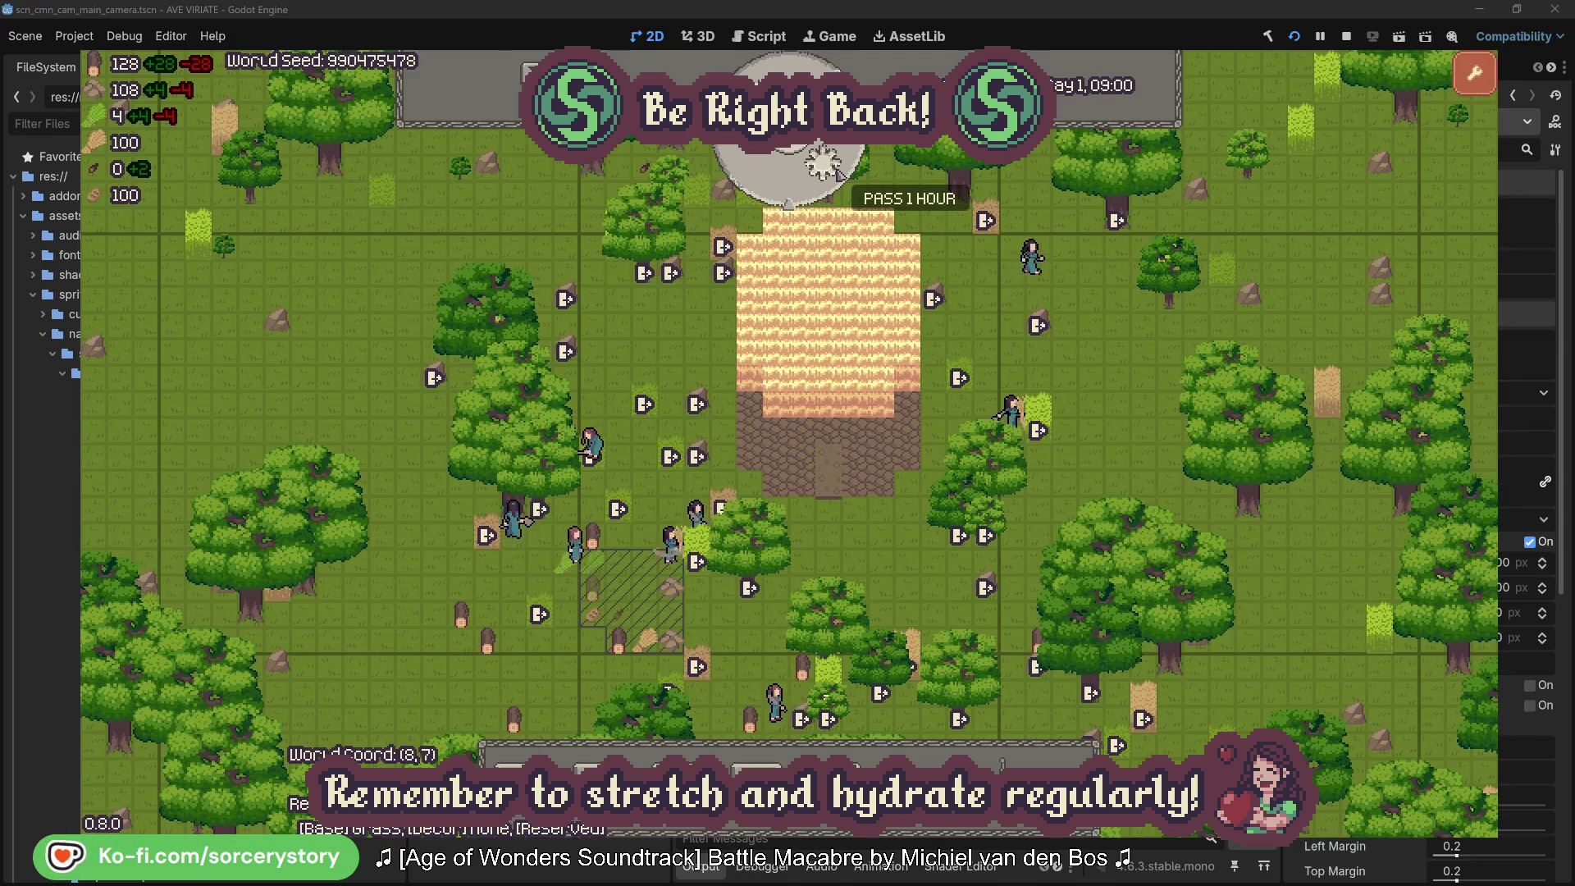
{"action": "left_click", "coordinate": [837, 171]}
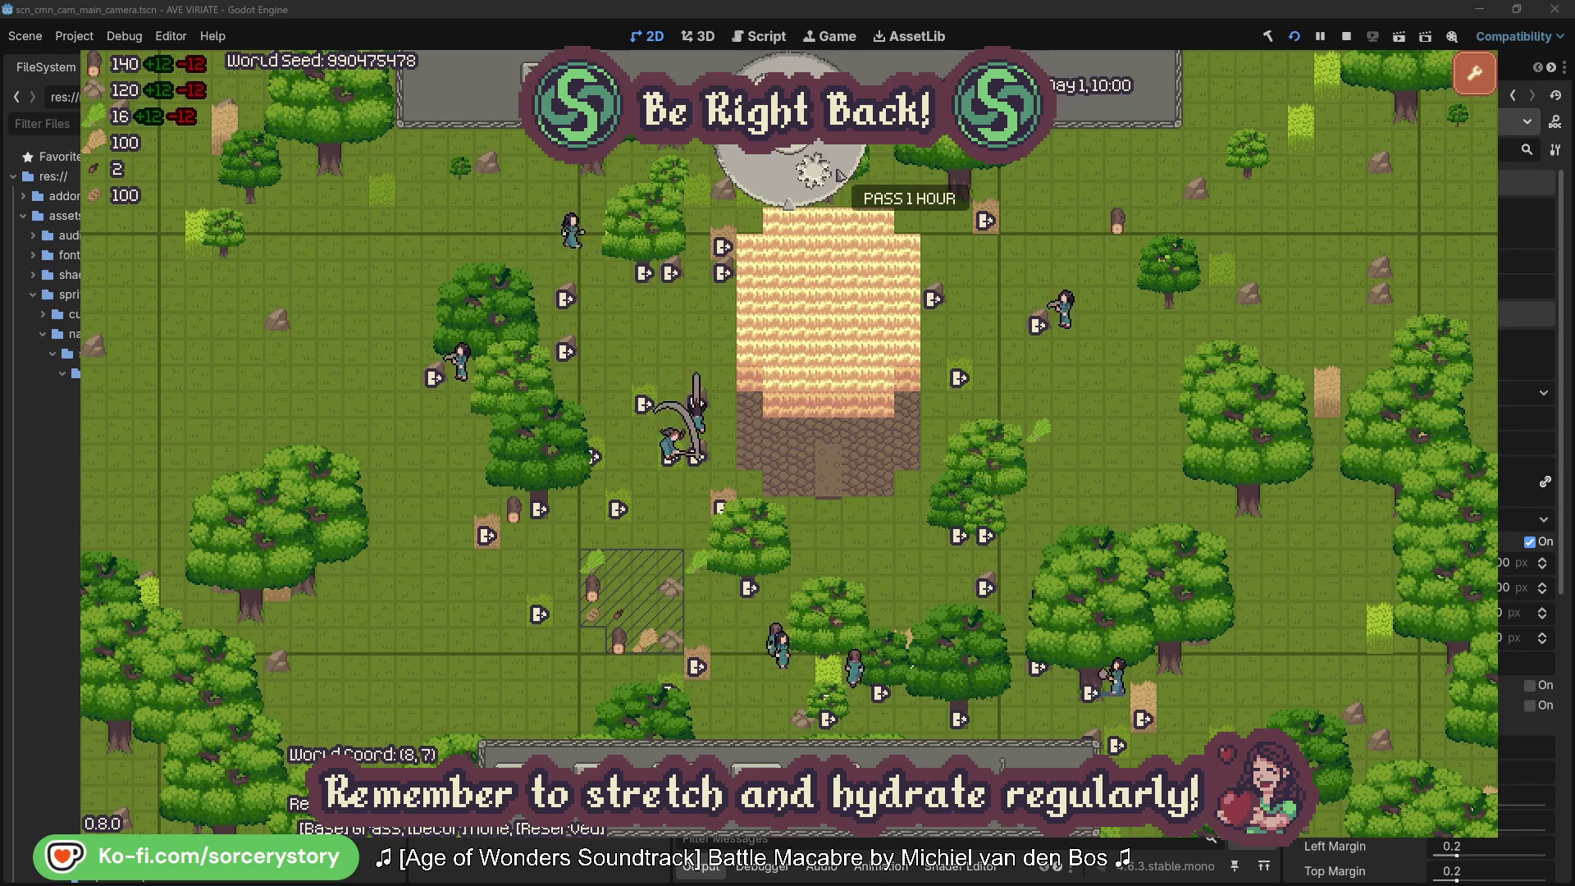
Step: Pass three more hours to Day 1, 13:00 and show the furniture list with Bed
{"action": "left_click", "coordinate": [838, 173]}
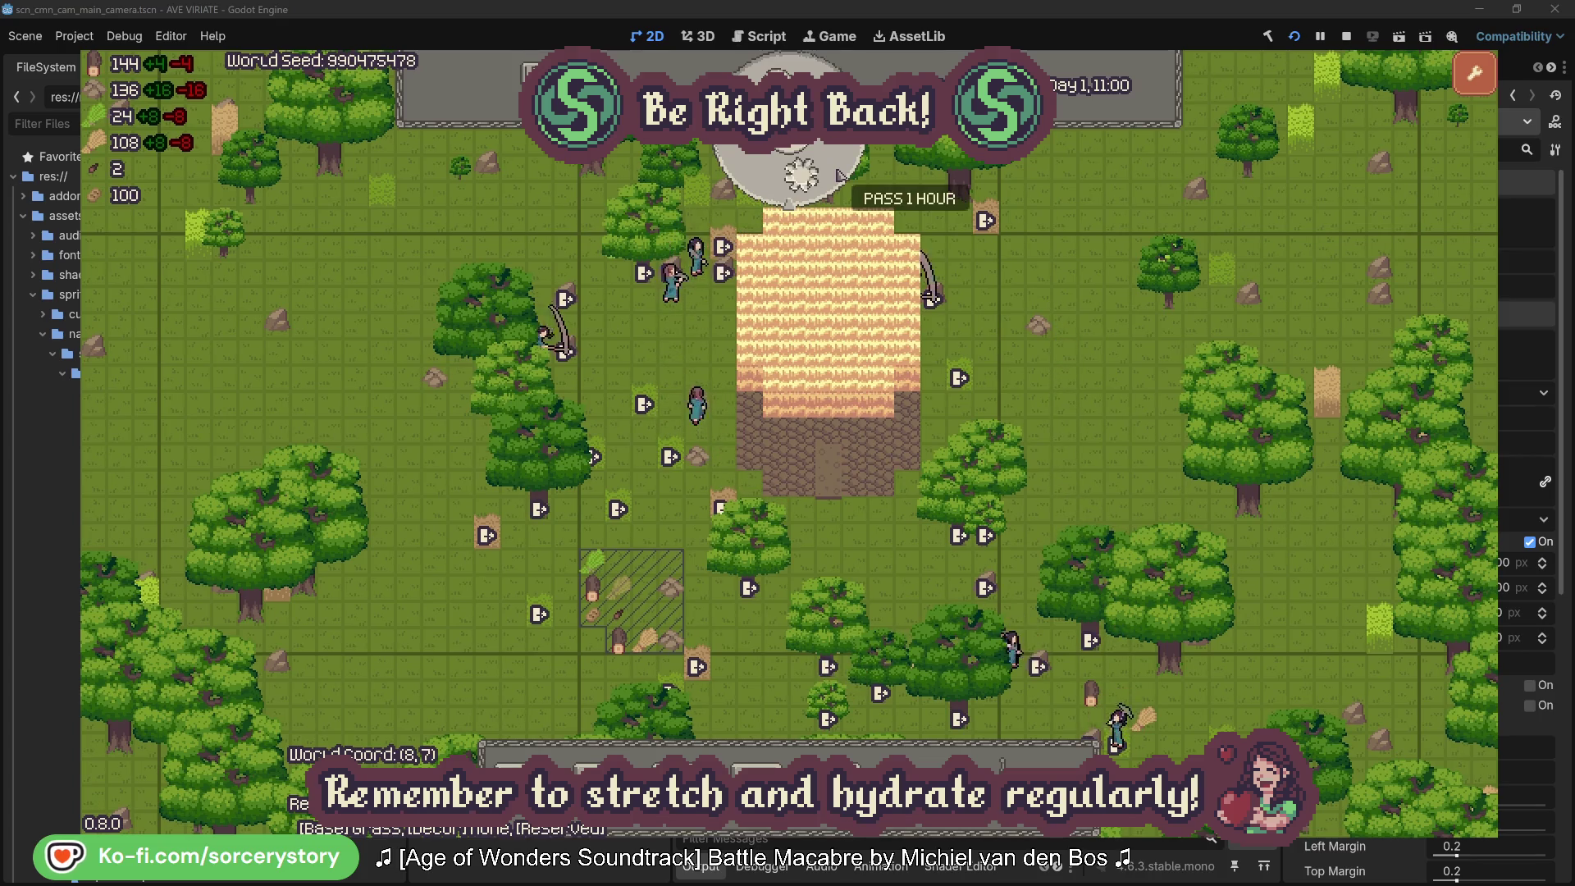
{"action": "left_click", "coordinate": [838, 174]}
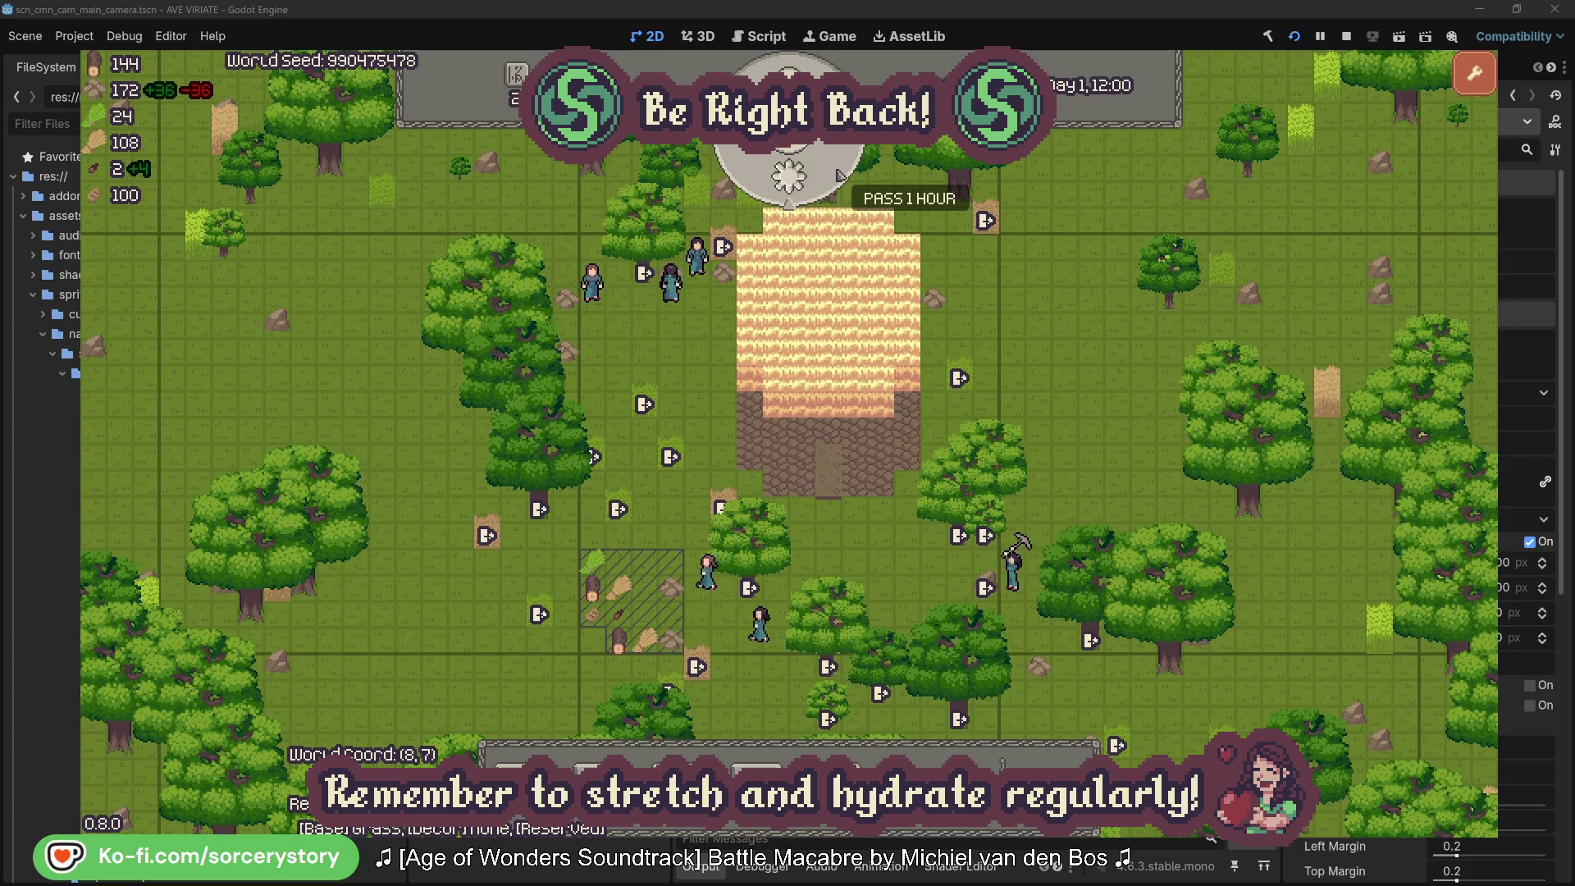
{"action": "left_click", "coordinate": [838, 174]}
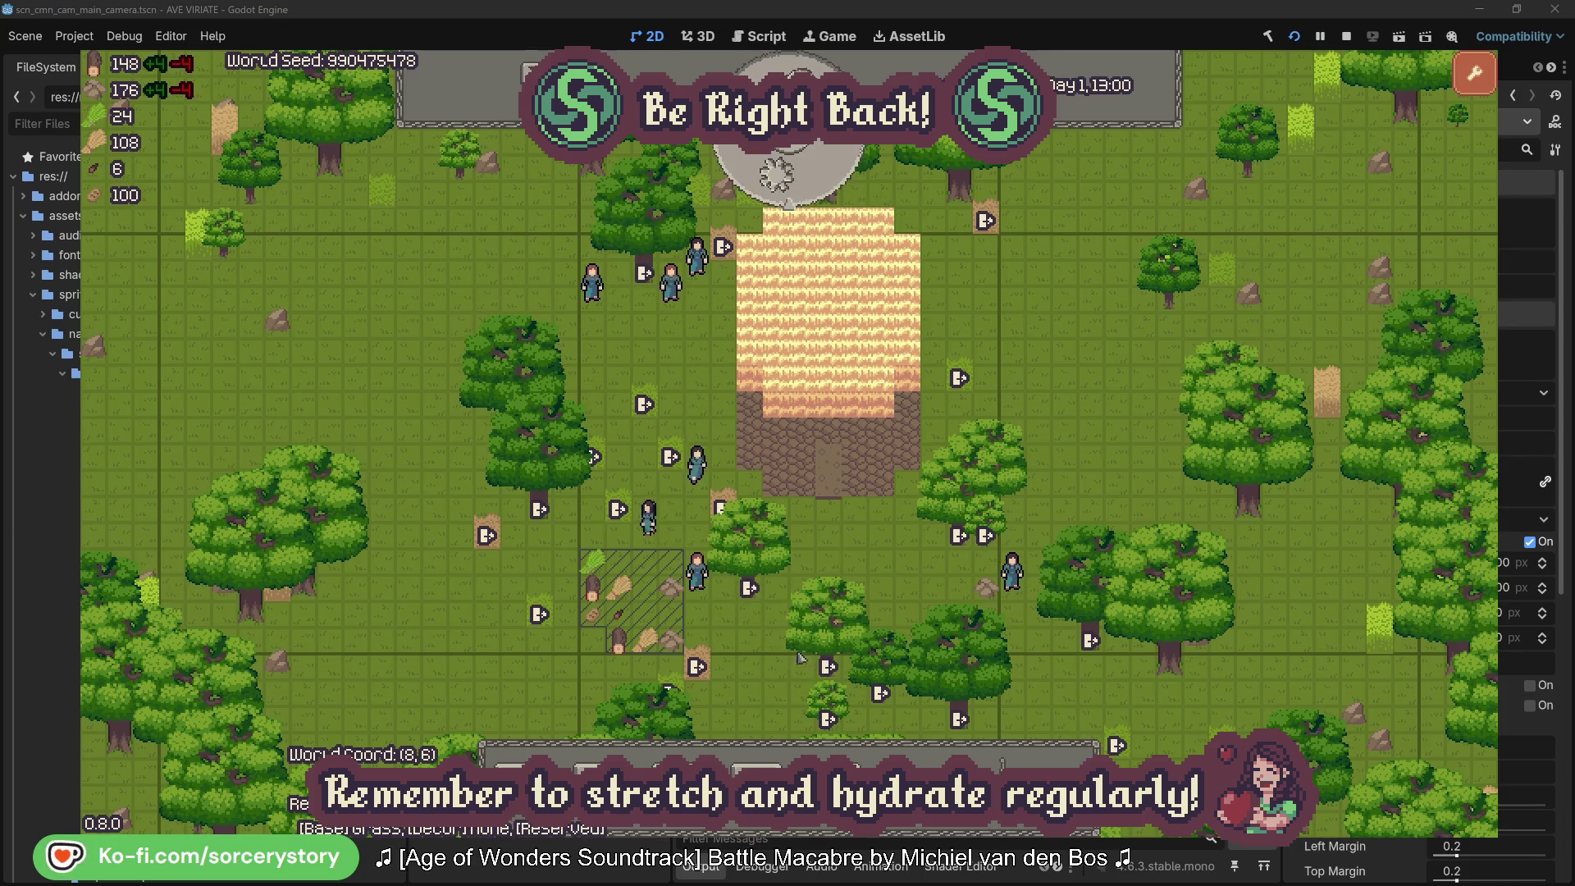
{"action": "left_click", "coordinate": [677, 767]}
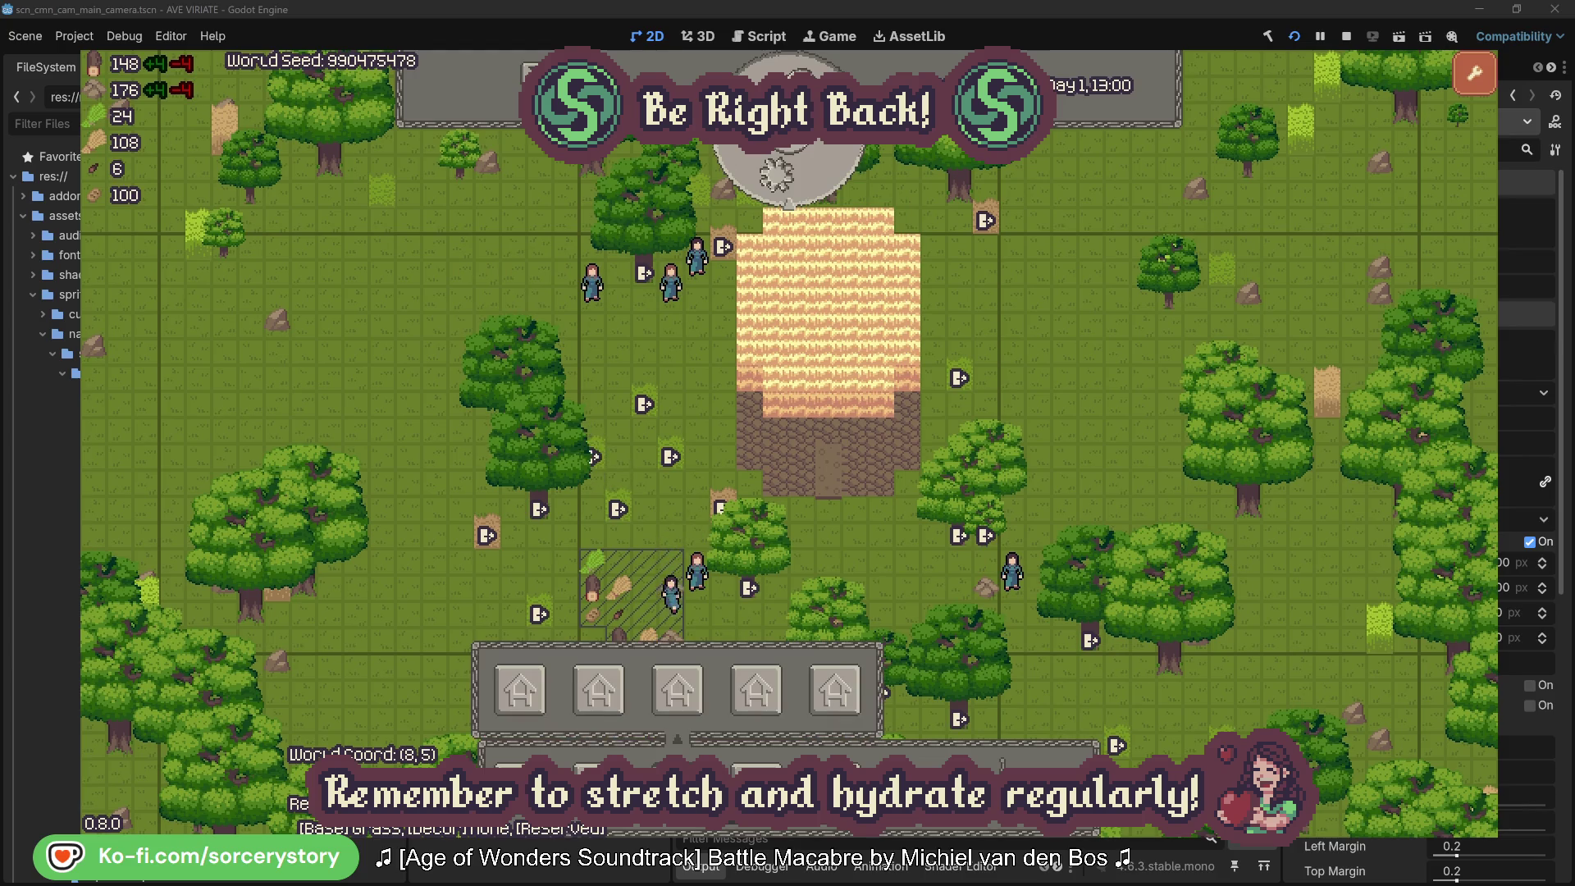
Step: Place a row of five beds along the foundation's top, plus beds at its lower corners
{"action": "left_click", "coordinate": [506, 699]}
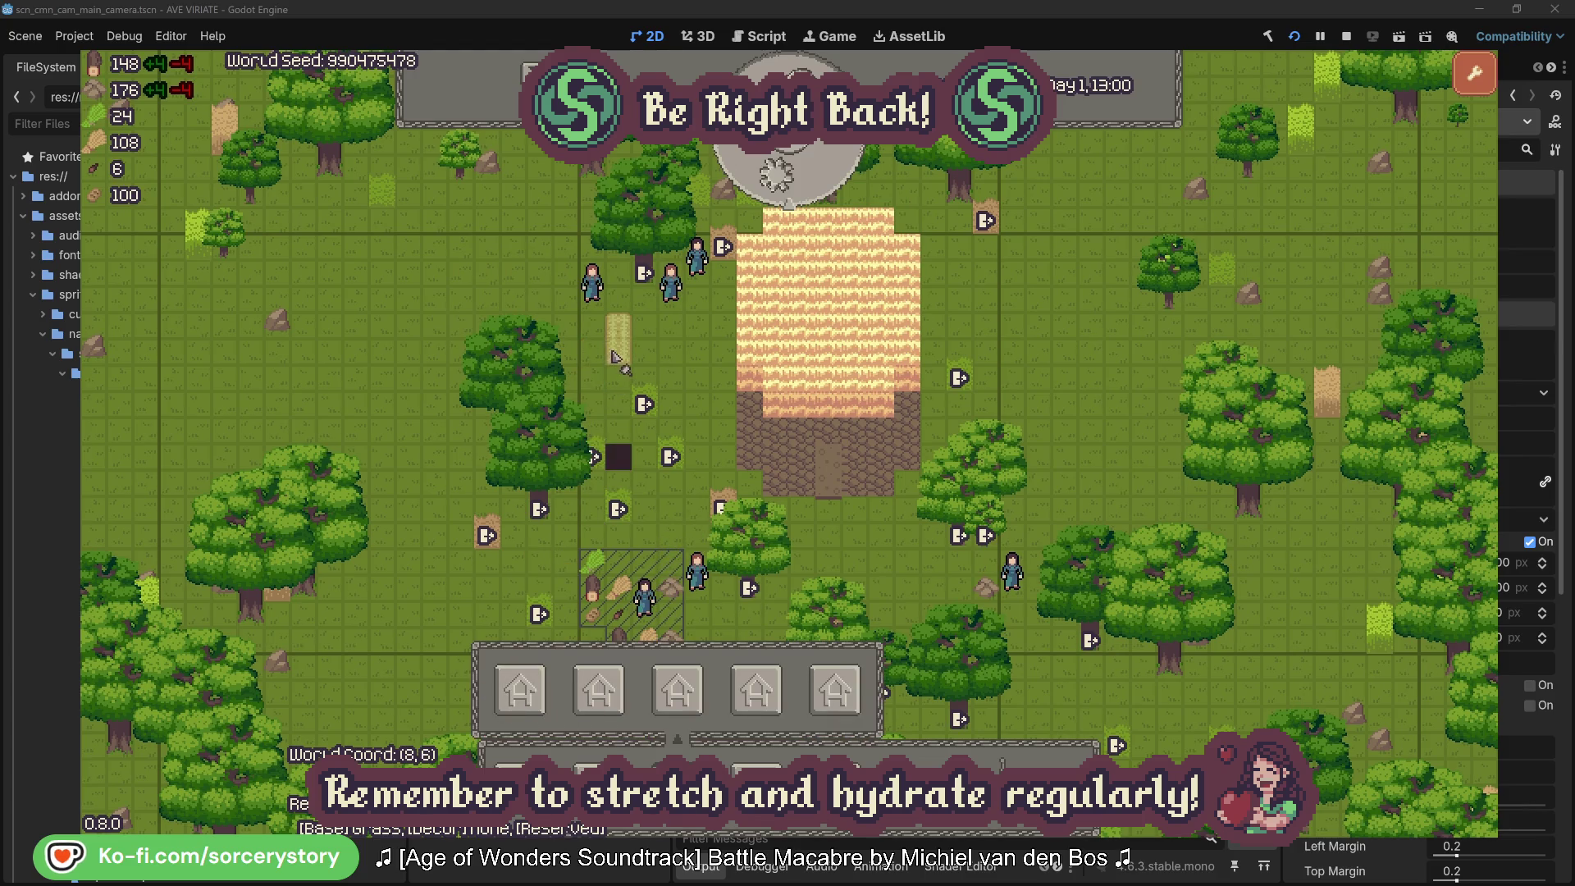
{"action": "left_click_drag", "start_coordinate": [775, 361], "coordinate": [890, 392]}
{"action": "left_click", "coordinate": [881, 460]}
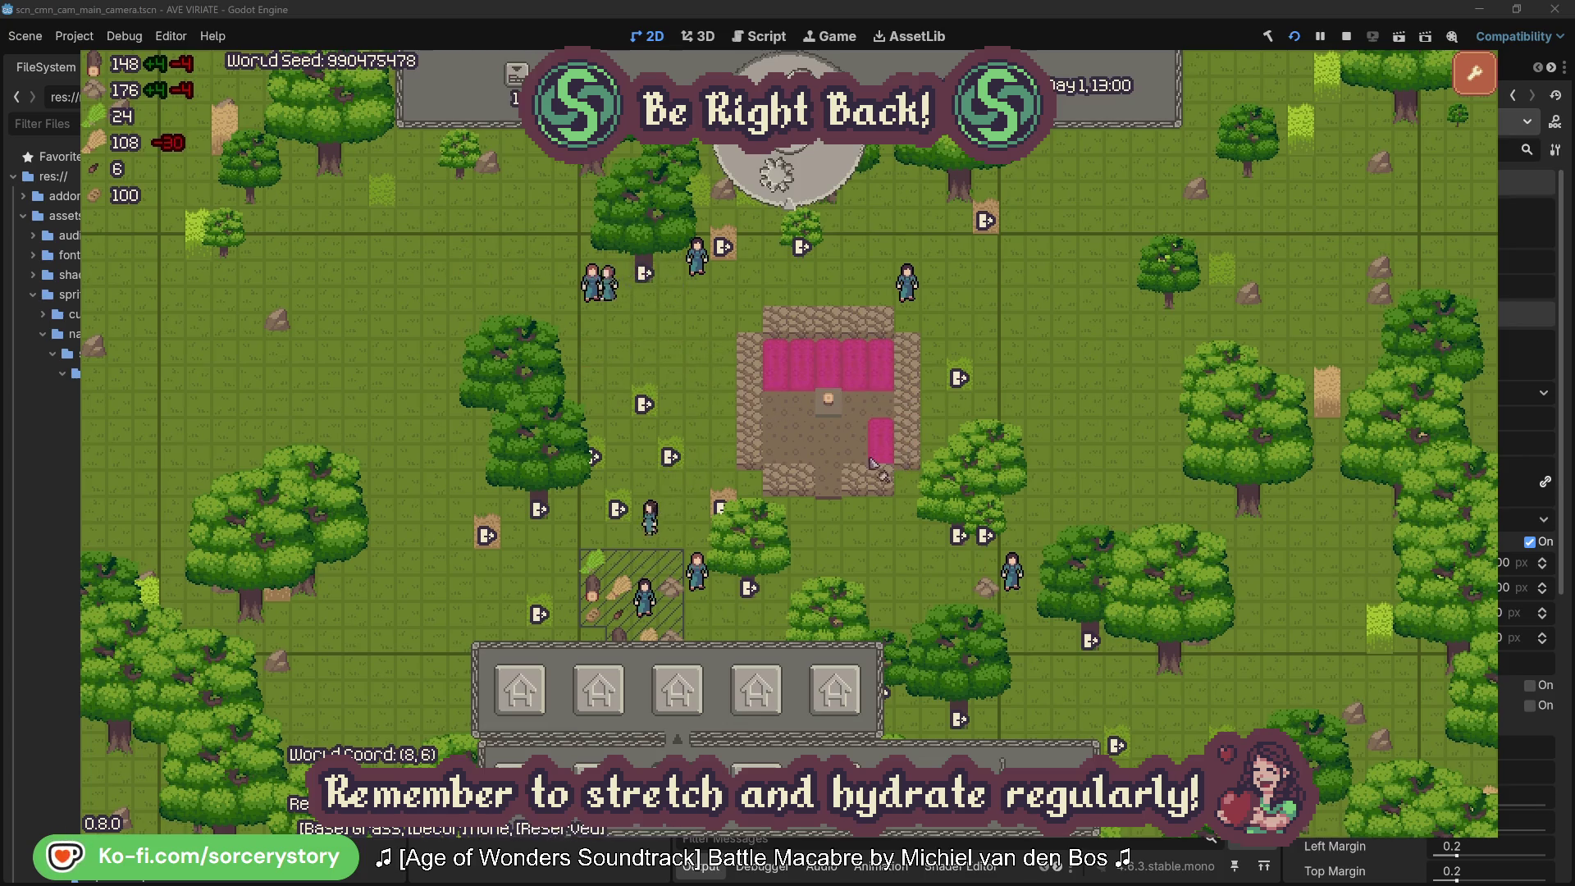
{"action": "left_click", "coordinate": [717, 512]}
{"action": "left_click", "coordinate": [721, 515]}
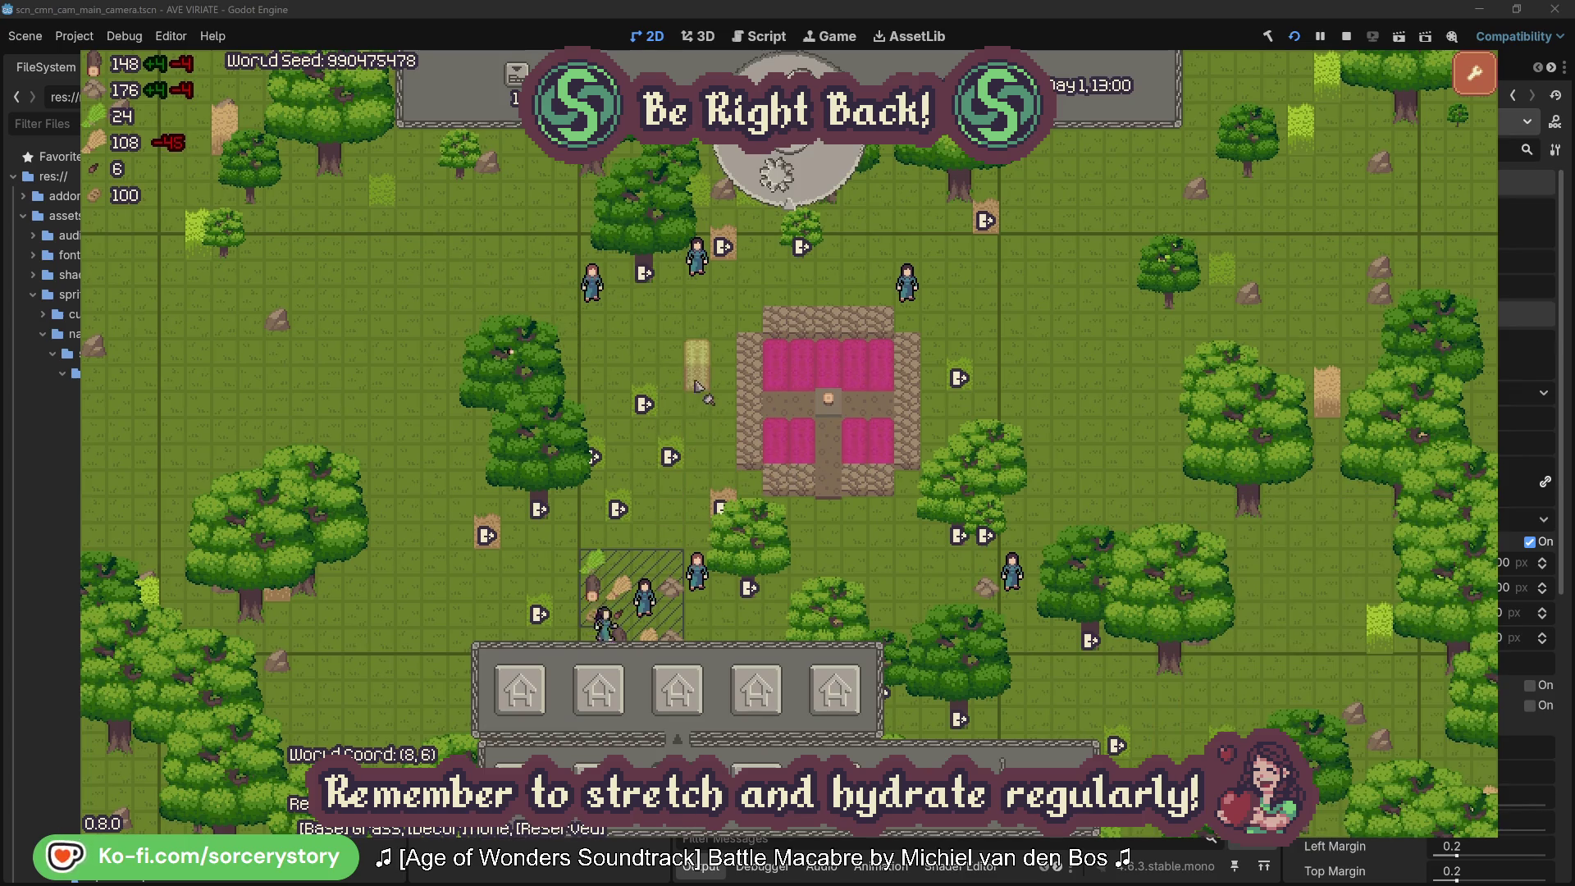
{"action": "right_click", "coordinate": [702, 446]}
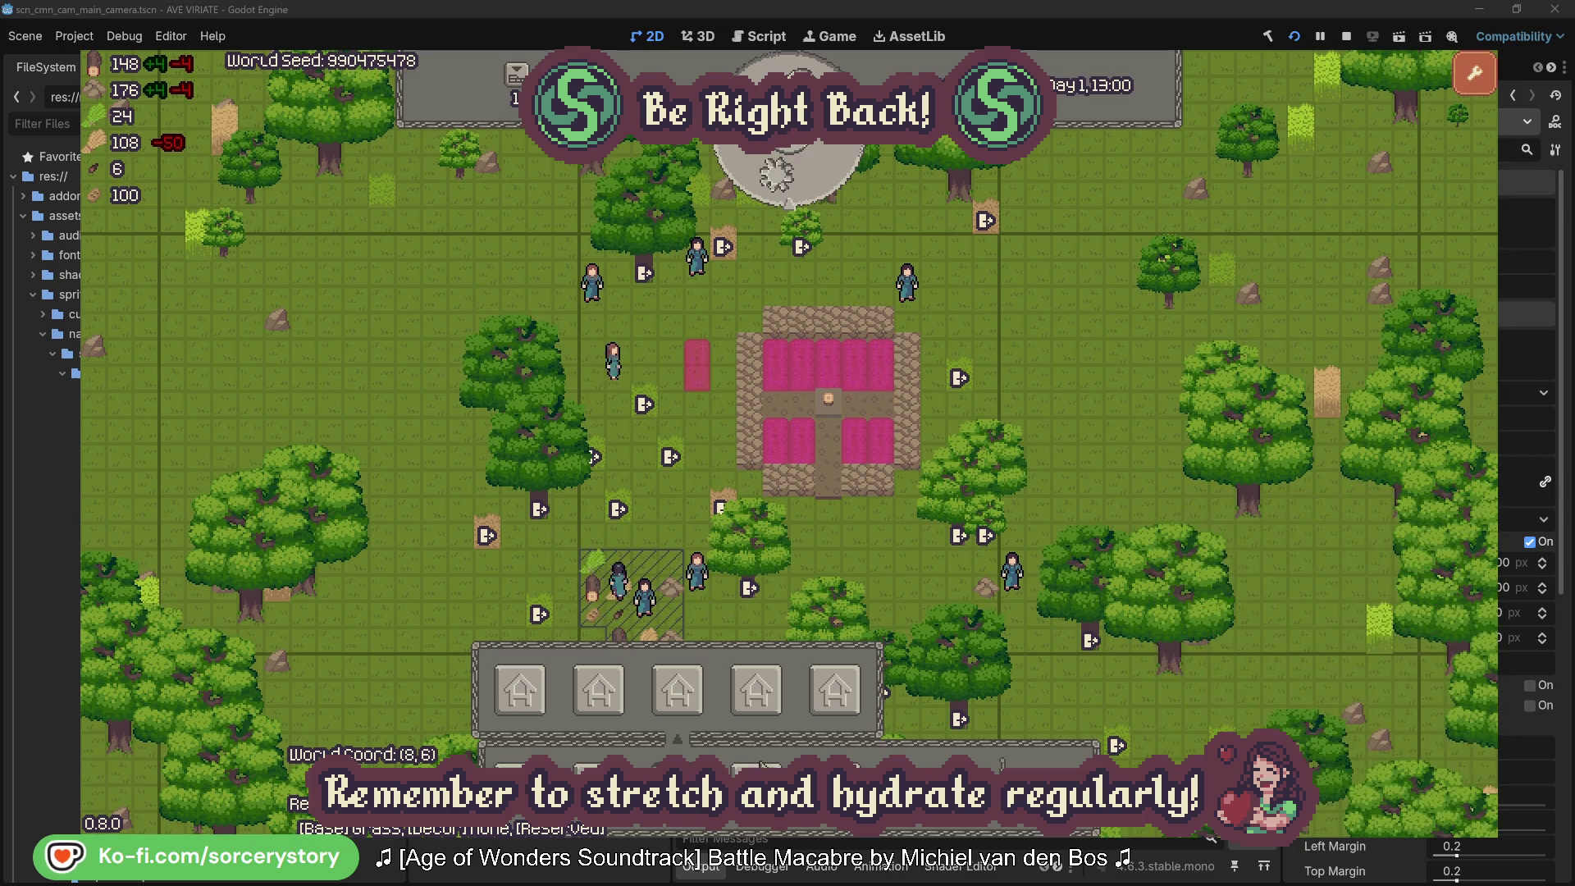
Step: Place two side-by-side milling stones below the pink beds, then stop the game with F8
{"action": "left_click", "coordinate": [769, 704]}
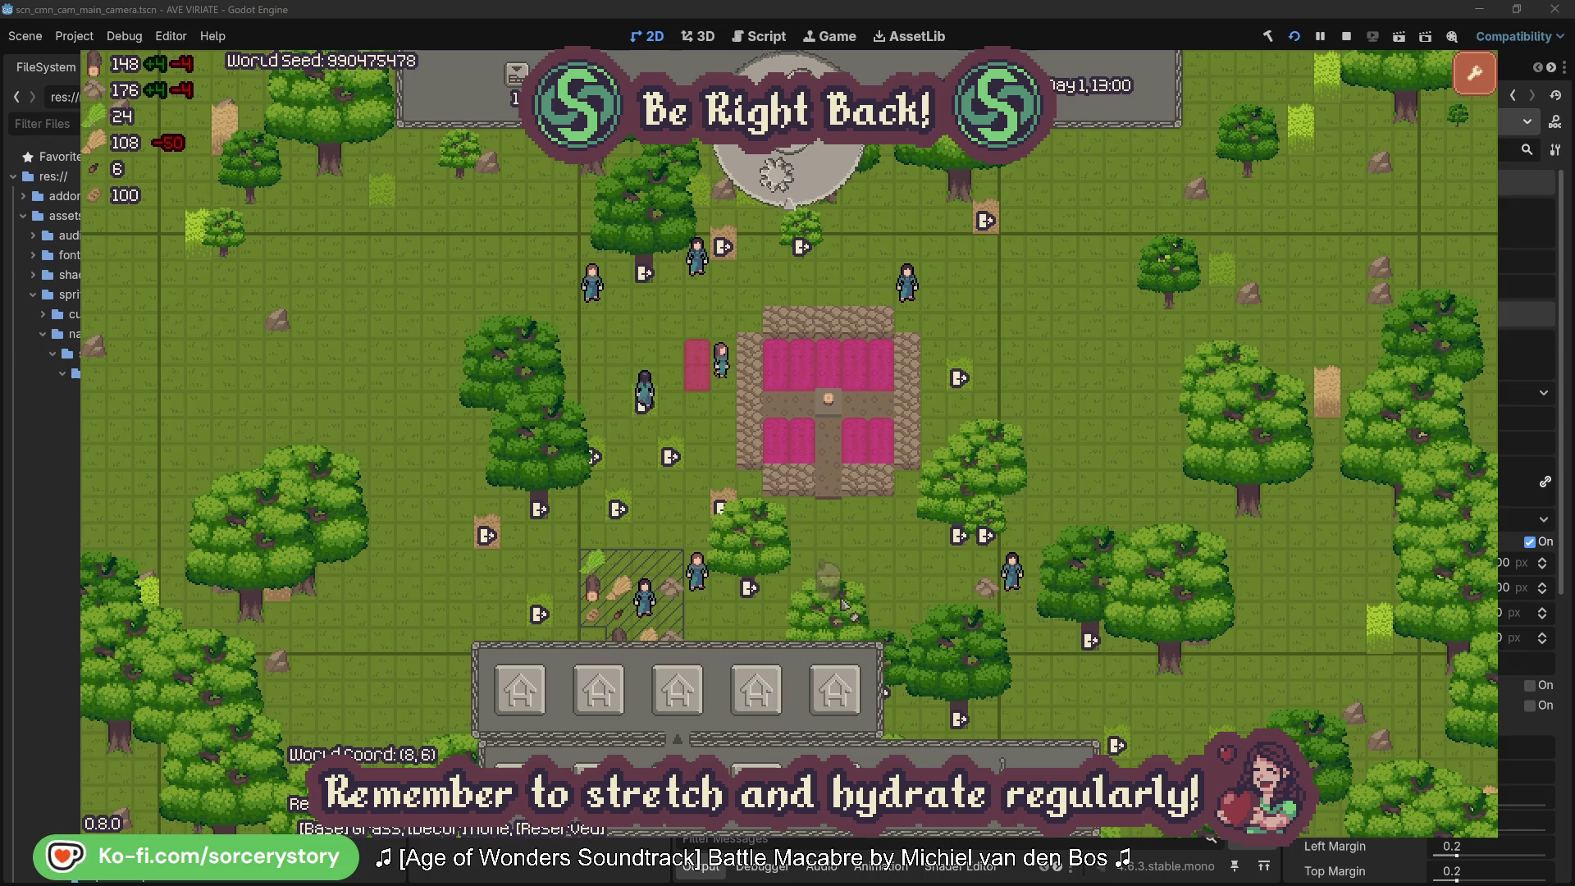
{"action": "left_click", "coordinate": [824, 568]}
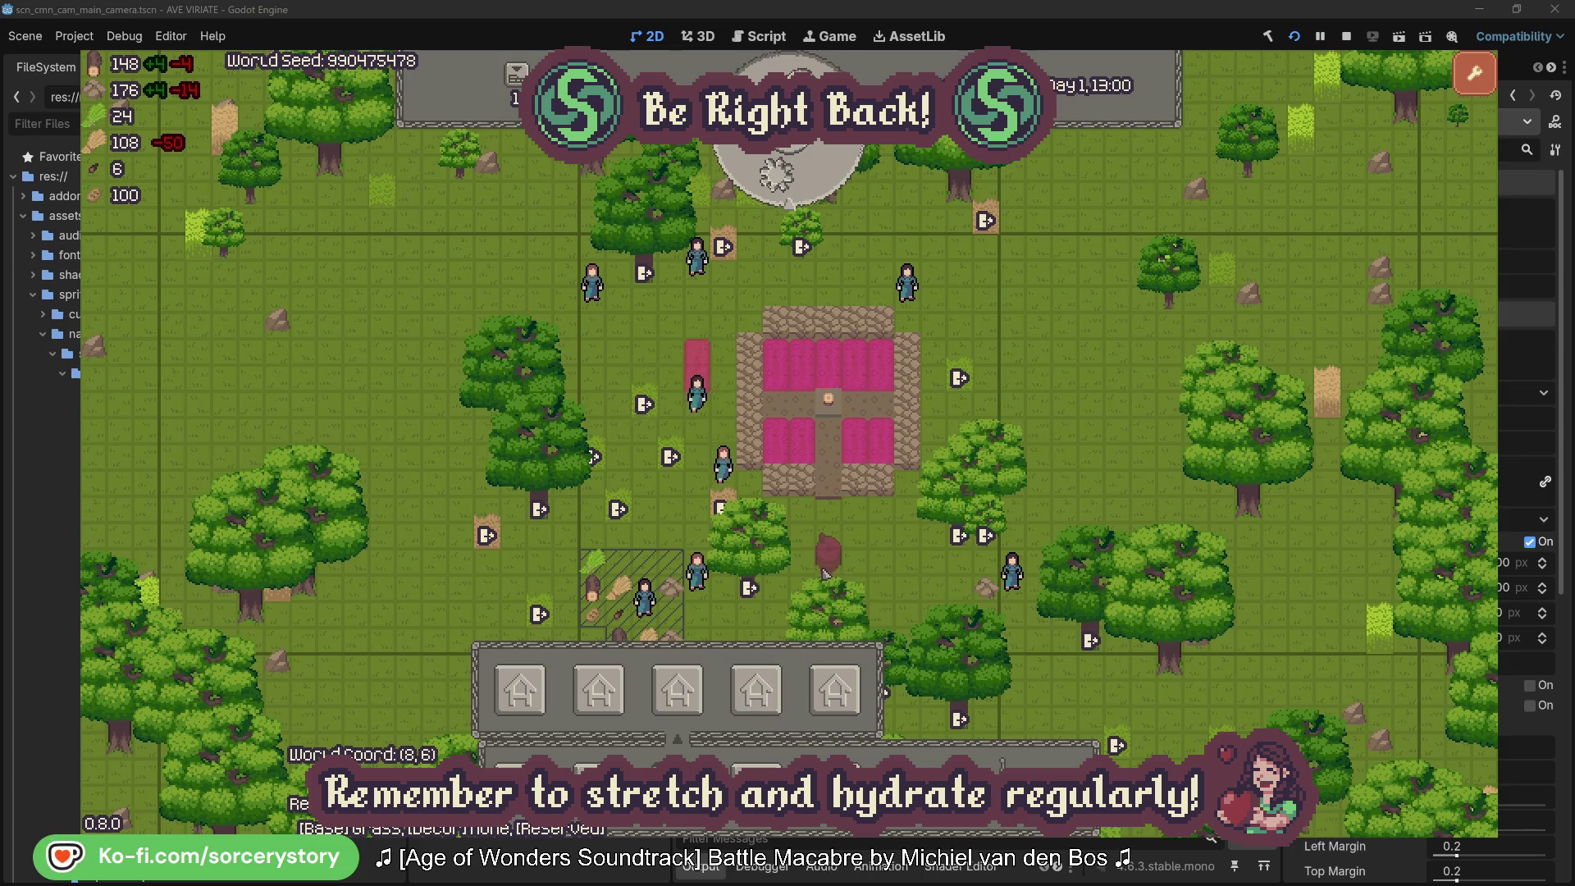
{"action": "left_click", "coordinate": [904, 571]}
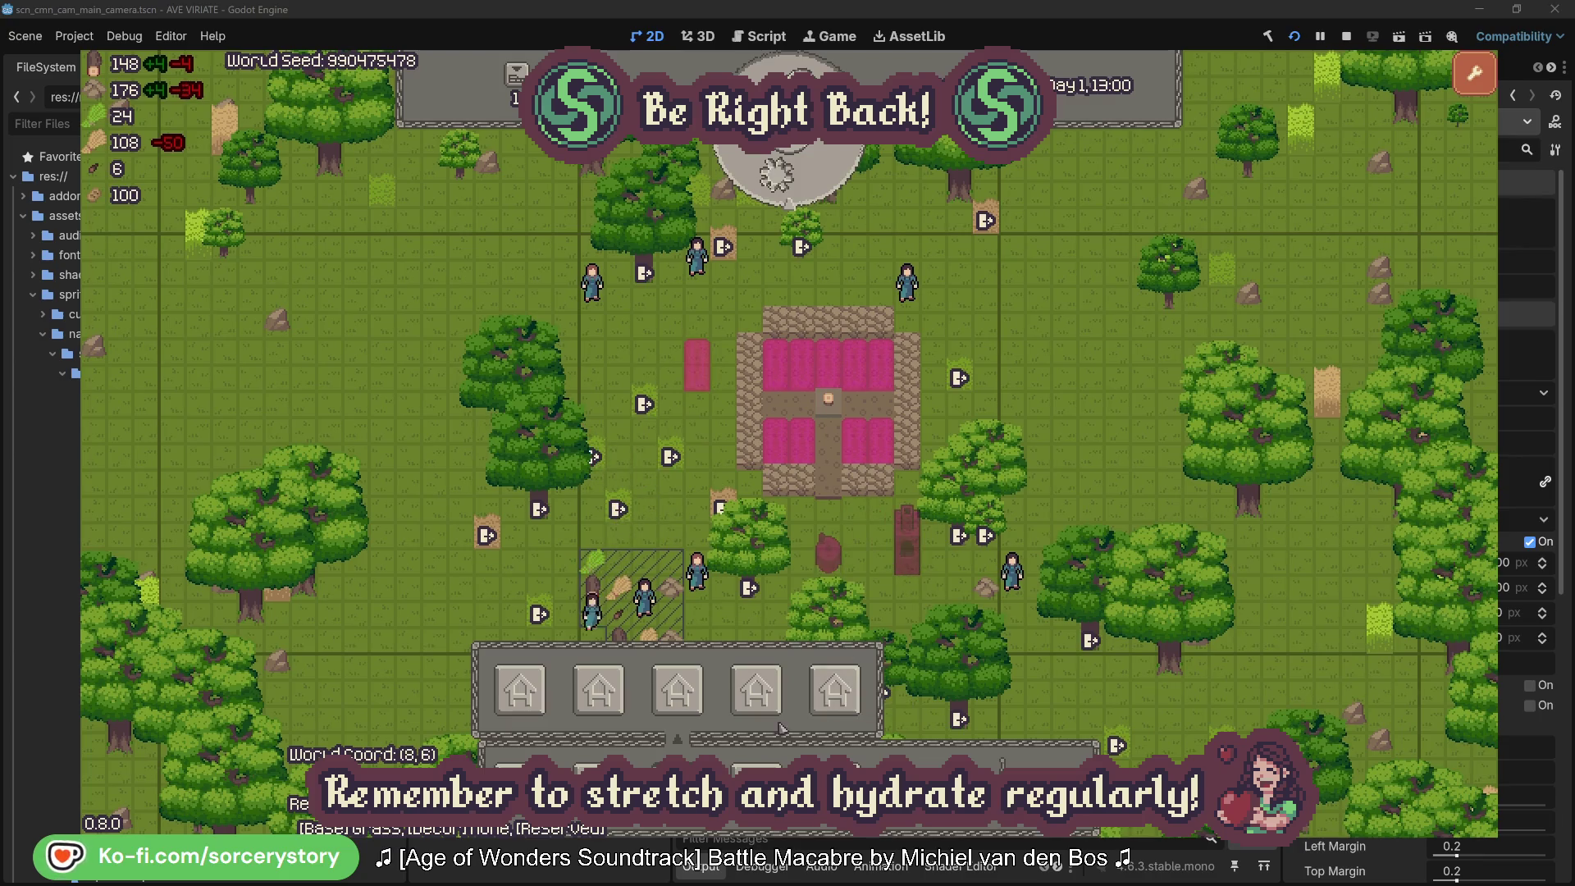
{"action": "right_click", "coordinate": [870, 522]}
{"action": "key", "text": "F8"}
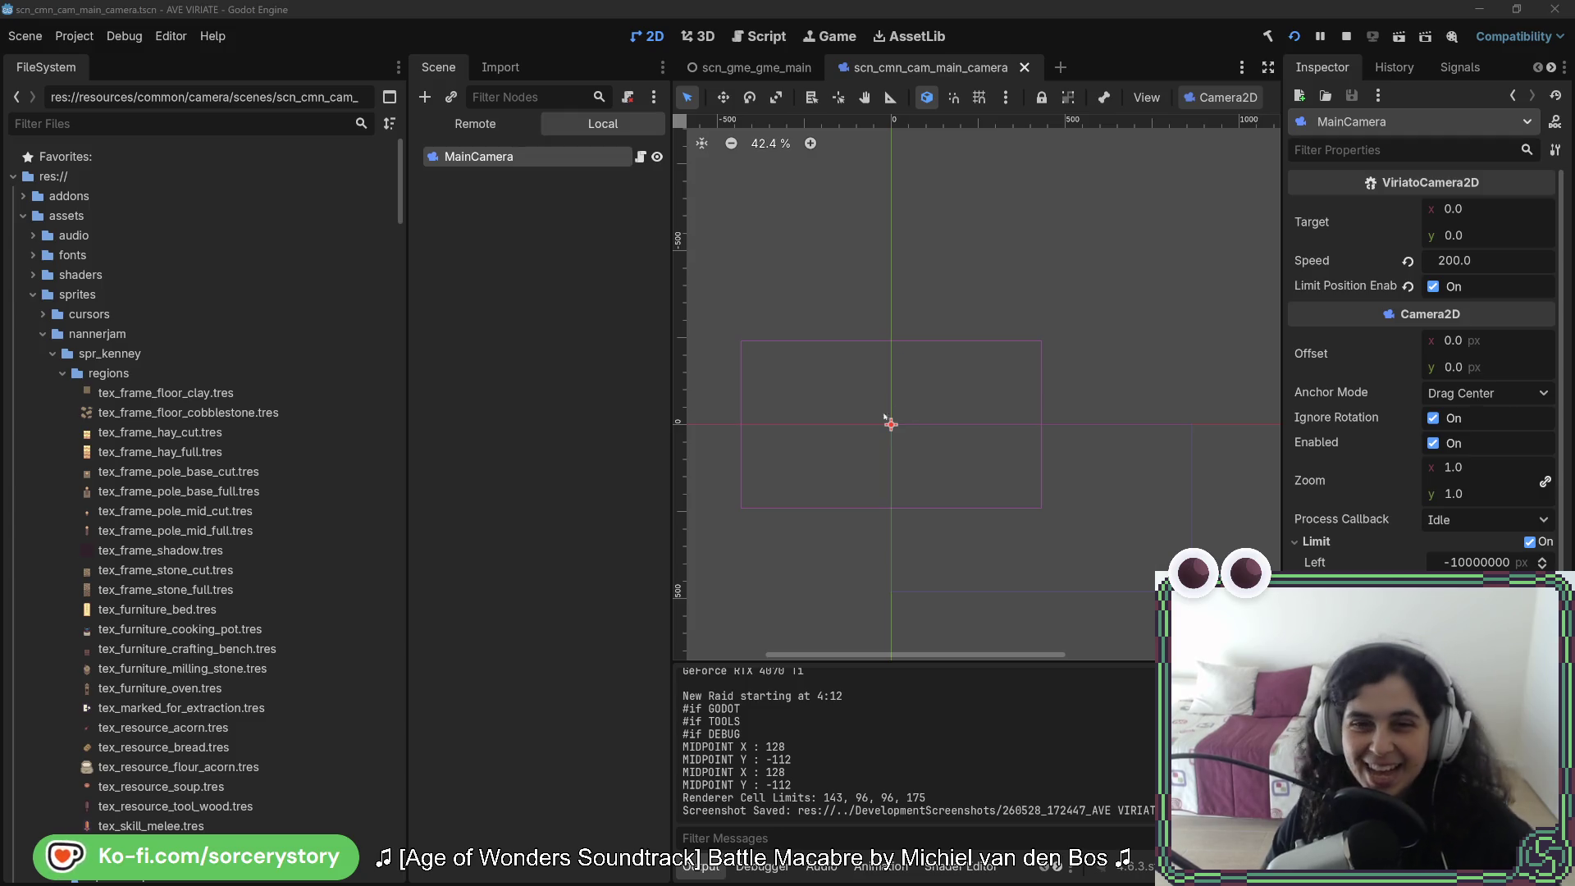
Step: Zoom and pan the MainCamera scene view, then return to the SetCamera code in Rider
{"action": "scroll", "coordinate": [960, 398], "scroll_direction": "up", "scroll_amount": 3}
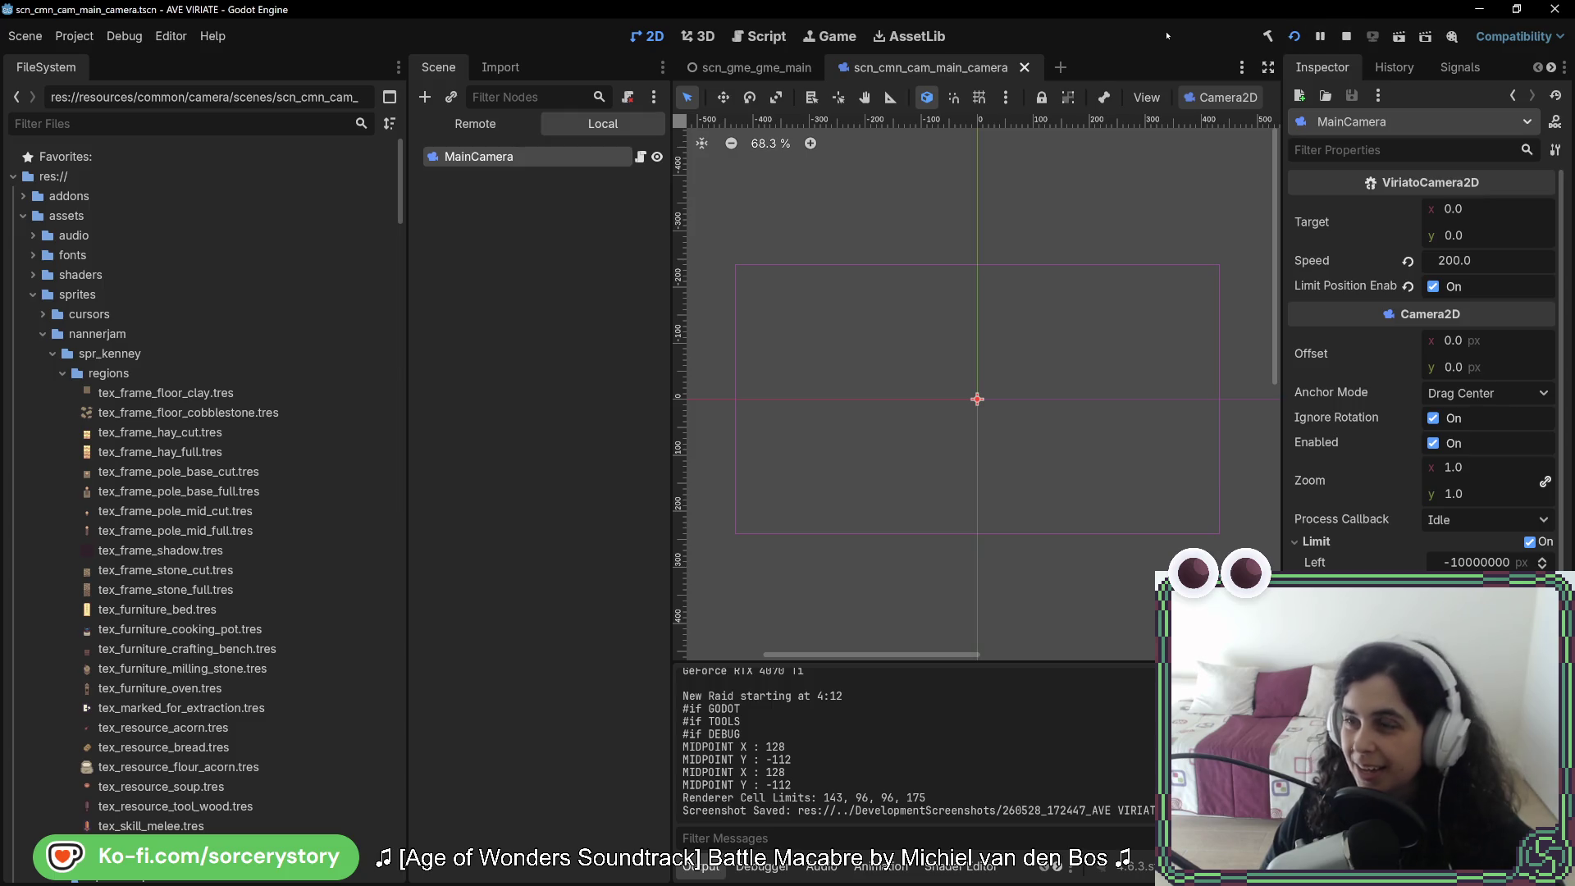
{"action": "left_click_drag", "start_coordinate": [973, 238], "coordinate": [975, 210]}
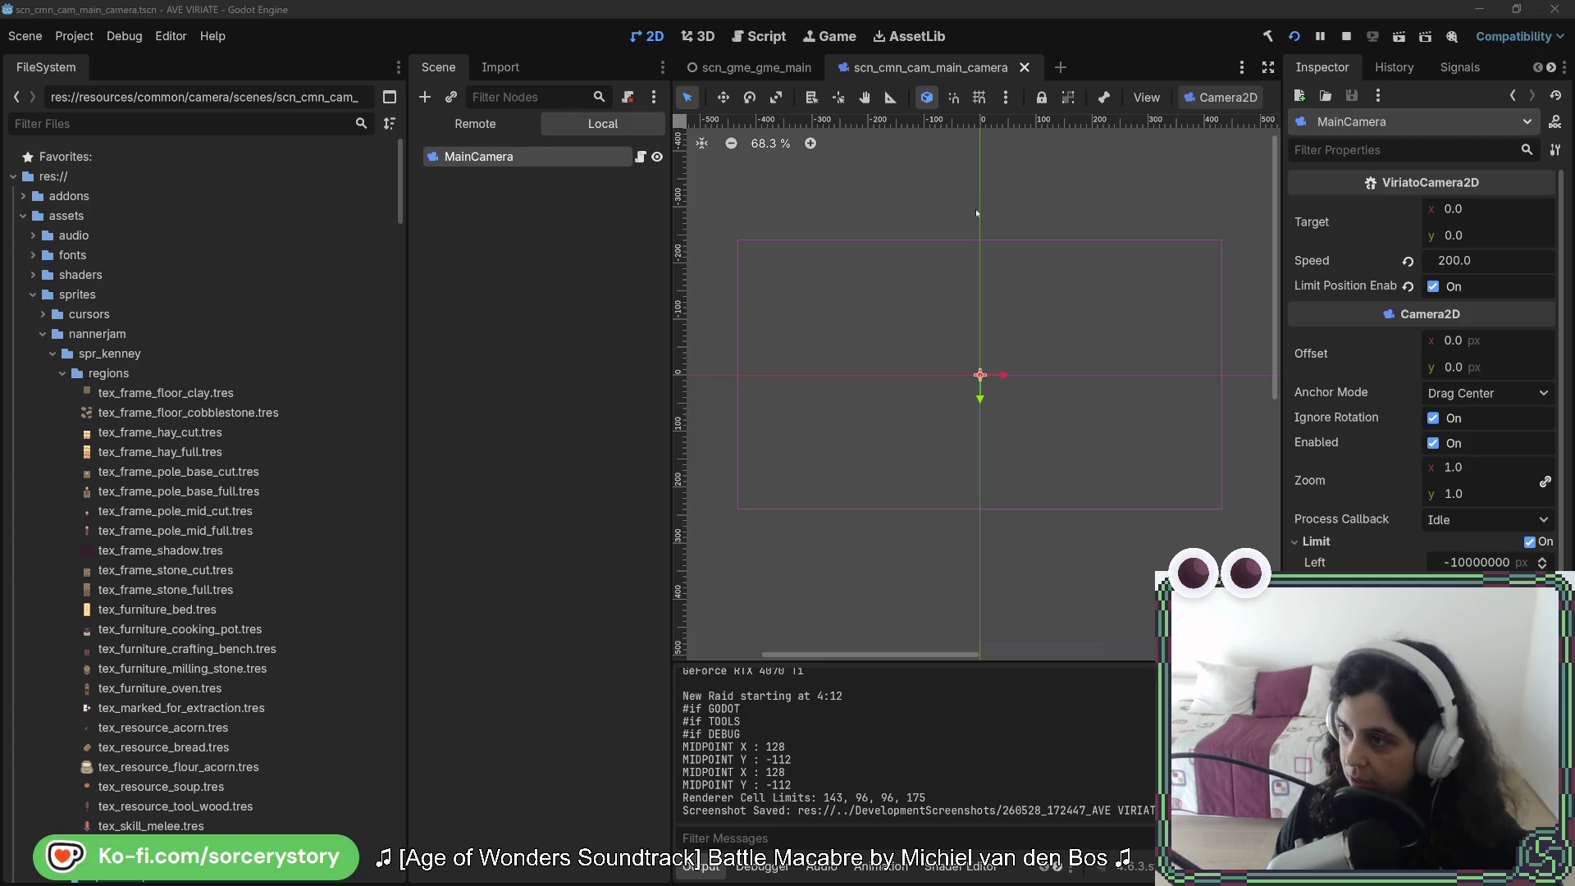
{"action": "key", "text": "alt+Tab"}
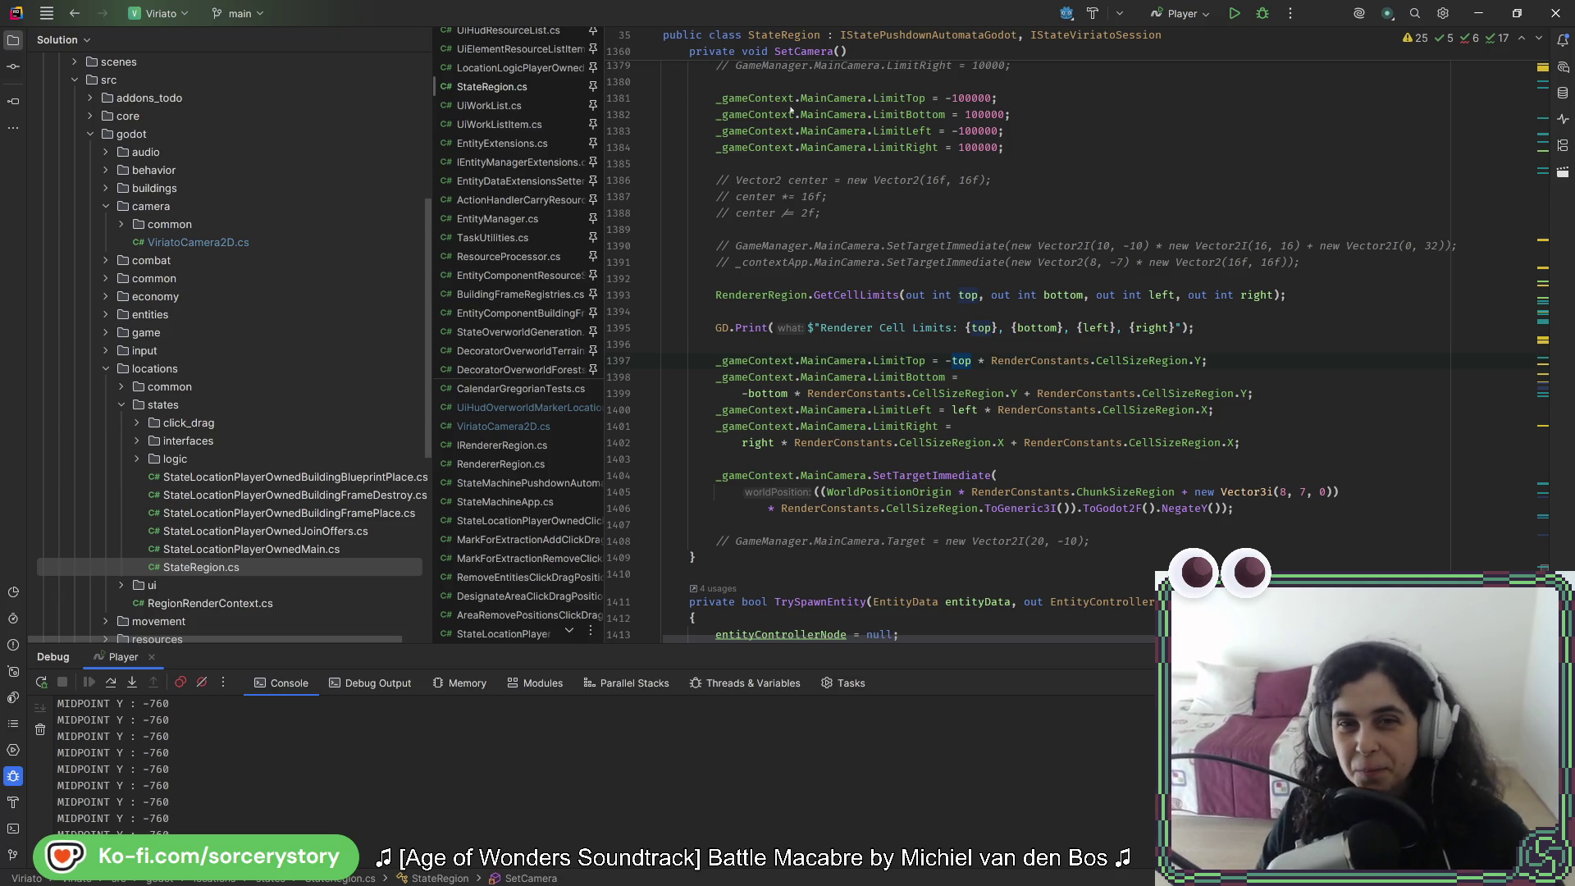
Step: Comment out the Renderer Cell Limits GD.Print line in SetCamera
{"action": "left_click", "coordinate": [1226, 476]}
{"action": "left_click", "coordinate": [1254, 510]}
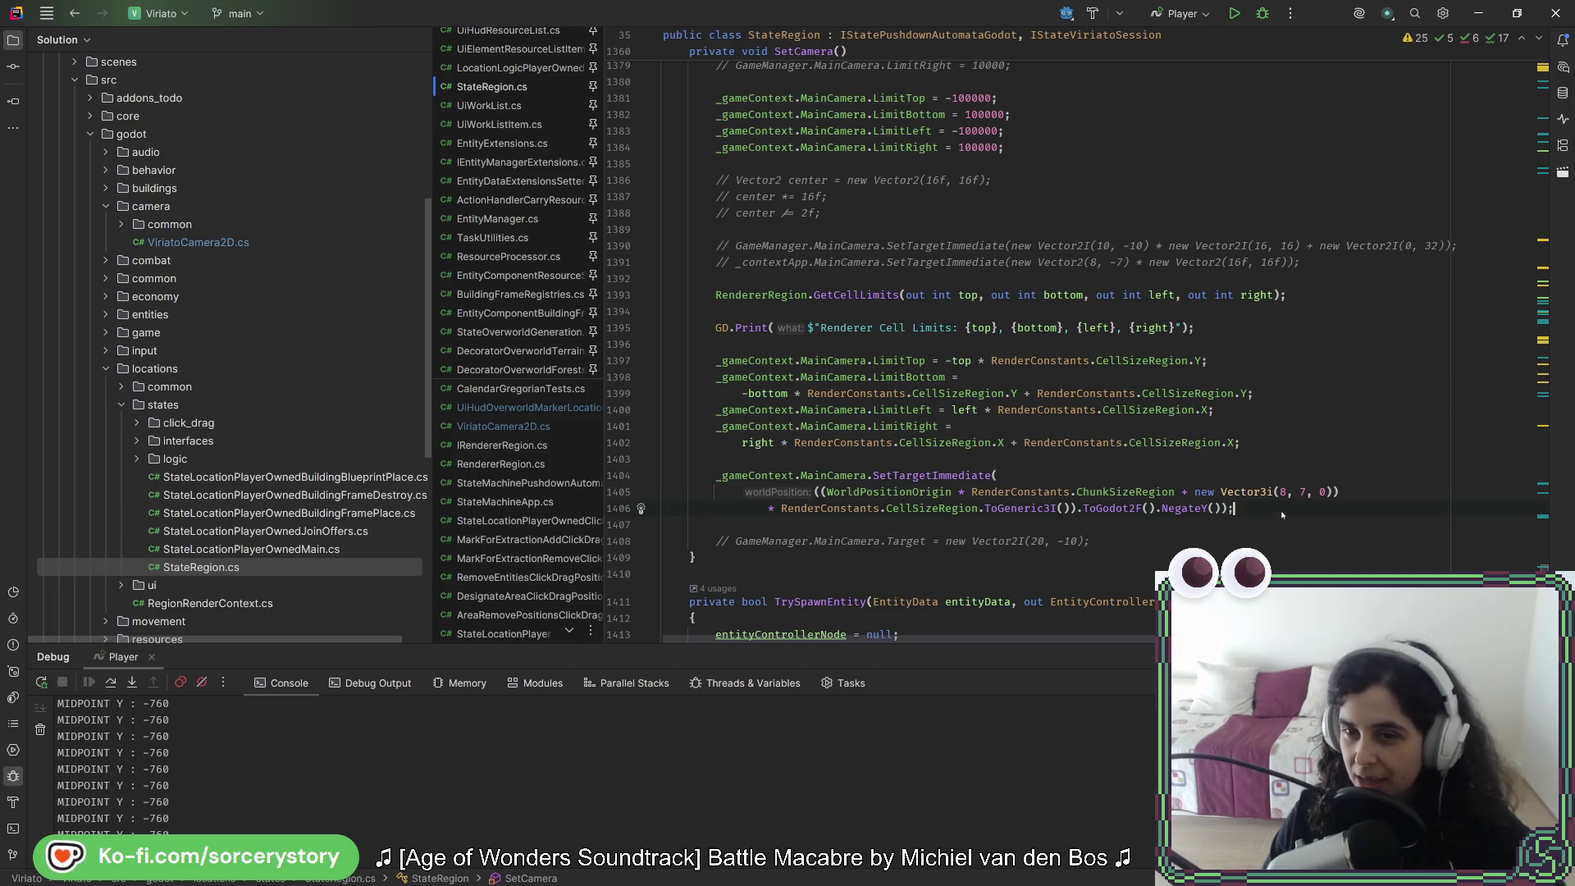
{"action": "key", "text": "Up"}
{"action": "key", "text": "Up"}
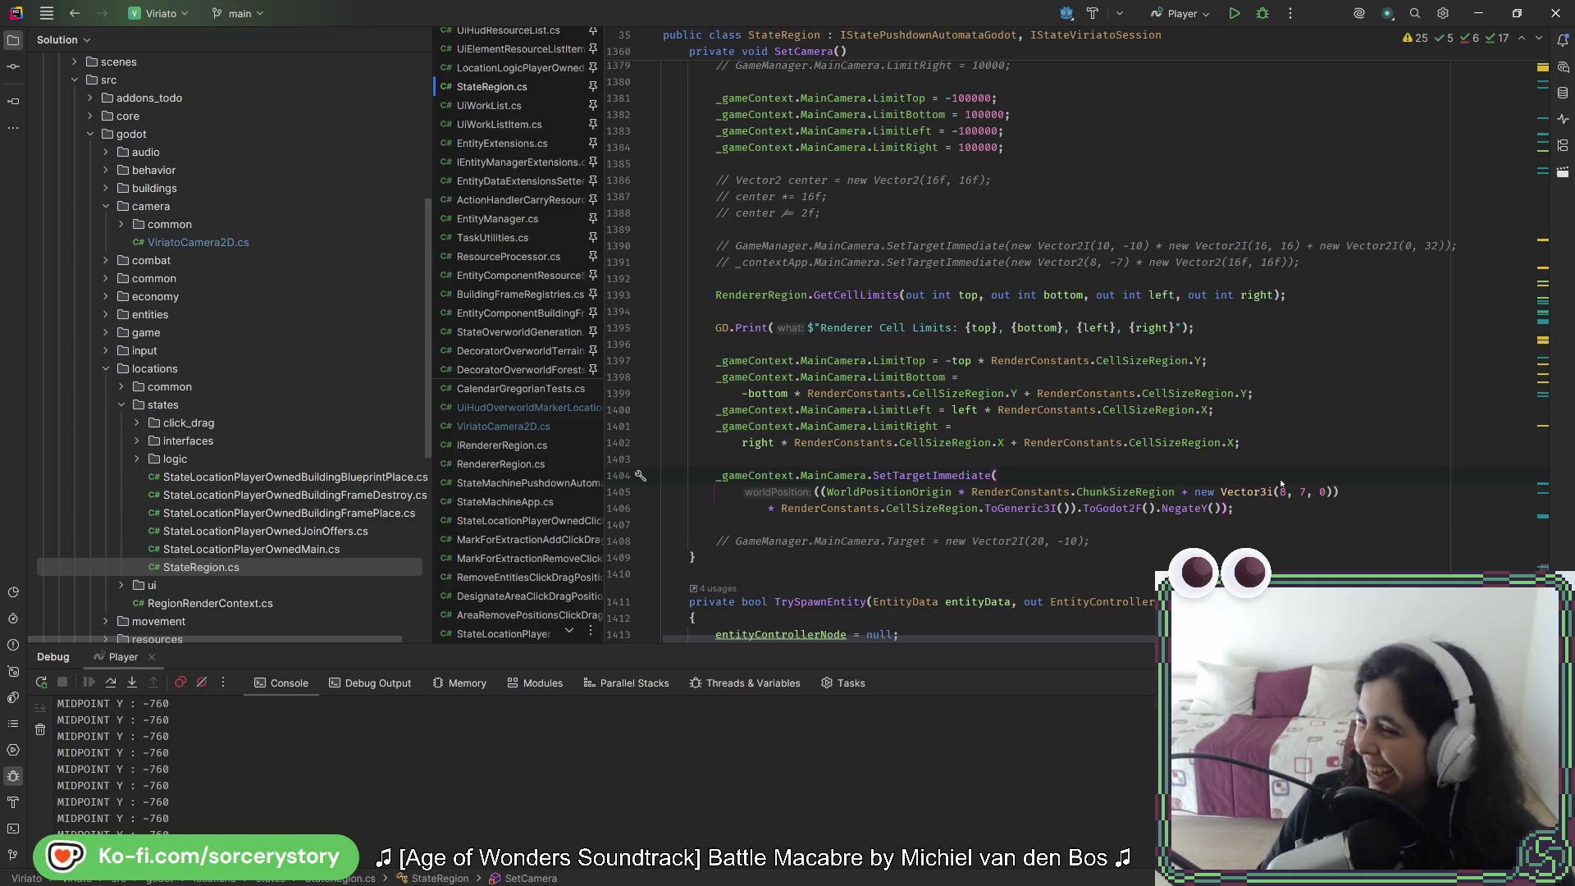
{"action": "key", "text": "Up"}
{"action": "key", "text": "Up"}
{"action": "key", "text": "Up"}
{"action": "key", "text": "Up"}
{"action": "key", "text": "Up"}
{"action": "key", "text": "Up"}
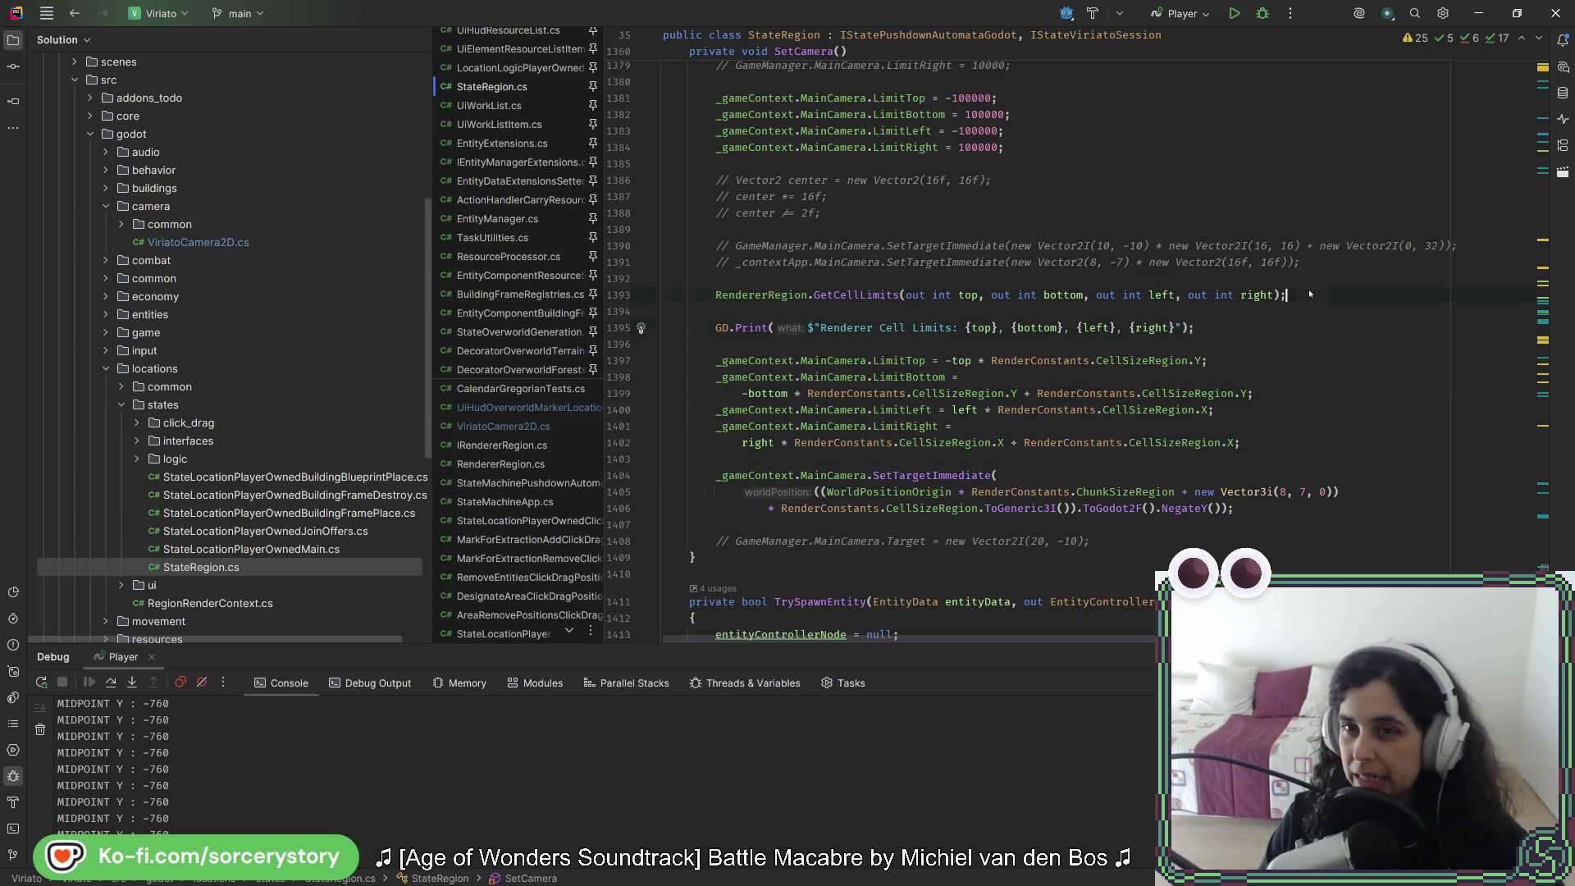
{"action": "key", "text": "ctrl+slash"}
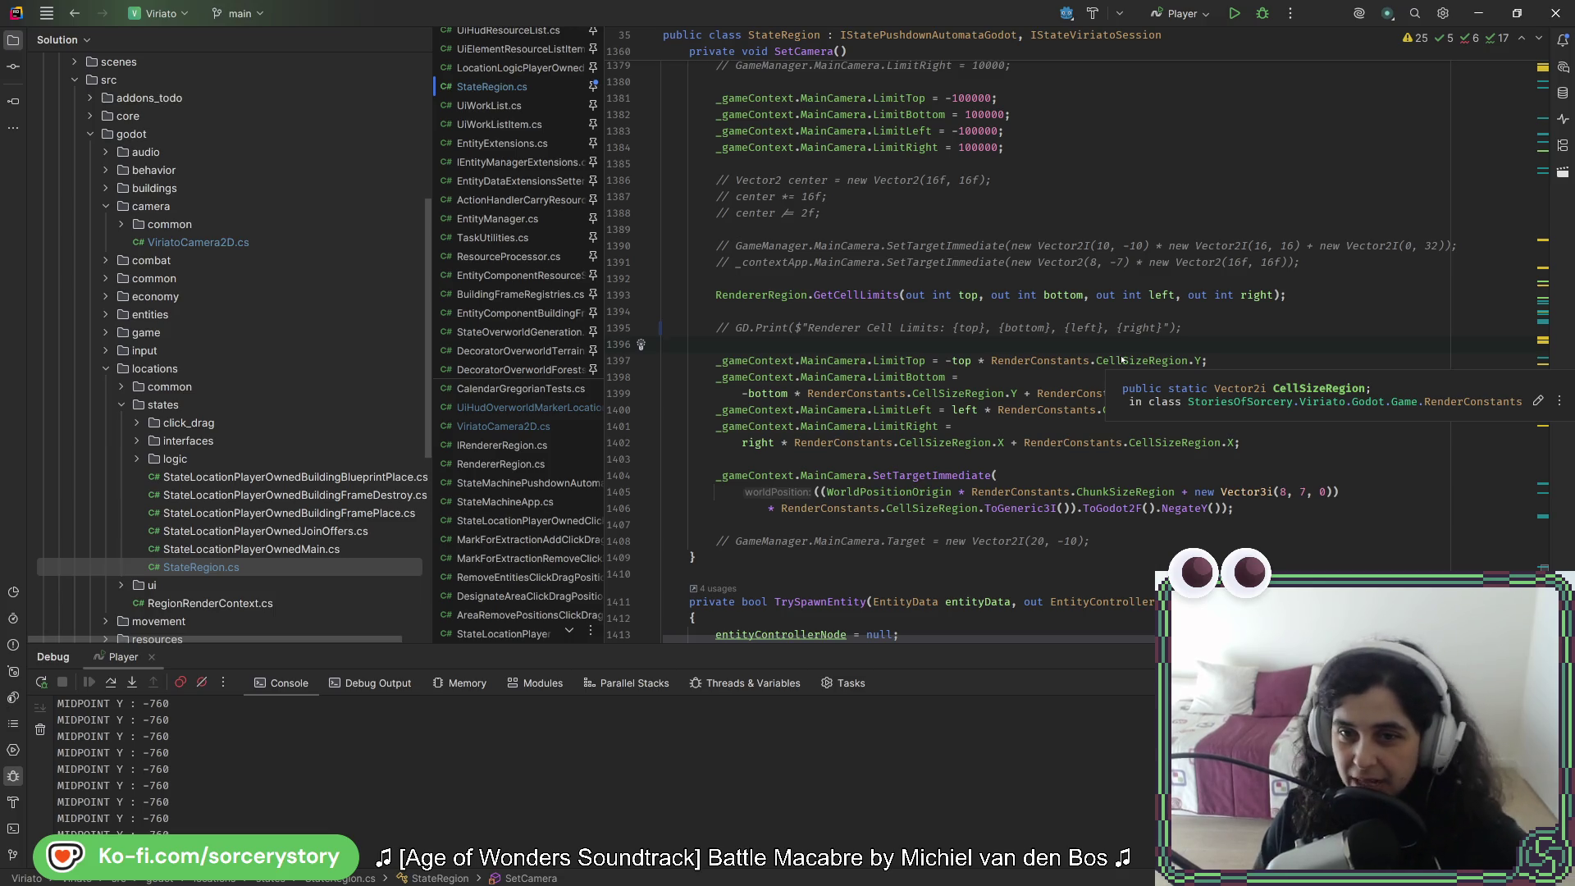
Step: Comment out the four hard-coded ±100000 camera limit lines
{"action": "left_click", "coordinate": [1206, 329]}
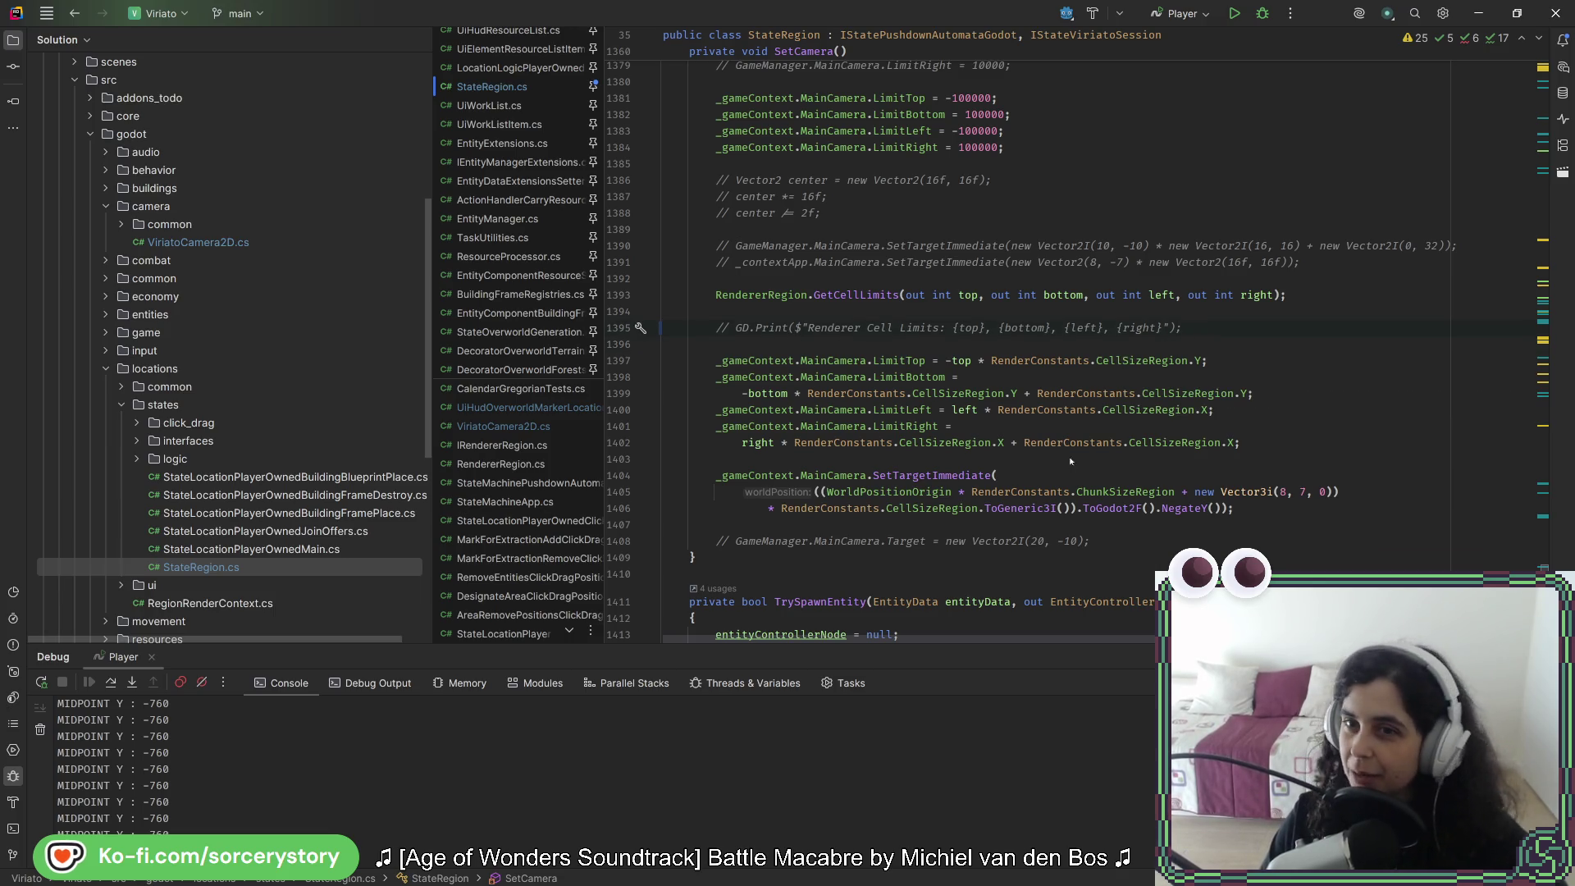
{"action": "scroll", "coordinate": [988, 540], "scroll_direction": "up", "scroll_amount": 5}
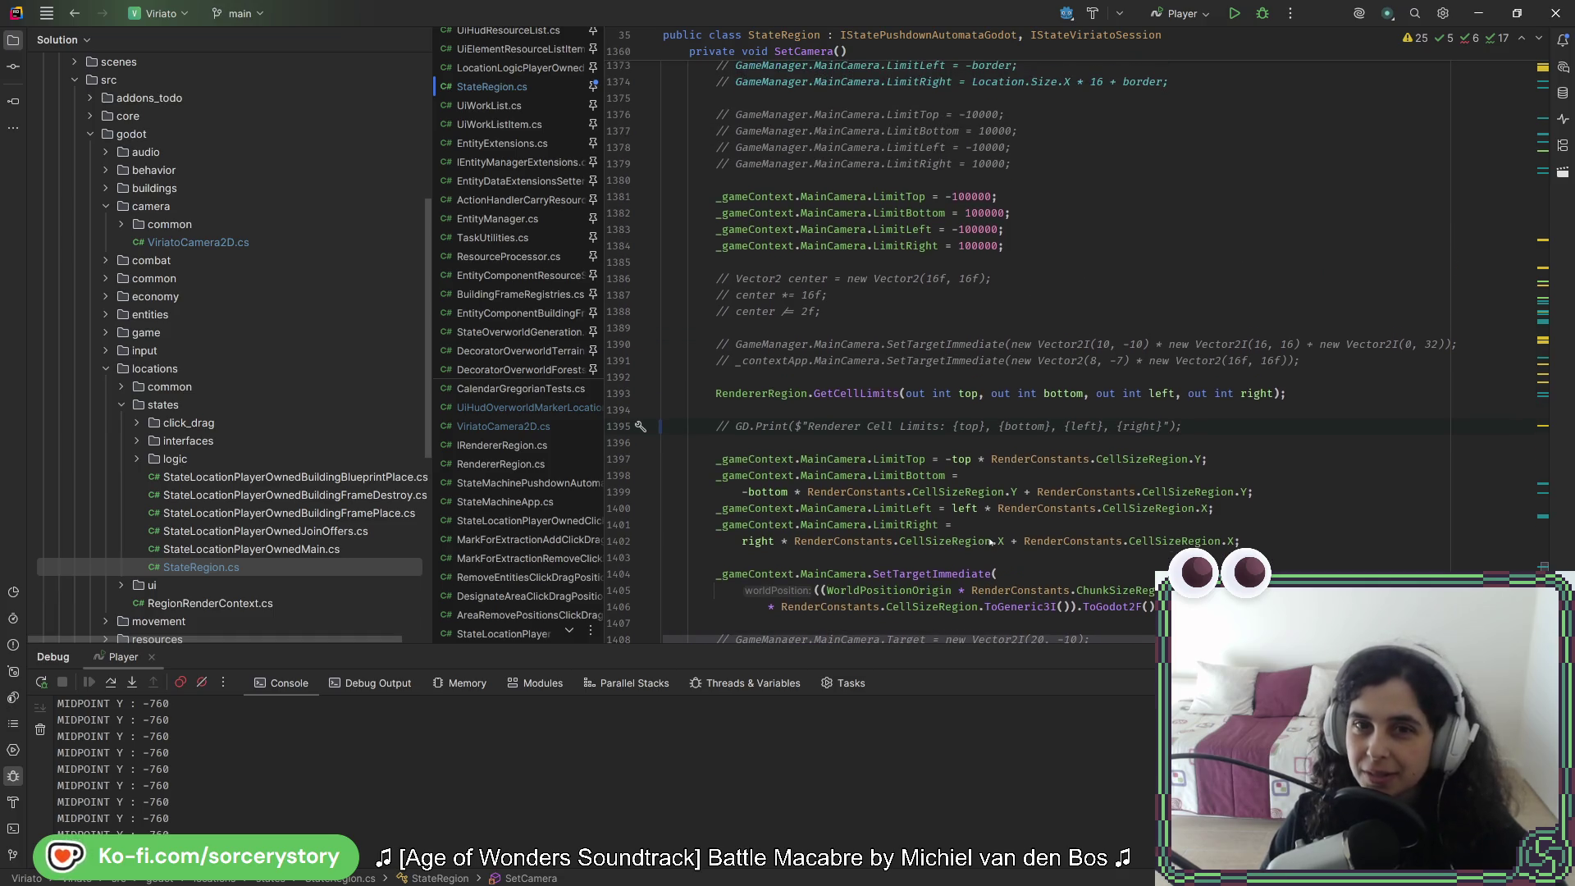
{"action": "left_click_drag", "start_coordinate": [716, 360], "coordinate": [819, 295]}
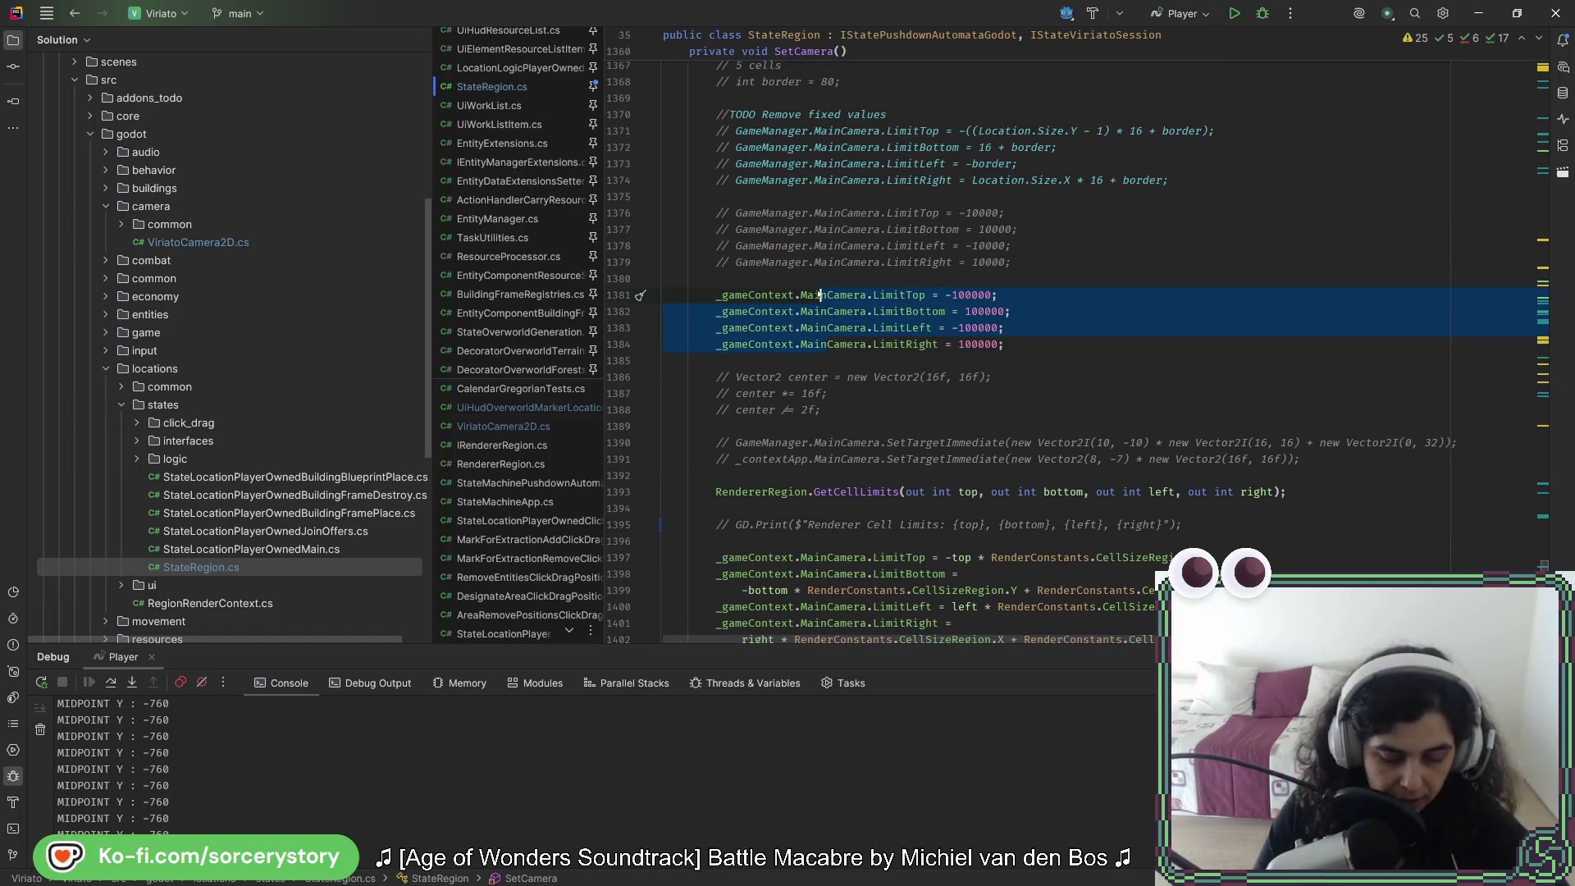
{"action": "key", "text": "ctrl+slash"}
{"action": "scroll", "coordinate": [843, 394], "scroll_direction": "up", "scroll_amount": 5}
{"action": "scroll", "coordinate": [843, 394], "scroll_direction": "down", "scroll_amount": 5}
{"action": "scroll", "coordinate": [844, 383], "scroll_direction": "down", "scroll_amount": 4}
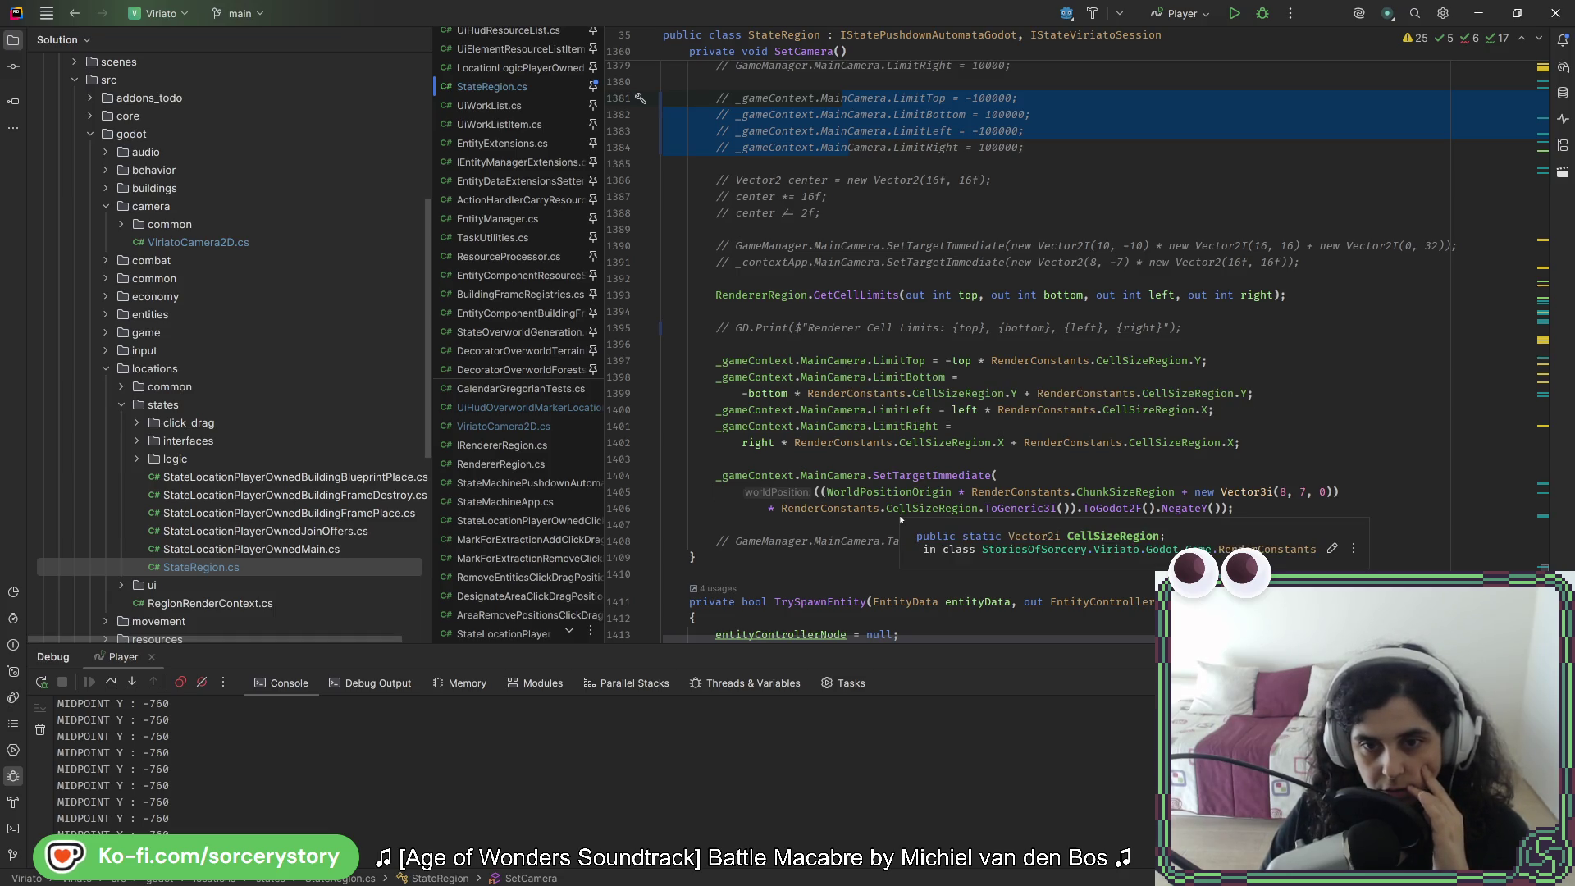
{"action": "left_click", "coordinate": [960, 478]}
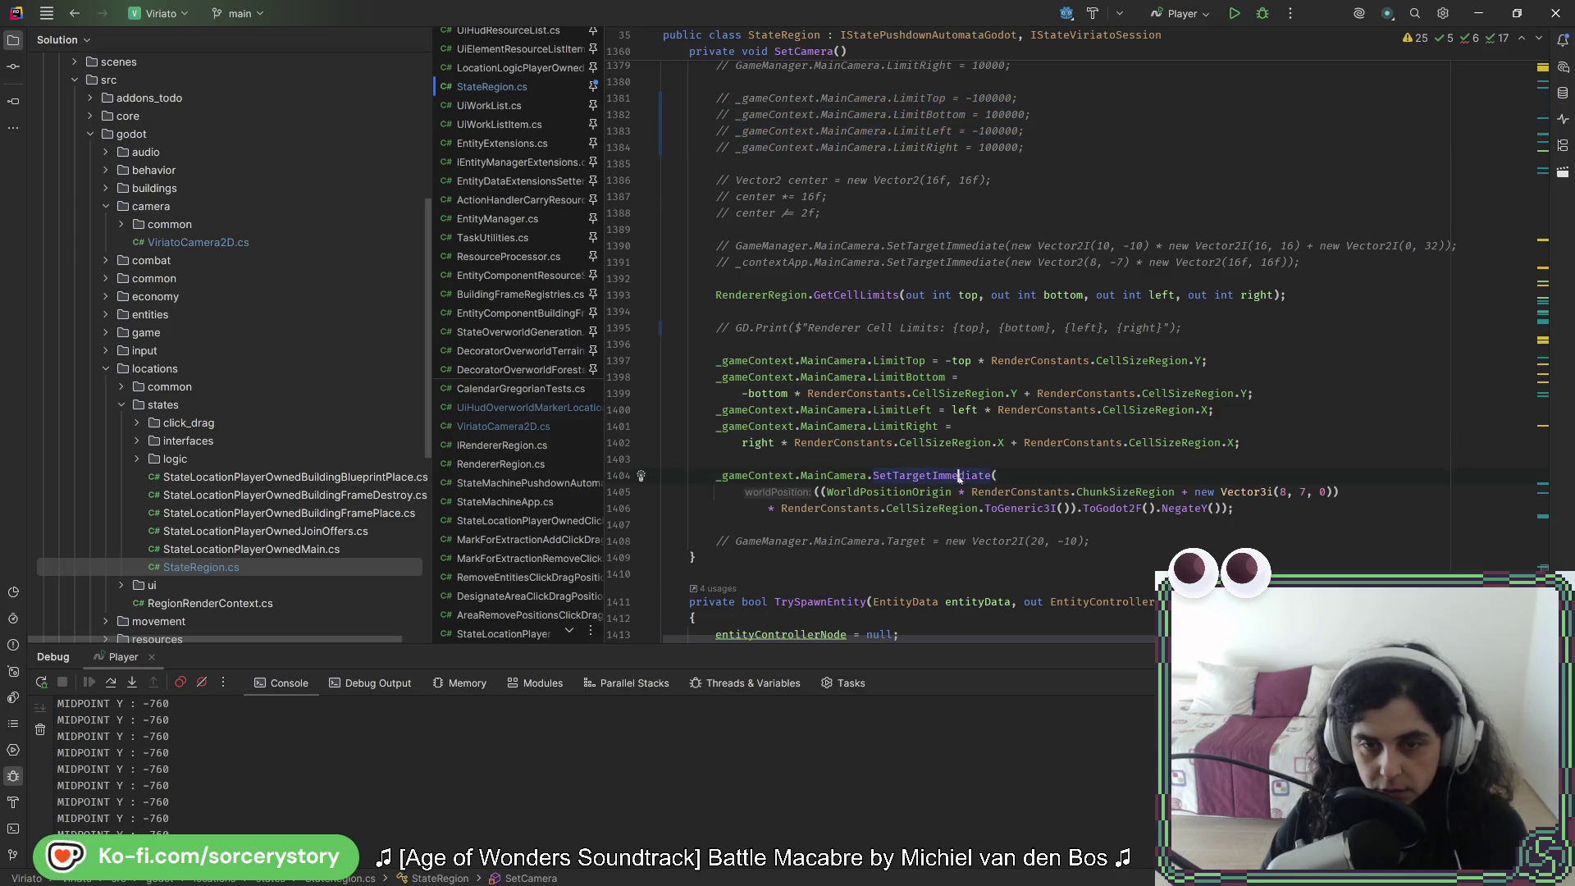
Step: Follow SetTargetImmediate and SetToWorldPosition to the RecalculatePositionLimitsAndClamp definition in ViriatoCamera2D.cs
{"action": "left_click", "coordinate": [956, 480], "text": "ctrl"}
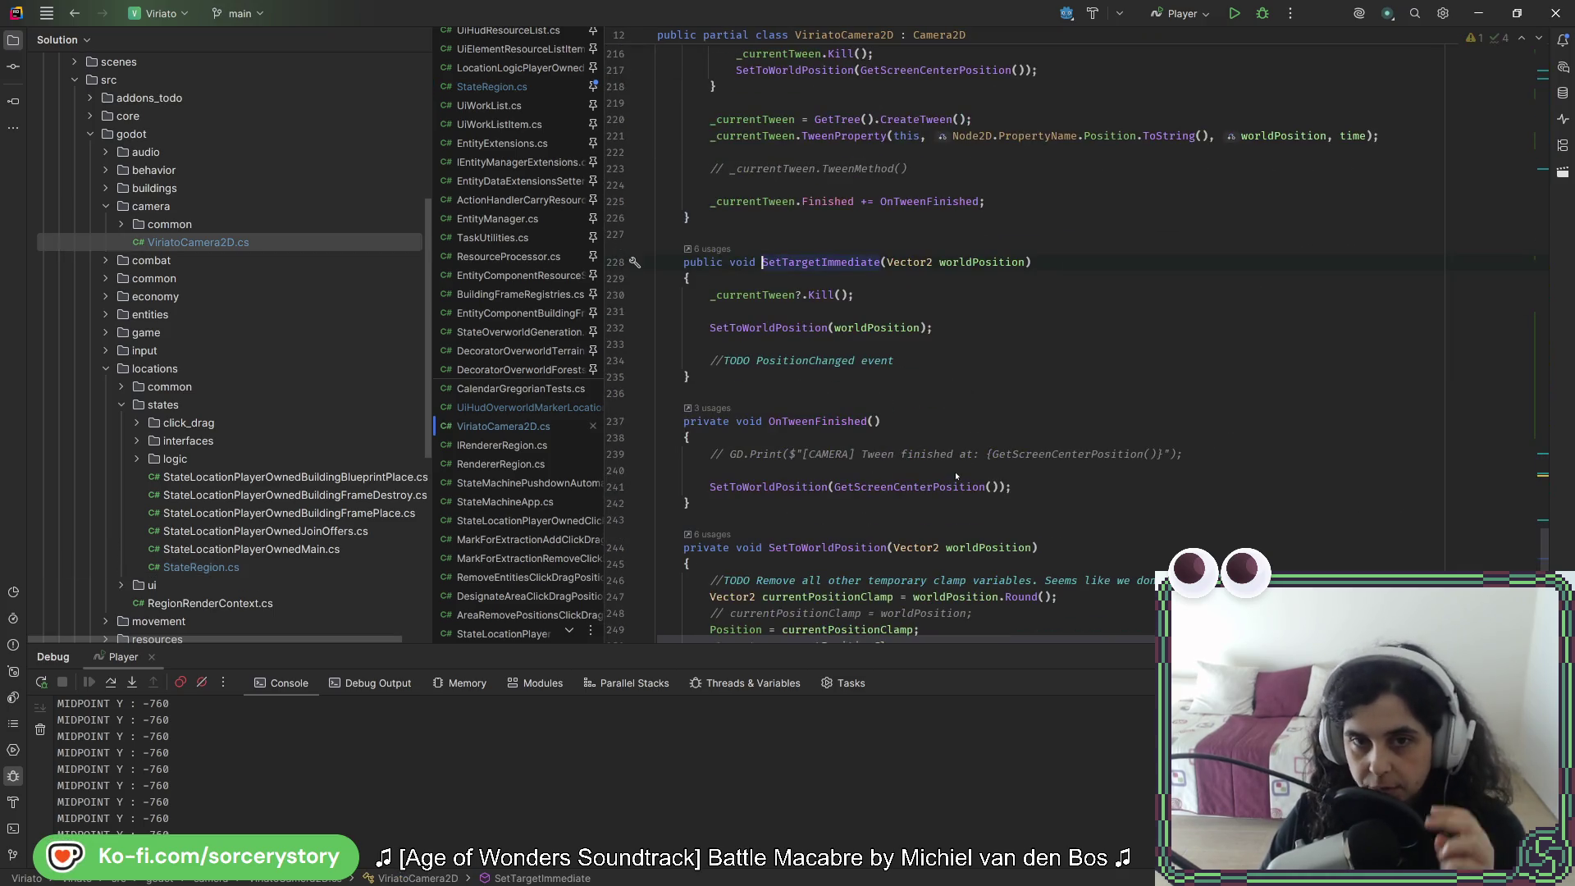
{"action": "left_click", "coordinate": [789, 332], "text": "ctrl"}
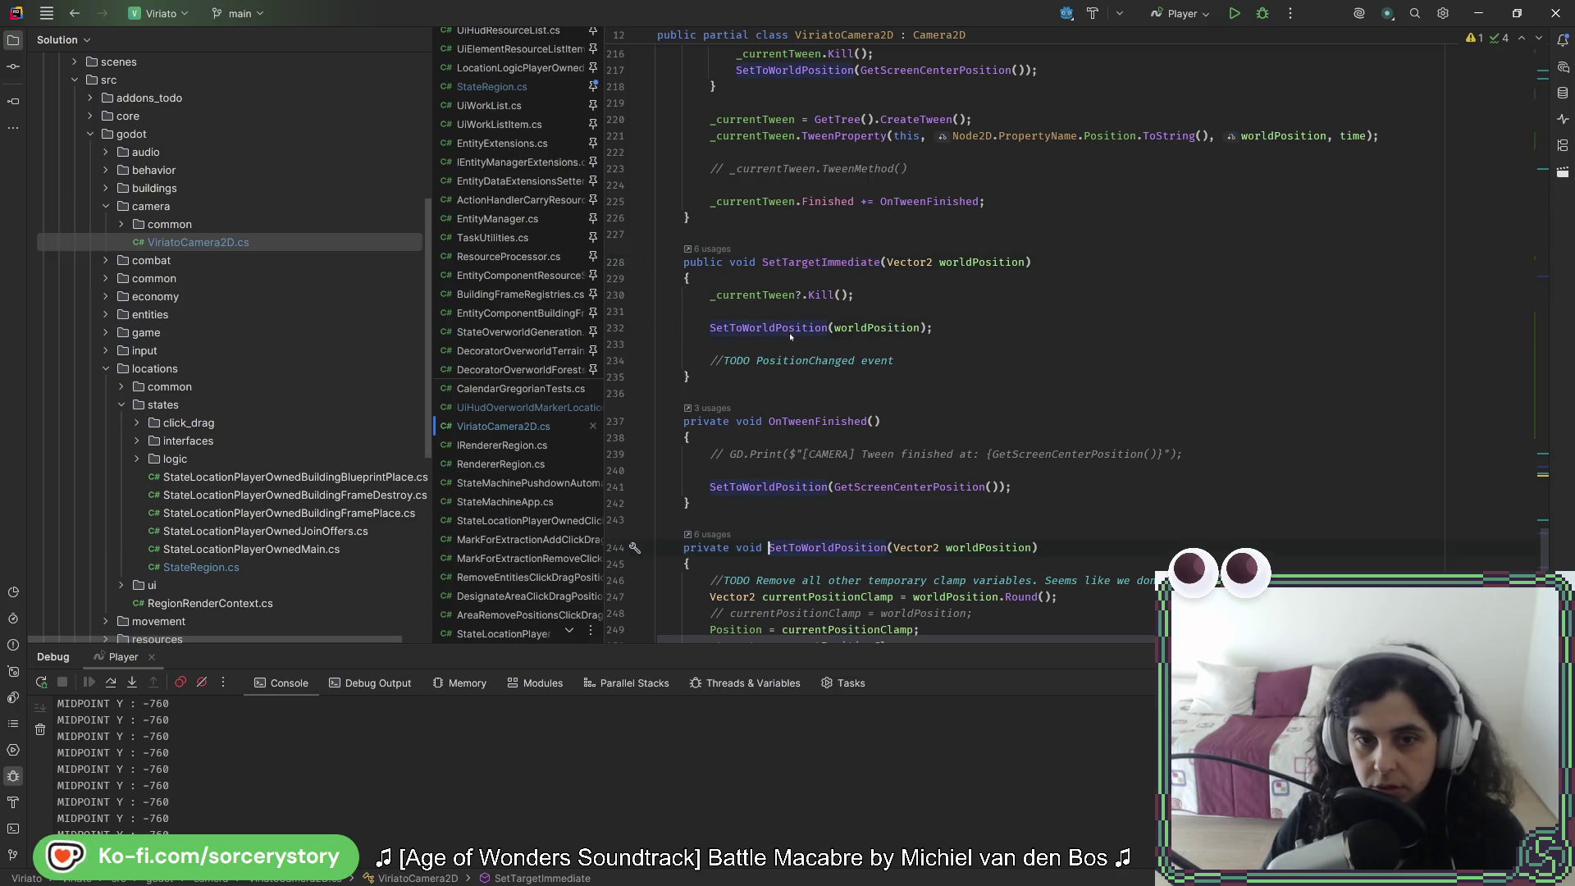
{"action": "scroll", "coordinate": [857, 423], "scroll_direction": "down", "scroll_amount": 5}
{"action": "left_click", "coordinate": [855, 433]}
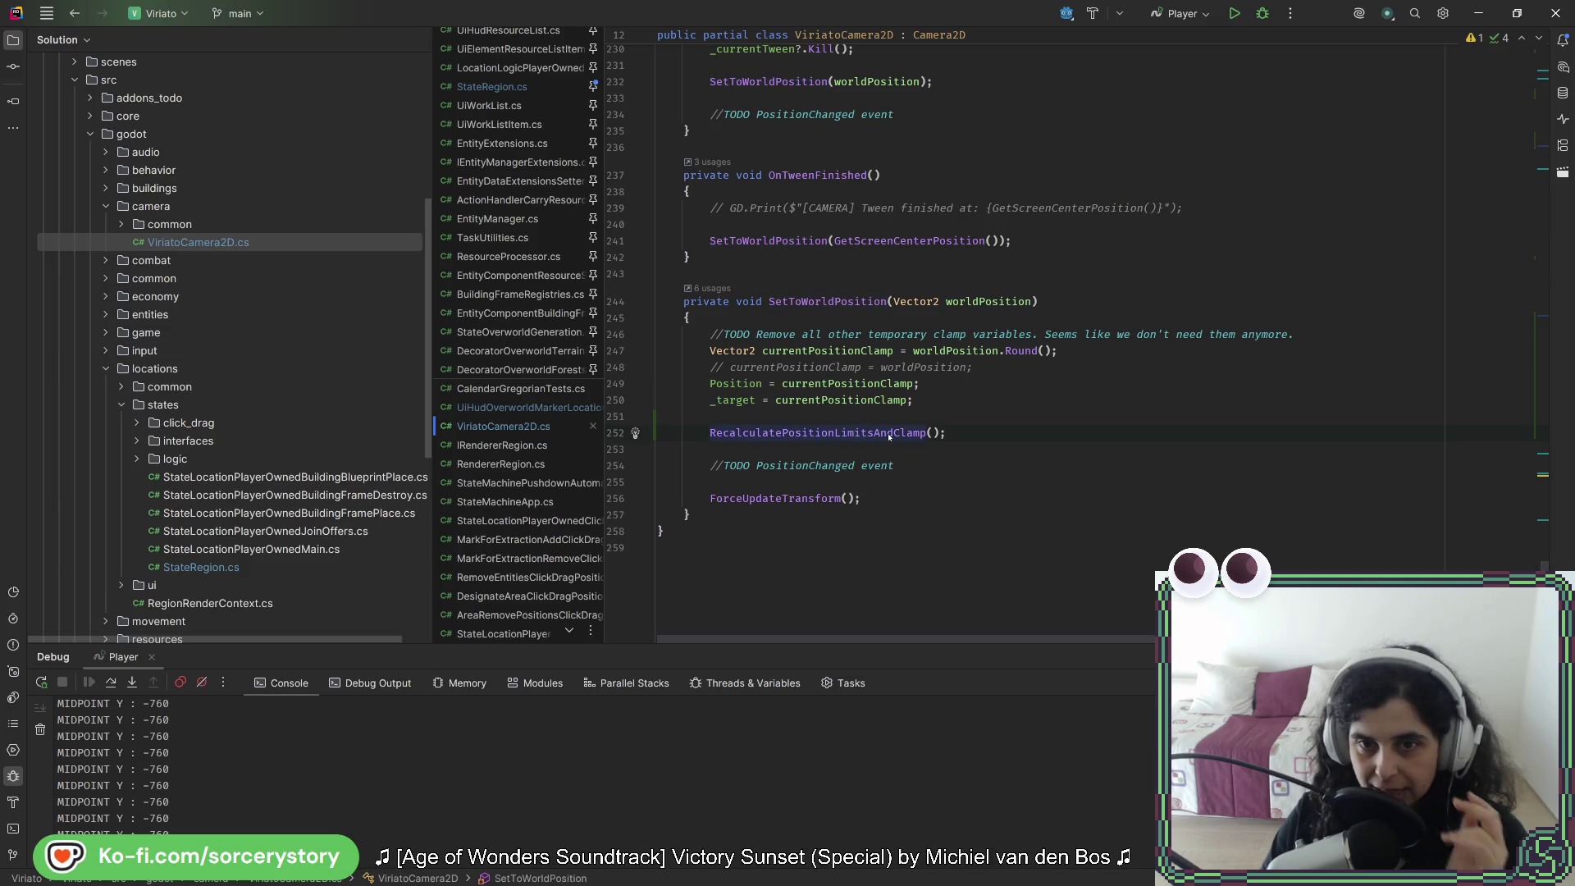
{"action": "left_click", "coordinate": [873, 435], "text": "ctrl"}
{"action": "scroll", "coordinate": [941, 463], "scroll_direction": "down", "scroll_amount": 10}
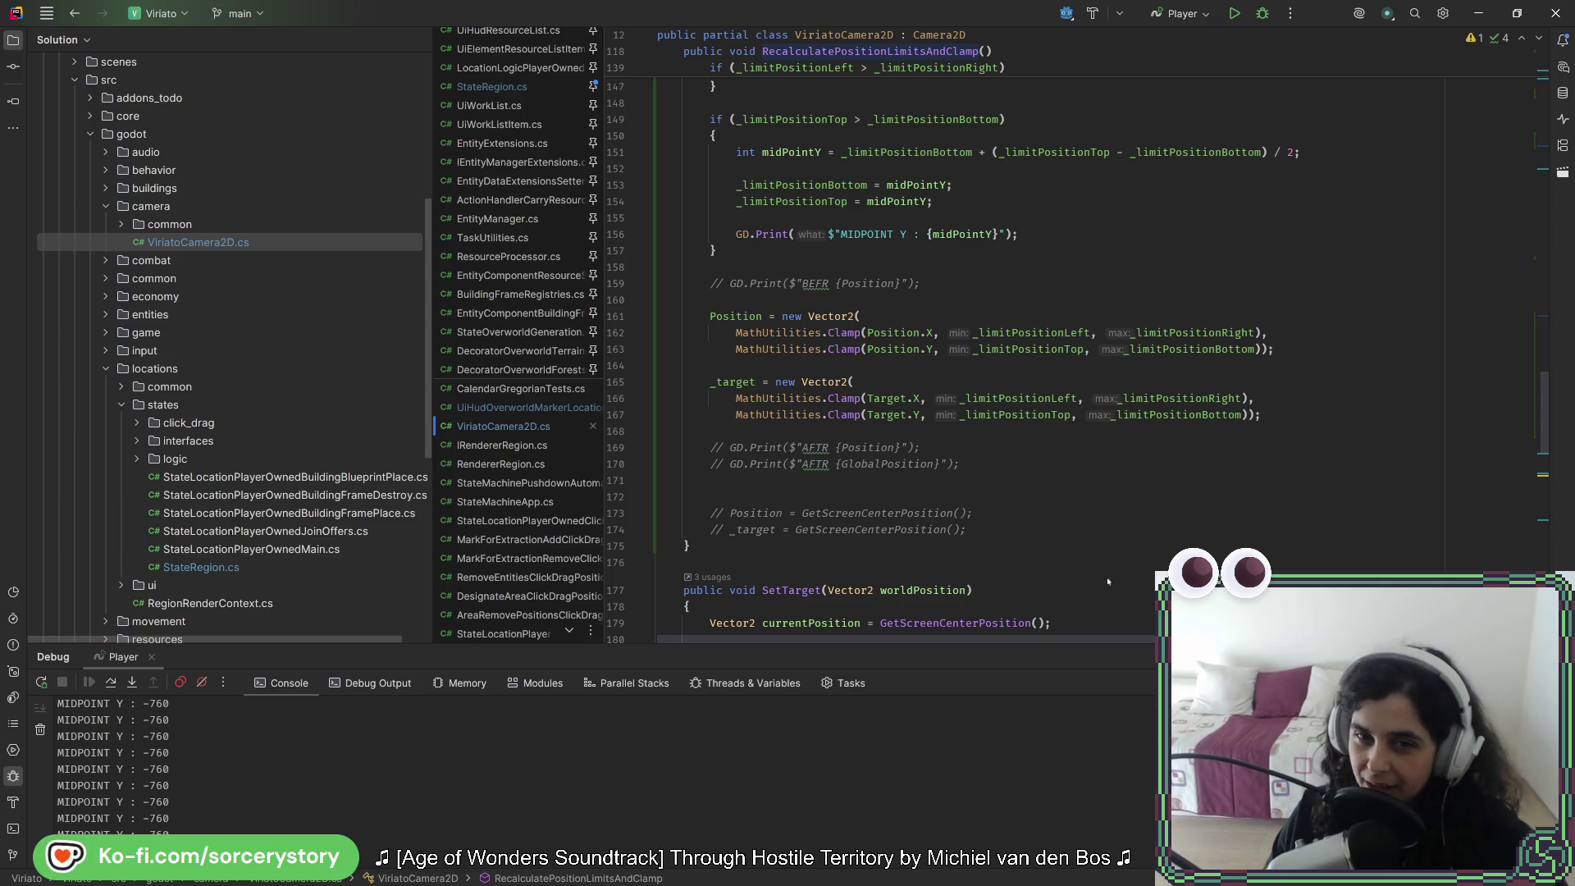
Step: Delete the extra blank line 171 in RecalculatePositionLimitsAndClamp
{"action": "left_click", "coordinate": [998, 465]}
{"action": "left_click", "coordinate": [1003, 482]}
{"action": "key", "text": "Delete"}
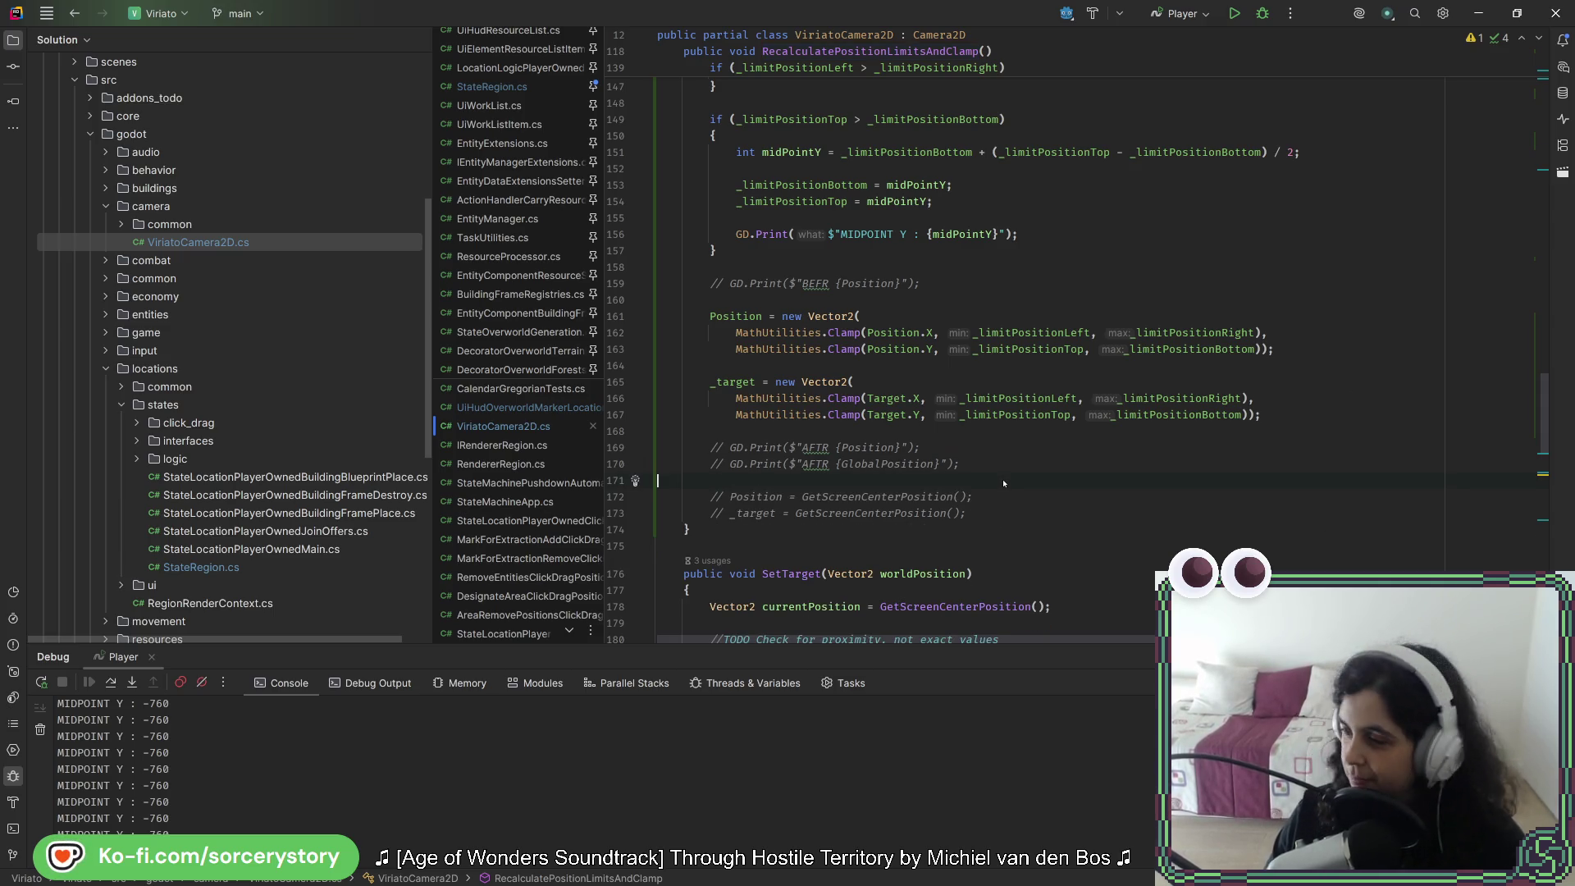
{"action": "scroll", "coordinate": [993, 427], "scroll_direction": "up", "scroll_amount": 5}
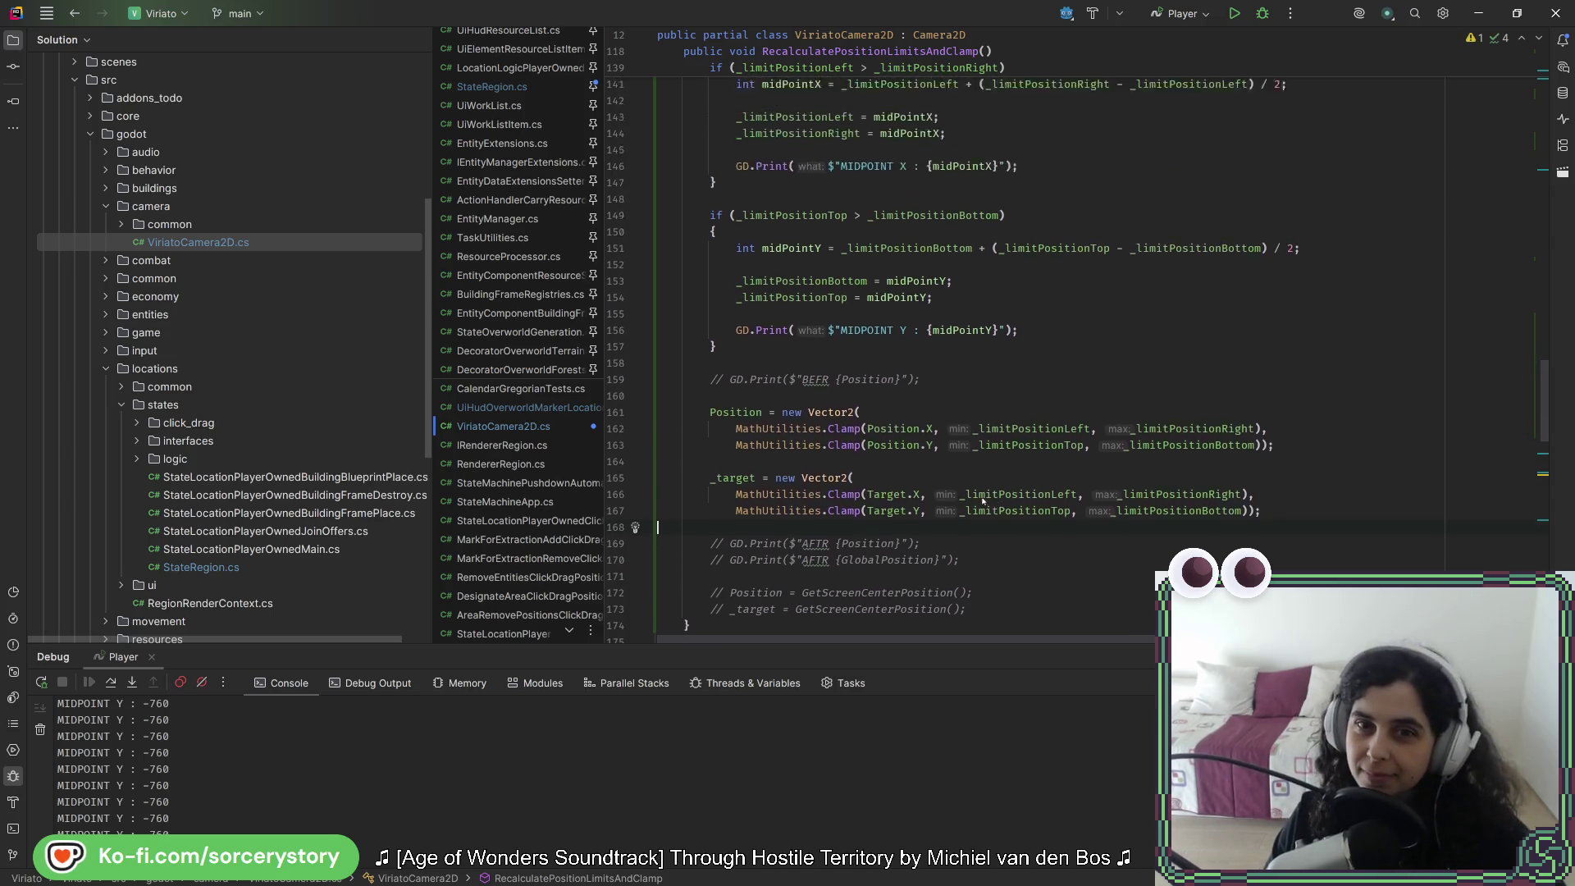
Step: Comment out the MIDPOINT Y and MIDPOINT X prints, then highlight _limitPositionBottom and _limitPositionTop uses
{"action": "left_click", "coordinate": [839, 482]}
{"action": "key", "text": "ctrl+slash"}
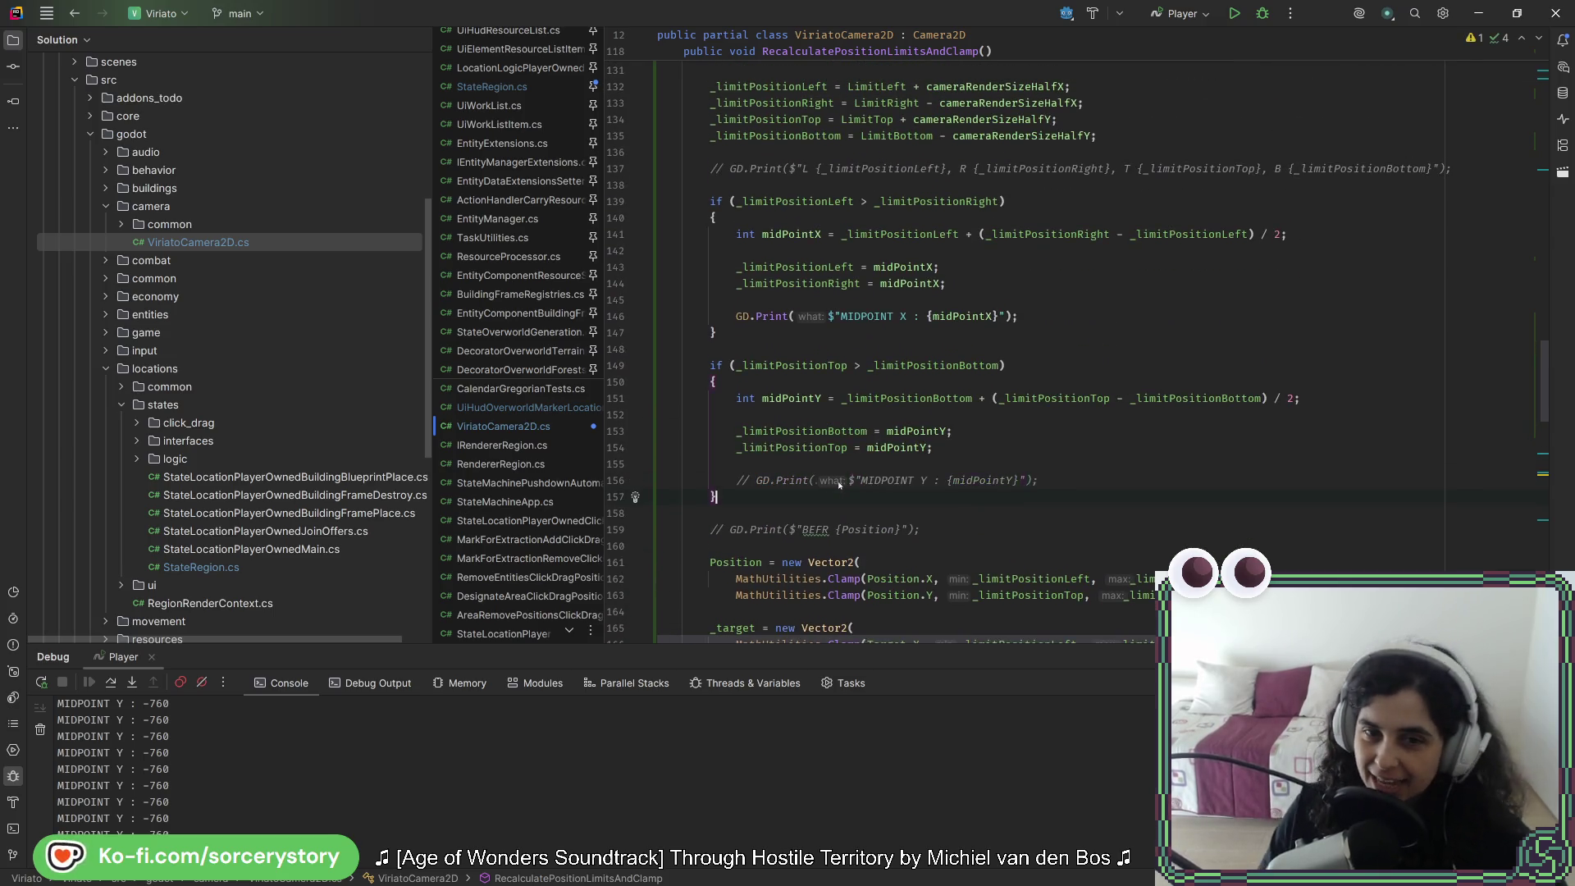
{"action": "left_click", "coordinate": [881, 317]}
{"action": "key", "text": "ctrl+slash"}
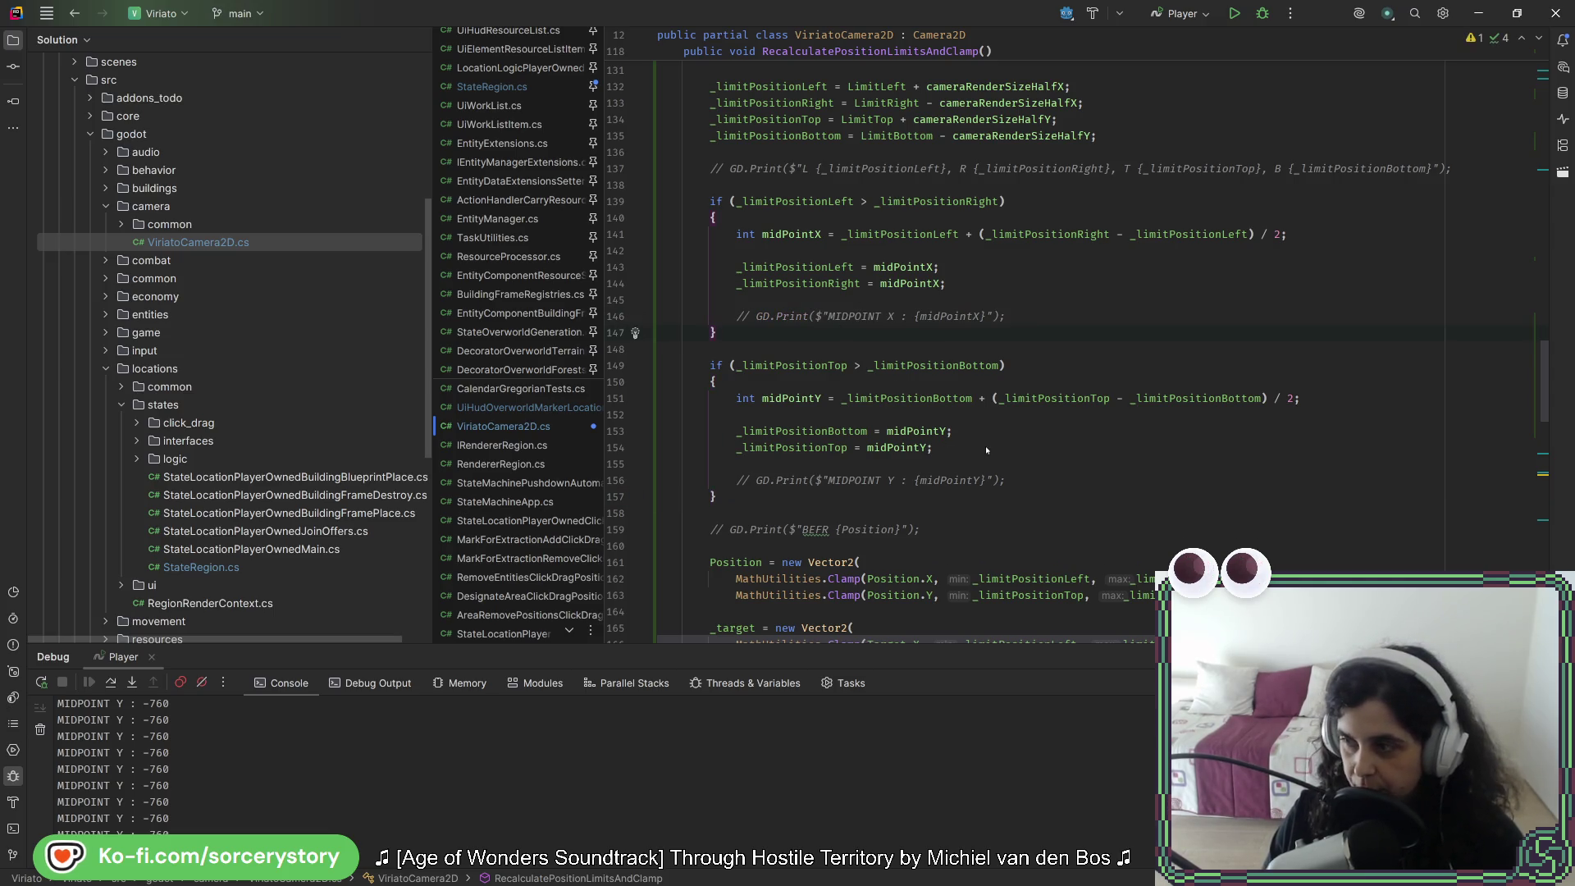
{"action": "left_click", "coordinate": [814, 431]}
{"action": "left_click", "coordinate": [802, 452]}
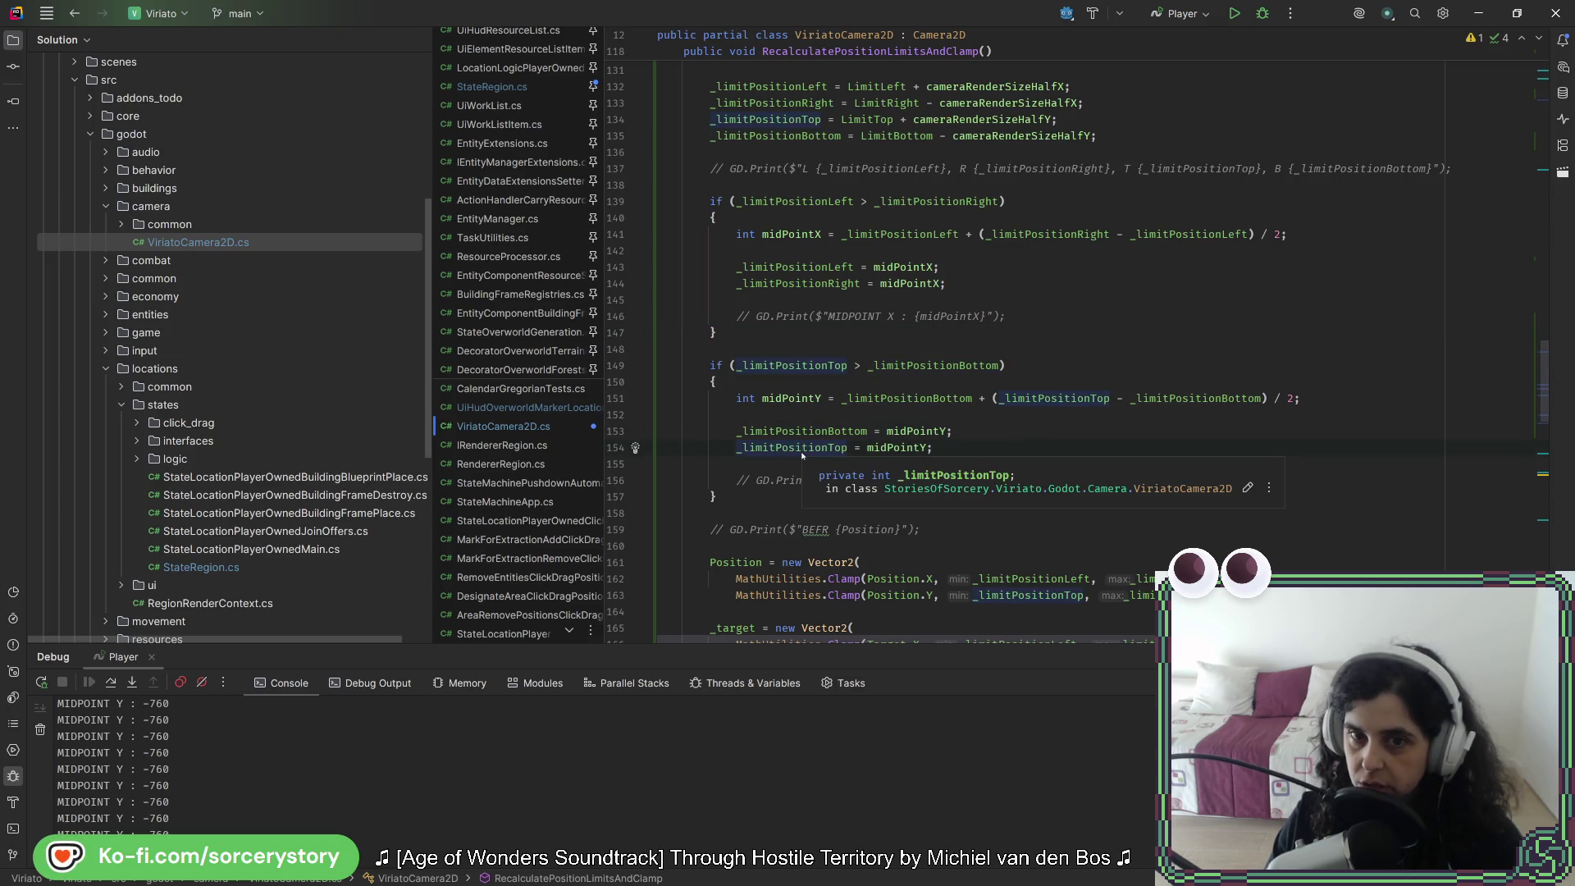
{"action": "scroll", "coordinate": [804, 451], "scroll_direction": "up", "scroll_amount": 8}
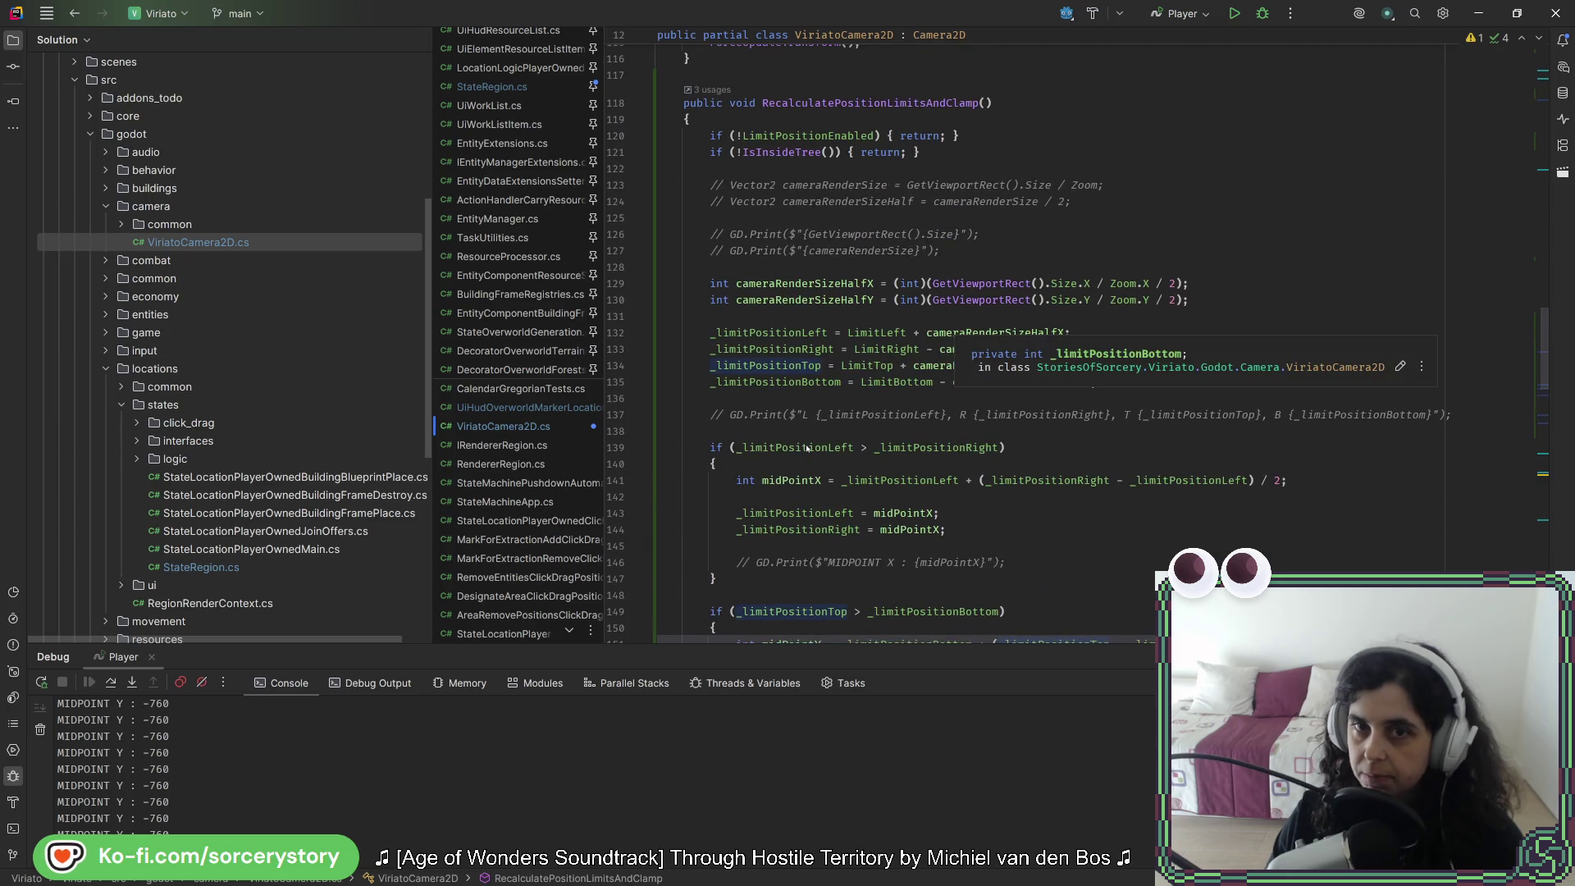